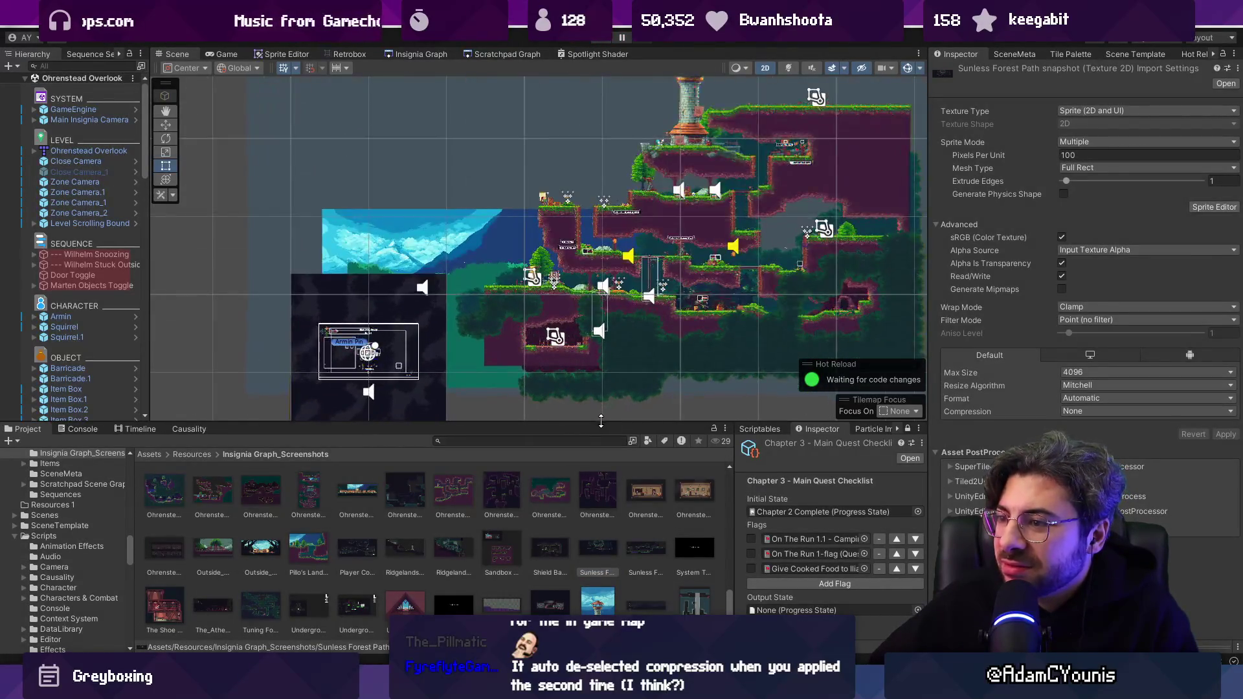
Give all 192 screenshot textures a 2048 max size and Normal Quality compression, and apply.
{"action": "left_click_drag", "start_coordinate": [654, 424], "coordinate": [596, 188]}
{"action": "scroll", "coordinate": [217, 266], "scroll_direction": "up", "scroll_amount": 10}
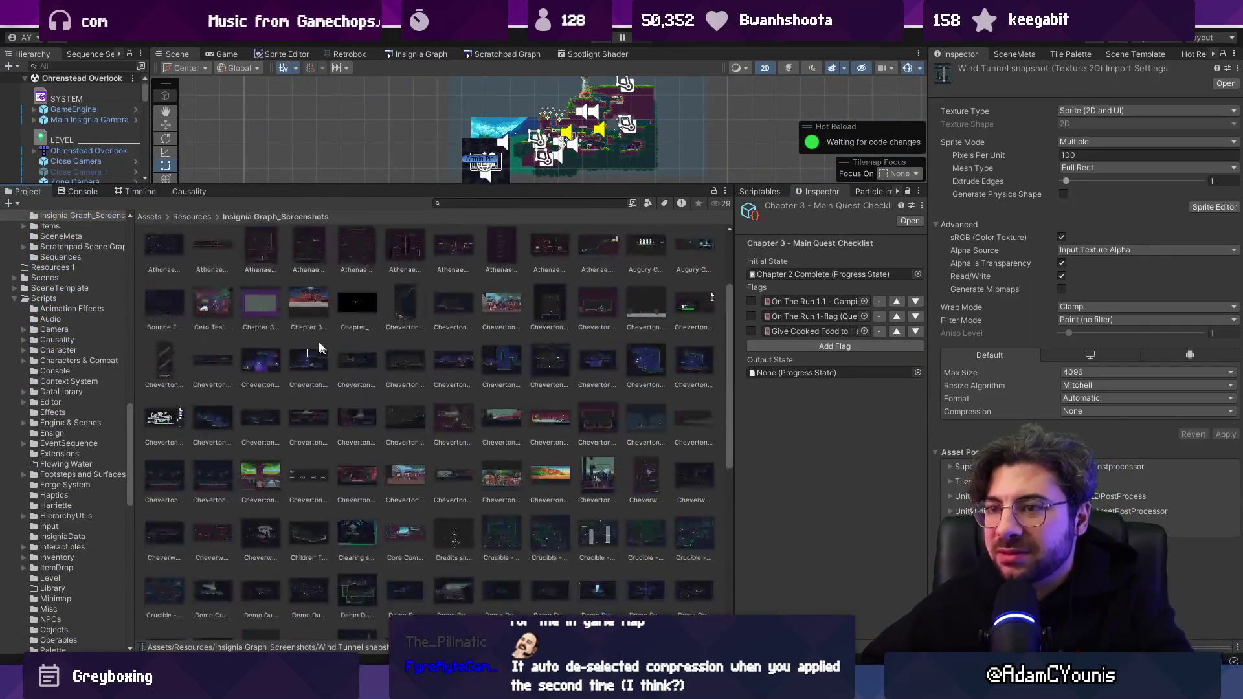
{"action": "key", "text": "ctrl+a"}
{"action": "left_click", "coordinate": [1101, 372]}
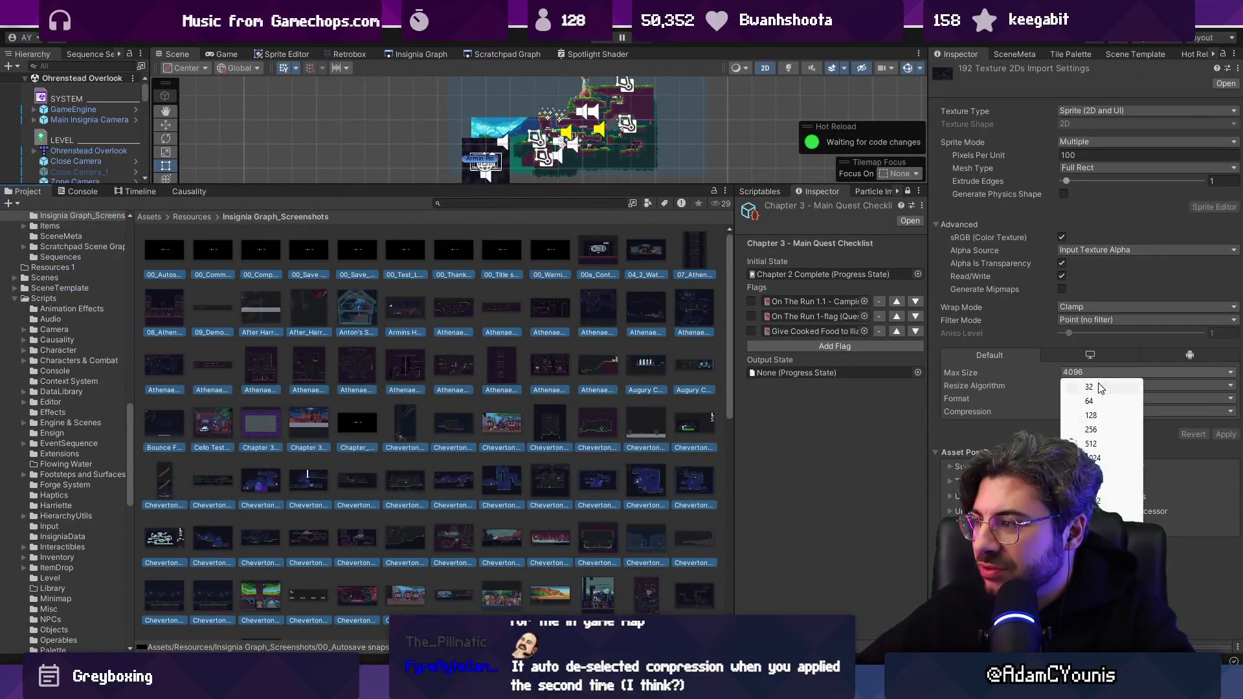
{"action": "left_click", "coordinate": [1101, 472]}
{"action": "left_click", "coordinate": [1101, 411]}
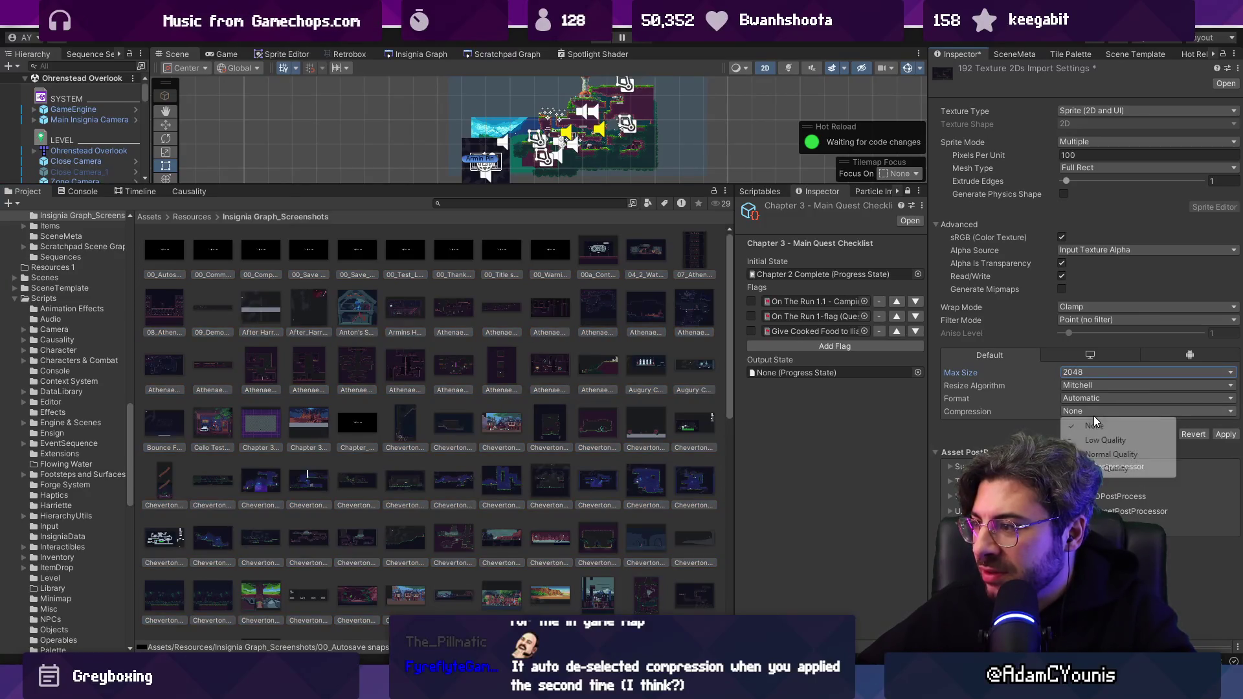
{"action": "left_click", "coordinate": [1106, 455]}
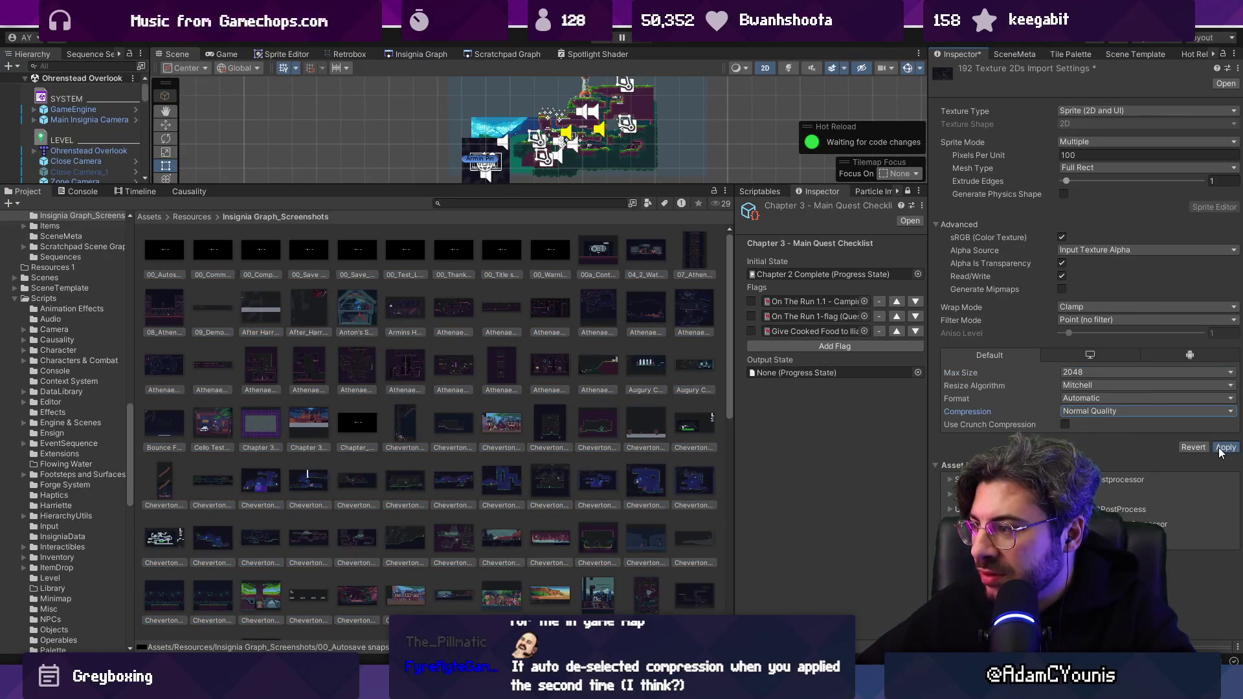
{"action": "left_click", "coordinate": [1223, 448]}
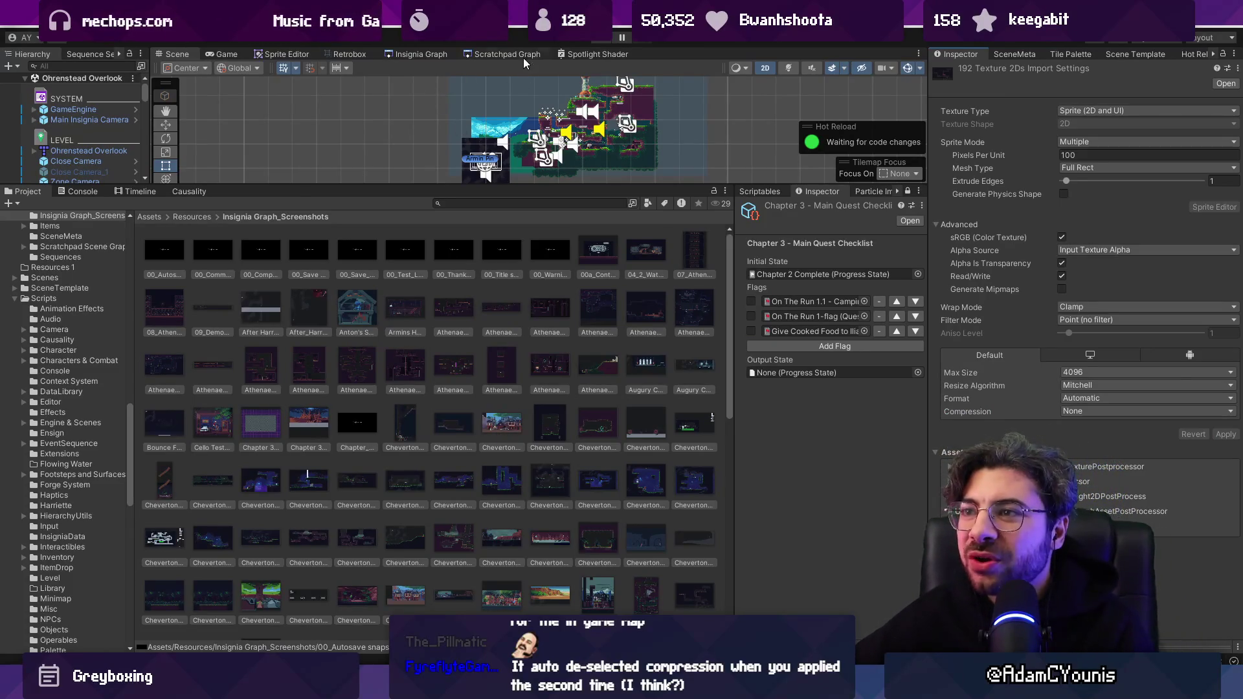
Show an enlarged Insignia Graph view and locate the default graph asset via the Indie Tales project settings.
{"action": "left_click", "coordinate": [410, 56]}
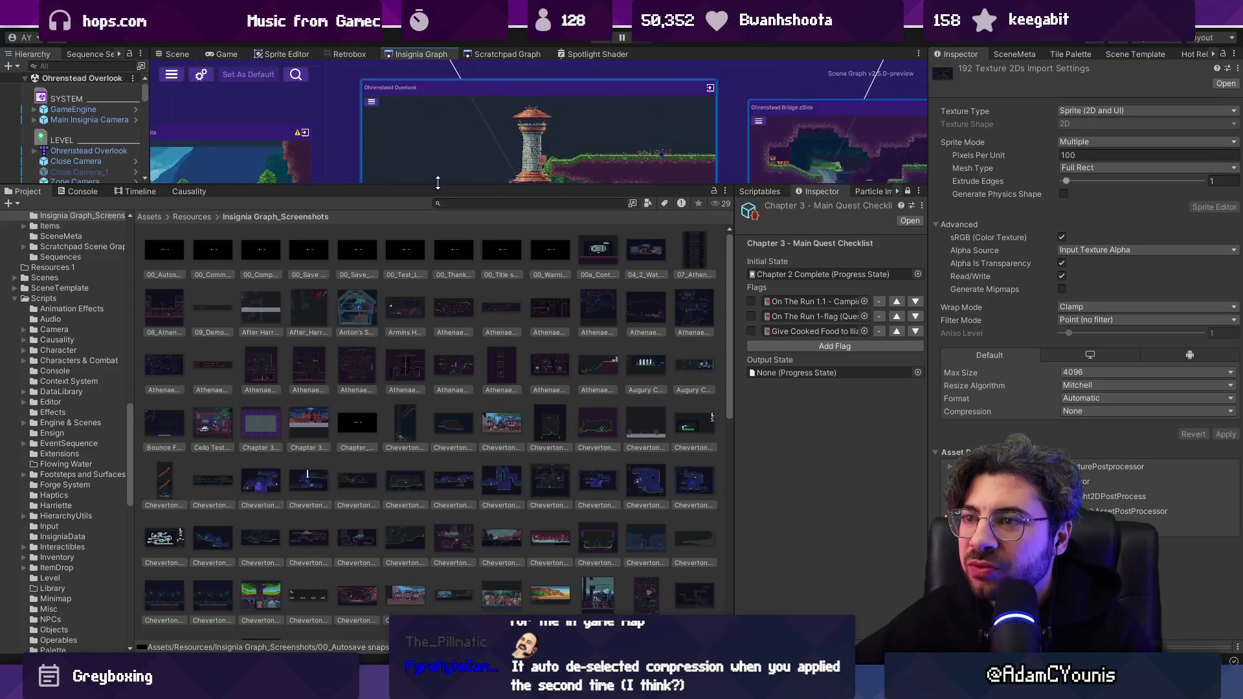
{"action": "left_click_drag", "start_coordinate": [311, 187], "coordinate": [377, 389]}
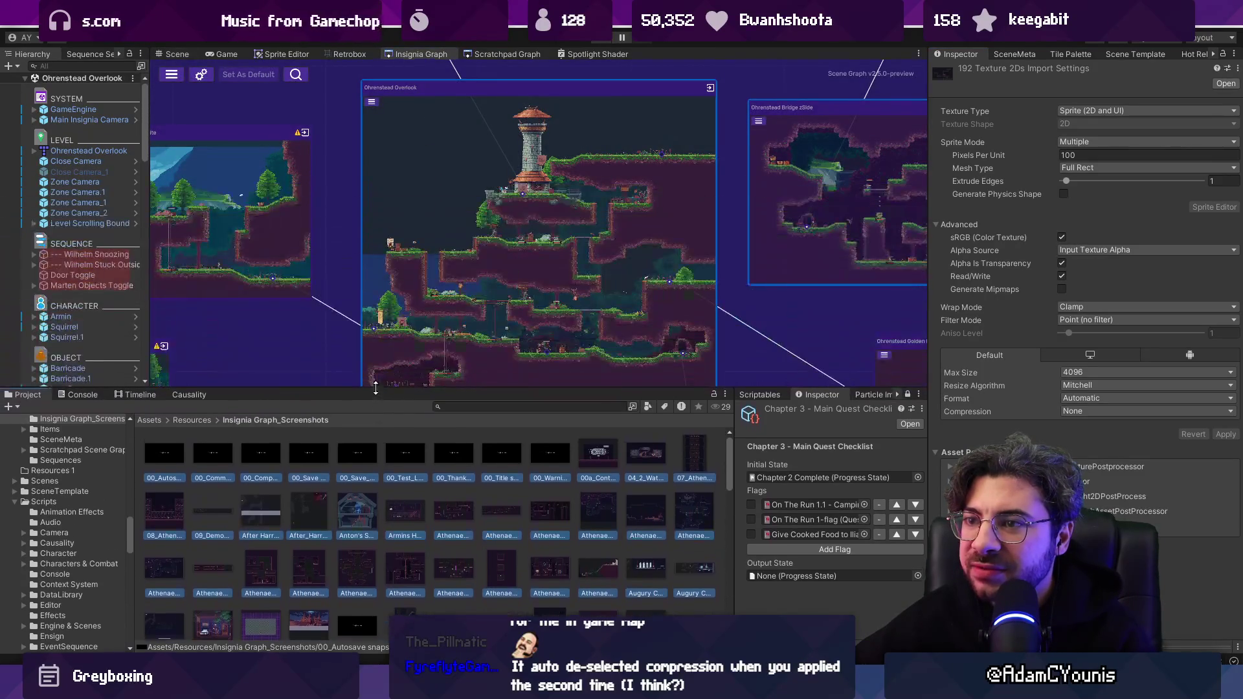
{"action": "left_click", "coordinate": [201, 74]}
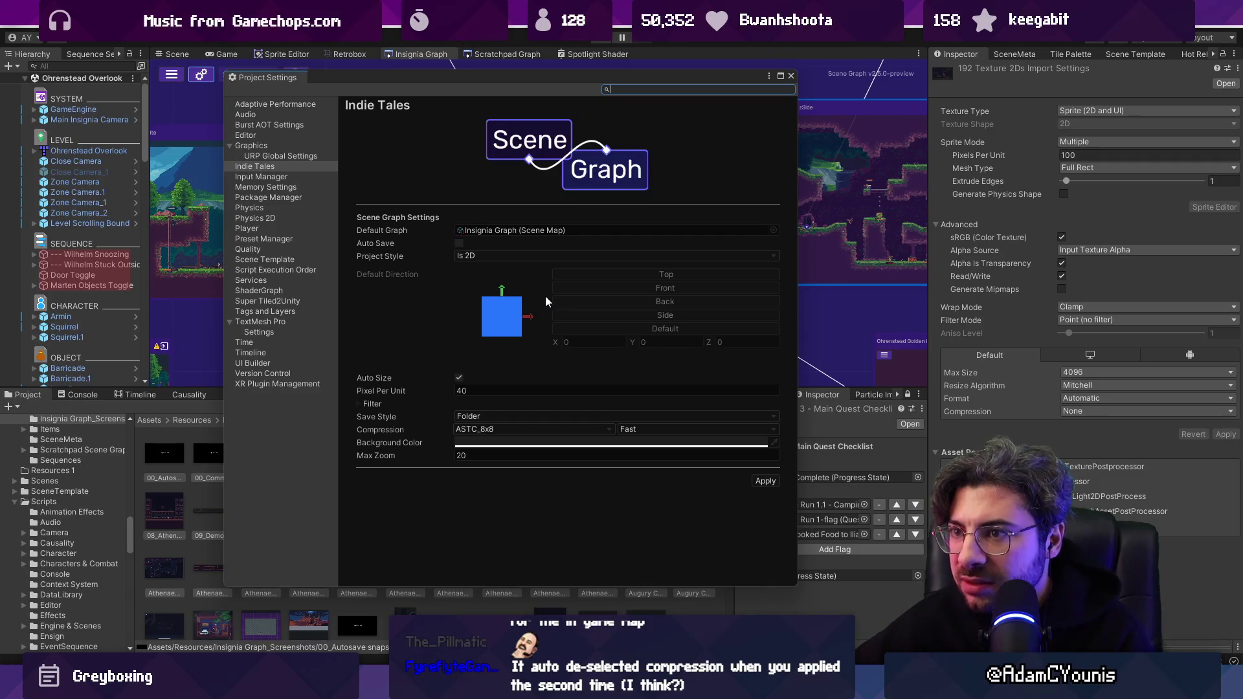
{"action": "left_click", "coordinate": [526, 231]}
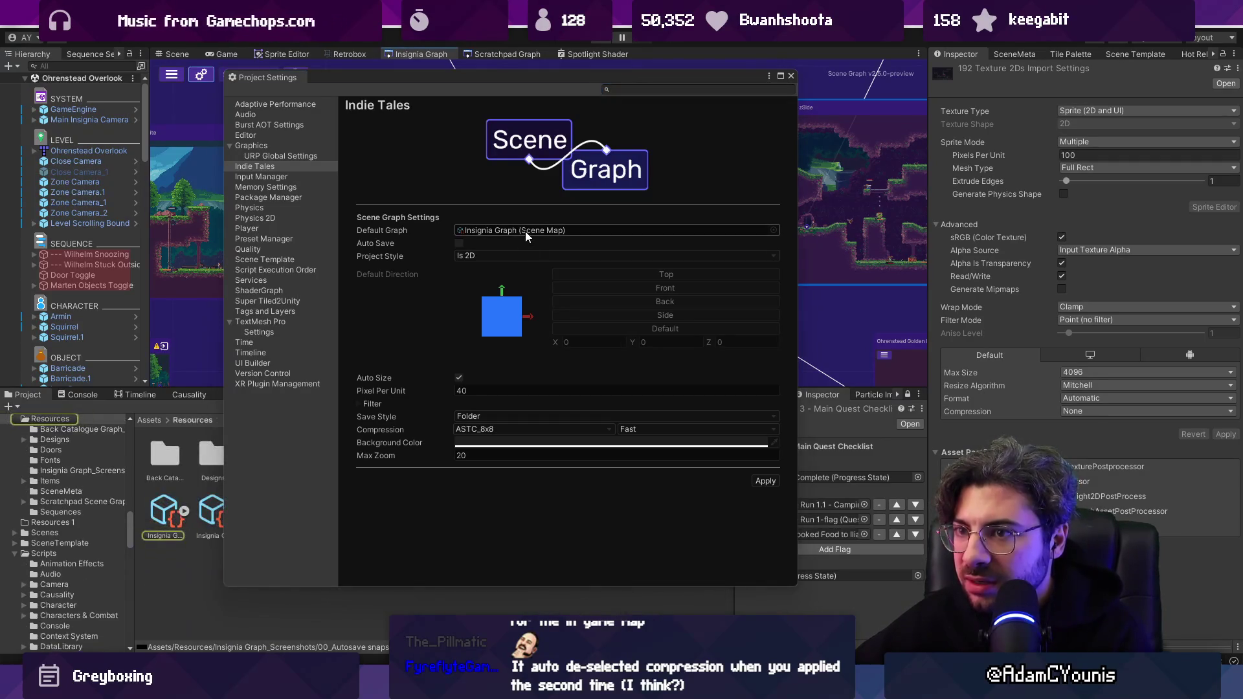
{"action": "left_click", "coordinate": [792, 75]}
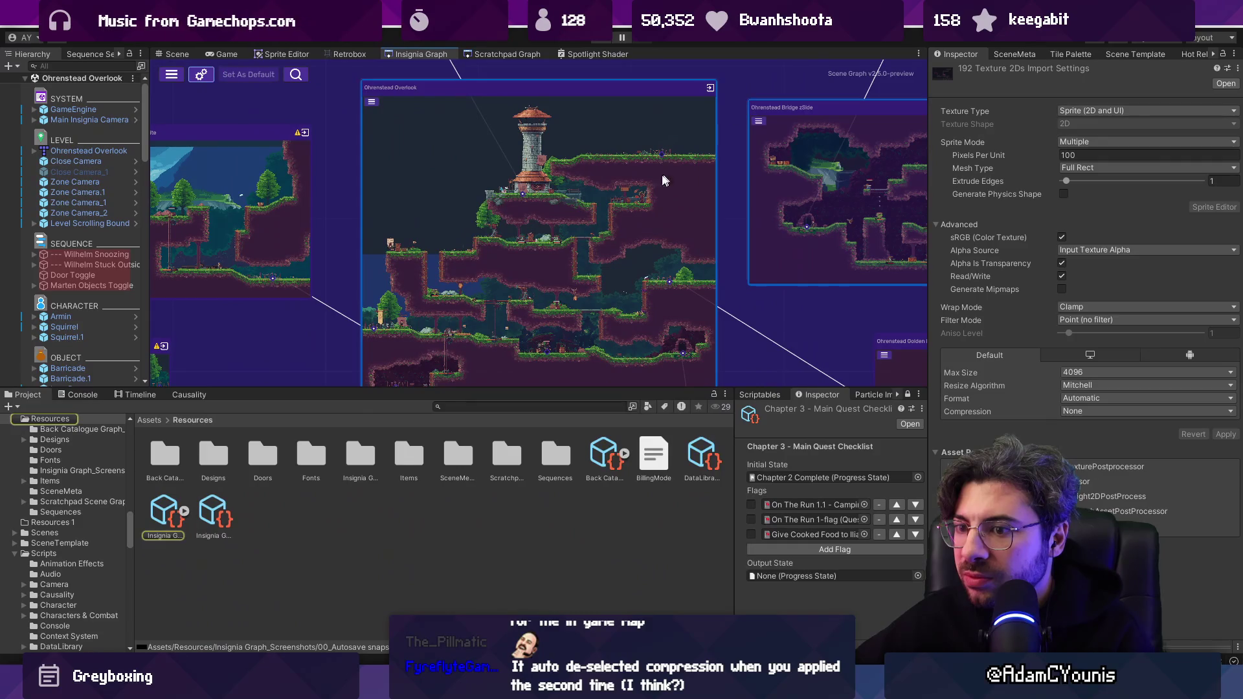
Expand the graph's scene nodes, select 00_Autosave and locate its snapshot texture.
{"action": "left_click", "coordinate": [184, 511]}
{"action": "left_click", "coordinate": [214, 515]}
{"action": "scroll", "coordinate": [247, 504], "scroll_direction": "down", "scroll_amount": 5}
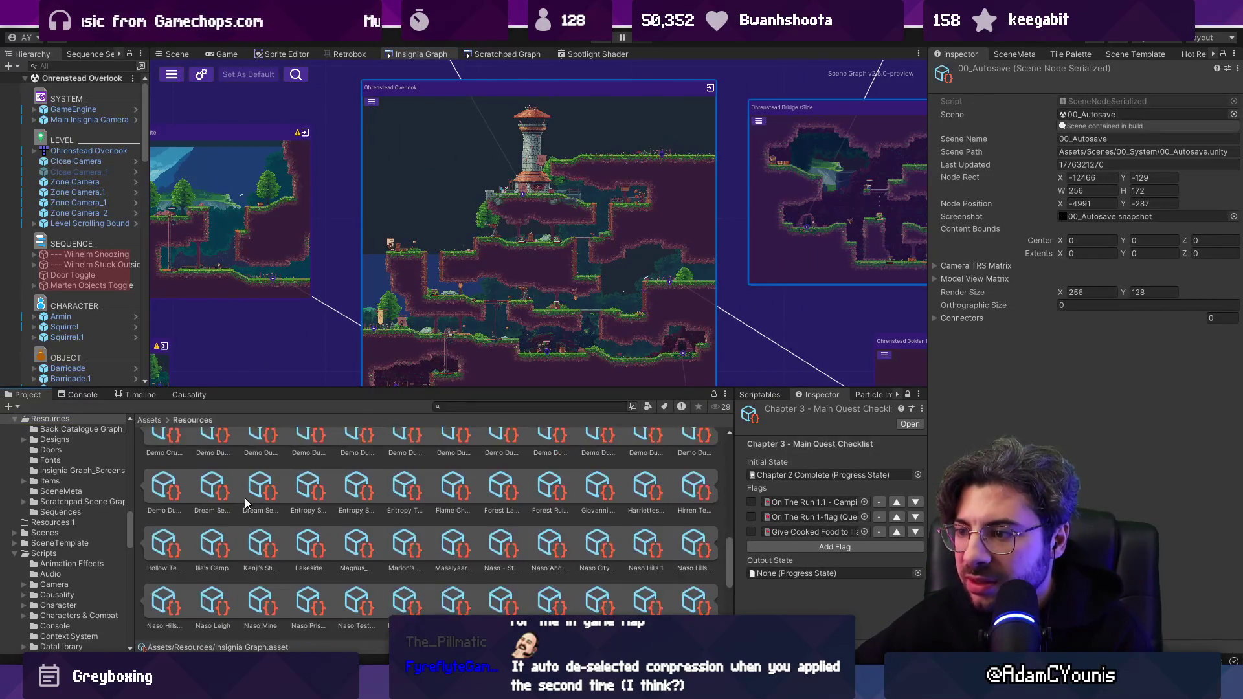
{"action": "scroll", "coordinate": [246, 504], "scroll_direction": "up", "scroll_amount": 5}
{"action": "left_click", "coordinate": [1110, 218]}
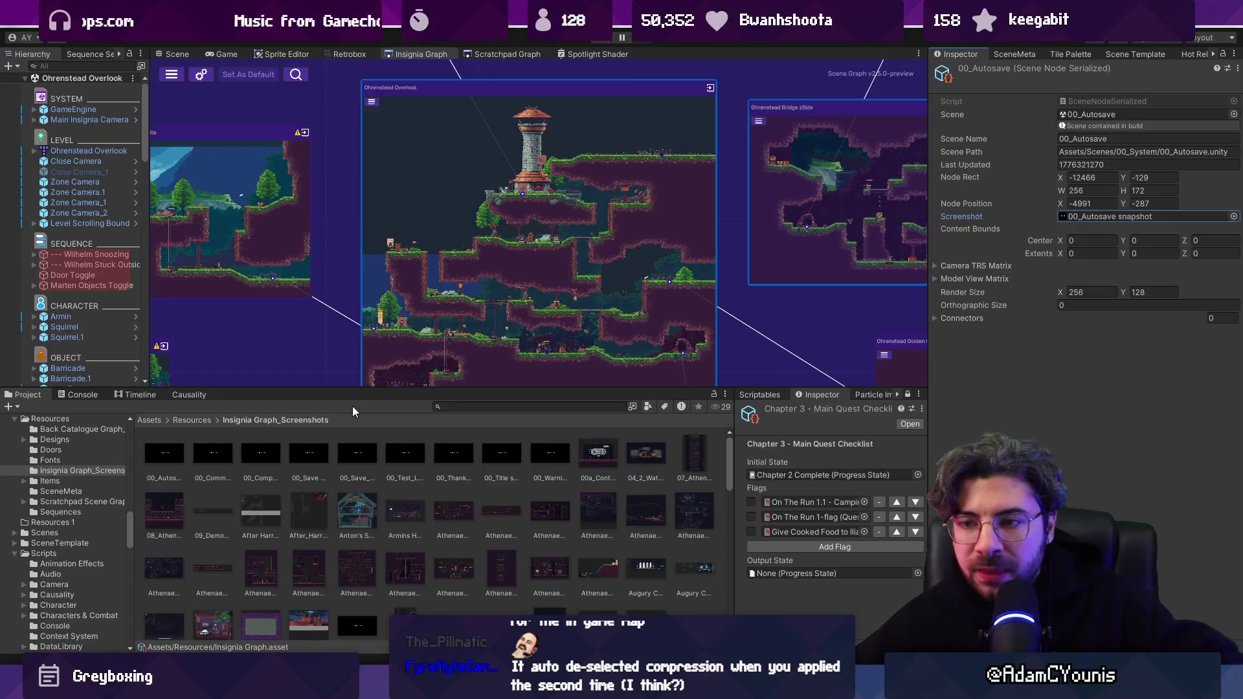
{"action": "left_click", "coordinate": [1106, 217]}
In VS Code, search the workspace for snapshot.png and open the InsigniaData.cs match at GetSnapShotPath.
{"action": "key", "text": "alt+Tab"}
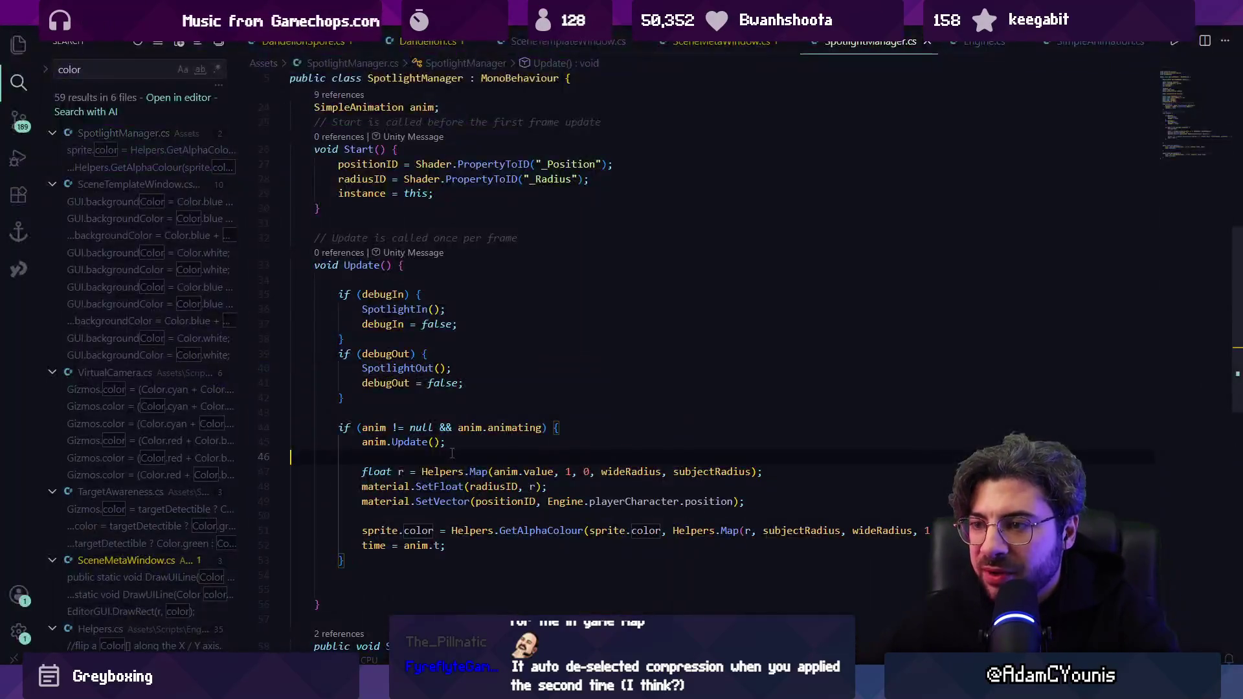
{"action": "key", "text": "ctrl+p"}
{"action": "key", "text": "ctrl+shift+f"}
{"action": "type", "text": "snapshot"}
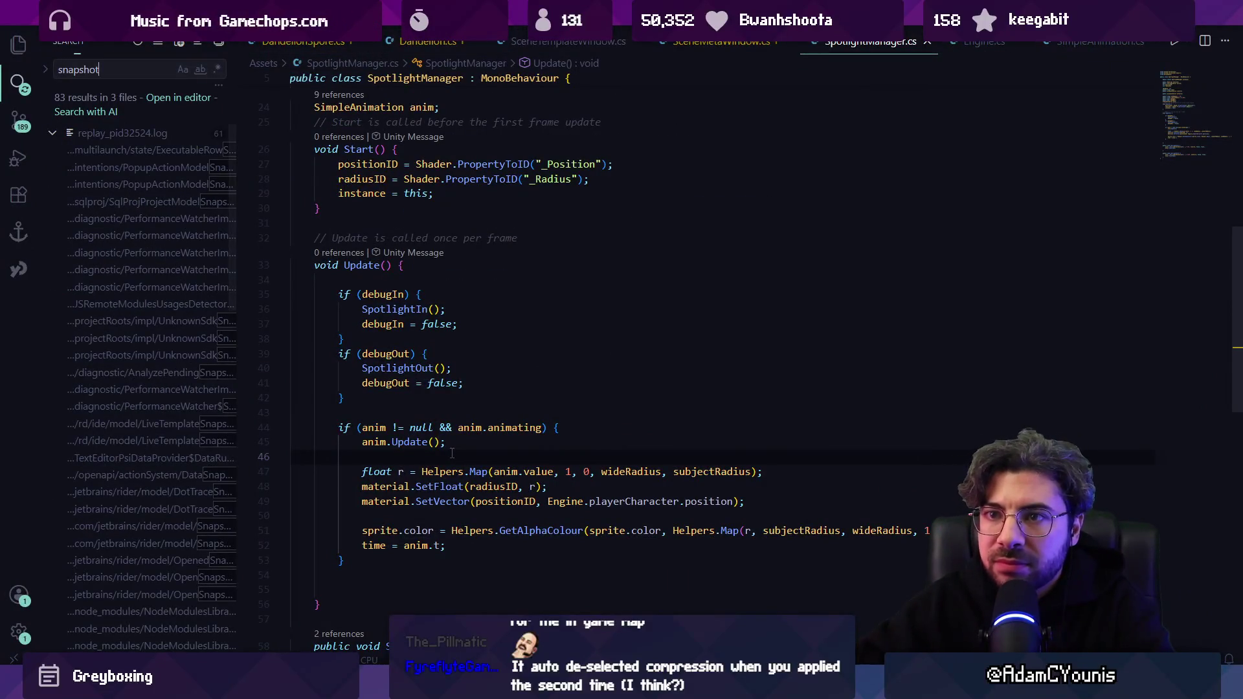
{"action": "type", "text": "\""}
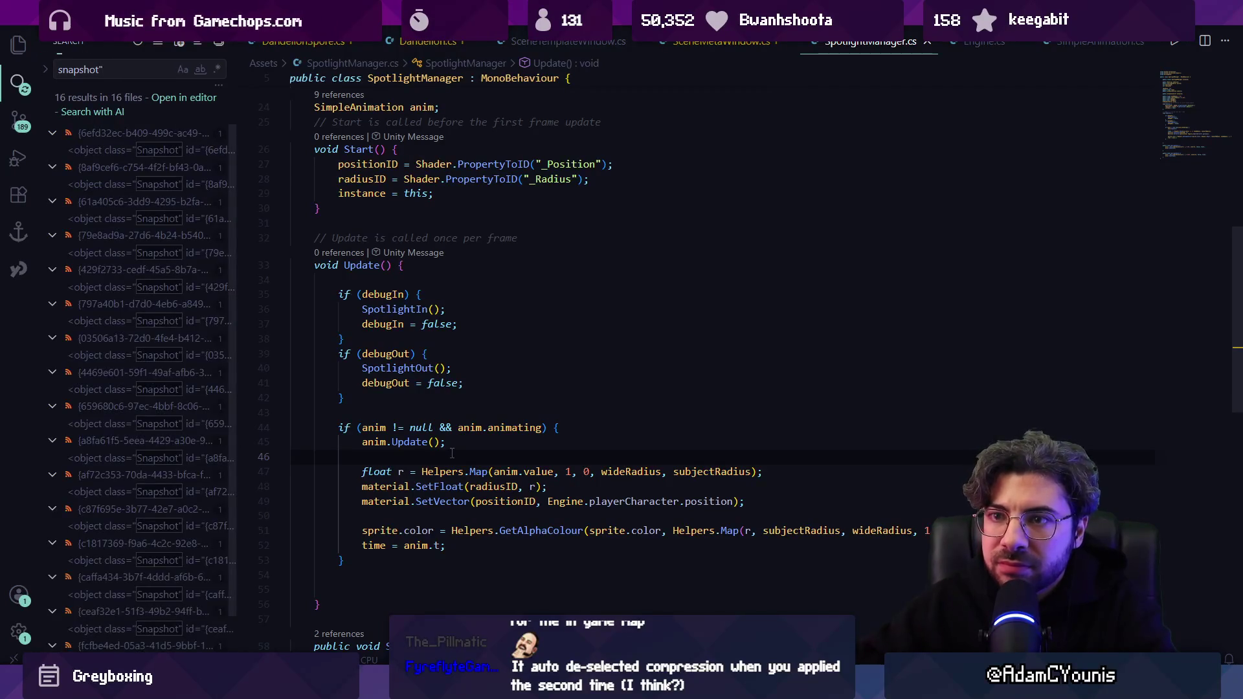
{"action": "scroll", "coordinate": [232, 348], "scroll_direction": "down", "scroll_amount": 1}
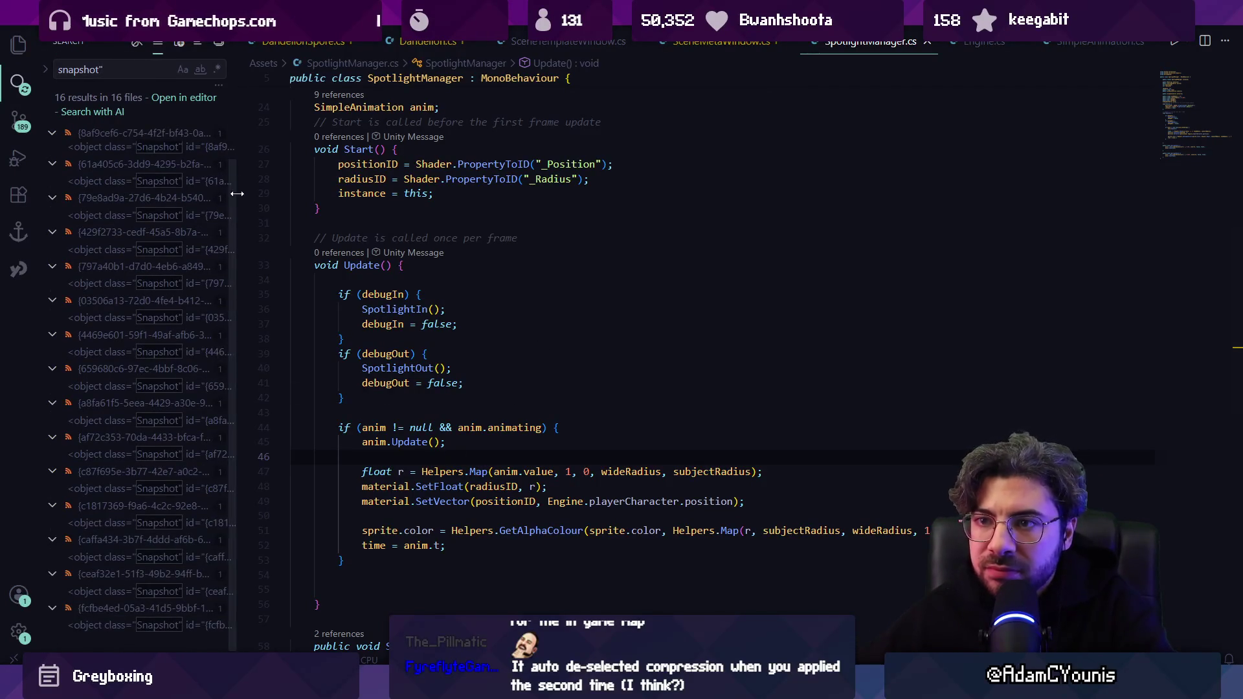
{"action": "key", "text": "BackSpace"}
{"action": "type", "text": ".png"}
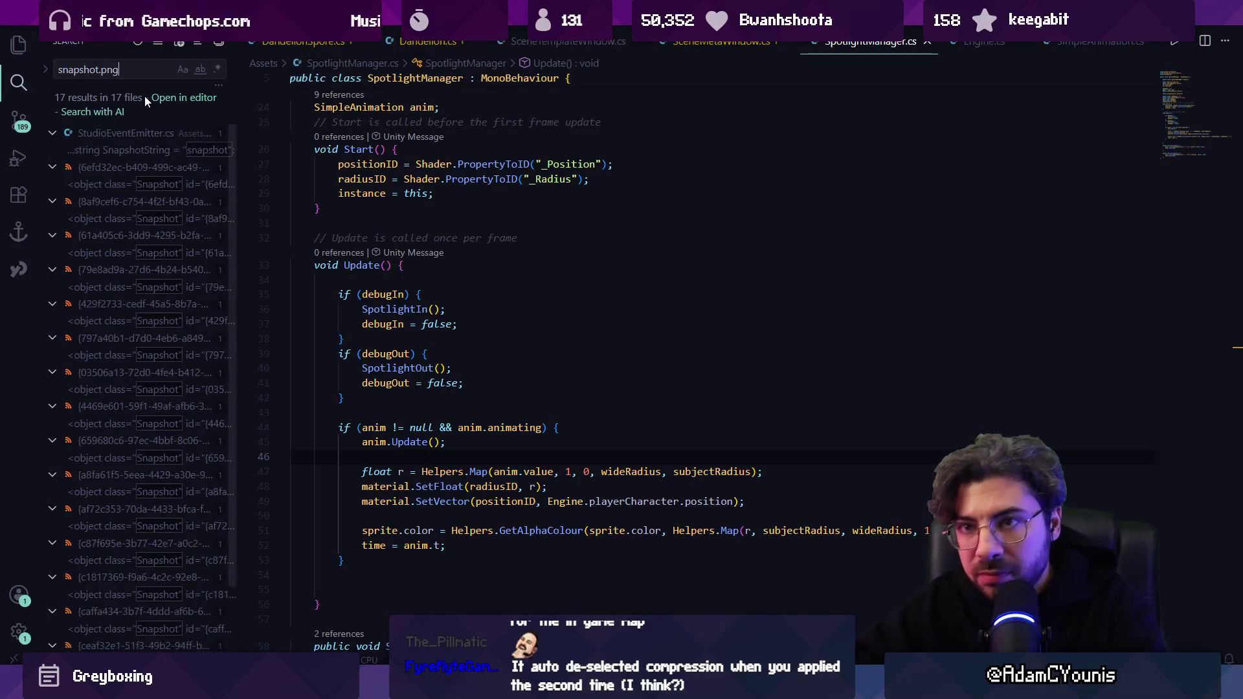
{"action": "left_click", "coordinate": [139, 150]}
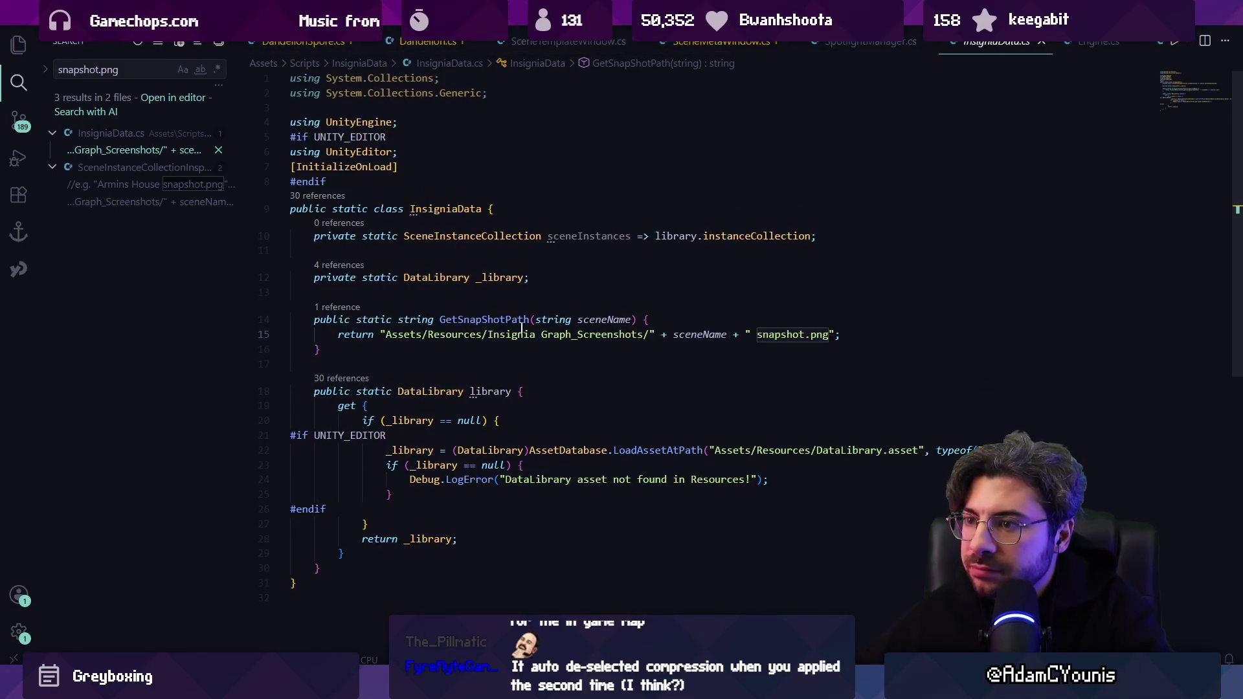
Open the SceneInstanceCollectionInspector.cs match and find the ImportSnapshots method using 'import'.
{"action": "left_click", "coordinate": [136, 184]}
{"action": "left_click", "coordinate": [141, 197]}
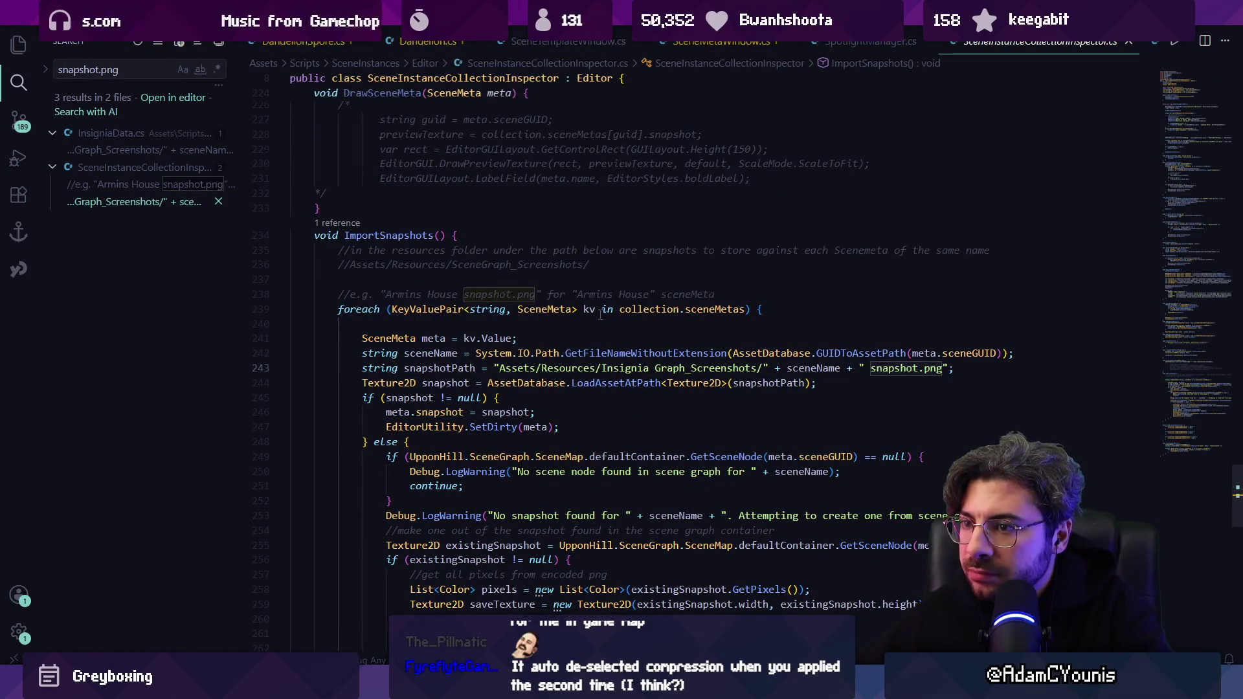
{"action": "scroll", "coordinate": [556, 348], "scroll_direction": "down", "scroll_amount": 2}
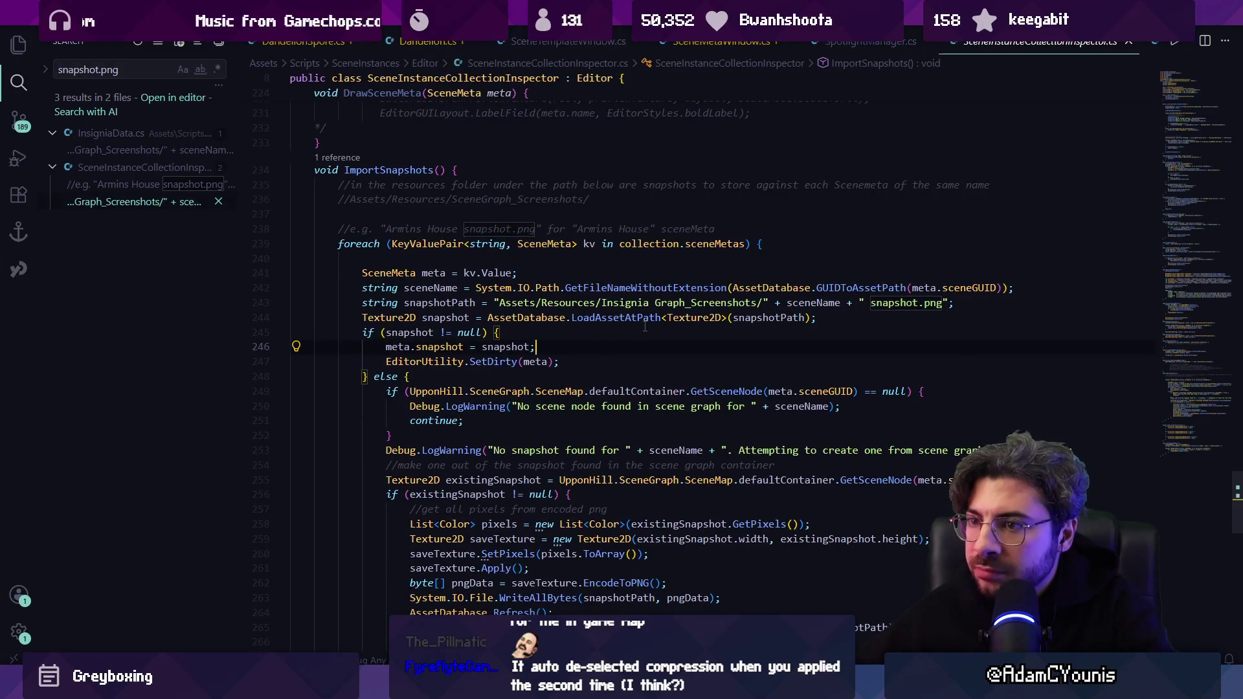
{"action": "key", "text": "ctrl+f"}
{"action": "type", "text": "import"}
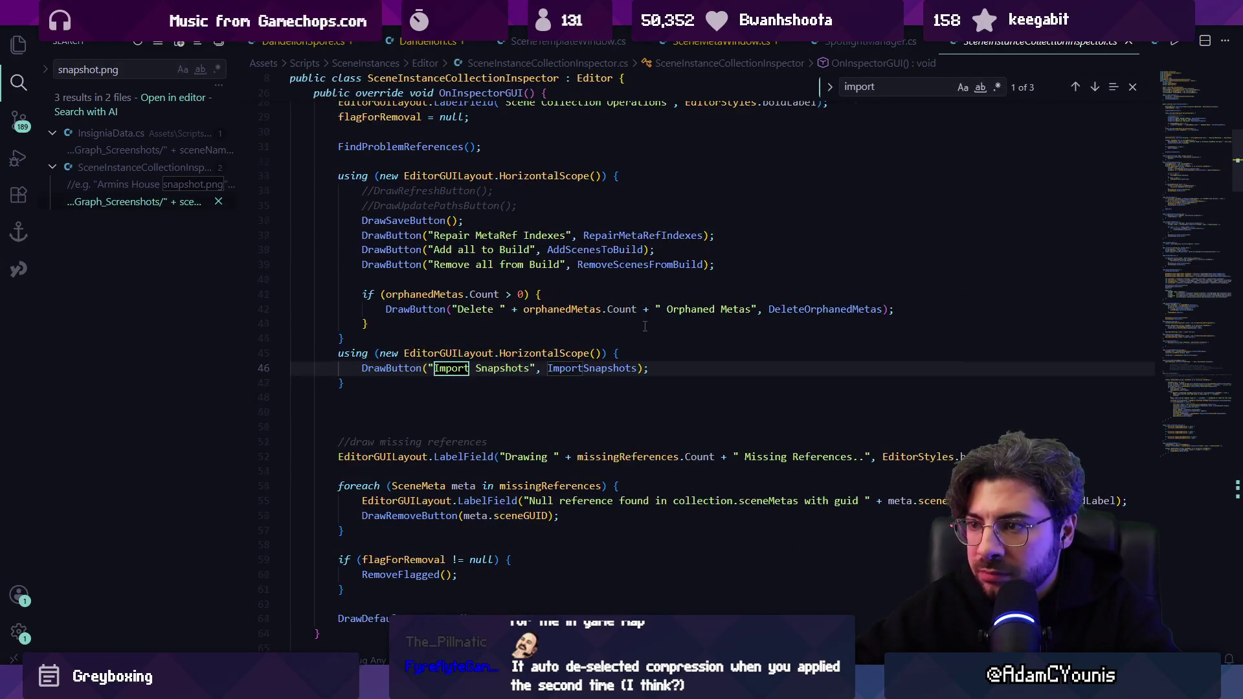
{"action": "key", "text": "alt+Left"}
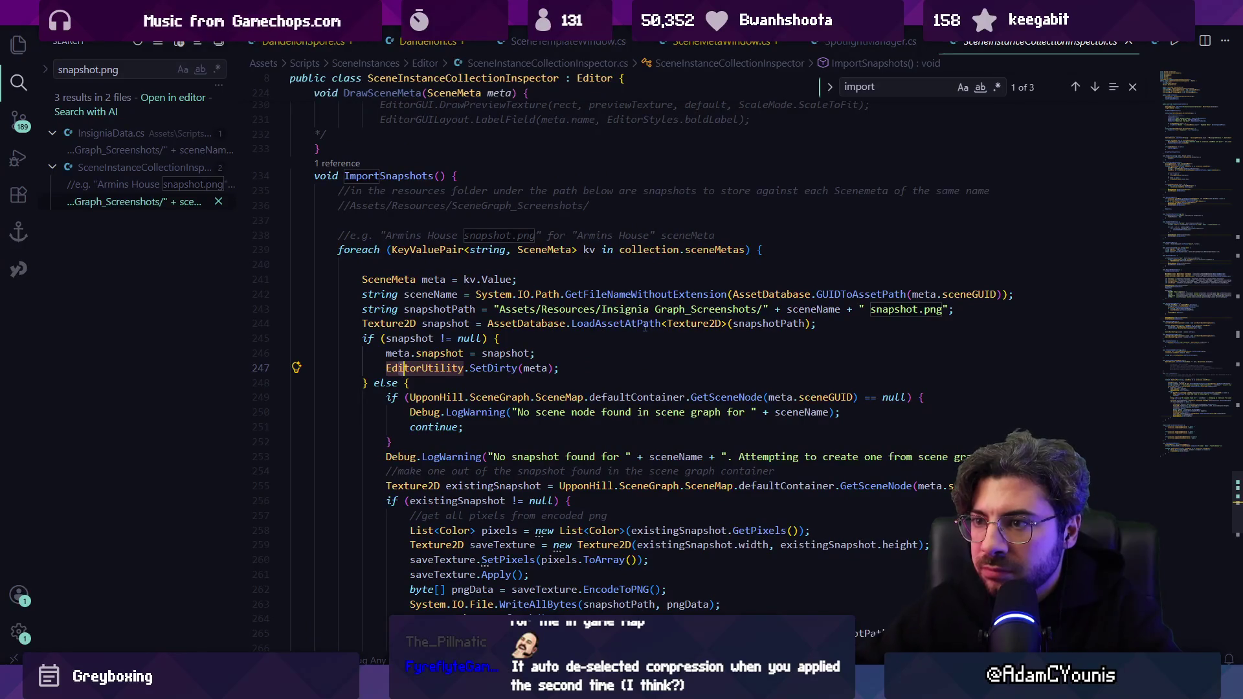
Inspect the snapshot null check and SetPixels call, then select the snapshot-creation block, lines 256–268.
{"action": "left_click", "coordinate": [623, 337]}
{"action": "key", "text": "Escape"}
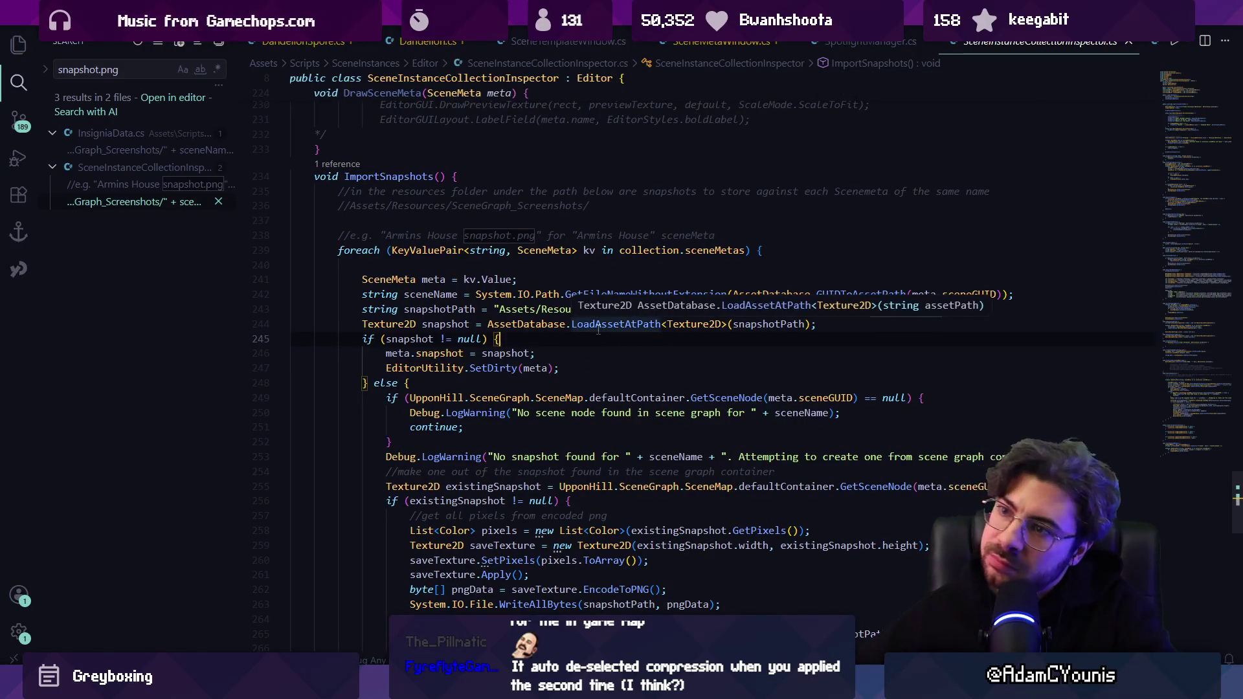
{"action": "scroll", "coordinate": [534, 293], "scroll_direction": "down", "scroll_amount": 2}
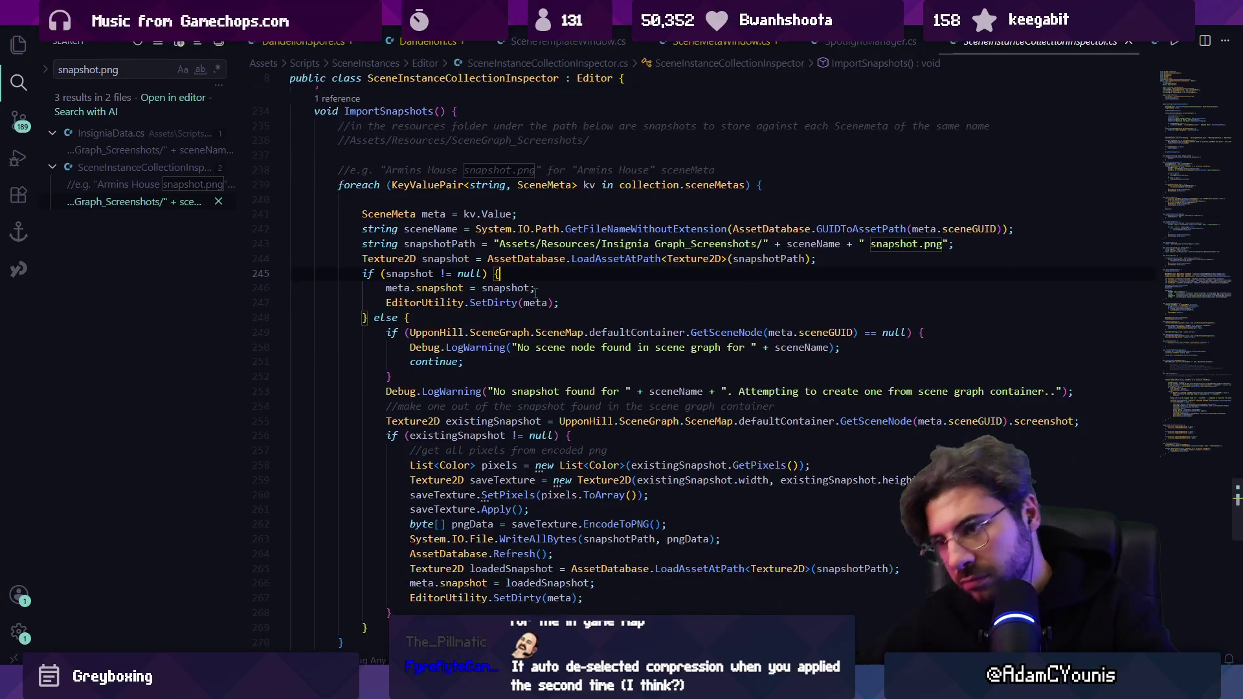
{"action": "mouse_move", "coordinate": [409, 686]}
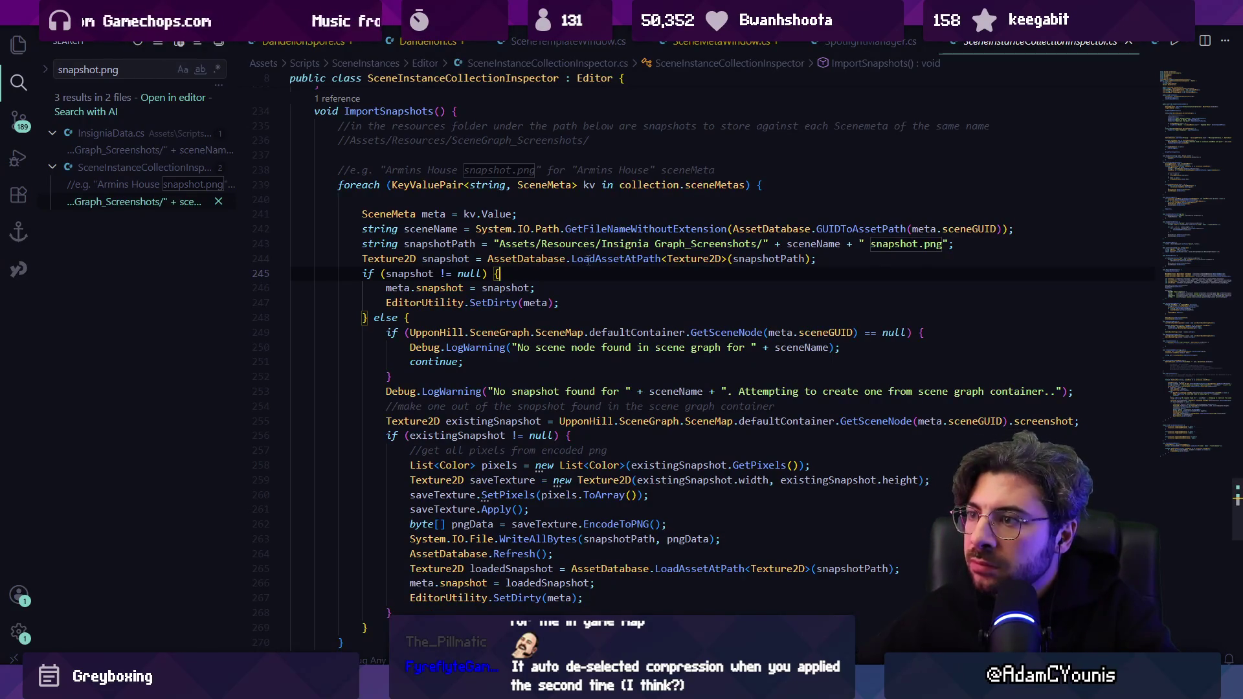
{"action": "left_click", "coordinate": [483, 495]}
{"action": "scroll", "coordinate": [529, 495], "scroll_direction": "down", "scroll_amount": 1}
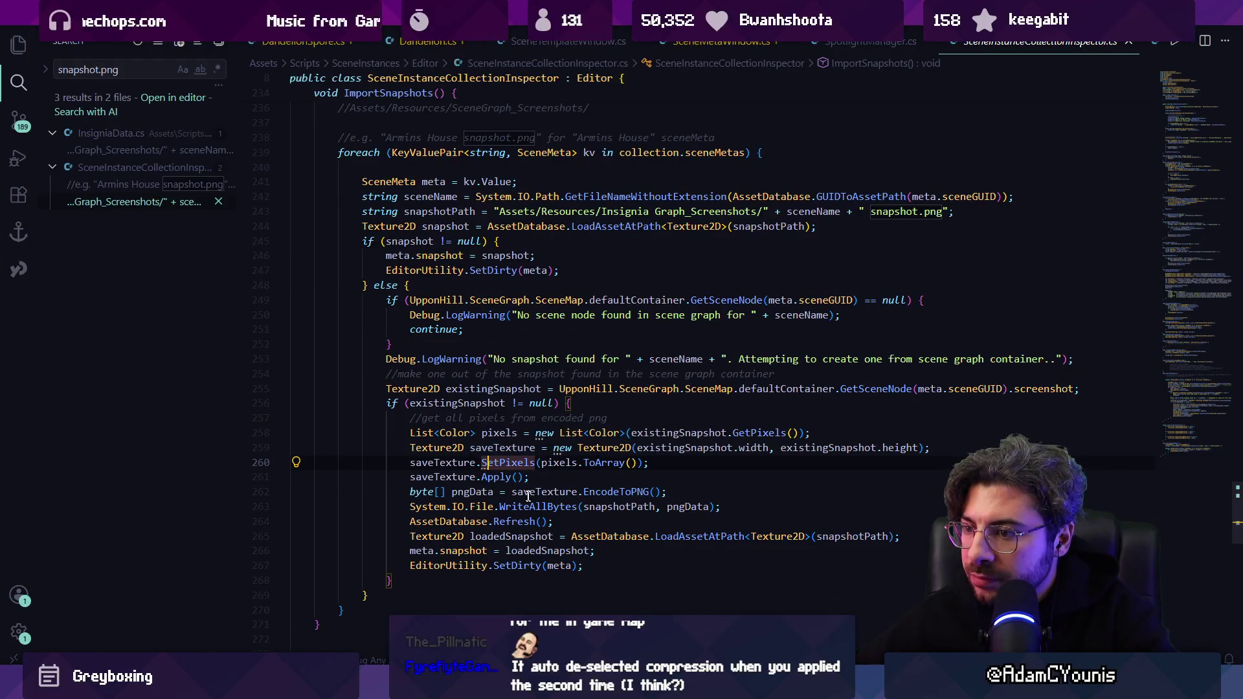
{"action": "left_click", "coordinate": [651, 554]}
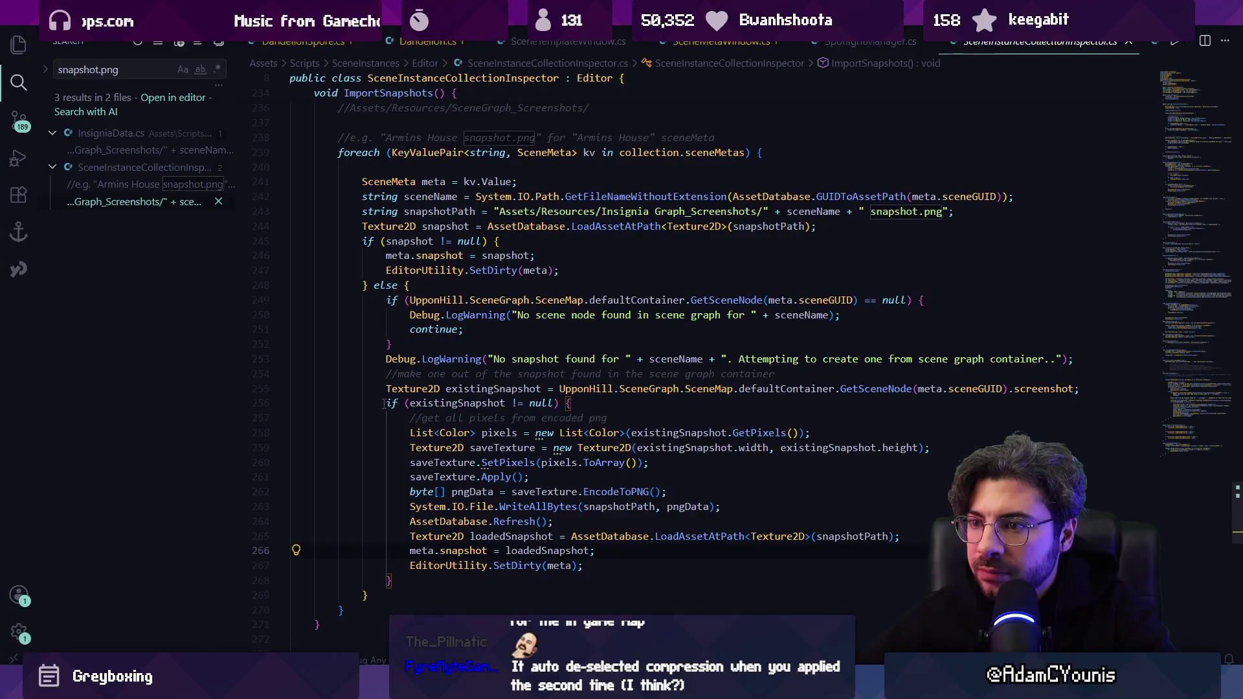
{"action": "left_click_drag", "start_coordinate": [385, 404], "coordinate": [464, 575]}
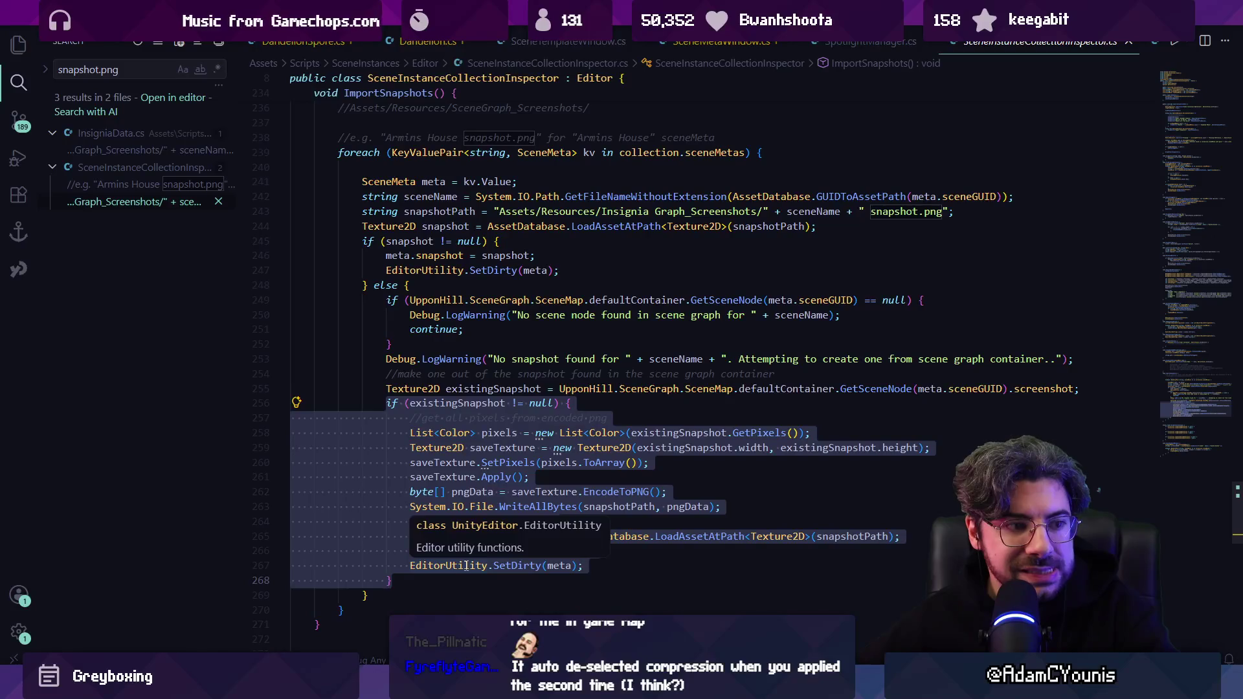
Review the existingSnapshot texture creation, PNG encoding and WriteAllBytes save code.
{"action": "left_click", "coordinate": [601, 479]}
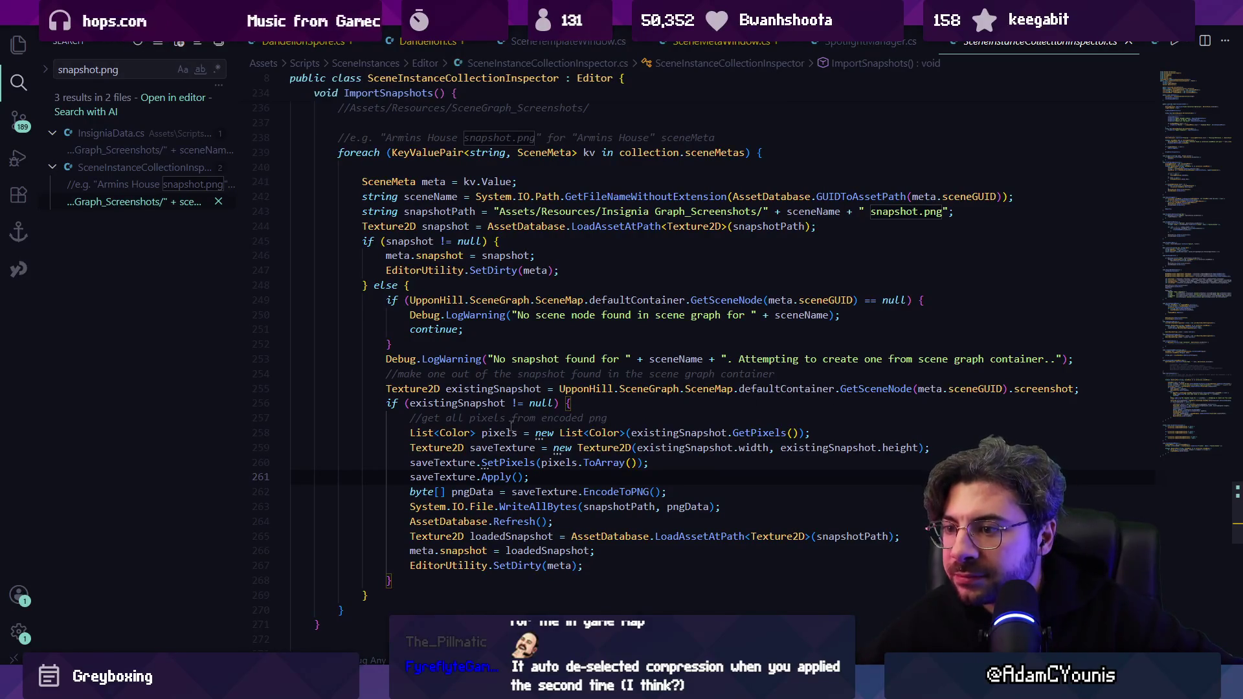
{"action": "left_click", "coordinate": [544, 462]}
{"action": "left_click", "coordinate": [602, 462]}
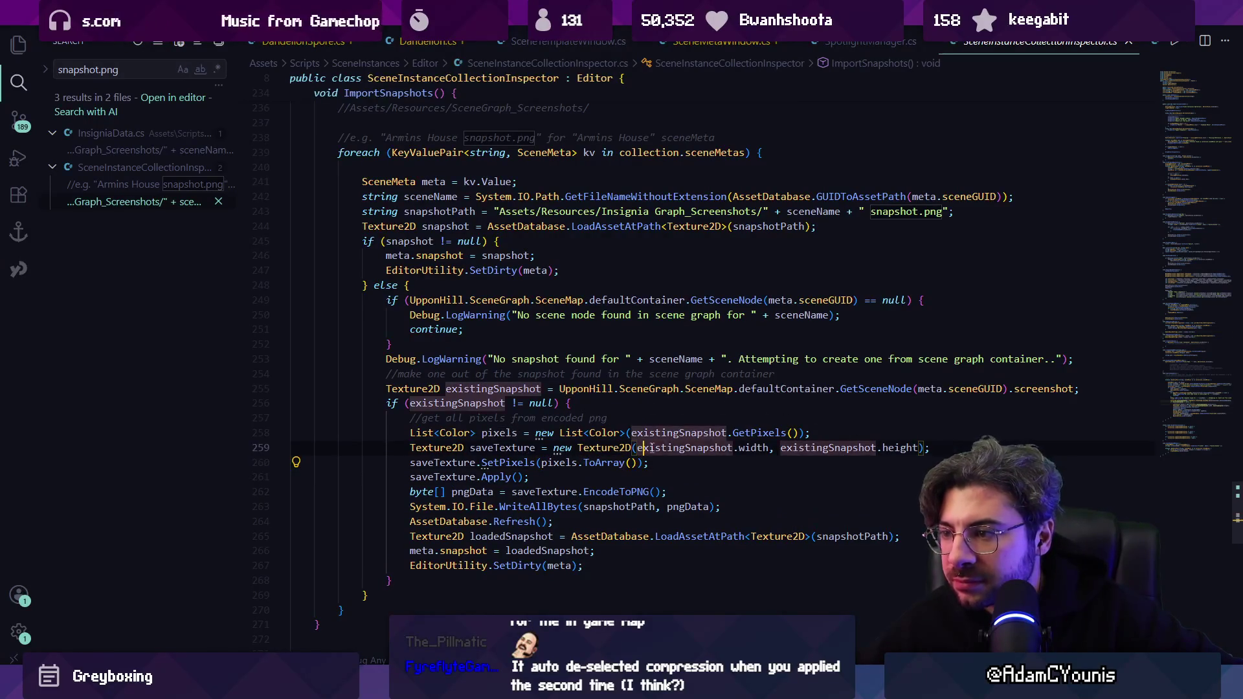
{"action": "left_click", "coordinate": [712, 448]}
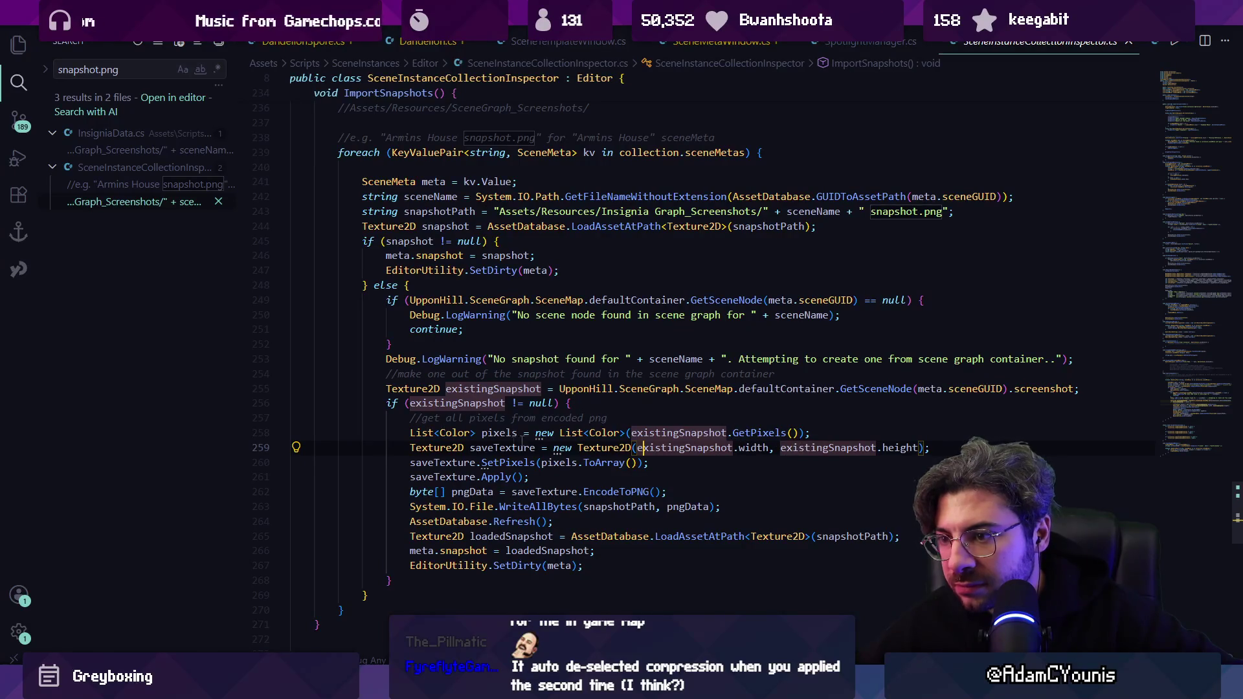
{"action": "left_click", "coordinate": [538, 491]}
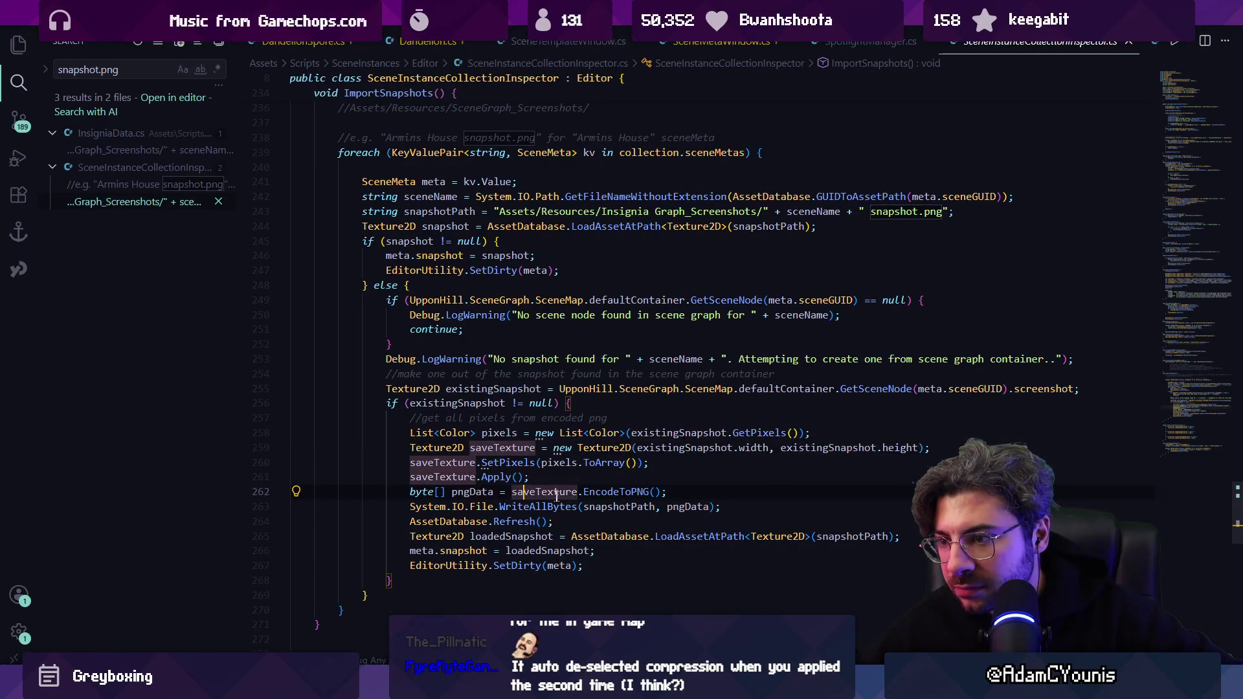
{"action": "left_click", "coordinate": [601, 492]}
{"action": "left_click", "coordinate": [483, 507]}
{"action": "left_click", "coordinate": [523, 506]}
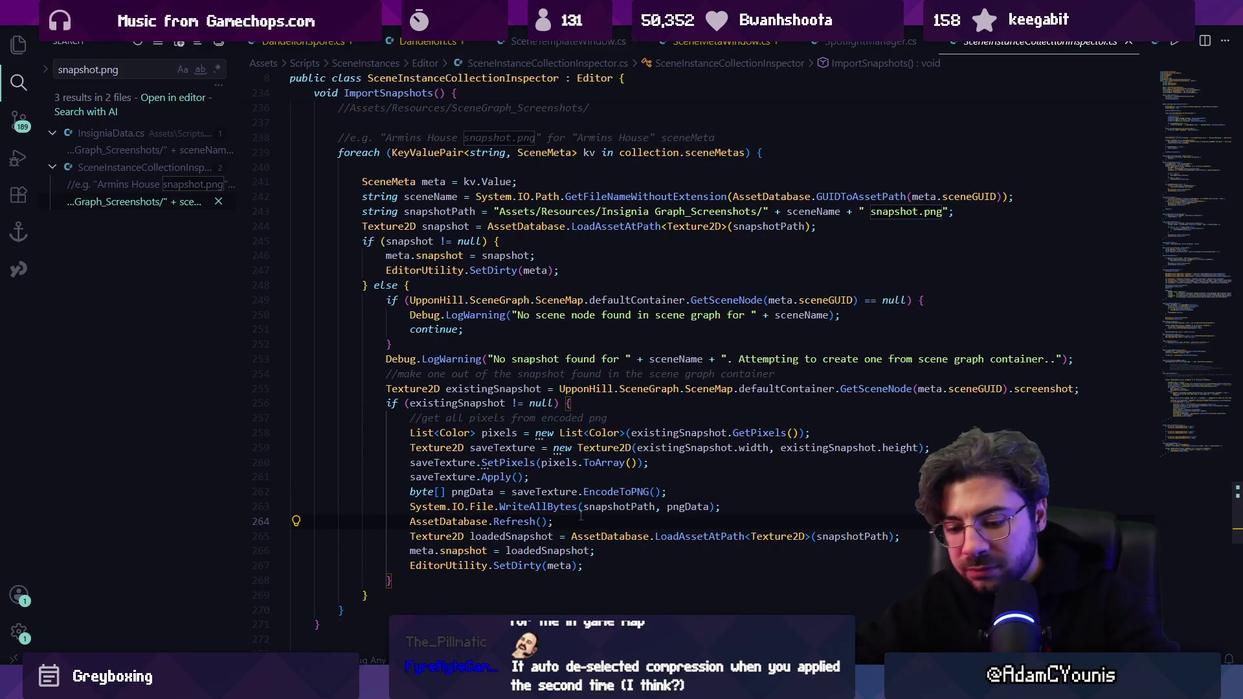
Search the workspace for system.io.file.writeallbytes and add a blank line after the loadedSnapshot assignment.
{"action": "key", "text": "ctrl+shift+f"}
{"action": "type", "text": "system."}
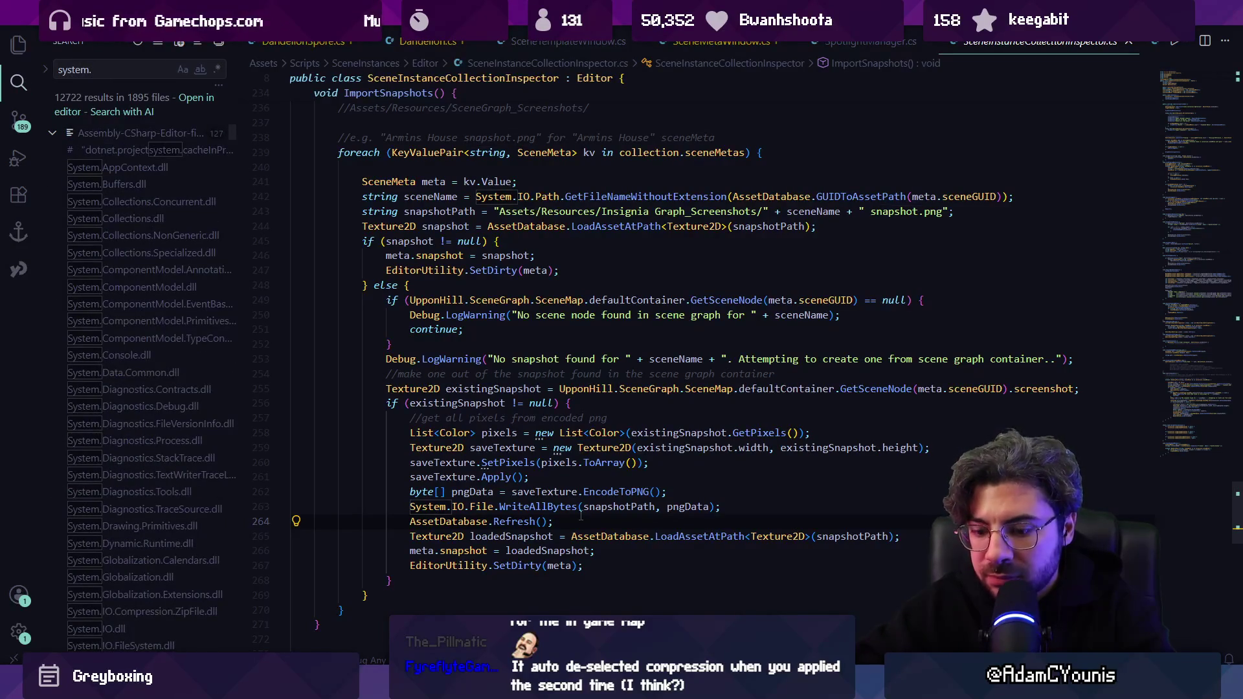
{"action": "type", "text": "io.file.writ"}
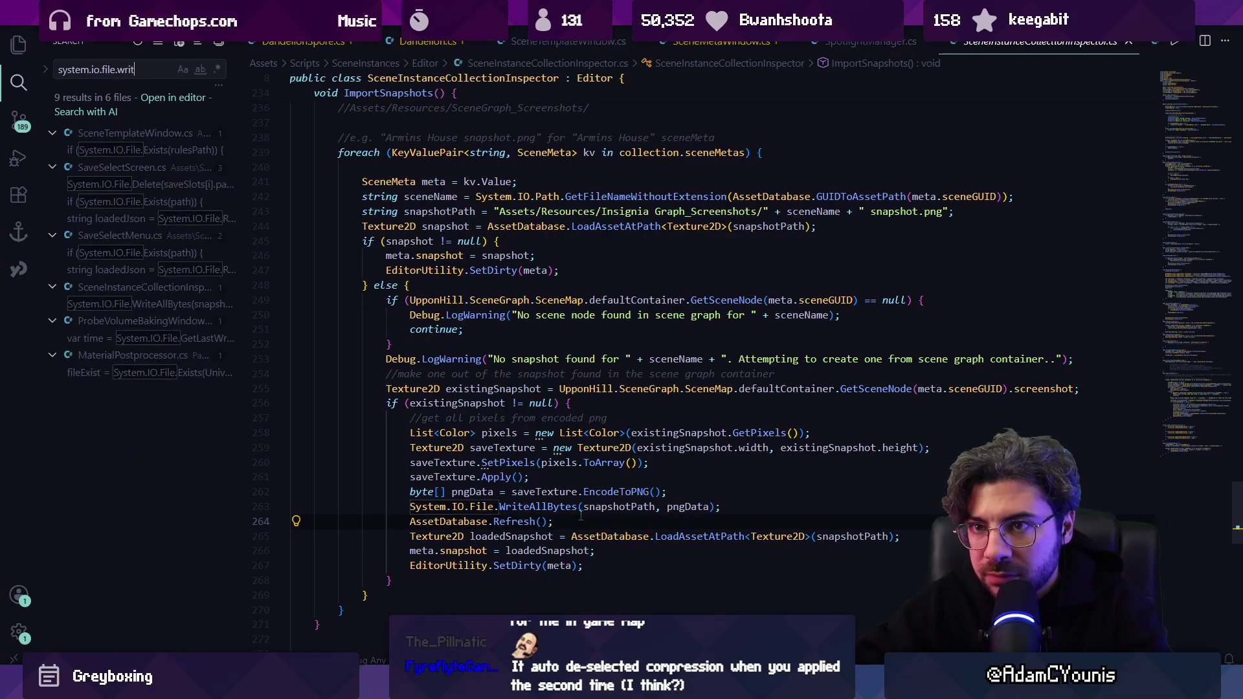
{"action": "type", "text": "eallbytes"}
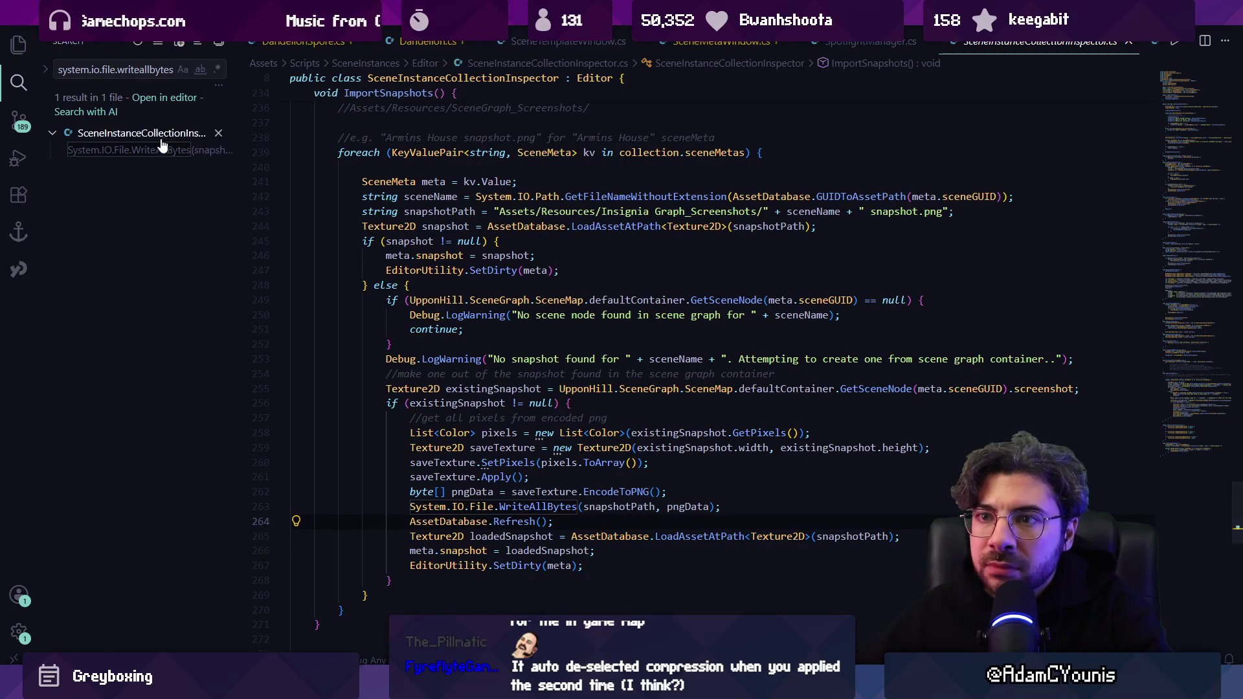
{"action": "left_click", "coordinate": [162, 151]}
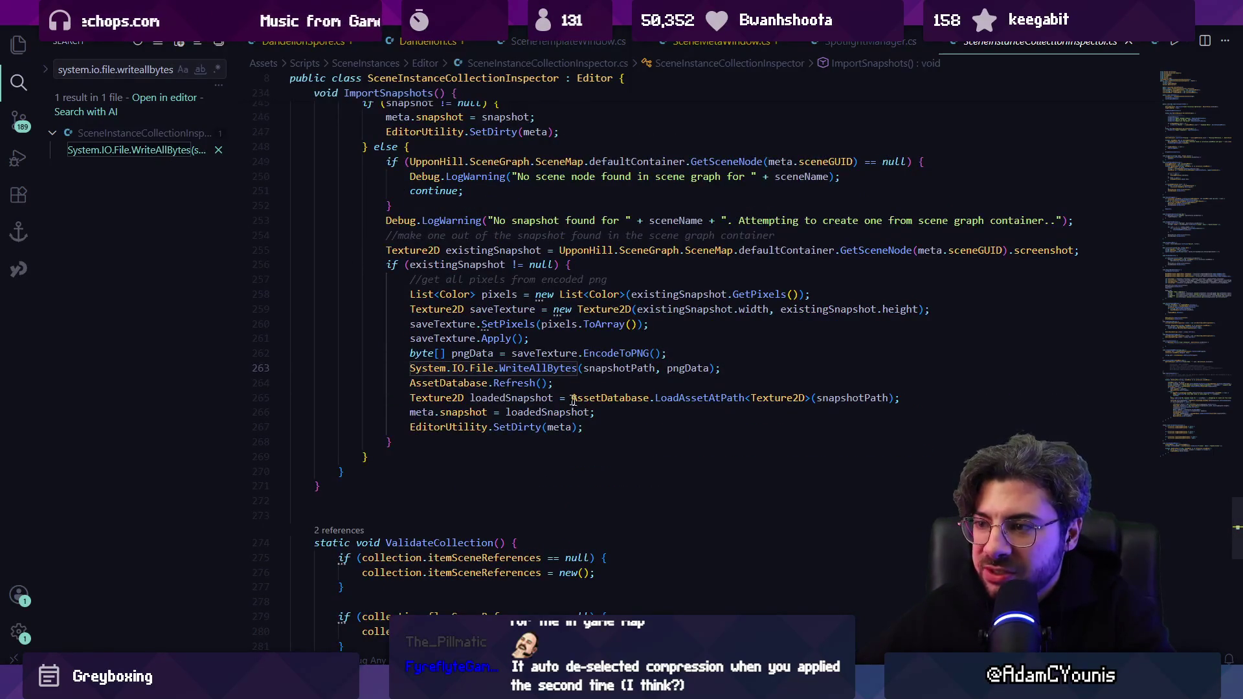
{"action": "left_click", "coordinate": [617, 421]}
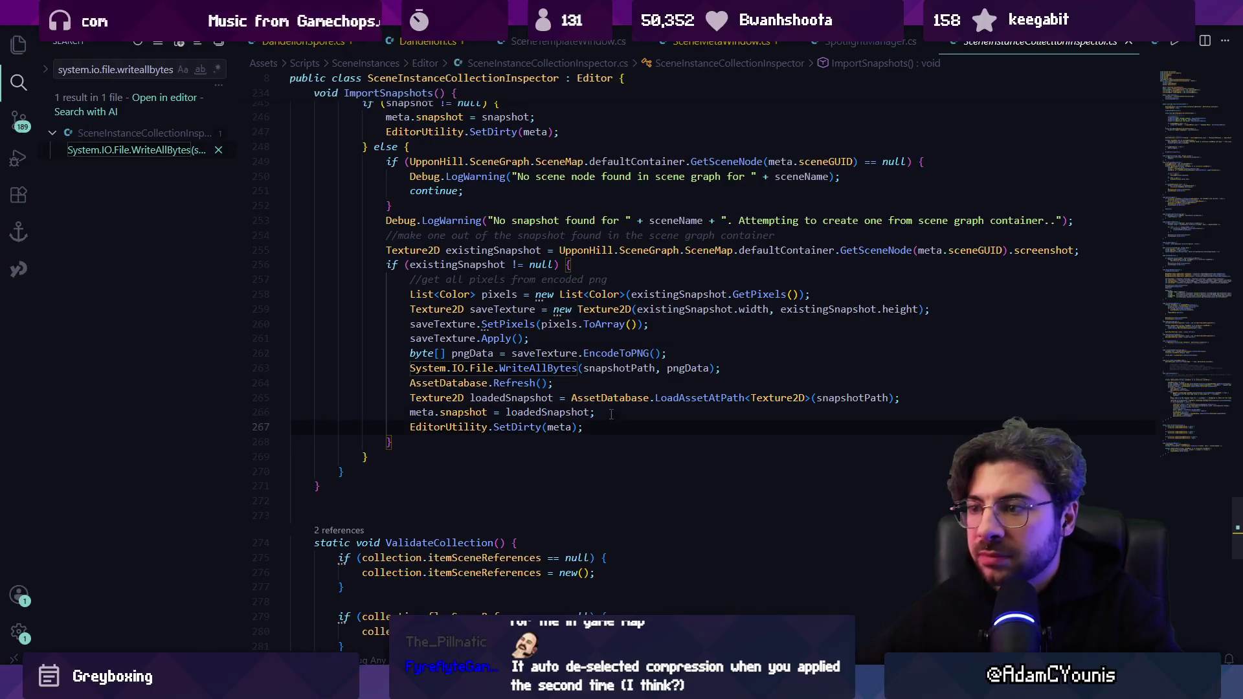
{"action": "key", "text": "Return"}
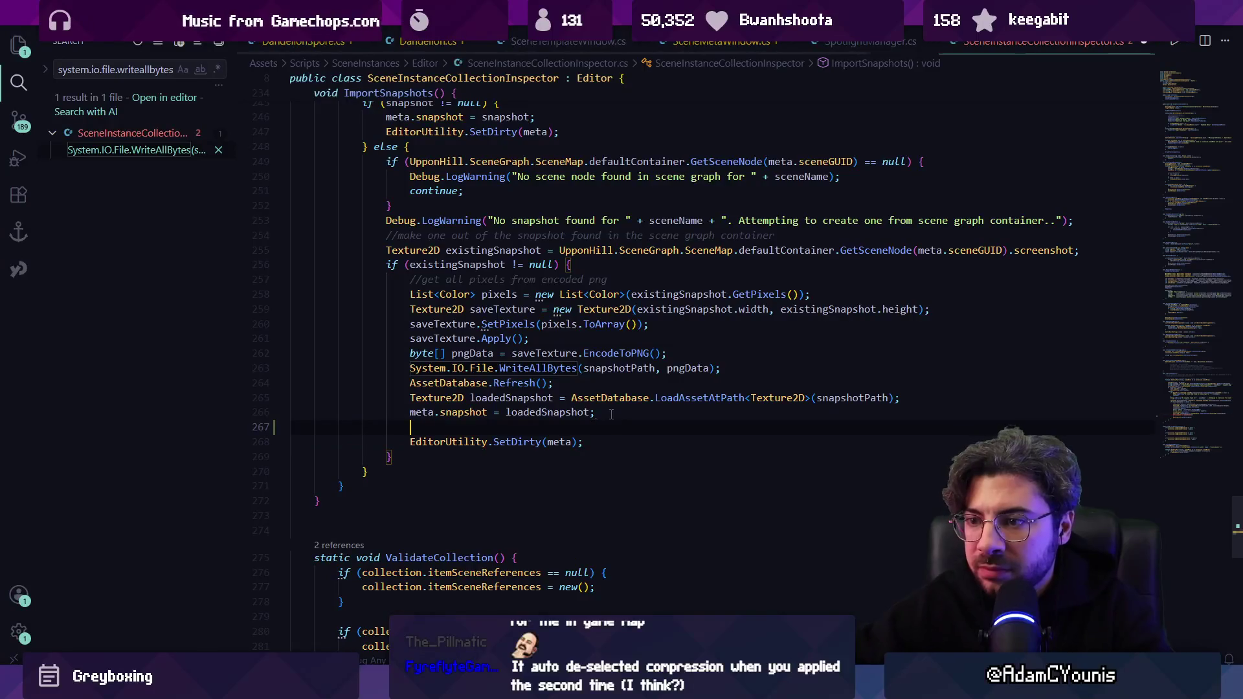
After meta.snapshot = loadedSnapshot, add a compression comment and TextureImporter lines setting Compressed.
{"action": "type", "text": "/set "}
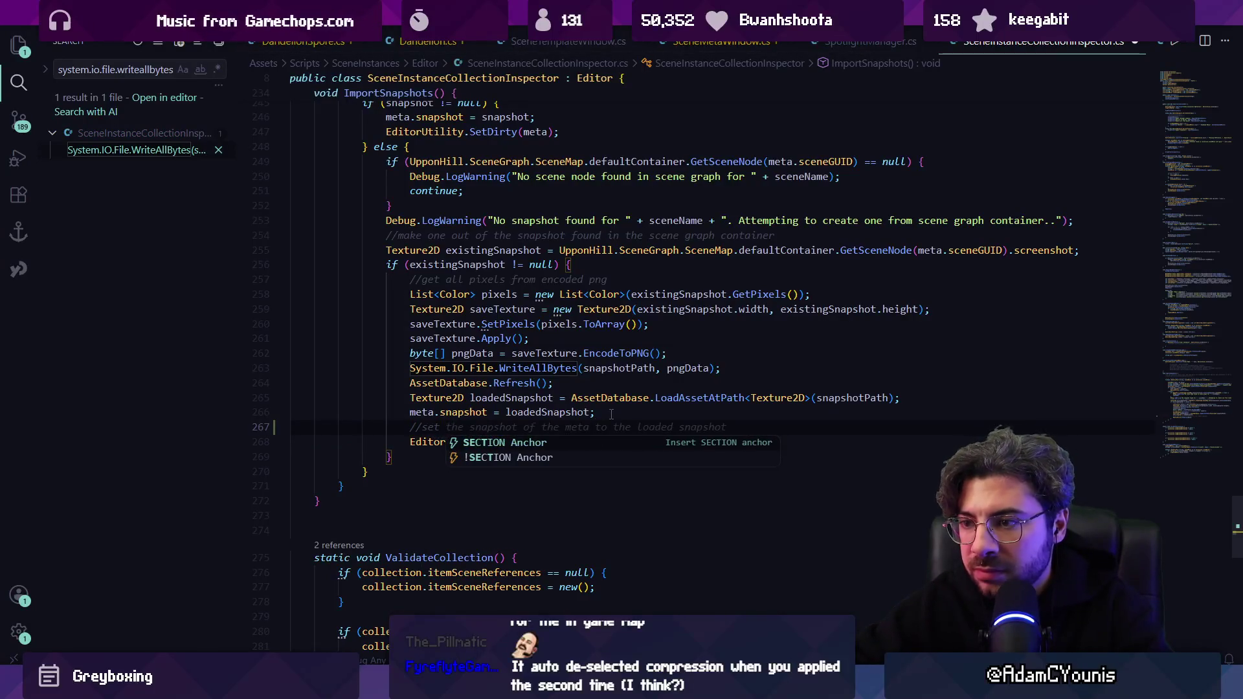
{"action": "type", "text": "compression"}
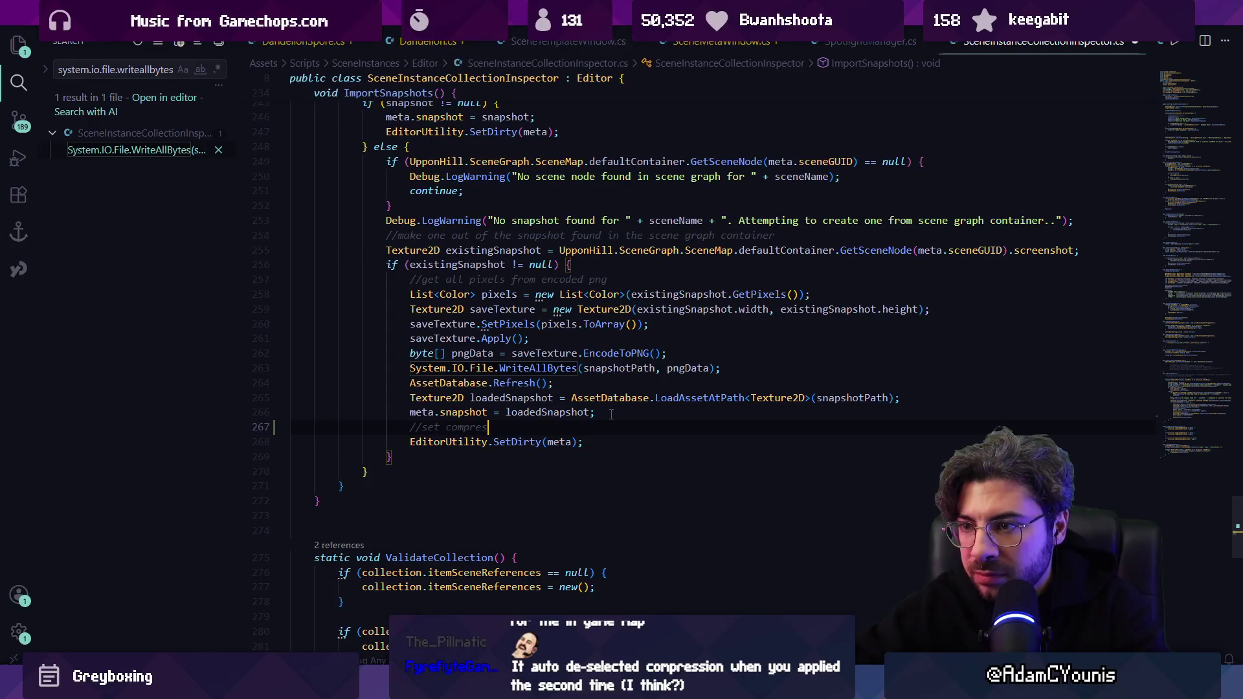
{"action": "key", "text": "Tab"}
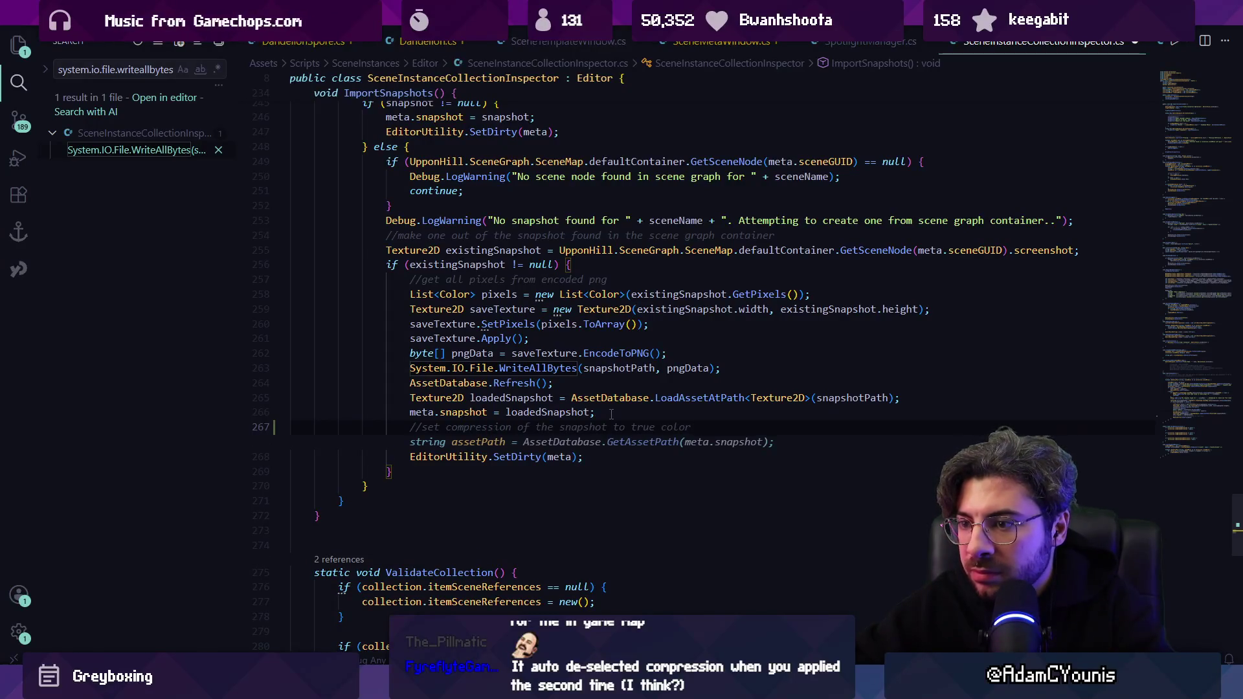
{"action": "key", "text": "ctrl+shift+Left"}
{"action": "key", "text": "ctrl+shift+Left"}
{"action": "type", "text": "medium"}
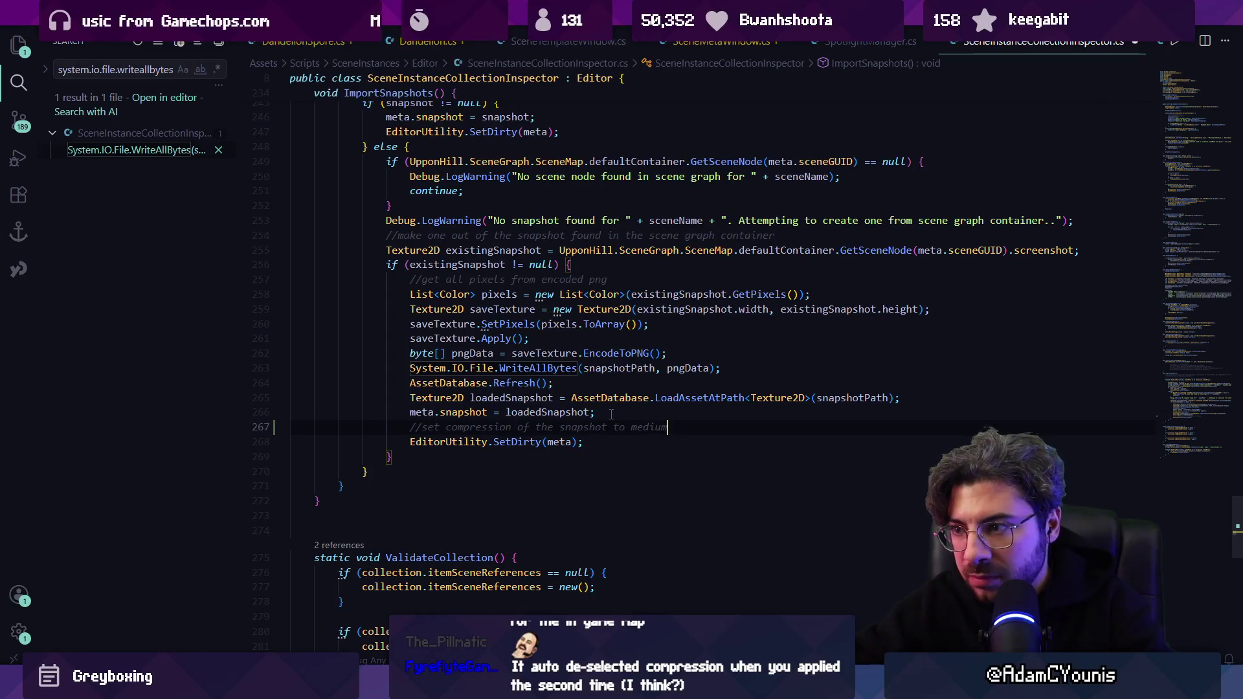
{"action": "key", "text": "Return"}
{"action": "key", "text": "Tab"}
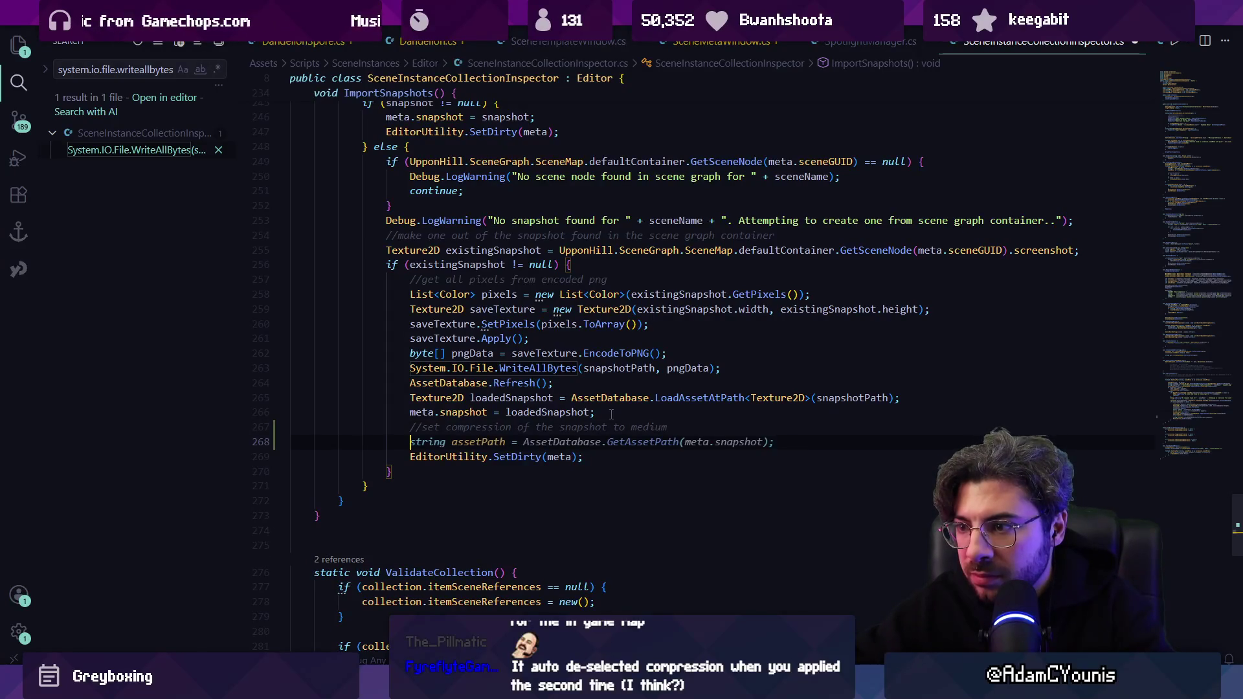
{"action": "key", "text": "Tab"}
{"action": "key", "text": "Tab"}
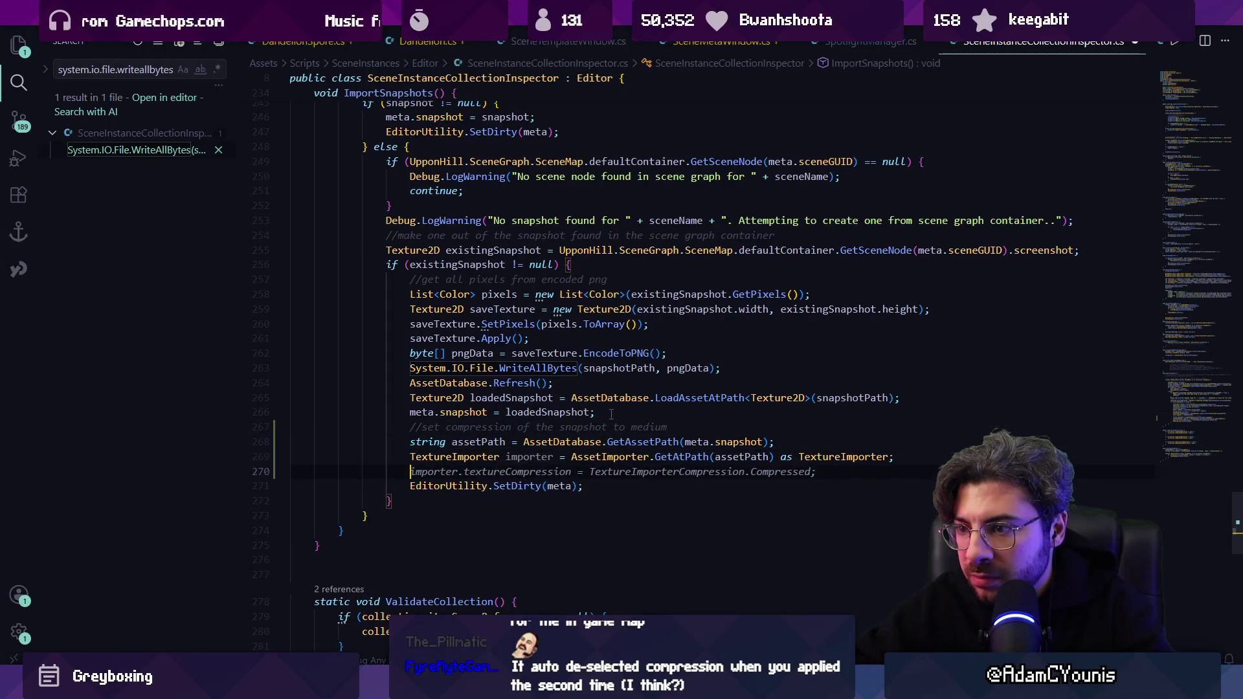
{"action": "key", "text": "Tab"}
{"action": "key", "text": "Tab"}
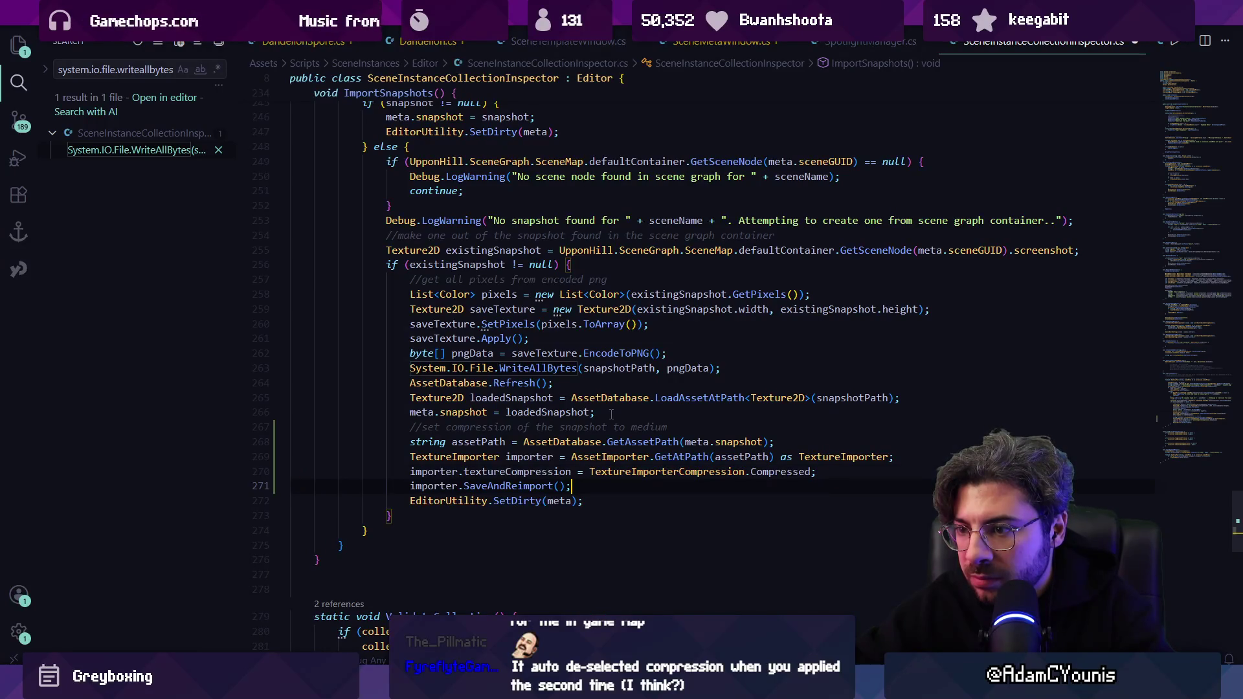
Add crunchedCompression = true and maxTextureSize = 2048 before SaveAndReimport, and save the script.
{"action": "key", "text": "Return"}
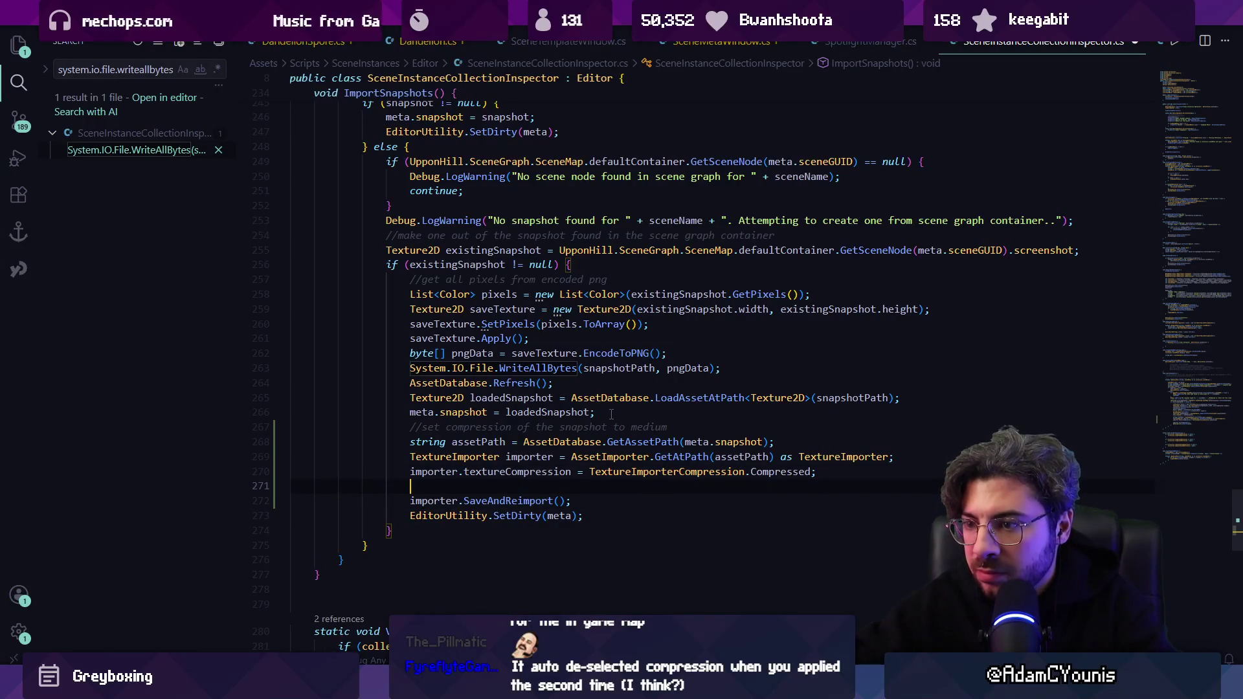
{"action": "type", "text": "importer.crunchedCompression = true;"}
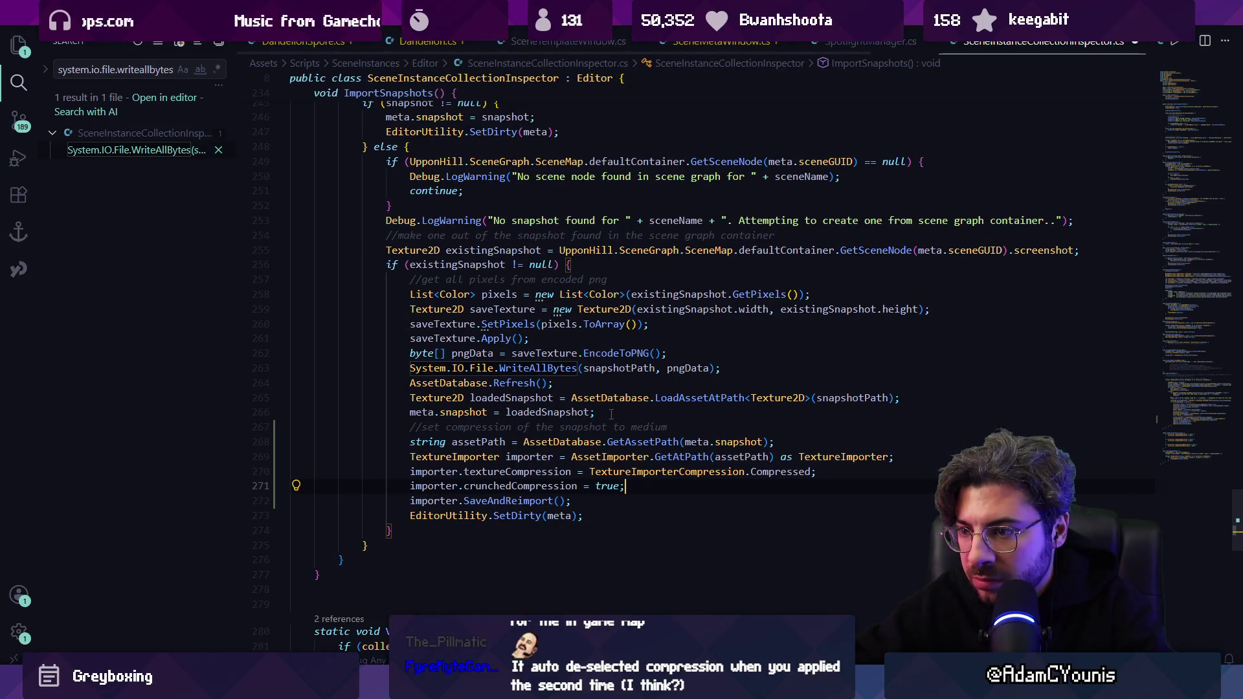
{"action": "key", "text": "Tab"}
{"action": "key", "text": "Return"}
{"action": "type", "text": "importer."}
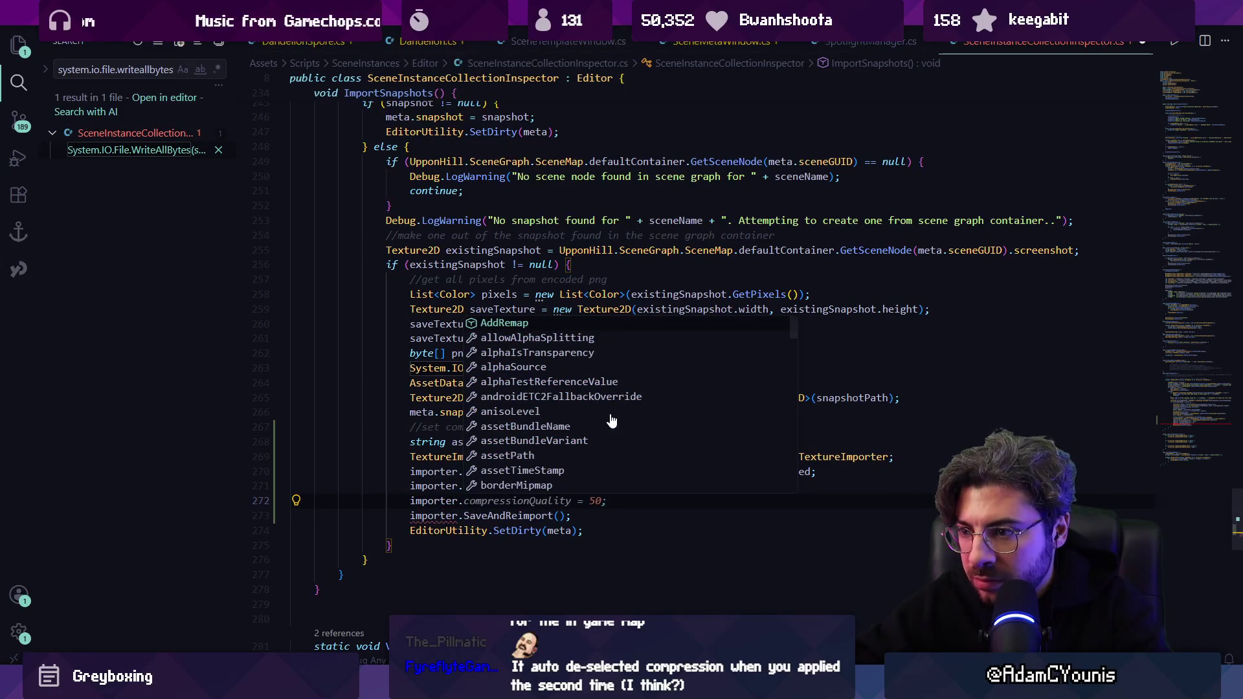
{"action": "type", "text": "max"}
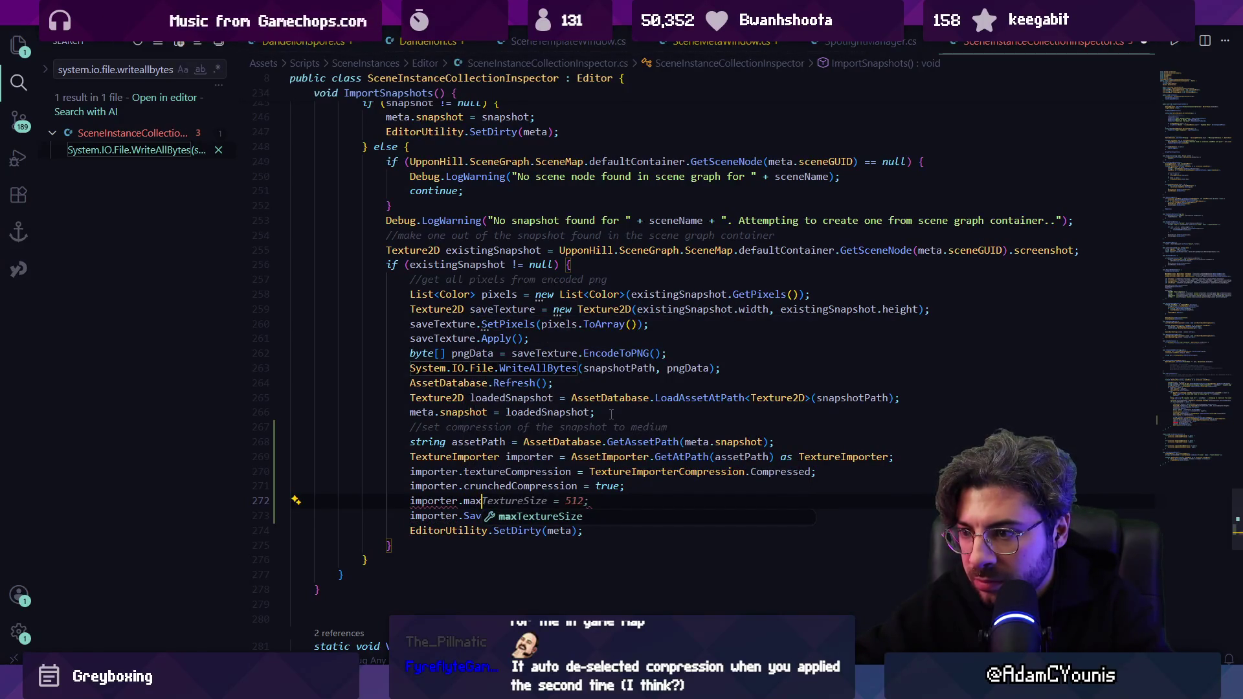
{"action": "key", "text": "Tab"}
{"action": "key", "text": "BackSpace"}
{"action": "key", "text": "BackSpace"}
{"action": "key", "text": "BackSpace"}
{"action": "type", "text": "20"}
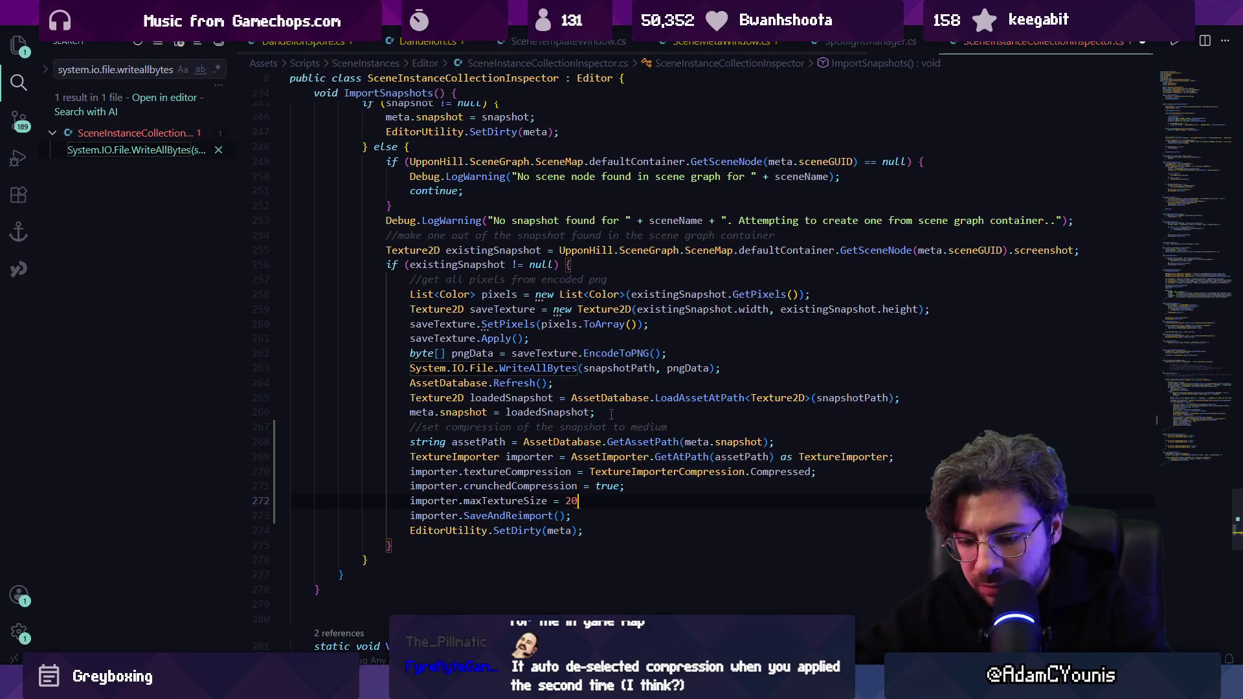
{"action": "type", "text": "48;"}
{"action": "key", "text": "ctrl+s"}
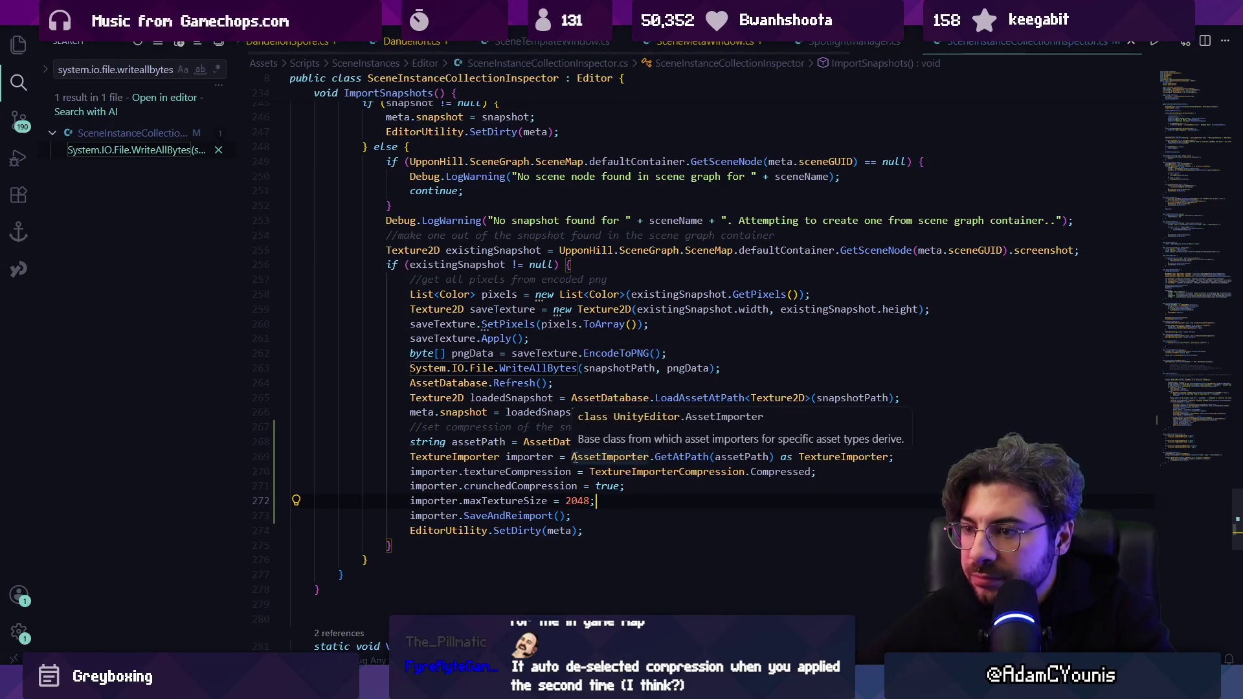
{"action": "triple_click", "coordinate": [459, 458]}
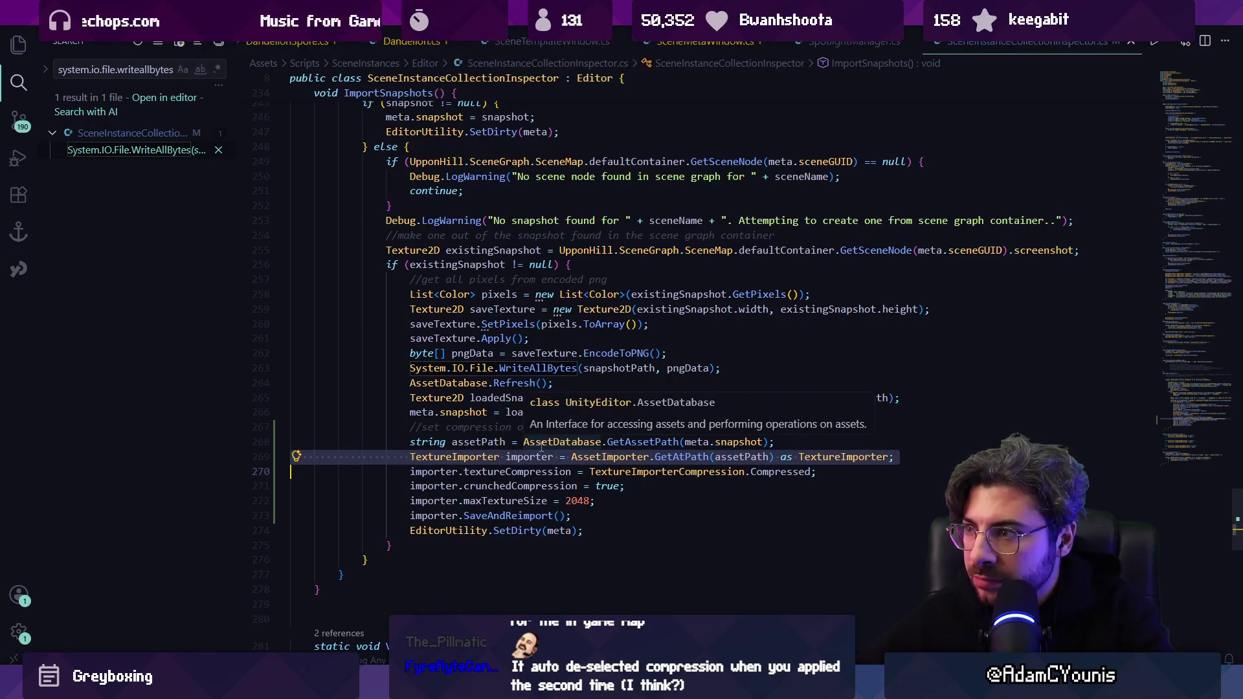
{"action": "key", "text": "alt+Tab"}
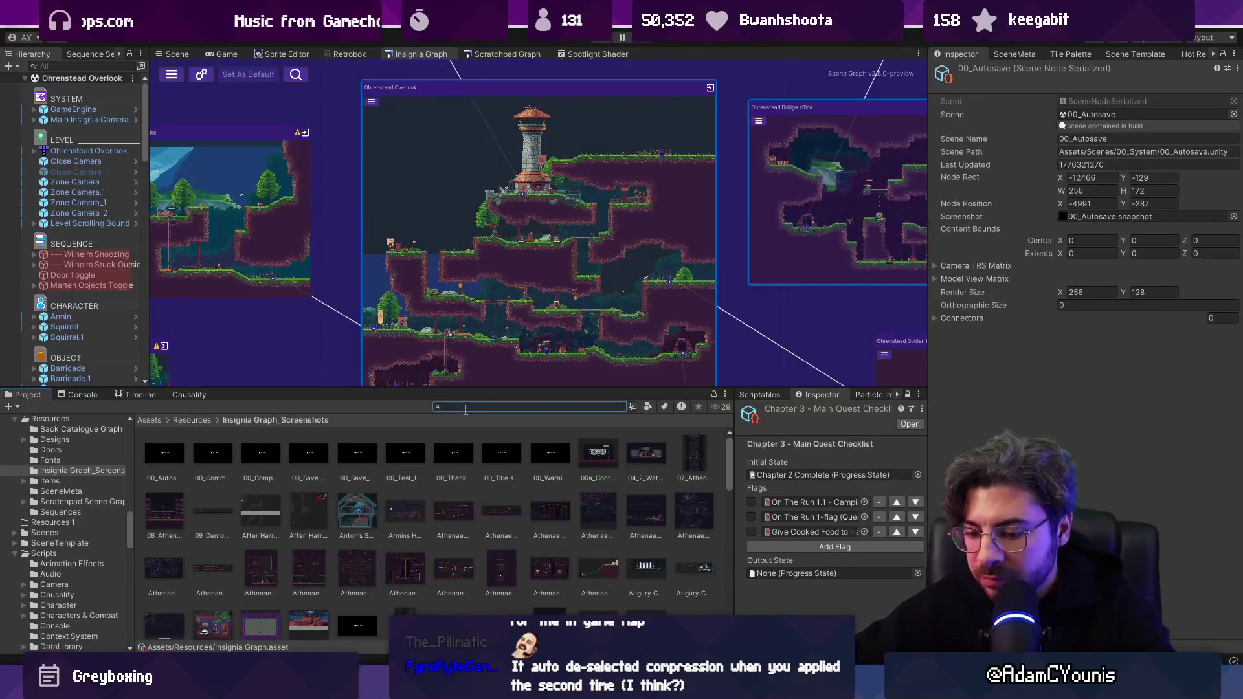
Search the Project window for importer assets and inspect the InsigniaTiledImporter script.
{"action": "key", "text": "BackSpace"}
{"action": "key", "text": "BackSpace"}
{"action": "key", "text": "BackSpace"}
{"action": "type", "text": "Insignia Importer"}
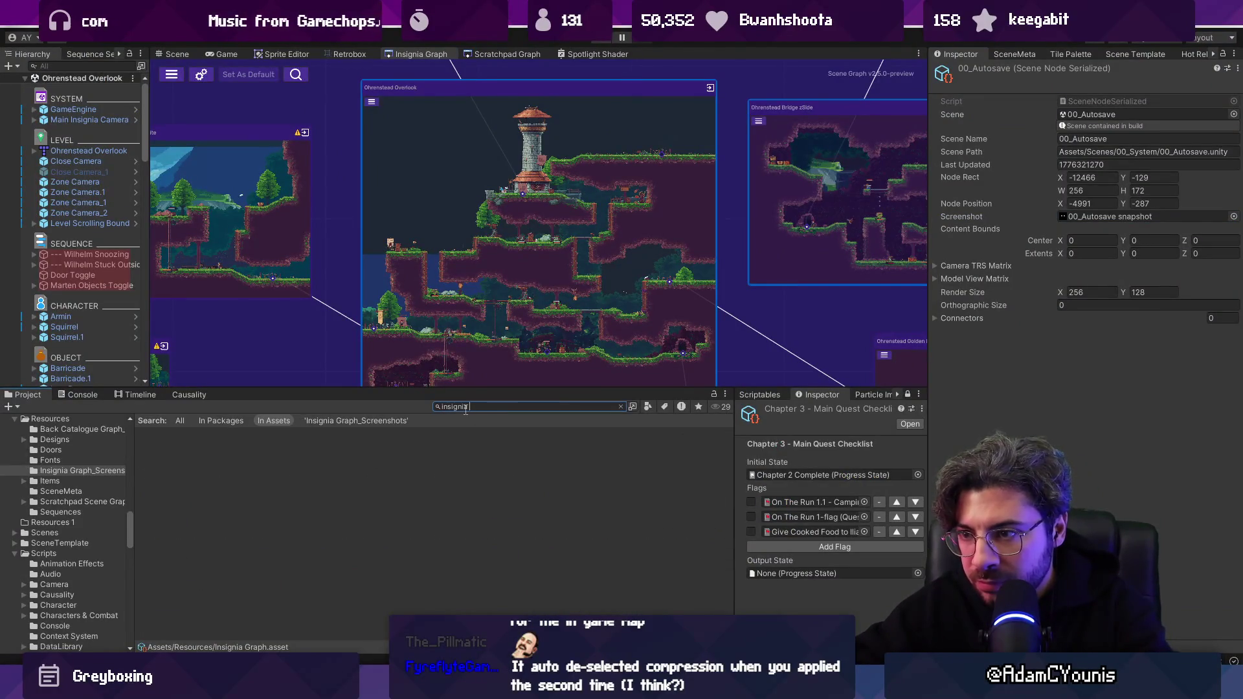
{"action": "key", "text": "Down"}
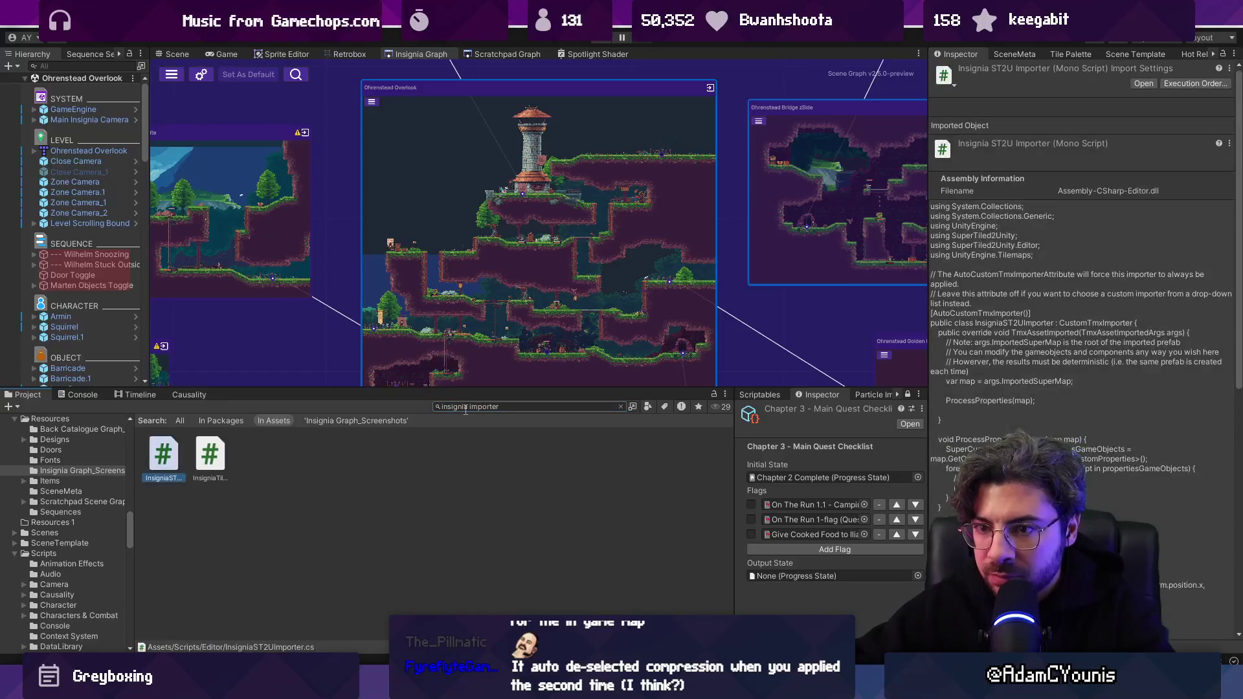
{"action": "key", "text": "Right"}
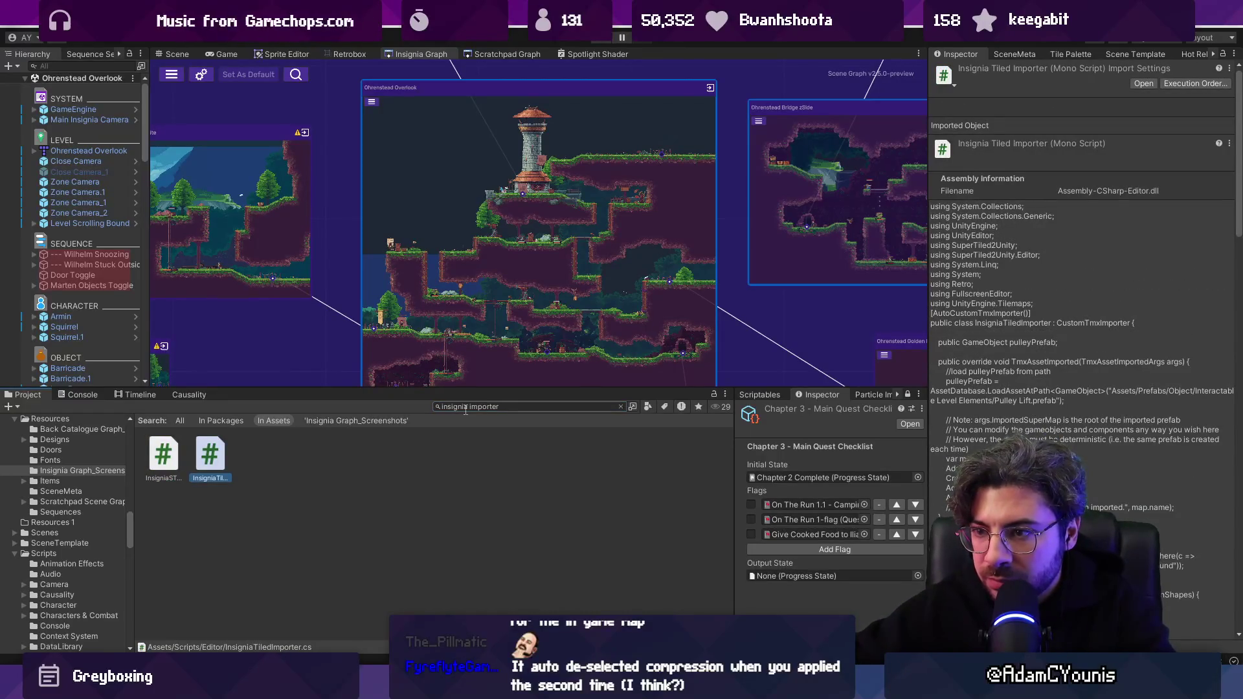
{"action": "left_click", "coordinate": [466, 407]}
{"action": "type", "text": "textureImporter"}
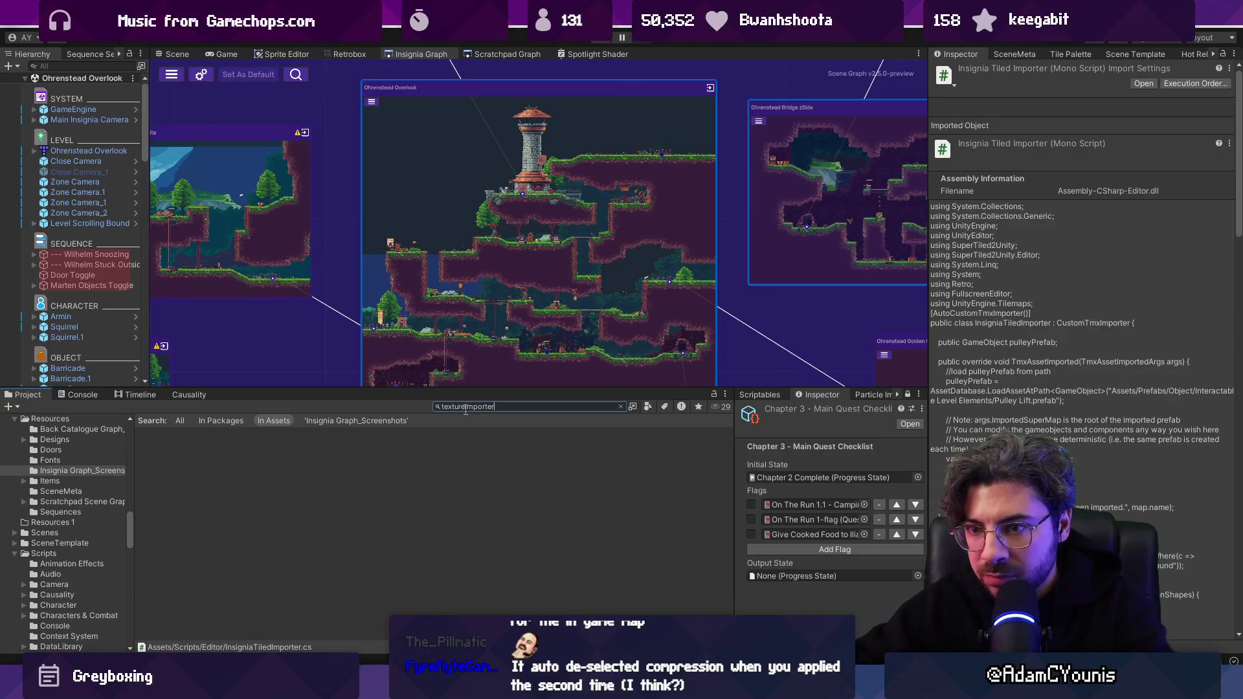
{"action": "key", "text": "ctrl+a"}
{"action": "type", "text": "im"}
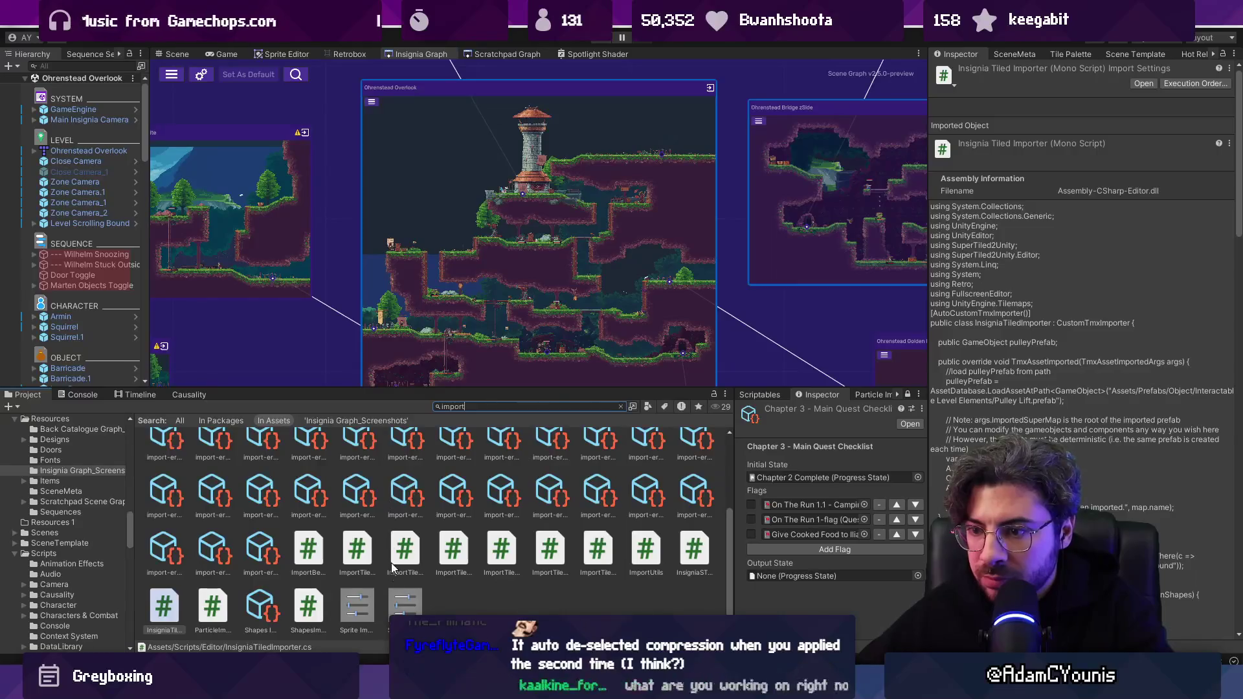
Compare the Sprite Importer and SpriteSheetImporter presets, then show the Sprites folder in an enlarged grid.
{"action": "left_click", "coordinate": [358, 604]}
{"action": "key", "text": "Right"}
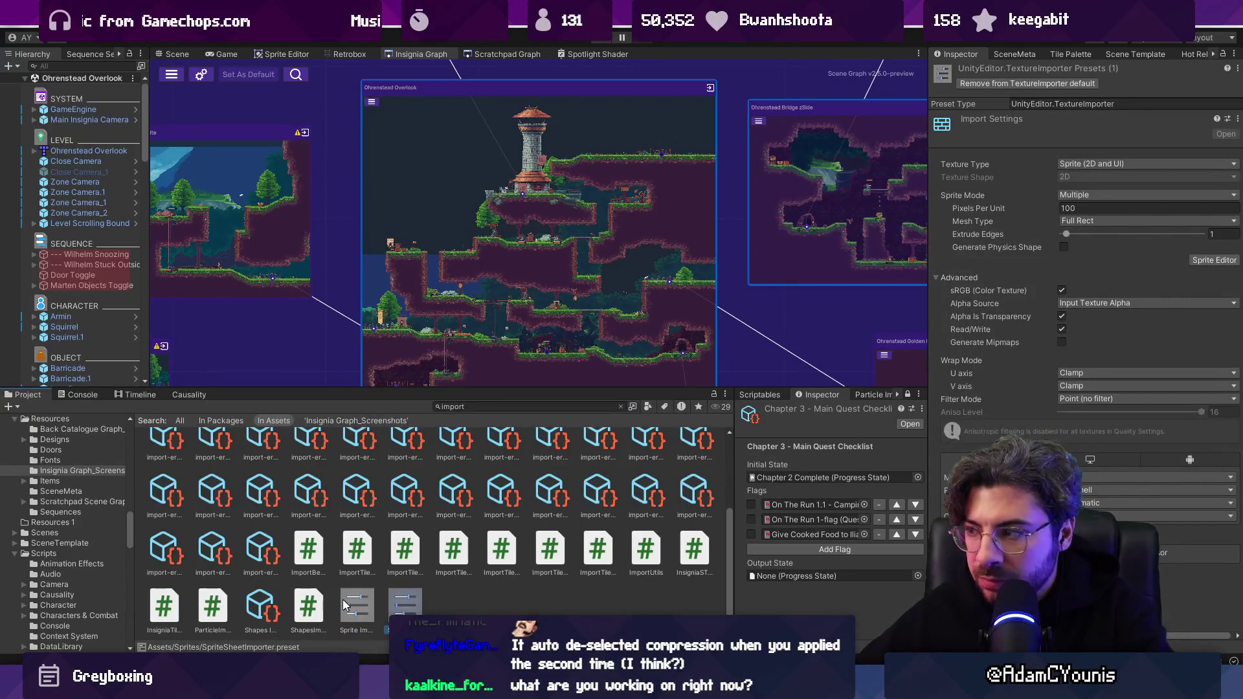
{"action": "left_click", "coordinate": [344, 605]}
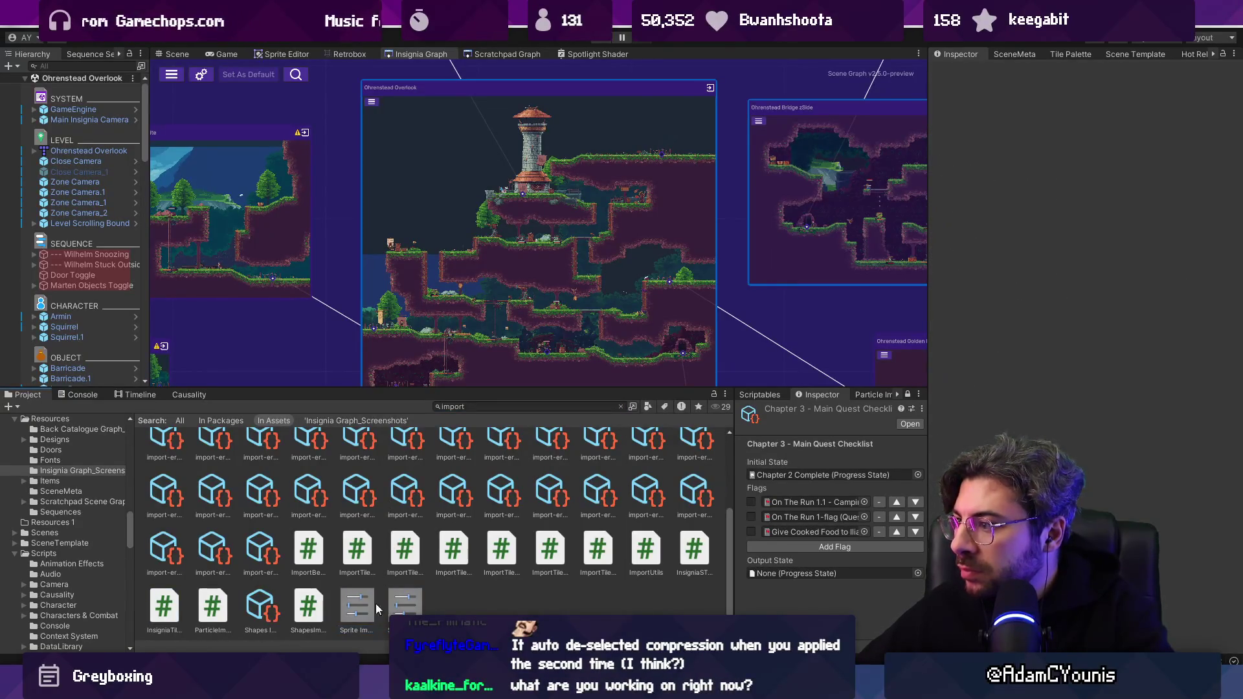
{"action": "left_click", "coordinate": [395, 609]}
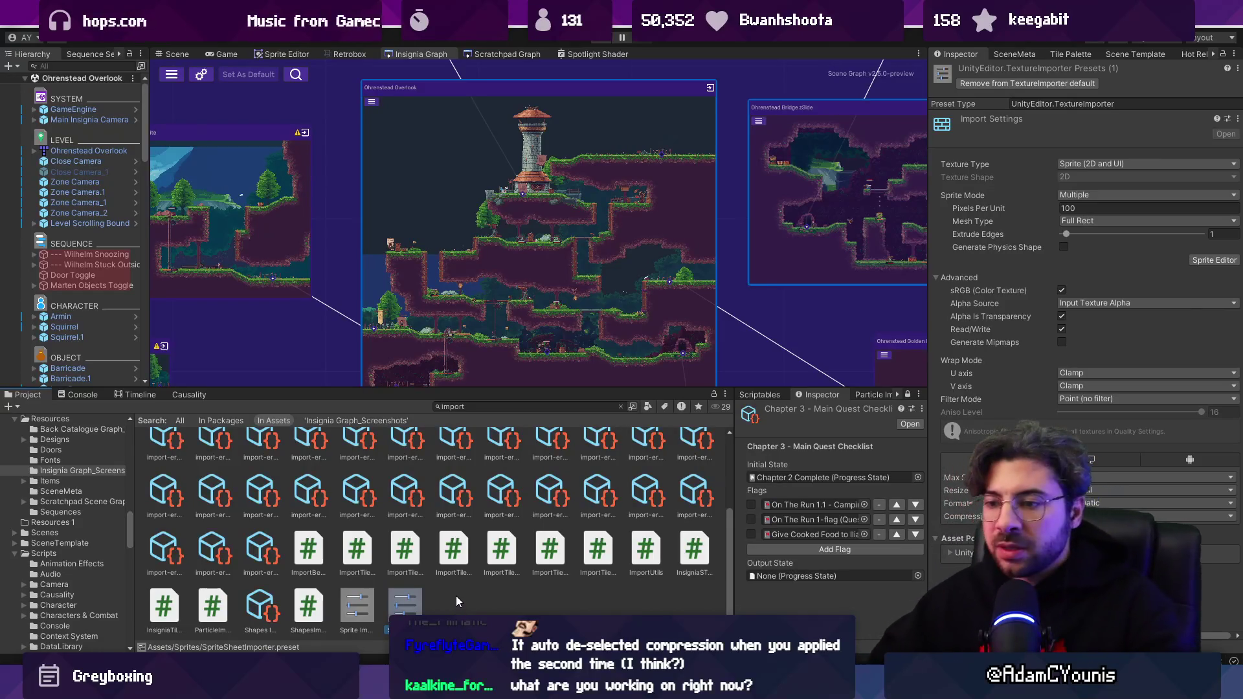
{"action": "left_click", "coordinate": [620, 407]}
{"action": "left_click_drag", "start_coordinate": [442, 390], "coordinate": [430, 91]}
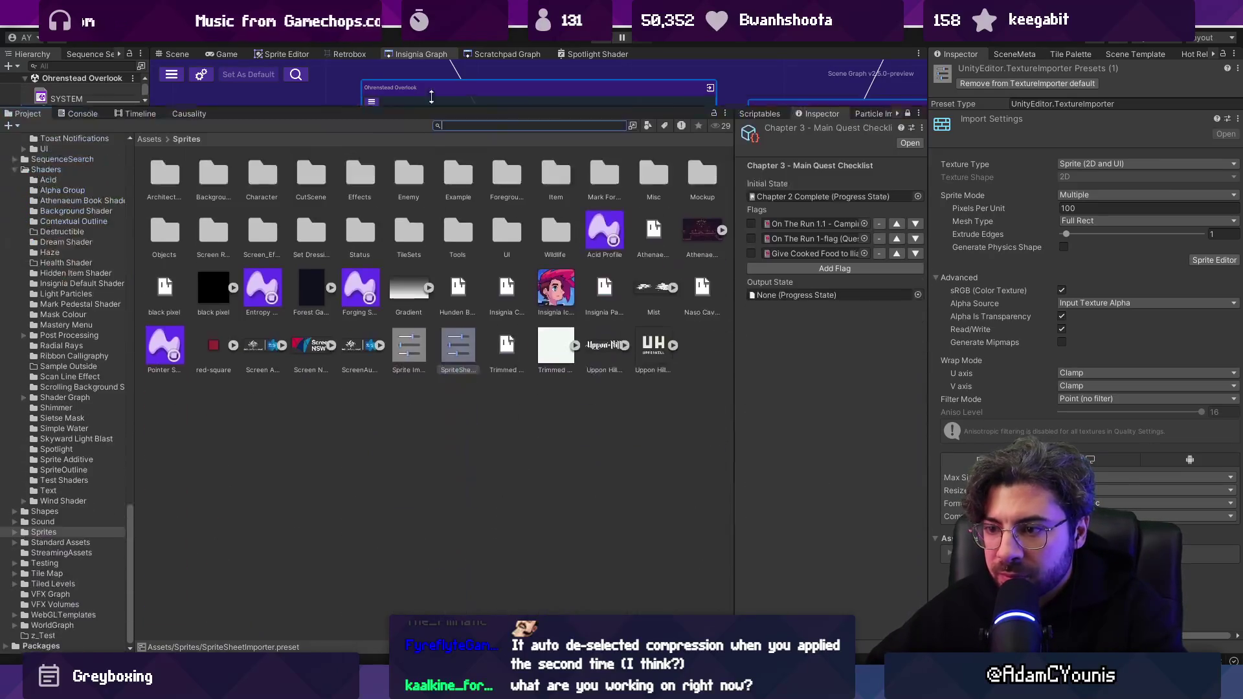
Duplicate Sprite Importer as SnapshotImporter with quality-level compression and Use Crunch enabled, and save it.
{"action": "left_click", "coordinate": [402, 333]}
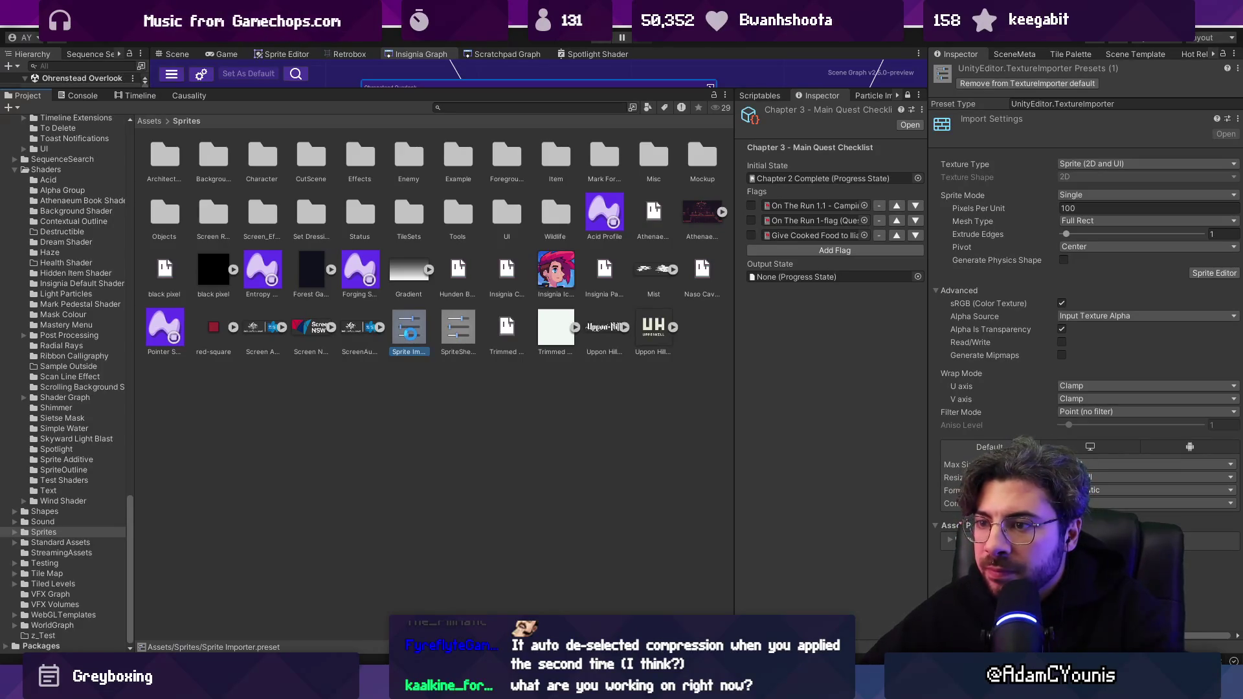
{"action": "key", "text": "ctrl+d"}
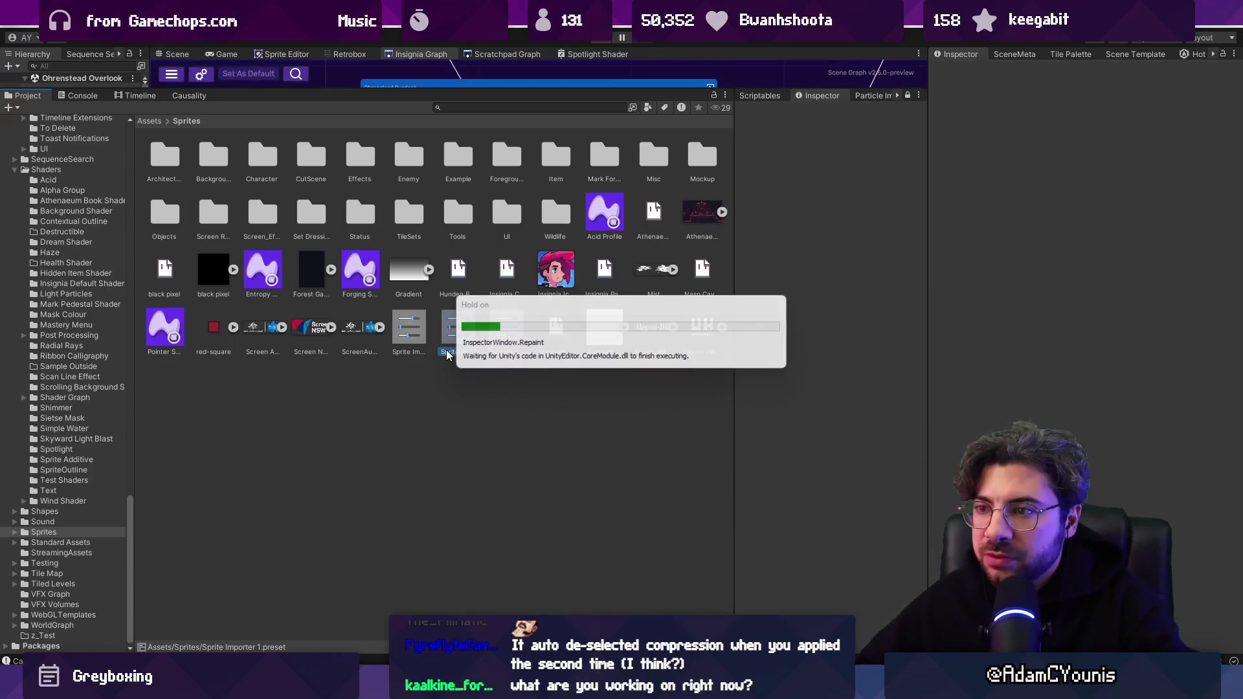
{"action": "left_click", "coordinate": [447, 351]}
{"action": "type", "text": "shotImporter"}
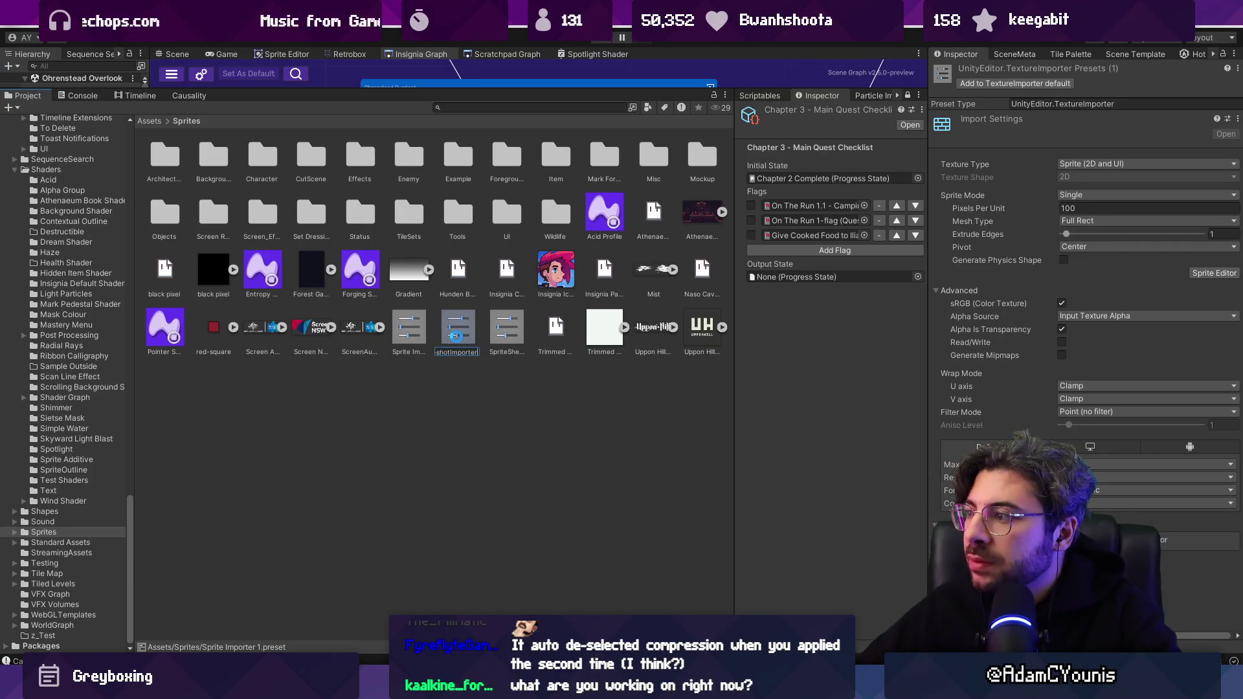
{"action": "key", "text": "Return"}
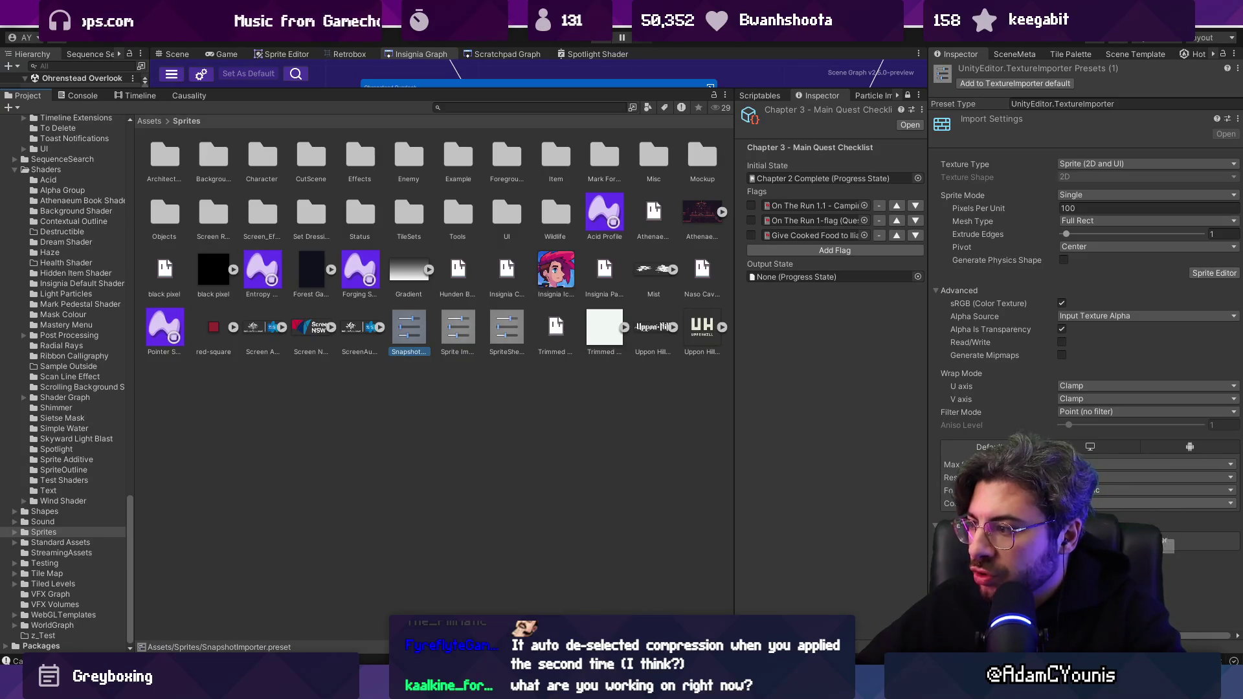
{"action": "left_click", "coordinate": [1162, 504]}
{"action": "left_click", "coordinate": [1062, 516]}
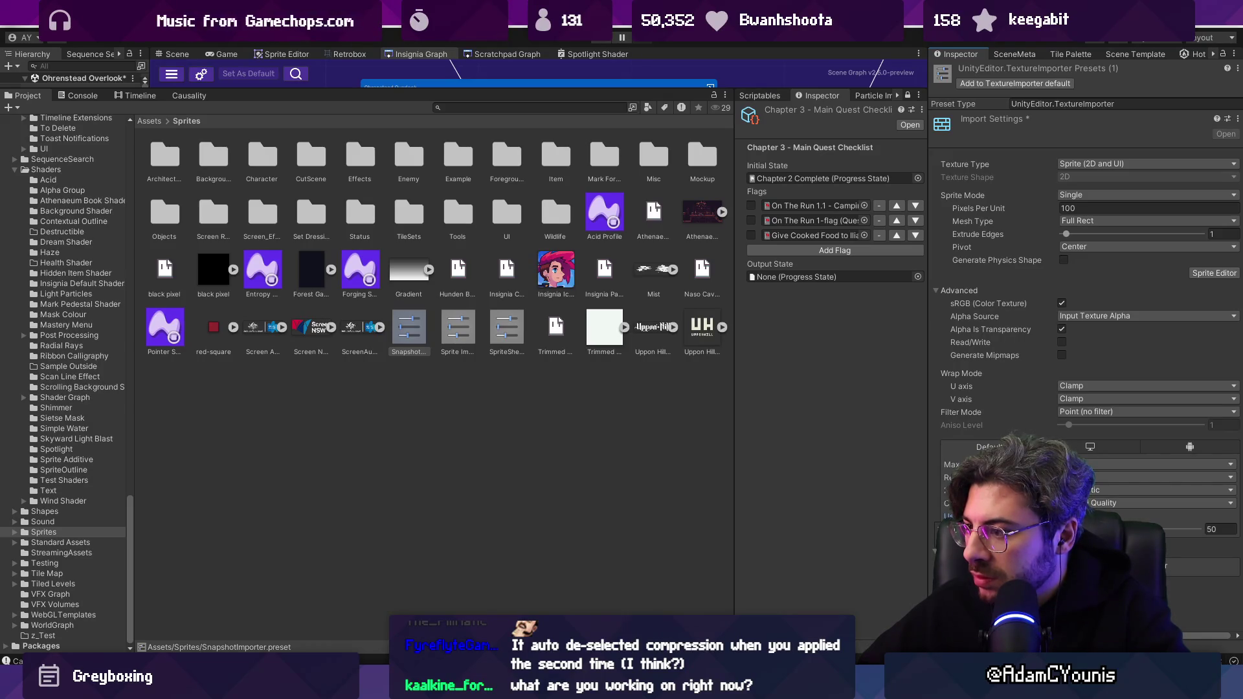
{"action": "key", "text": "ctrl+s"}
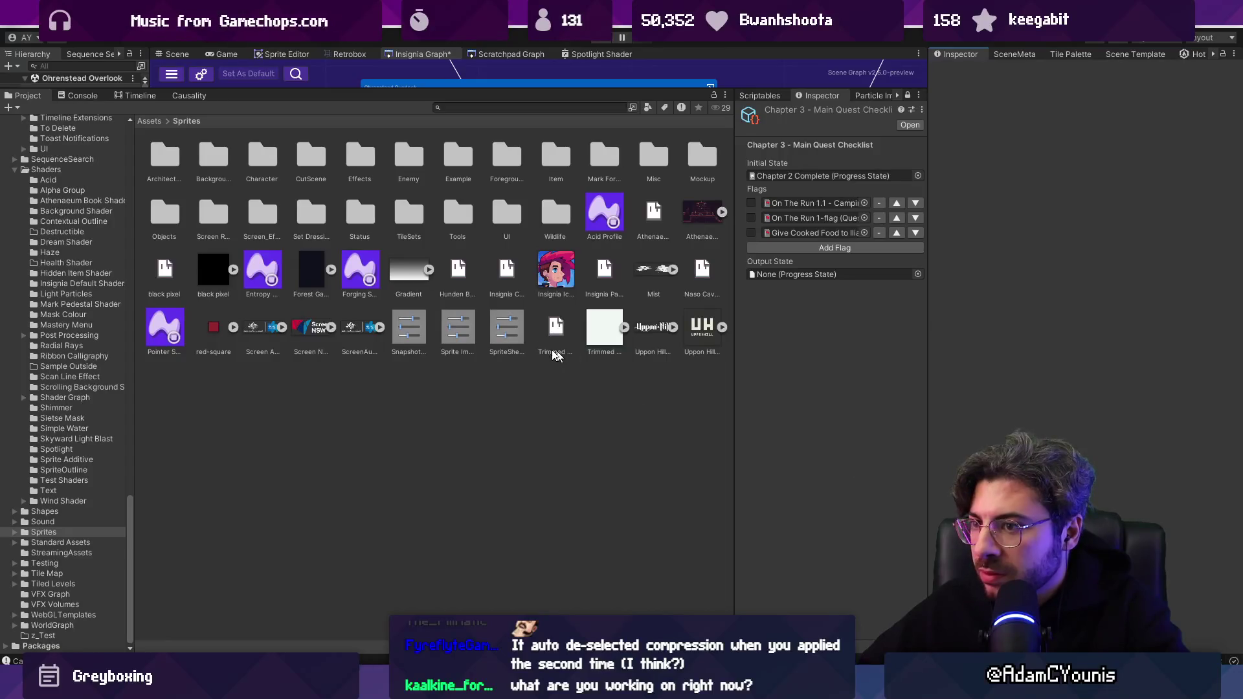
Compare the SpriteSheetImporter preset with the new SnapshotImporter preset.
{"action": "left_click", "coordinate": [502, 329]}
{"action": "left_click", "coordinate": [465, 332]}
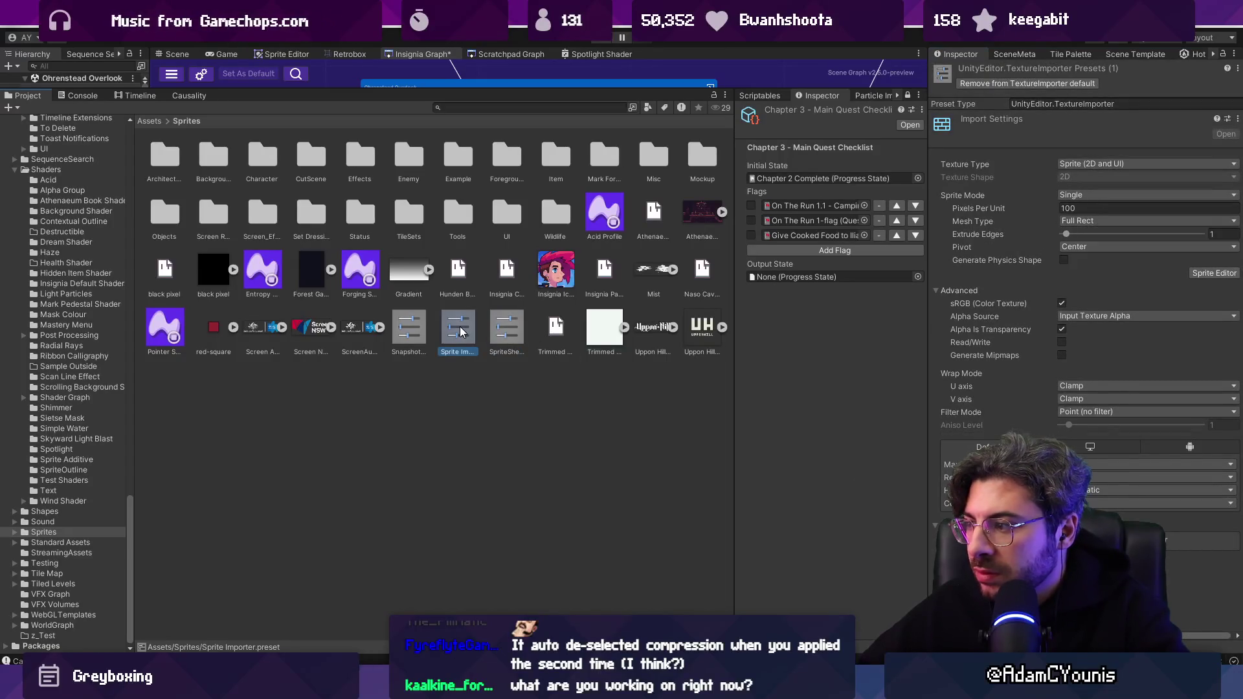
{"action": "left_click", "coordinate": [414, 337]}
{"action": "key", "text": "alt+Tab"}
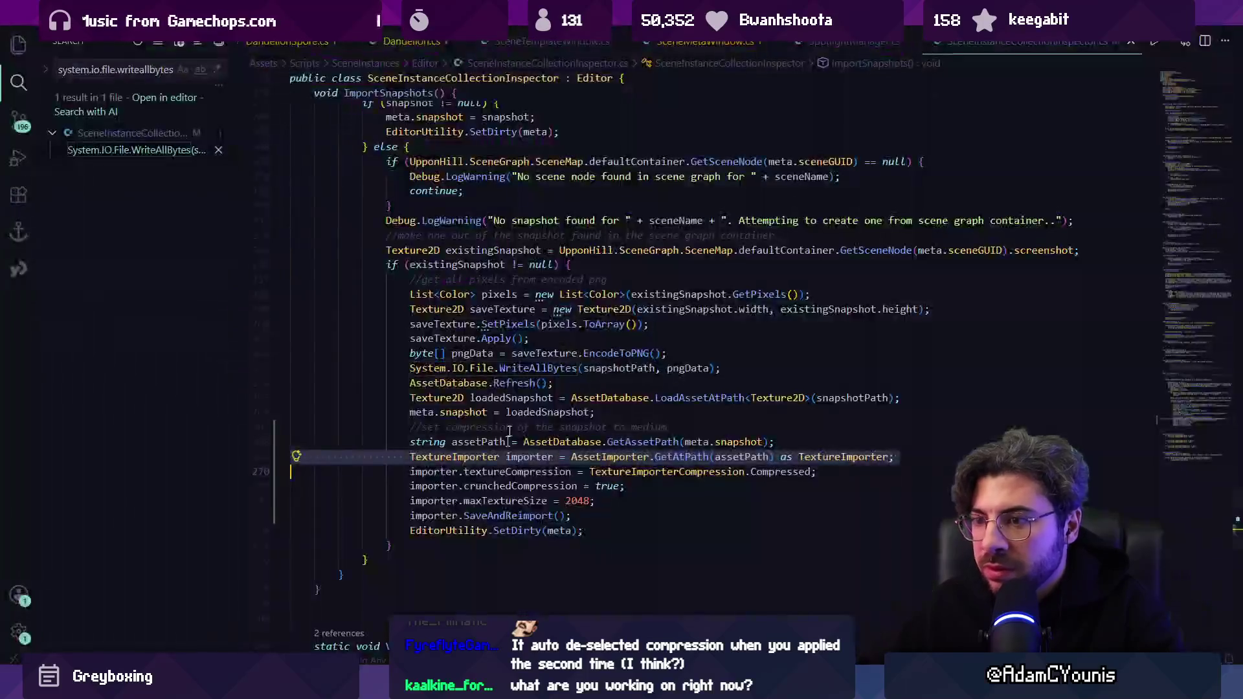
Add a snapshot comment line at the top of ImportSnapshots.
{"action": "scroll", "coordinate": [498, 334], "scroll_direction": "up", "scroll_amount": 5}
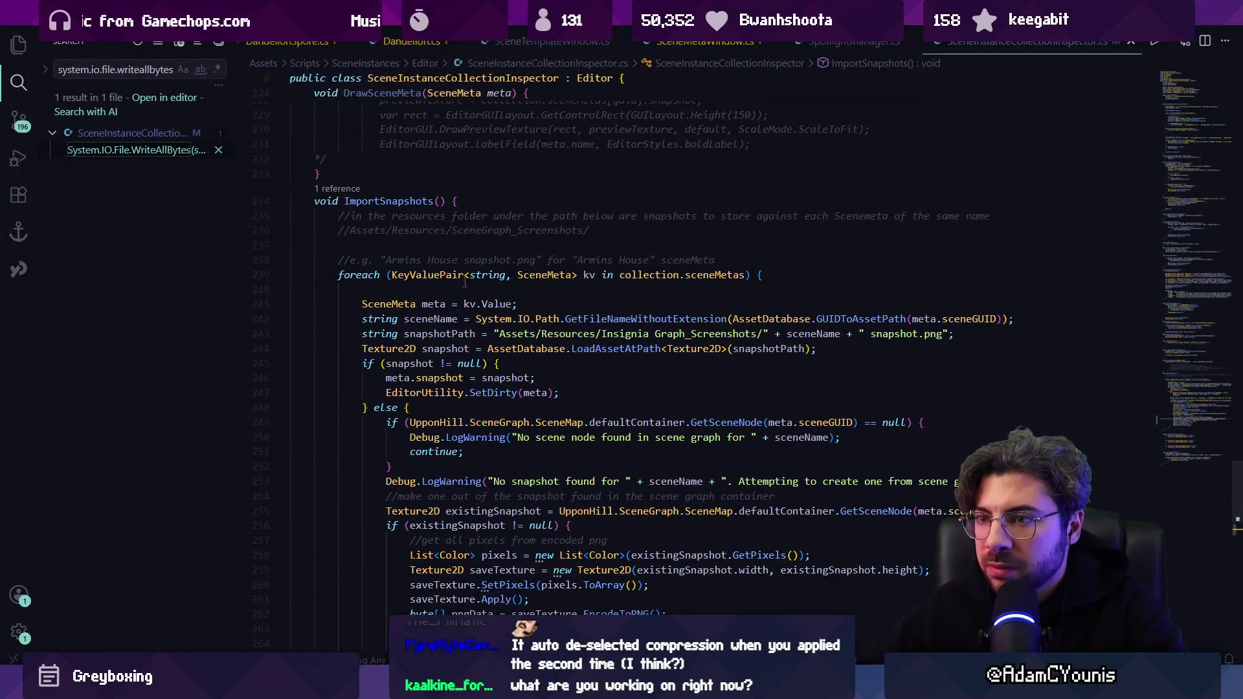
{"action": "left_click", "coordinate": [466, 280]}
{"action": "left_click", "coordinate": [470, 203]}
{"action": "key", "text": "Return"}
{"action": "key", "text": "Return"}
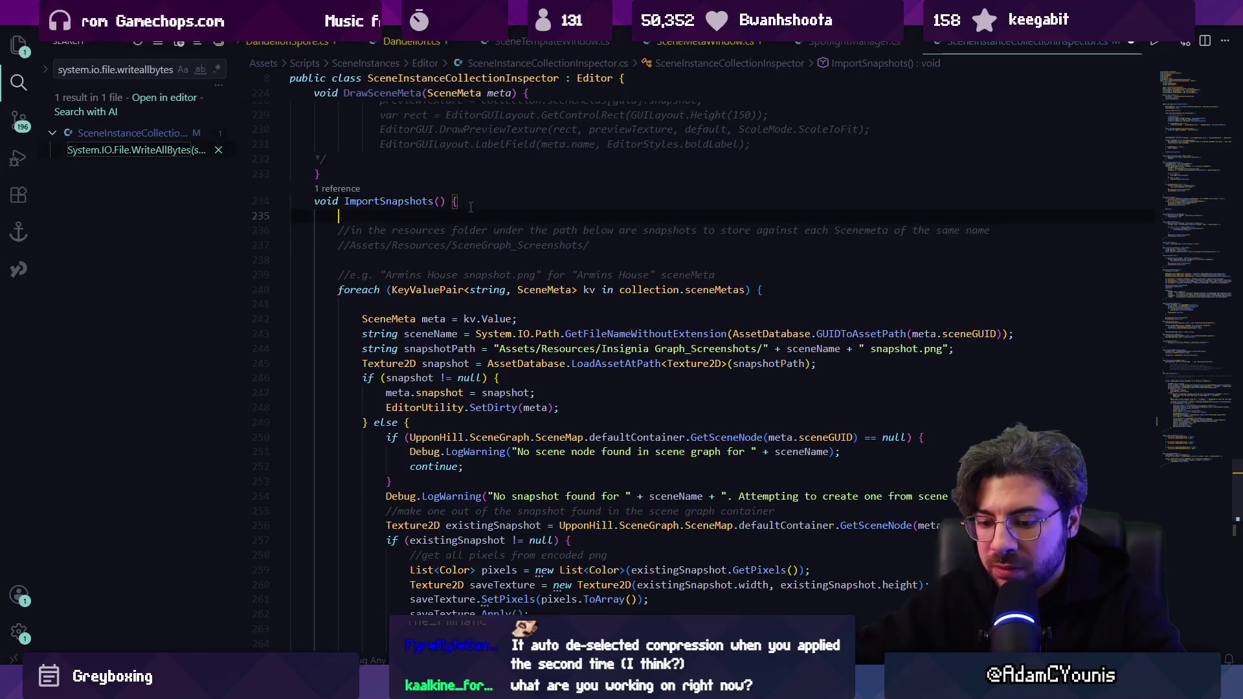
{"action": "type", "text": "//snapshot importer at ae"}
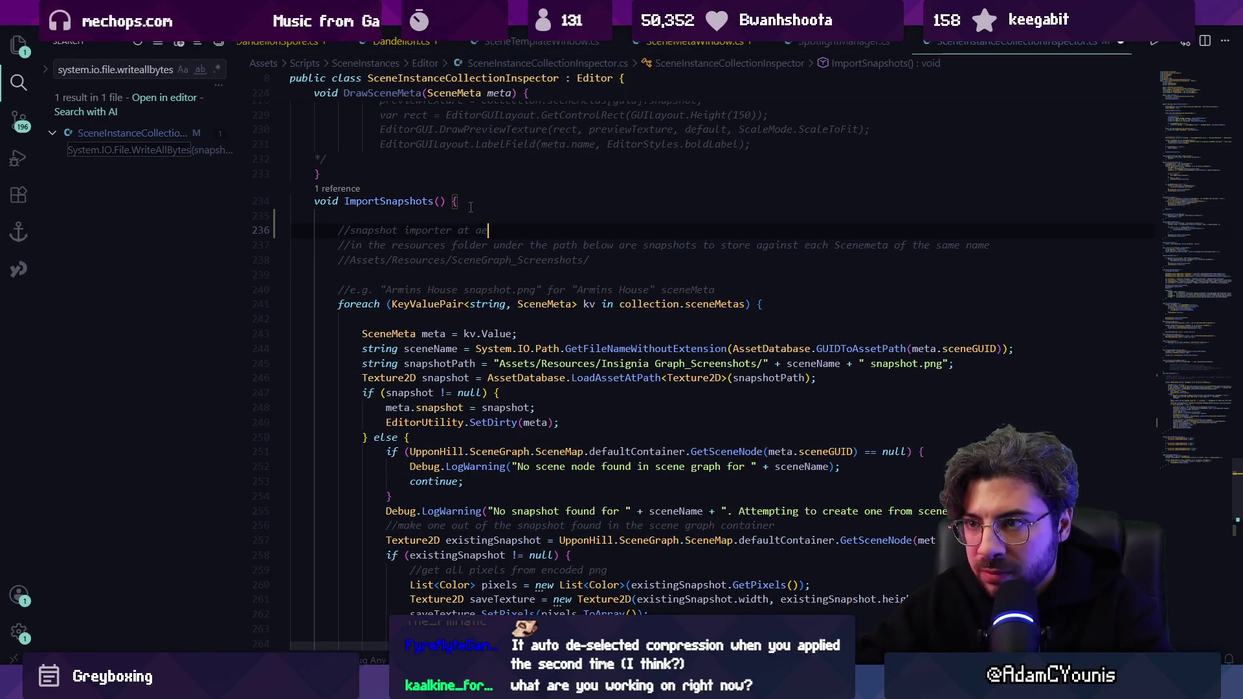
{"action": "key", "text": "BackSpace"}
{"action": "type", "text": "sse"}
{"action": "key", "text": "Return"}
{"action": "key", "text": "Return"}
{"action": "key", "text": "Return"}
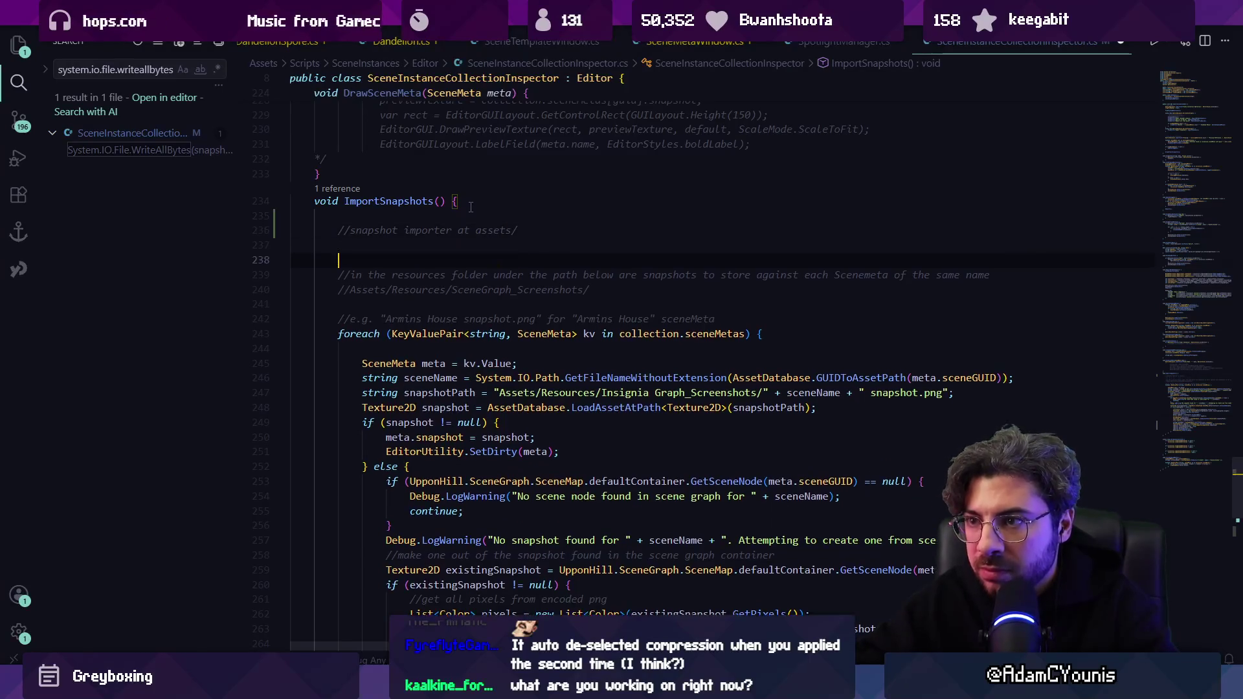
{"action": "key", "text": "Up"}
{"action": "key", "text": "Up"}
Cut the hard-coded TextureImporter compression settings lines.
{"action": "scroll", "coordinate": [470, 207], "scroll_direction": "down", "scroll_amount": 5}
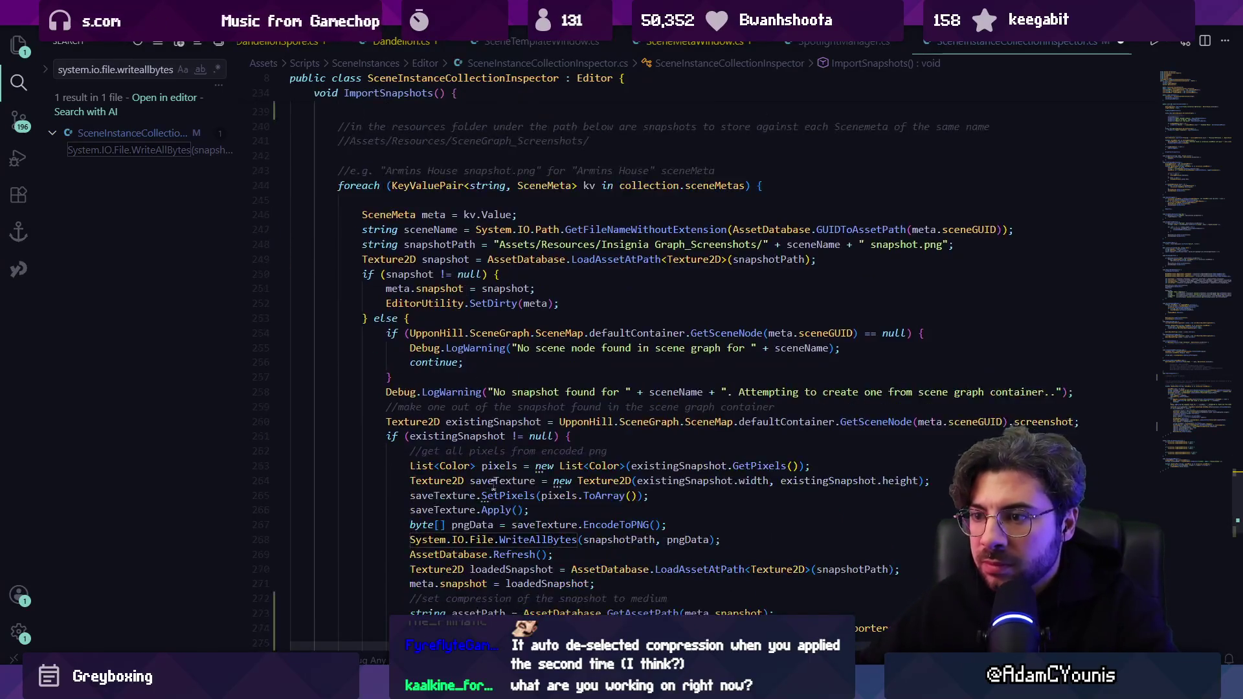
{"action": "left_click", "coordinate": [492, 532]}
{"action": "left_click_drag", "start_coordinate": [493, 532], "coordinate": [621, 575]}
{"action": "key", "text": "ctrl+x"}
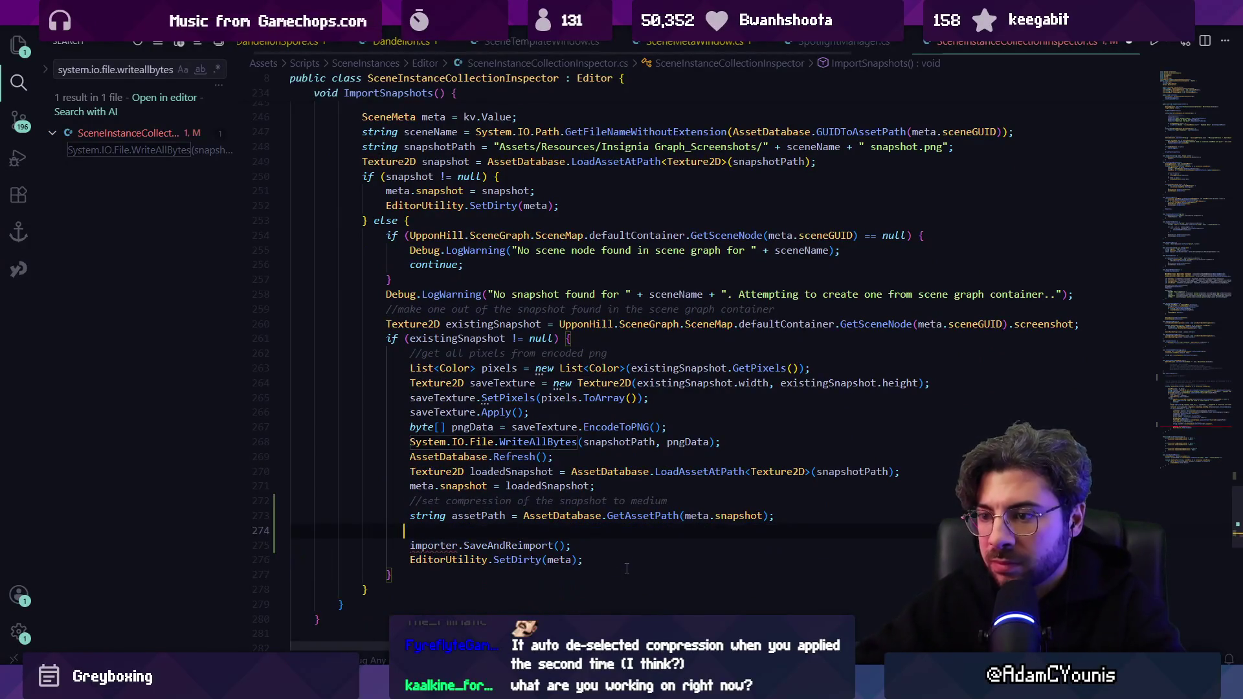
{"action": "scroll", "coordinate": [400, 350], "scroll_direction": "up", "scroll_amount": 7}
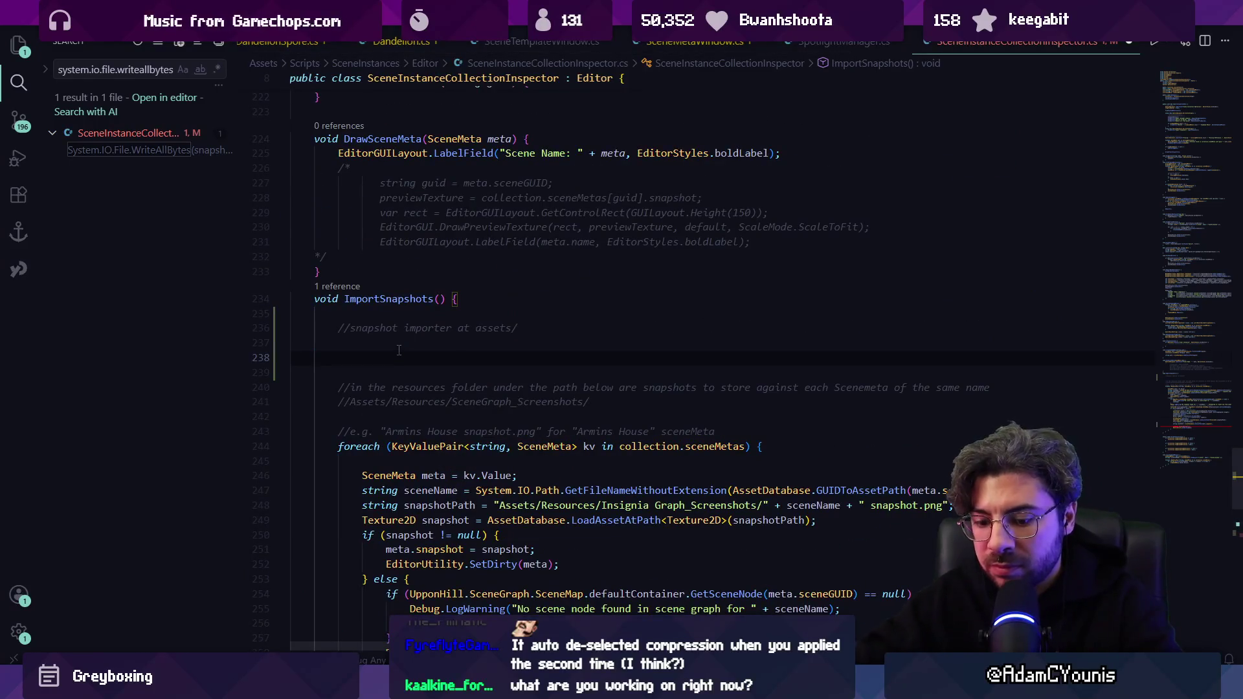
Add a TextureImporter line using GetAtPath("Assets/SnapshotImporter"), then bring Unity's graph view back.
{"action": "type", "text": "TextureImporter importer ="}
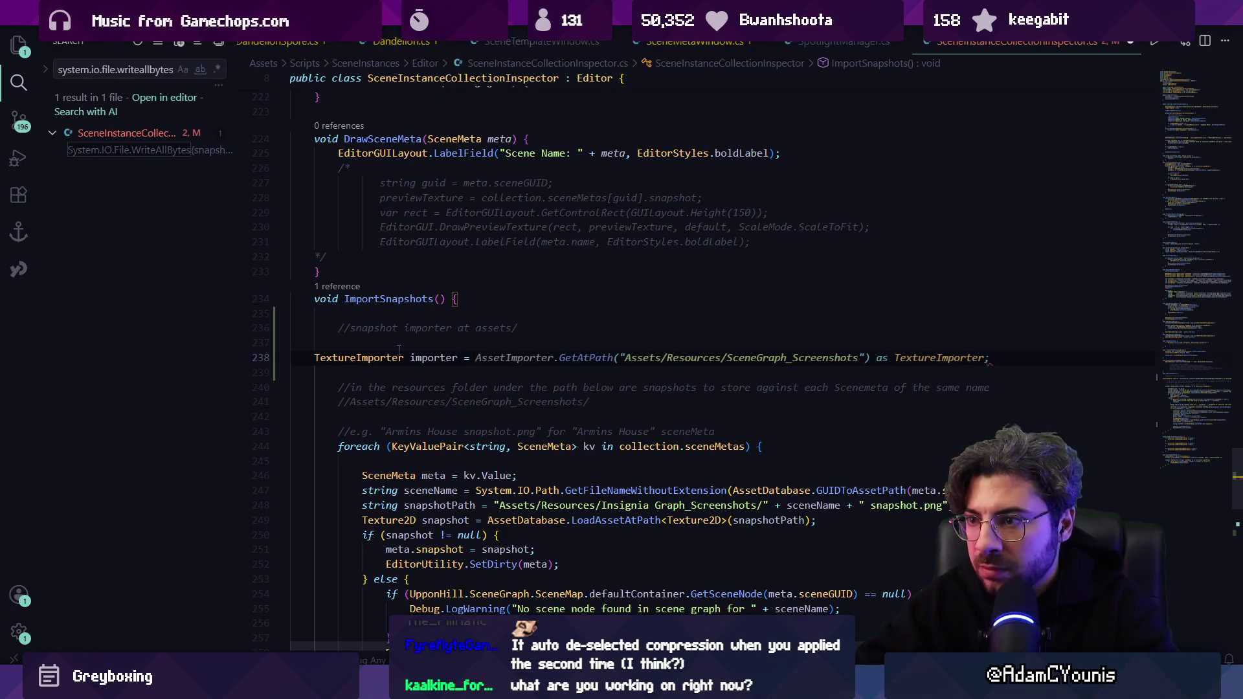
{"action": "key", "text": "Tab"}
{"action": "key", "text": "ctrl+Left"}
{"action": "key", "text": "ctrl+Left"}
{"action": "key", "text": "ctrl+Left"}
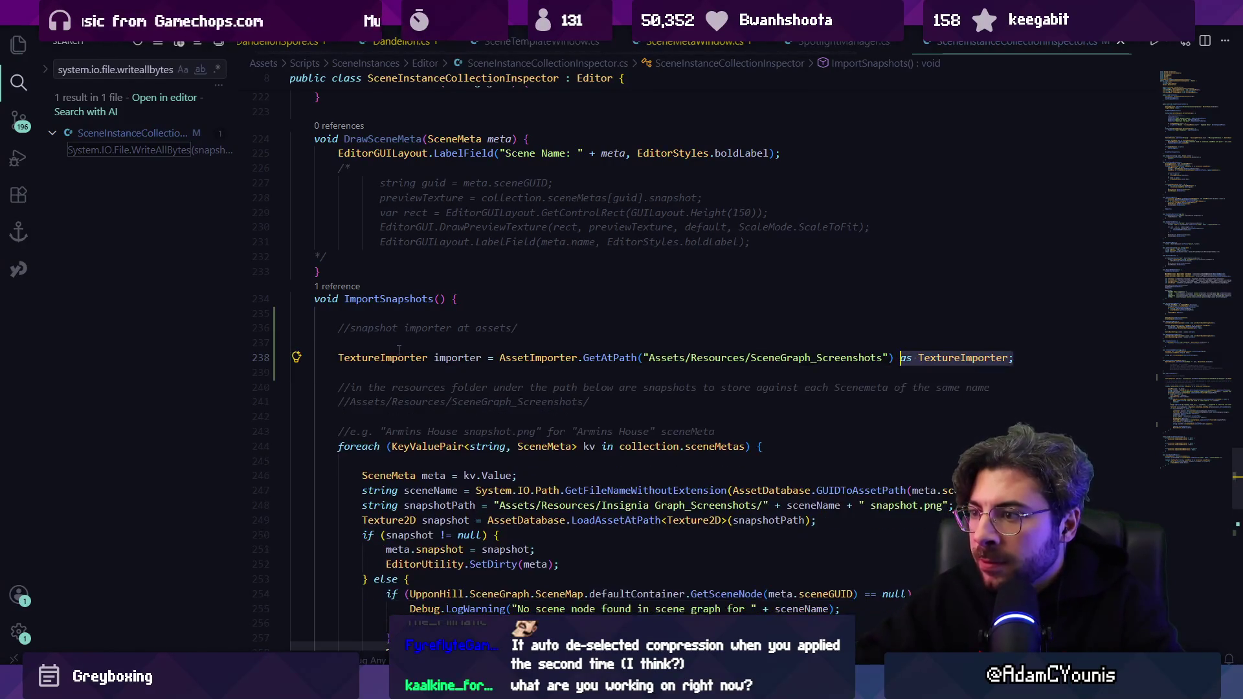
{"action": "key", "text": "ctrl+shift+Right"}
{"action": "type", "text": "Snao"}
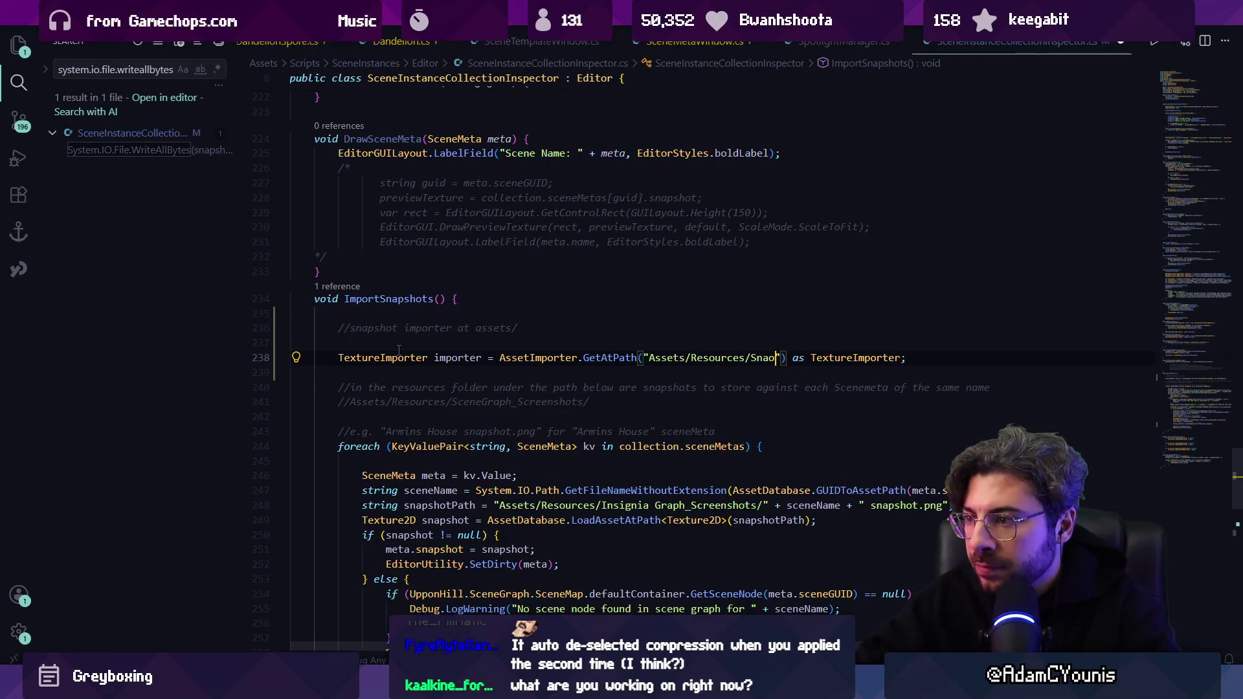
{"action": "key", "text": "ctrl+shift+Left"}
{"action": "key", "text": "ctrl+shift+Left"}
{"action": "key", "text": "ctrl+shift+Left"}
{"action": "type", "text": "Snapshot"}
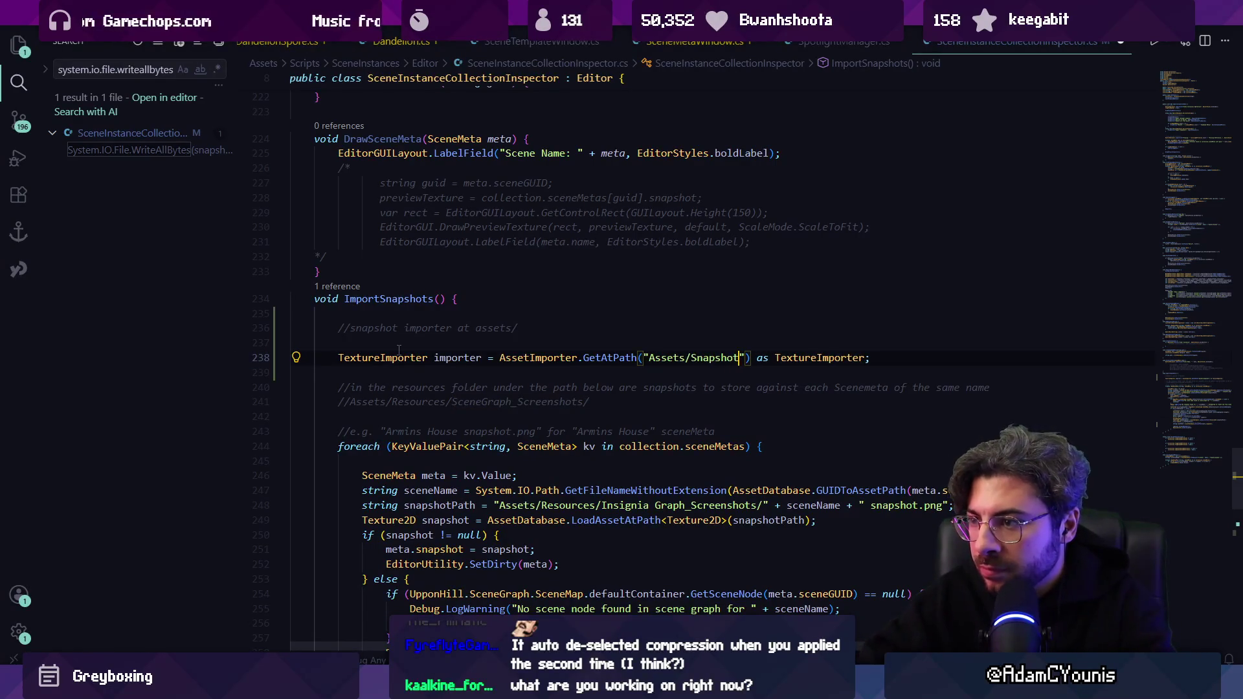
{"action": "type", "text": " Importer"}
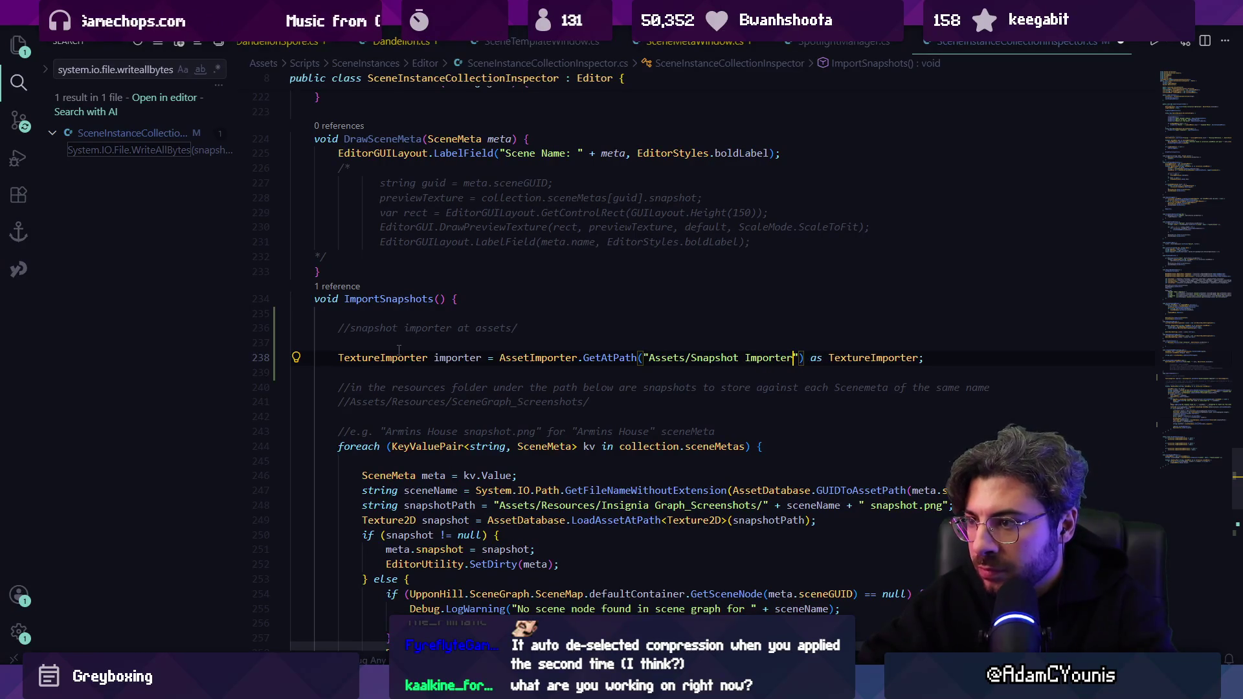
{"action": "key", "text": "alt+Tab"}
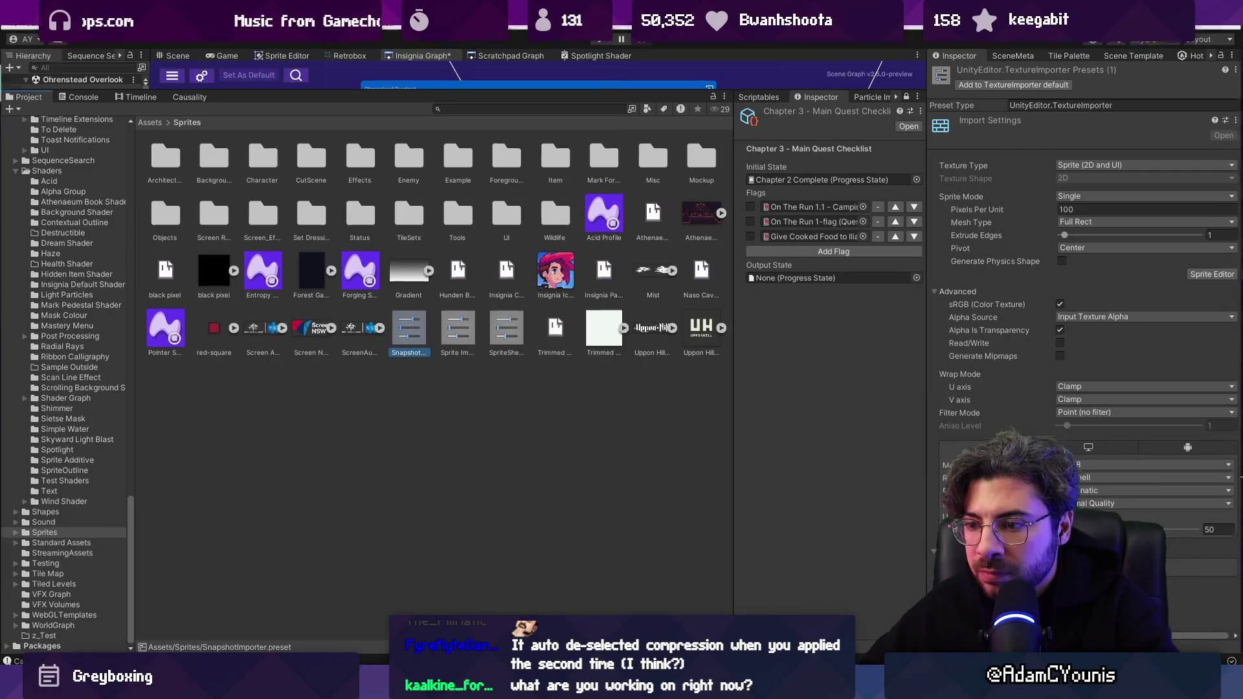
{"action": "key", "text": "alt+Tab"}
{"action": "key", "text": "BackSpace"}
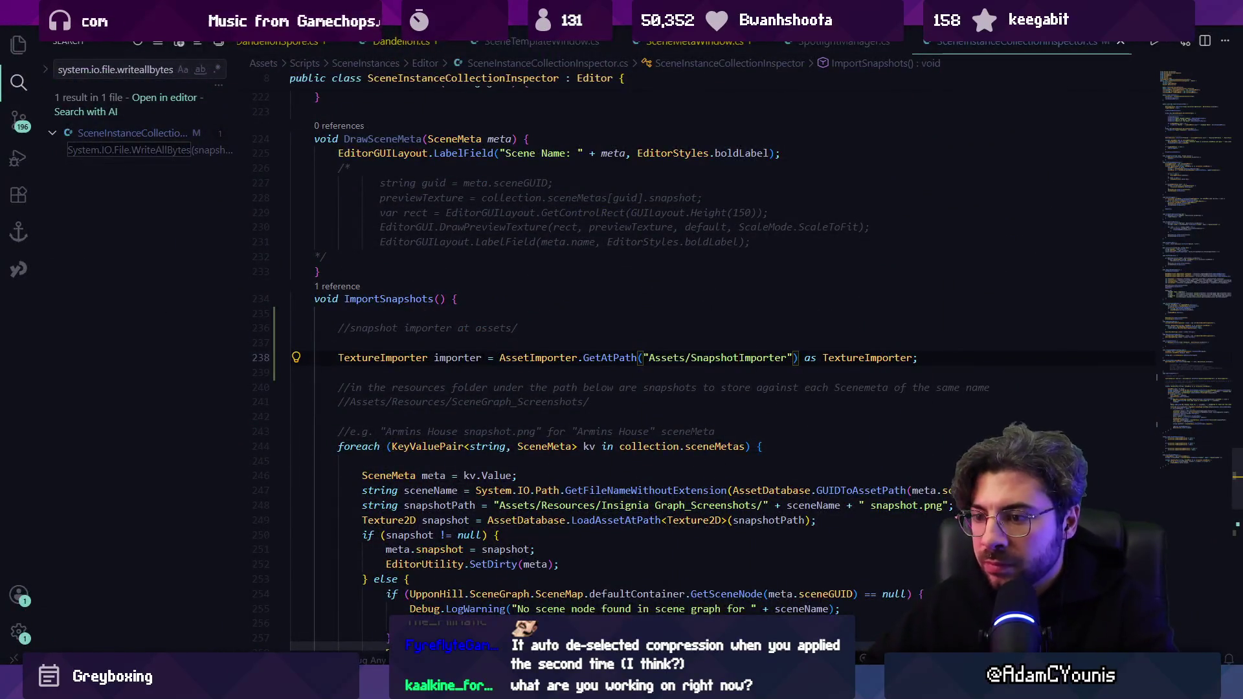
{"action": "key", "text": "alt+Tab"}
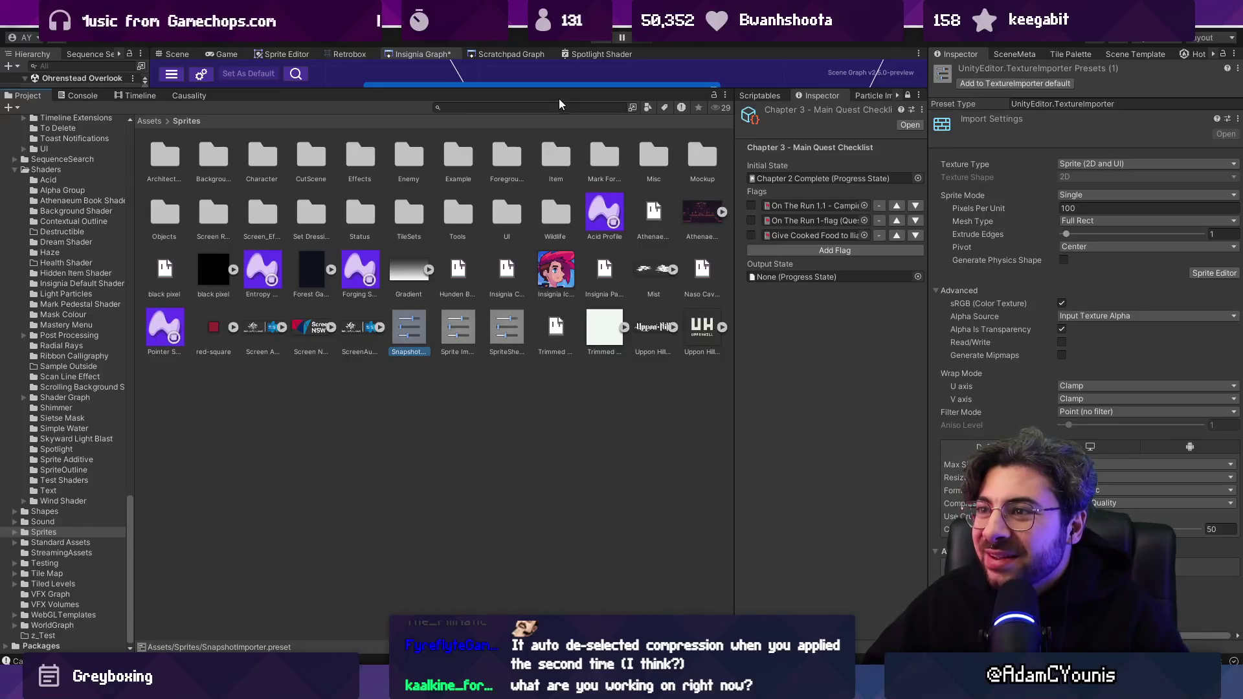
{"action": "left_click_drag", "start_coordinate": [557, 90], "coordinate": [542, 344]}
Search assets for 'snapshot', inspect Anton's Shop and 00_Autosave snapshots, then search 'sceneinstance'.
{"action": "left_click", "coordinate": [541, 344]}
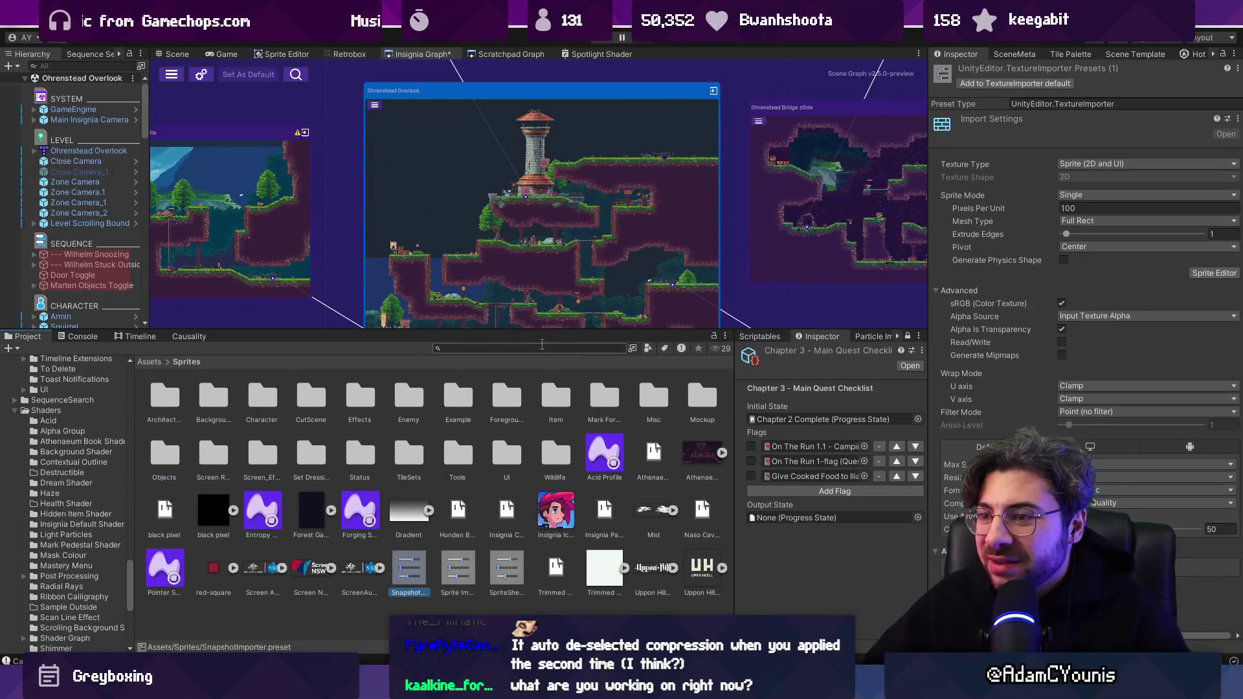
{"action": "type", "text": "snapshot"}
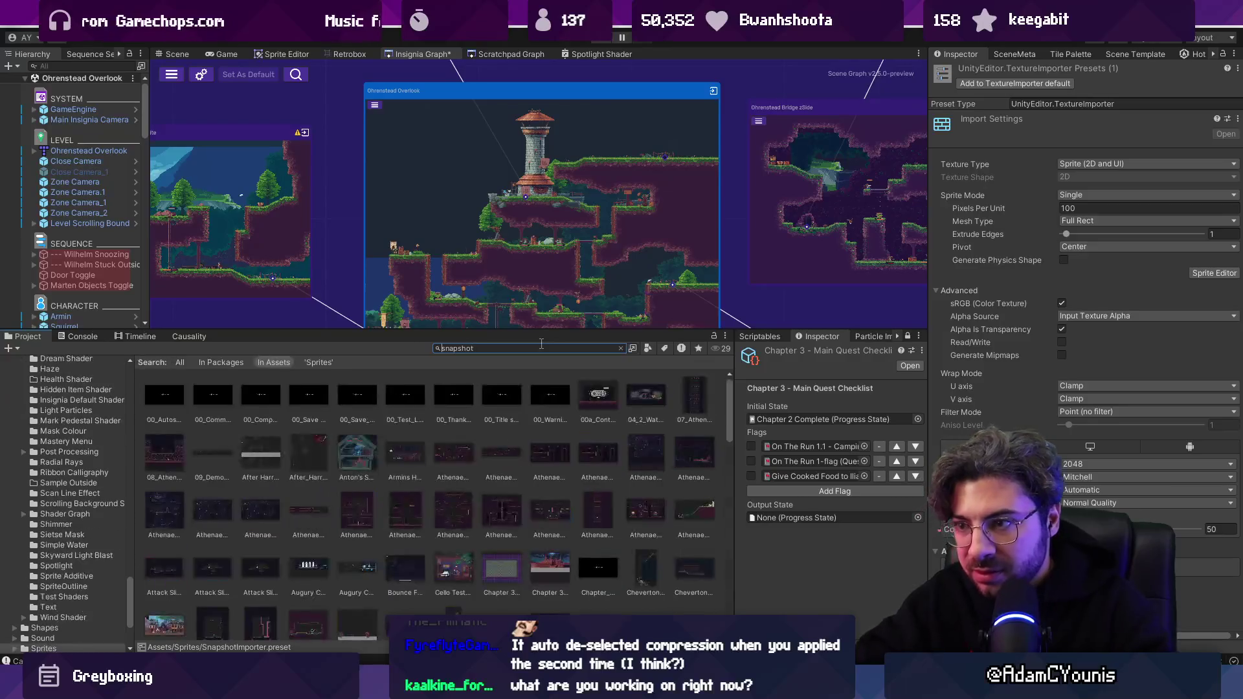
{"action": "left_click", "coordinate": [366, 459]}
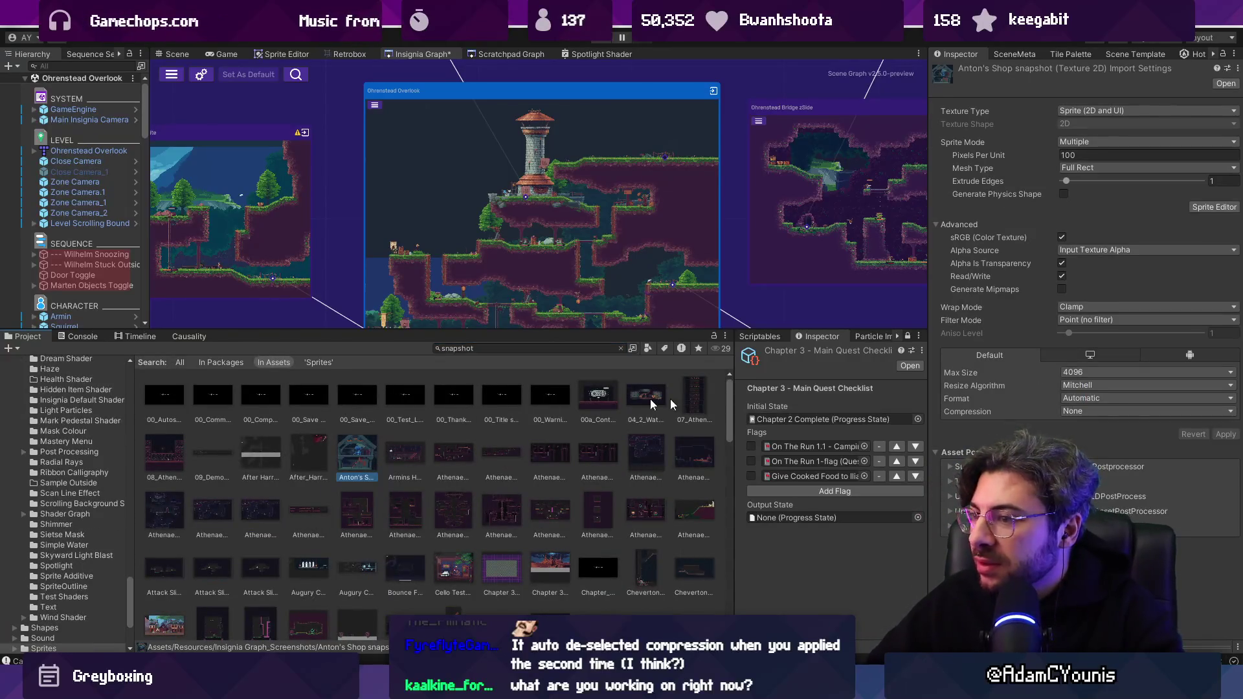
{"action": "left_click", "coordinate": [167, 397]}
{"action": "scroll", "coordinate": [557, 495], "scroll_direction": "down", "scroll_amount": 10}
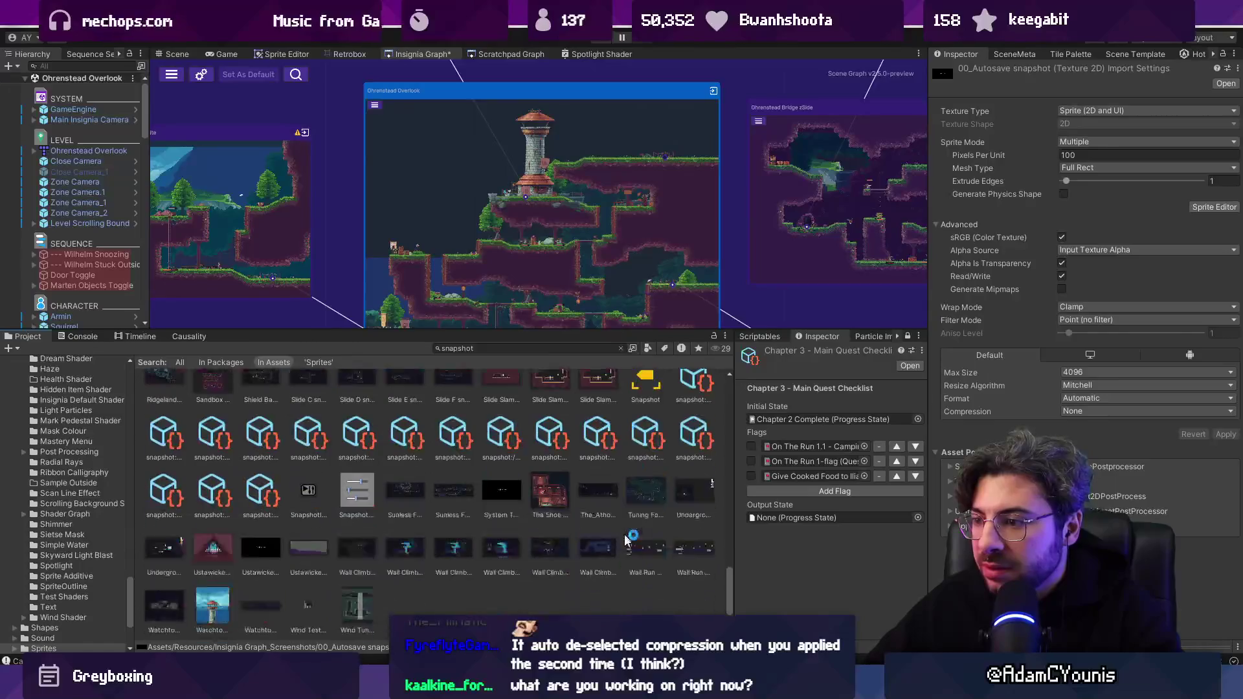
{"action": "left_click", "coordinate": [379, 612], "text": "shift"}
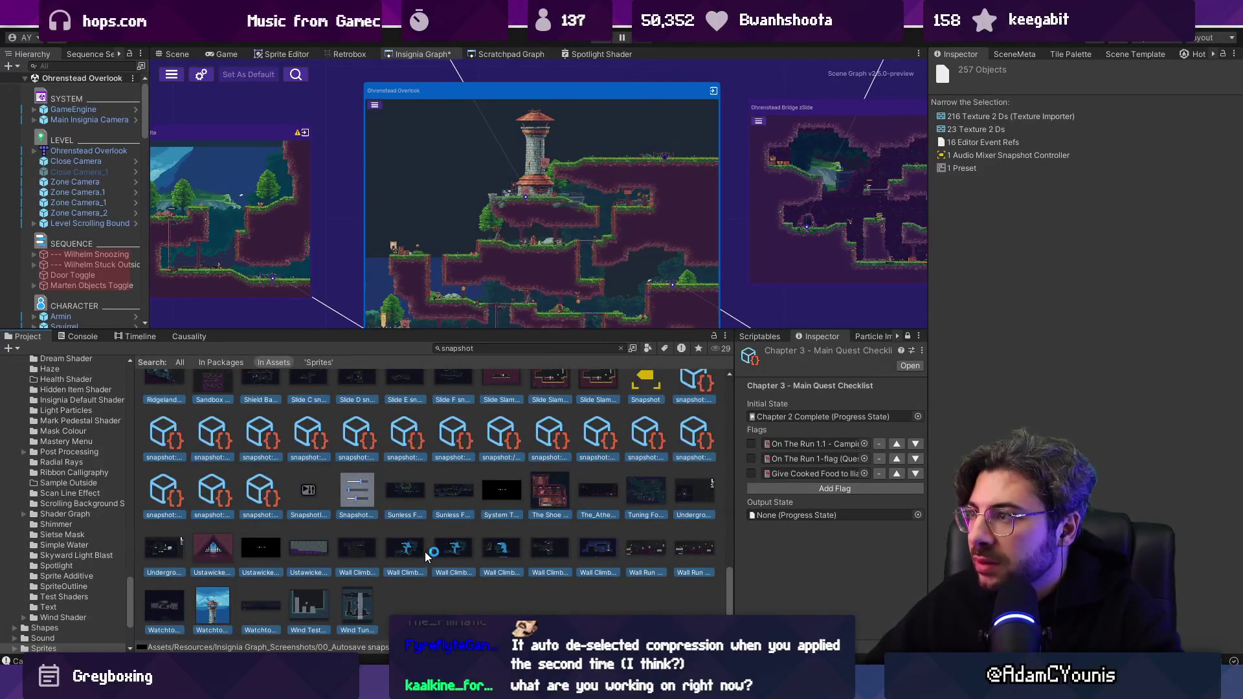
{"action": "left_click", "coordinate": [510, 348]}
{"action": "type", "text": "sc"}
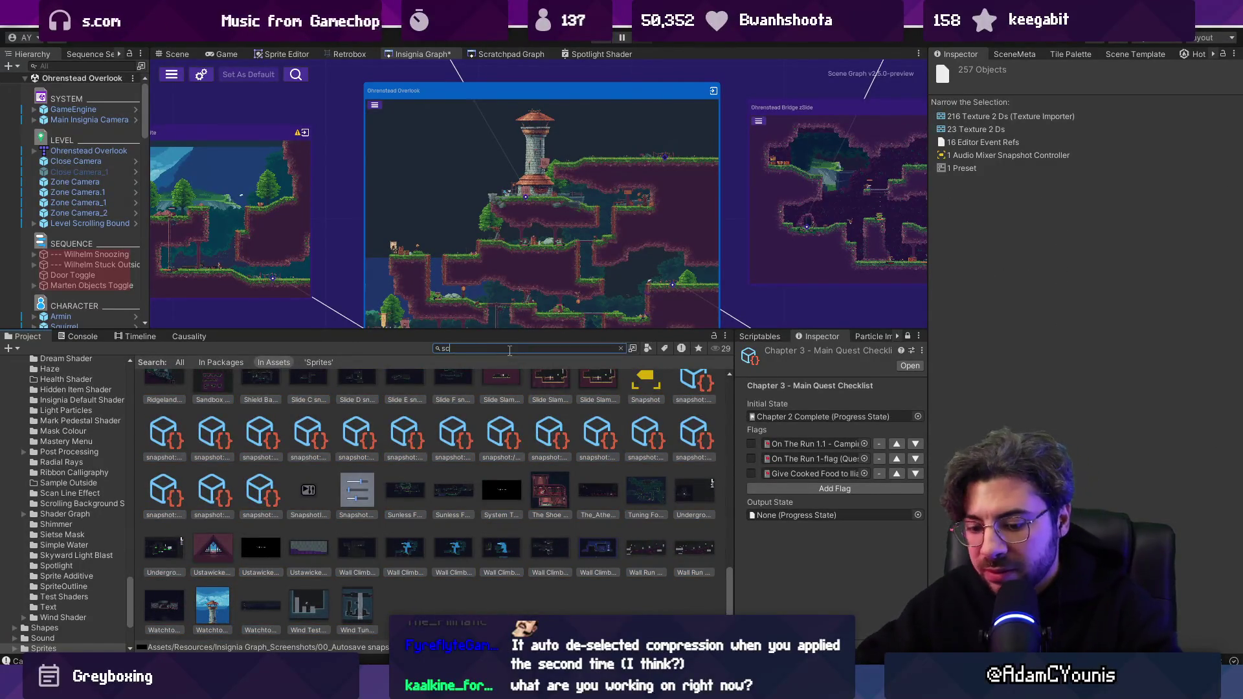
{"action": "type", "text": "eneinstance"}
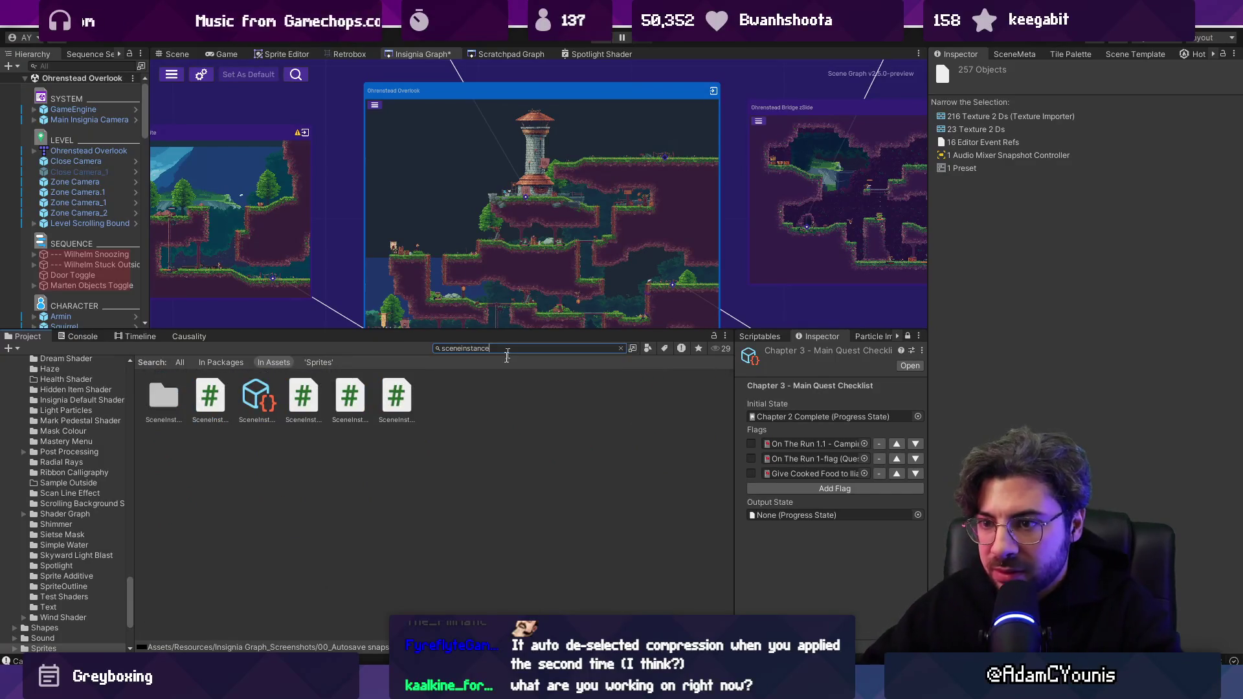
Run Import Snapshots on SceneInstanceCollection; confirm two 'Cached 277 EventSequence assets' Console entries.
{"action": "left_click", "coordinate": [256, 396]}
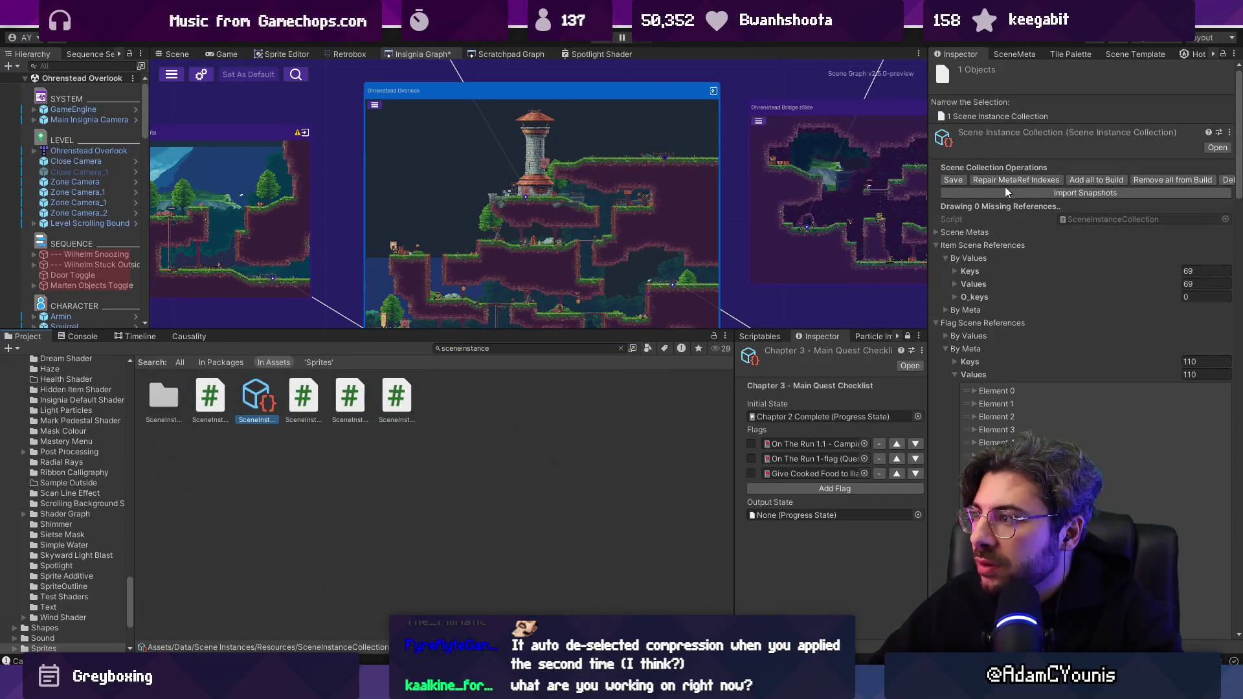
{"action": "left_click", "coordinate": [1010, 194]}
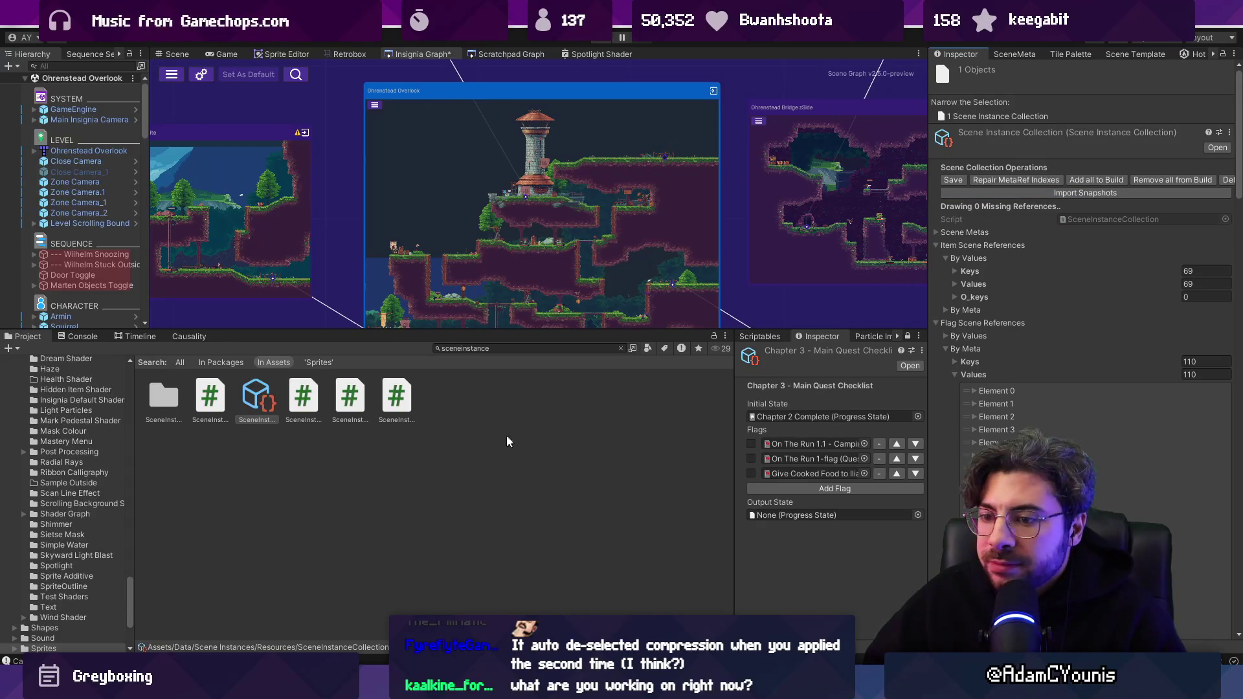
{"action": "left_click", "coordinate": [91, 337]}
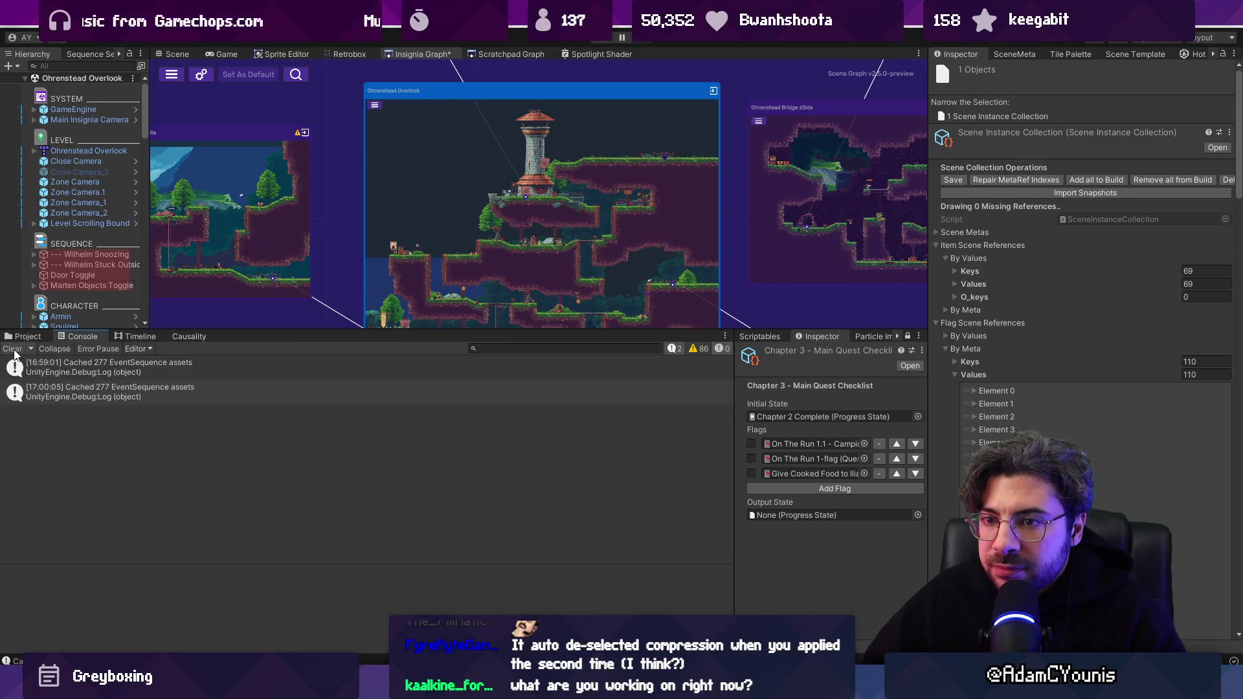
Clear the Console, reselect SceneInstanceCollection, and open the pinged Ohrenstead Overlook snapshot image.
{"action": "left_click", "coordinate": [13, 350]}
{"action": "left_click", "coordinate": [26, 336]}
{"action": "left_click", "coordinate": [670, 417]}
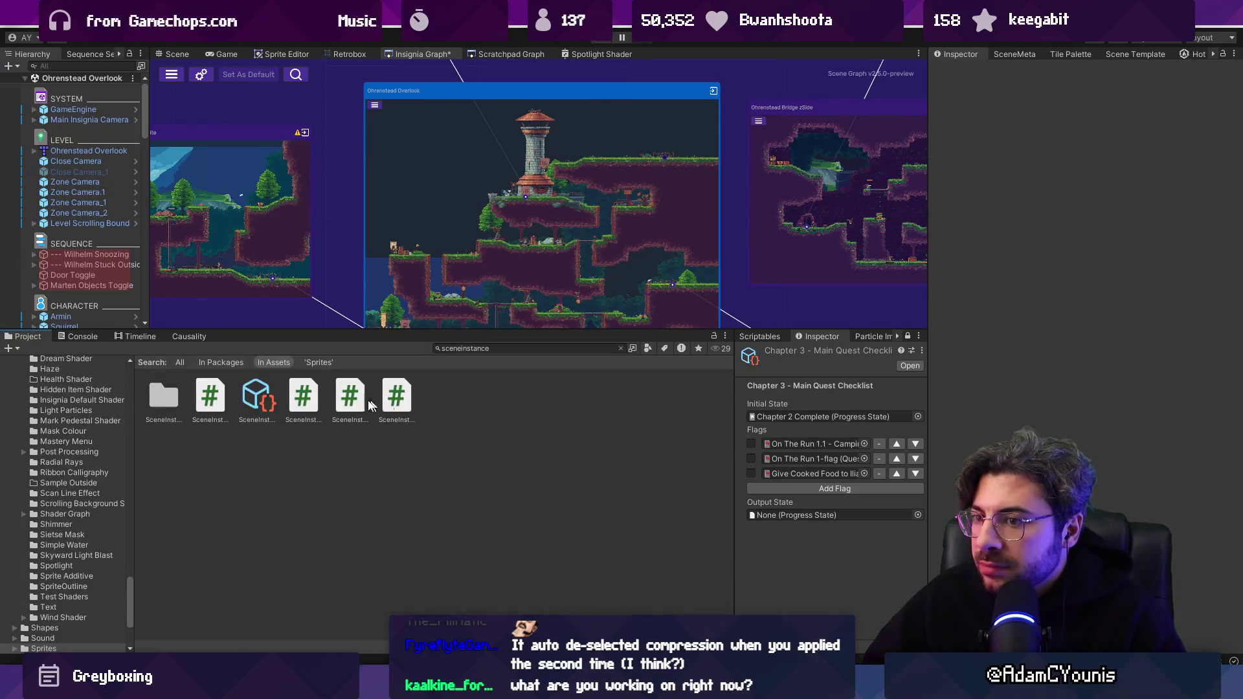
{"action": "left_click", "coordinate": [270, 395]}
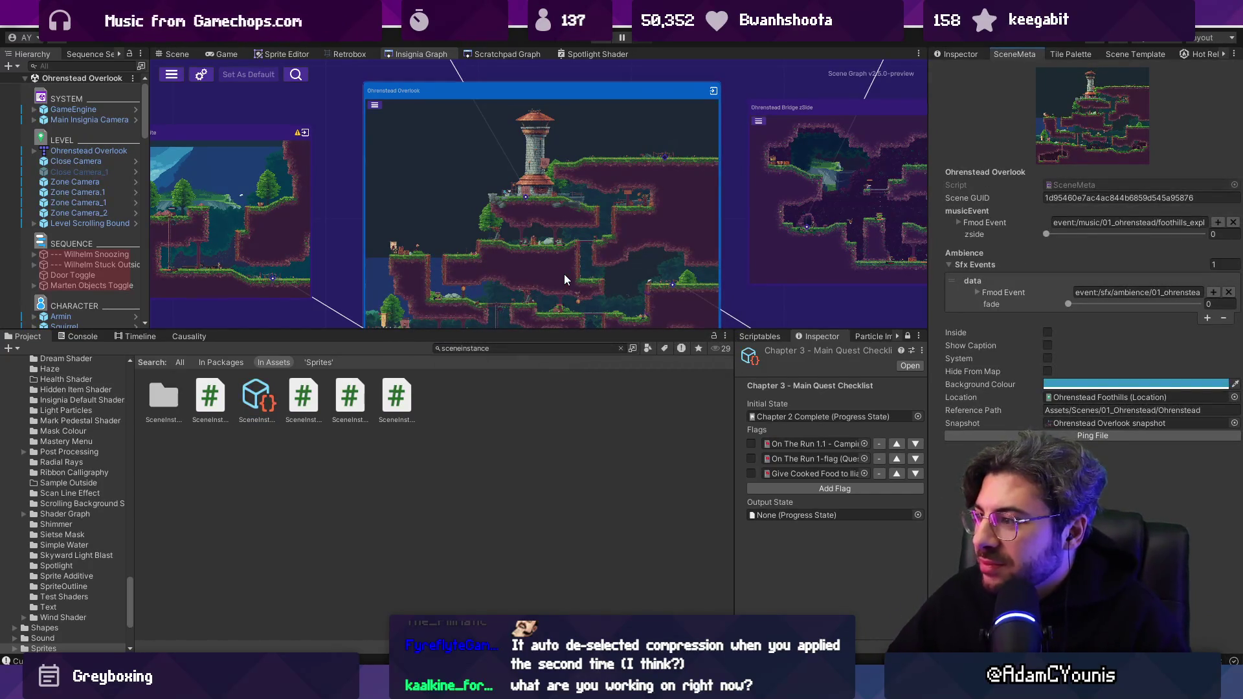
{"action": "left_click", "coordinate": [1062, 422]}
{"action": "double_click", "coordinate": [1062, 422]}
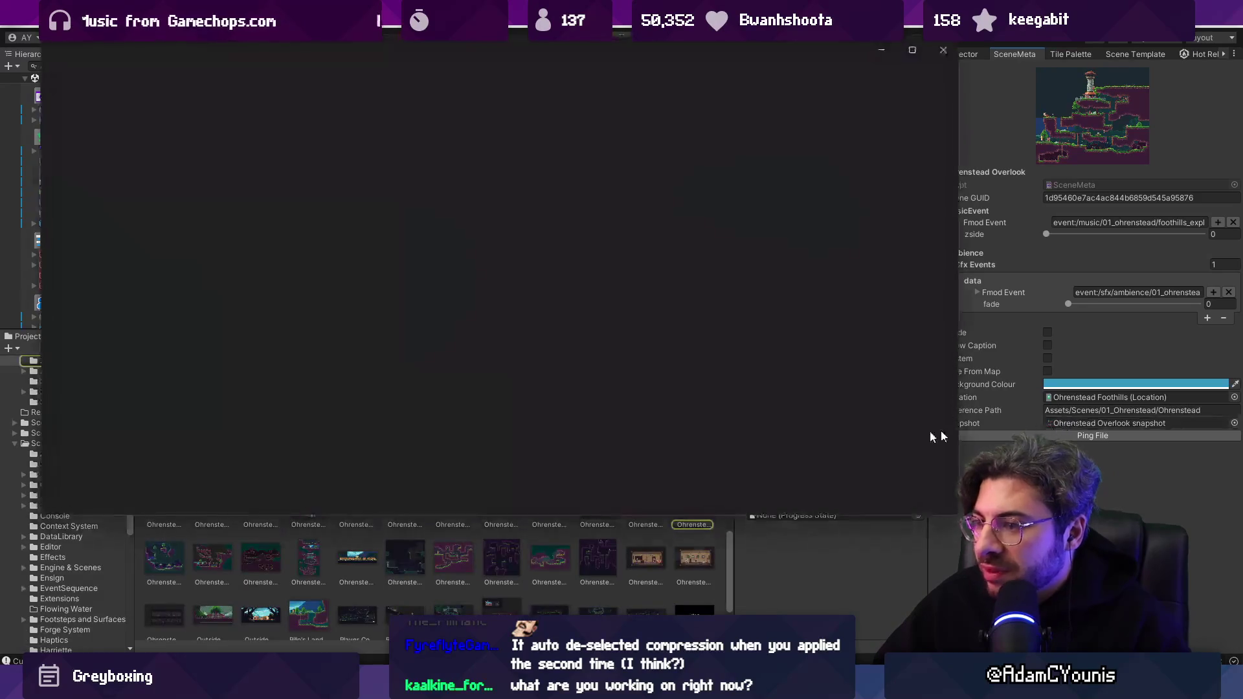
Close the viewer; inspect Ohrenstead Golden Path Upper, Clearing and 08_Athenaeum_Battle snapshot import settings.
{"action": "key", "text": "Escape"}
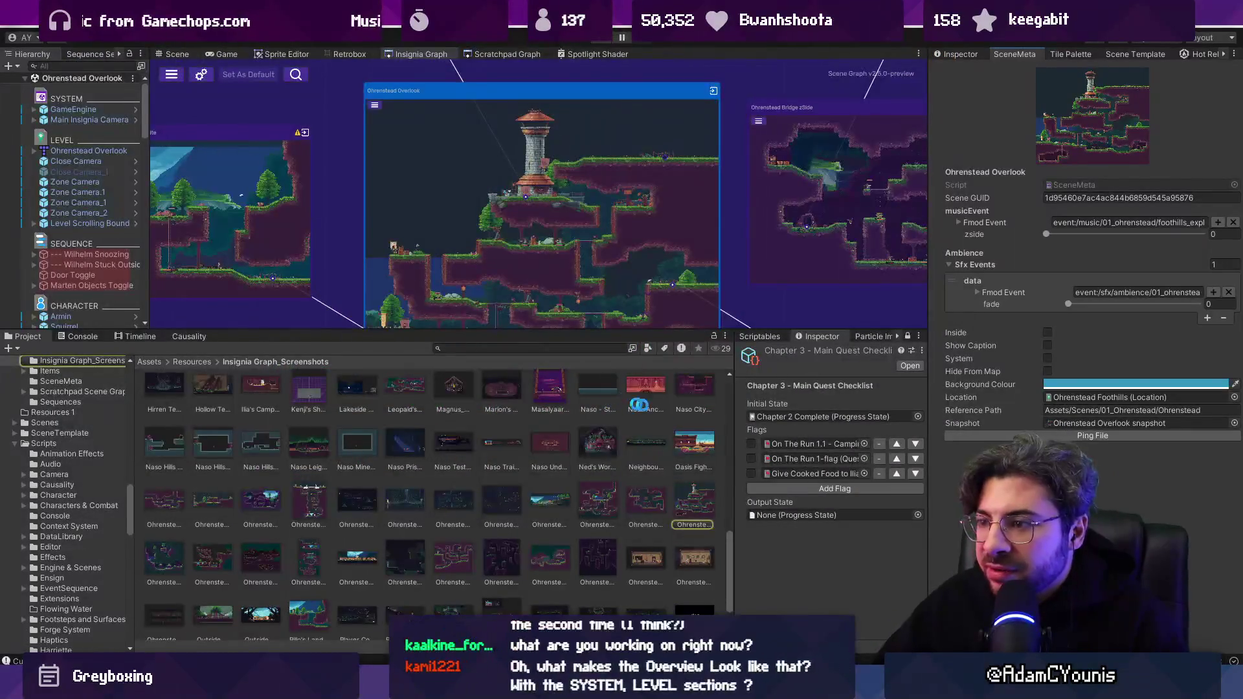
{"action": "left_click", "coordinate": [956, 54]}
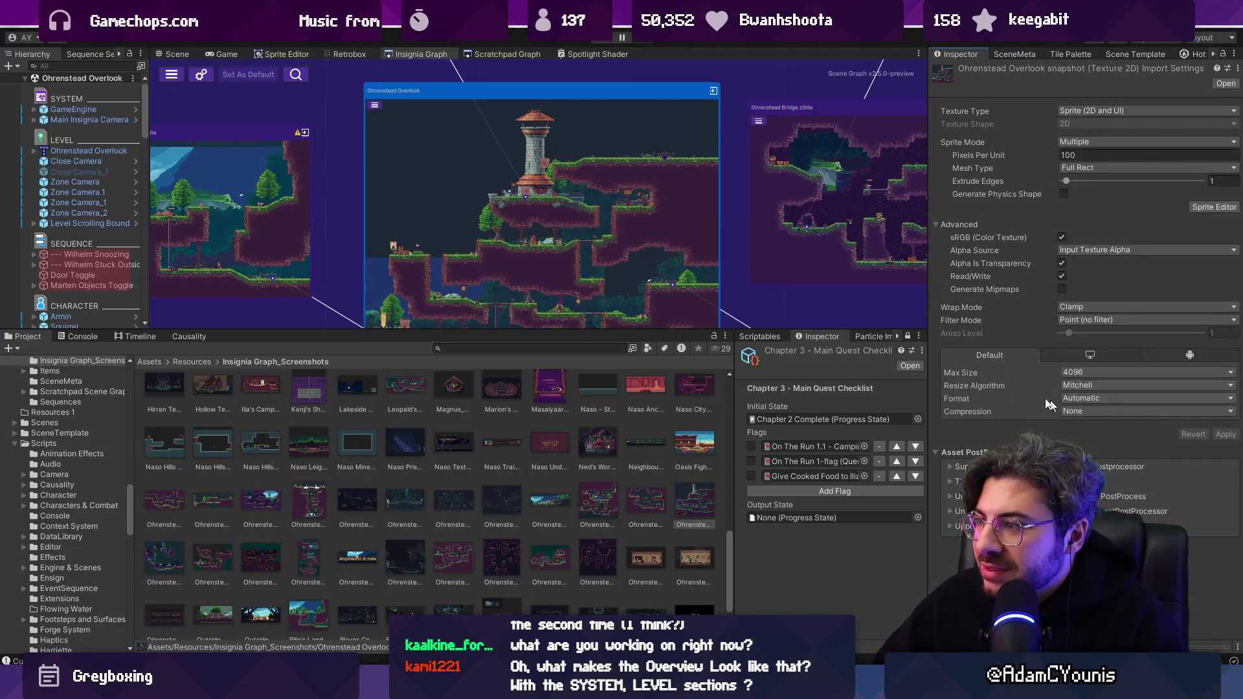
{"action": "left_click", "coordinate": [652, 508]}
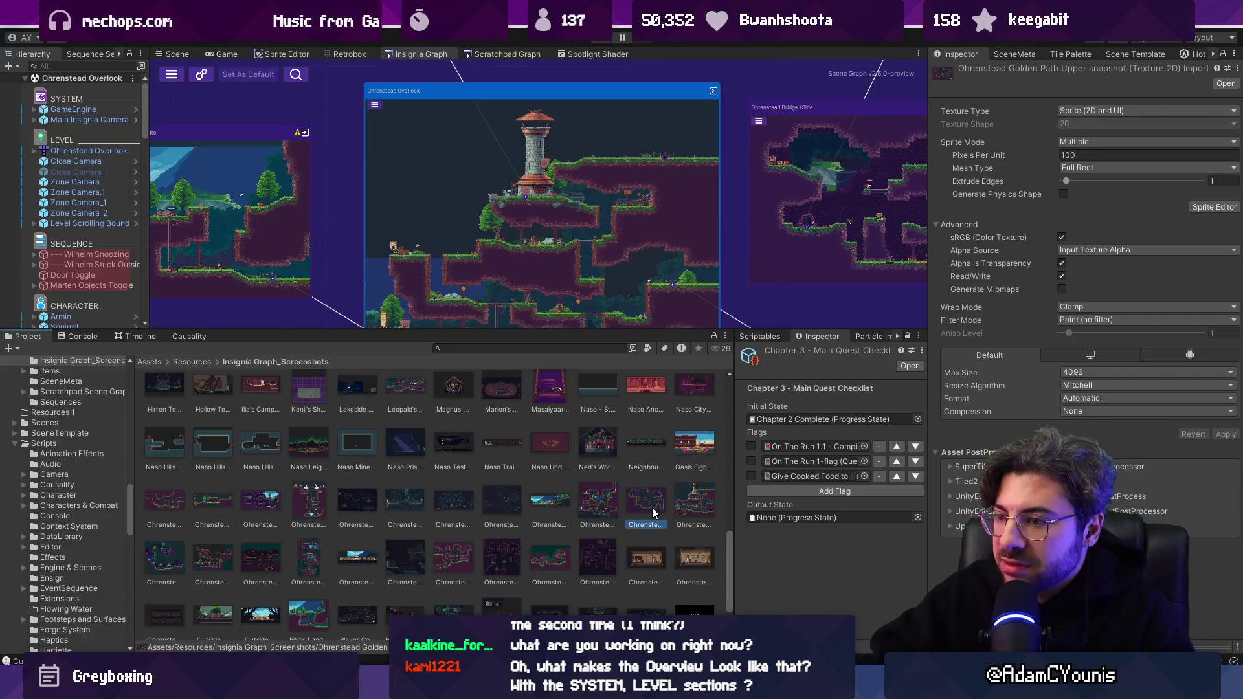
{"action": "scroll", "coordinate": [651, 507], "scroll_direction": "up", "scroll_amount": 5}
{"action": "left_click", "coordinate": [357, 398]}
{"action": "scroll", "coordinate": [589, 502], "scroll_direction": "up", "scroll_amount": 7}
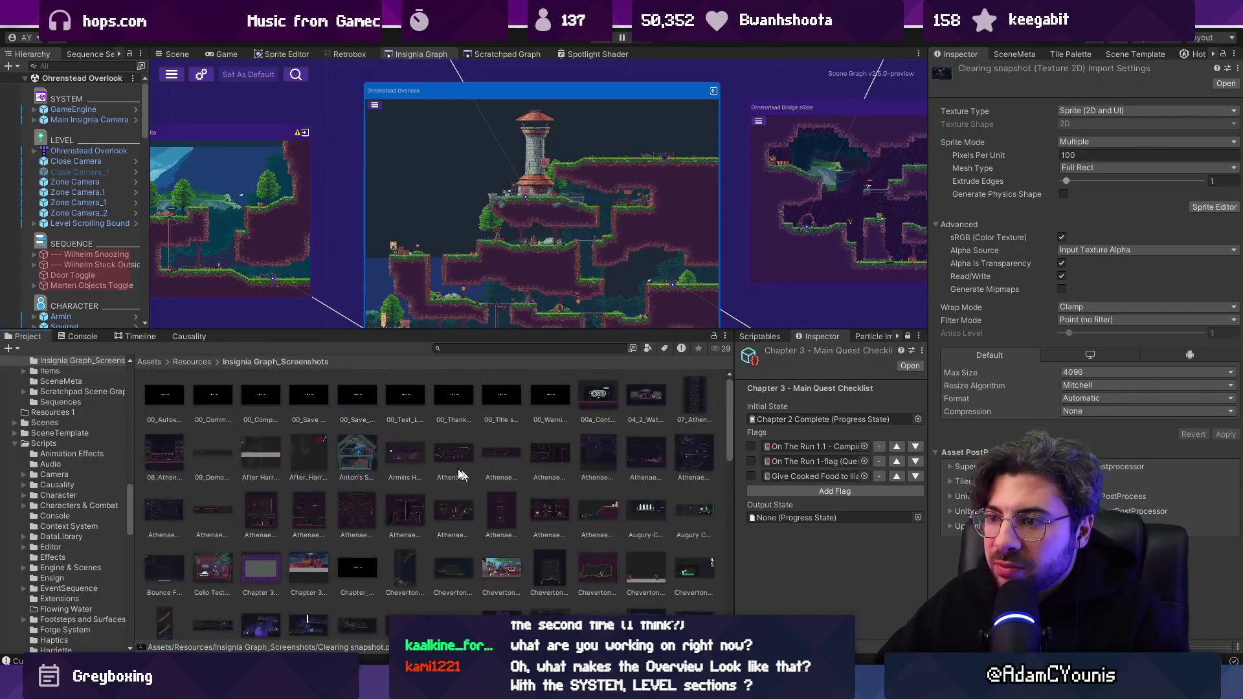
{"action": "left_click", "coordinate": [178, 447]}
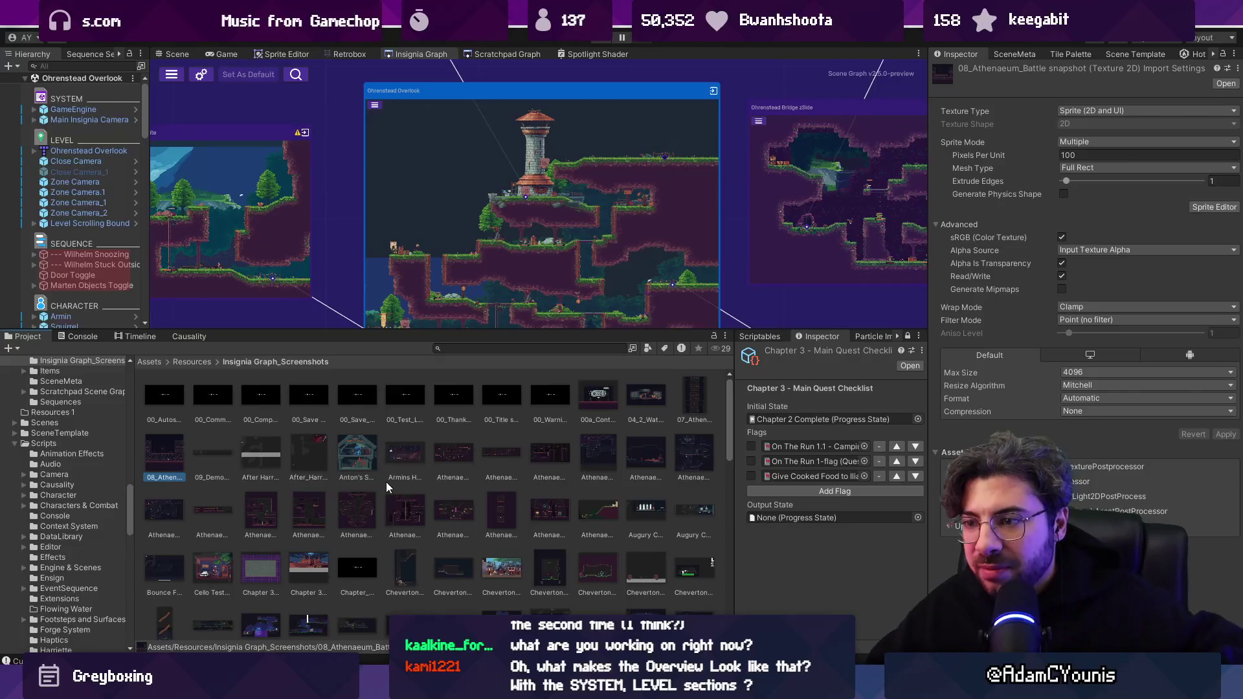
Apply Normal Quality compression and Max Size 2048 to the twelve Athenaeum-row snapshots, then enlarge the graph view.
{"action": "left_click", "coordinate": [693, 453], "text": "shift"}
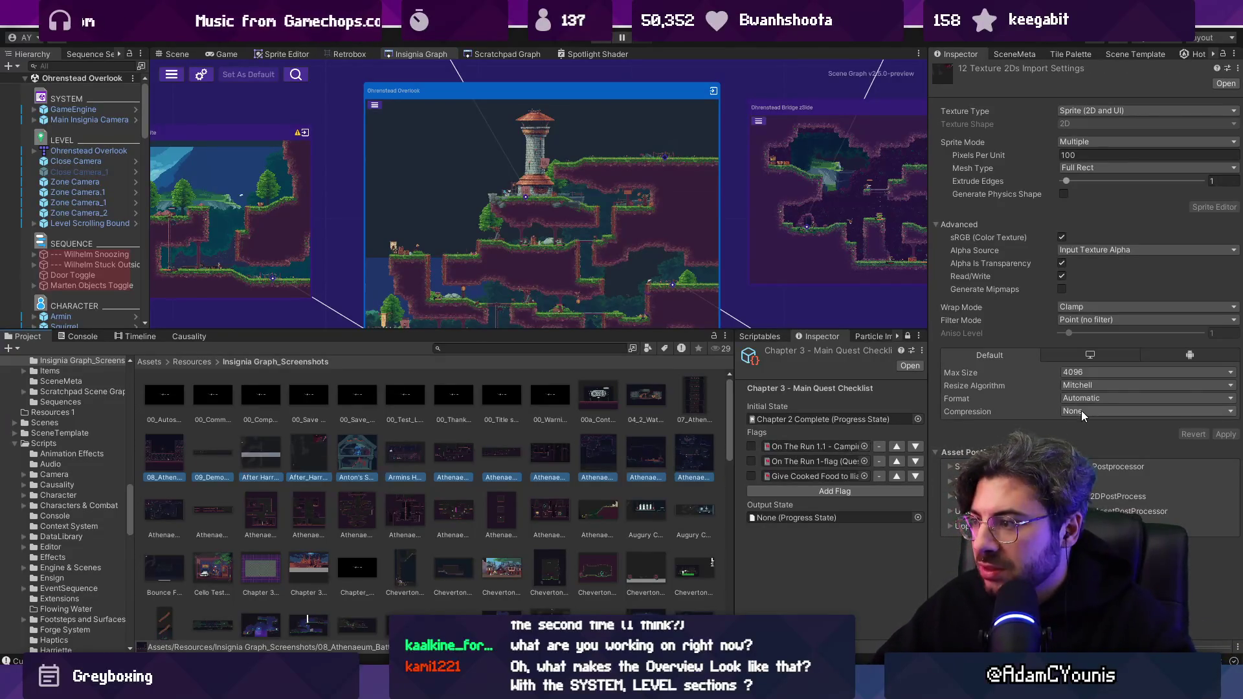
{"action": "left_click", "coordinate": [1114, 411]}
{"action": "left_click", "coordinate": [1115, 455]}
{"action": "left_click", "coordinate": [1114, 372]}
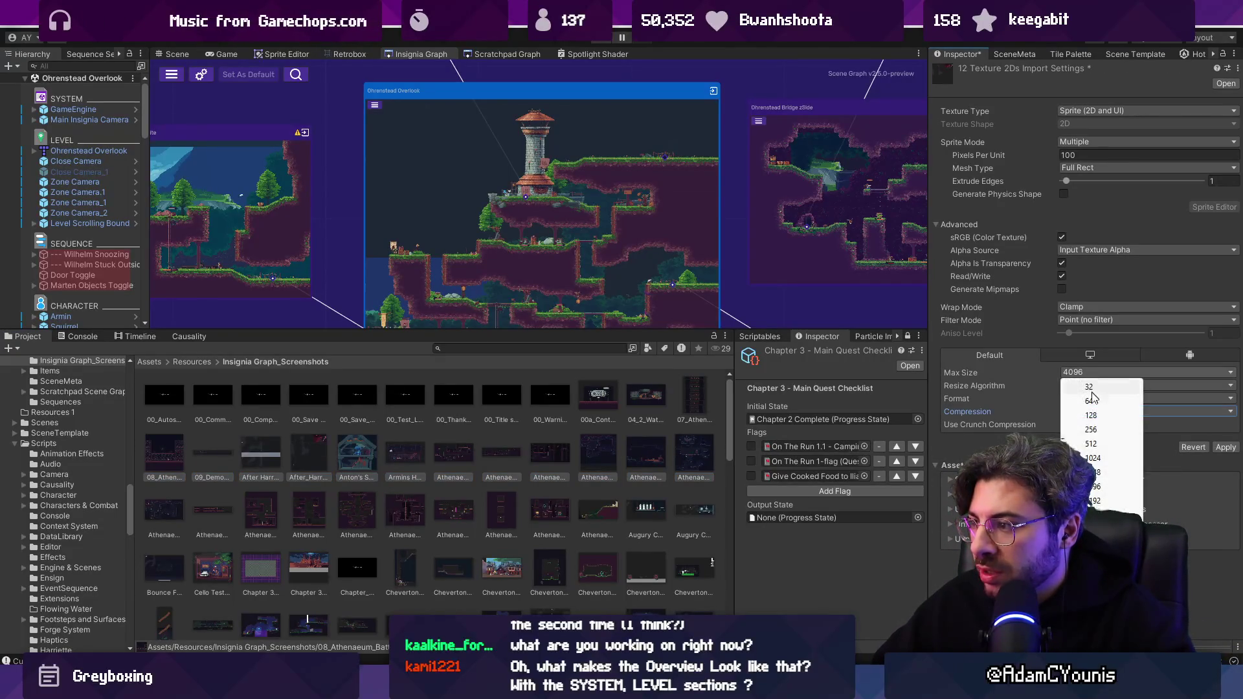
{"action": "left_click", "coordinate": [1114, 401]}
{"action": "left_click", "coordinate": [1226, 447]}
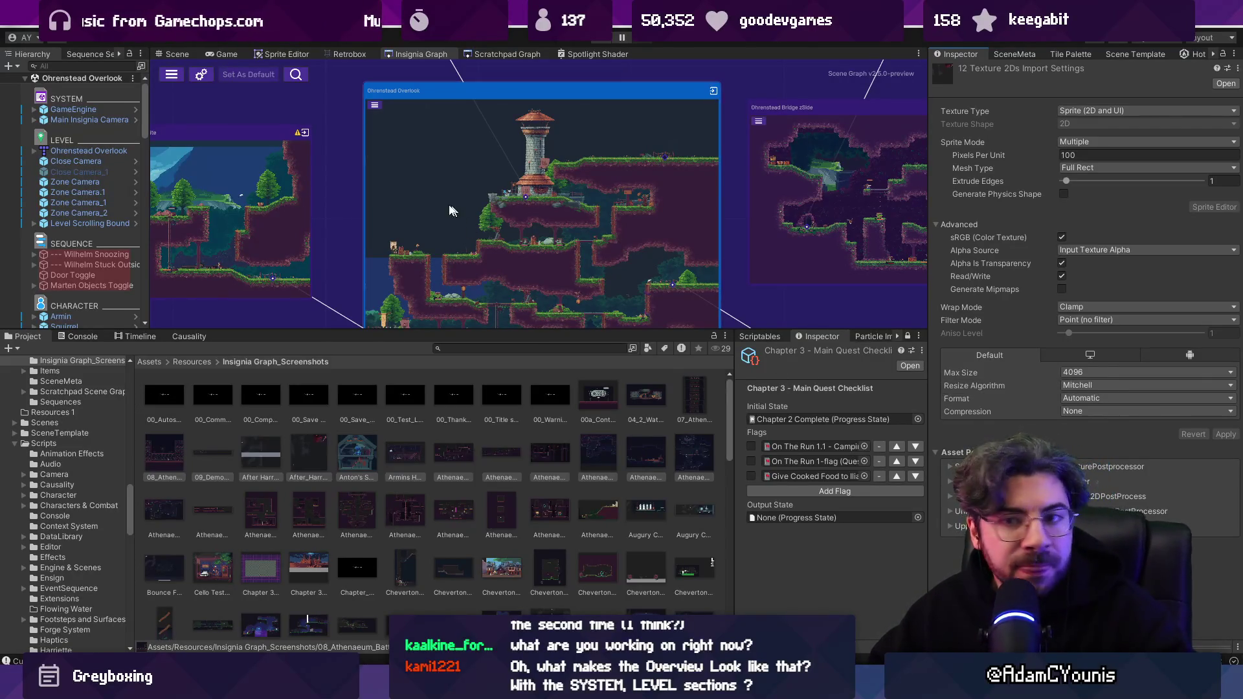
{"action": "left_click_drag", "start_coordinate": [188, 330], "coordinate": [188, 448]}
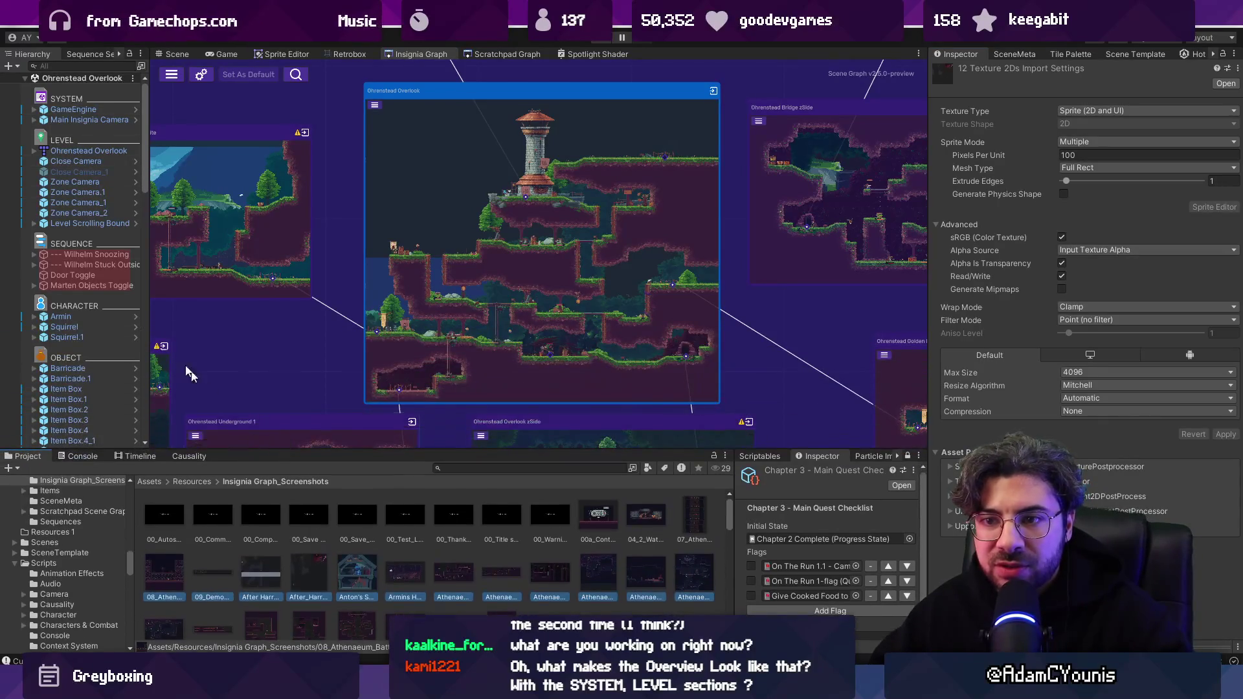
{"action": "left_click_drag", "start_coordinate": [151, 313], "coordinate": [224, 312]}
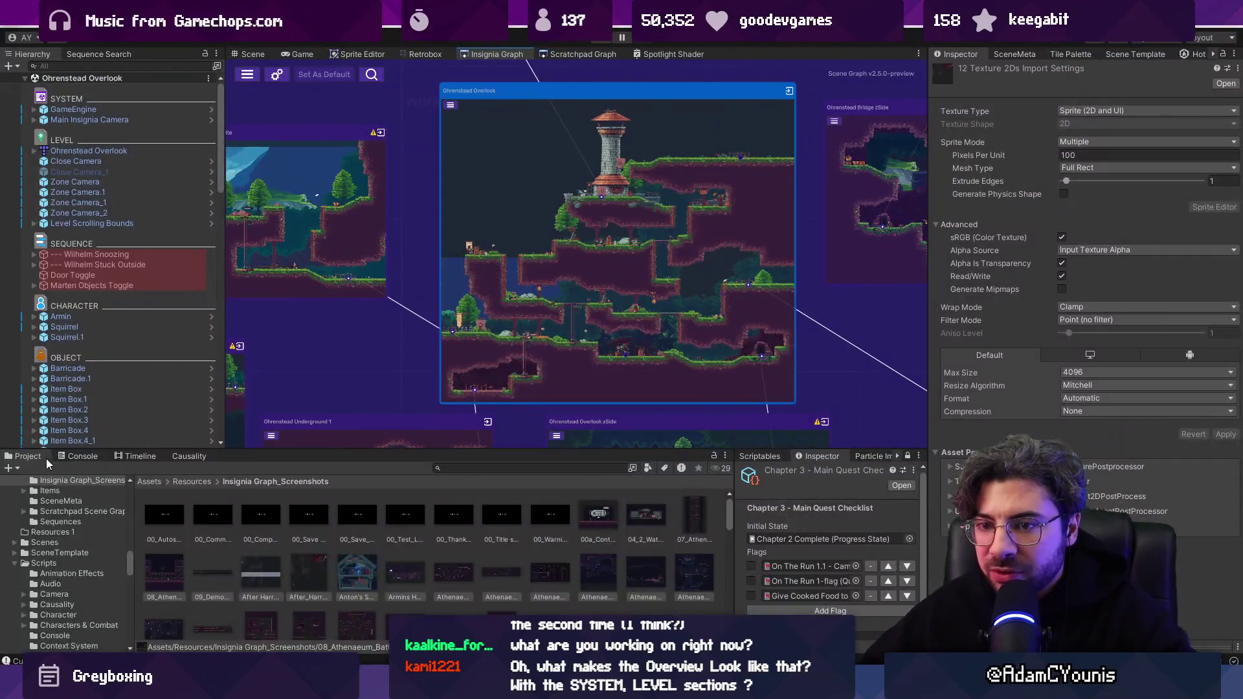
Check the Console logs, select Anton's Shop snapshot, then go to the snapshot-loading code in VS Code.
{"action": "left_click", "coordinate": [77, 456]}
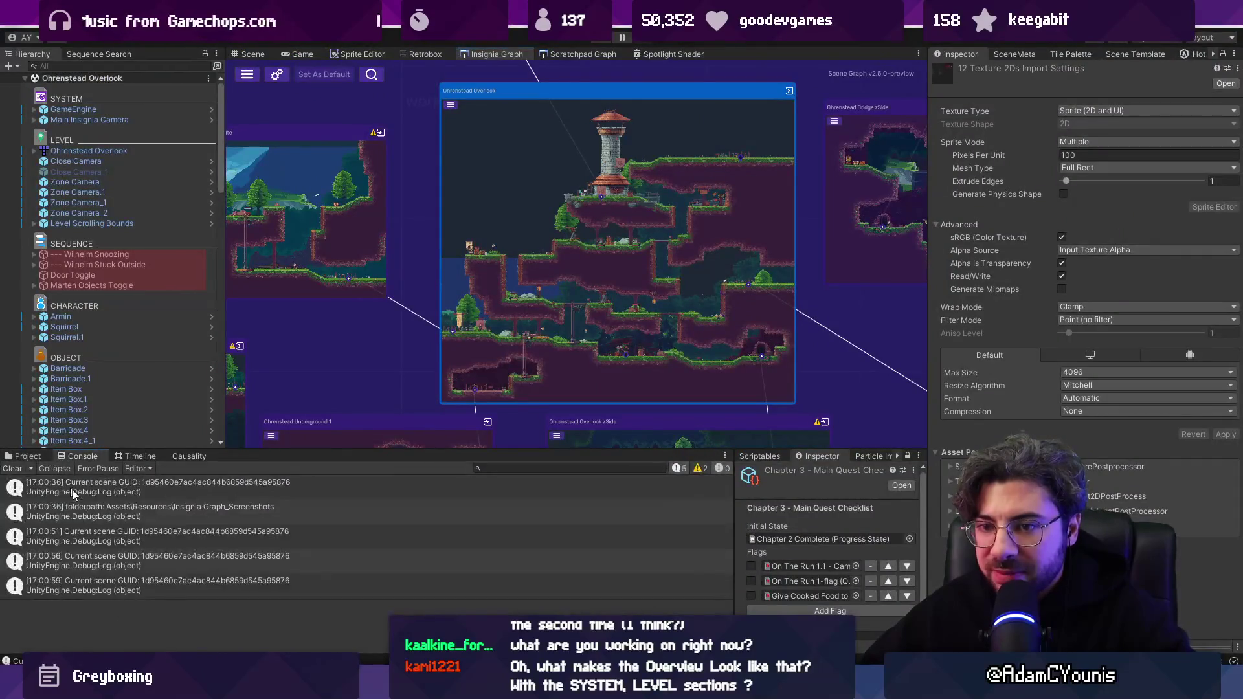
{"action": "left_click", "coordinate": [32, 456]}
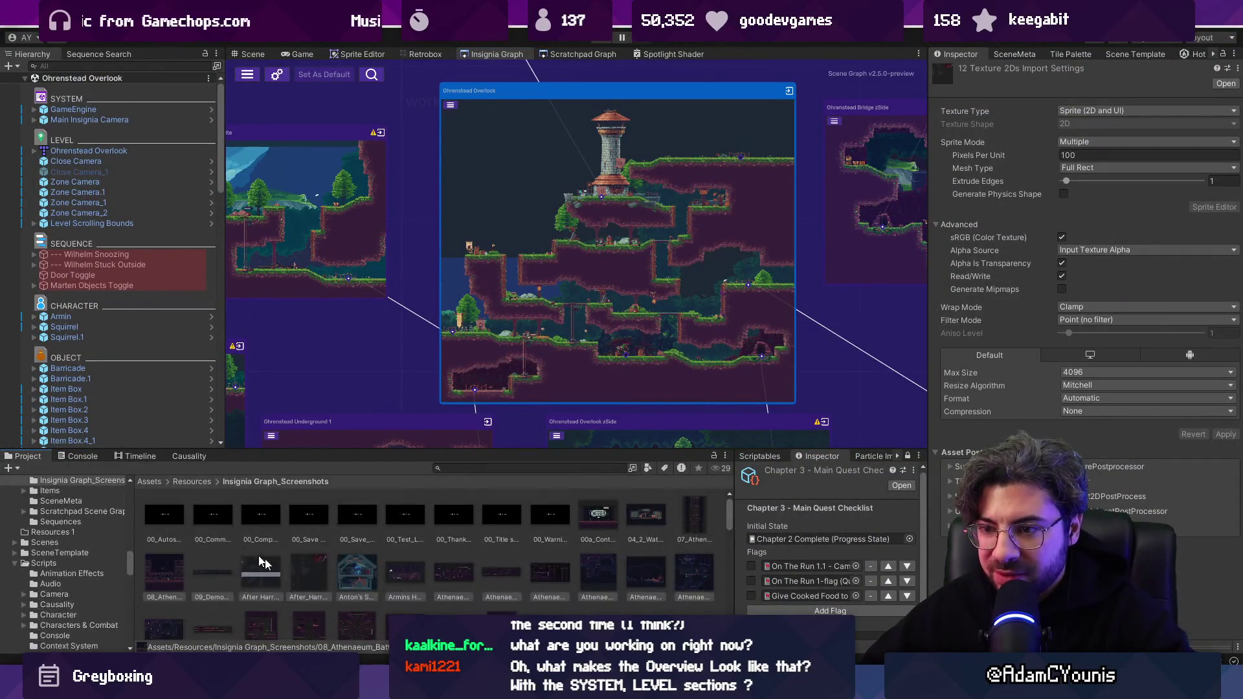
{"action": "left_click", "coordinate": [360, 576]}
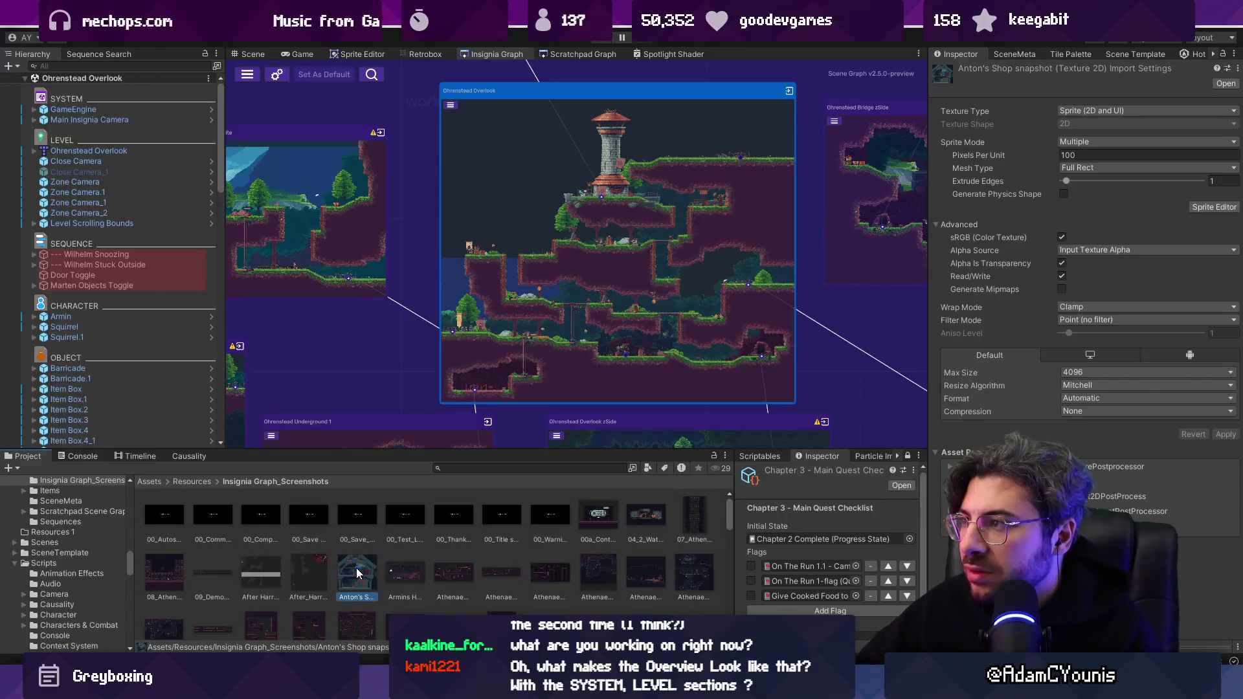
{"action": "key", "text": "alt+Tab"}
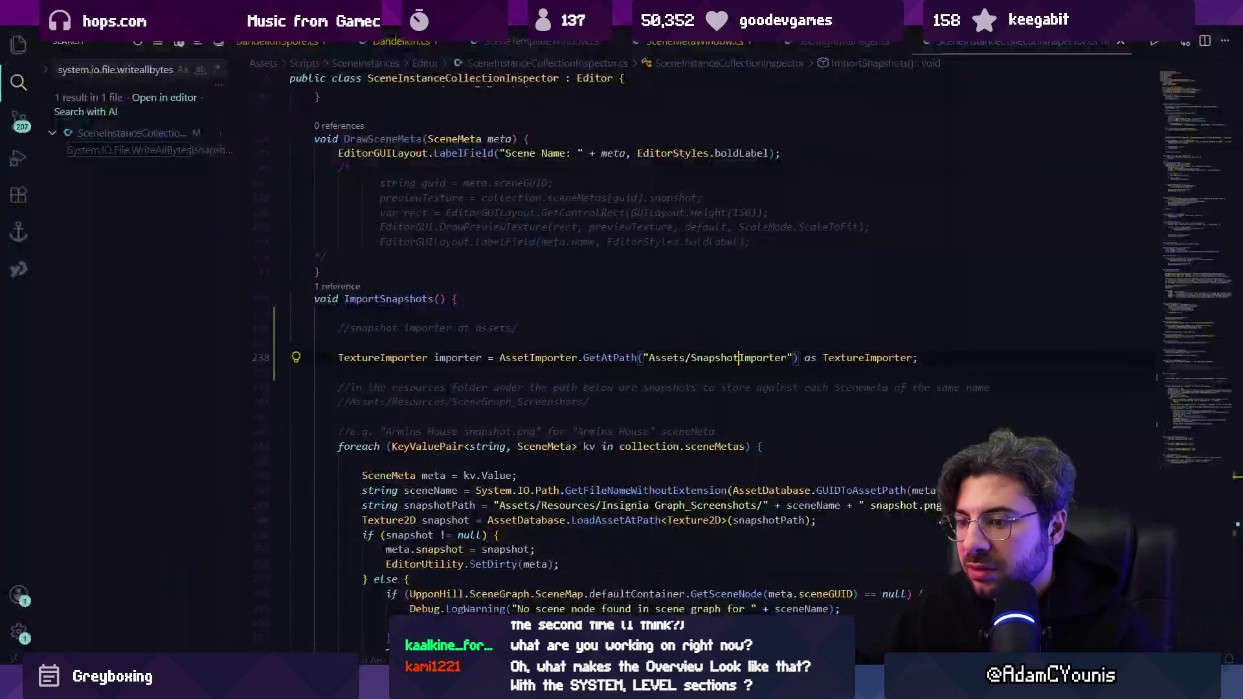
{"action": "left_click", "coordinate": [621, 542]}
Ask the VS Code chat assistant why snapshot import settings keep snapping back to defaults.
{"action": "key", "text": "ctrl+alt+i"}
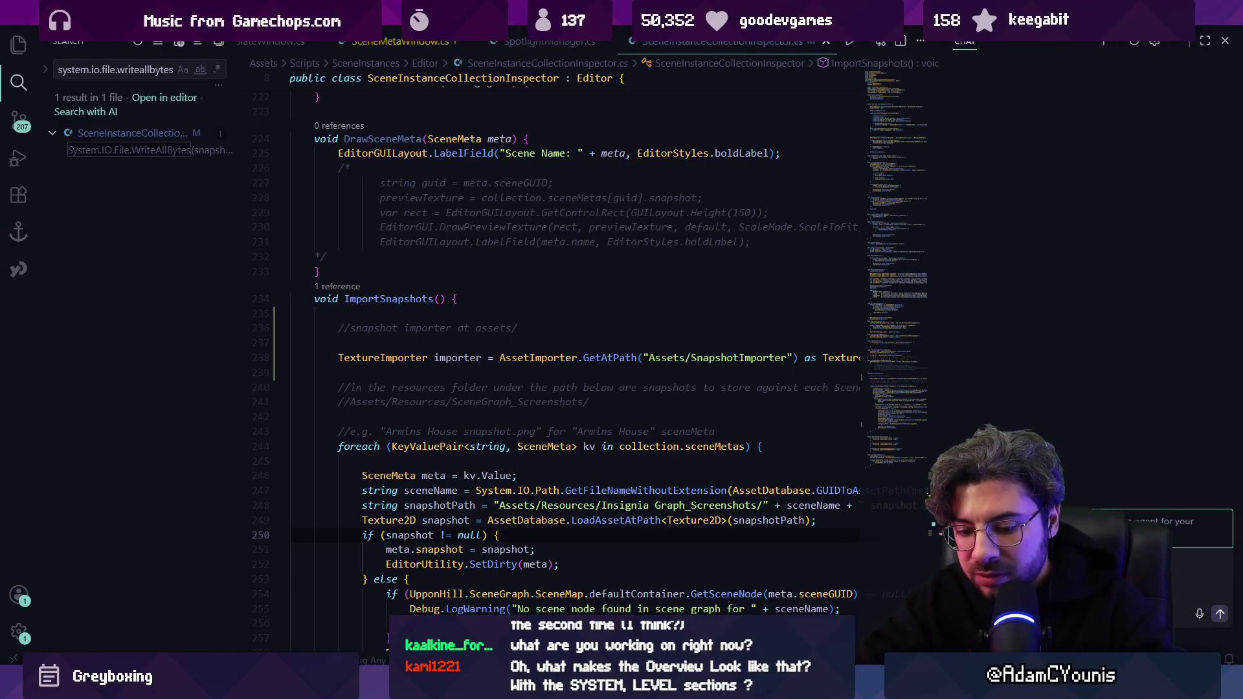
{"action": "type", "text": "n"}
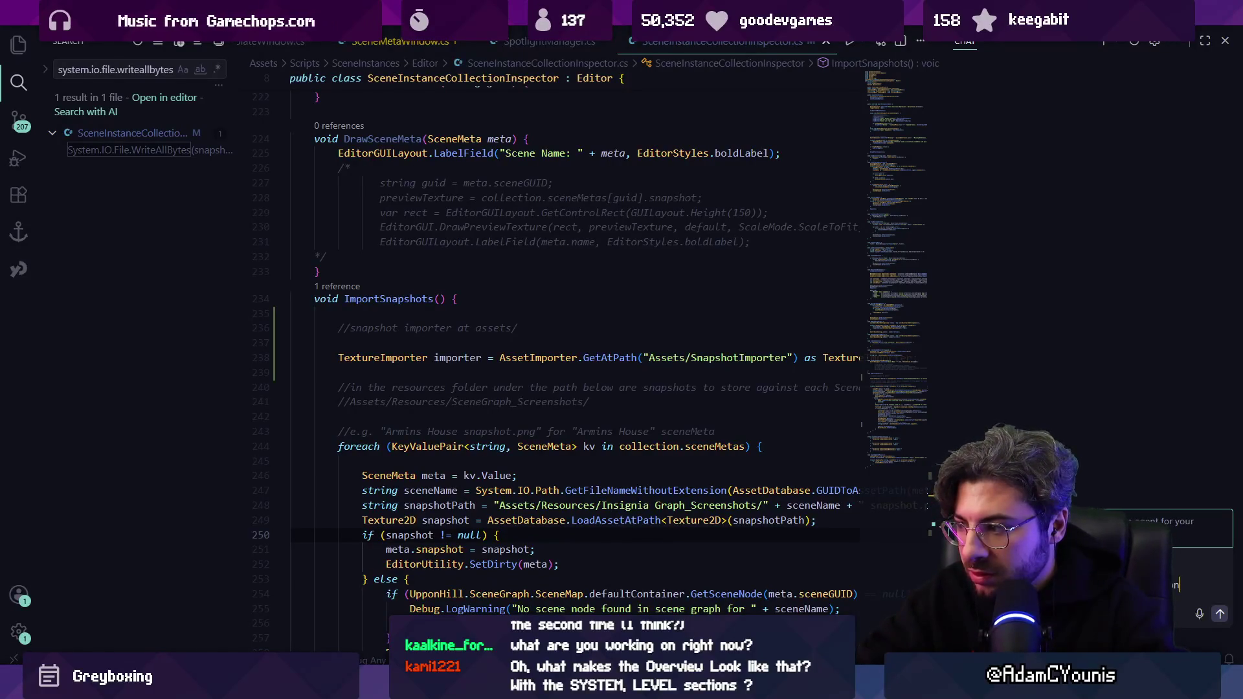
{"action": "type", "text": " snapshots"}
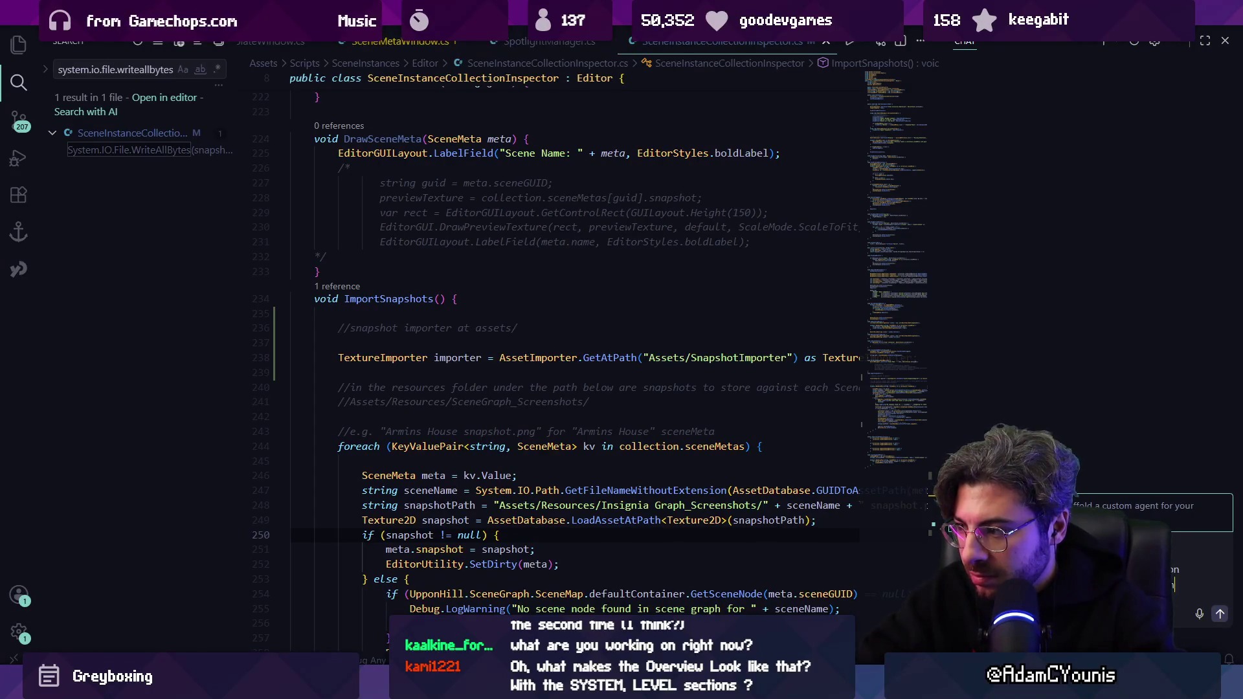
{"action": "type", "text": "ng back to"}
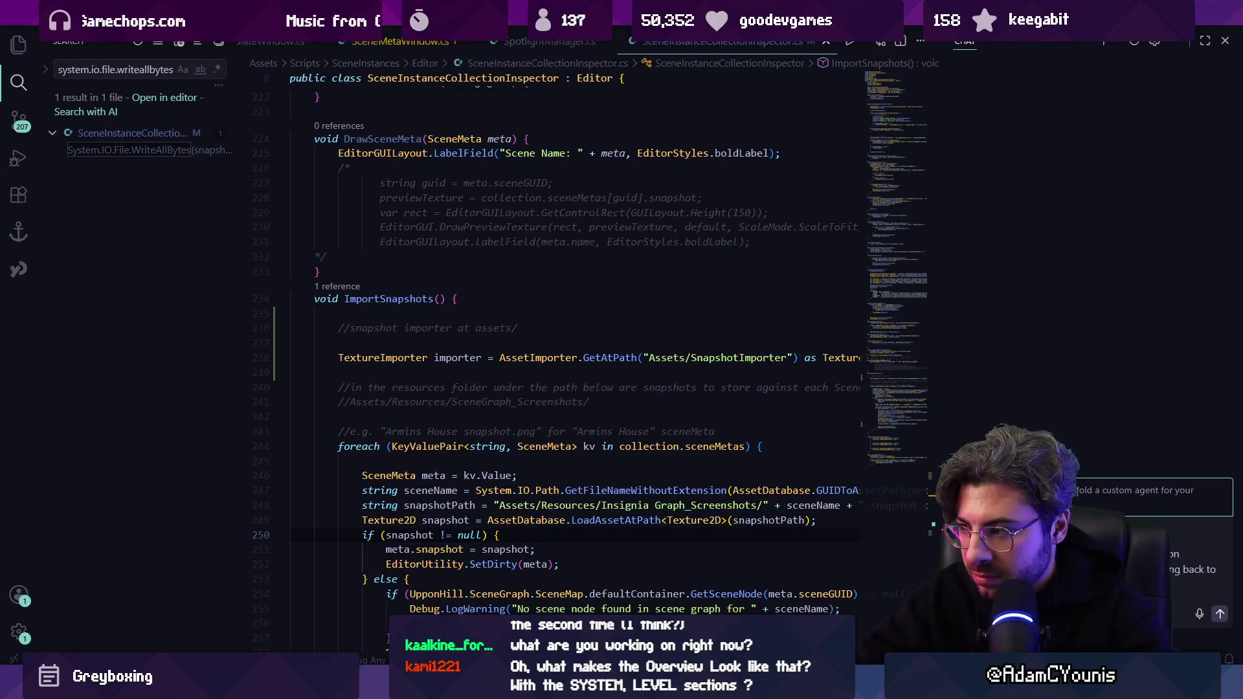
{"action": "key", "text": "Return"}
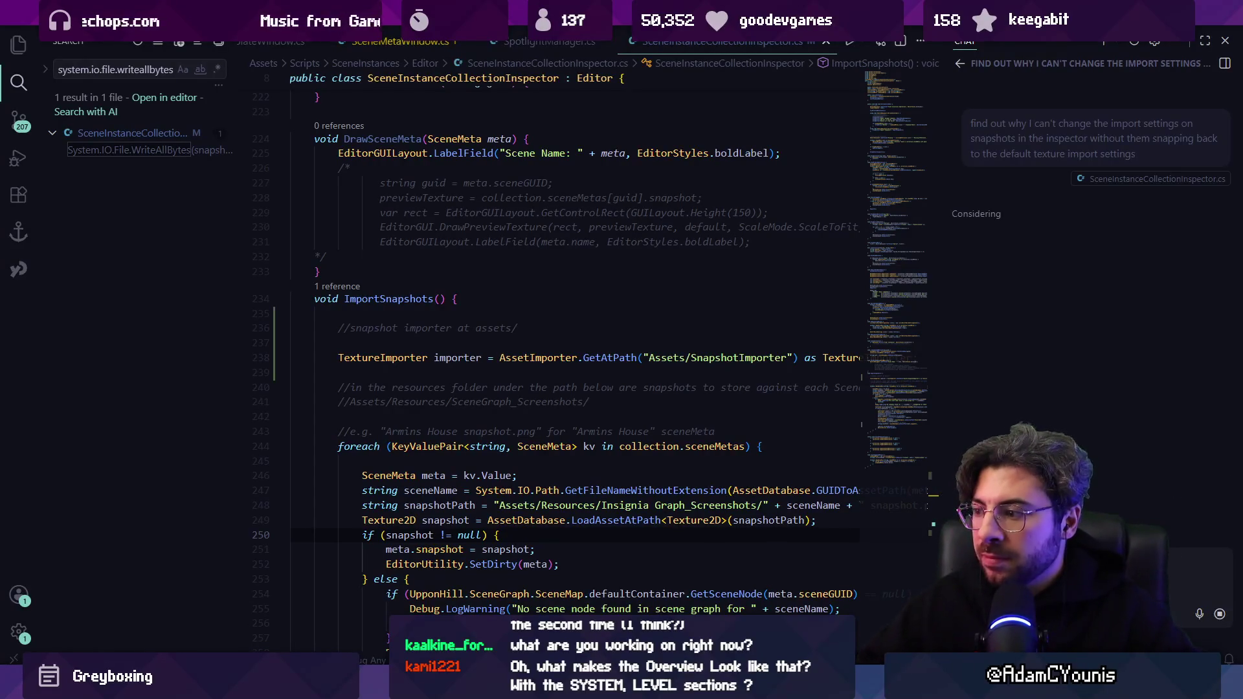
{"action": "key", "text": "alt+Tab"}
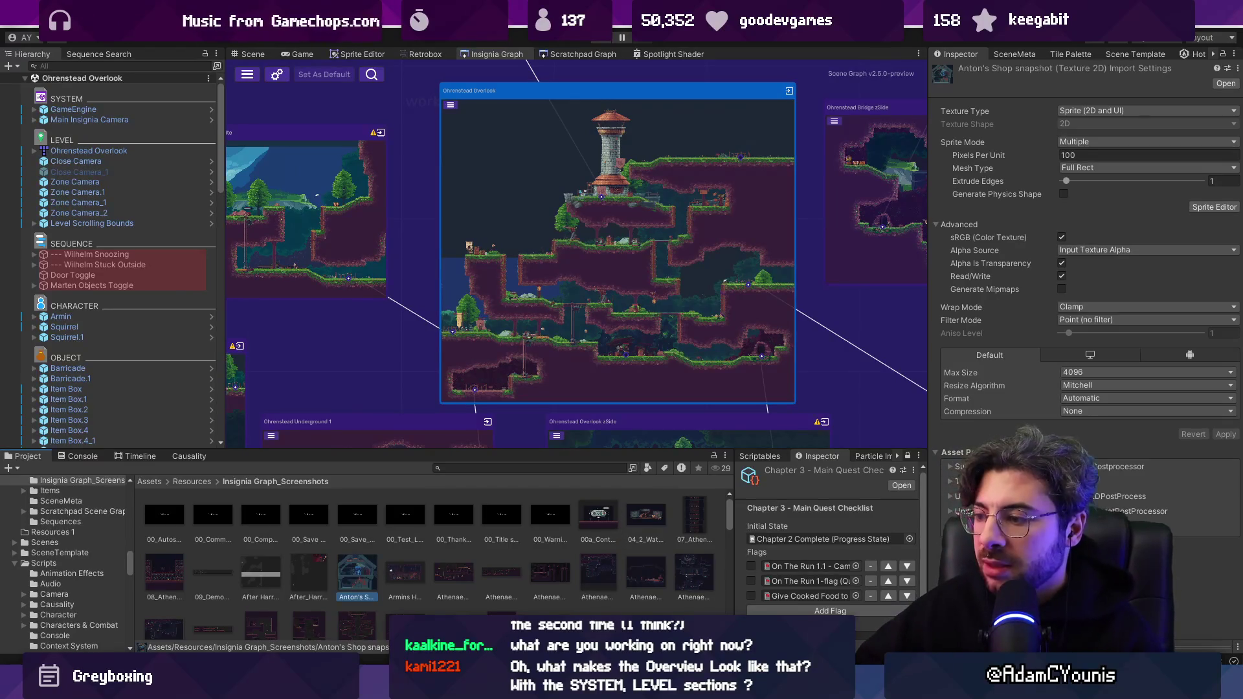
{"action": "key", "text": "alt+Tab"}
Discard the 188 changed snapshot .meta files in Fork.
{"action": "scroll", "coordinate": [412, 284], "scroll_direction": "down", "scroll_amount": 15}
{"action": "left_click", "coordinate": [410, 273]}
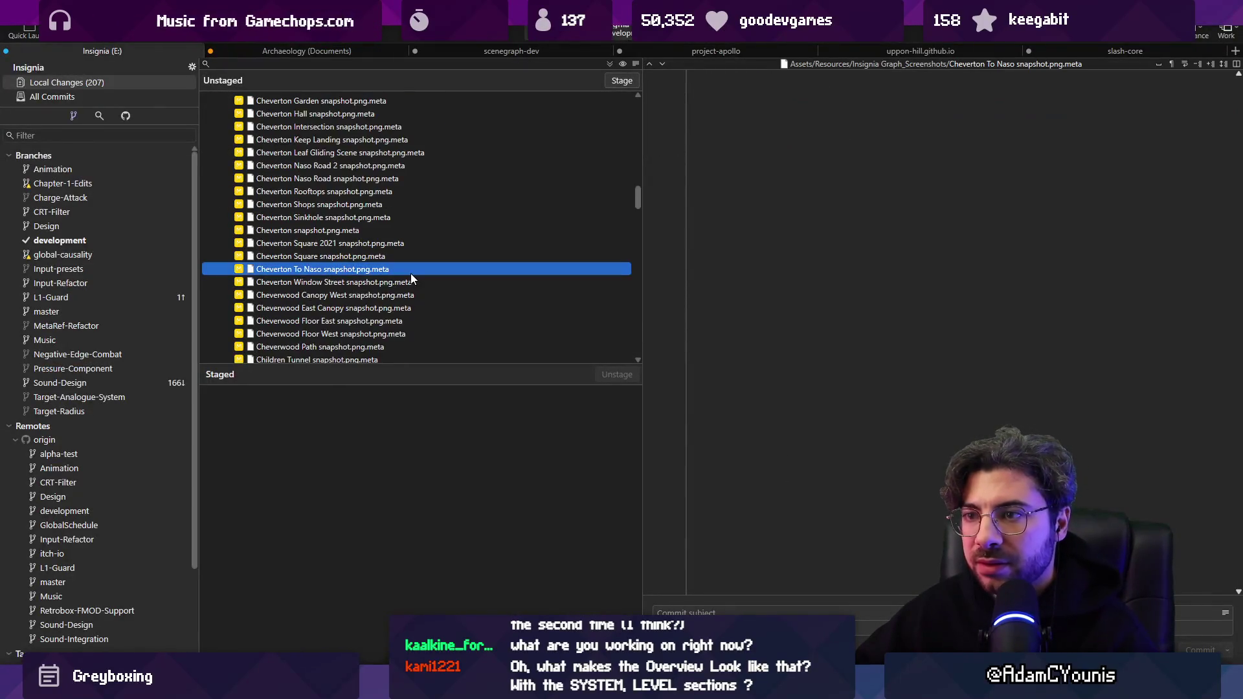
{"action": "scroll", "coordinate": [410, 275], "scroll_direction": "down", "scroll_amount": 20}
{"action": "scroll", "coordinate": [412, 288], "scroll_direction": "down", "scroll_amount": 15}
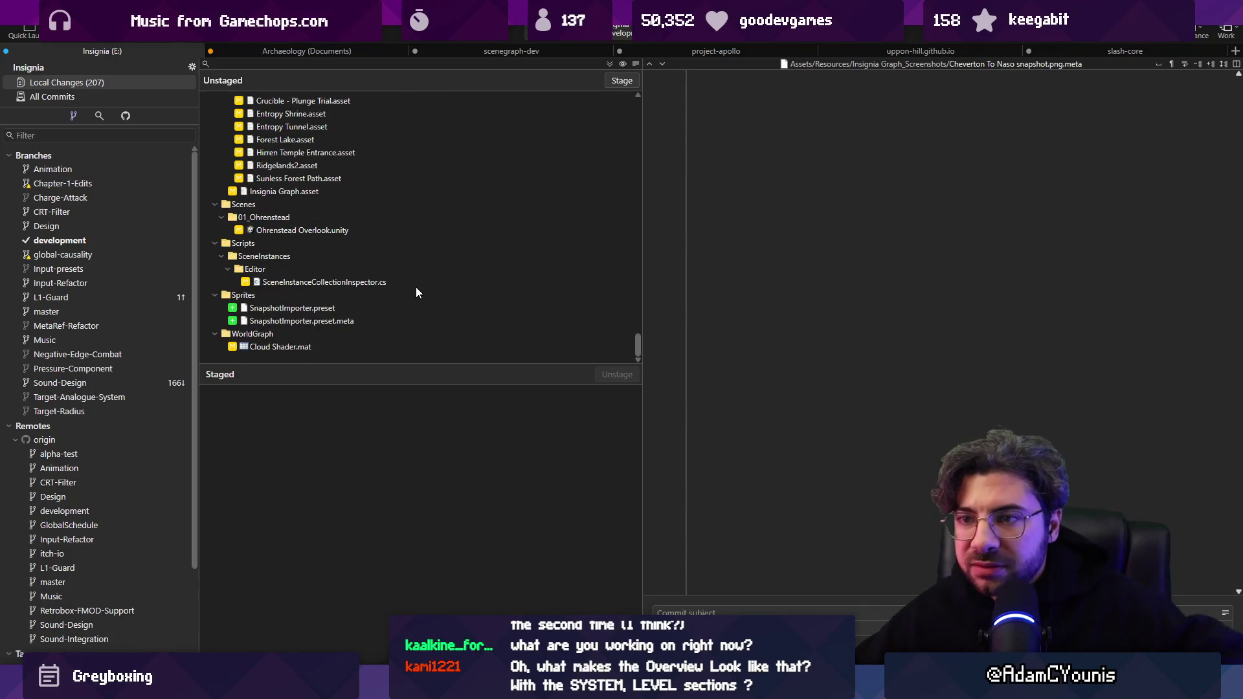
{"action": "scroll", "coordinate": [355, 244], "scroll_direction": "down", "scroll_amount": 5}
{"action": "left_click", "coordinate": [343, 347]}
{"action": "scroll", "coordinate": [383, 241], "scroll_direction": "up", "scroll_amount": 20}
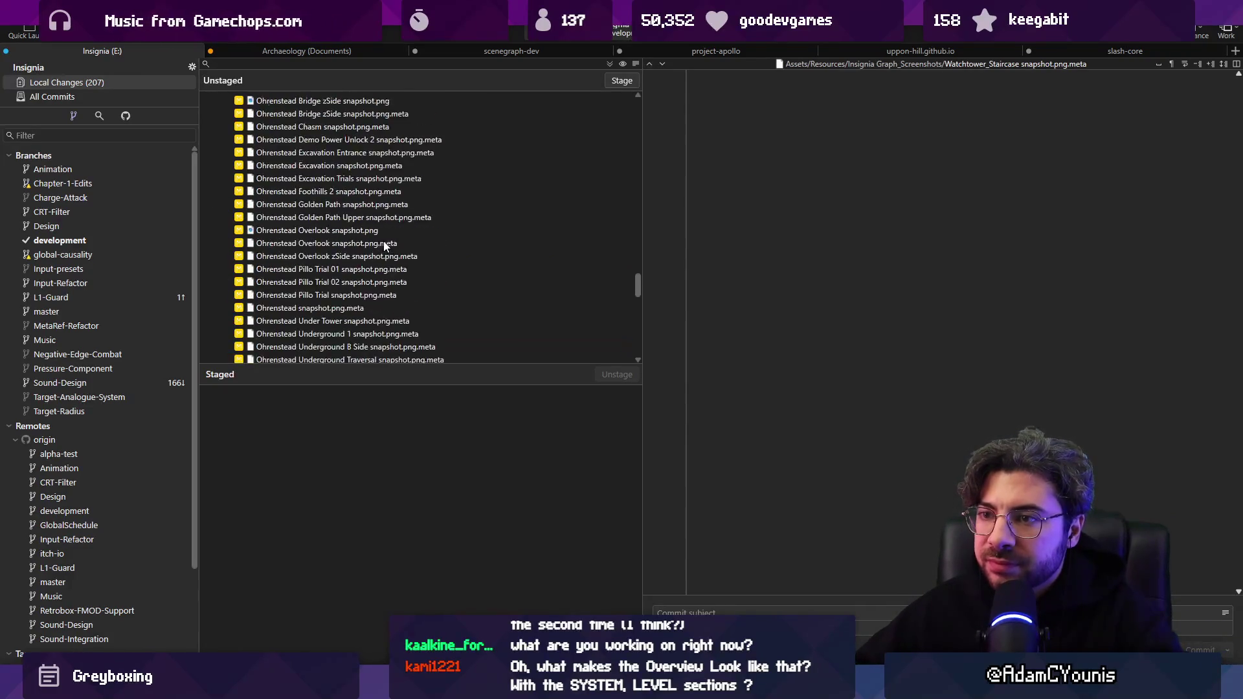
{"action": "scroll", "coordinate": [392, 231], "scroll_direction": "up", "scroll_amount": 5}
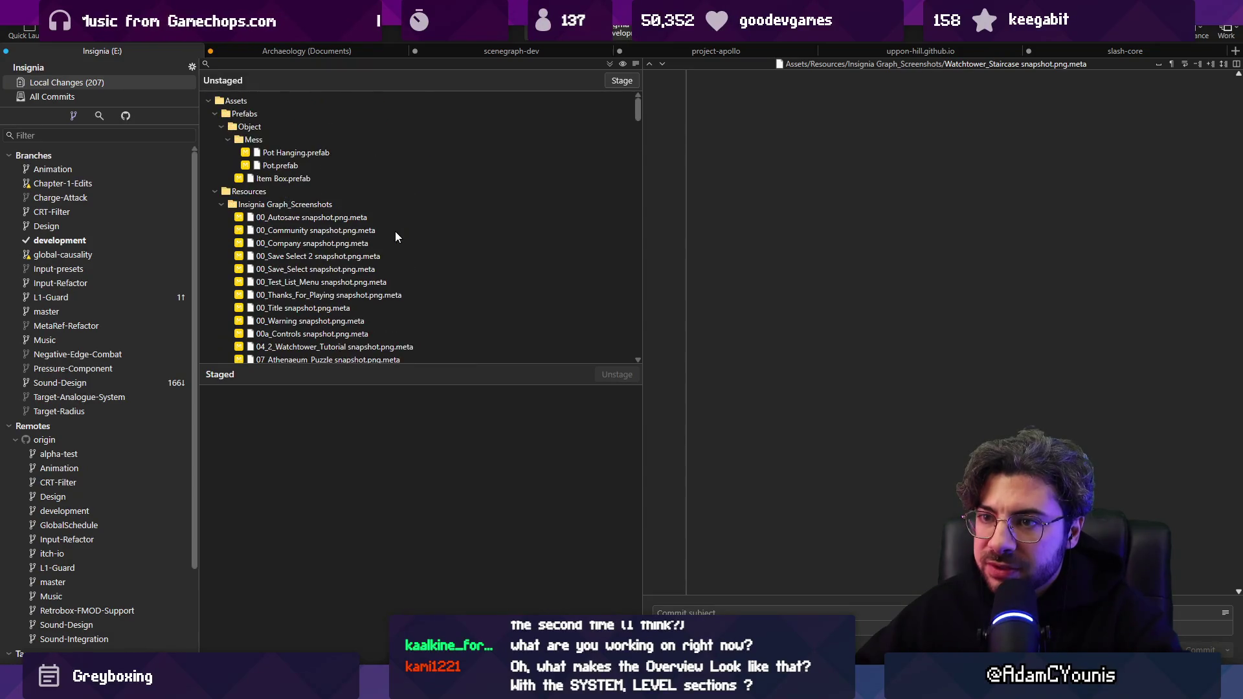
{"action": "left_click", "coordinate": [395, 217], "text": "shift"}
{"action": "key", "text": "Delete"}
{"action": "key", "text": "Return"}
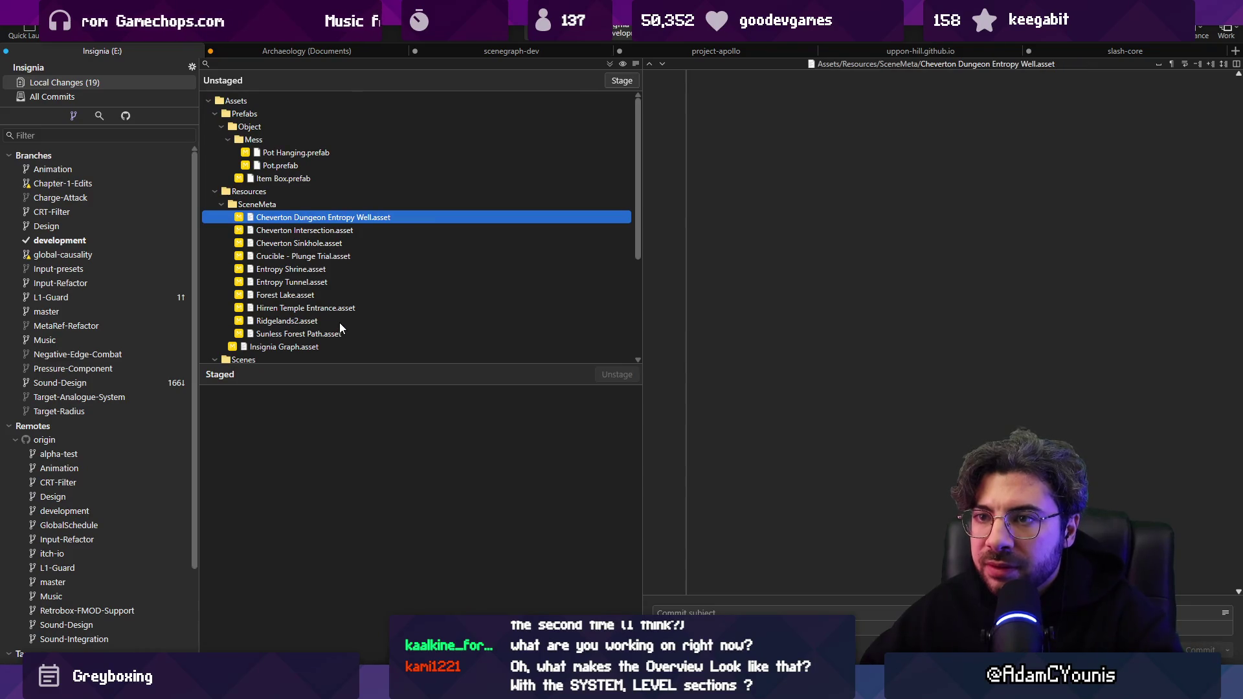
Review the SnapshotImporter preset, its meta and SceneInstanceCollectionInspector.cs diffs, then stage all changes.
{"action": "scroll", "coordinate": [341, 318], "scroll_direction": "down", "scroll_amount": 3}
{"action": "left_click", "coordinate": [316, 309]}
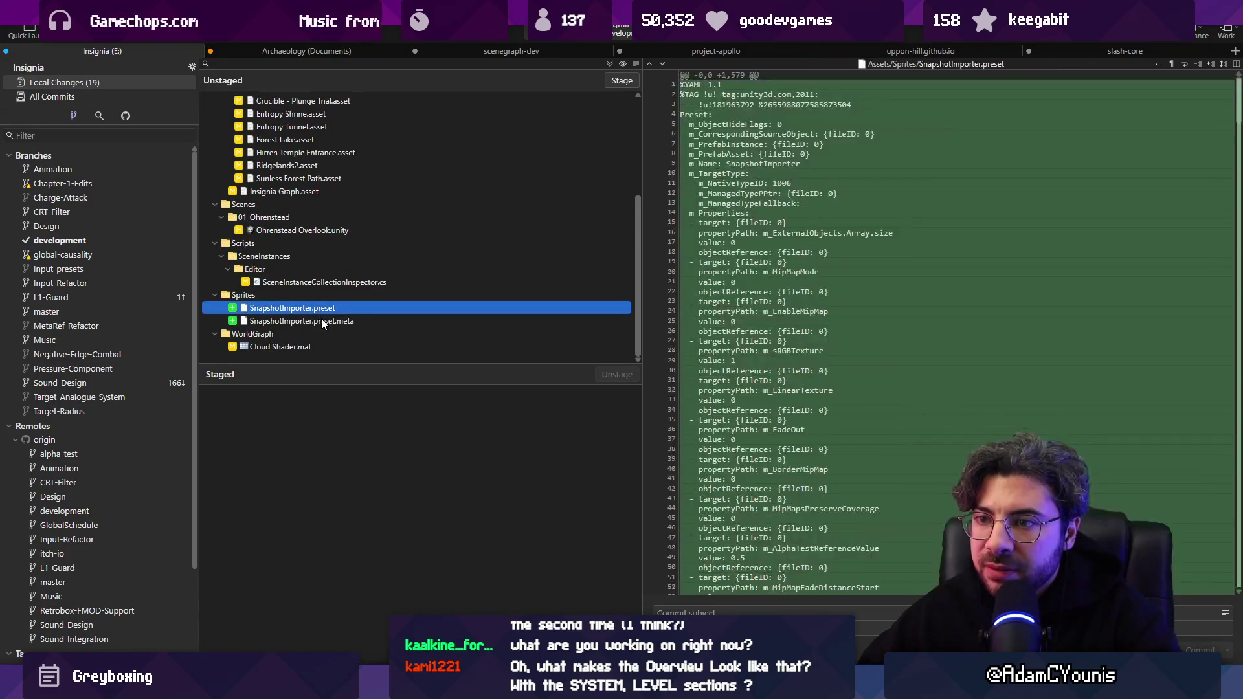
{"action": "left_click", "coordinate": [322, 319]}
{"action": "left_click", "coordinate": [324, 311]}
{"action": "left_click", "coordinate": [328, 320]}
{"action": "left_click", "coordinate": [328, 309]}
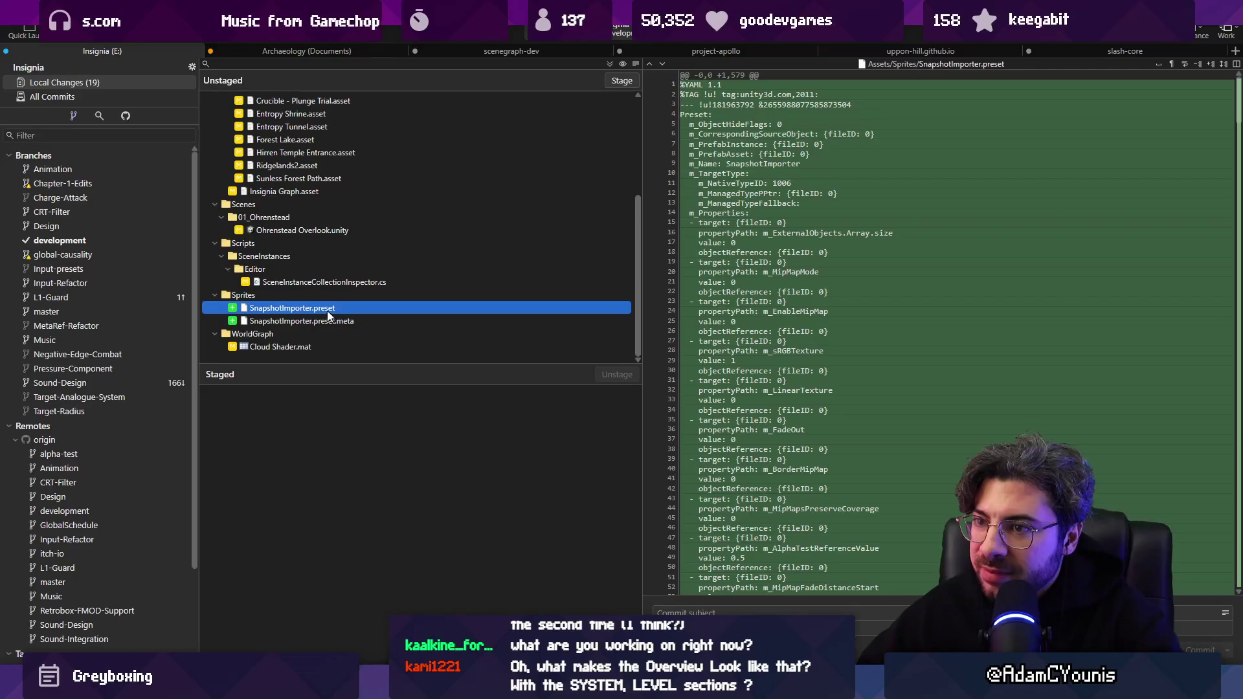
{"action": "left_click", "coordinate": [324, 282]}
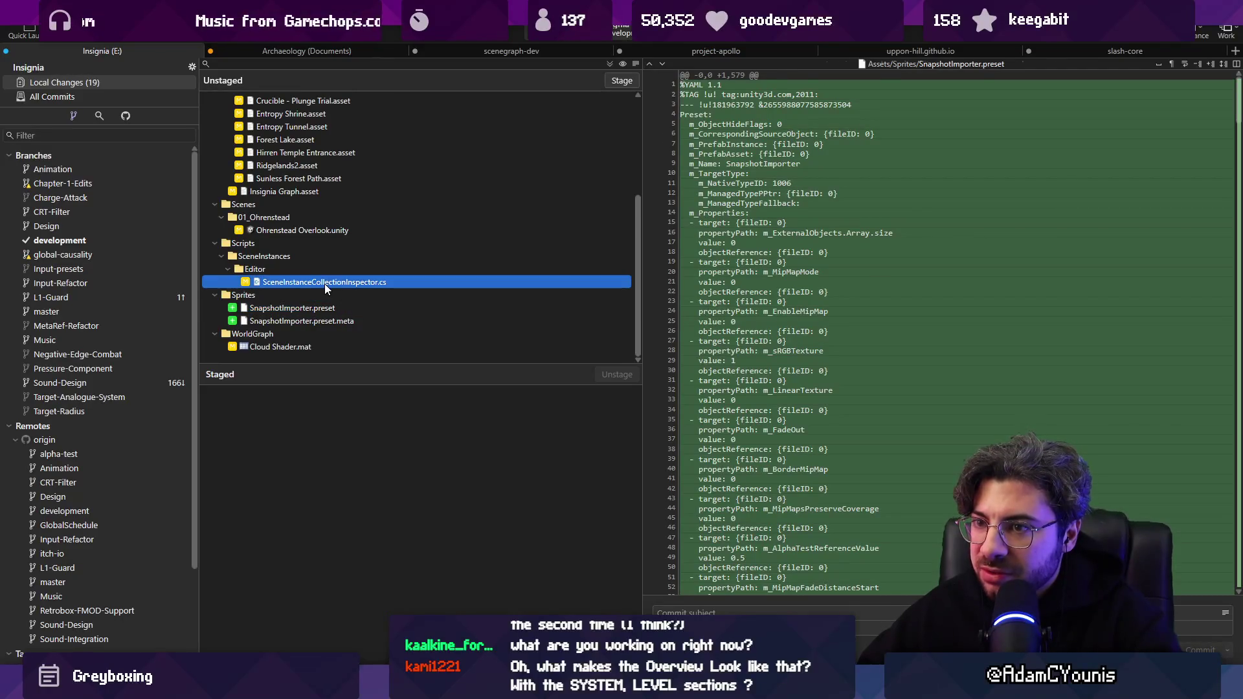
{"action": "left_click", "coordinate": [622, 80]}
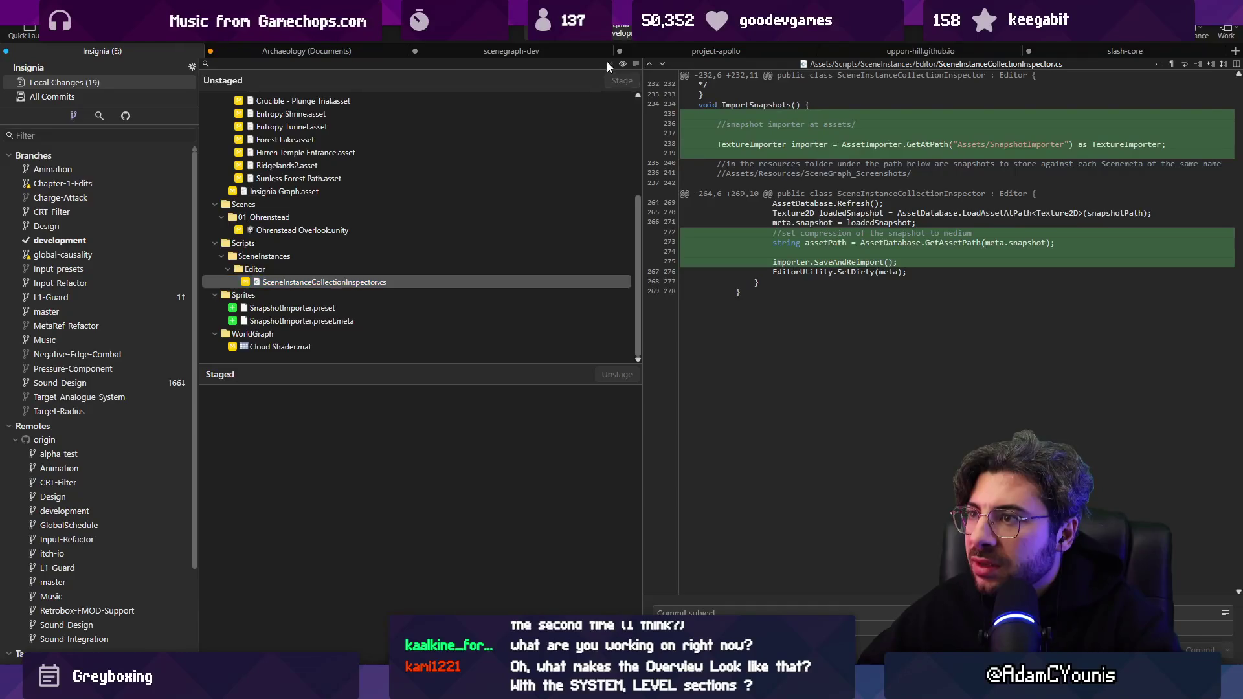
Commit with subject 'Adds snapshot importer preset to compress new snapshots for…'.
{"action": "type", "text": "Adds snap"}
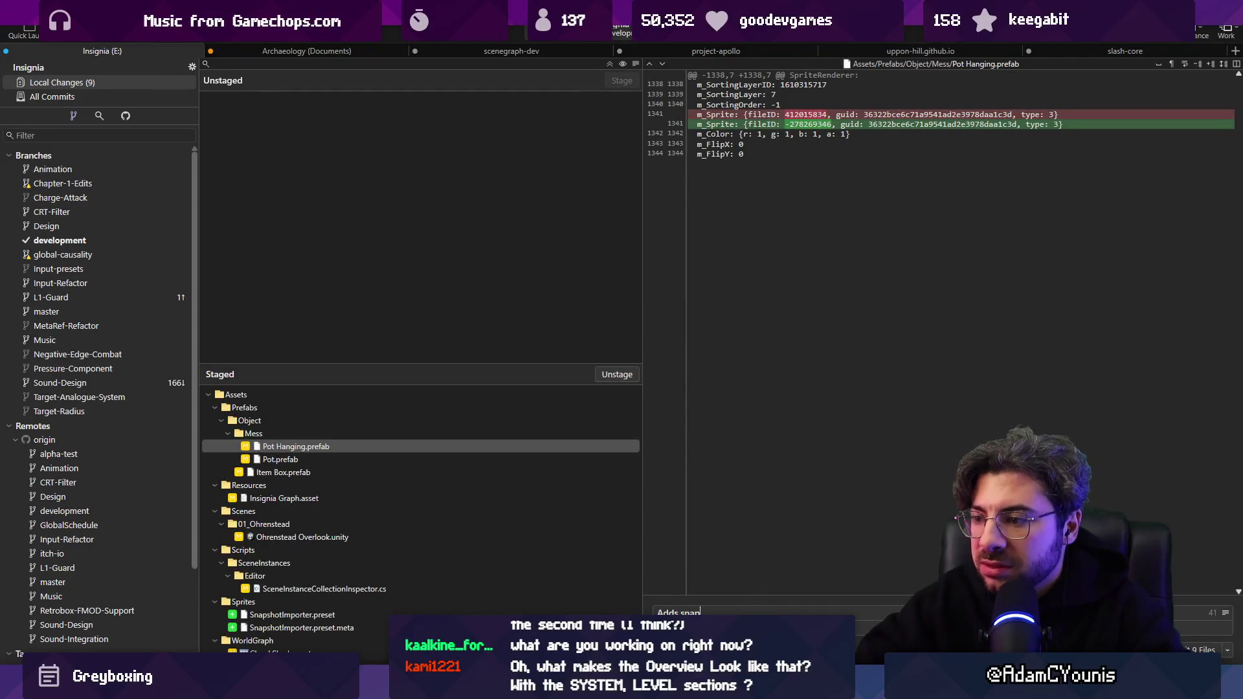
{"action": "type", "text": "shot importer preset for new "}
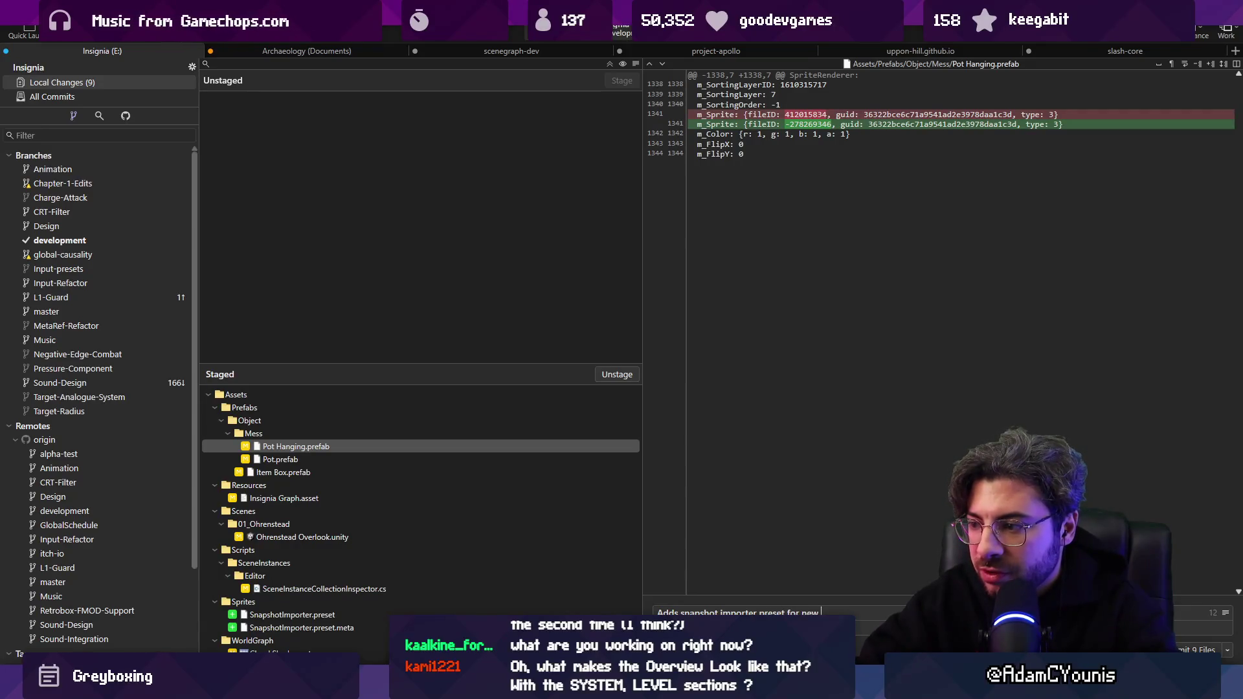
{"action": "type", "text": "Levels"}
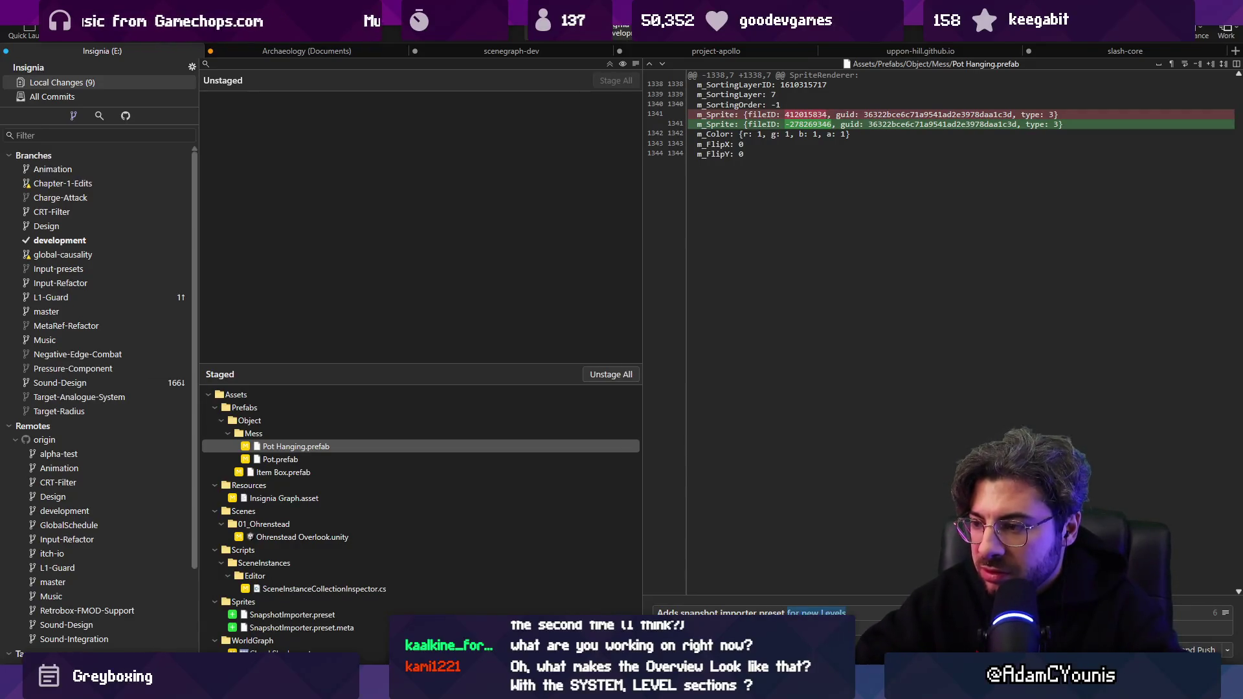
{"action": "key", "text": "ctrl+BackSpace"}
{"action": "key", "text": "ctrl+BackSpace"}
{"action": "key", "text": "ctrl+BackSpace"}
{"action": "type", "text": "to compress new snap"}
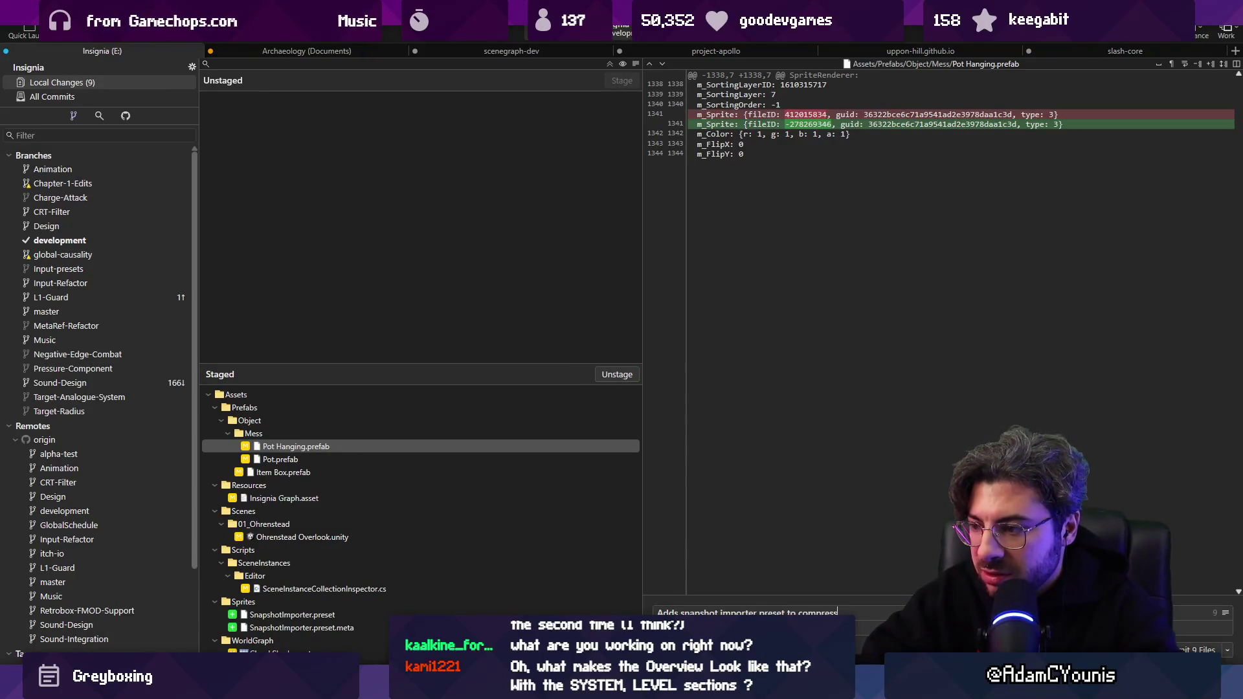
{"action": "type", "text": "th"}
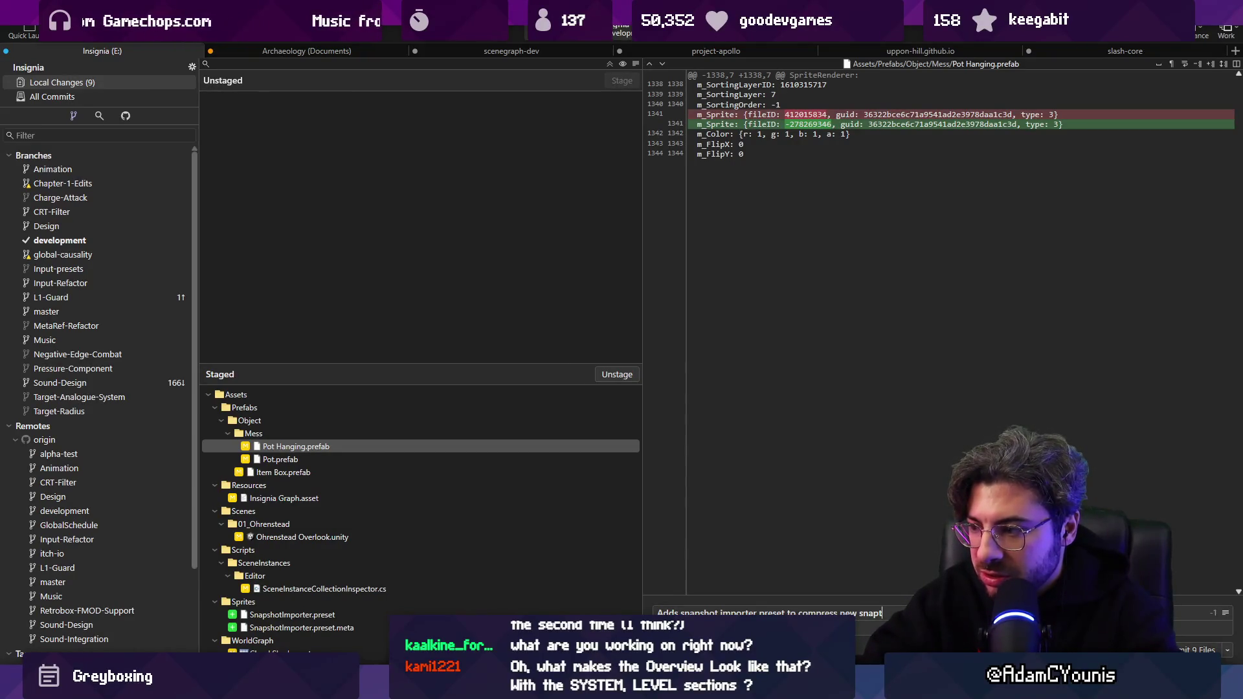
{"action": "key", "text": "BackSpace"}
{"action": "type", "text": "shots for"}
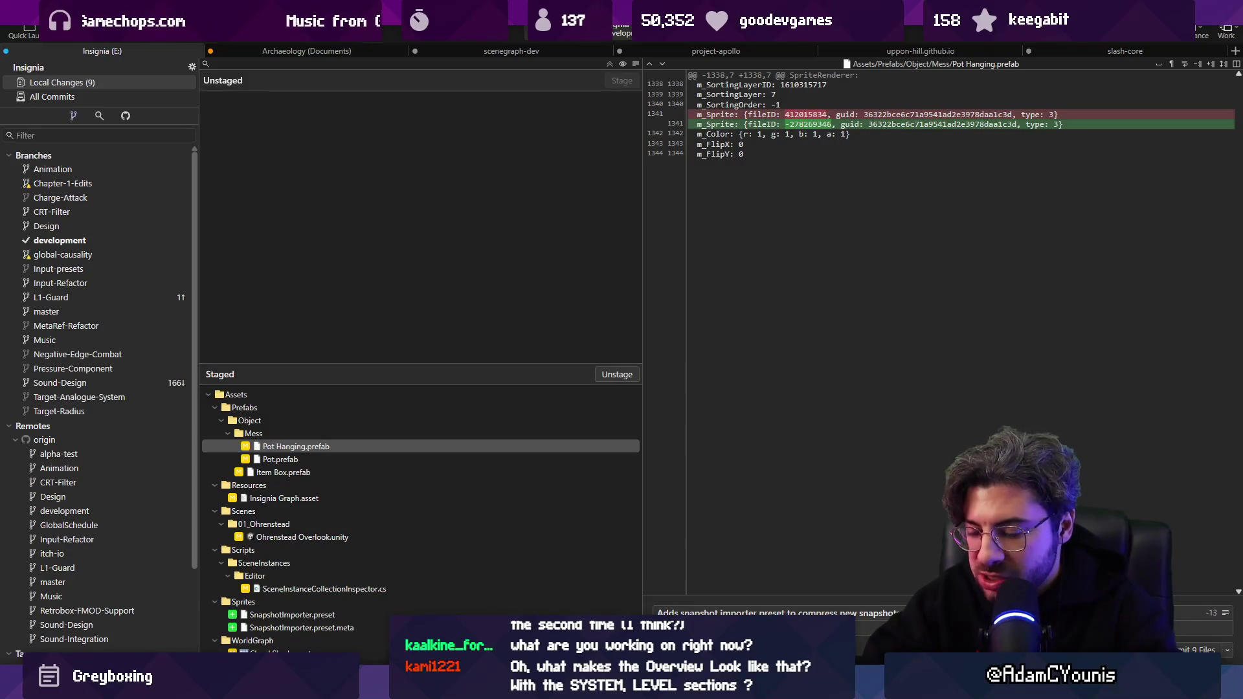
{"action": "key", "text": "ctrl+Return"}
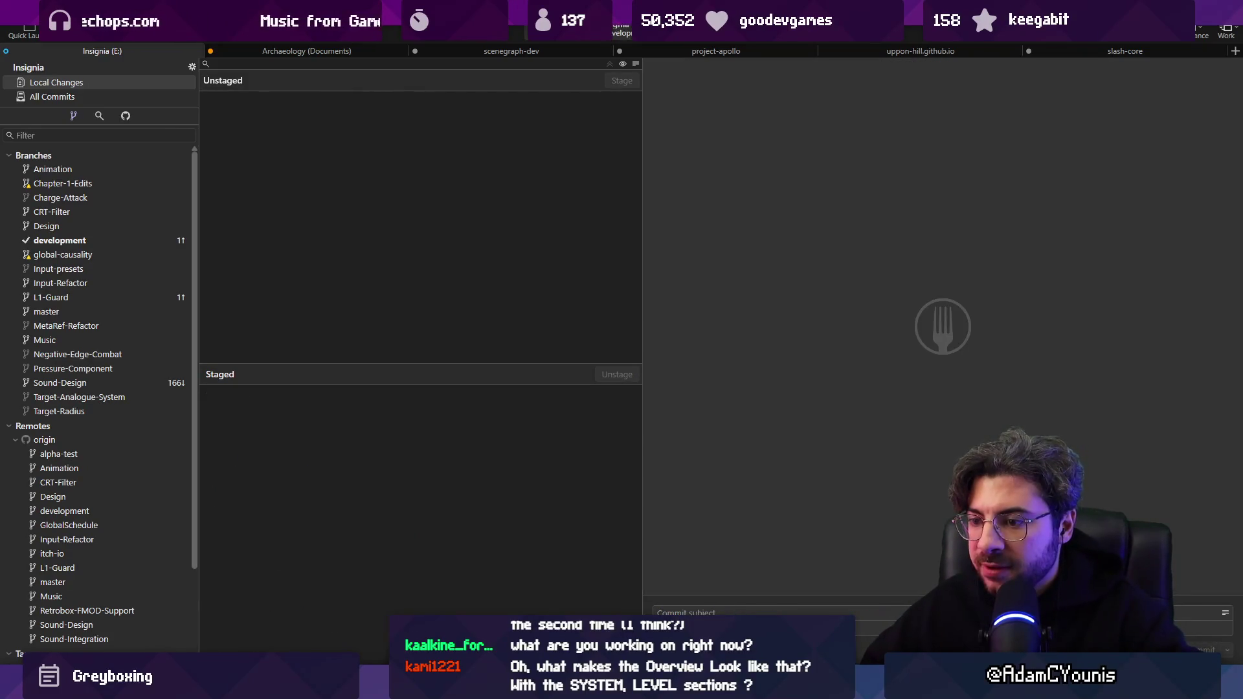
Back in Unity, enlarge the scene graph and show the Ohrenstead Overlook scene metadata.
{"action": "left_click", "coordinate": [408, 686]}
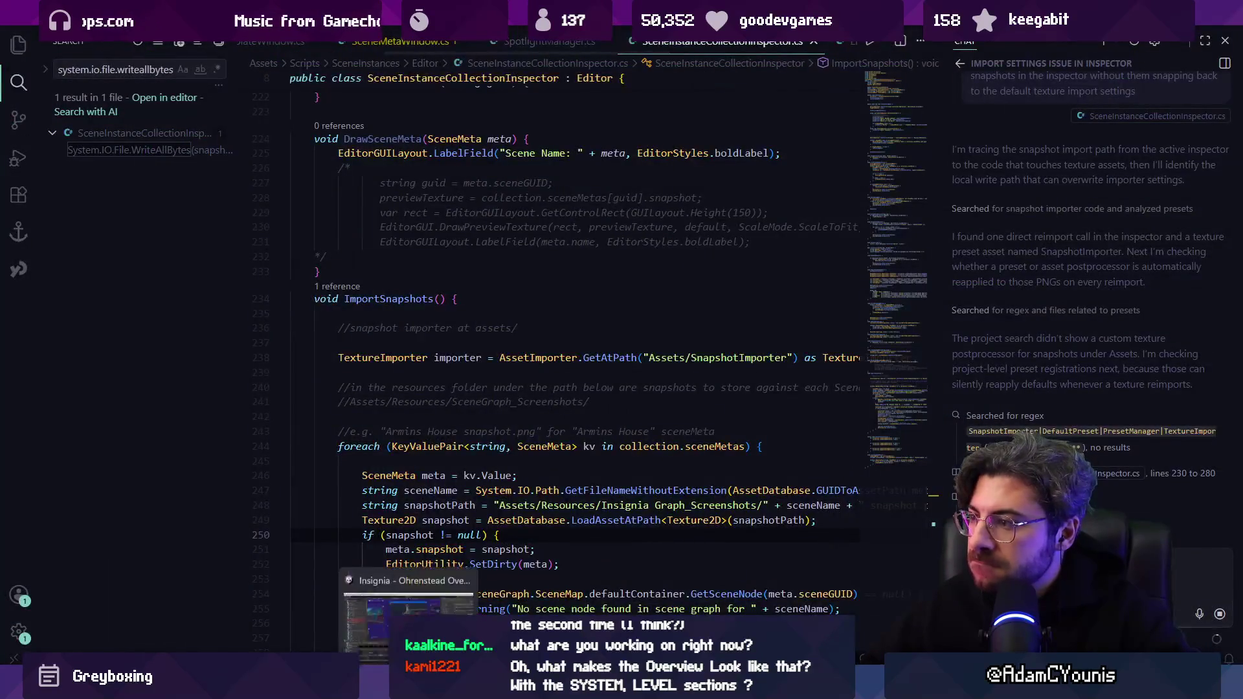
{"action": "left_click", "coordinate": [447, 602]}
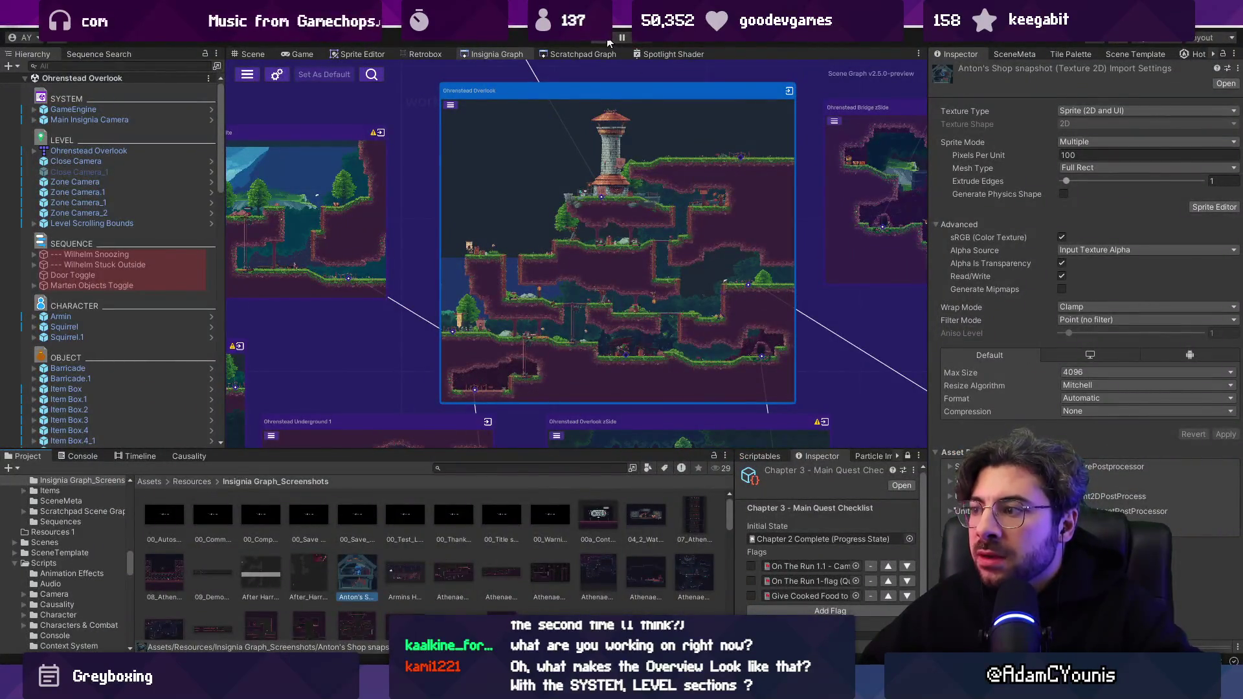
{"action": "scroll", "coordinate": [530, 129], "scroll_direction": "down", "scroll_amount": 5}
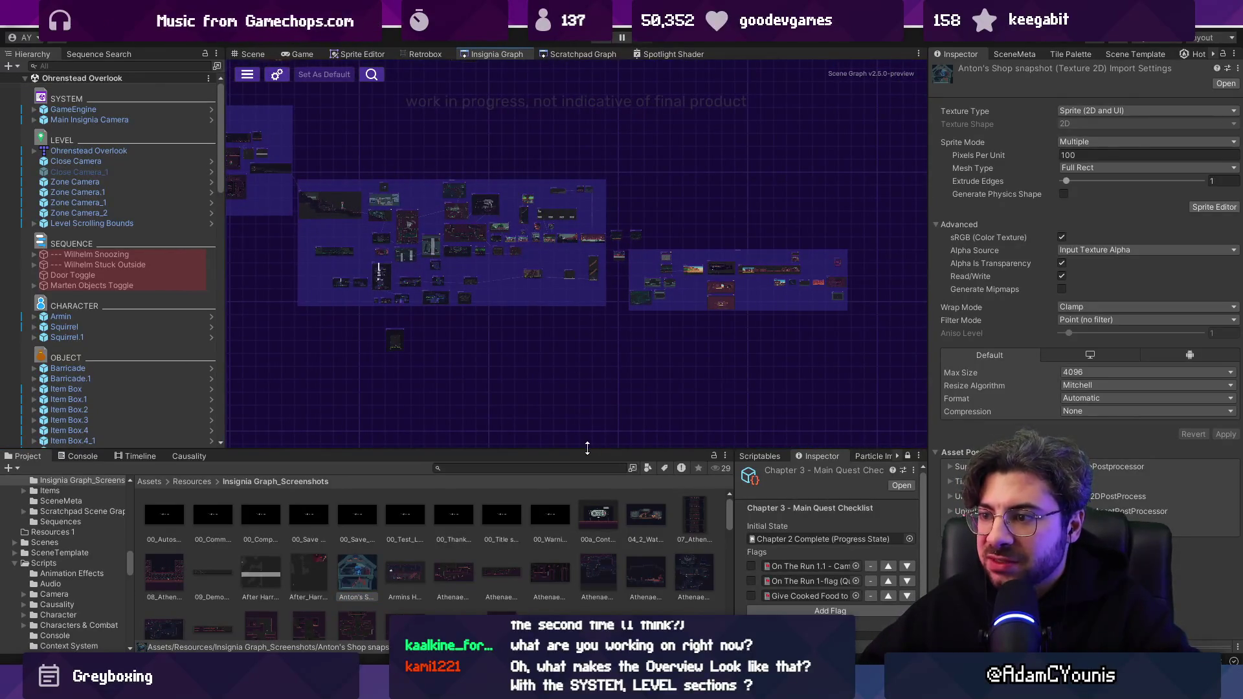
{"action": "left_click_drag", "start_coordinate": [586, 449], "coordinate": [591, 489]}
{"action": "scroll", "coordinate": [562, 350], "scroll_direction": "up", "scroll_amount": 5}
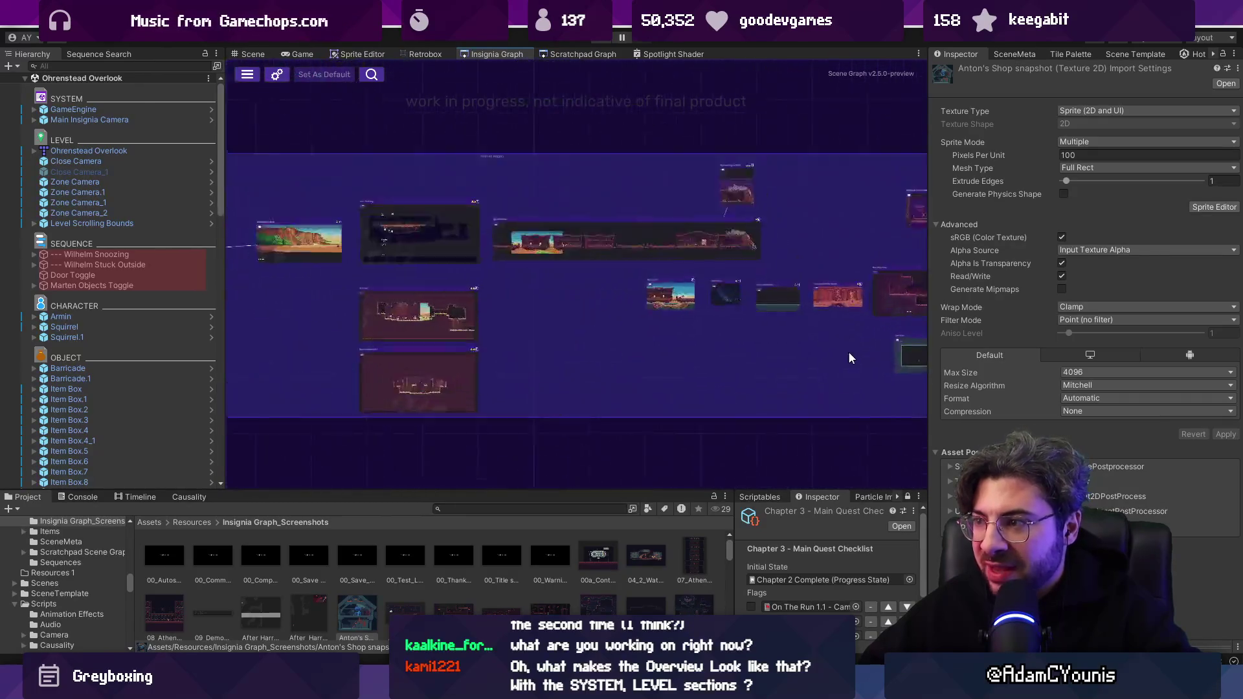
{"action": "scroll", "coordinate": [570, 336], "scroll_direction": "up", "scroll_amount": 2}
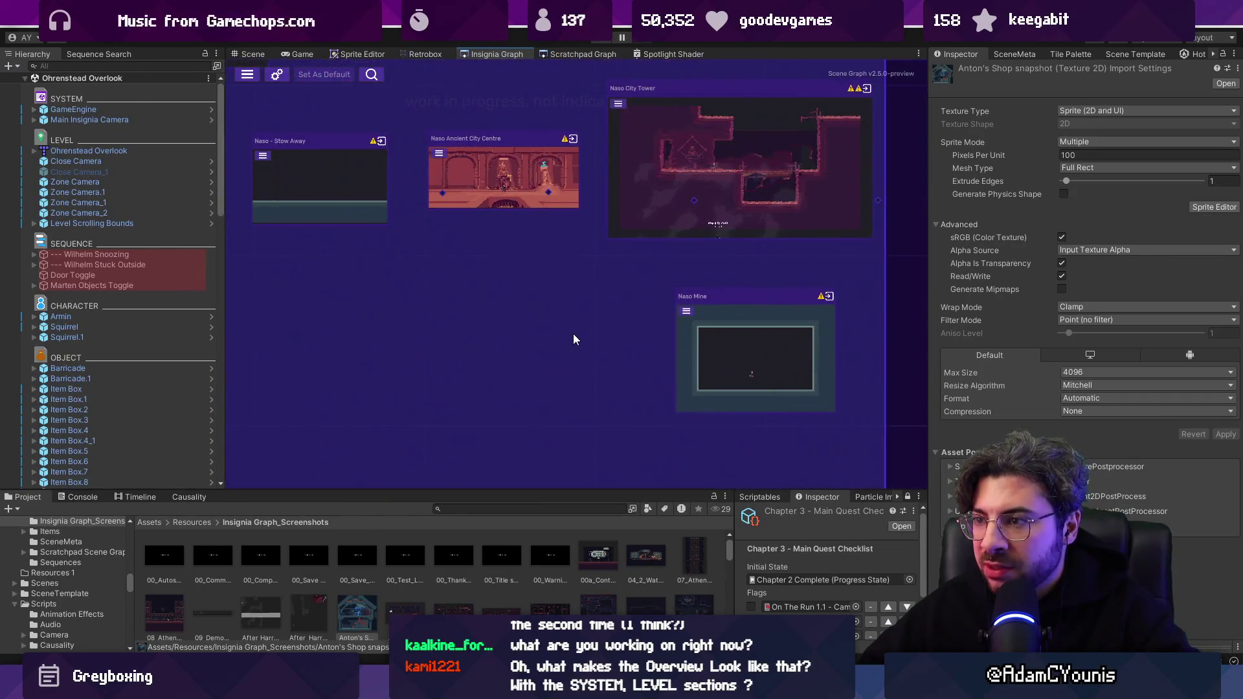
{"action": "left_click", "coordinate": [1020, 55]}
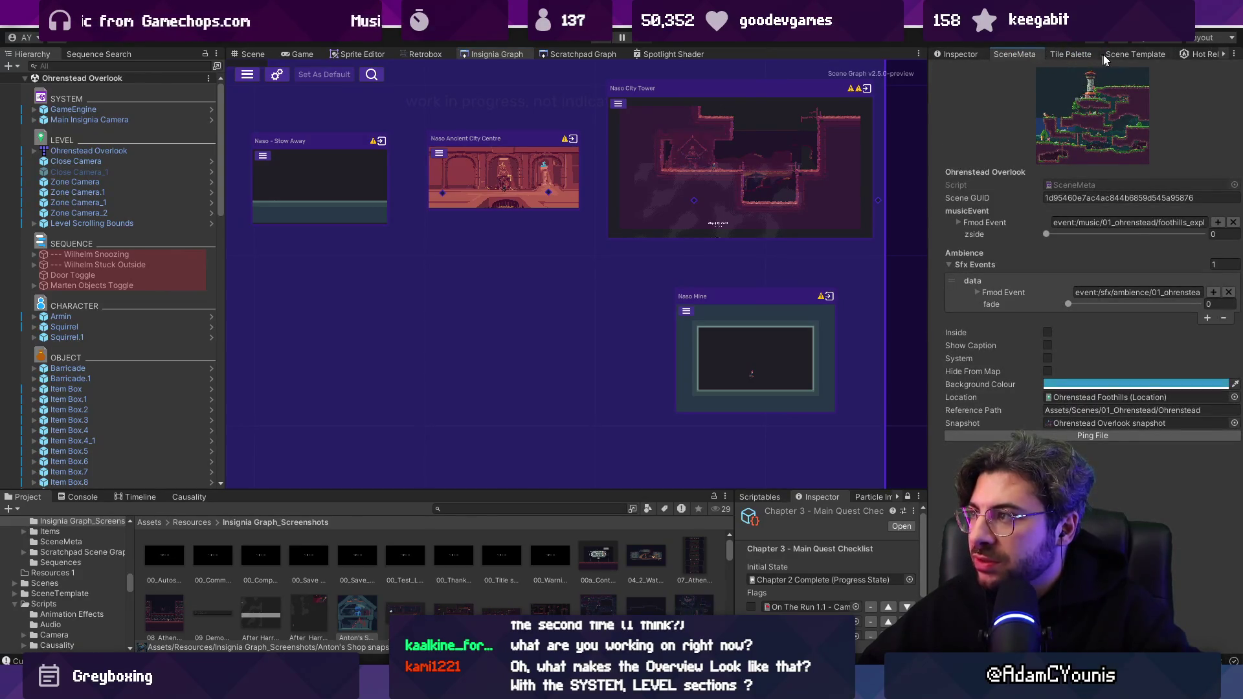
Set the new scene template to Level Template Scene with the Greybox skin.
{"action": "left_click", "coordinate": [1122, 57]}
{"action": "left_click", "coordinate": [1205, 577]}
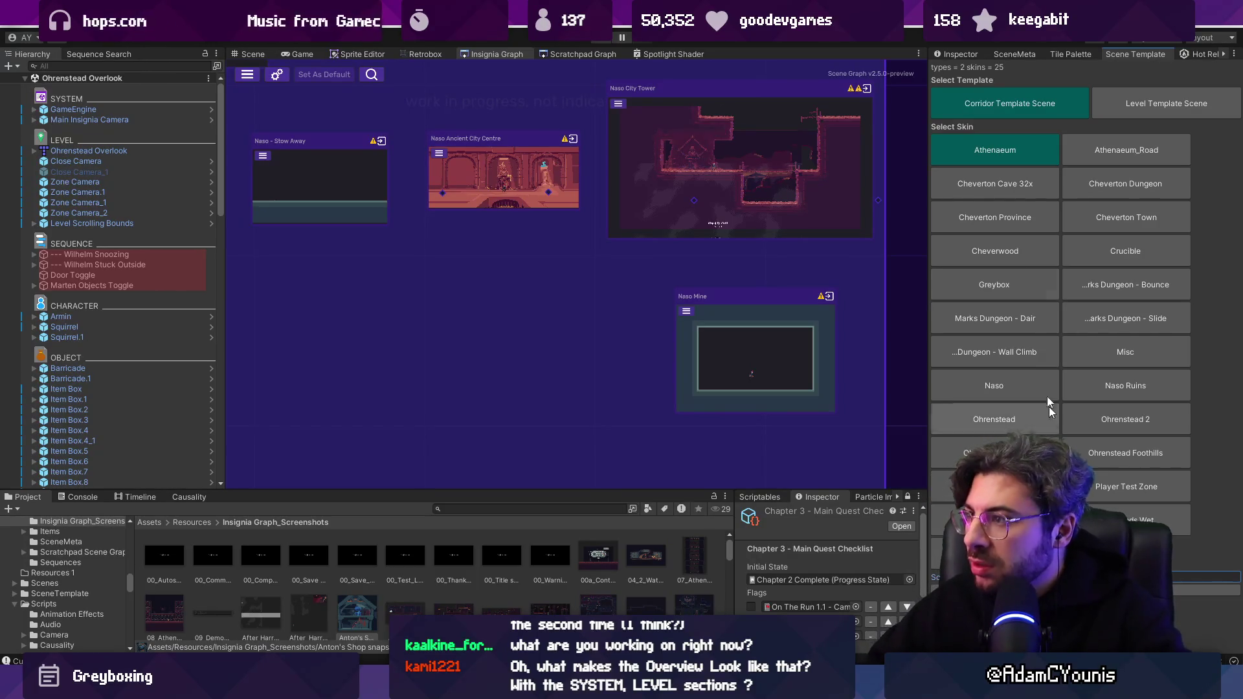
{"action": "left_click", "coordinate": [1134, 110]}
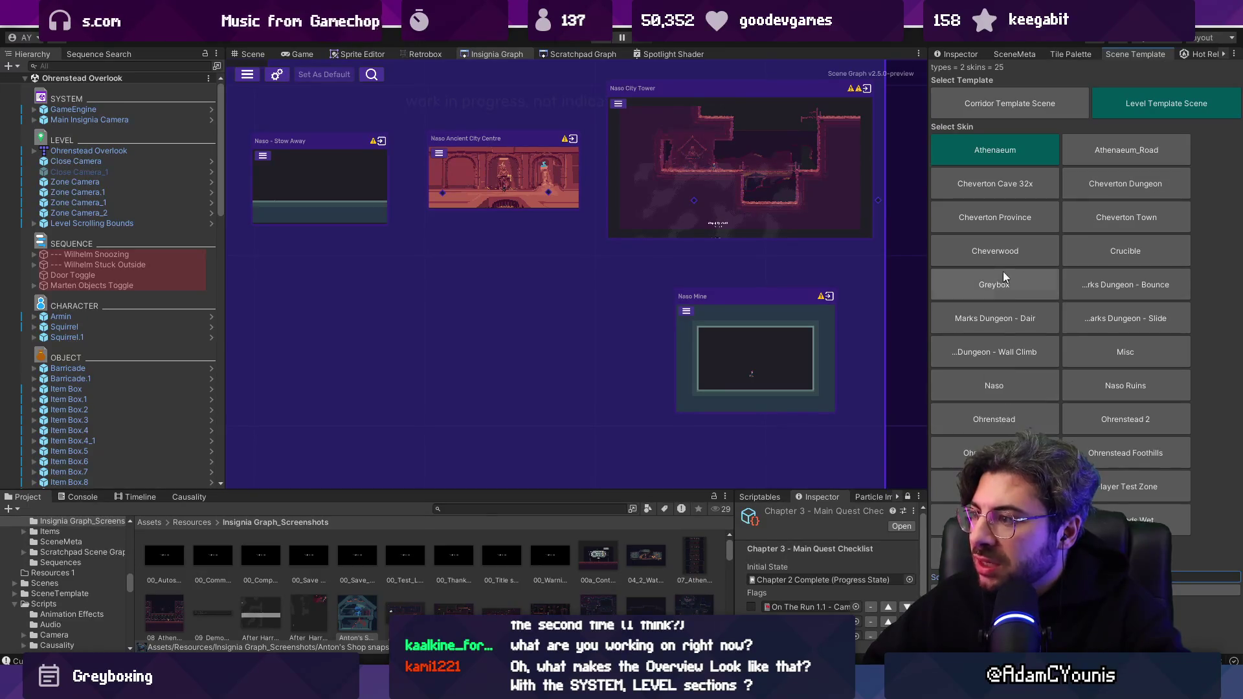
{"action": "left_click", "coordinate": [1007, 293]}
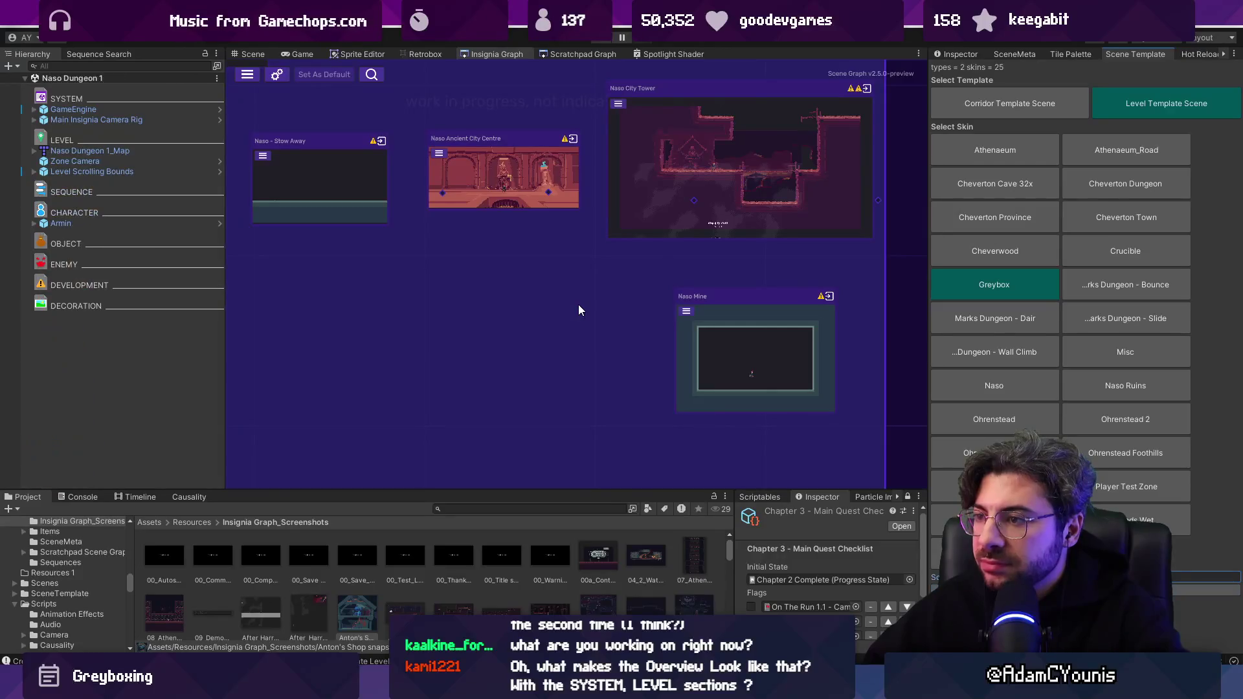
Add Naso Dungeon 1 to the scene graph beside Naso Mine and open its room.
{"action": "right_click", "coordinate": [125, 79]}
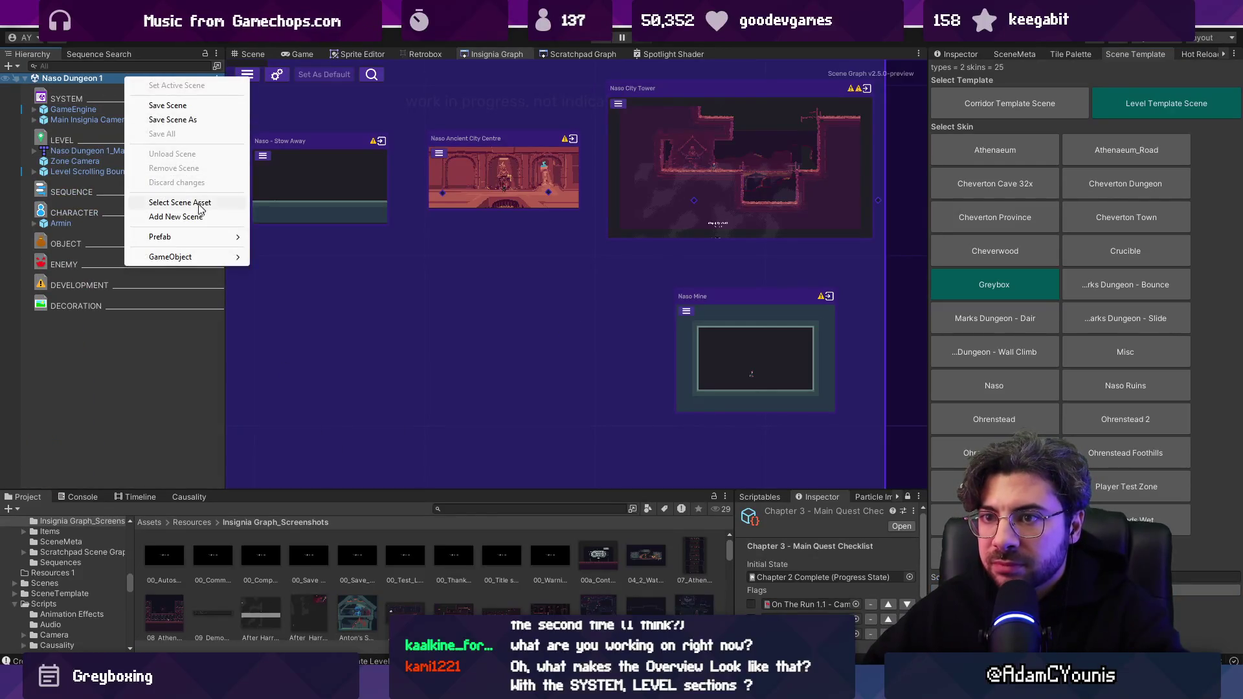
{"action": "left_click", "coordinate": [202, 217]}
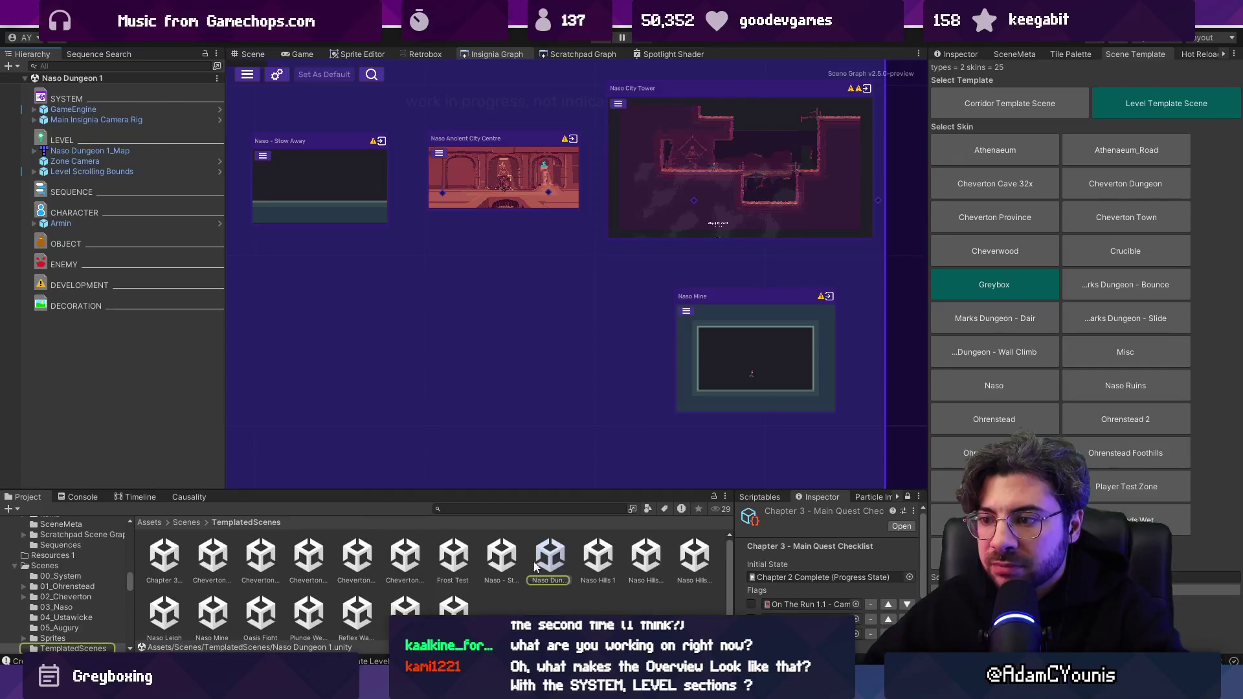
{"action": "left_click_drag", "start_coordinate": [530, 367], "coordinate": [497, 310]}
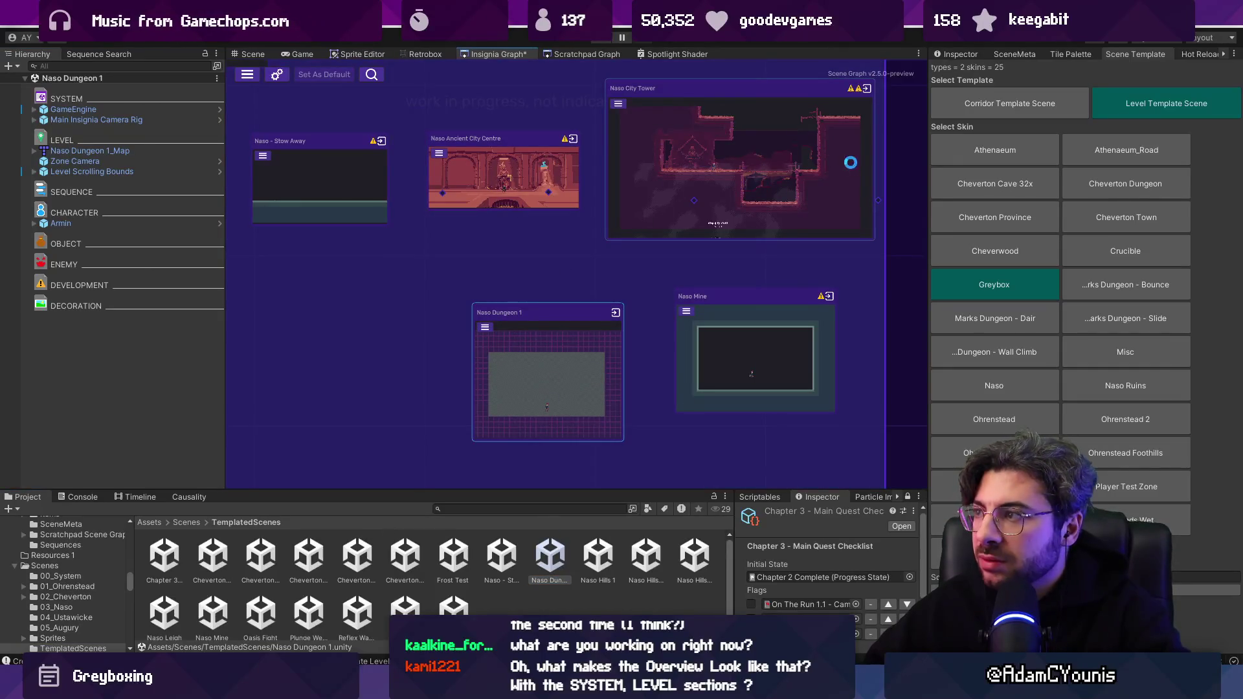
{"action": "left_click", "coordinate": [1015, 54]}
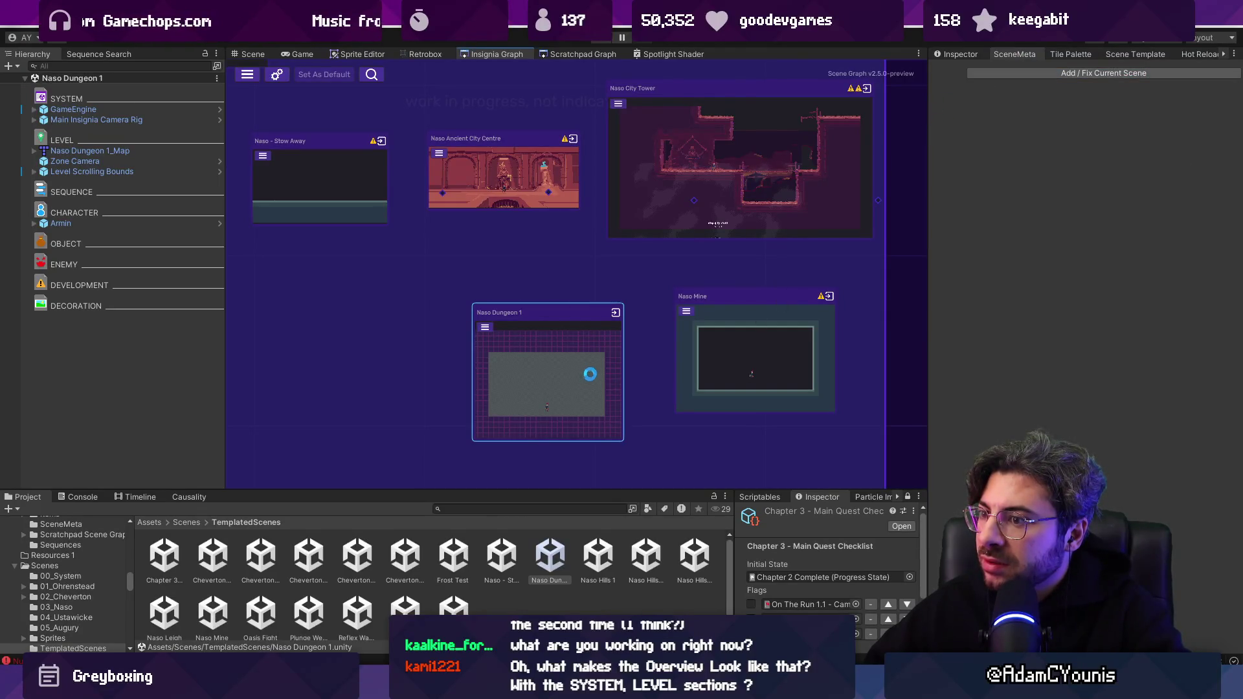
{"action": "left_click", "coordinate": [592, 367]}
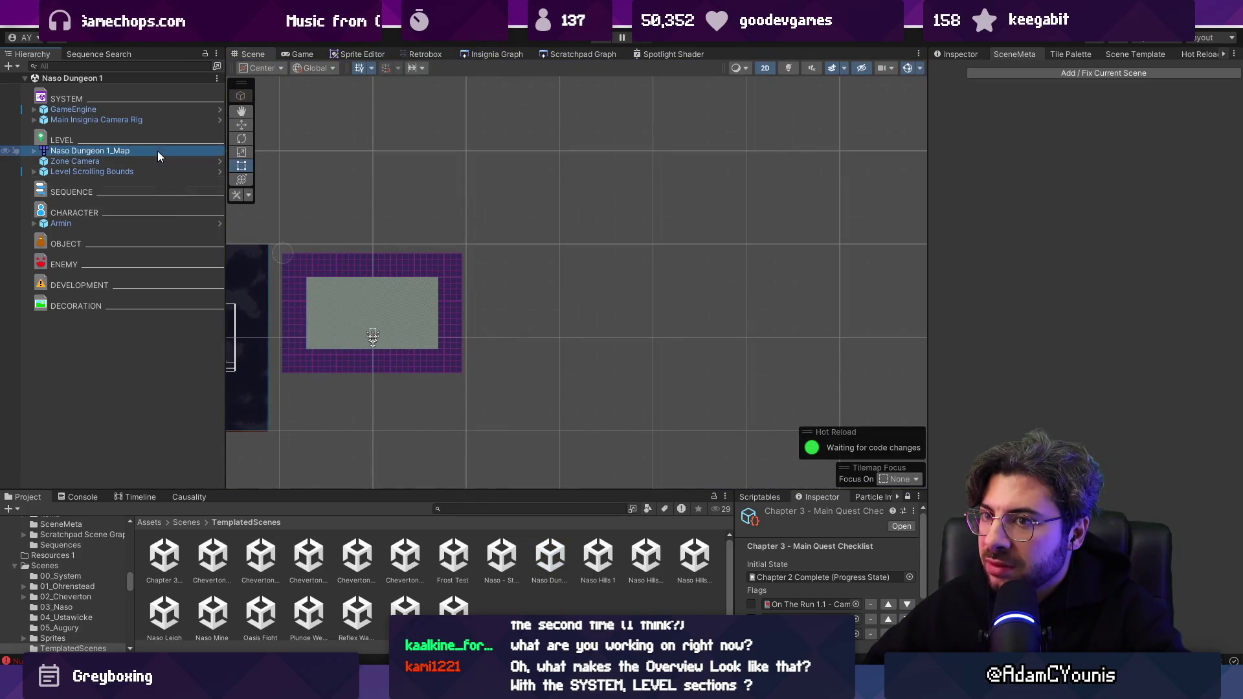
In Tiled, flag the Naso Dungeon 1 map's prototype layer unity:ignore and save the map.
{"action": "right_click", "coordinate": [157, 150]}
{"action": "mouse_move", "coordinate": [257, 296]}
{"action": "left_click", "coordinate": [346, 290]}
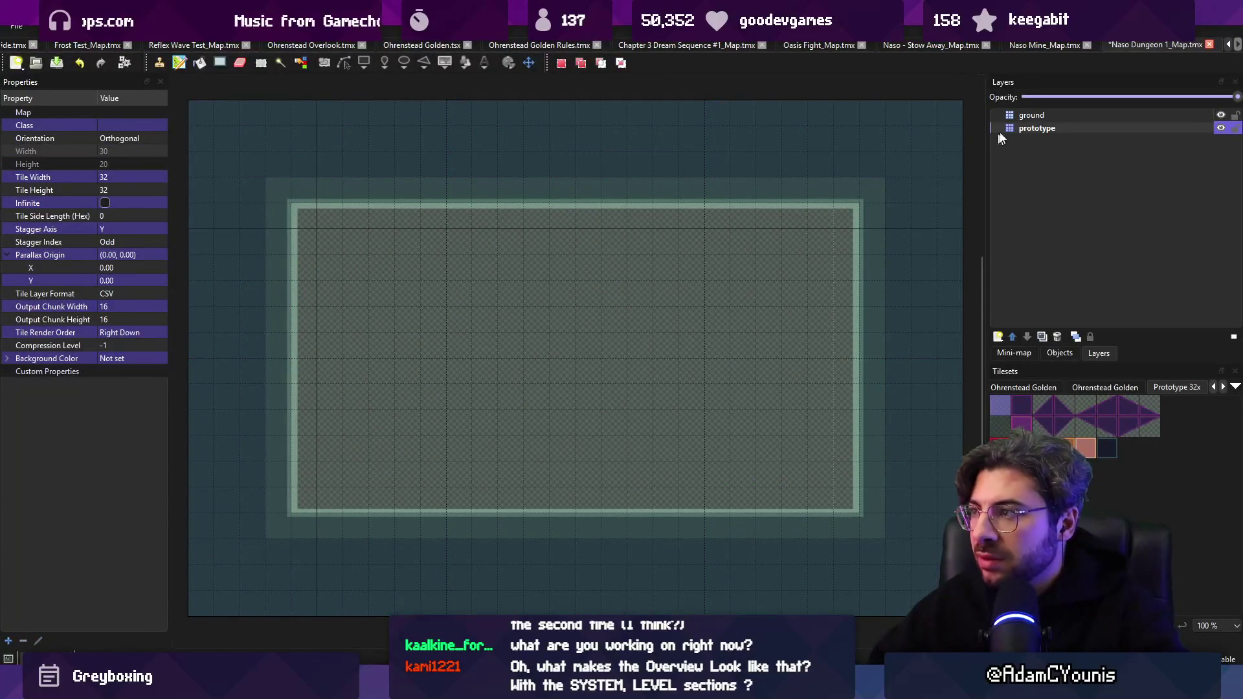
{"action": "left_click", "coordinate": [1079, 129]}
{"action": "left_click", "coordinate": [88, 293]}
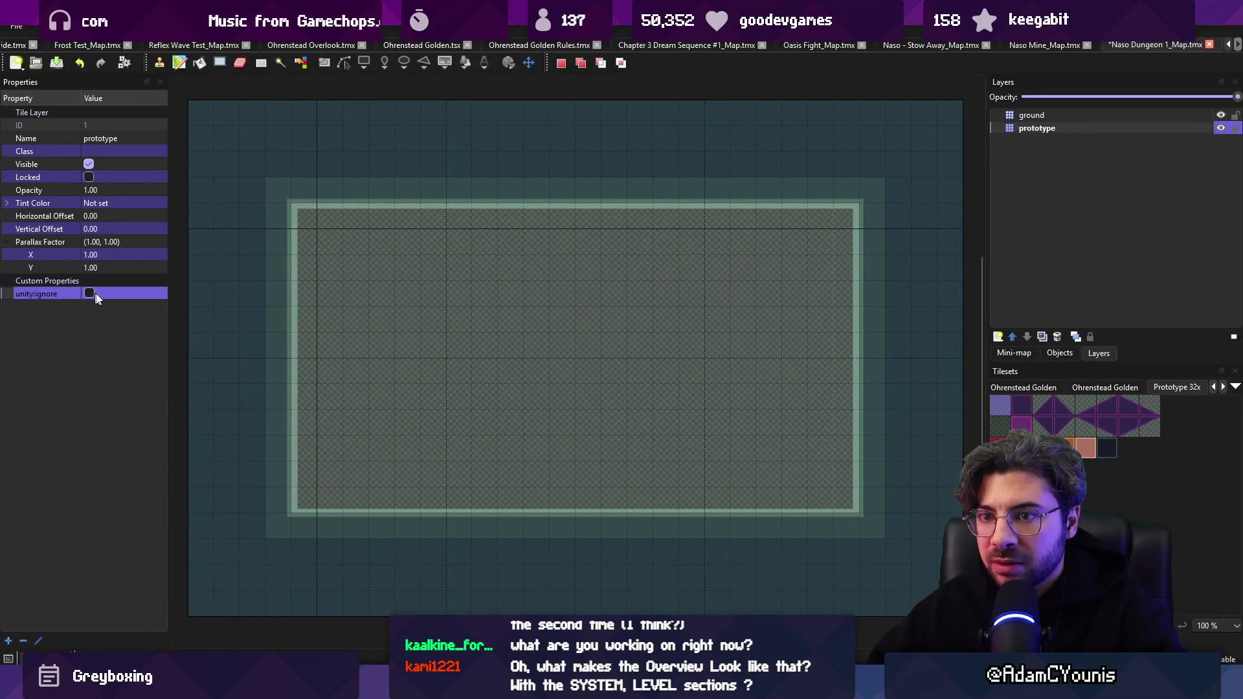
{"action": "key", "text": "ctrl+s"}
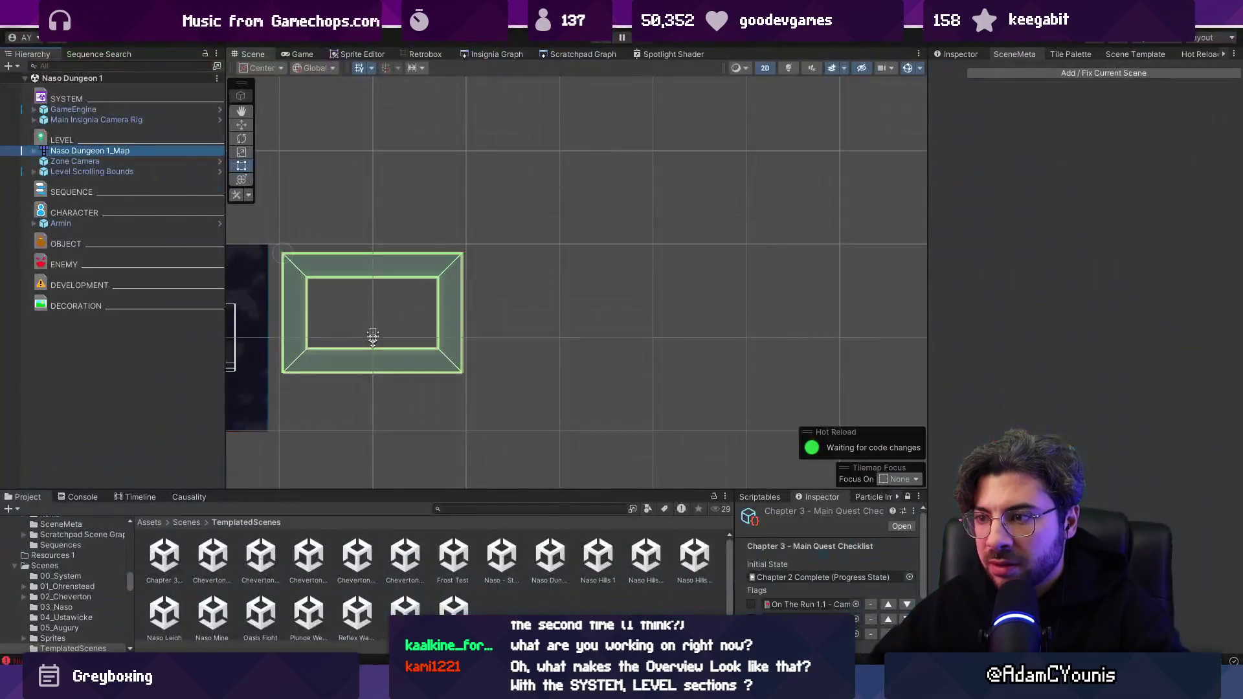
Ping the Naso Dungeon 1 snapshot and view its import settings: Max Size 4096, Compression None.
{"action": "key", "text": "alt+Tab"}
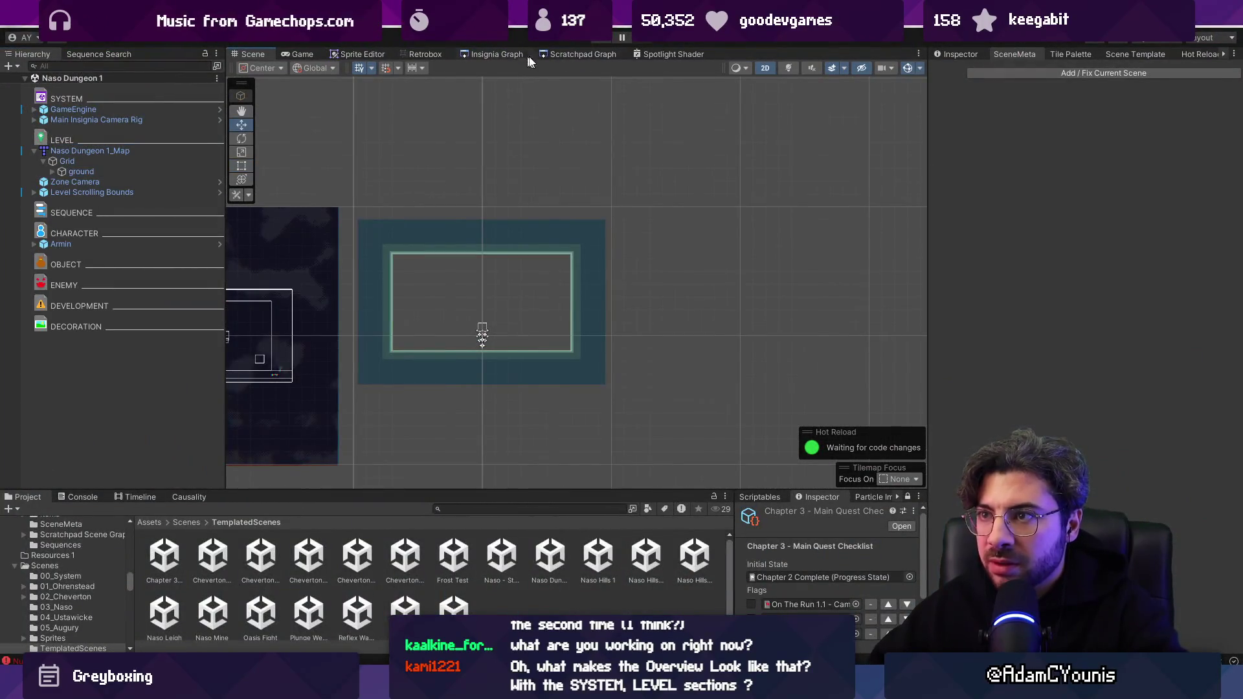
{"action": "left_click", "coordinate": [1010, 73]}
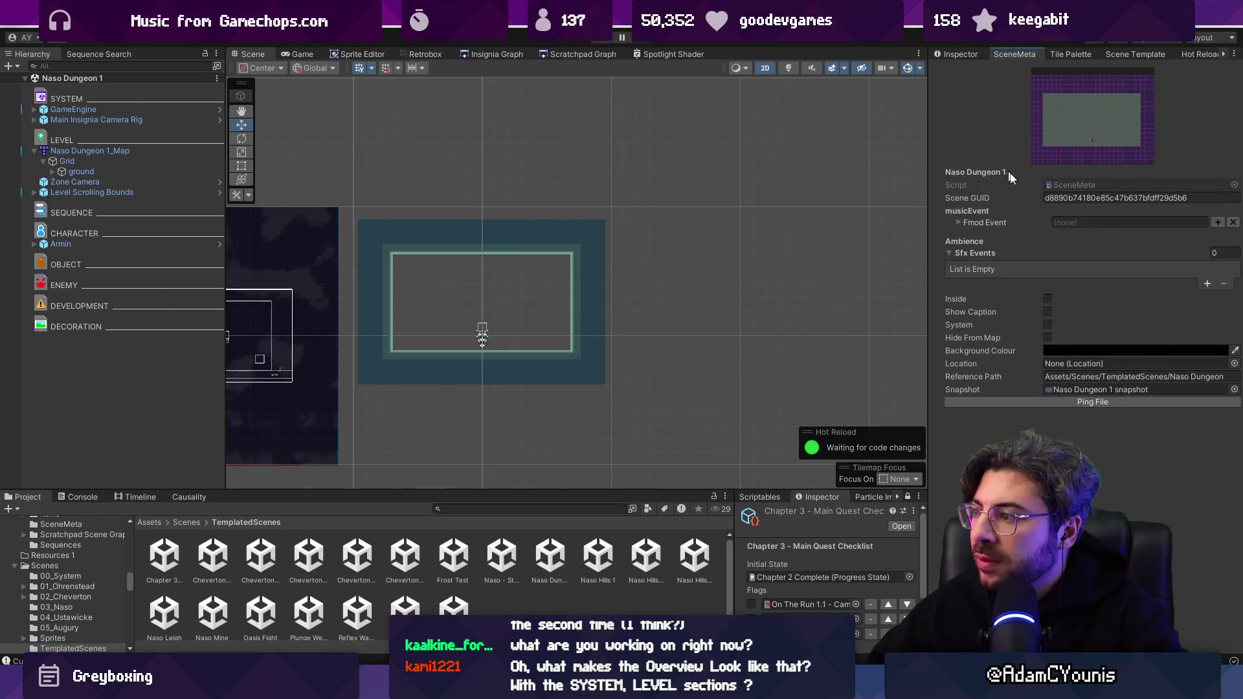
{"action": "left_click", "coordinate": [1091, 390]}
{"action": "left_click", "coordinate": [164, 588]}
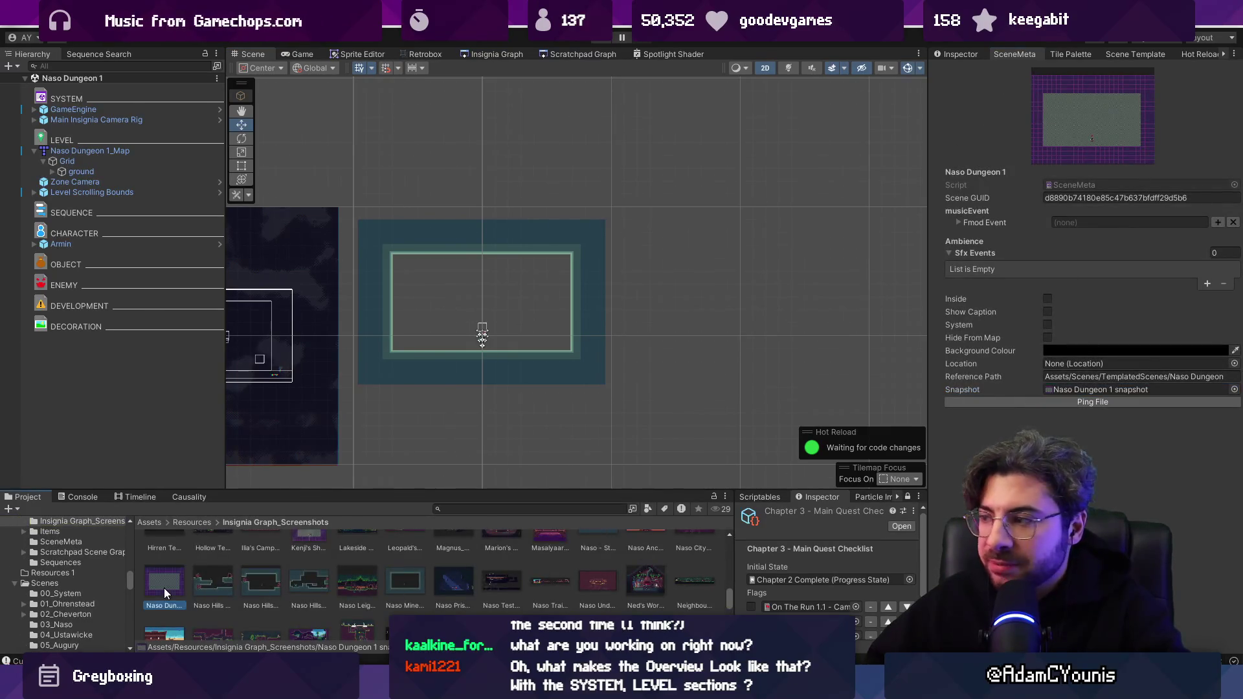
{"action": "left_click", "coordinate": [959, 54]}
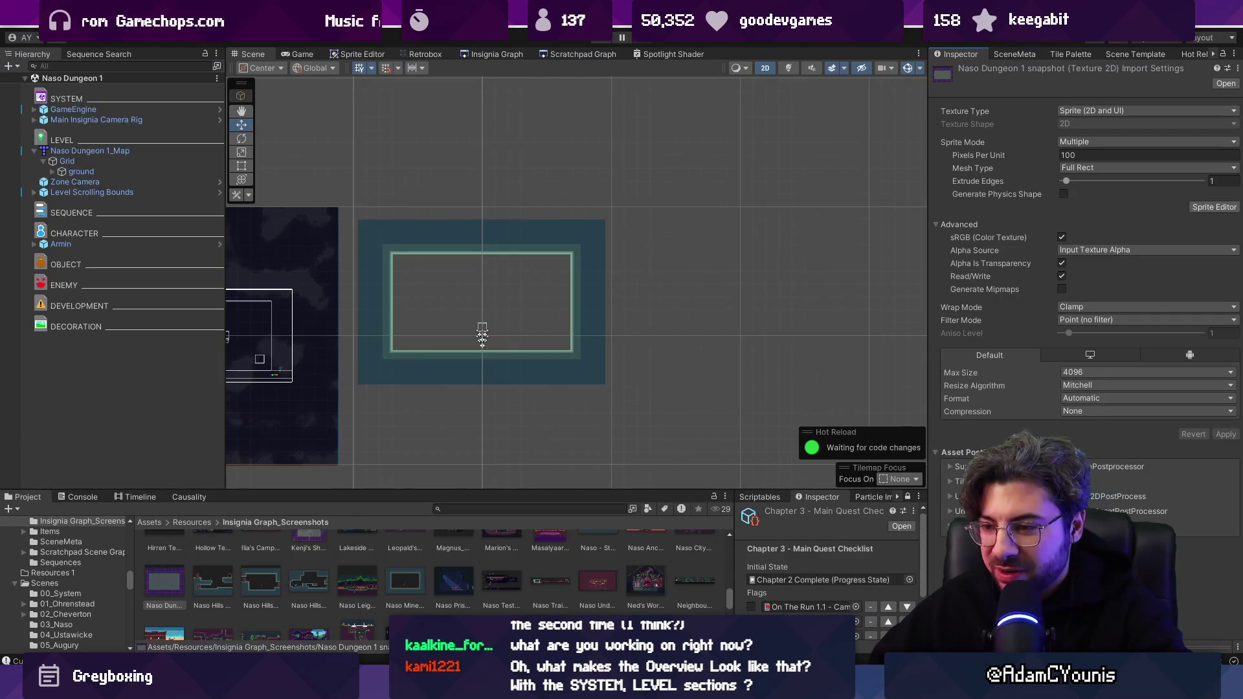
{"action": "key", "text": "alt+Tab"}
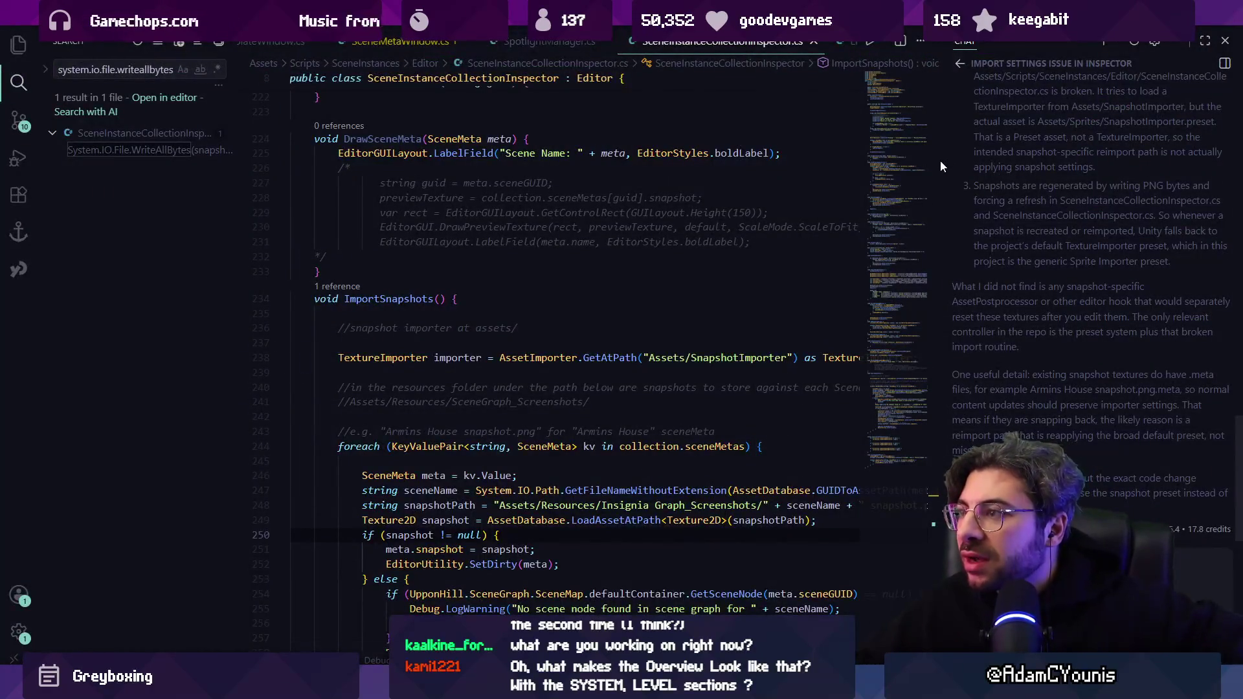
Widen the chat panel and read the agent's explanation: a global Sprite Importer preset and a wrong preset path.
{"action": "left_click_drag", "start_coordinate": [938, 160], "coordinate": [546, 212]}
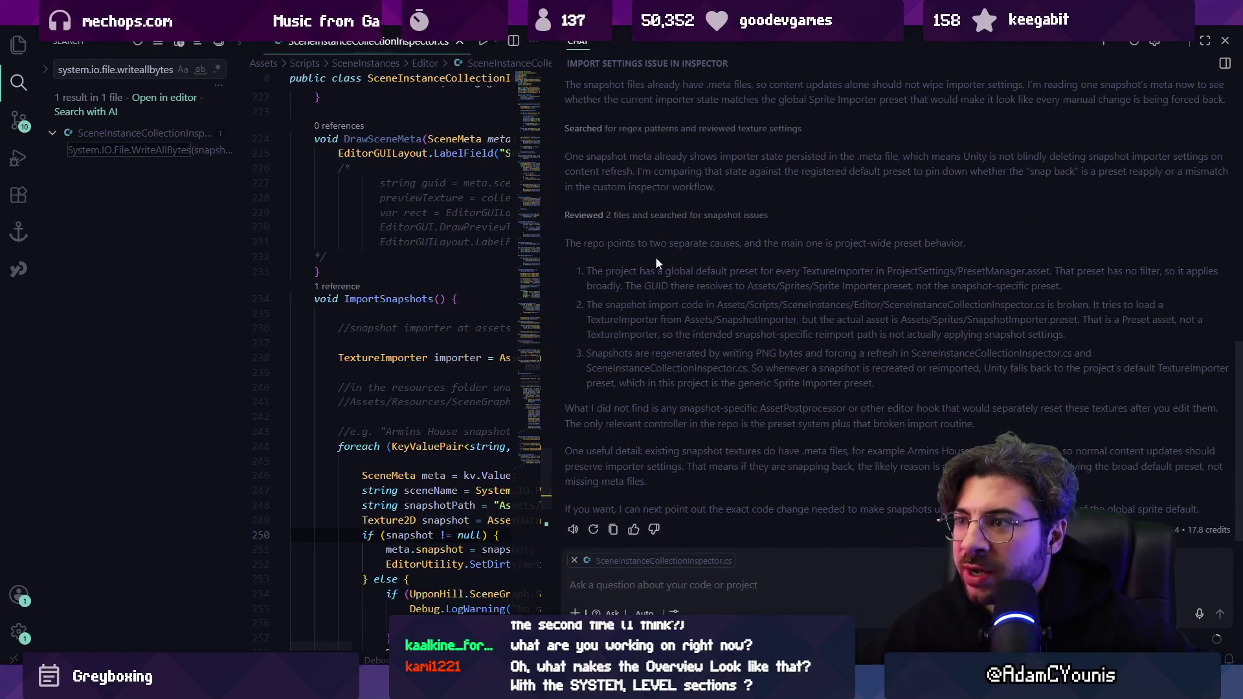
{"action": "scroll", "coordinate": [655, 256], "scroll_direction": "up", "scroll_amount": 6}
{"action": "scroll", "coordinate": [693, 265], "scroll_direction": "down", "scroll_amount": 6}
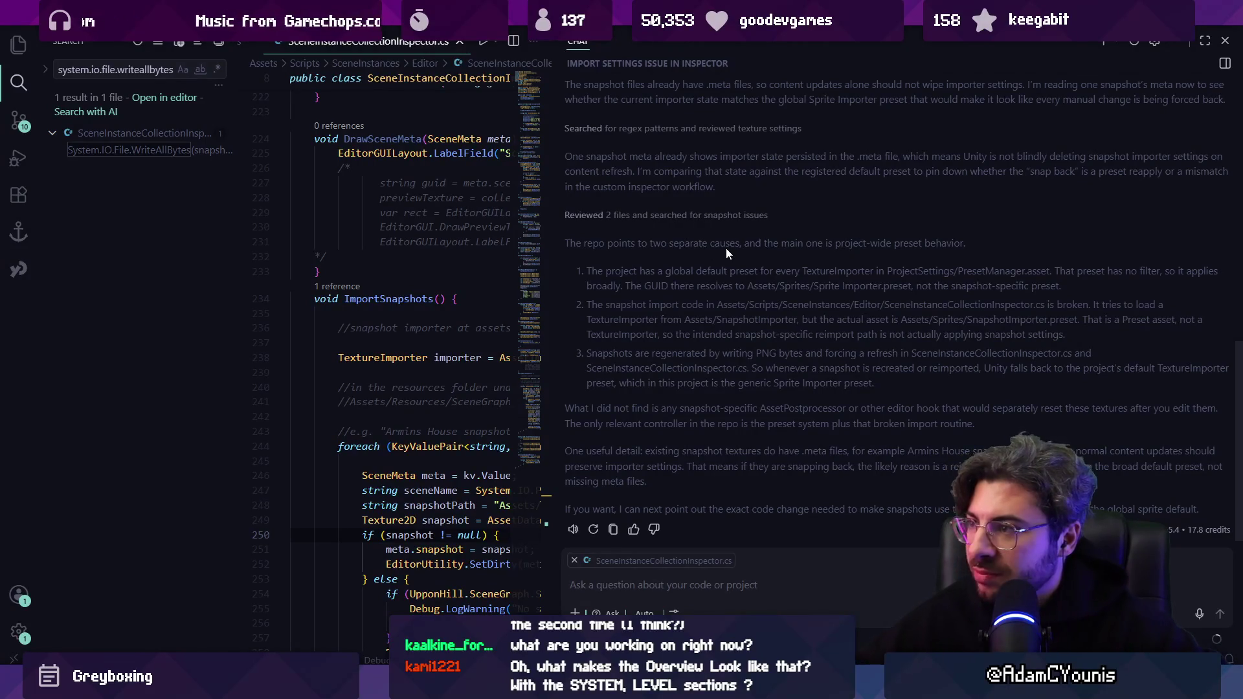
{"action": "left_click_drag", "start_coordinate": [588, 269], "coordinate": [1067, 285]}
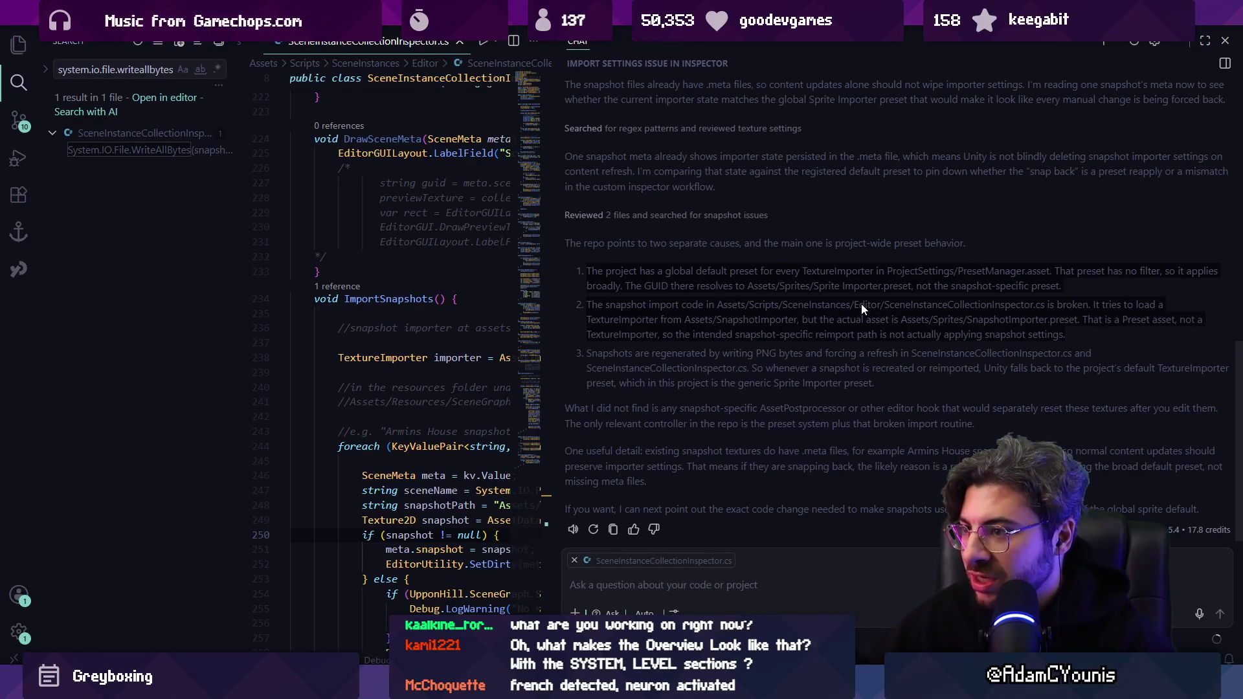
{"action": "mouse_move", "coordinate": [757, 355]}
{"action": "left_mouse_down"}
{"action": "mouse_move", "coordinate": [1062, 360]}
{"action": "mouse_move", "coordinate": [654, 374]}
{"action": "mouse_move", "coordinate": [759, 377]}
{"action": "left_mouse_up"}
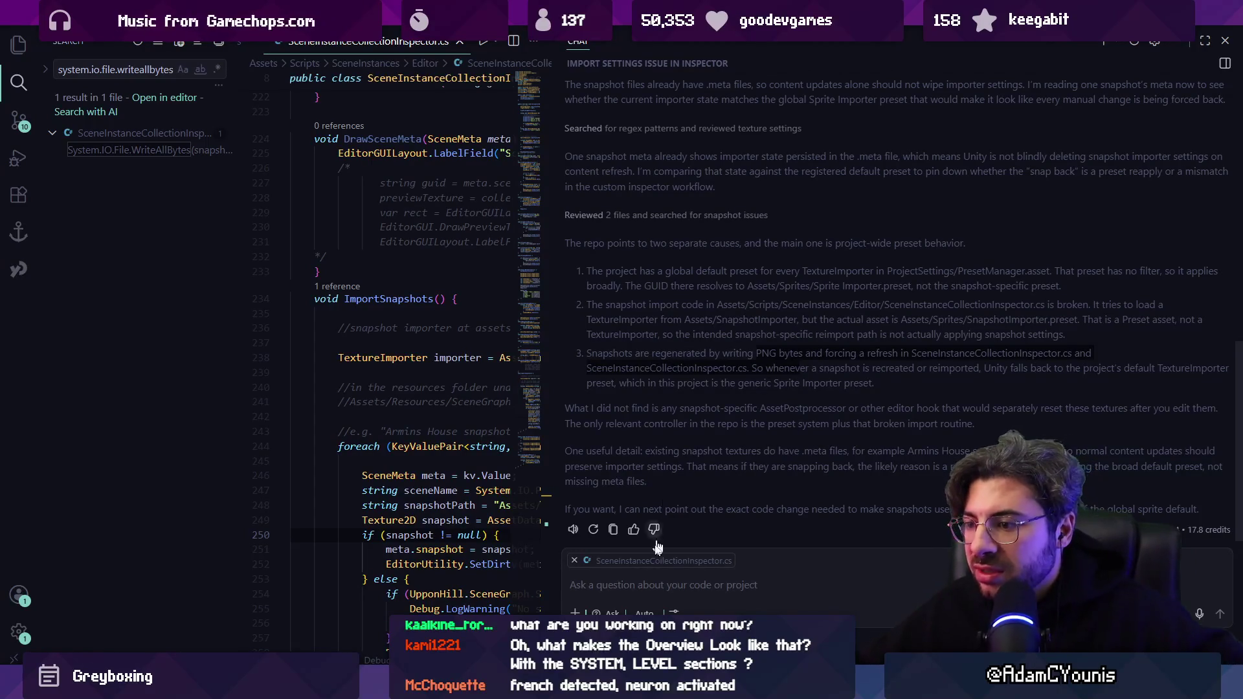
Switch the chat to Agent mode, send 'do that' to apply the fix, and return to Unity.
{"action": "left_click", "coordinate": [612, 612]}
{"action": "left_click", "coordinate": [609, 527]}
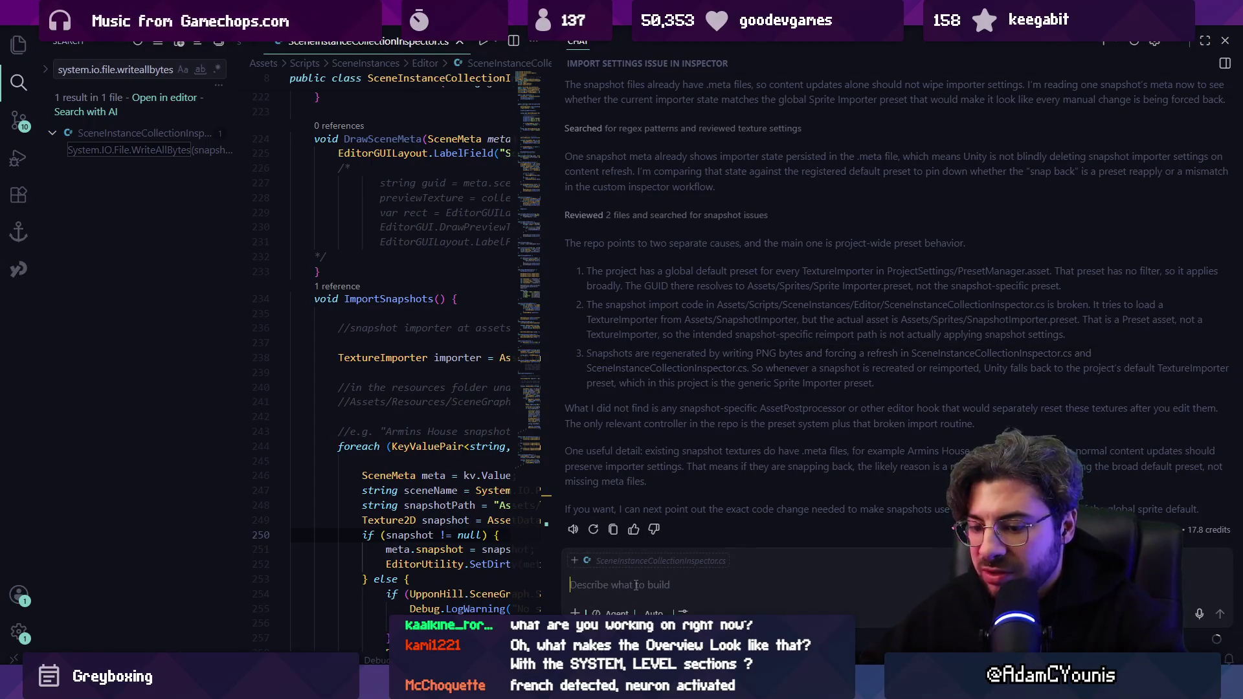
{"action": "type", "text": "do that"}
{"action": "key", "text": "Return"}
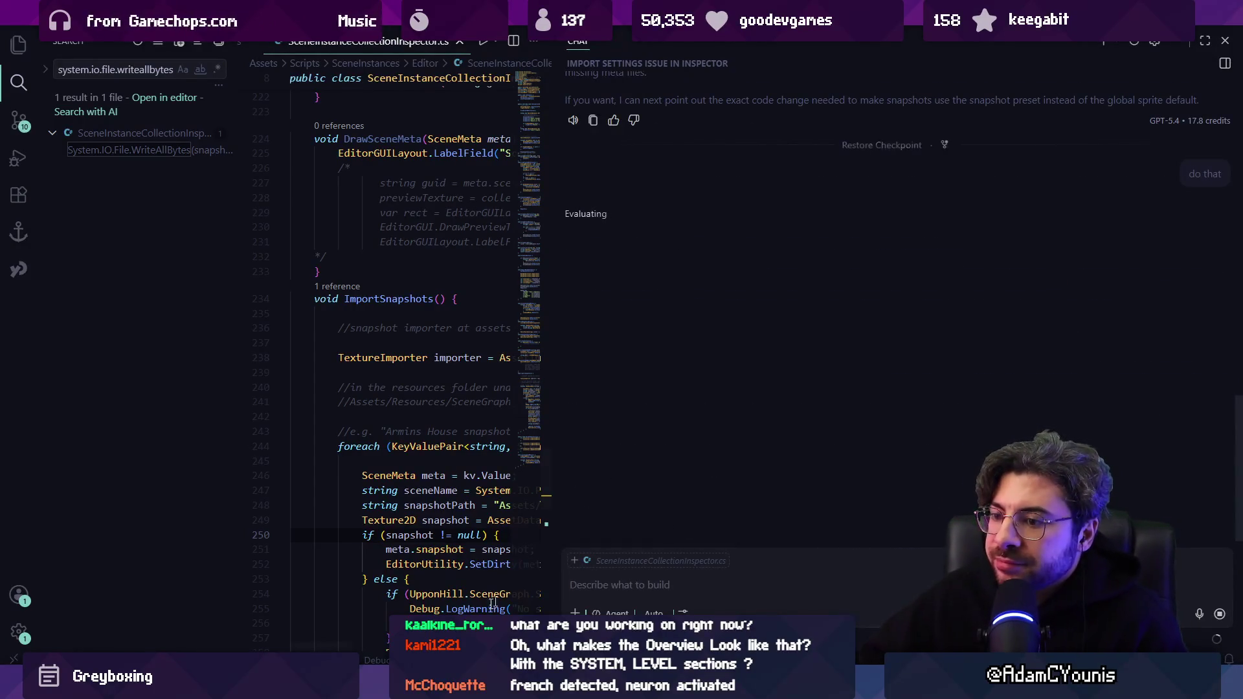
{"action": "key", "text": "alt+Tab"}
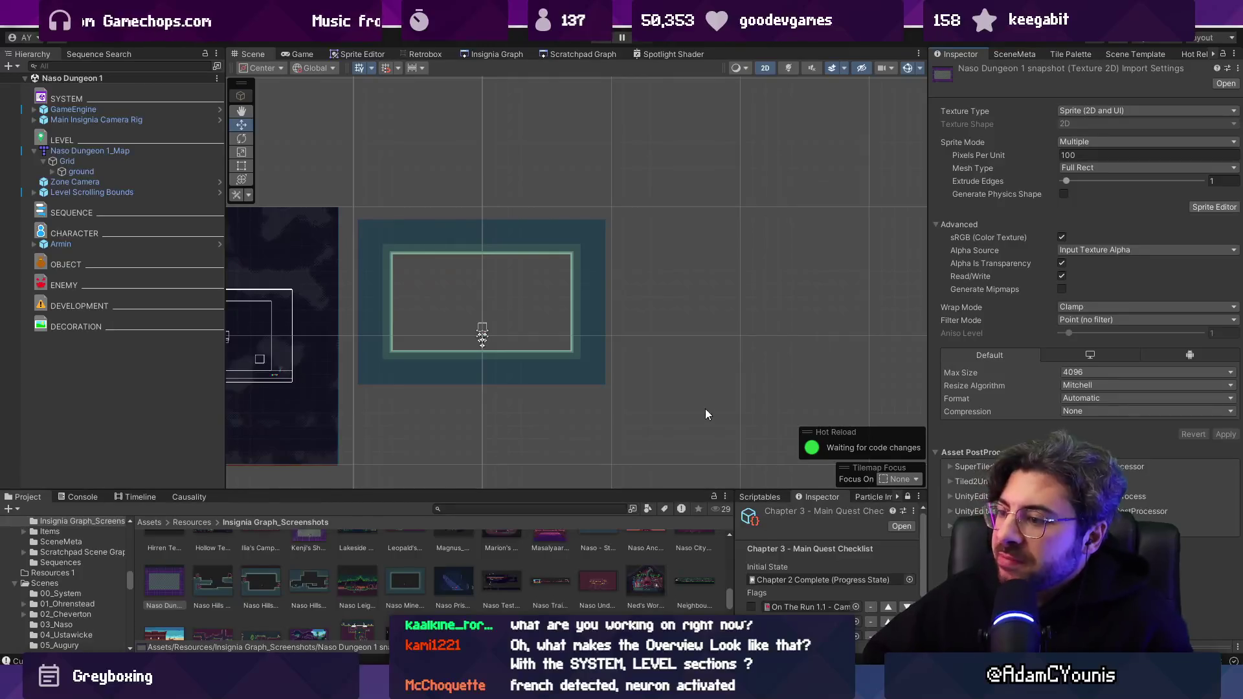
Resize the panels and nudge the Naso Dungeon 1 node slightly right in the Insignia level graph.
{"action": "left_click_drag", "start_coordinate": [689, 490], "coordinate": [695, 301]}
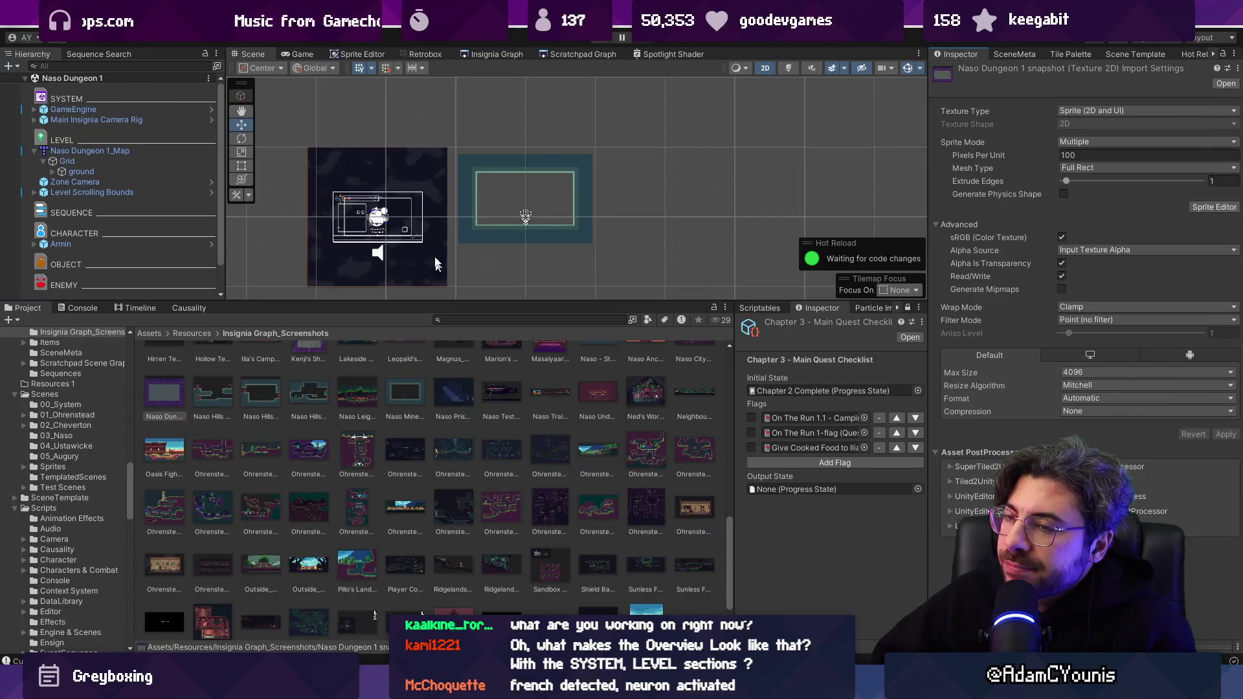
{"action": "left_click_drag", "start_coordinate": [565, 299], "coordinate": [579, 458]}
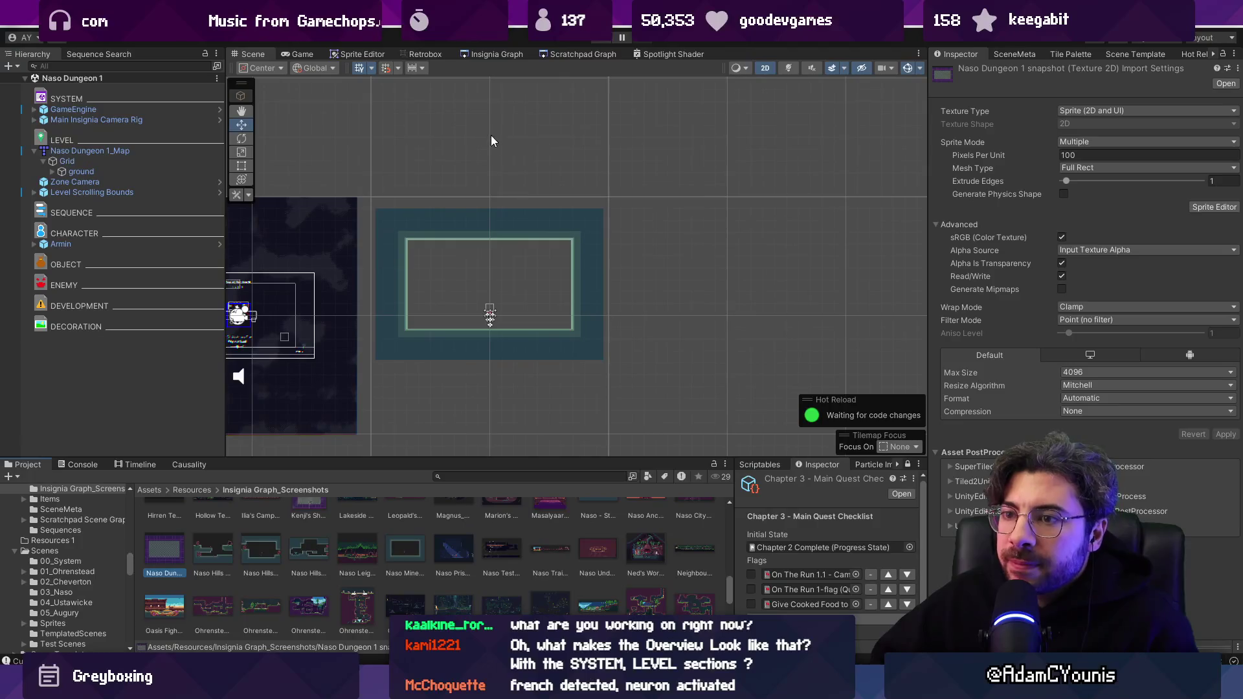
{"action": "left_click", "coordinate": [570, 56]}
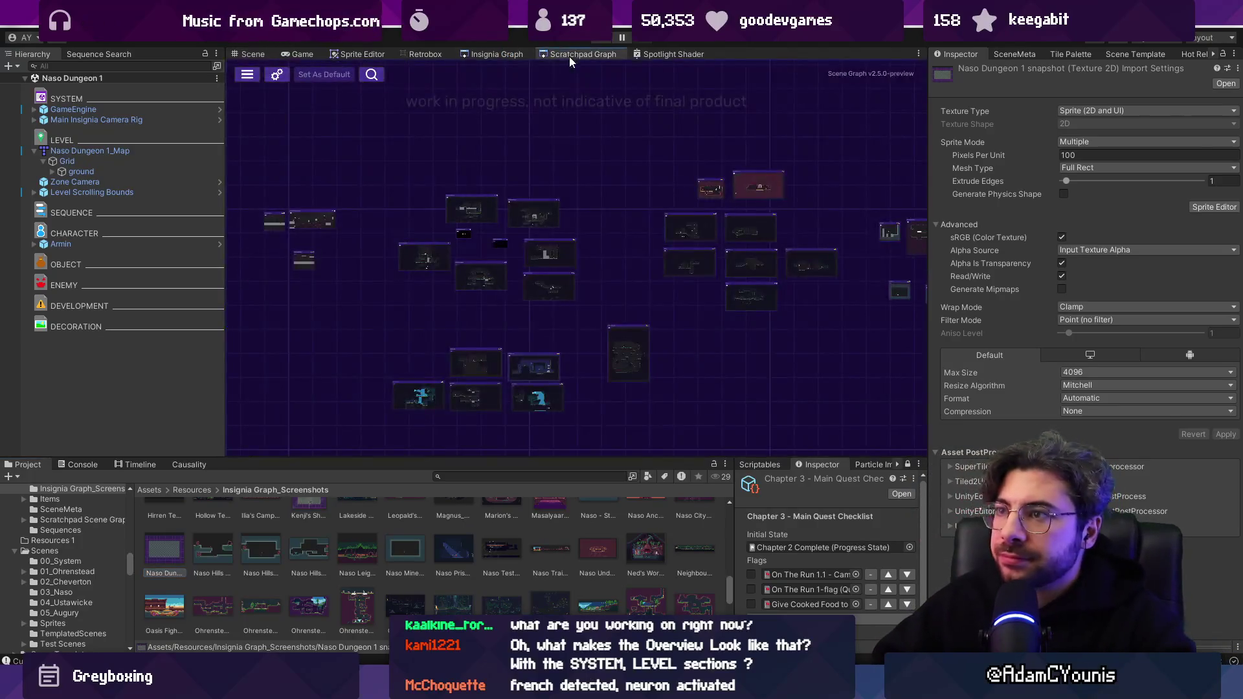
{"action": "scroll", "coordinate": [569, 228], "scroll_direction": "up", "scroll_amount": 6}
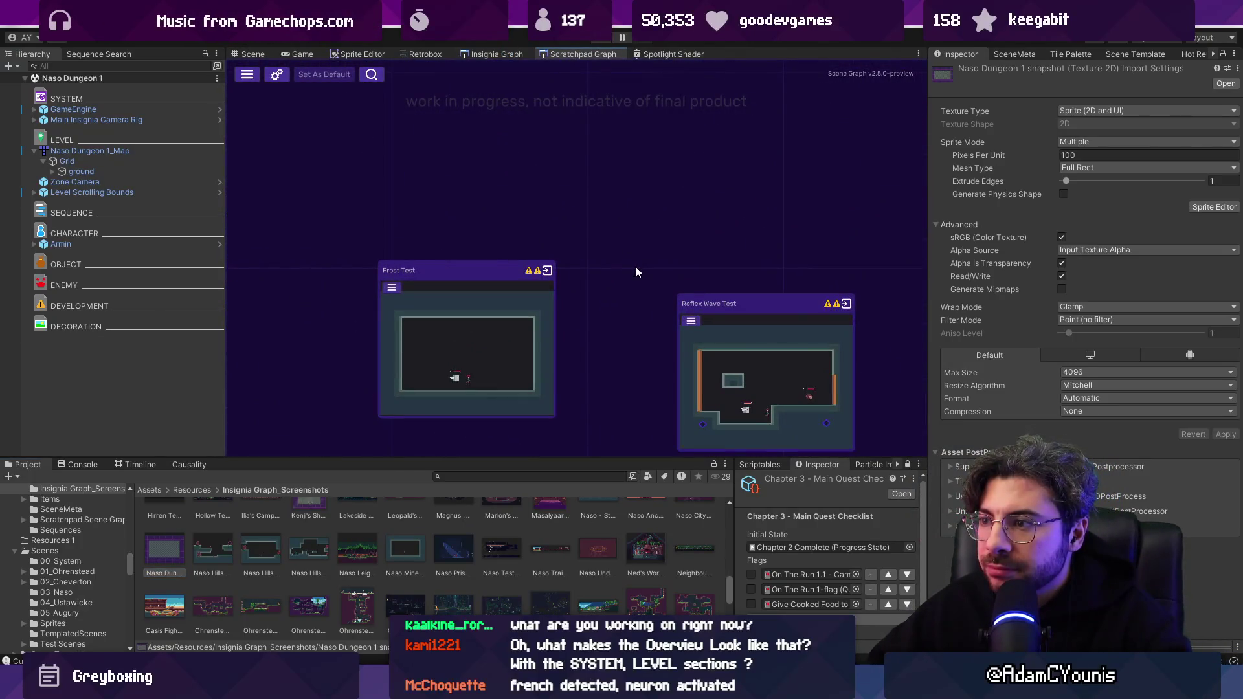
{"action": "scroll", "coordinate": [615, 278], "scroll_direction": "down", "scroll_amount": 5}
{"action": "left_click", "coordinate": [497, 55]}
{"action": "scroll", "coordinate": [648, 292], "scroll_direction": "down", "scroll_amount": 3}
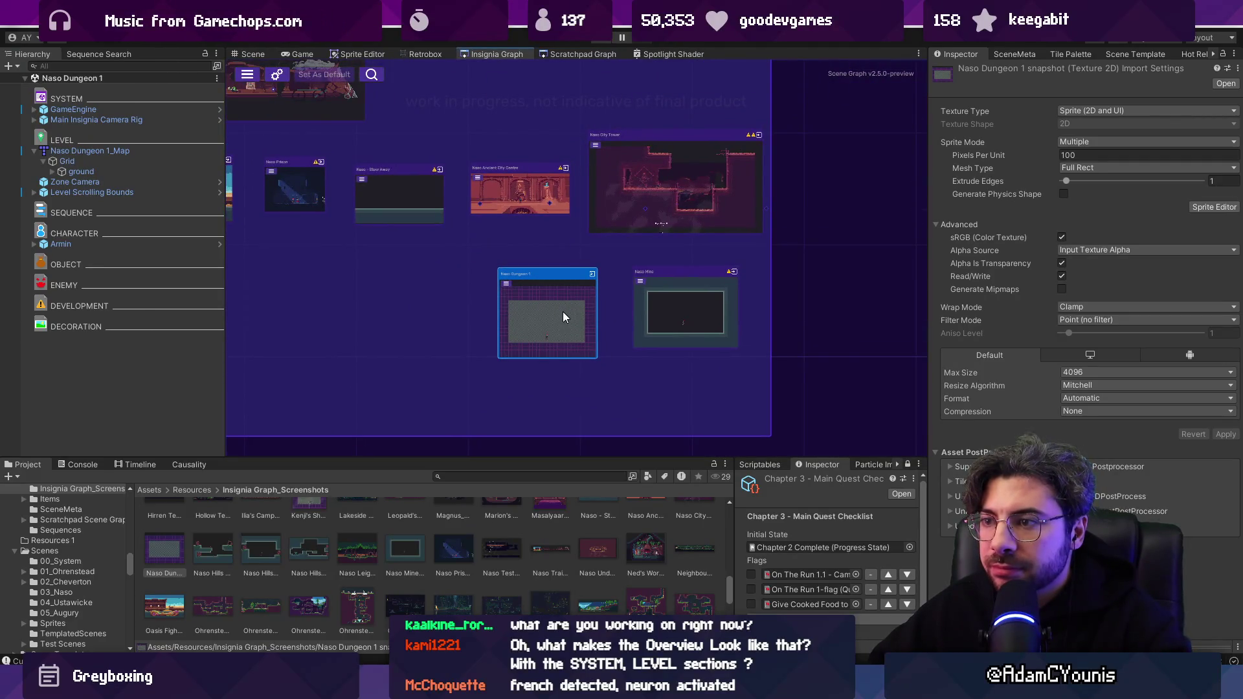
{"action": "left_click_drag", "start_coordinate": [566, 310], "coordinate": [568, 309]}
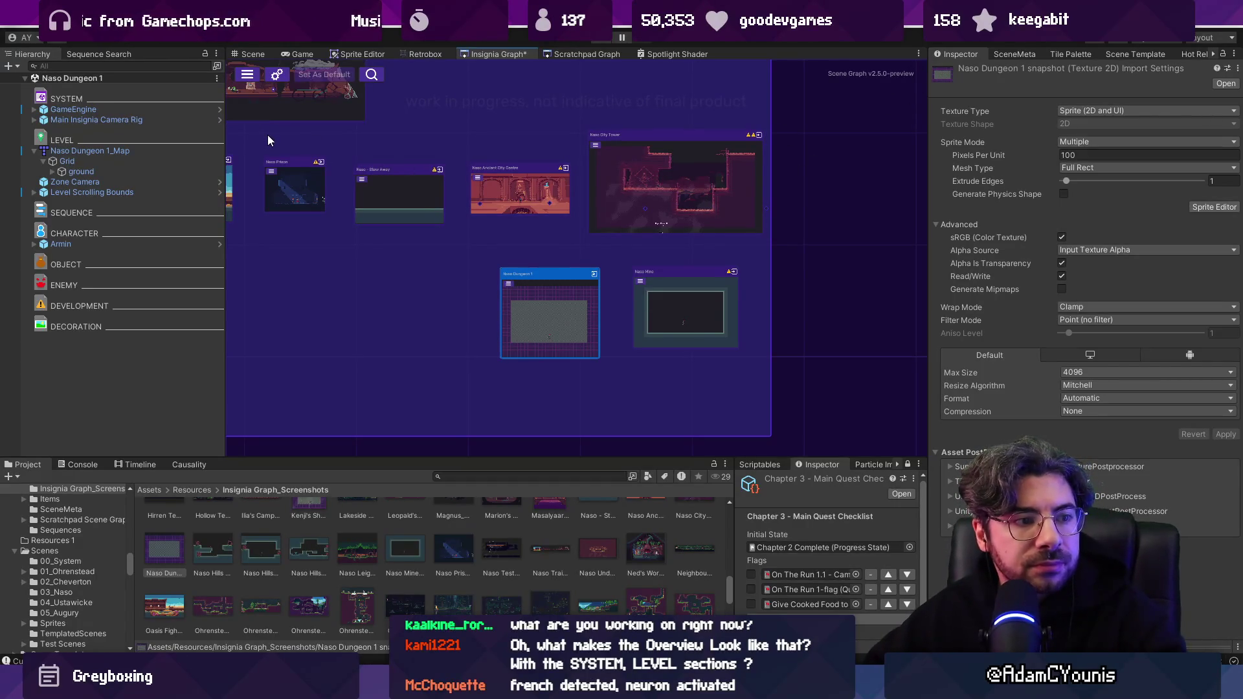
Inspect the camera rig and GameEngine, and open the Naso Dungeon 1 room from the graph.
{"action": "left_click", "coordinate": [129, 120]}
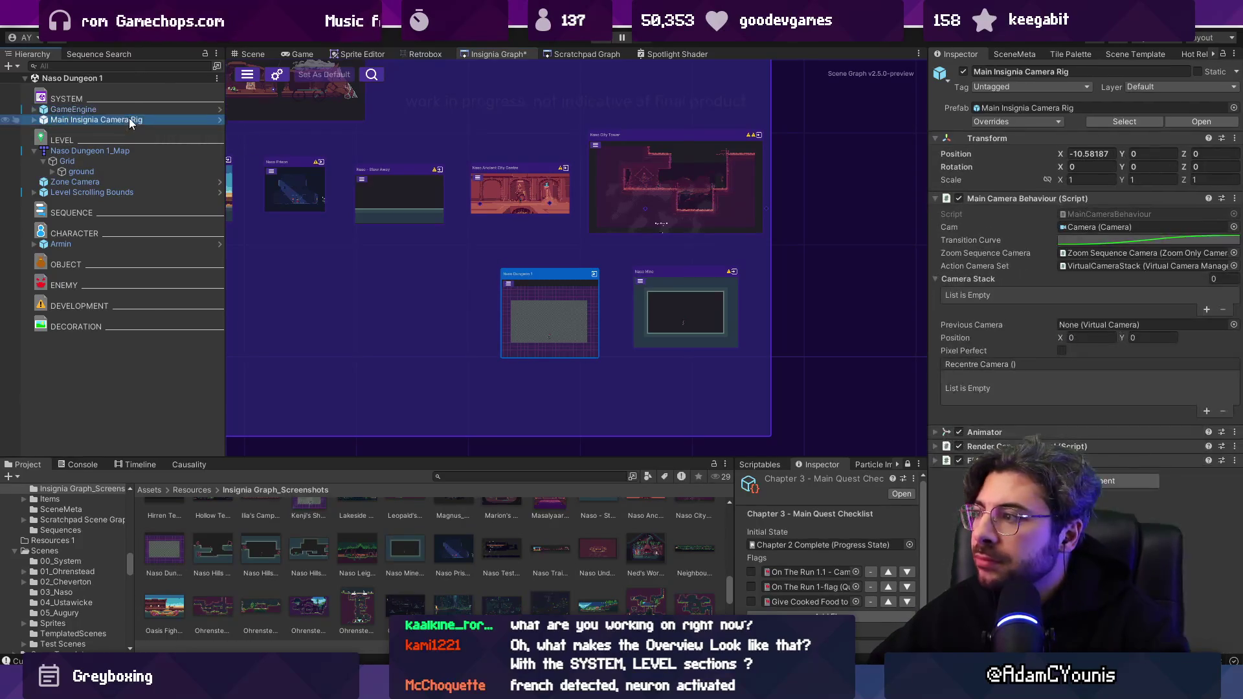
{"action": "left_click", "coordinate": [97, 110]}
{"action": "left_click", "coordinate": [531, 293]}
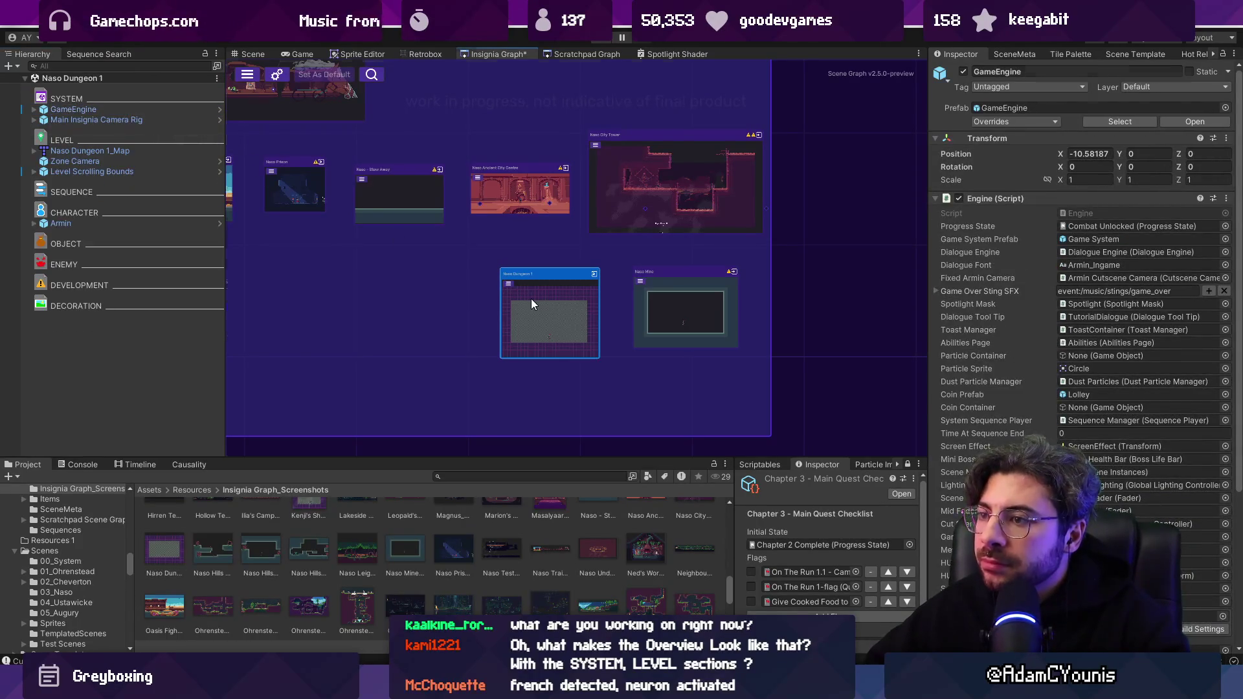
{"action": "double_click", "coordinate": [530, 304]}
{"action": "left_click", "coordinate": [289, 53]}
{"action": "left_click", "coordinate": [612, 55]}
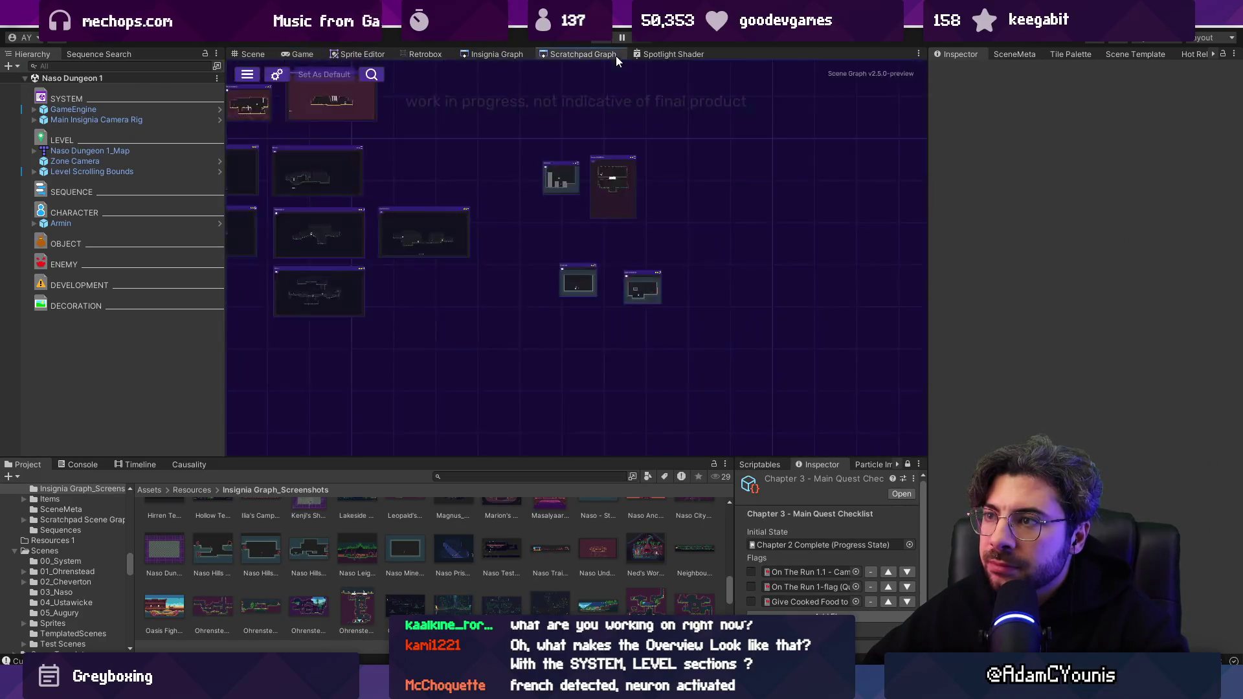
{"action": "left_click", "coordinate": [512, 54]}
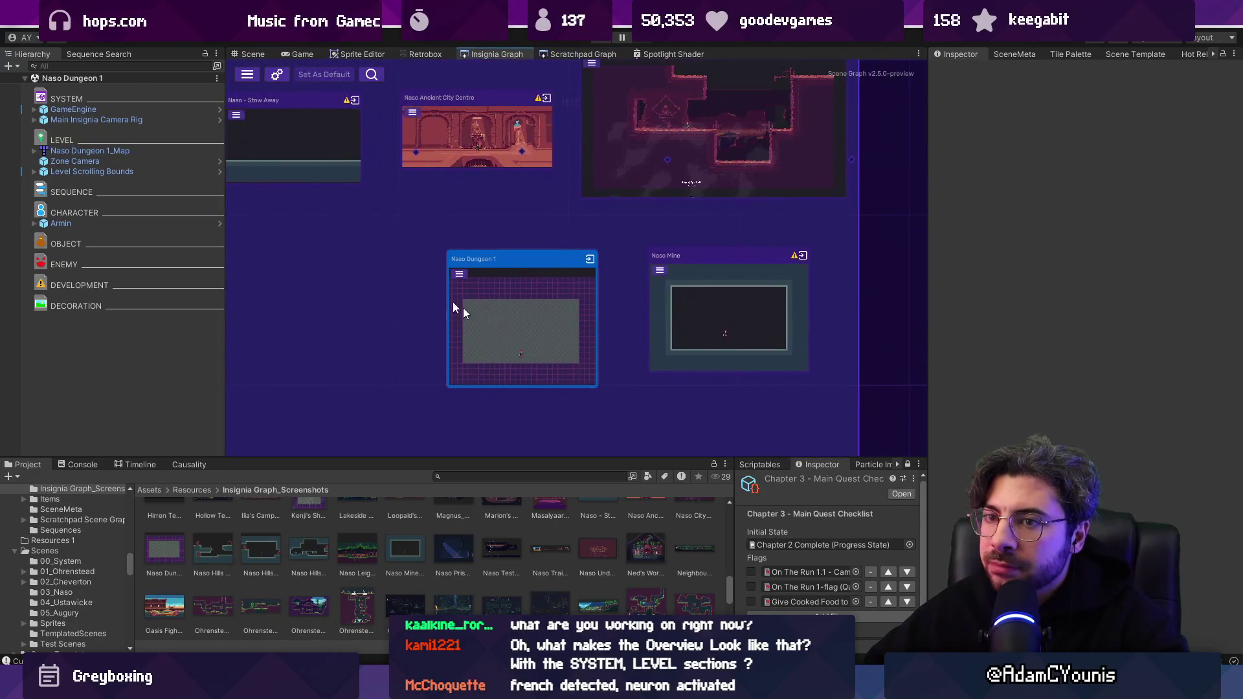
Enable Scrolling Camera Boundary on Level Scrolling Bounds and open its prefab for editing.
{"action": "left_click", "coordinate": [91, 172]}
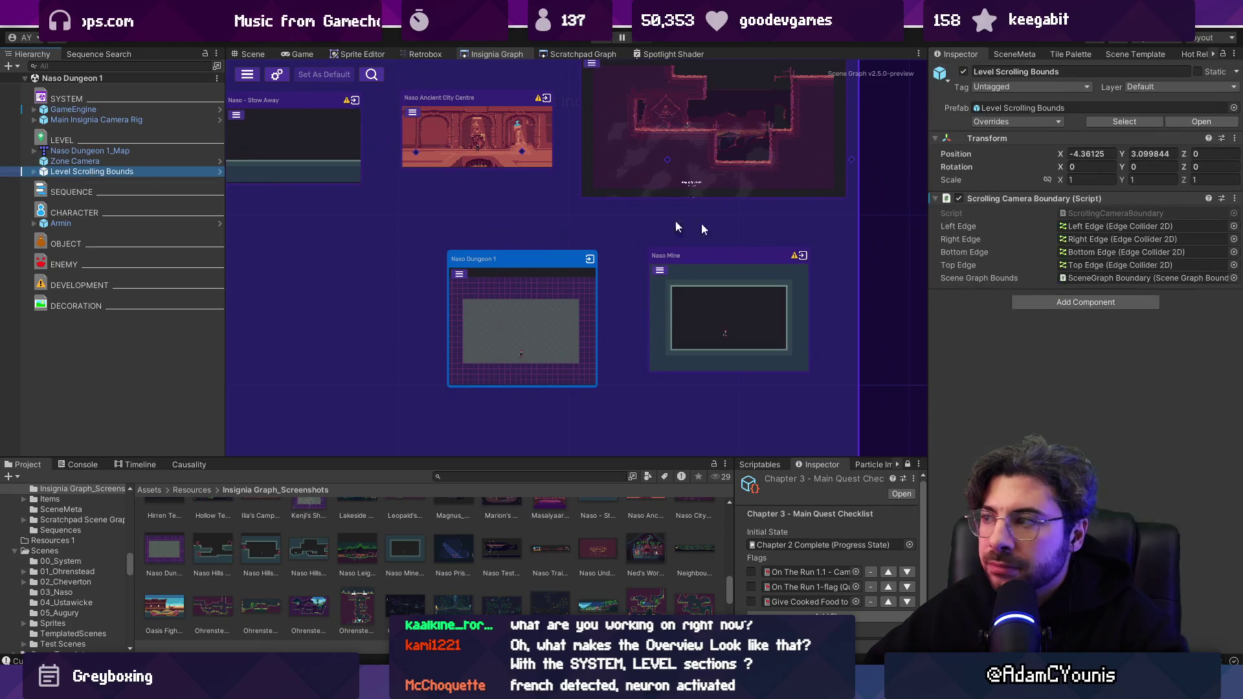
{"action": "left_click", "coordinate": [960, 199]}
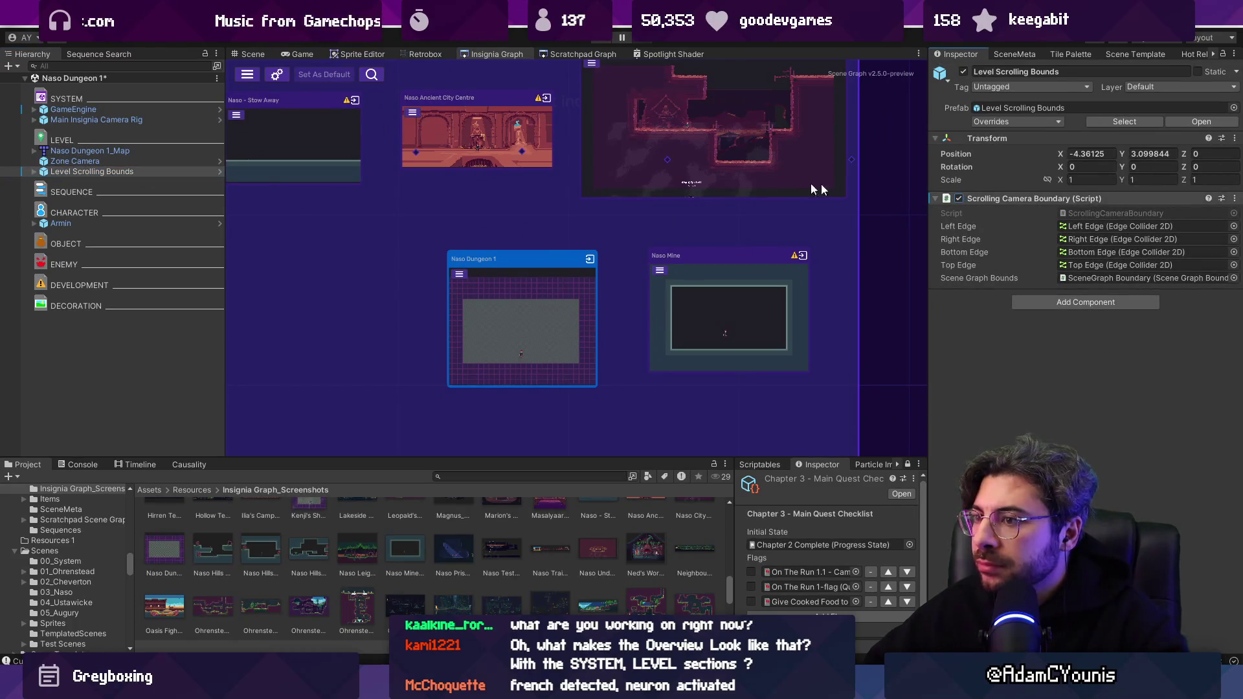
{"action": "left_click", "coordinate": [219, 172]}
{"action": "left_click", "coordinate": [253, 54]}
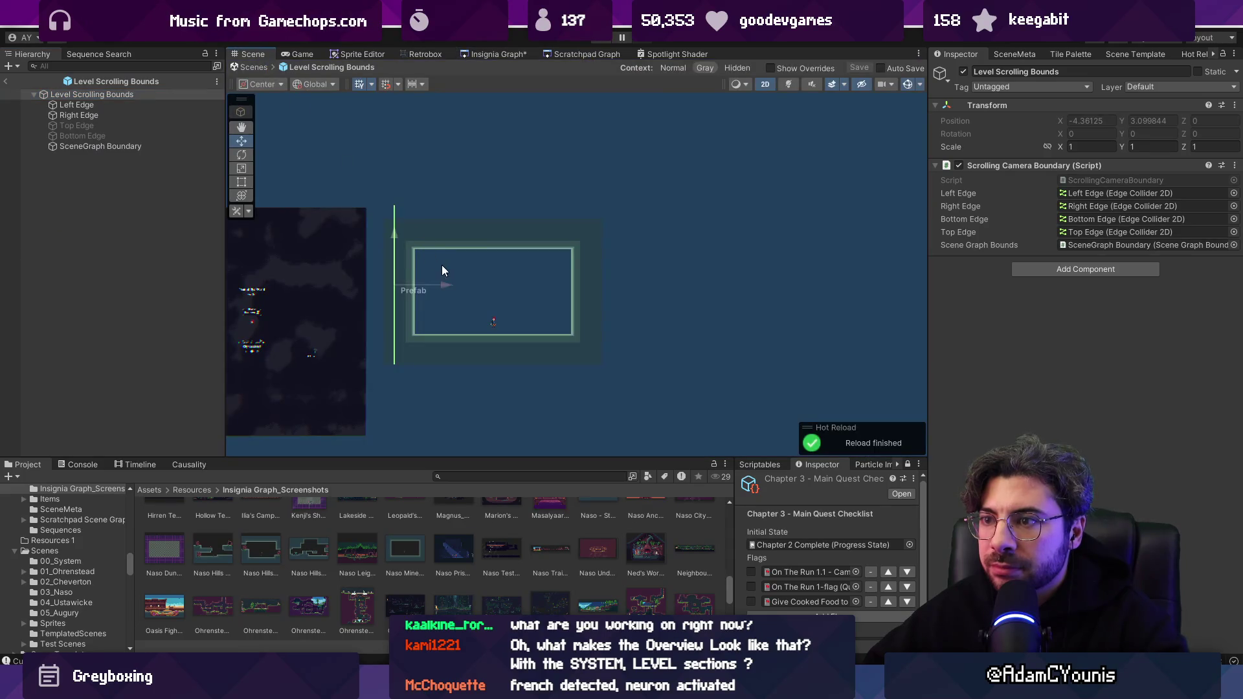
Lower the Left Edge collider's top point in the bounds prefab and exit prefab mode.
{"action": "scroll", "coordinate": [442, 271], "scroll_direction": "up", "scroll_amount": 1}
{"action": "left_click", "coordinate": [76, 105]}
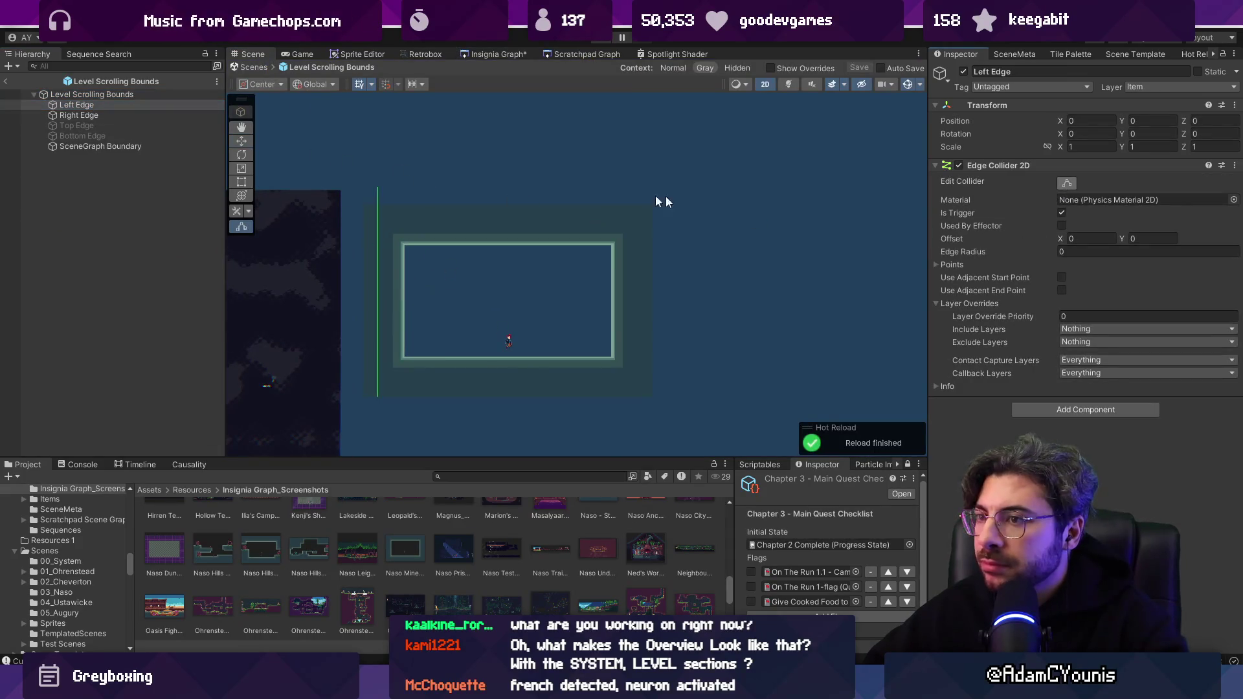
{"action": "left_click_drag", "start_coordinate": [379, 188], "coordinate": [379, 229]}
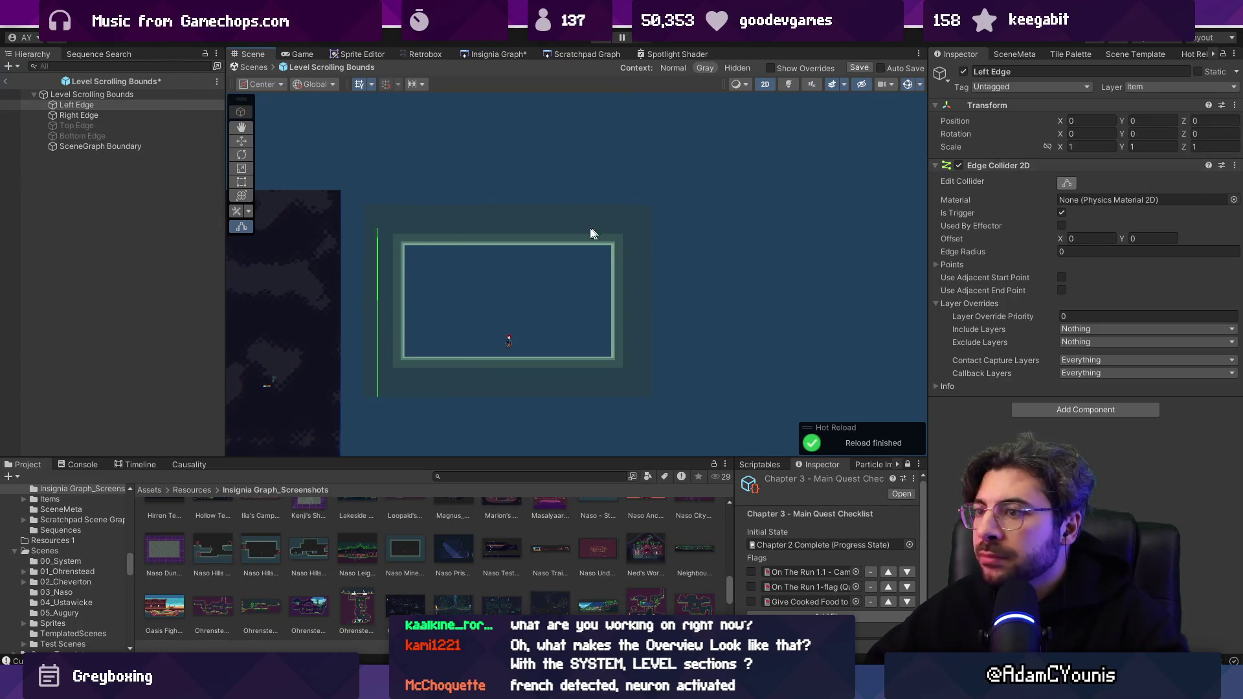
{"action": "left_click", "coordinate": [136, 93]}
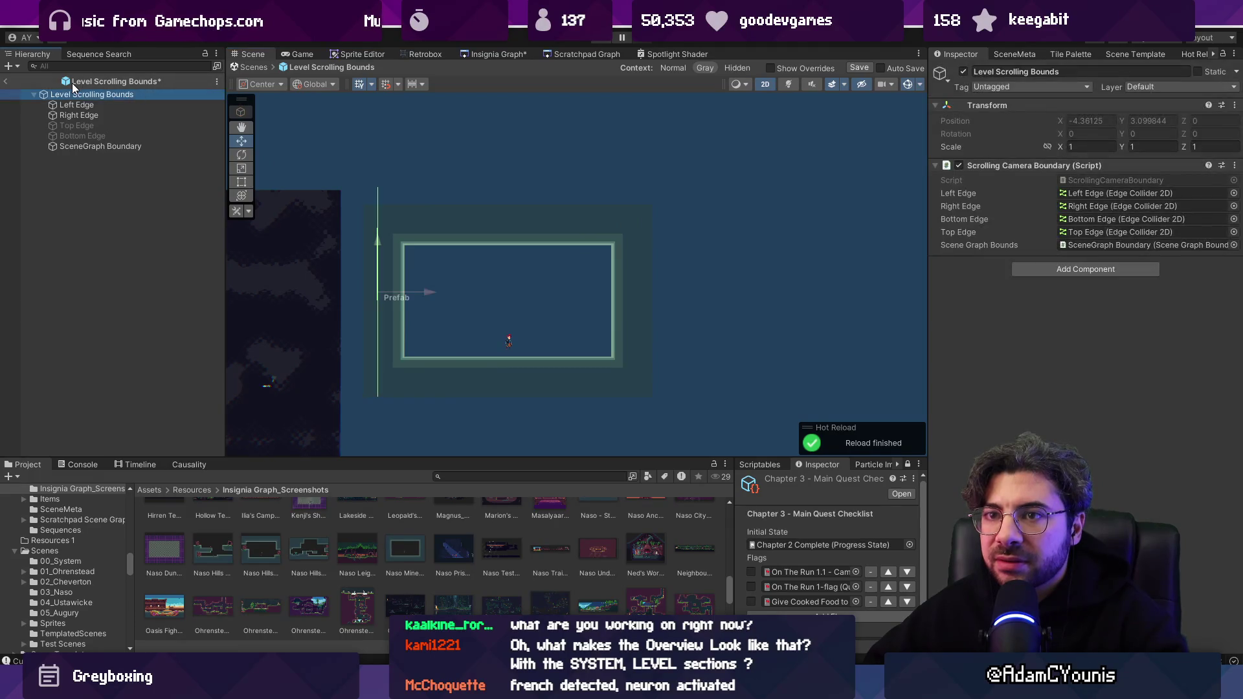
{"action": "left_click", "coordinate": [8, 82]}
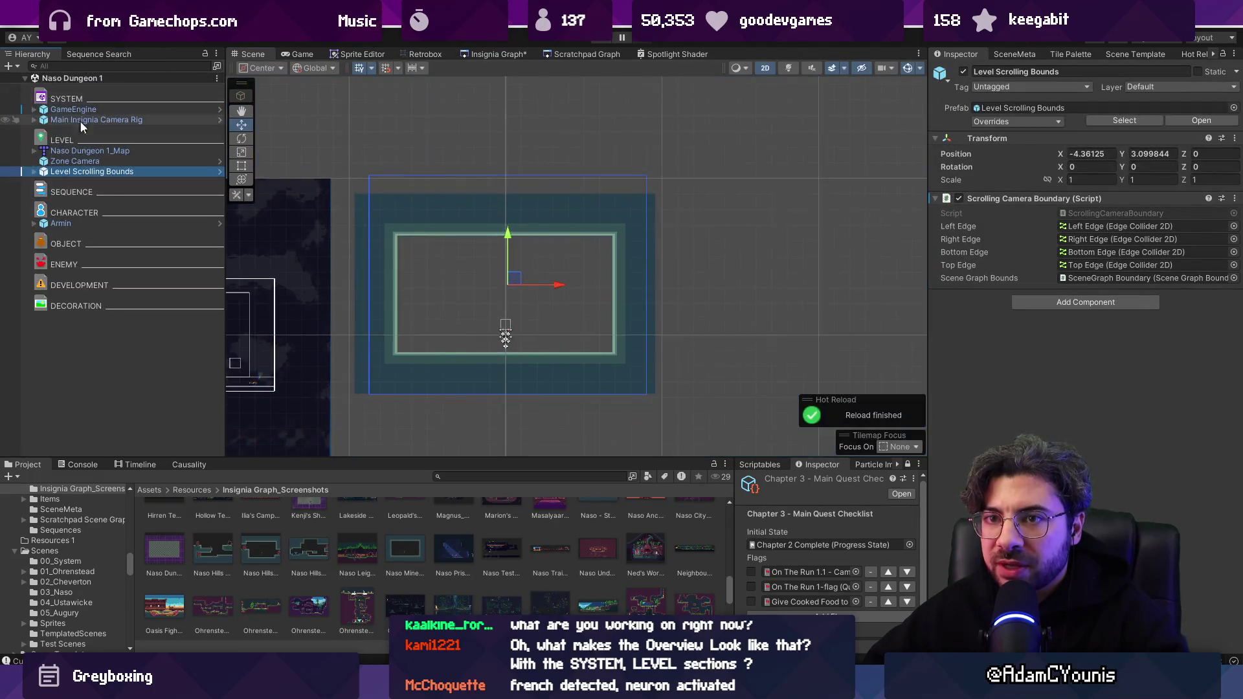
Set both the Naso Dungeon 1_Map and Level Scrolling Bounds positions to 0, 0.
{"action": "left_click", "coordinate": [101, 150]}
{"action": "left_click", "coordinate": [1086, 153]}
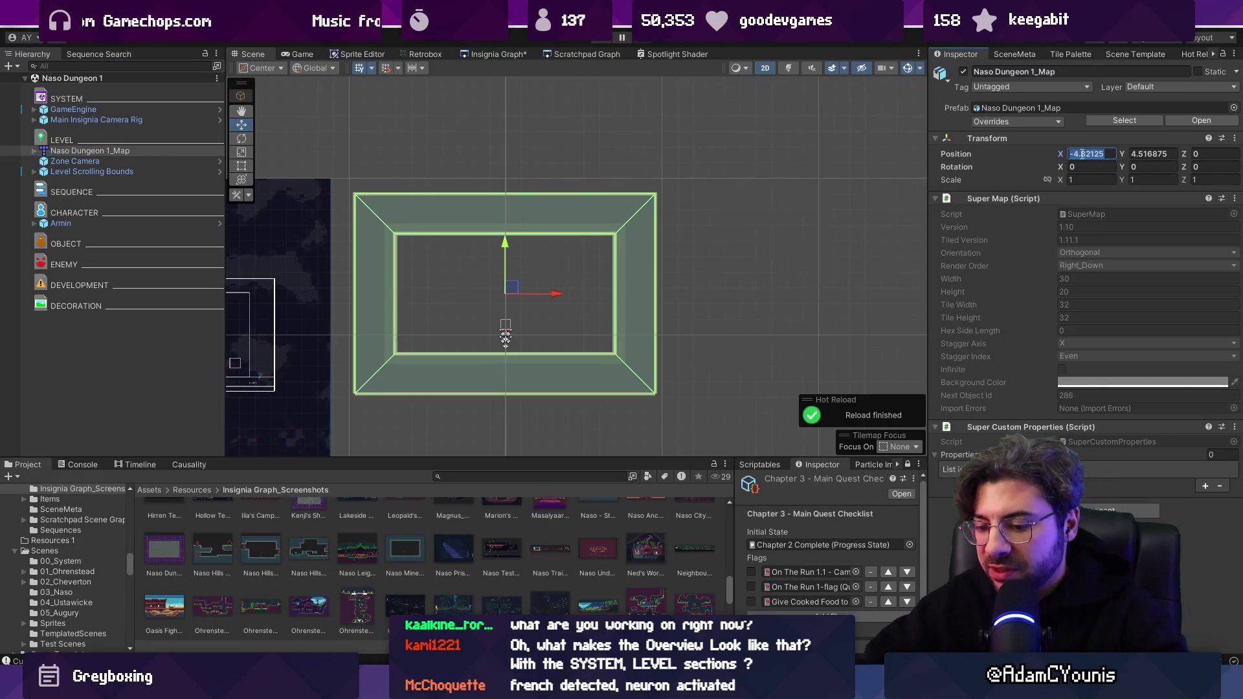
{"action": "type", "text": "0"}
{"action": "key", "text": "Tab"}
{"action": "type", "text": "0"}
{"action": "key", "text": "Return"}
{"action": "left_click", "coordinate": [149, 171]}
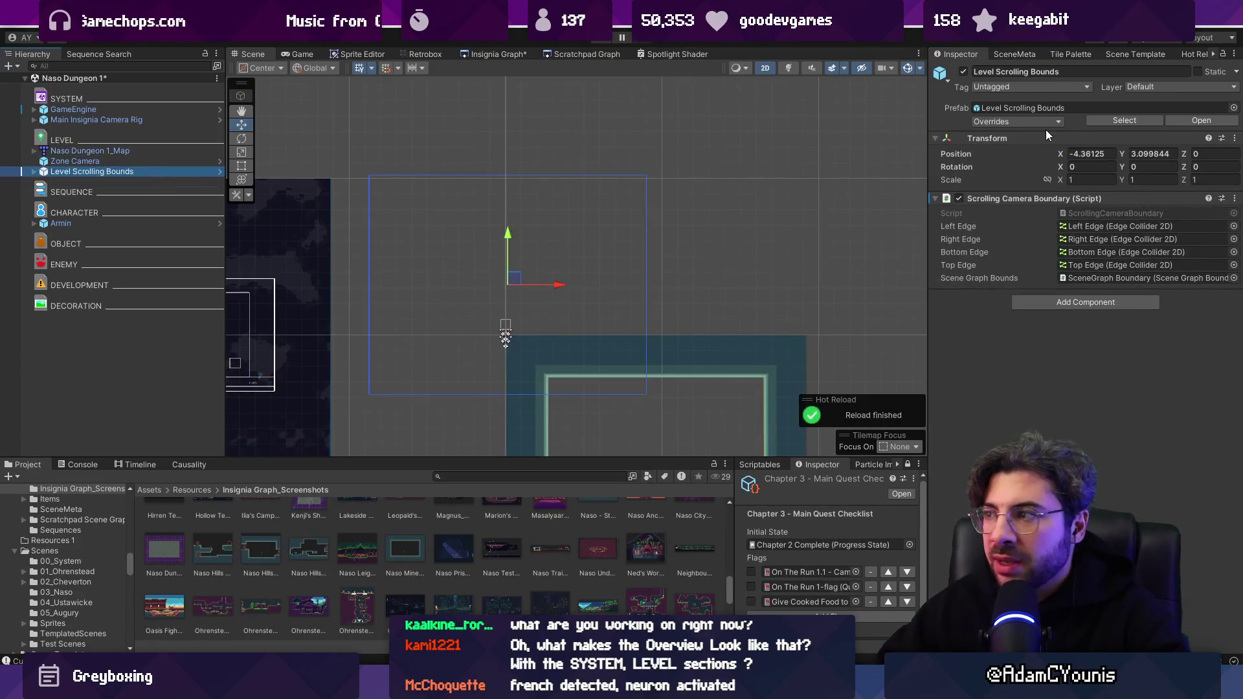
{"action": "left_click", "coordinate": [1105, 156]}
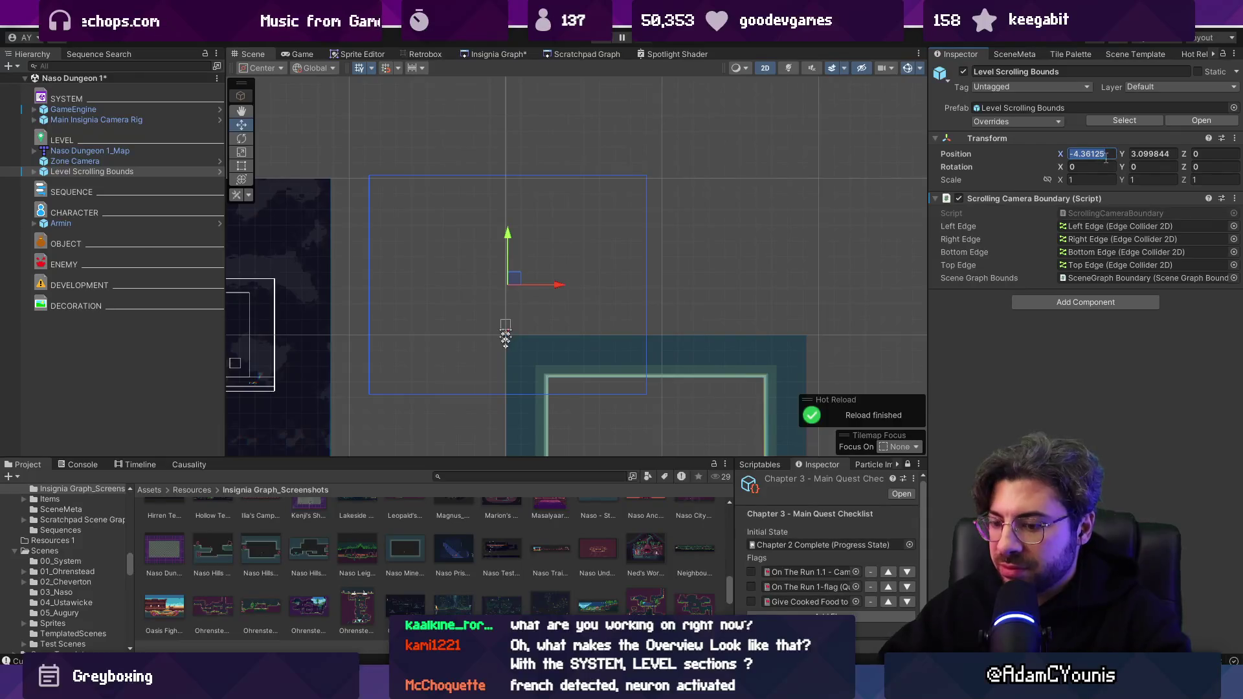
{"action": "type", "text": "0"}
{"action": "key", "text": "Tab"}
{"action": "type", "text": "0"}
Snap the Scrolling Camera Boundary to the level geometry and check the snapped bounds.
{"action": "left_click", "coordinate": [1234, 198]}
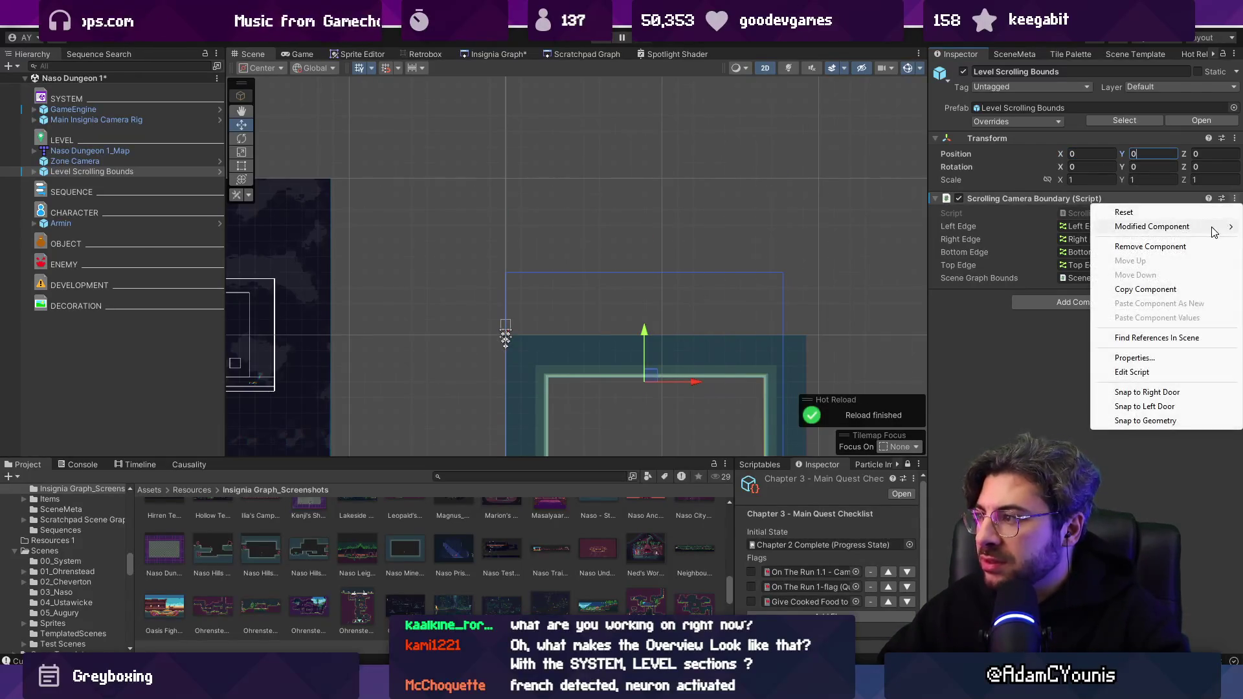
{"action": "left_click", "coordinate": [1146, 420]}
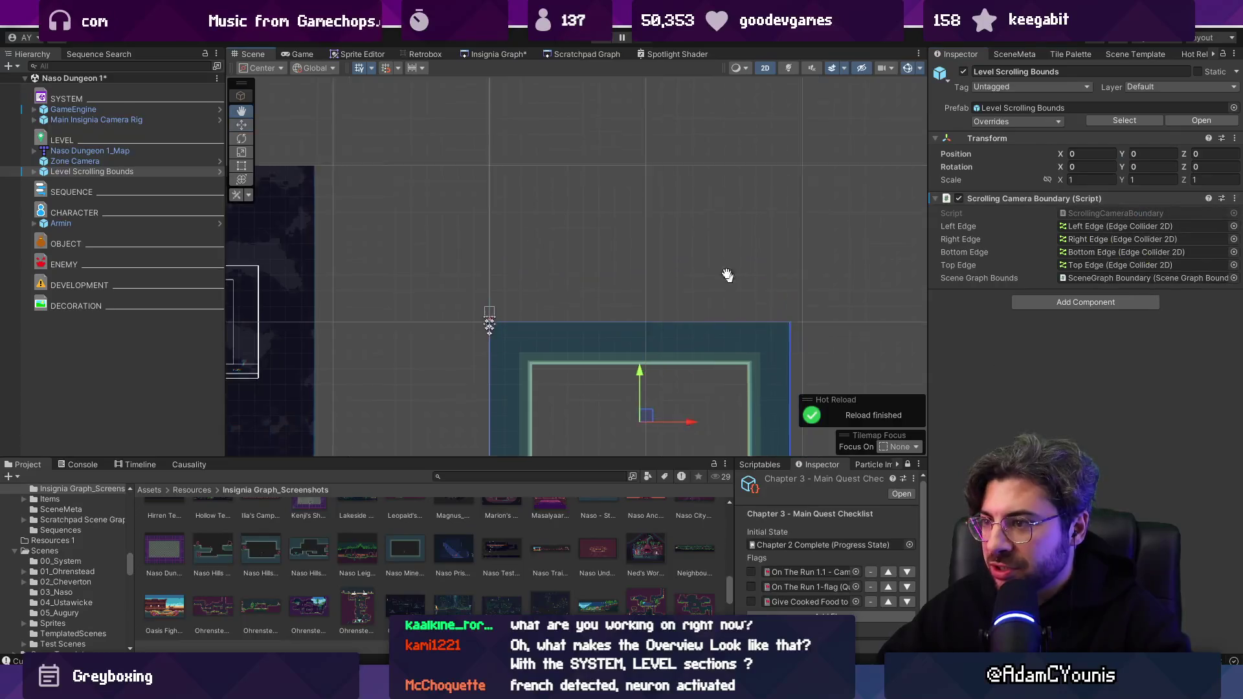
{"action": "left_click_drag", "start_coordinate": [728, 274], "coordinate": [617, 97]}
{"action": "left_click", "coordinate": [126, 159]}
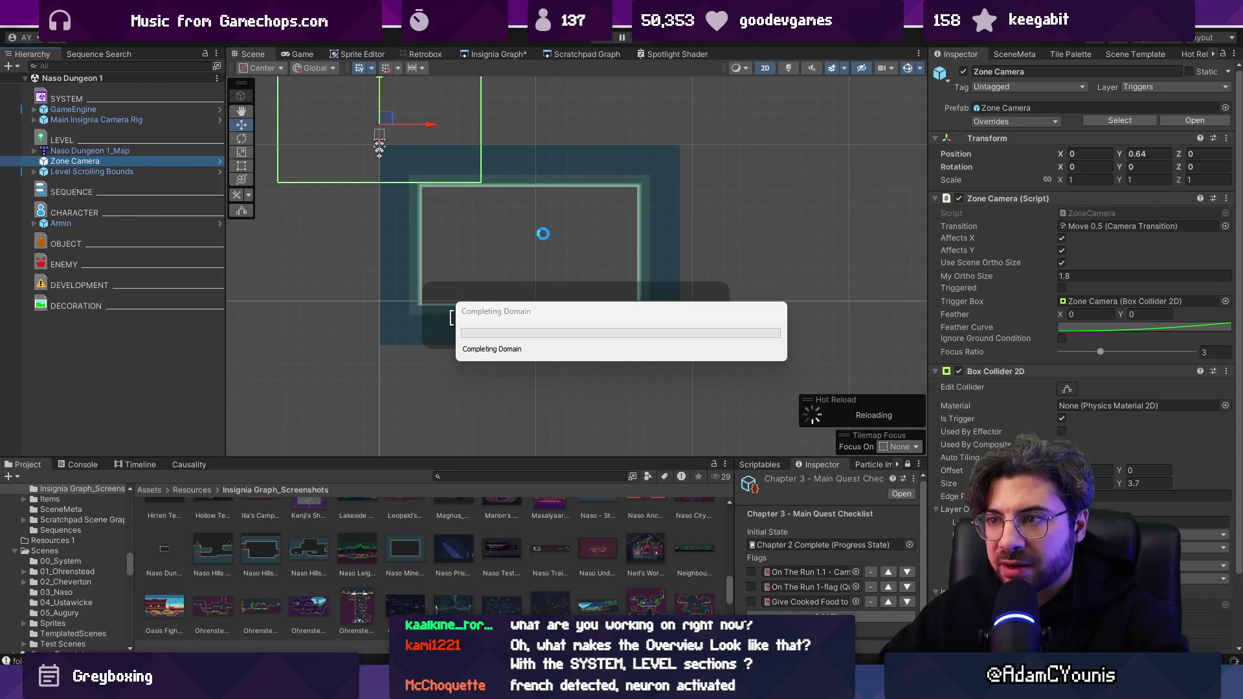
{"action": "key", "text": "alt+Tab"}
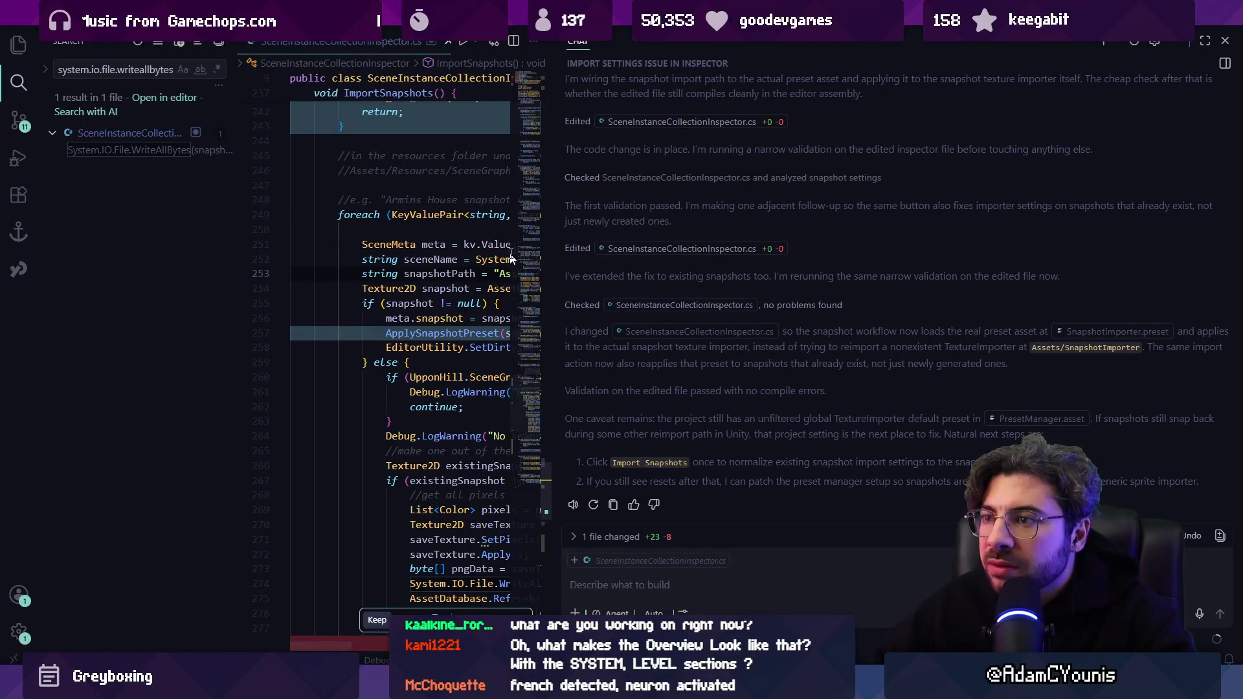
Review the ApplySnapshotPreset diff in SceneInstanceCollectionInspector.cs in a widened editor.
{"action": "left_click_drag", "start_coordinate": [551, 253], "coordinate": [782, 252]}
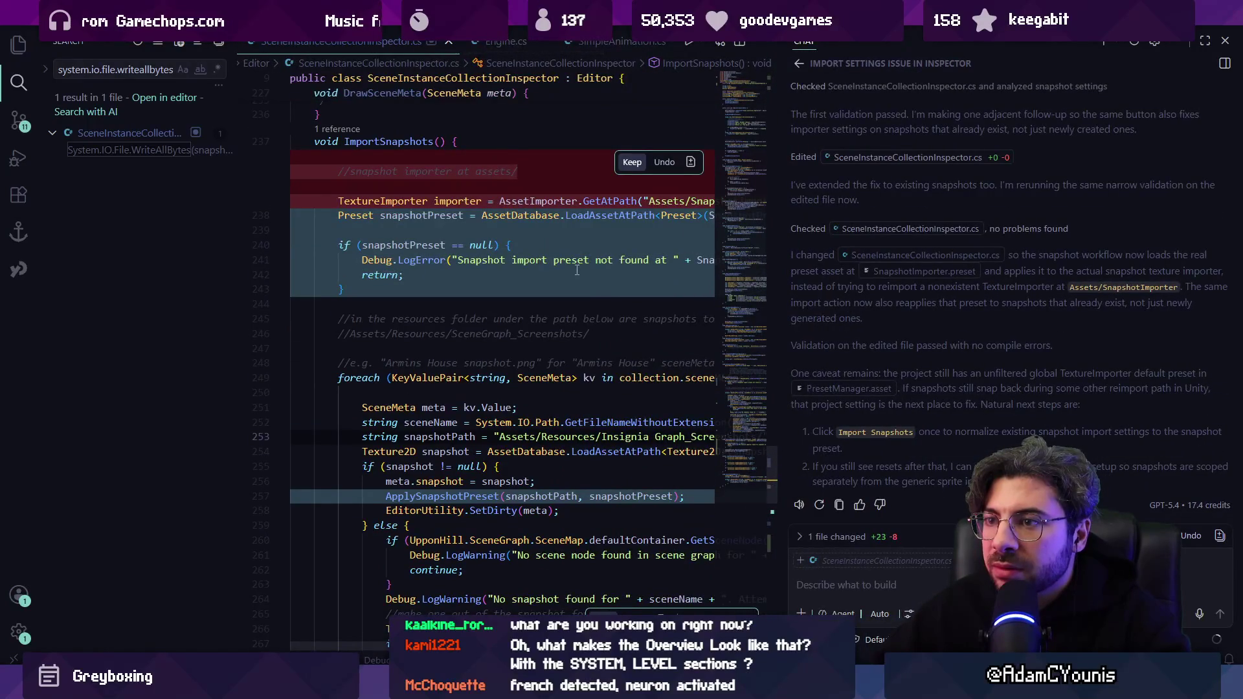
{"action": "scroll", "coordinate": [576, 270], "scroll_direction": "up", "scroll_amount": 1}
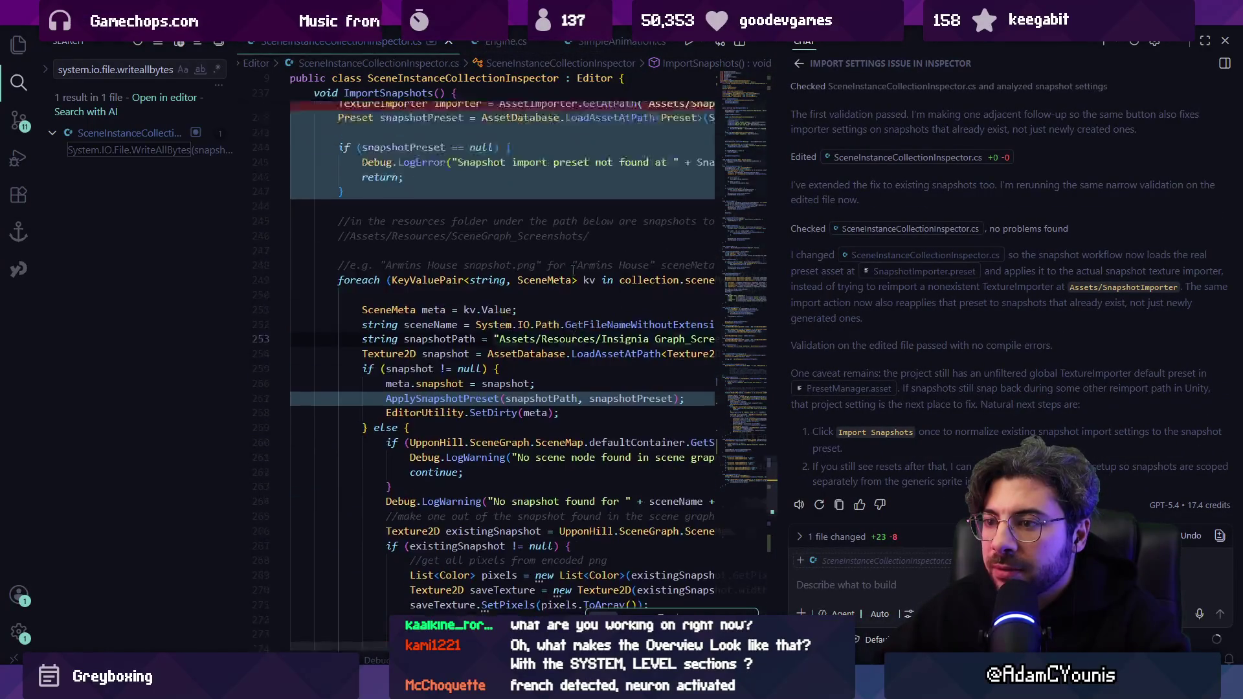
{"action": "scroll", "coordinate": [502, 363], "scroll_direction": "right", "scroll_amount": 6}
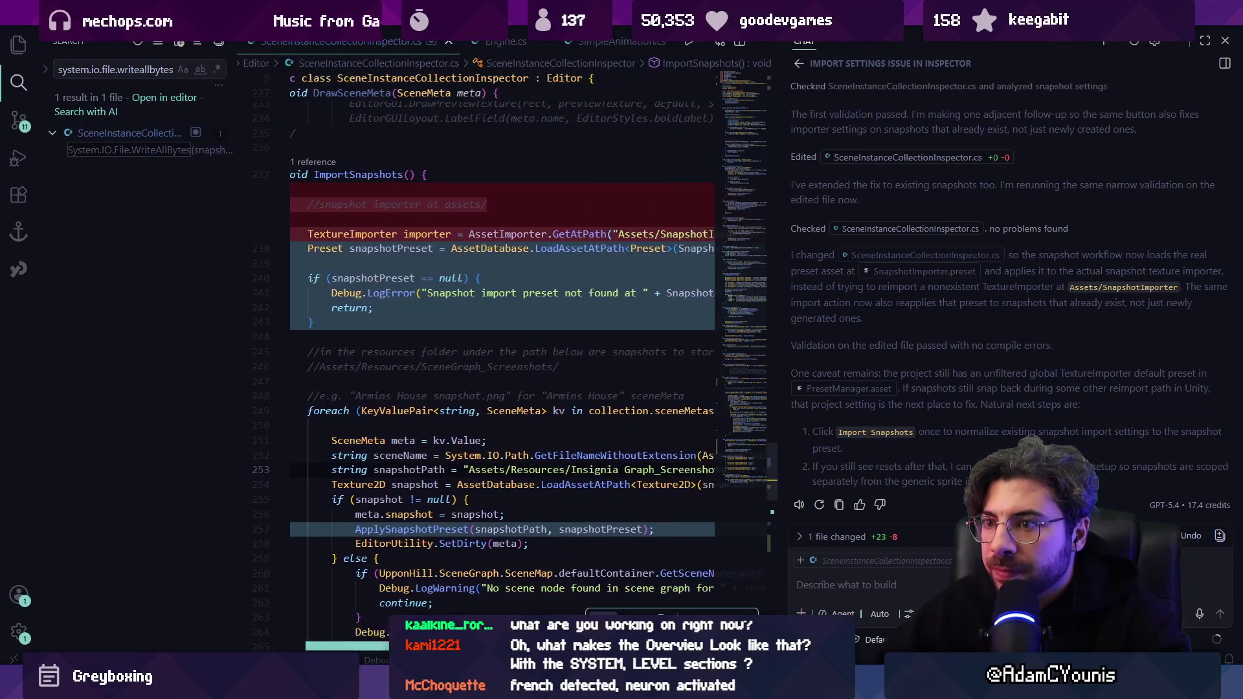
{"action": "scroll", "coordinate": [502, 363], "scroll_direction": "left", "scroll_amount": 5}
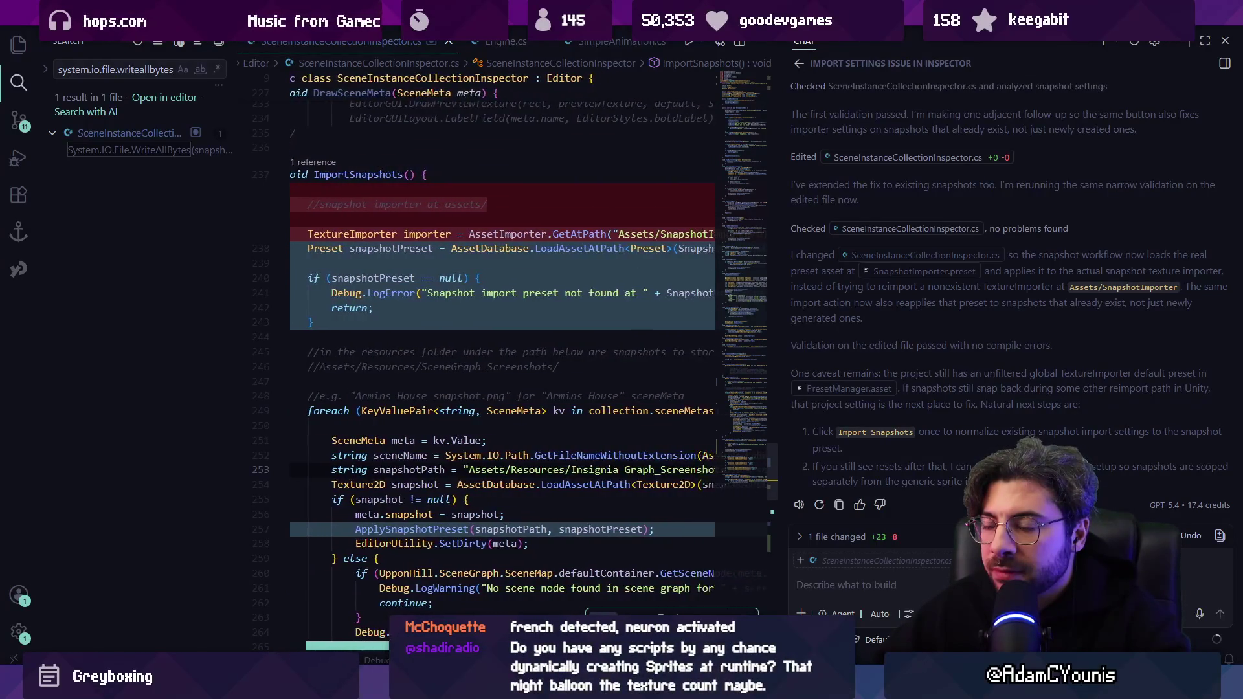
{"action": "scroll", "coordinate": [498, 523], "scroll_direction": "left", "scroll_amount": 1}
{"action": "scroll", "coordinate": [497, 523], "scroll_direction": "down", "scroll_amount": 3}
{"action": "scroll", "coordinate": [497, 523], "scroll_direction": "down", "scroll_amount": 10}
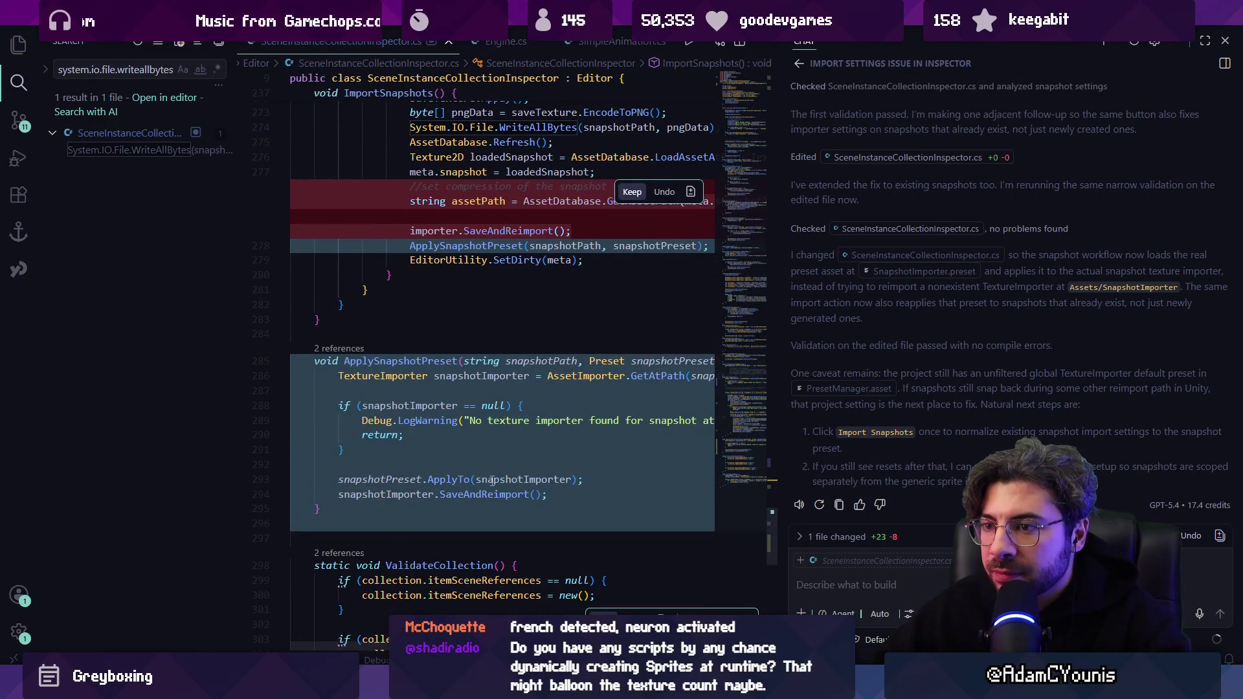
{"action": "scroll", "coordinate": [492, 480], "scroll_direction": "right", "scroll_amount": 6}
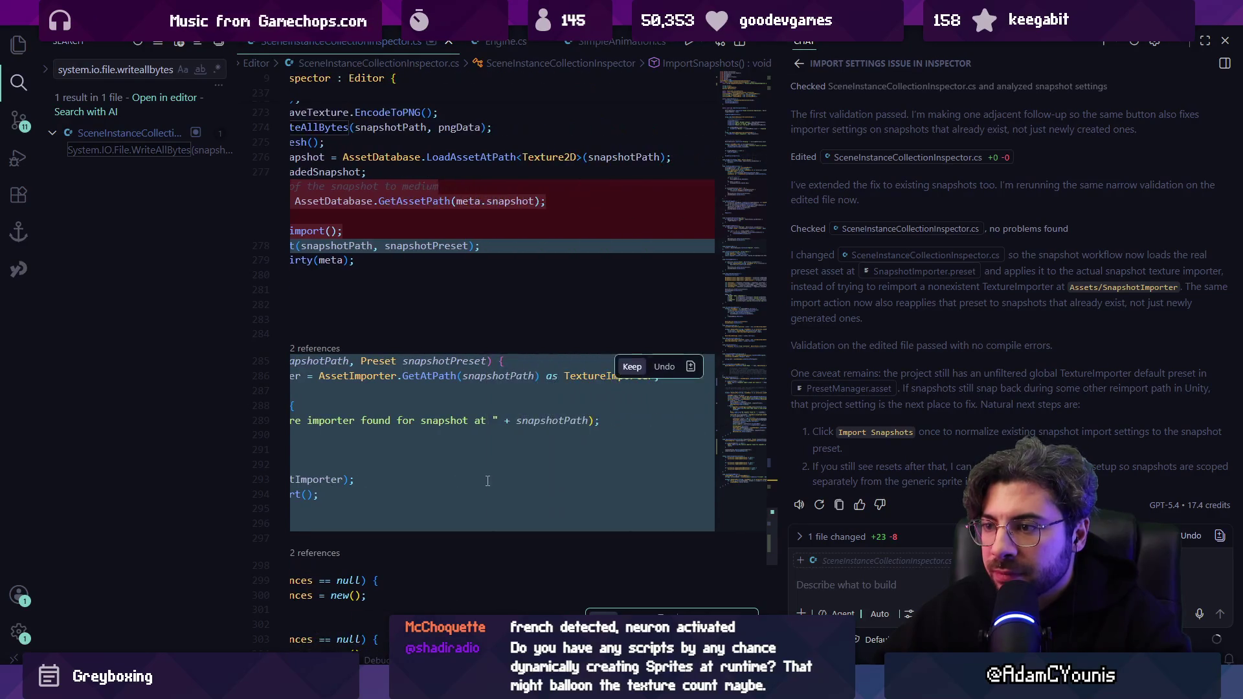
{"action": "scroll", "coordinate": [486, 481], "scroll_direction": "left", "scroll_amount": 6}
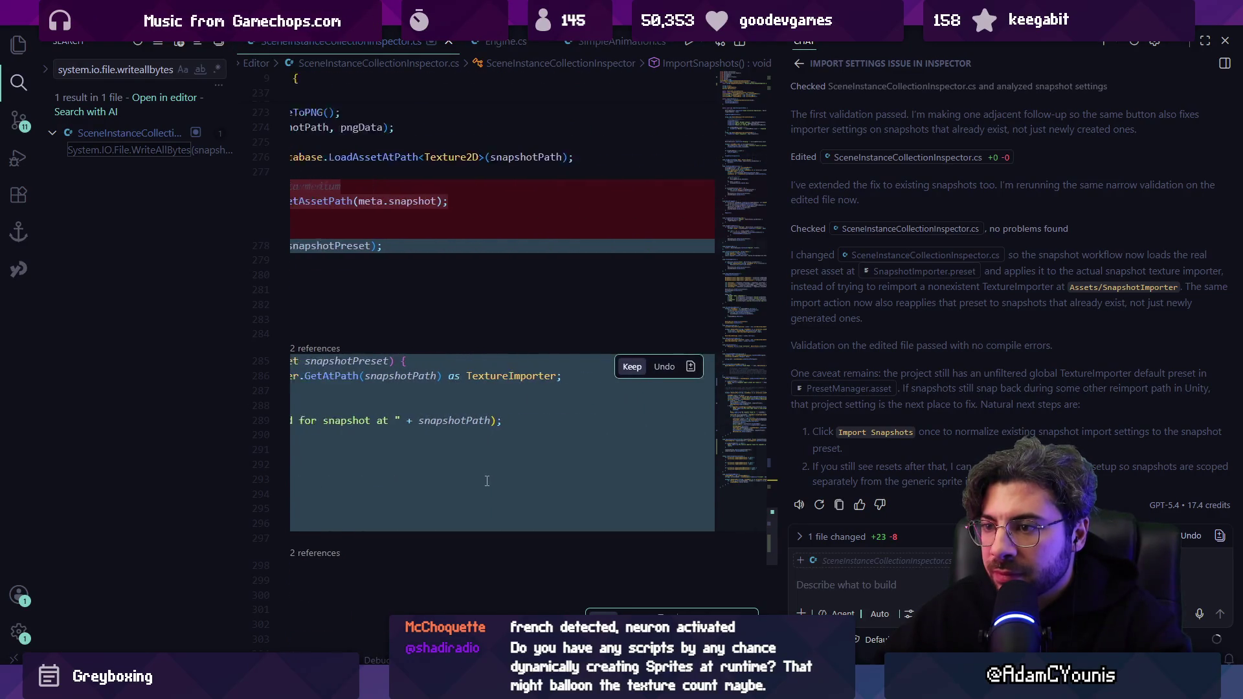
{"action": "scroll", "coordinate": [487, 481], "scroll_direction": "right", "scroll_amount": 1}
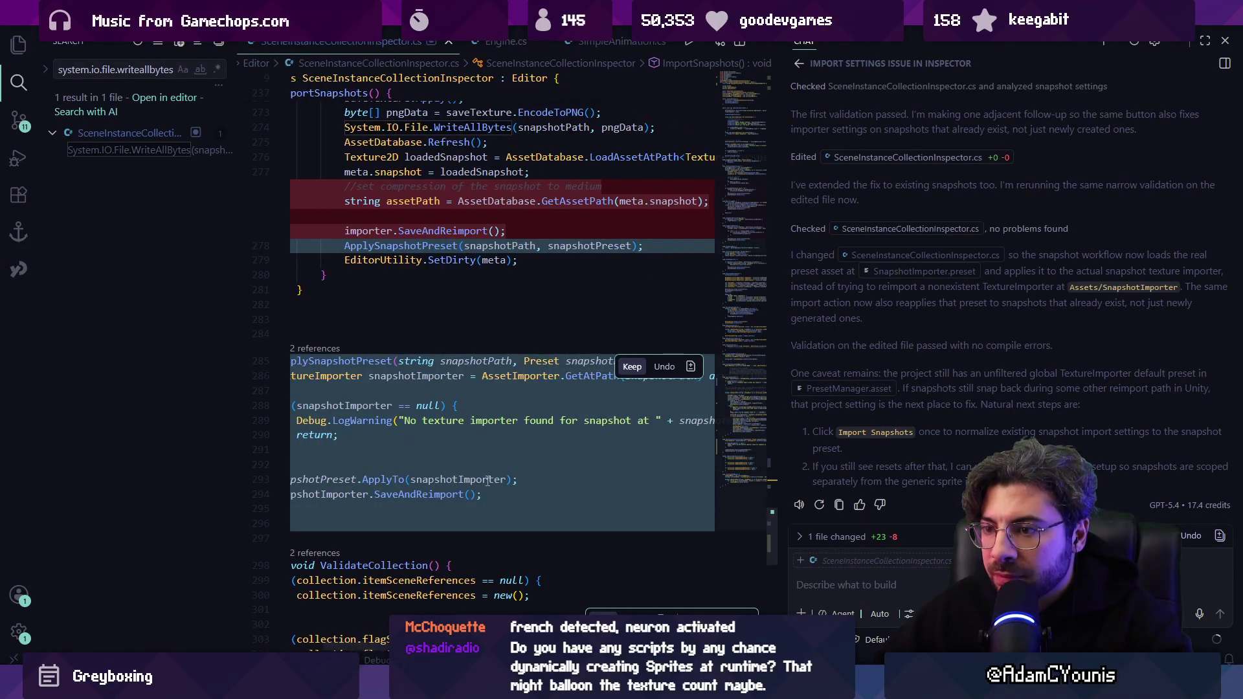
{"action": "scroll", "coordinate": [487, 481], "scroll_direction": "left", "scroll_amount": 1}
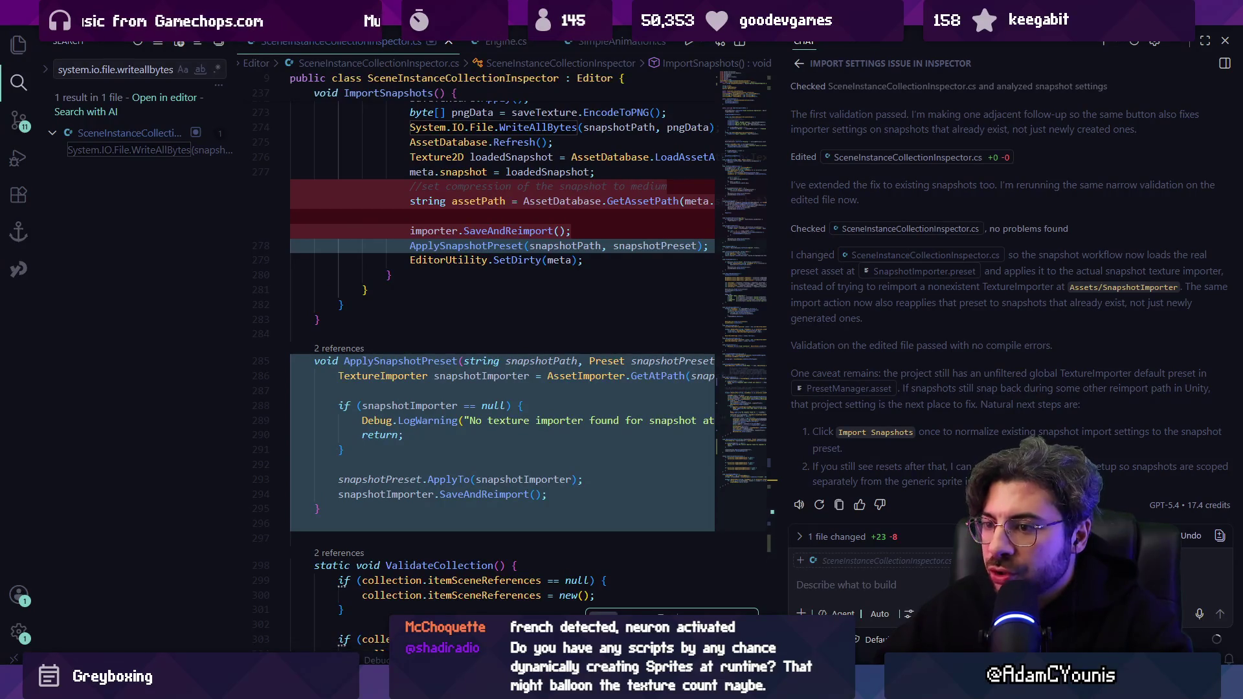
Keep the agent's edits to the inspector script and return to Unity.
{"action": "key", "text": "ctrl+Return"}
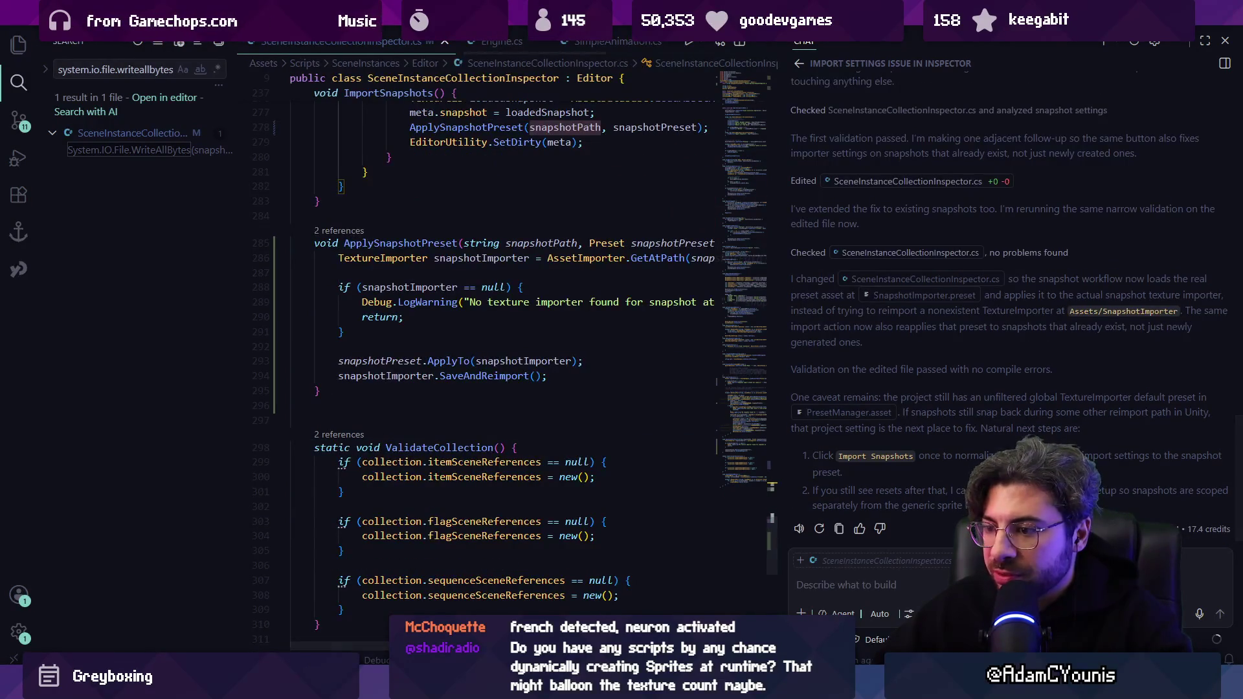
{"action": "scroll", "coordinate": [492, 429], "scroll_direction": "up", "scroll_amount": 4}
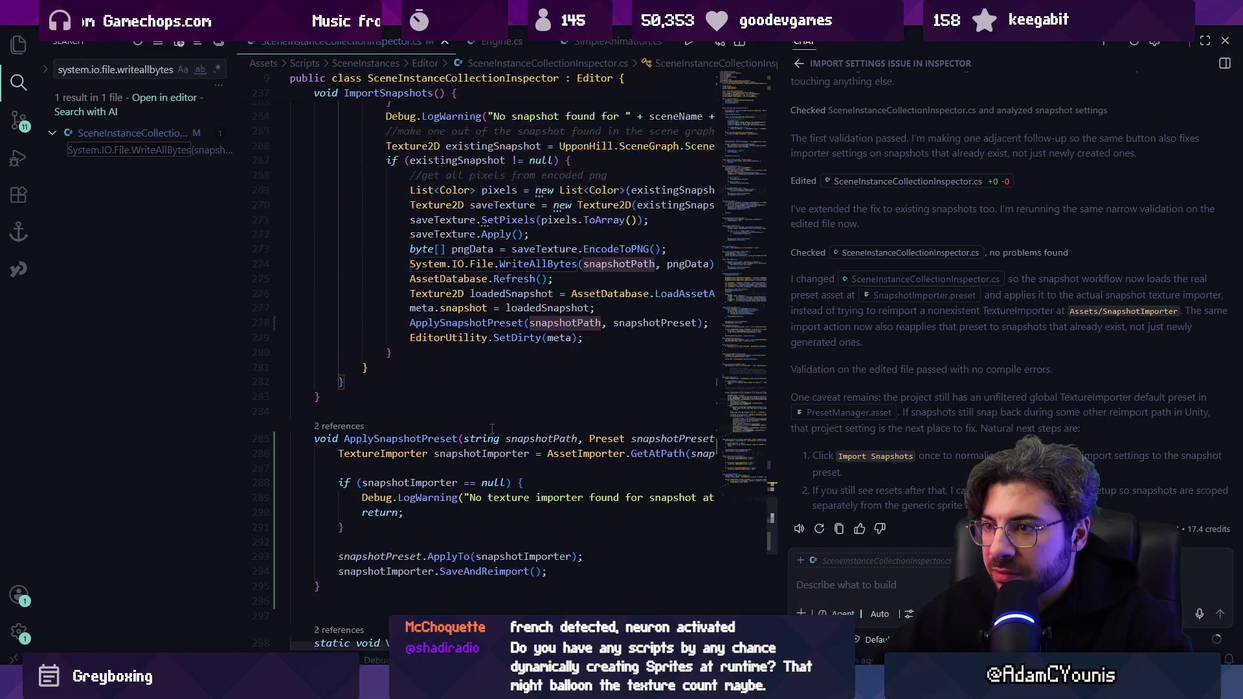
{"action": "key", "text": "alt+Tab"}
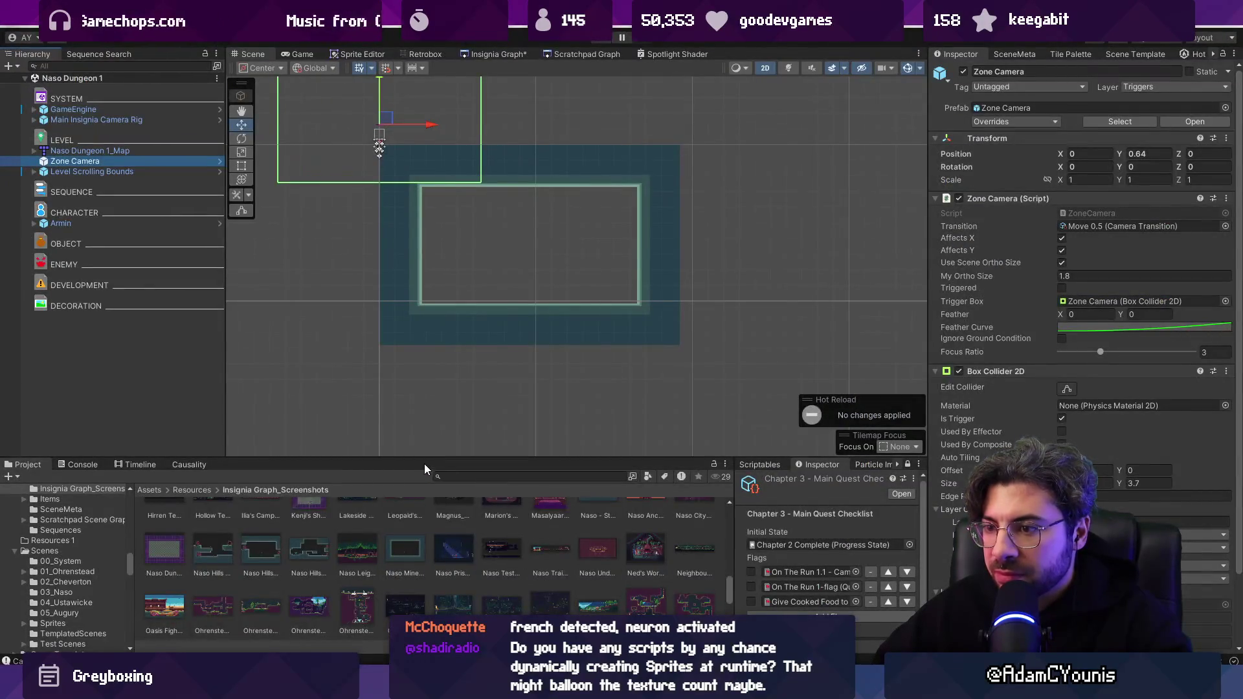
{"action": "left_click_drag", "start_coordinate": [425, 464], "coordinate": [467, 220]}
{"action": "right_click", "coordinate": [355, 599]}
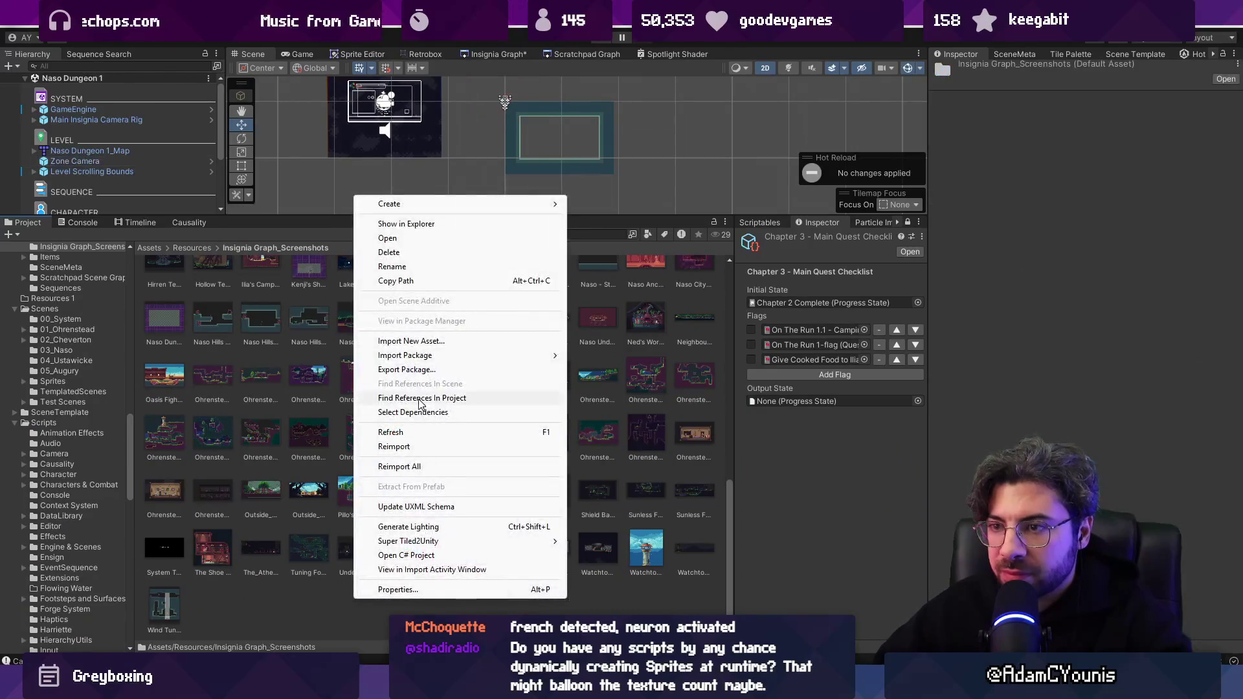
{"action": "mouse_move", "coordinate": [430, 205]}
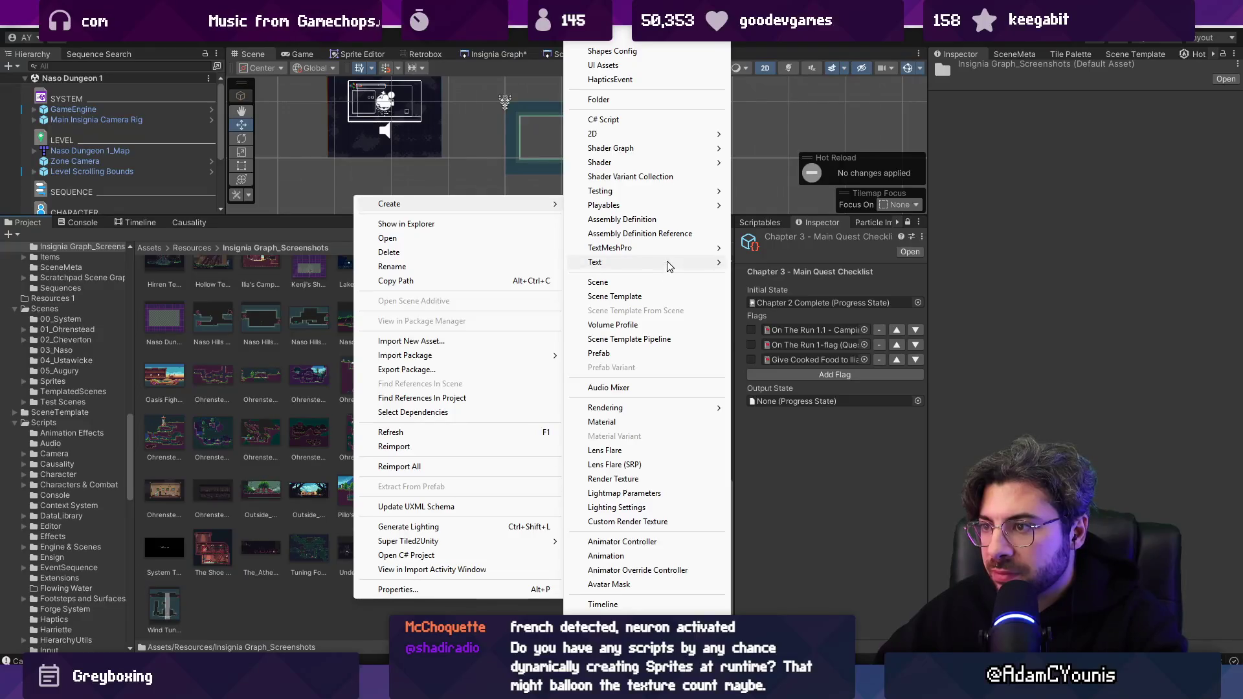
{"action": "mouse_move", "coordinate": [674, 145]}
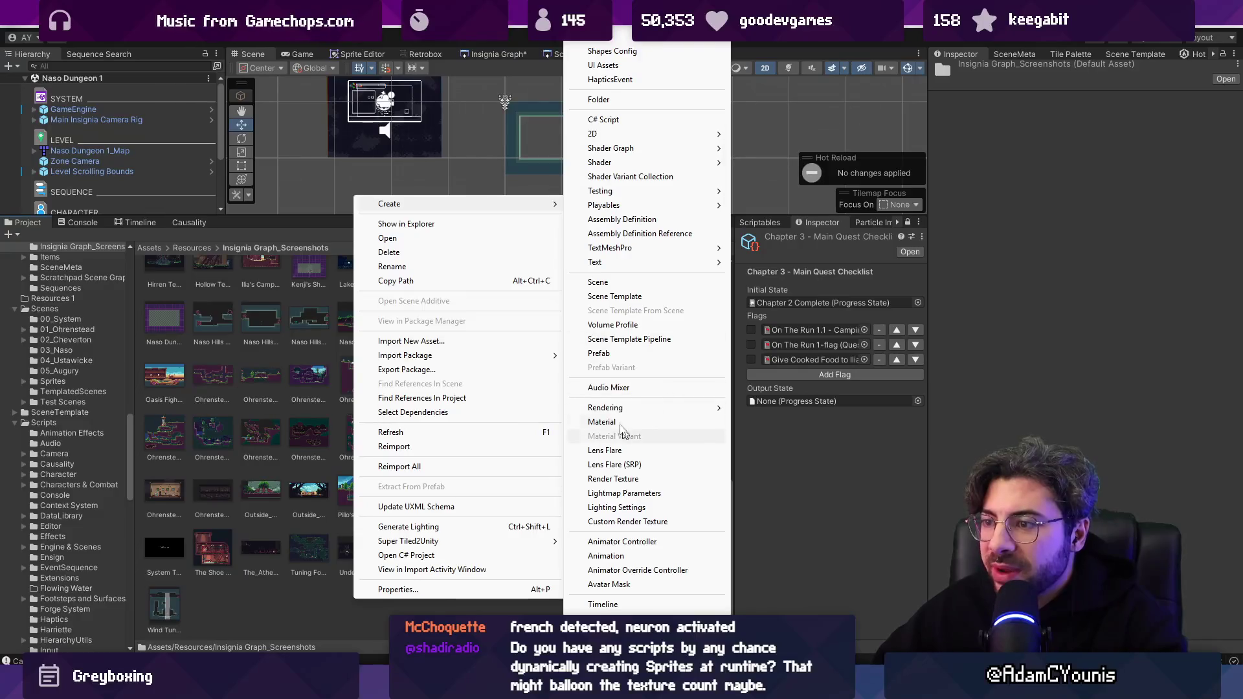
{"action": "mouse_move", "coordinate": [638, 414]}
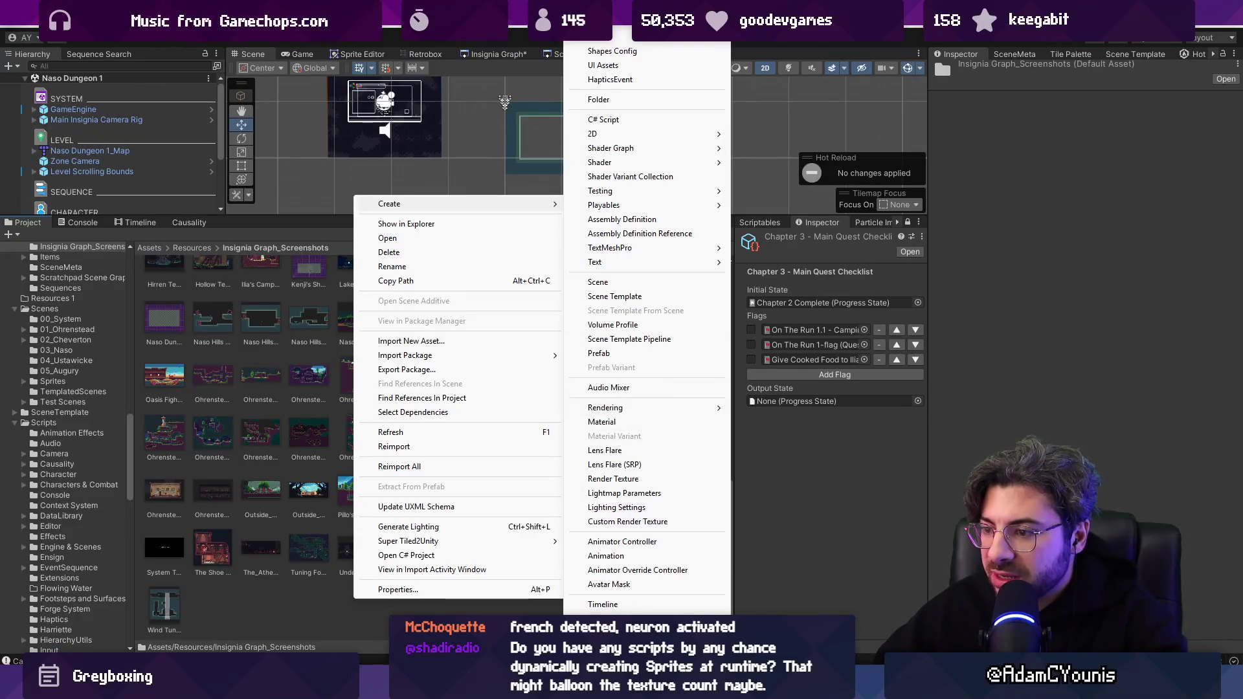
{"action": "scroll", "coordinate": [641, 453], "scroll_direction": "down", "scroll_amount": 5}
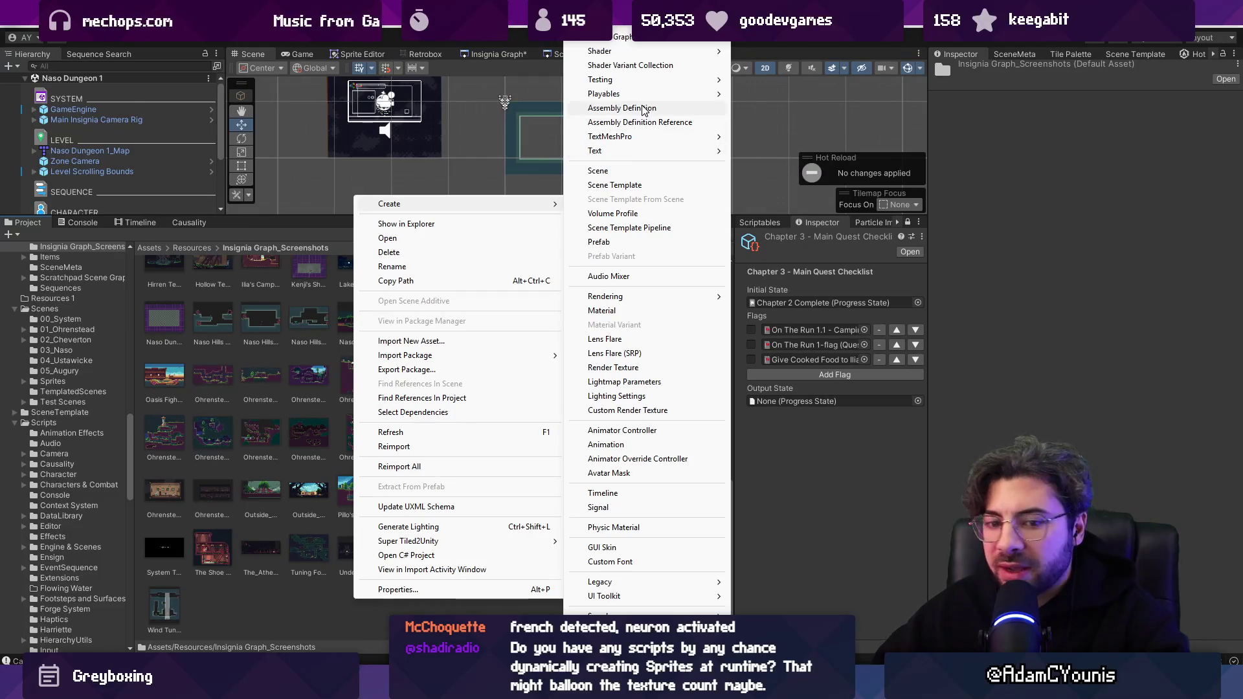
{"action": "scroll", "coordinate": [644, 49], "scroll_direction": "up", "scroll_amount": 1}
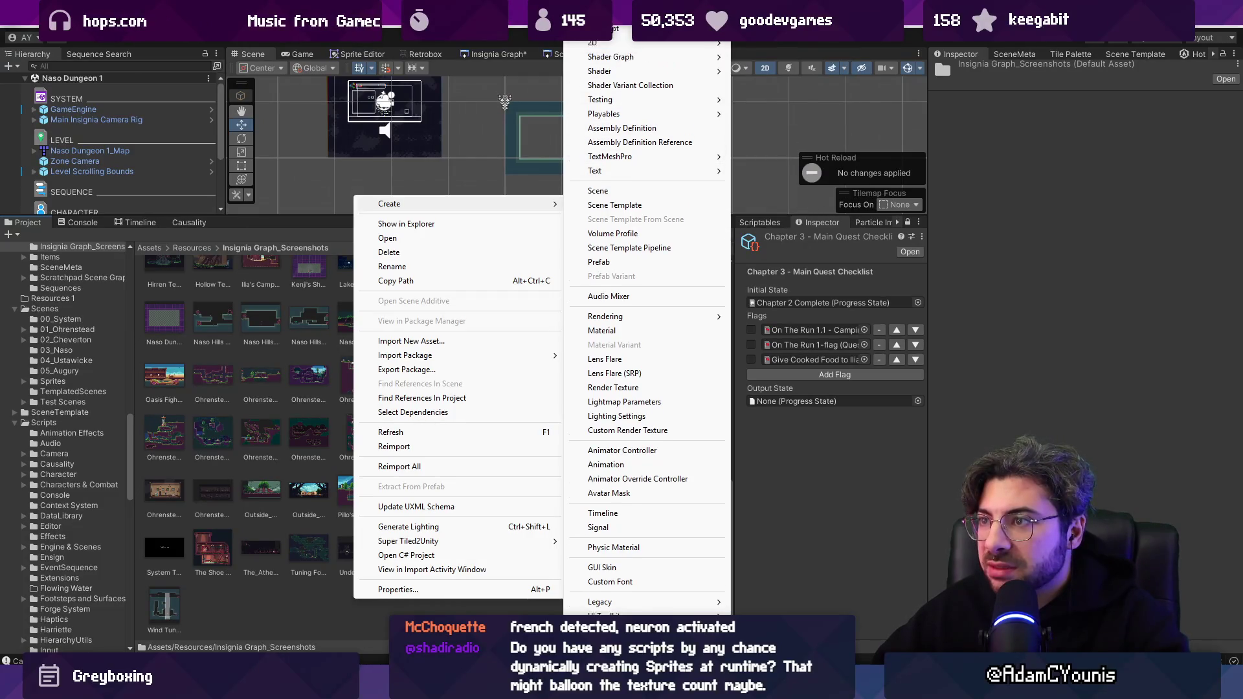
{"action": "scroll", "coordinate": [645, 49], "scroll_direction": "up", "scroll_amount": 6}
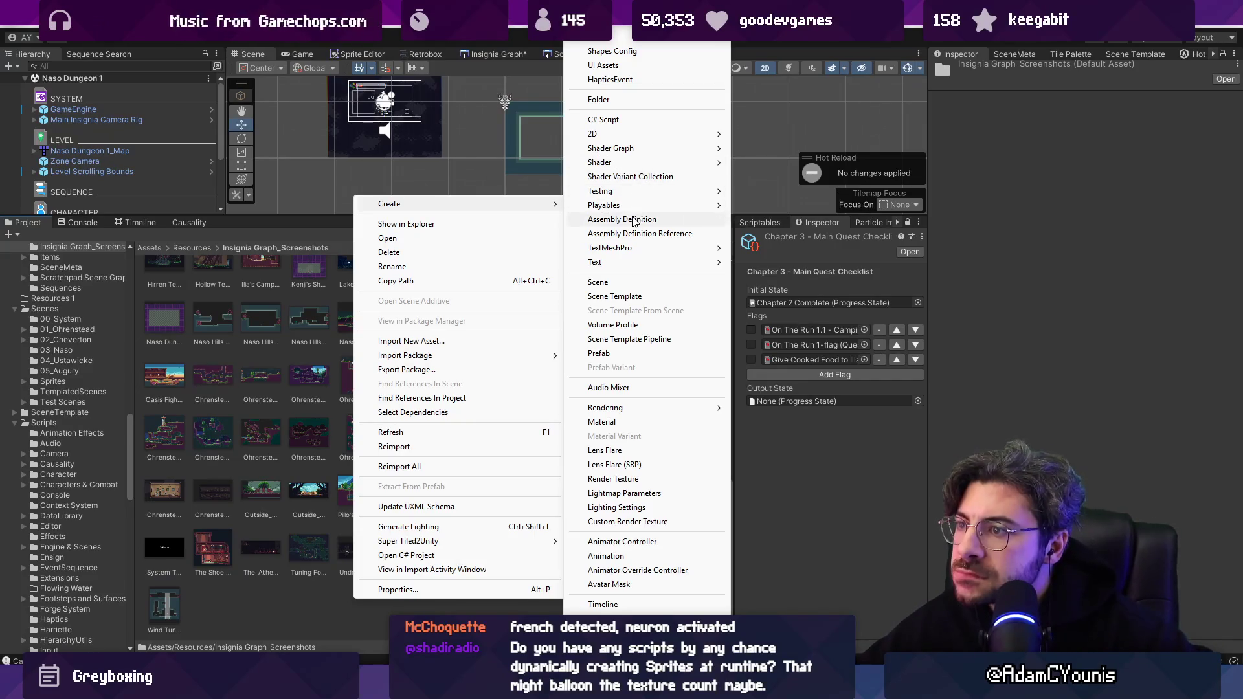
{"action": "mouse_move", "coordinate": [649, 264]}
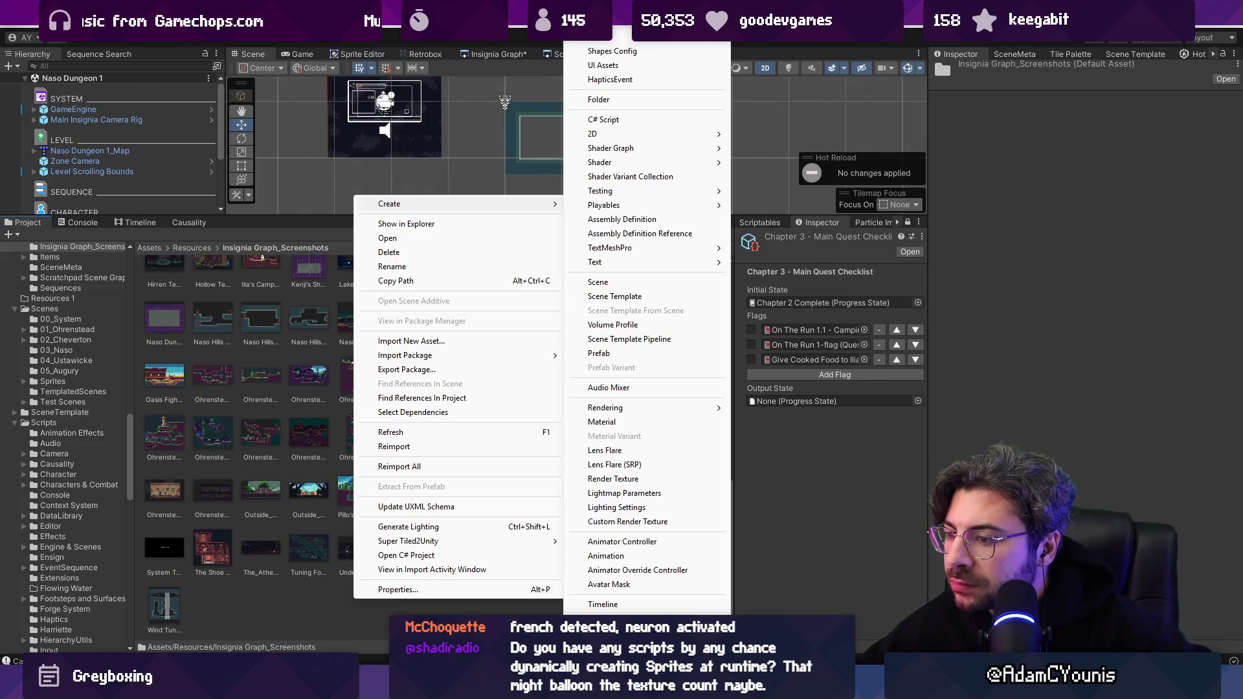
{"action": "scroll", "coordinate": [647, 324], "scroll_direction": "down", "scroll_amount": 5}
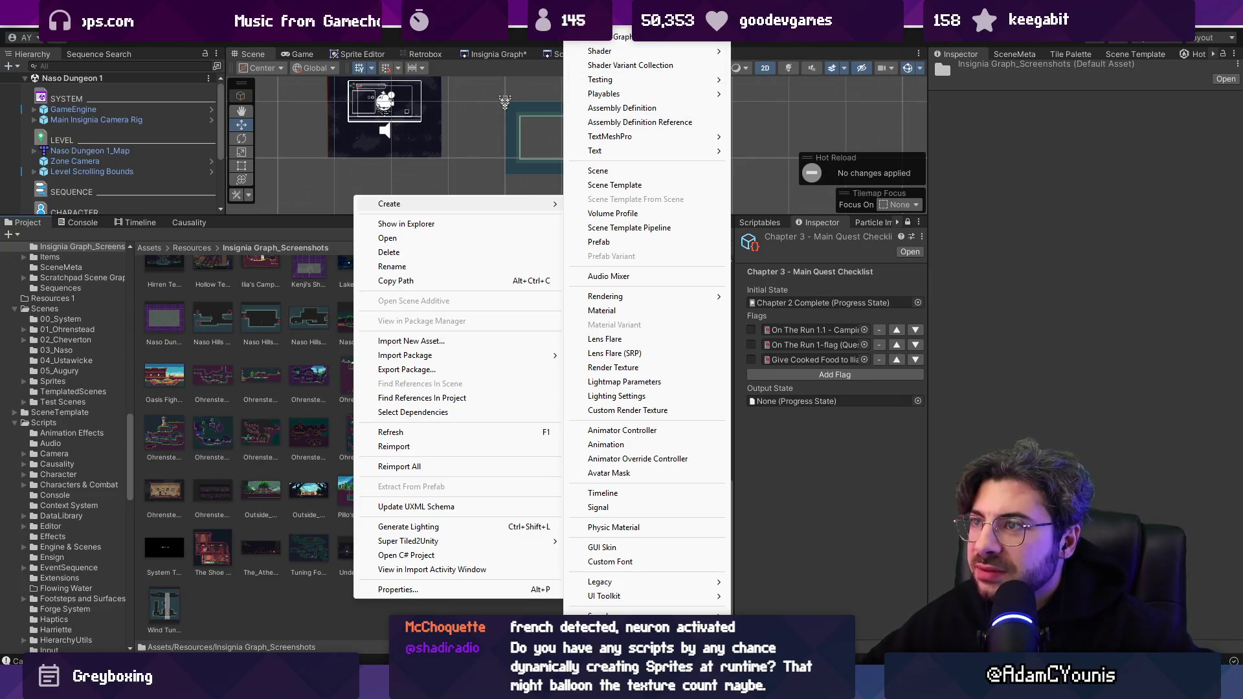
{"action": "scroll", "coordinate": [631, 96], "scroll_direction": "up", "scroll_amount": 3}
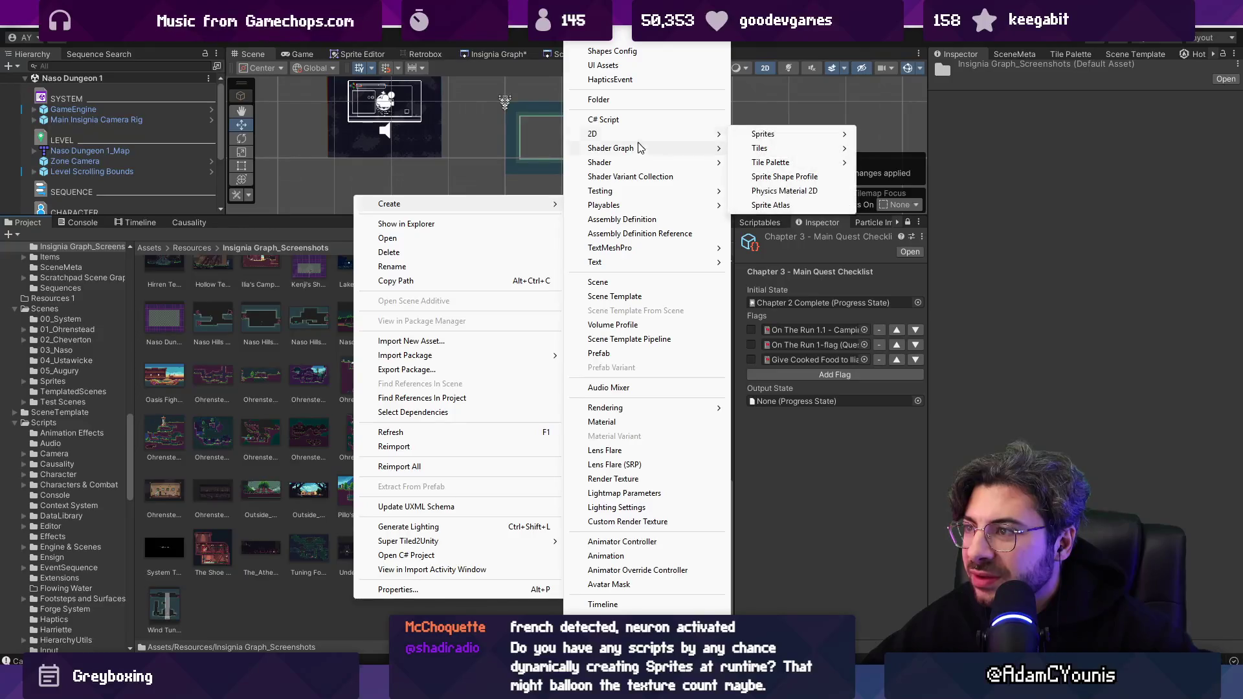
{"action": "mouse_move", "coordinate": [694, 139]}
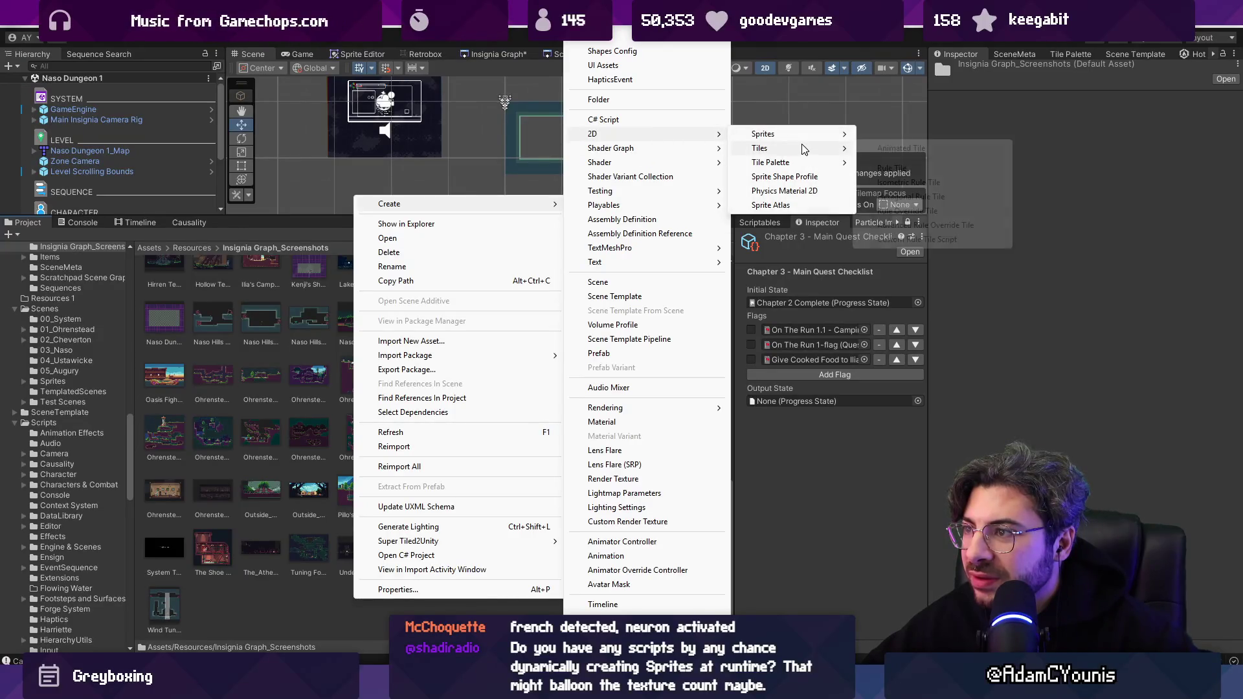
{"action": "mouse_move", "coordinate": [803, 167]}
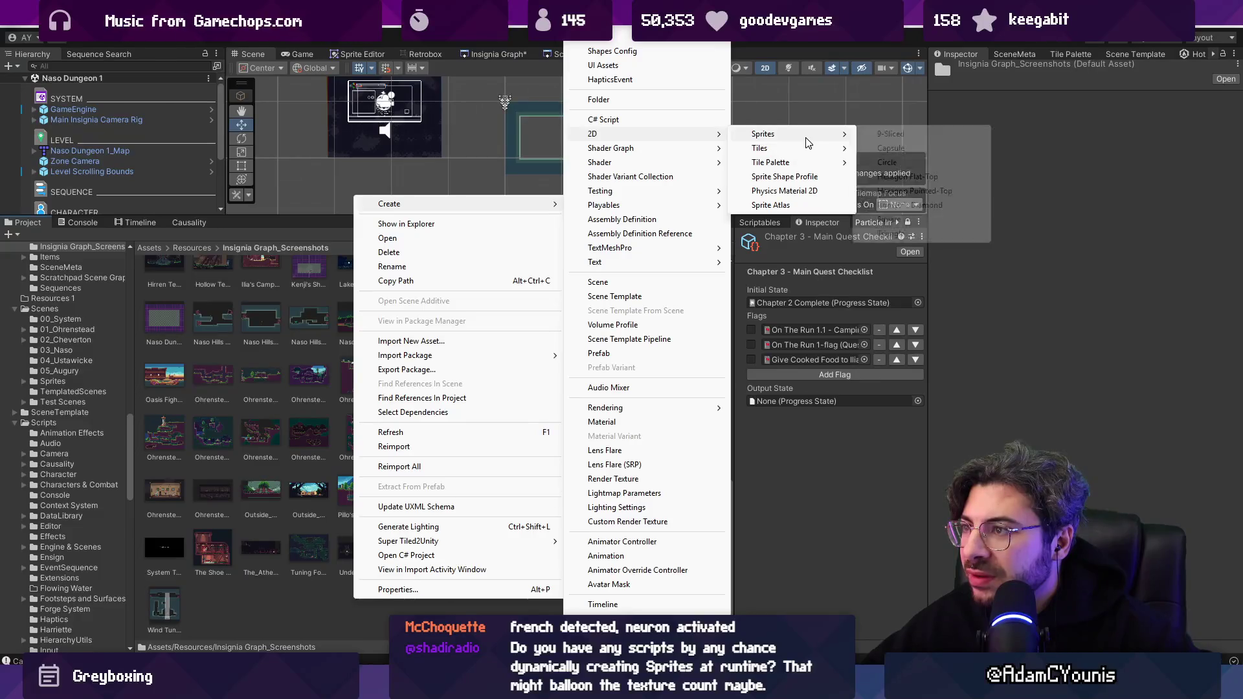
{"action": "mouse_move", "coordinate": [805, 134]}
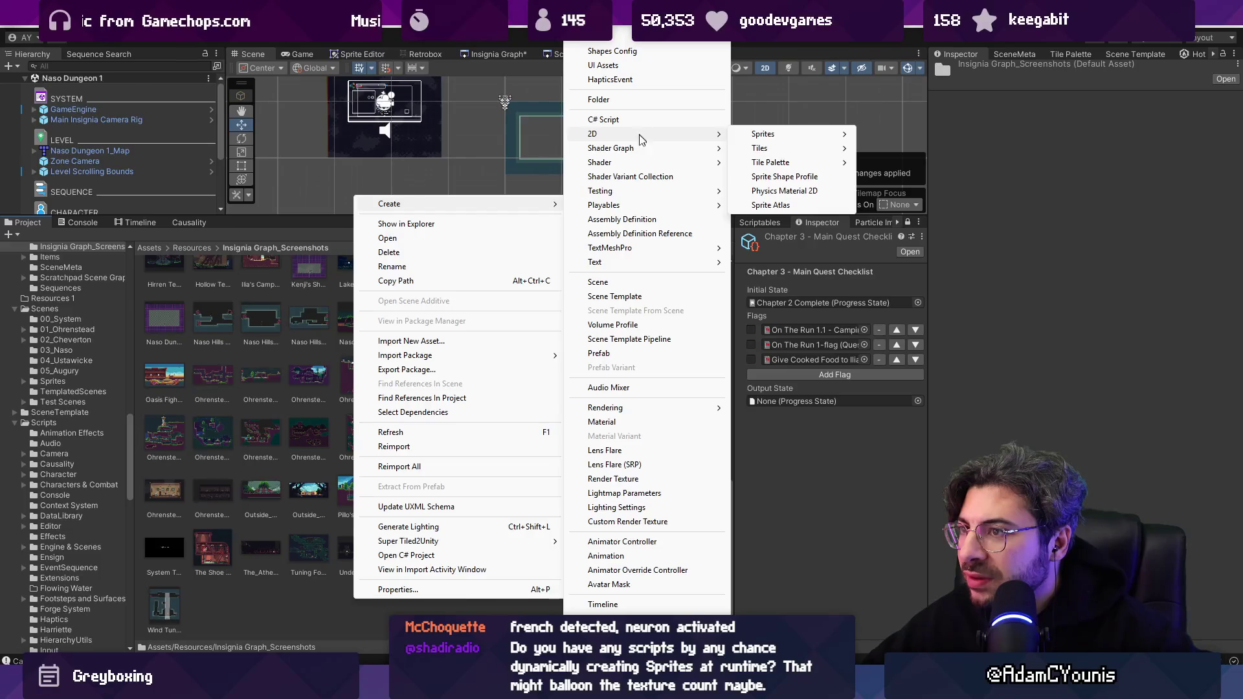
{"action": "mouse_move", "coordinate": [638, 148]}
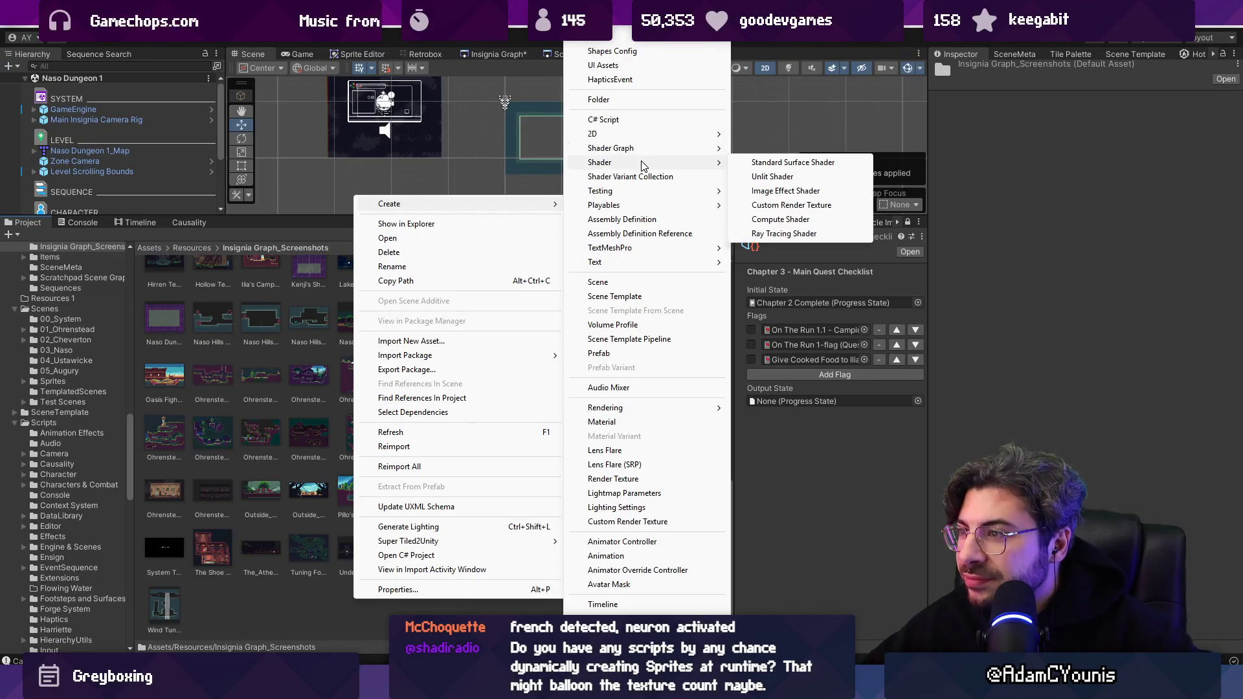
{"action": "mouse_move", "coordinate": [657, 204]}
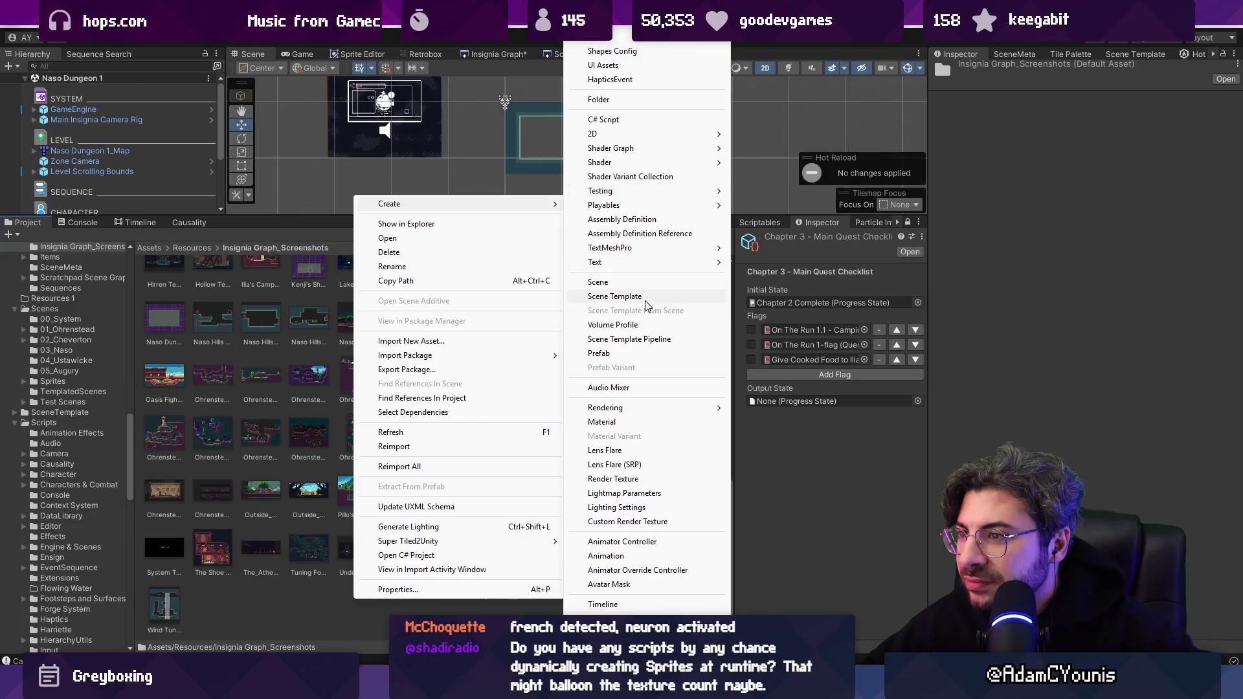
{"action": "left_click", "coordinate": [305, 589]}
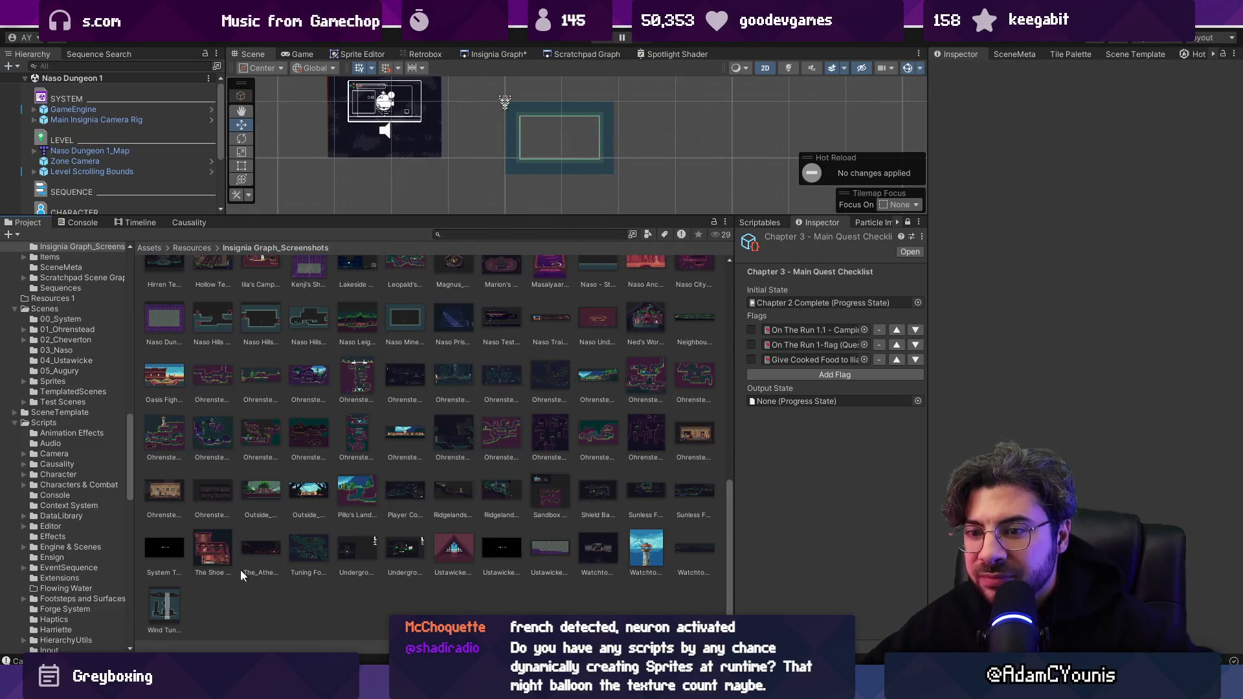
Clear the Console and view the Naso Dungeon 1 snapshot PNG linked in SceneMeta.
{"action": "left_click", "coordinate": [81, 224]}
{"action": "left_click", "coordinate": [13, 234]}
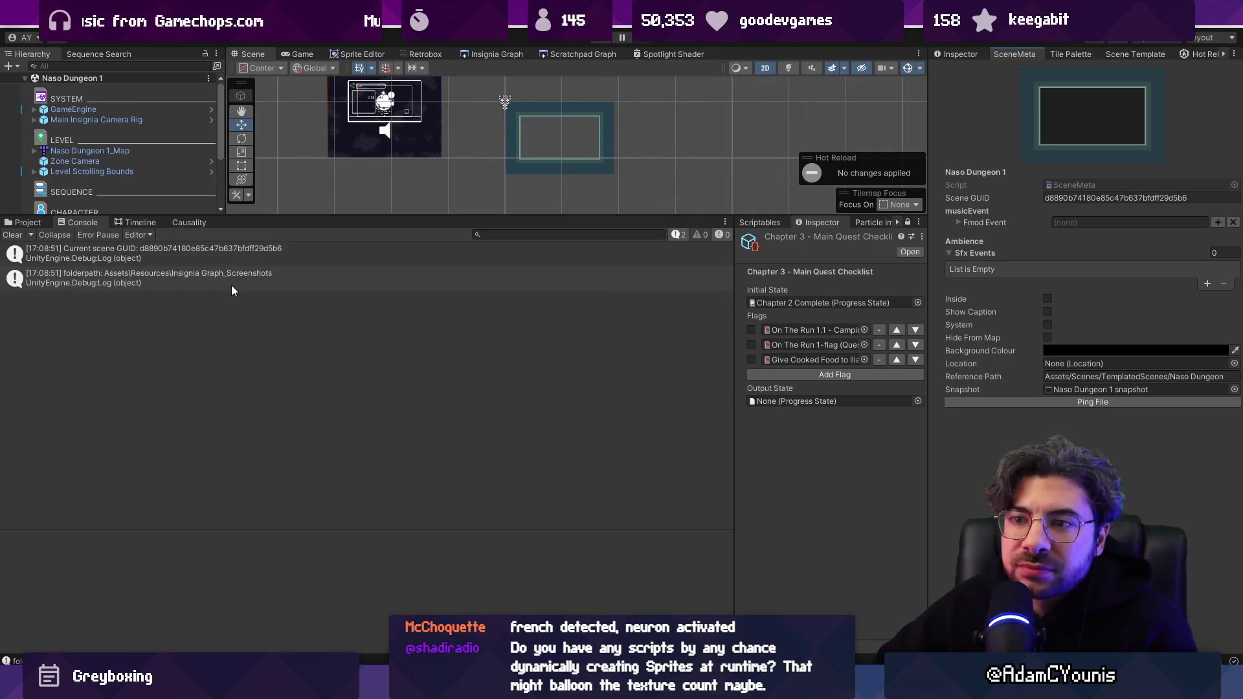
{"action": "double_click", "coordinate": [1047, 390]}
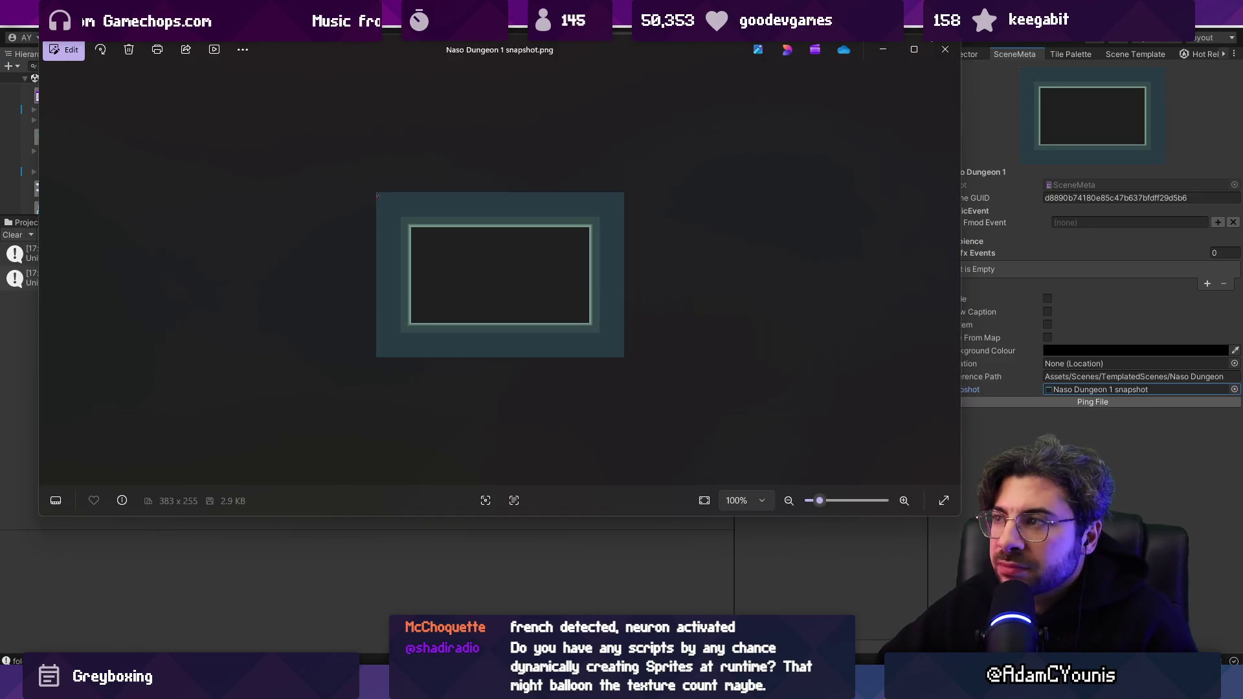
{"action": "left_click", "coordinate": [996, 291]}
{"action": "left_click", "coordinate": [40, 223]}
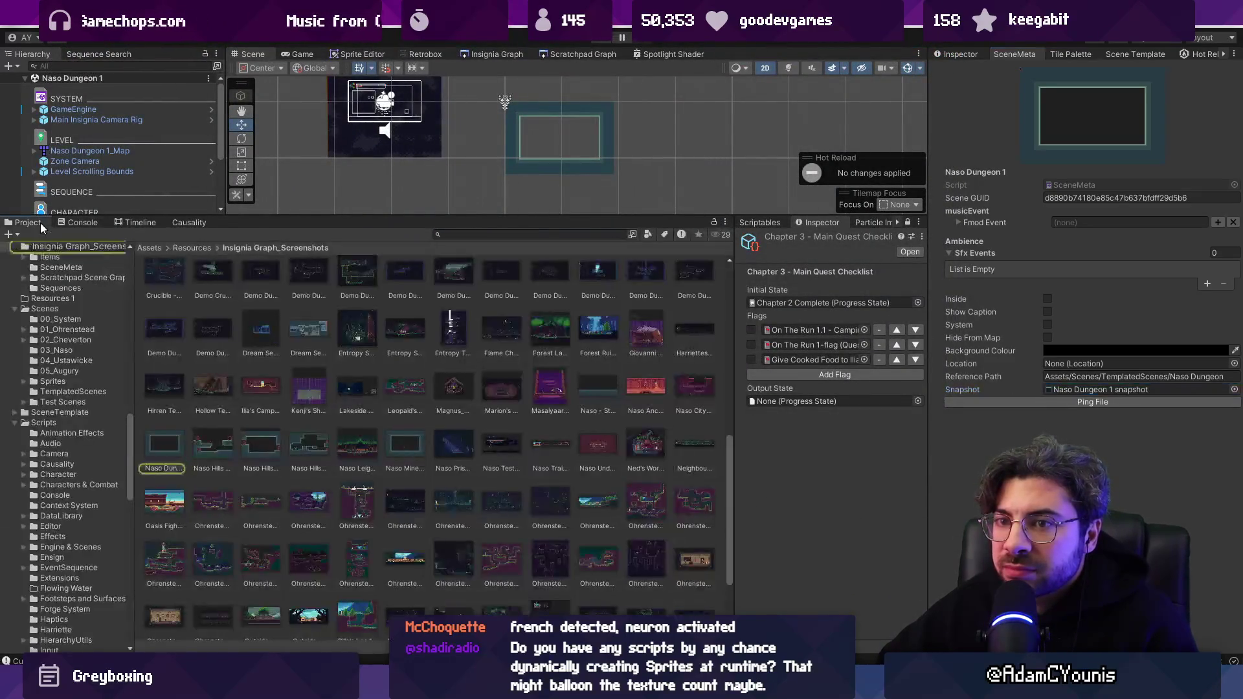
Set the Naso Dungeon 1 snapshot's Max Size to 2048 and apply the import settings.
{"action": "left_click", "coordinate": [166, 457]}
{"action": "left_click", "coordinate": [955, 54]}
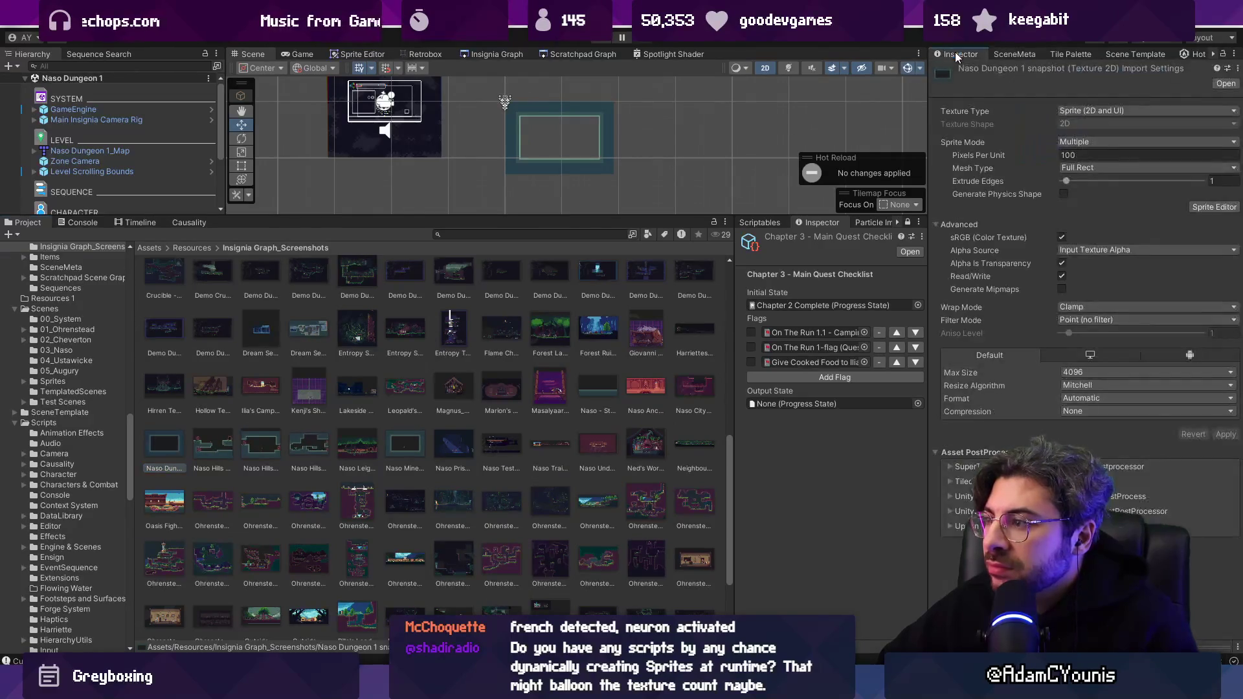
{"action": "left_click", "coordinate": [1101, 375]}
{"action": "left_click", "coordinate": [1110, 468]}
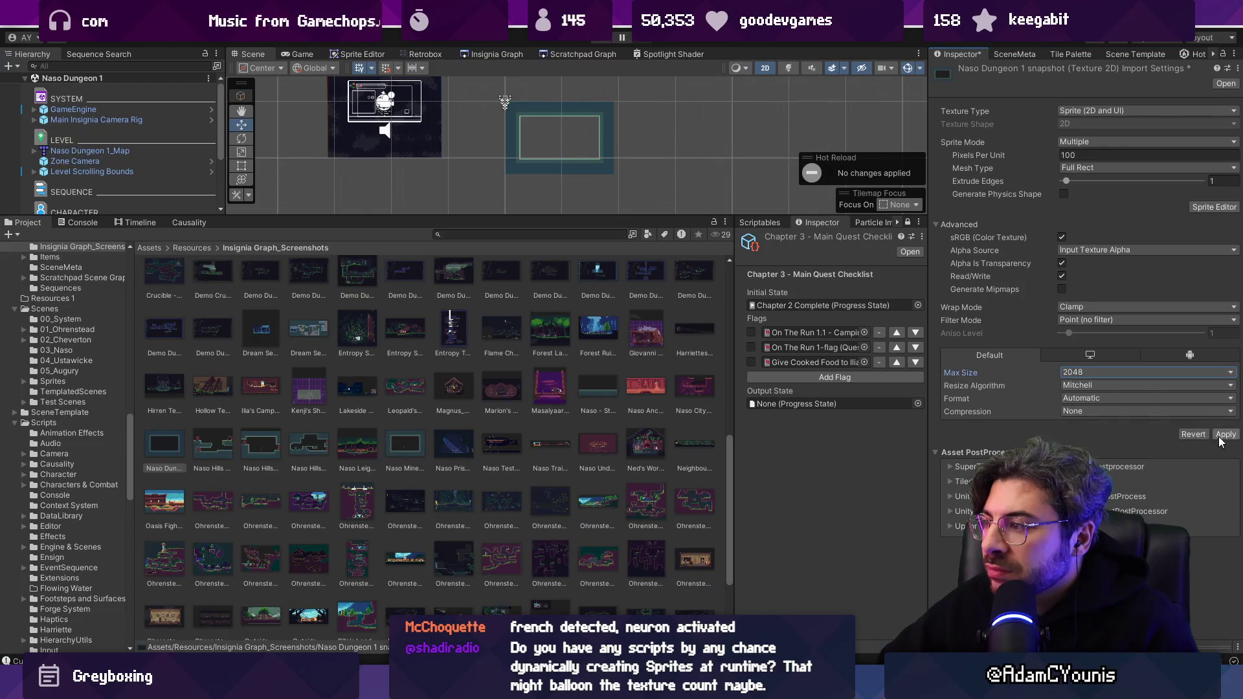
{"action": "left_click", "coordinate": [1224, 435]}
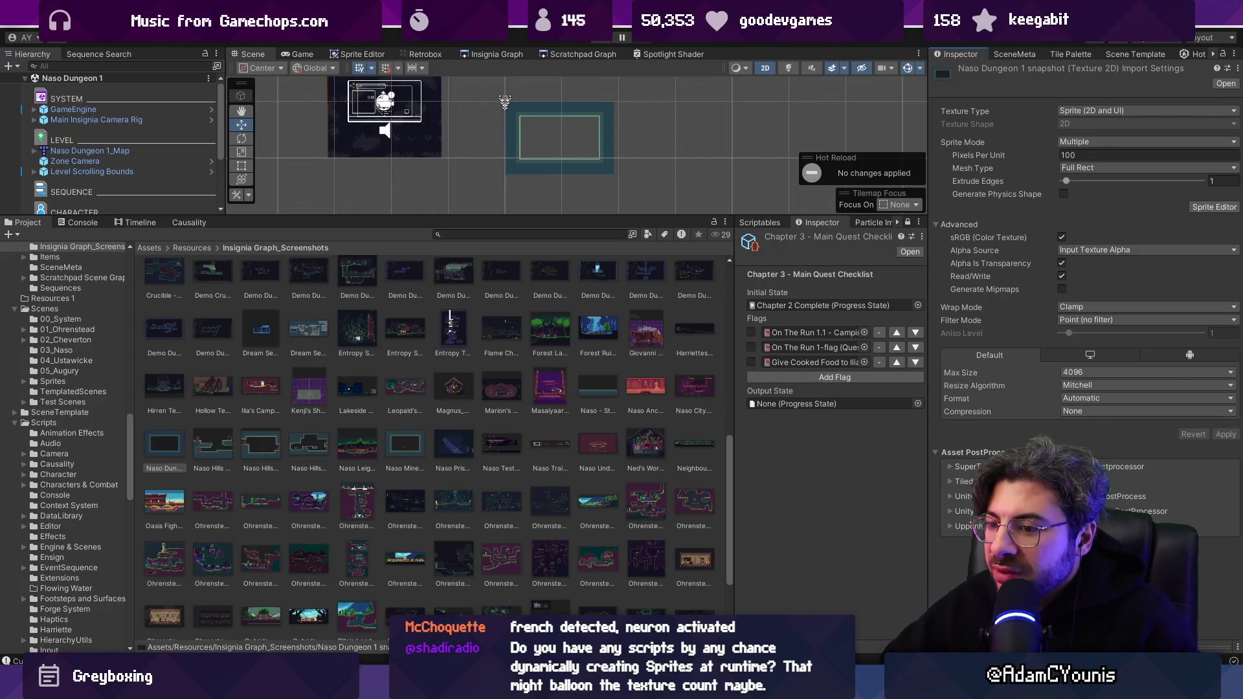
Glance at VS Code, then bring up Fork to review the local changes.
{"action": "key", "text": "alt+Tab"}
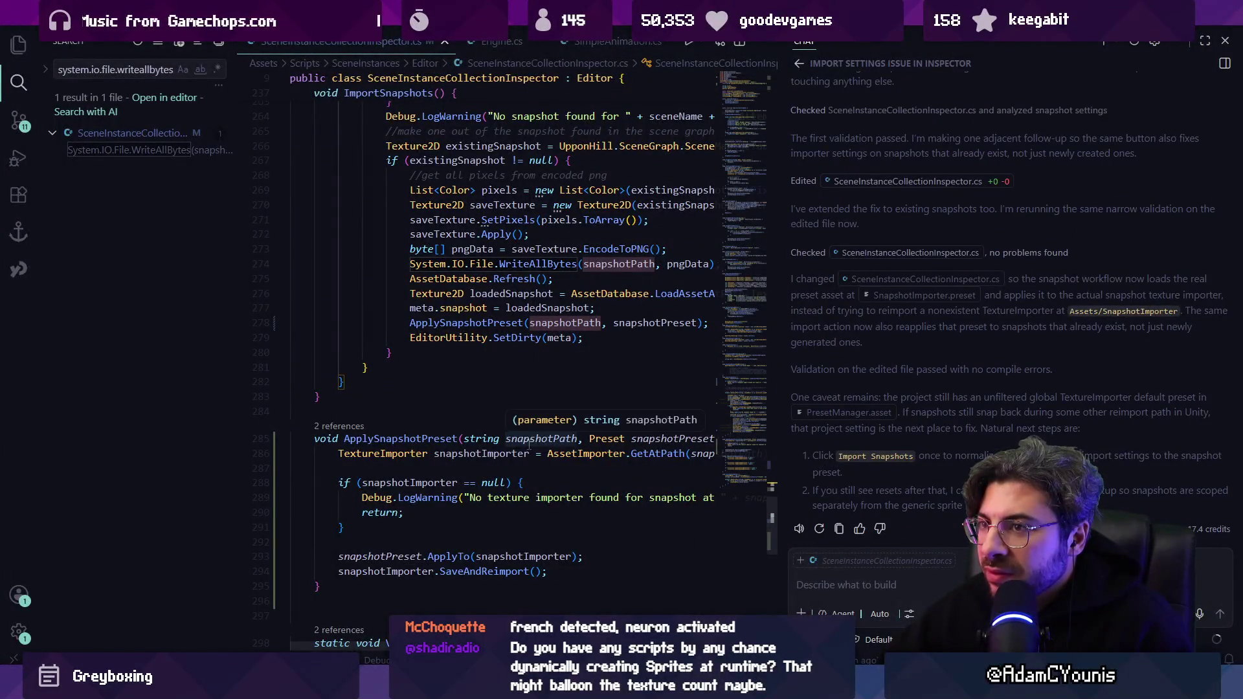
{"action": "key", "text": "alt+Tab"}
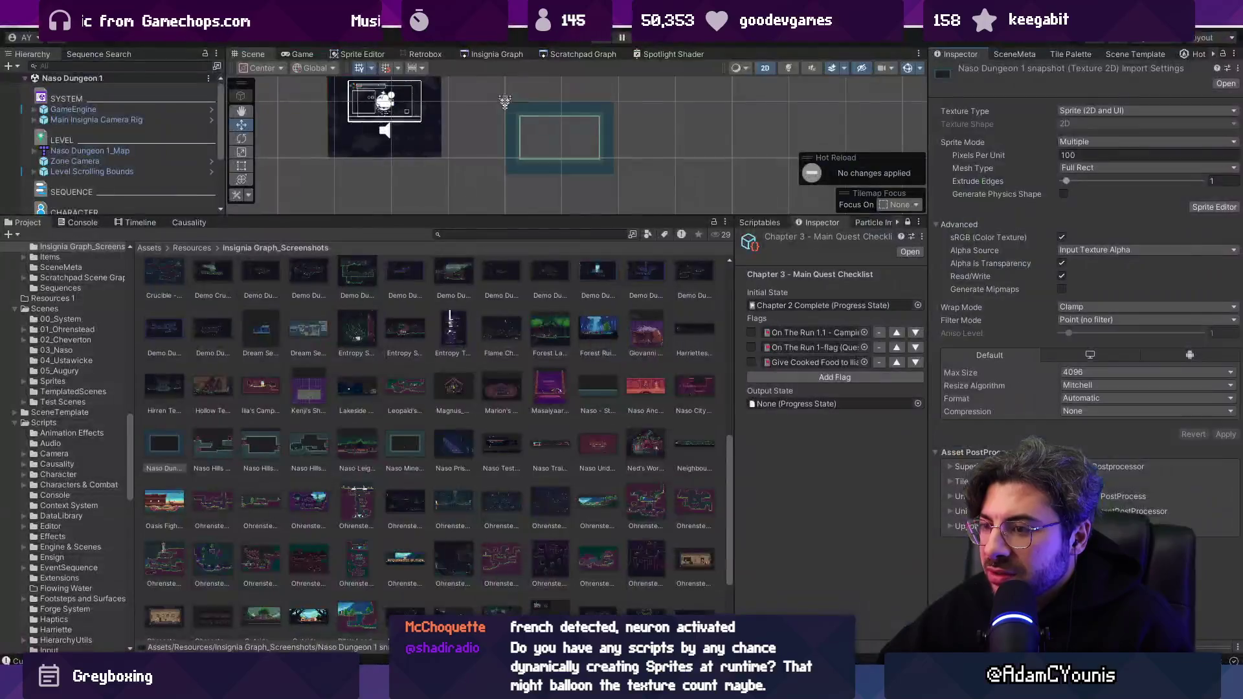
{"action": "key", "text": "alt+Tab"}
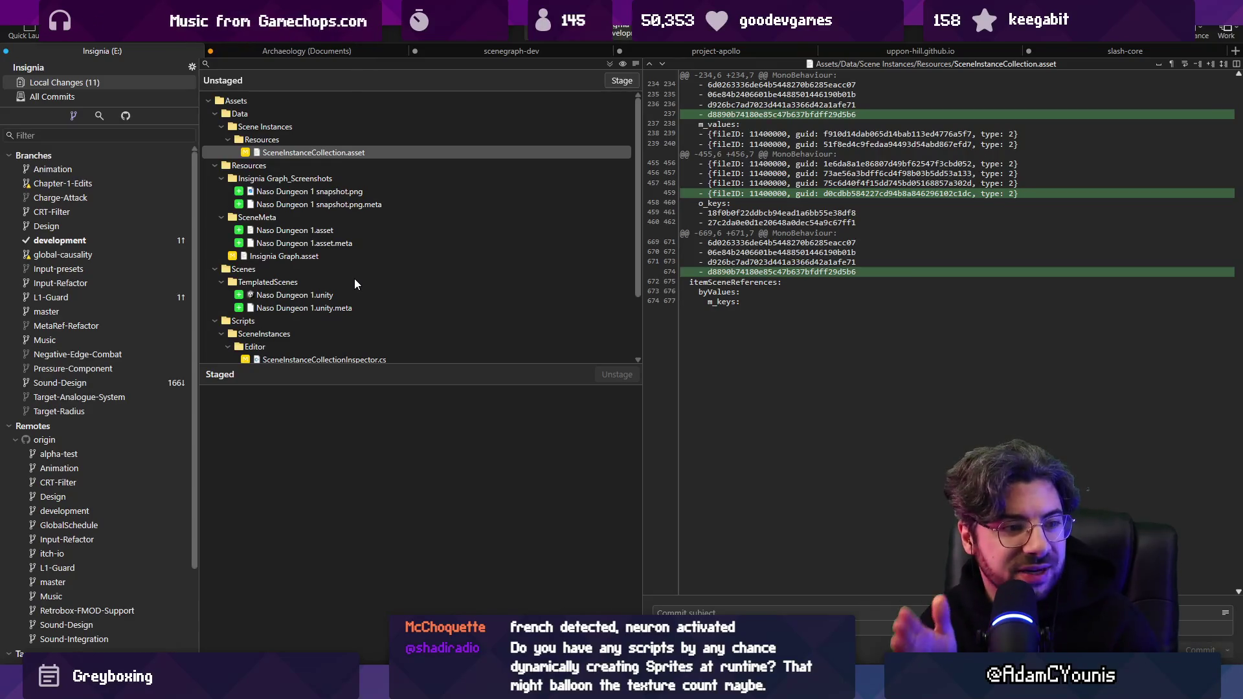
Inspect the diffs of the .tmx, Naso Dungeon 1.asset and its .meta, and the new snapshot.png.
{"action": "scroll", "coordinate": [357, 298], "scroll_direction": "down", "scroll_amount": 2}
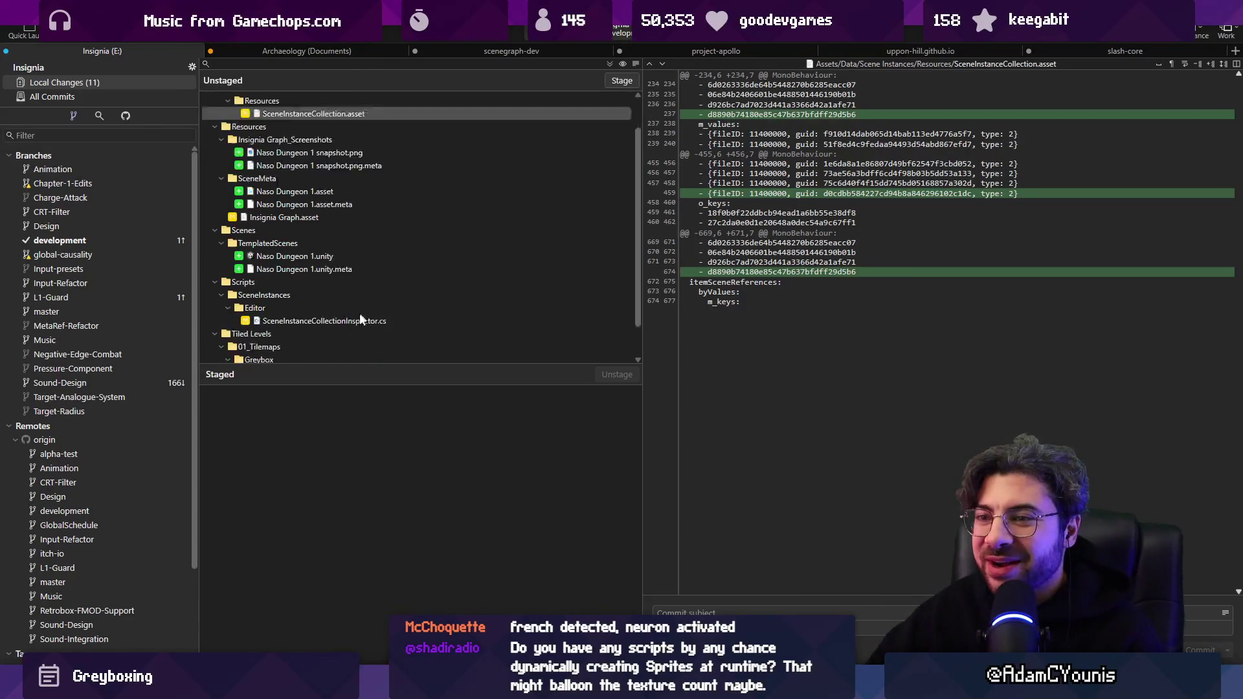
{"action": "left_click", "coordinate": [355, 333]}
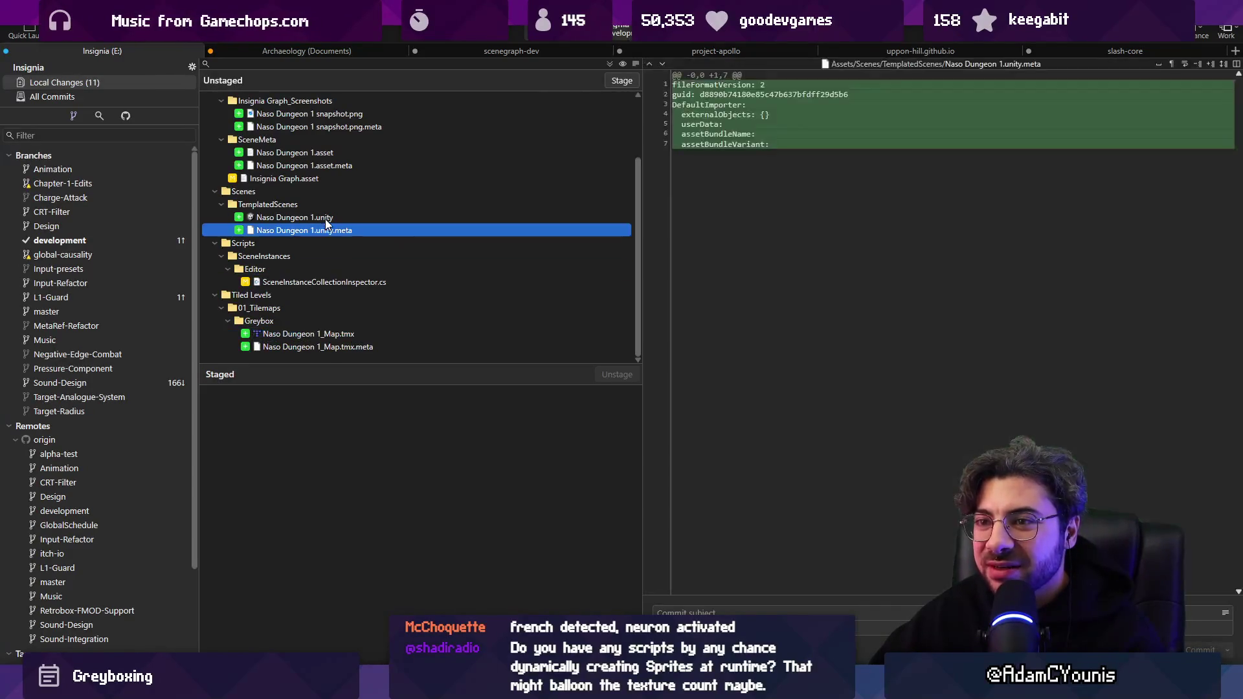
{"action": "scroll", "coordinate": [321, 194], "scroll_direction": "up", "scroll_amount": 2}
{"action": "left_click", "coordinate": [311, 231]}
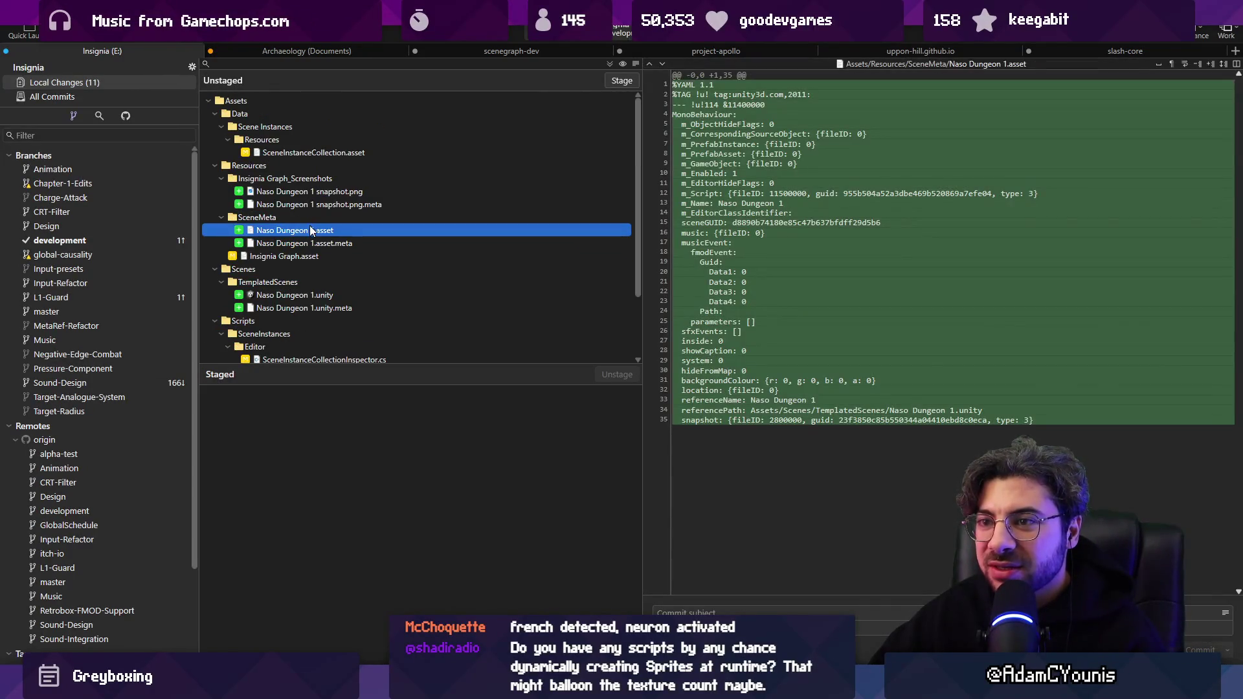
{"action": "left_click", "coordinate": [312, 243]}
{"action": "left_click", "coordinate": [317, 193]}
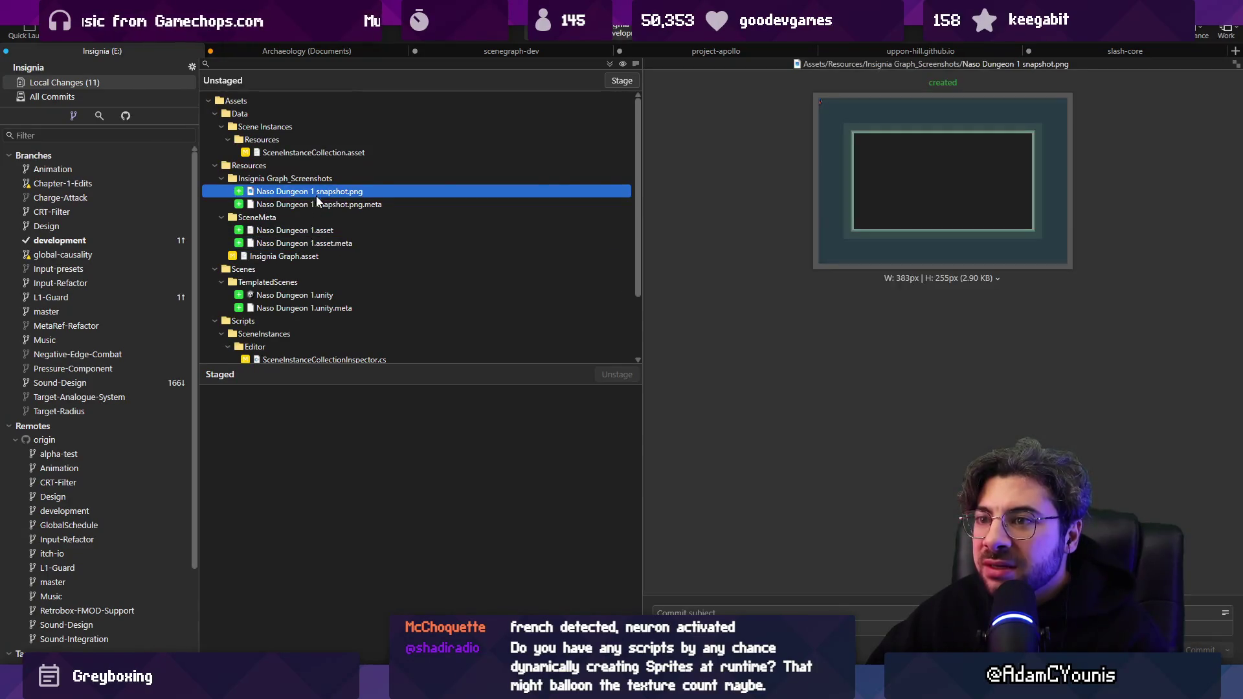
{"action": "left_click", "coordinate": [319, 204]}
{"action": "scroll", "coordinate": [781, 273], "scroll_direction": "down", "scroll_amount": 12}
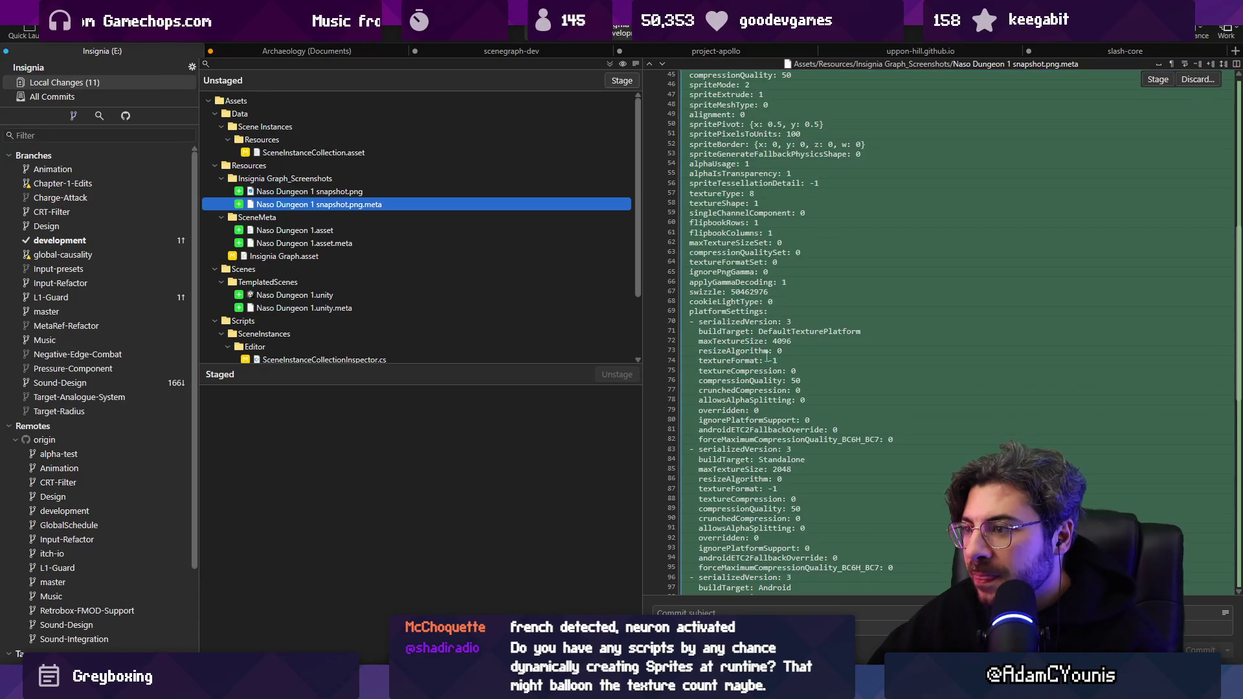
{"action": "left_click", "coordinate": [380, 194]}
{"action": "key", "text": "alt+Tab"}
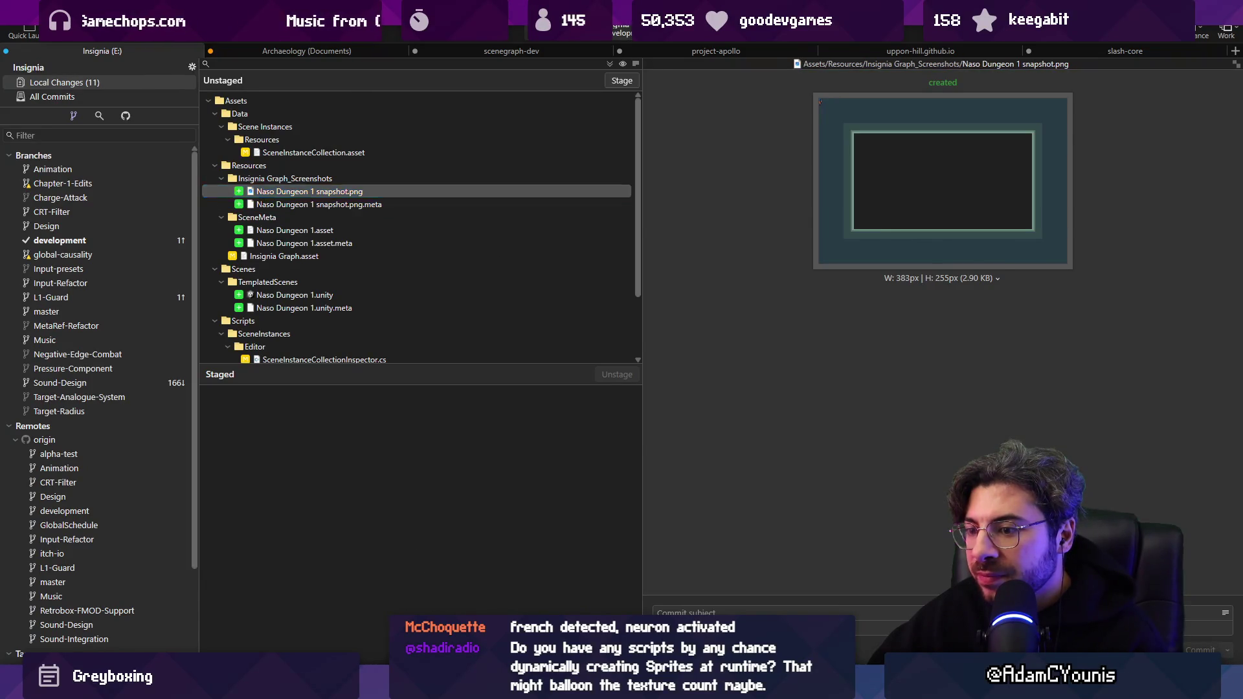
{"action": "scroll", "coordinate": [481, 409], "scroll_direction": "up", "scroll_amount": 8}
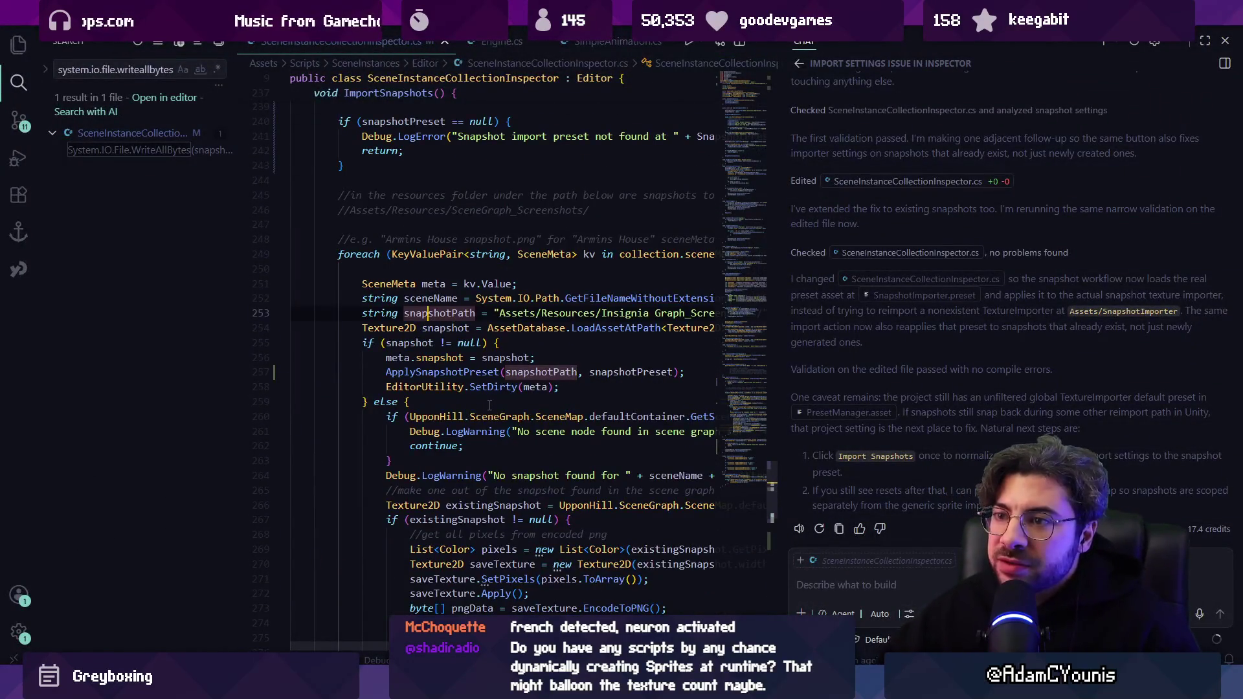
Search the Project for 'scenein', select SceneInstanceCollection and run Import Snapshots.
{"action": "scroll", "coordinate": [490, 404], "scroll_direction": "up", "scroll_amount": 7}
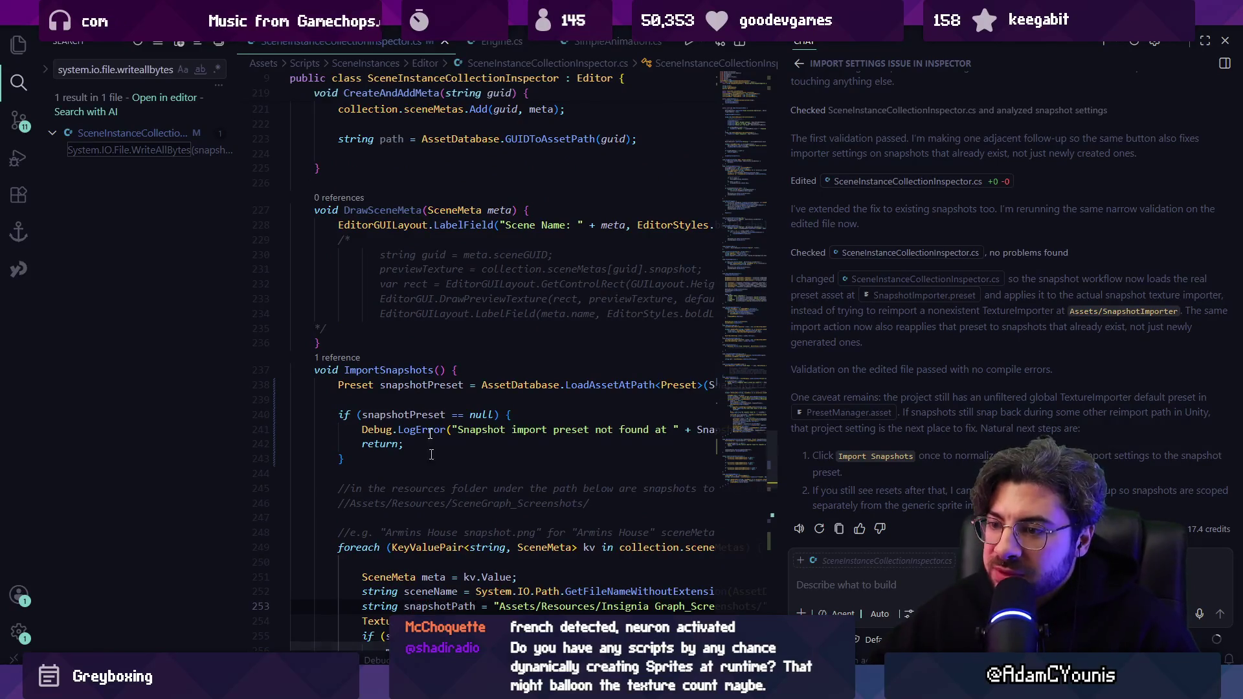
{"action": "key", "text": "alt+Tab"}
{"action": "left_click", "coordinate": [518, 231]}
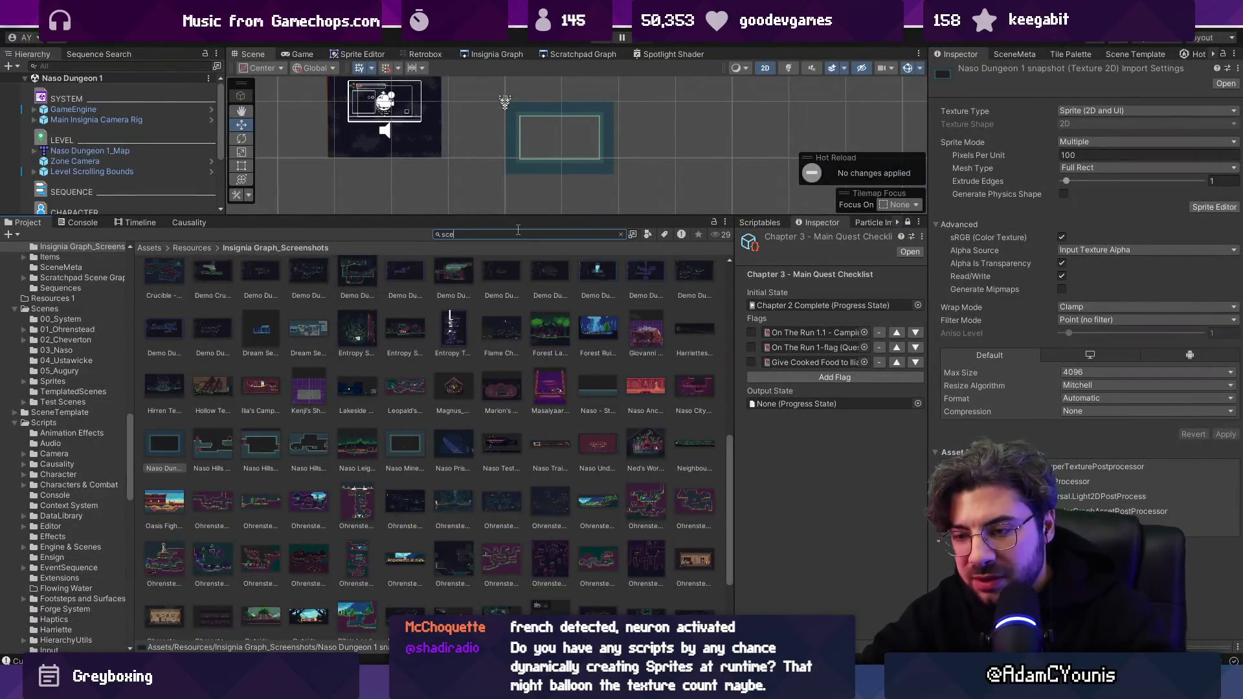
{"action": "type", "text": "sceneinstanceco"}
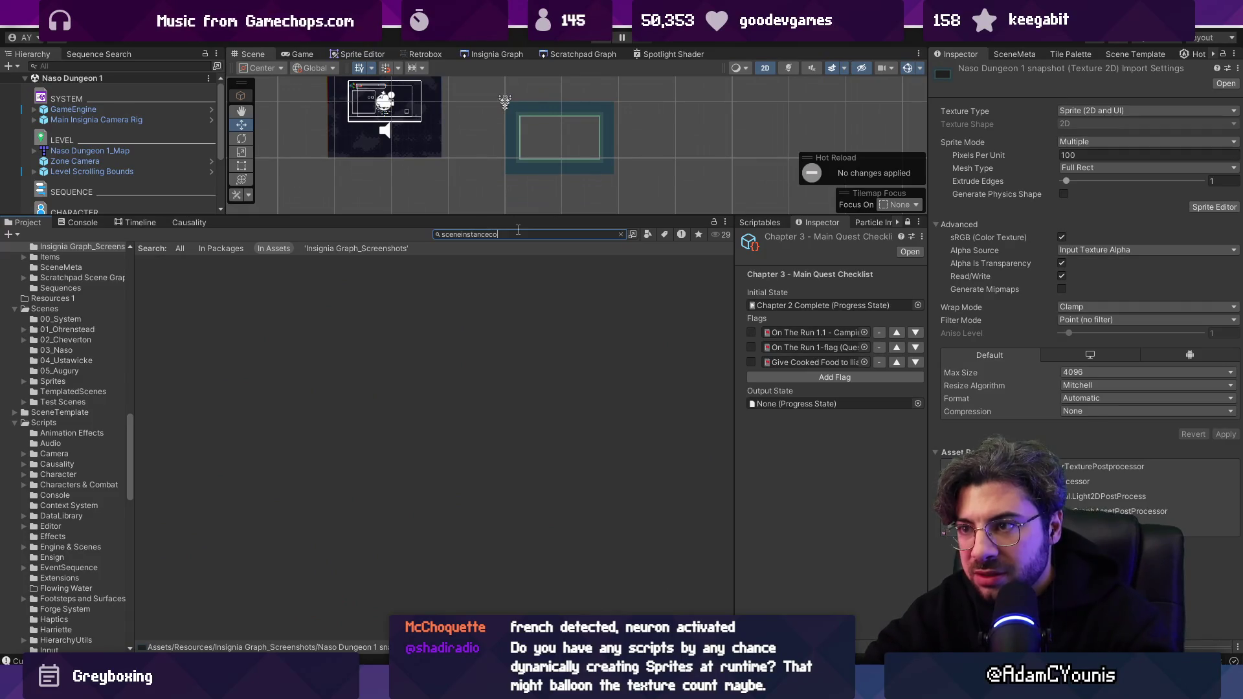
{"action": "type", "text": "llection"}
{"action": "left_click", "coordinate": [155, 278]}
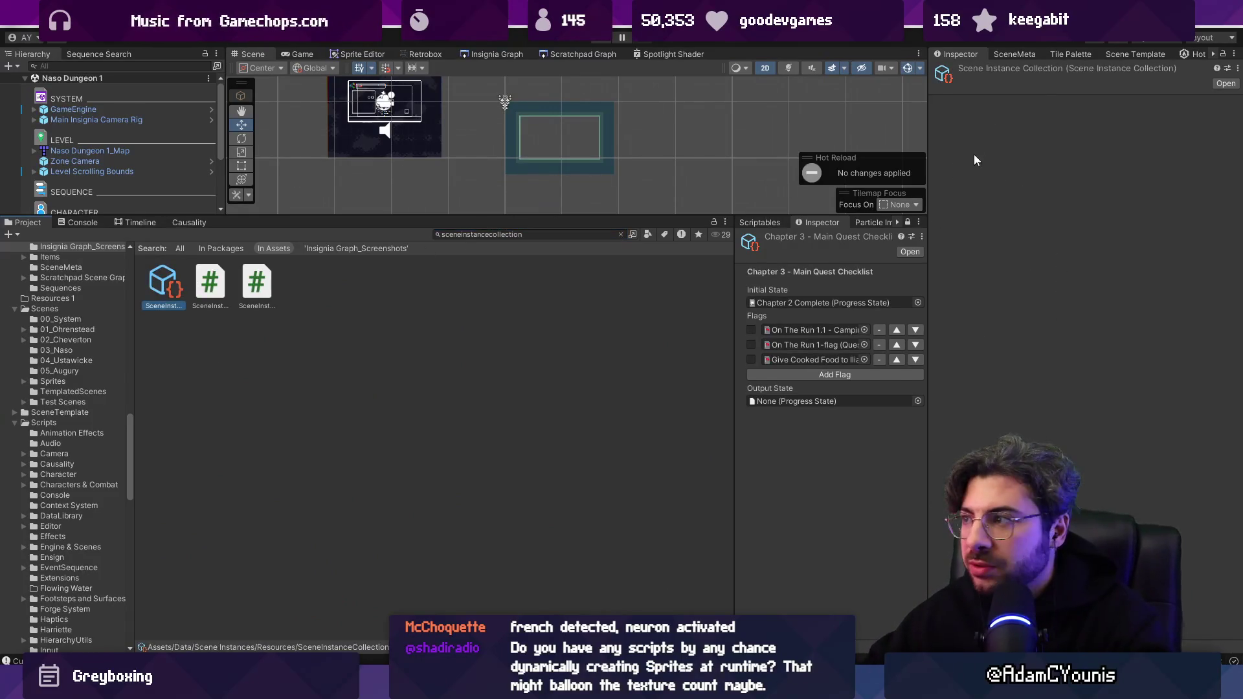
{"action": "left_click", "coordinate": [1010, 131]}
{"action": "left_click", "coordinate": [1011, 131]}
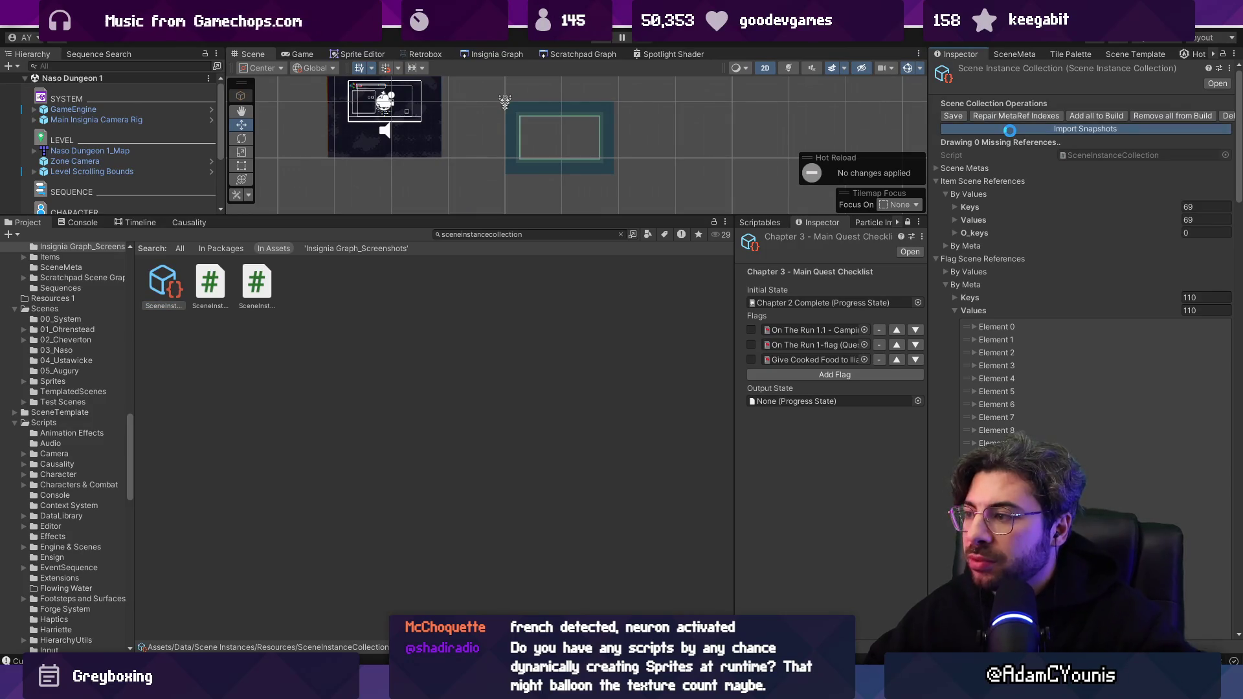
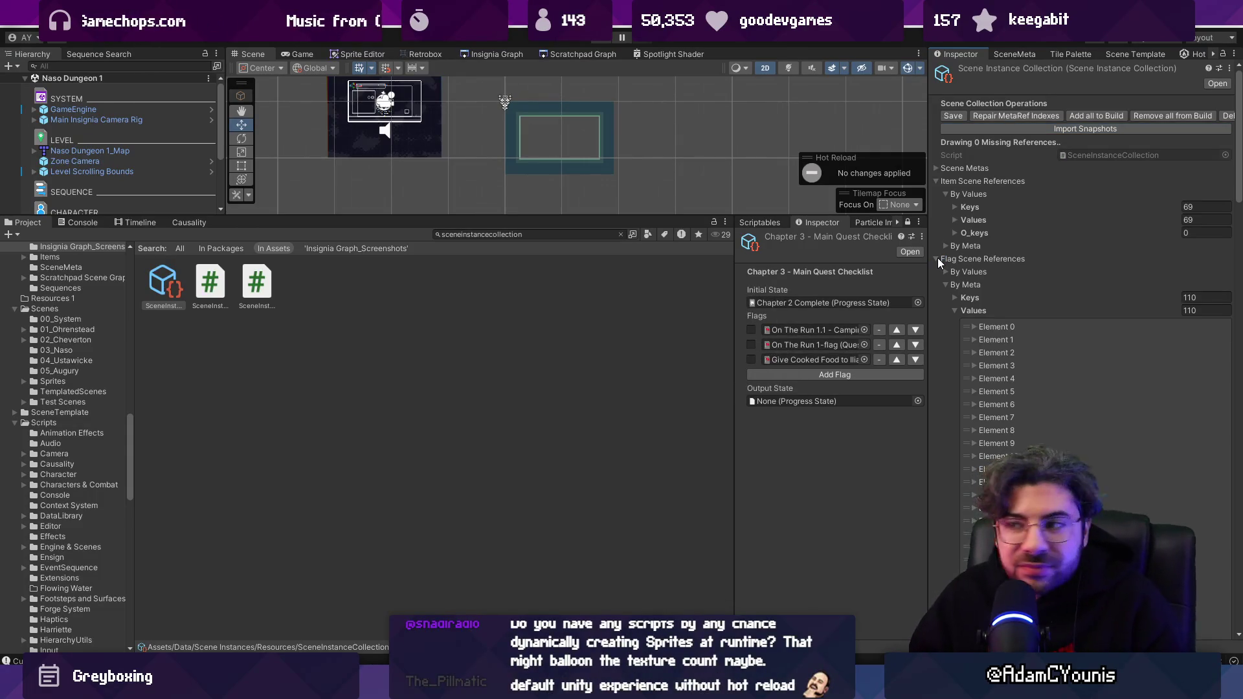
Glance at the Console, then collapse the Flag and Item Scene References lists in the Inspector.
{"action": "left_click", "coordinate": [77, 223]}
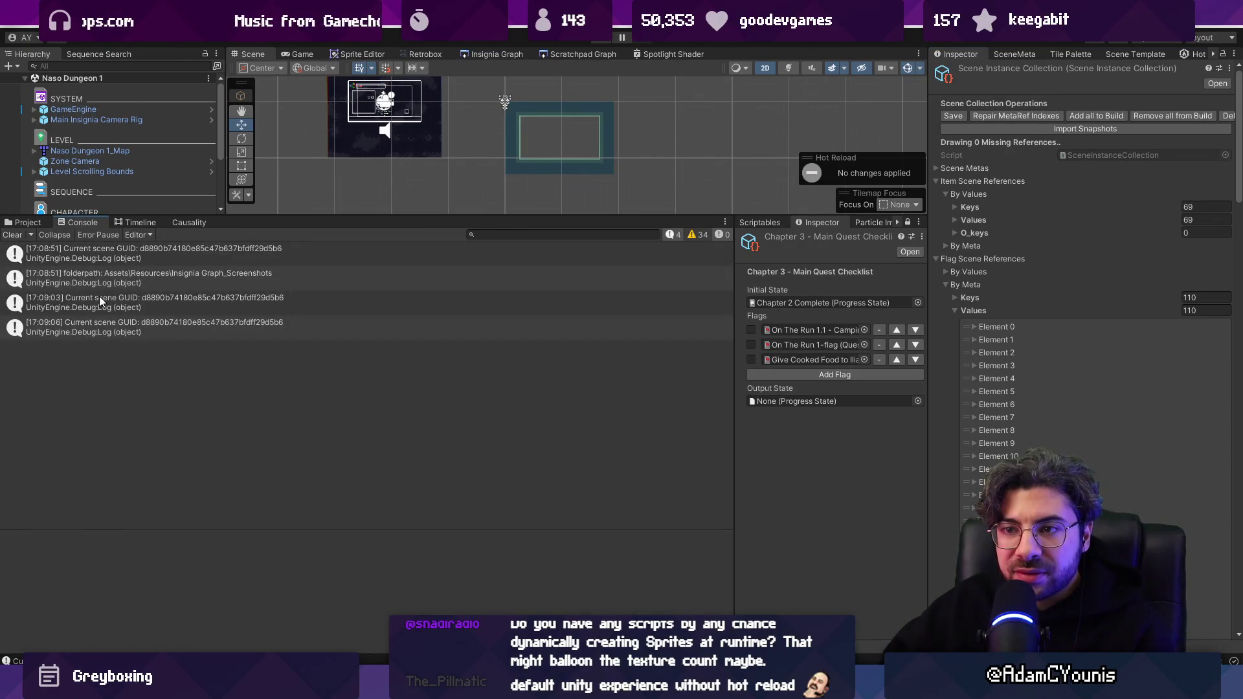
{"action": "left_click", "coordinate": [26, 223]}
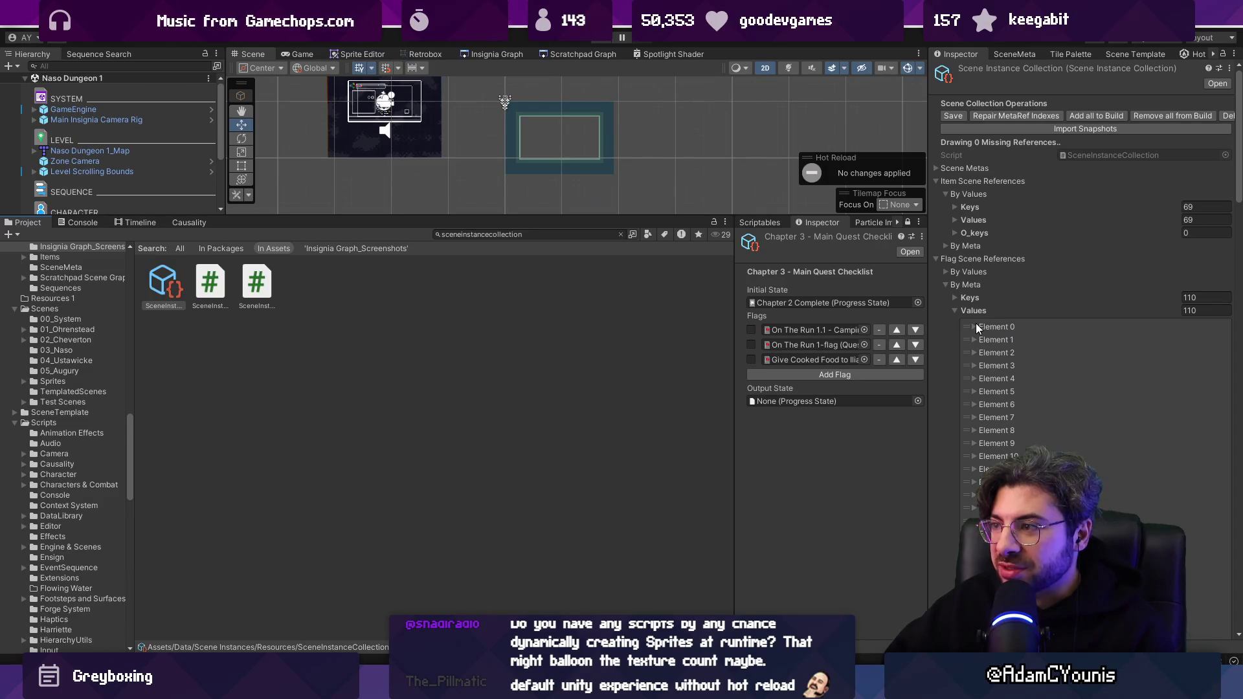
{"action": "left_click", "coordinate": [938, 258]}
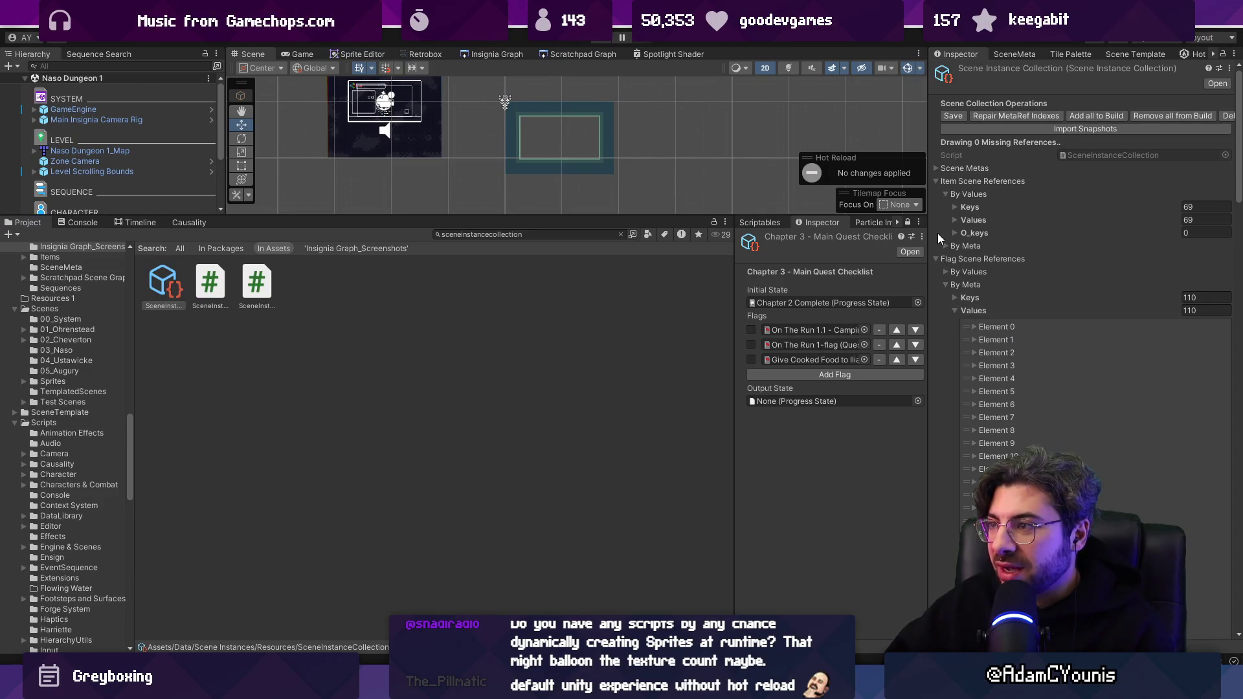
{"action": "left_click", "coordinate": [936, 181]}
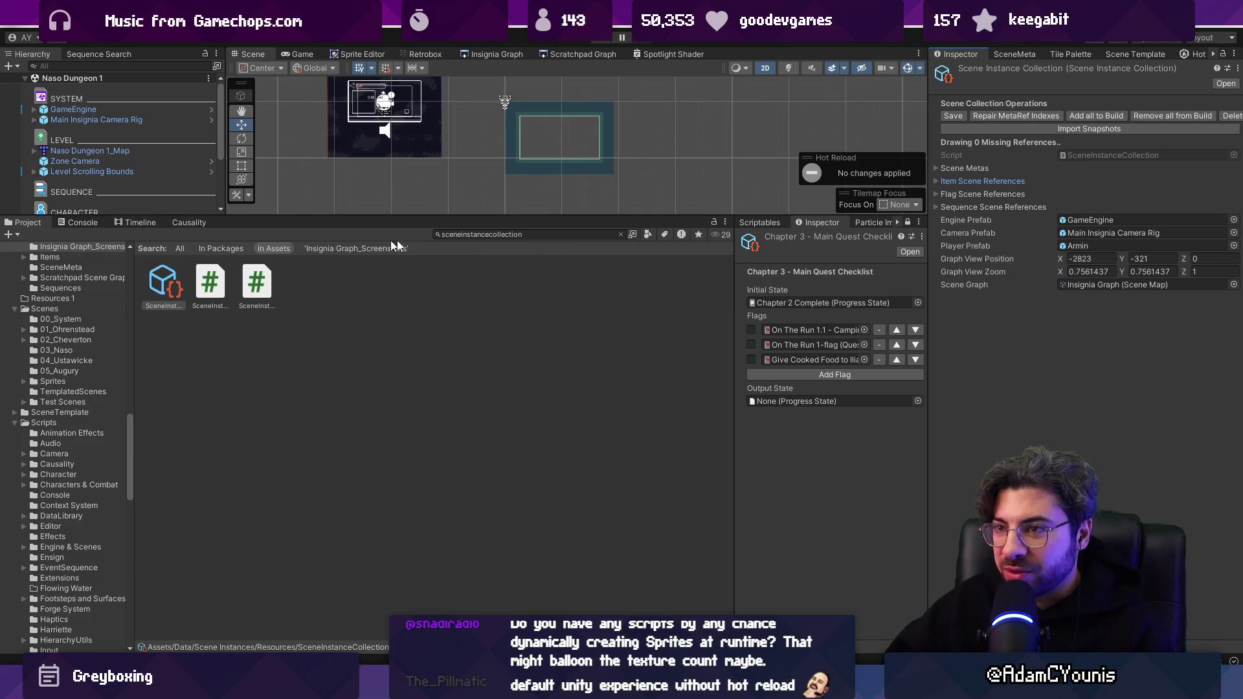
{"action": "left_click", "coordinate": [507, 234]}
Search the Project for snapshots and inspect After_Harriette's import settings, preview and sprite.
{"action": "type", "text": "sn"}
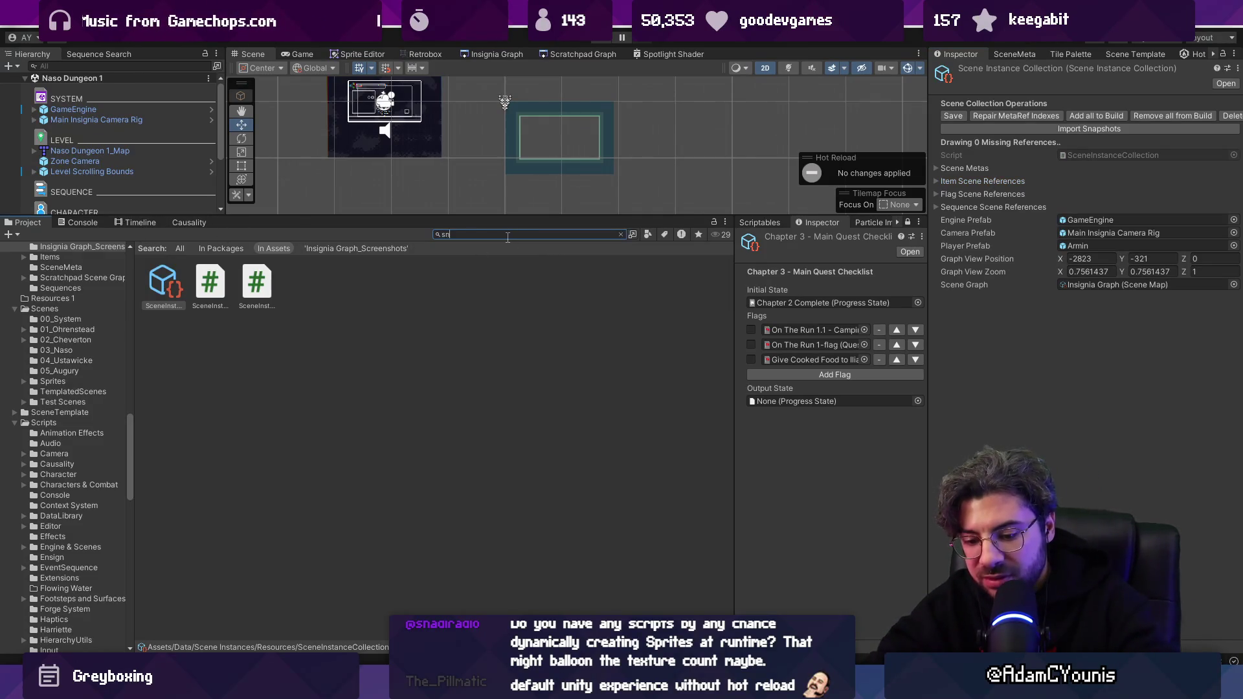
{"action": "type", "text": "apshot"}
{"action": "left_click", "coordinate": [454, 399]}
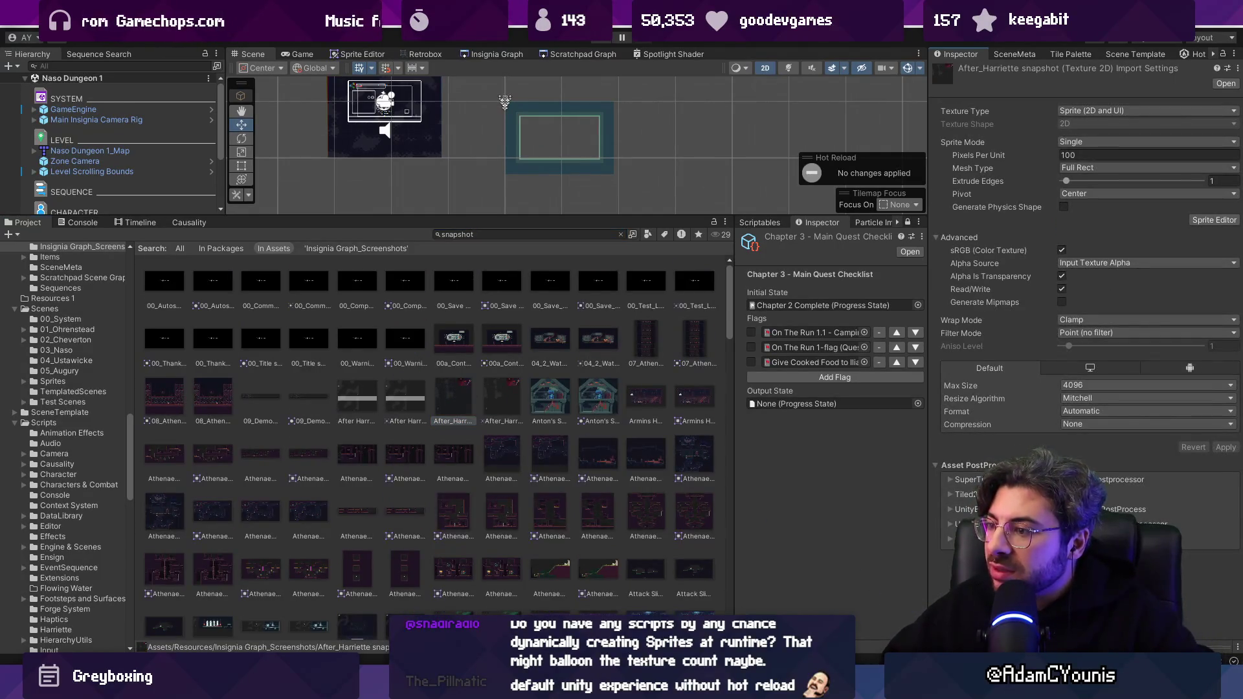
{"action": "left_click", "coordinate": [1217, 647]}
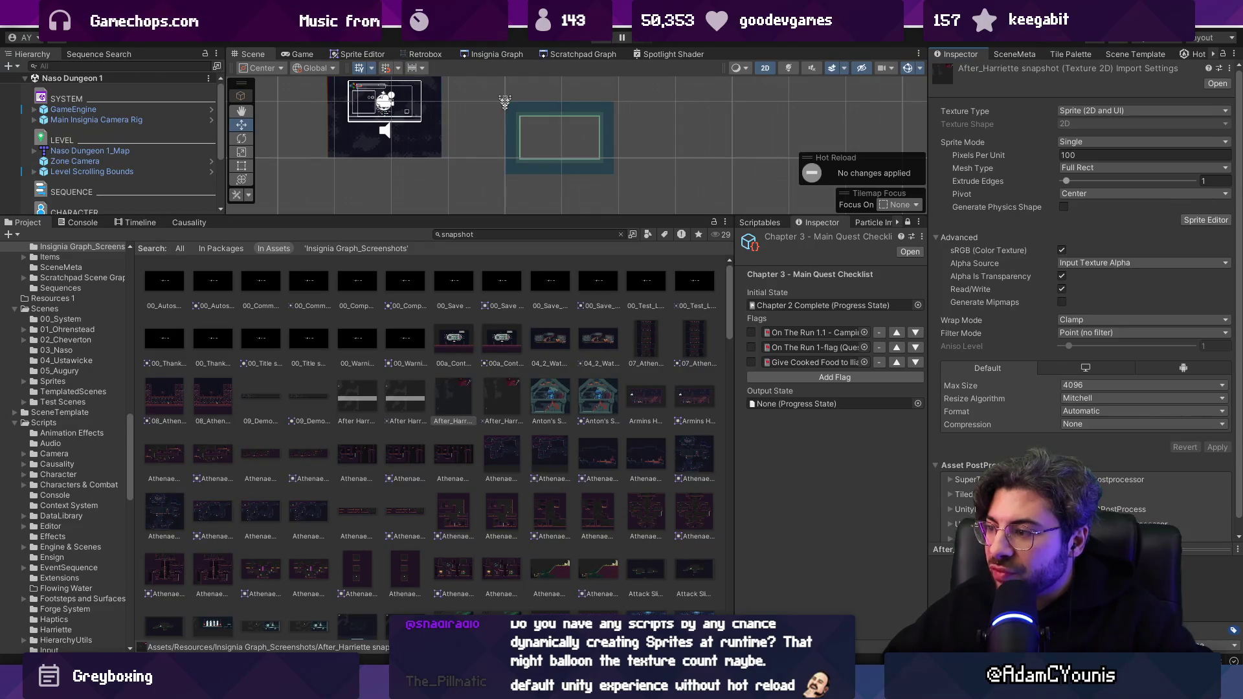
{"action": "left_click", "coordinate": [438, 424]}
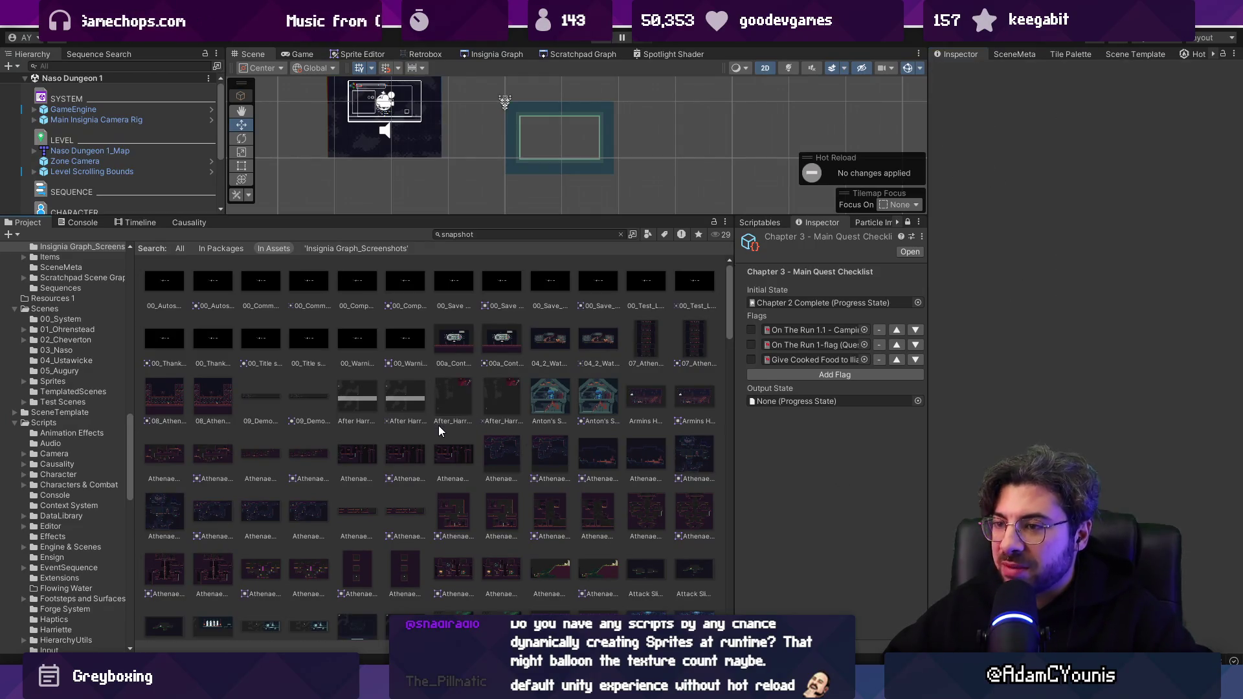
{"action": "left_click", "coordinate": [500, 395]}
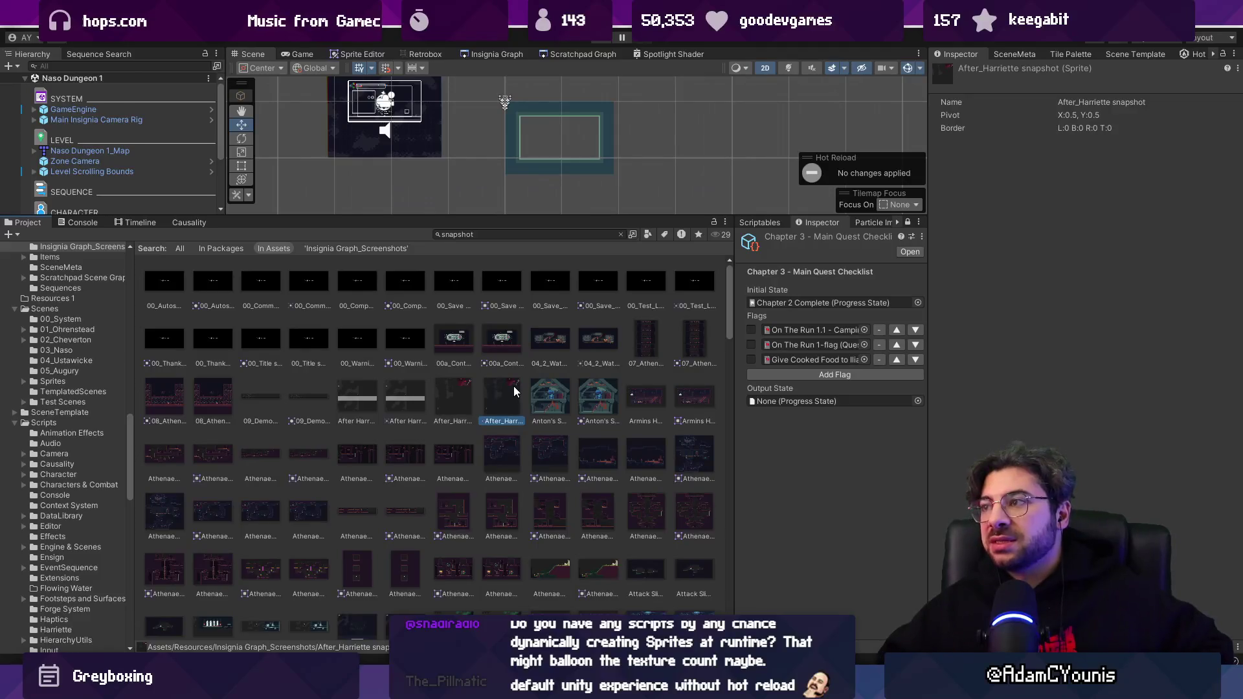
Compare the After Harriette 2 Emperor Dialogue snapshot with After_Harriette, then clear the search.
{"action": "left_click", "coordinate": [419, 393]}
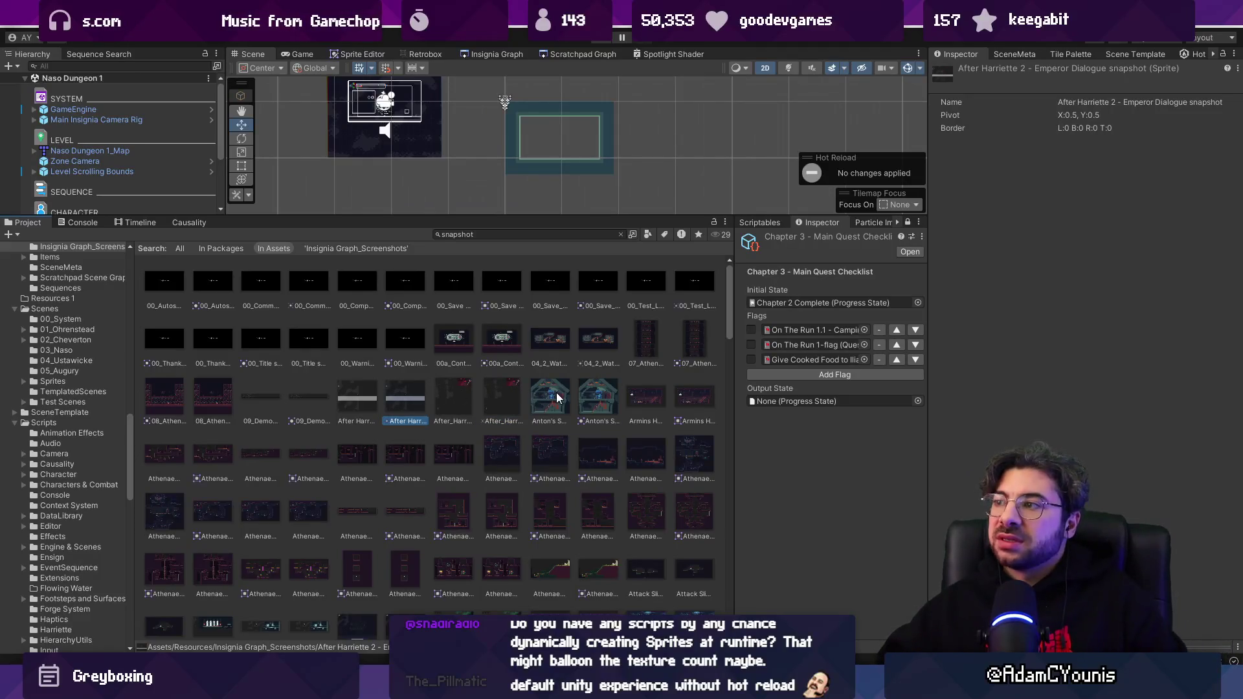
{"action": "left_click", "coordinate": [494, 398]}
{"action": "left_click", "coordinate": [460, 395]}
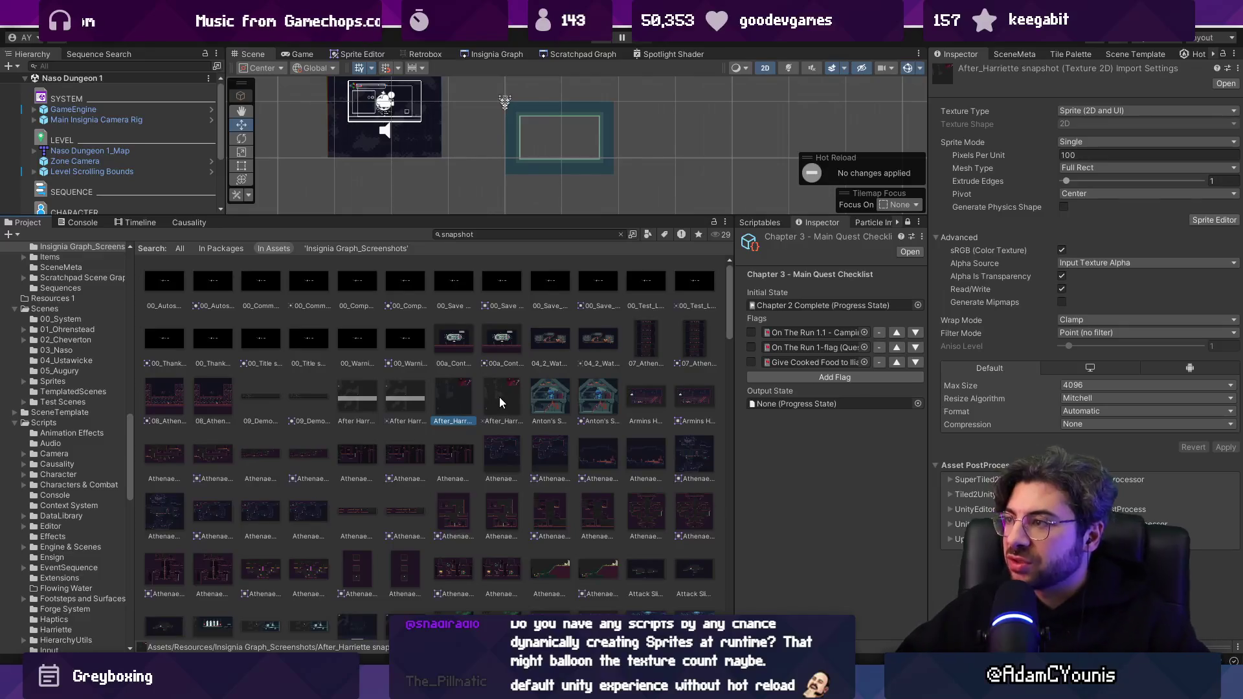
{"action": "left_click", "coordinate": [498, 395]}
{"action": "left_click", "coordinate": [464, 390]}
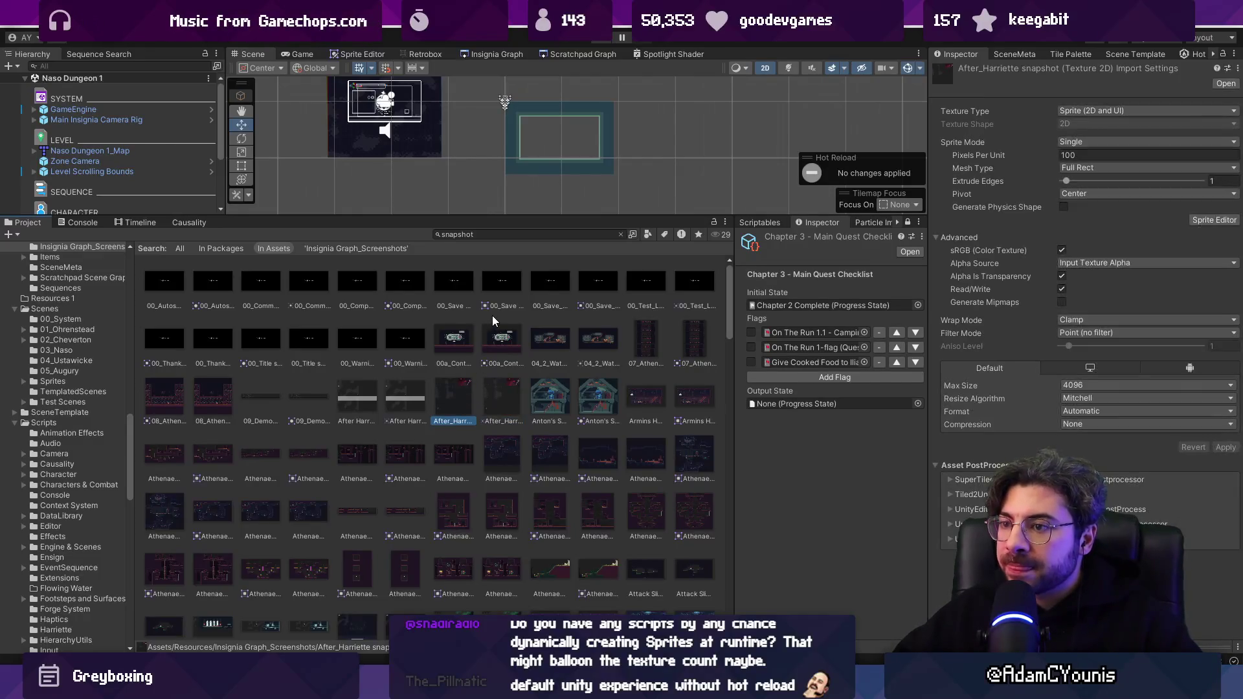
{"action": "left_click", "coordinate": [621, 234]}
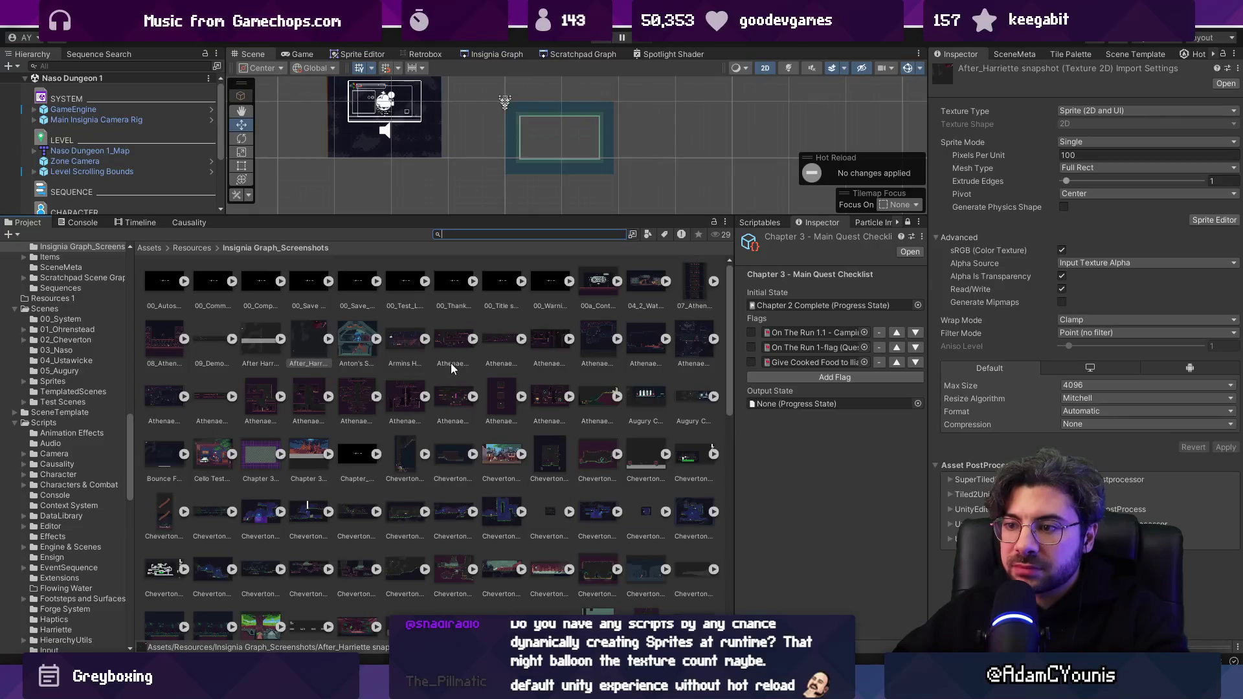
Expand and collapse the 00_Save Select 2 snapshot's sprite sub-asset.
{"action": "left_click", "coordinate": [328, 281]}
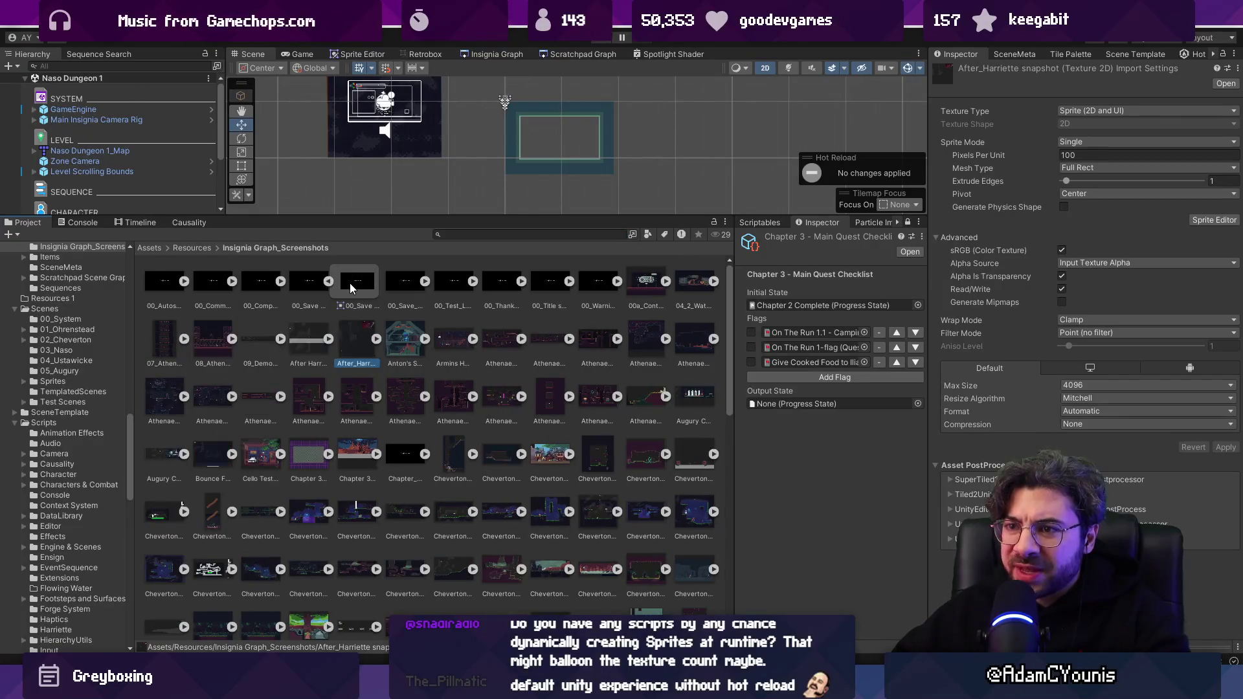
{"action": "left_click", "coordinate": [310, 287]}
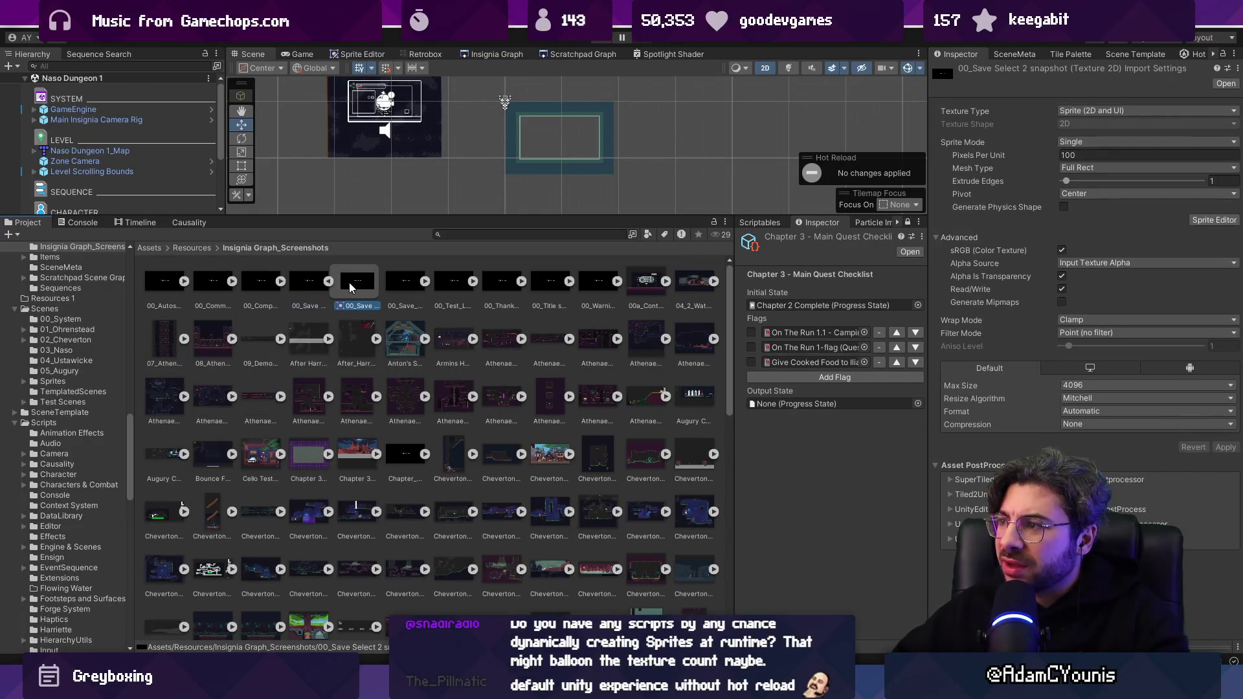
{"action": "left_click", "coordinate": [329, 281]}
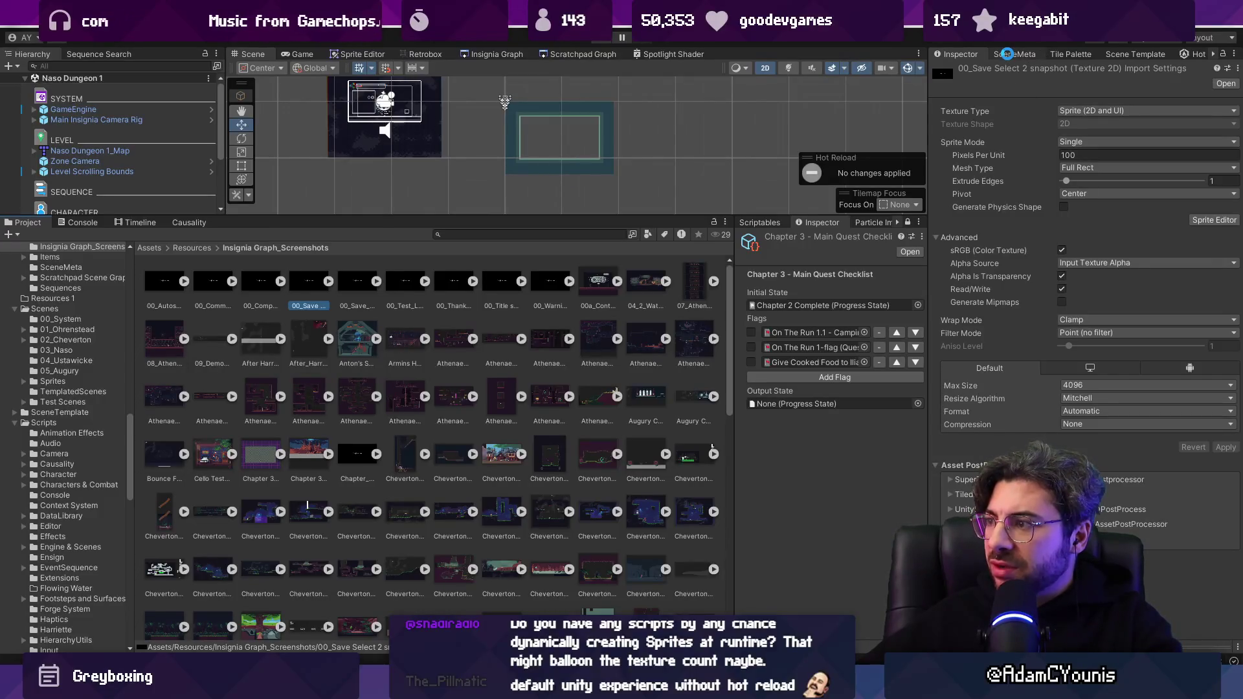
Check the Naso Dungeon 1 scene metadata and inspect the Oasis Fight snapshot texture and sprite.
{"action": "left_click", "coordinate": [1007, 54]}
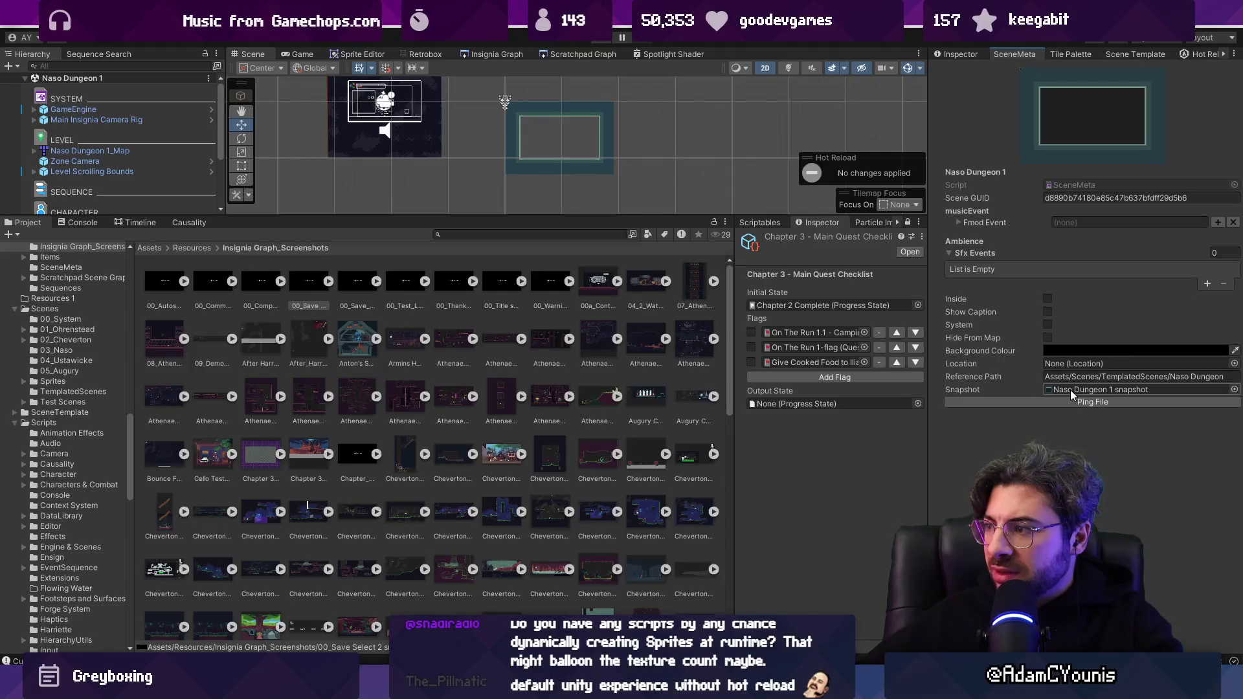
{"action": "left_click", "coordinate": [1071, 389]}
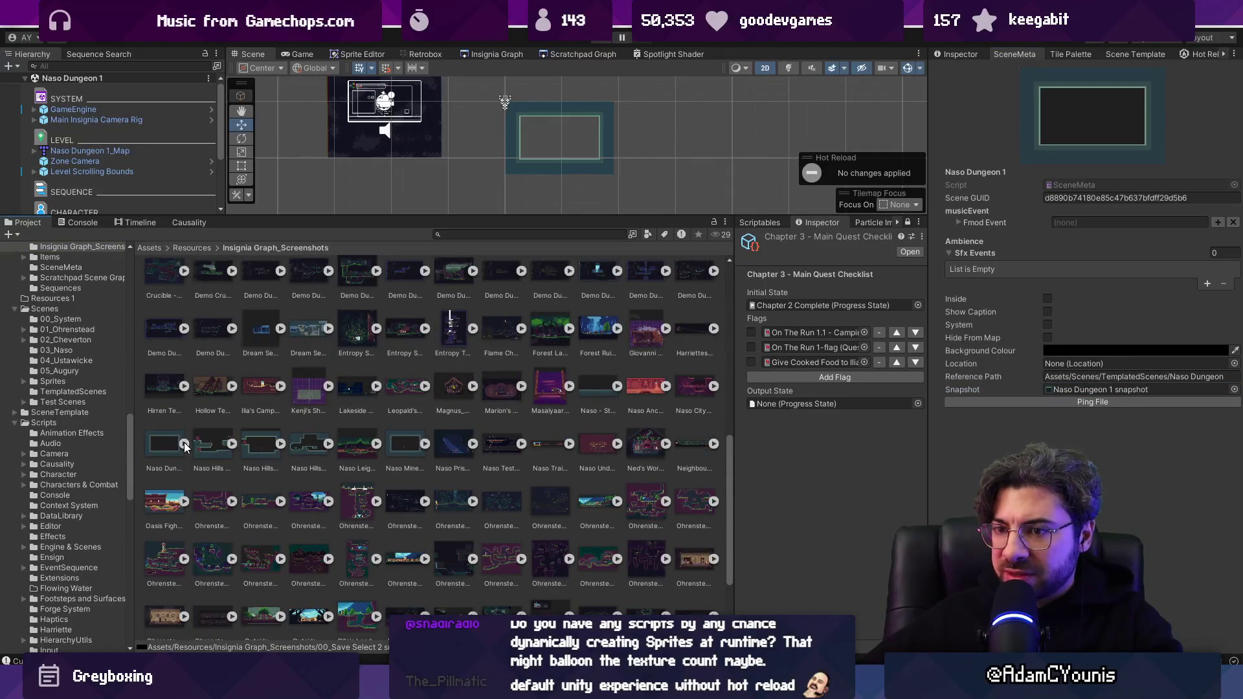
{"action": "scroll", "coordinate": [189, 441], "scroll_direction": "down", "scroll_amount": 3}
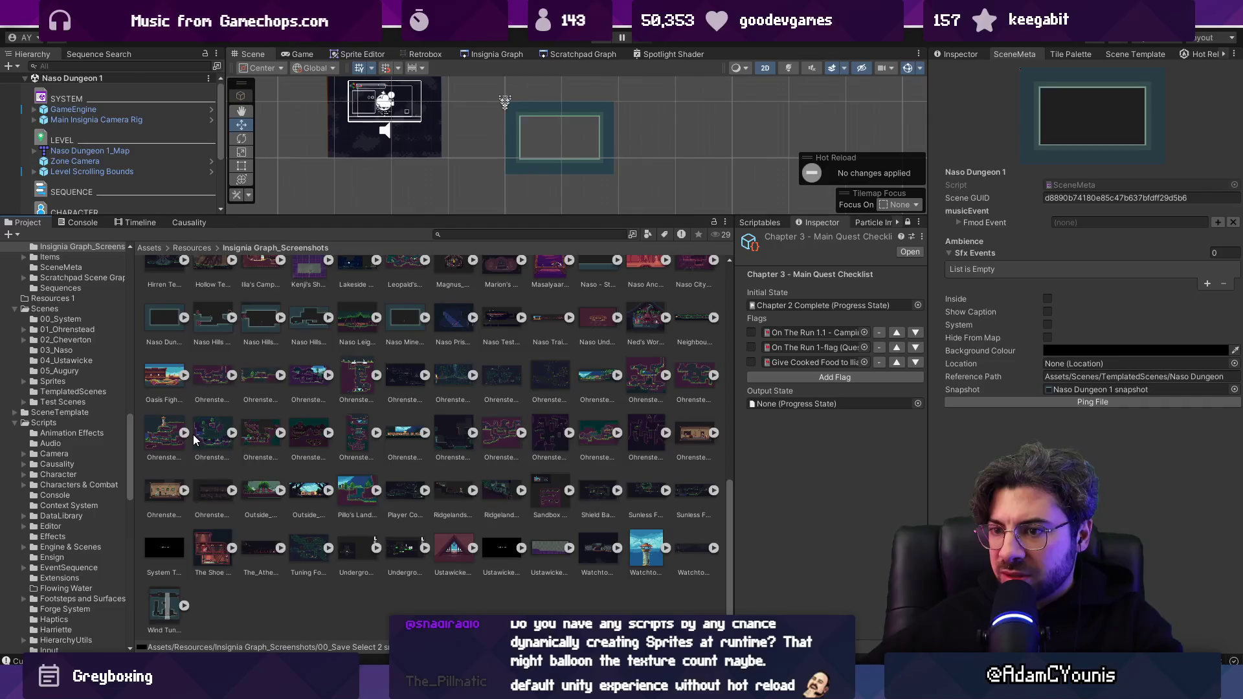
{"action": "left_click", "coordinate": [172, 381]}
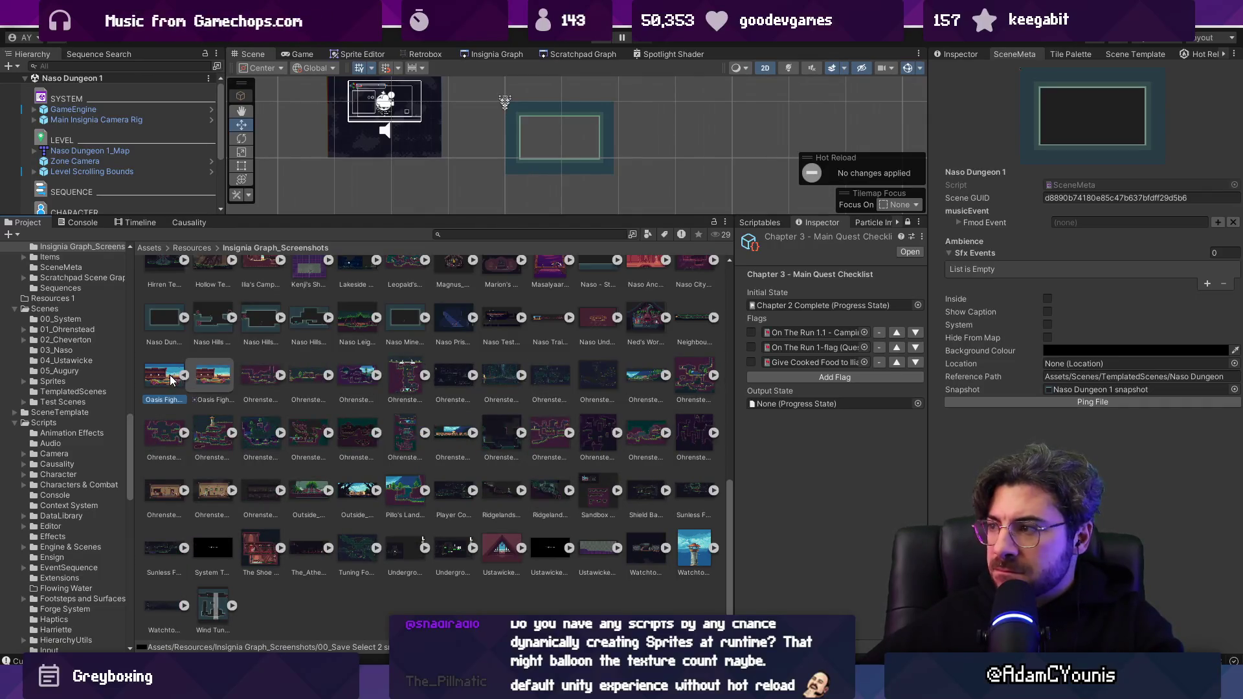
{"action": "left_click", "coordinate": [960, 54]}
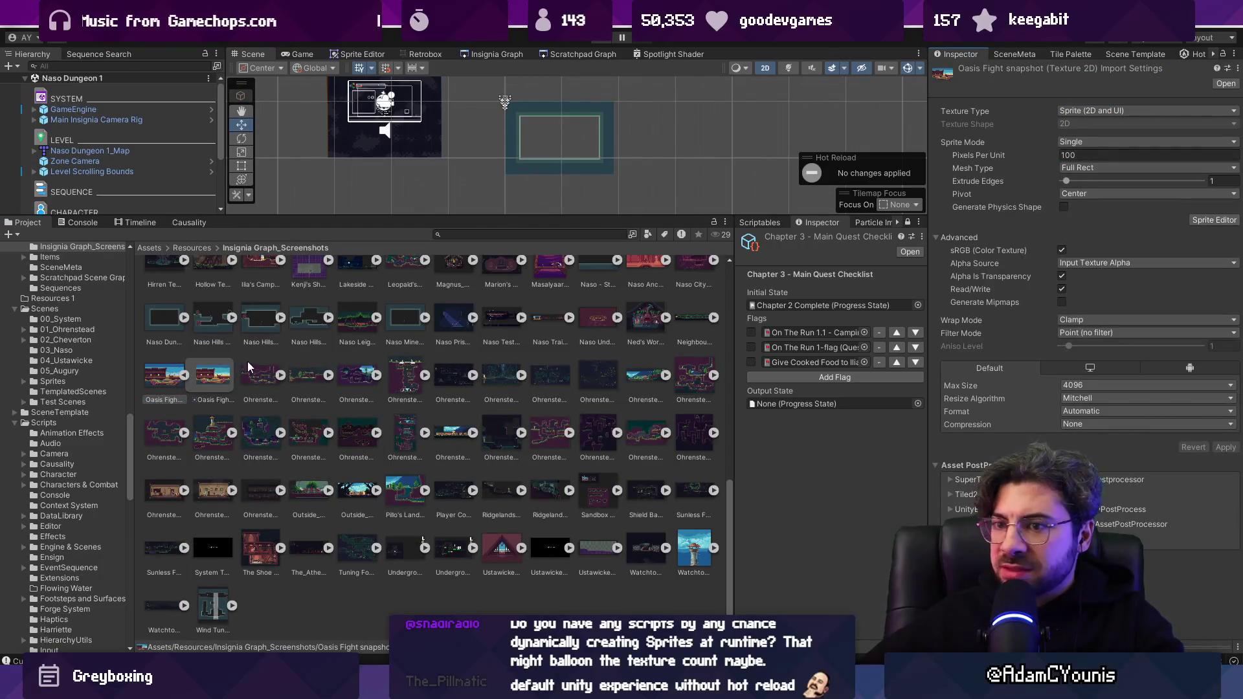
{"action": "left_click", "coordinate": [216, 382]}
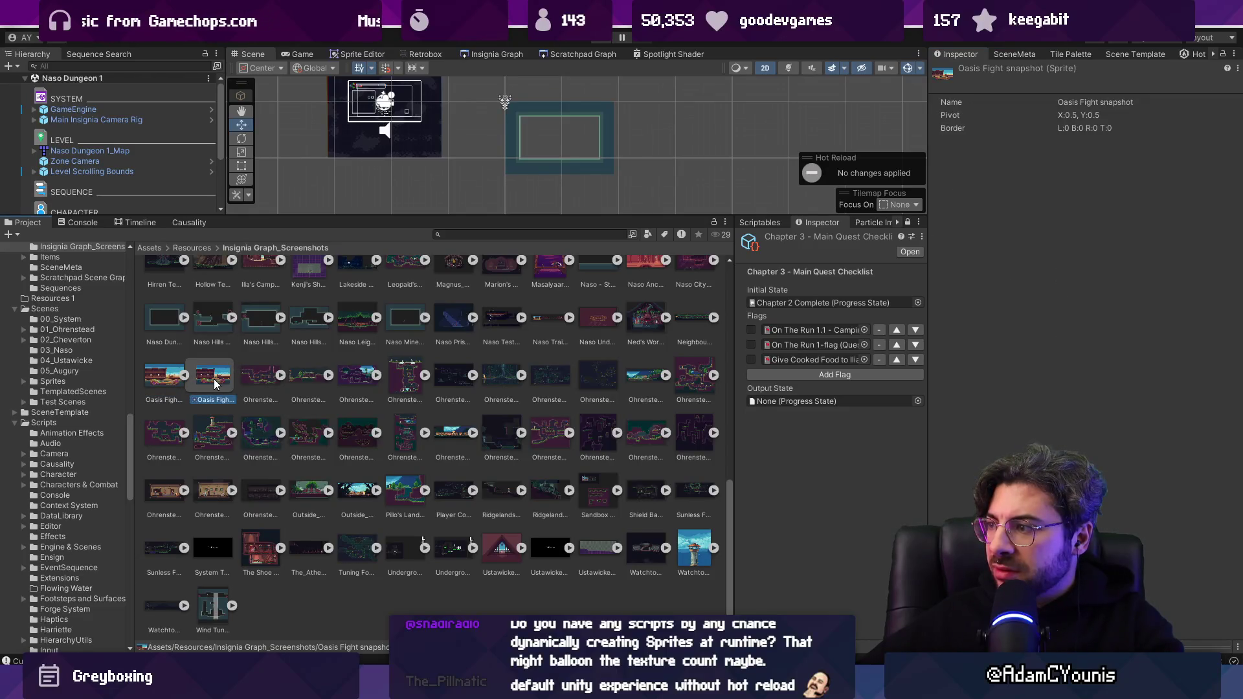
{"action": "left_click", "coordinate": [167, 385]}
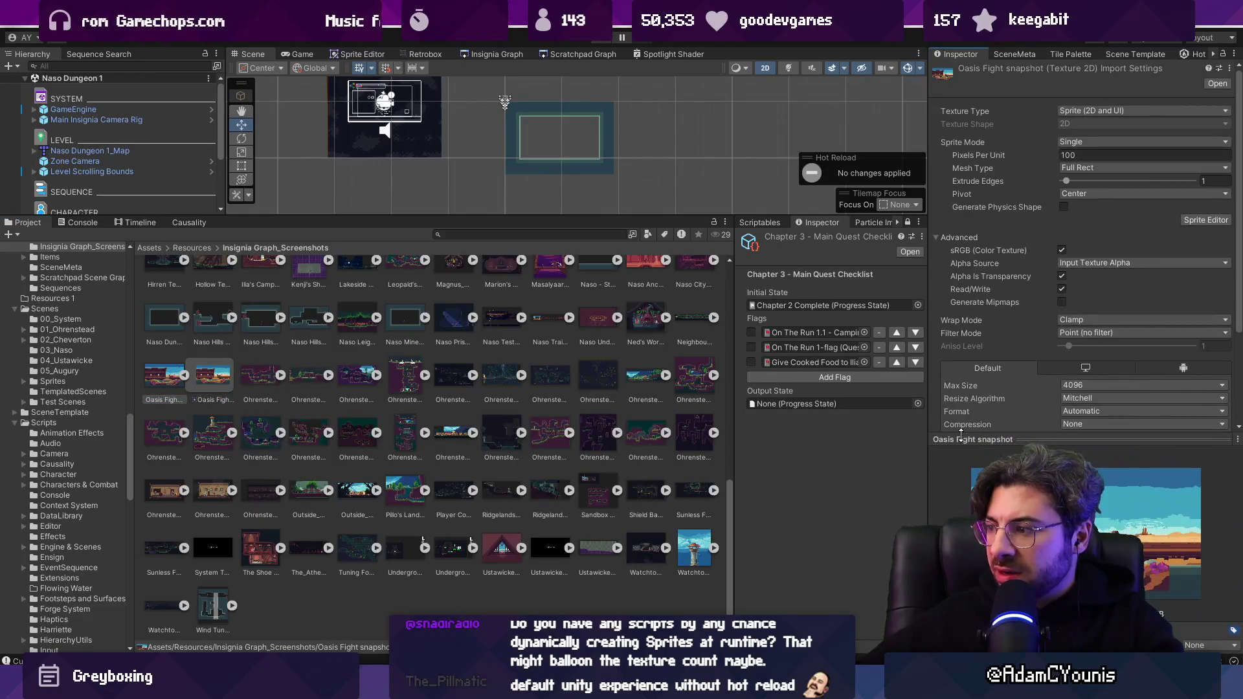
{"action": "left_click", "coordinate": [961, 439]}
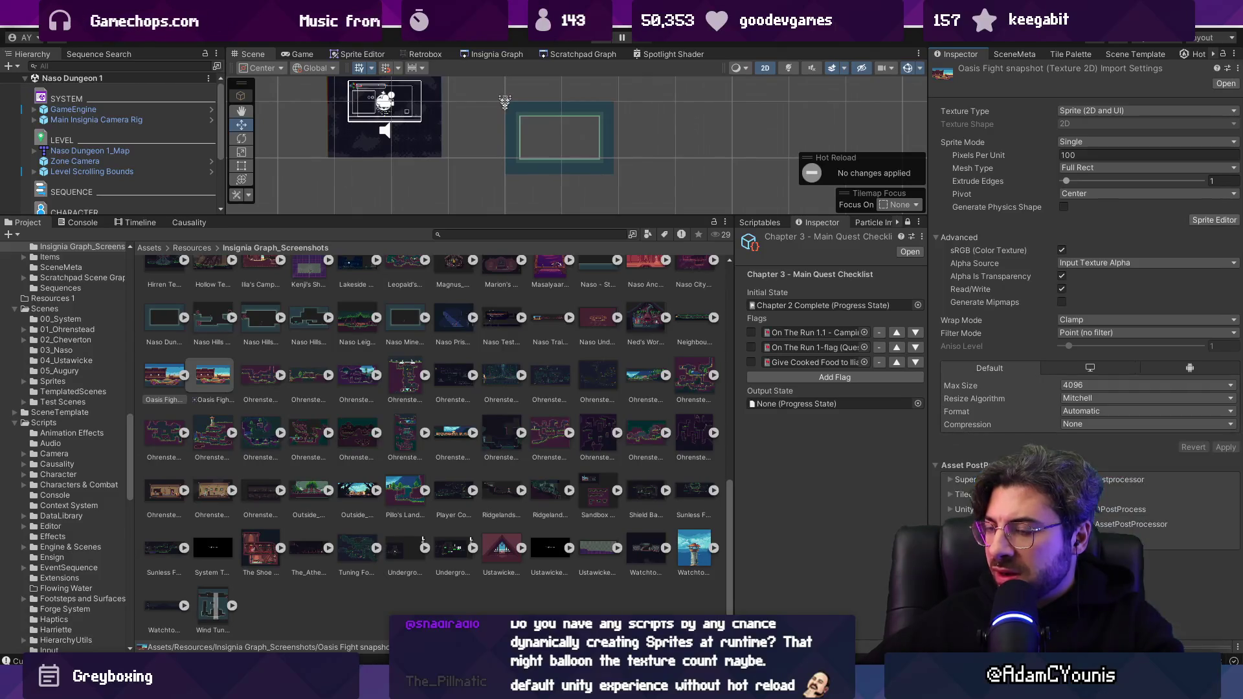
Shrink the Project icons to a name list, select 00_Autosave, and make the scene view taller.
{"action": "scroll", "coordinate": [394, 396], "scroll_direction": "up", "scroll_amount": 10}
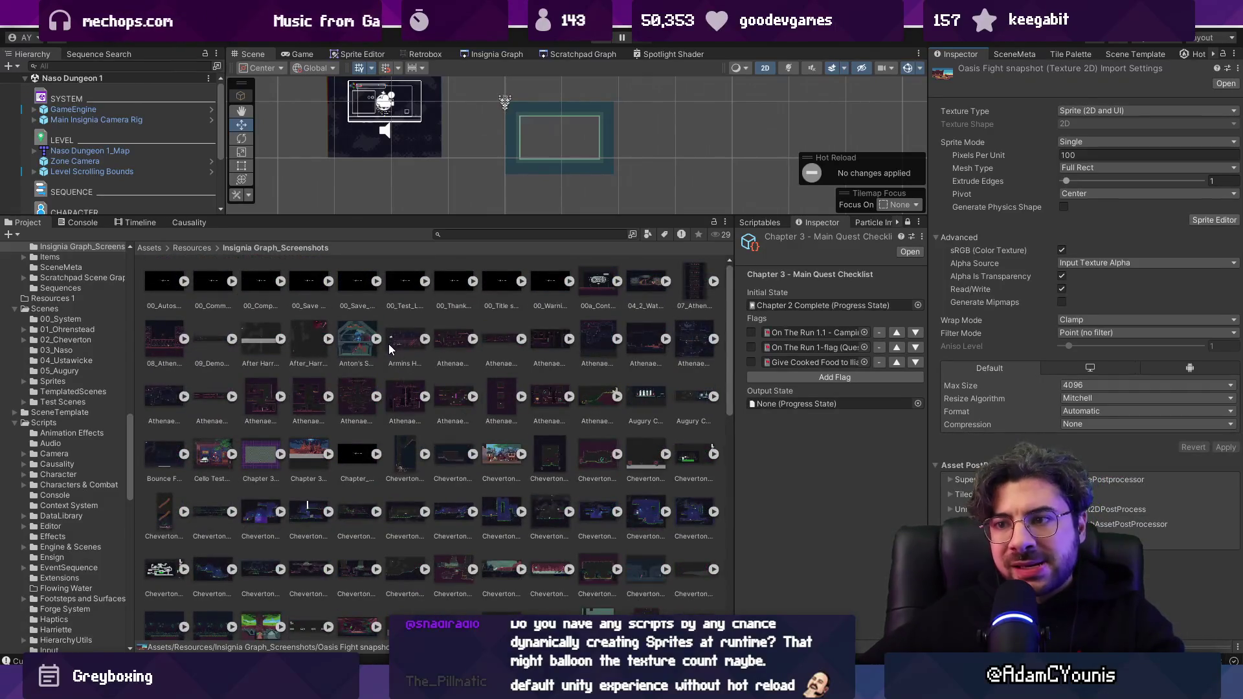
{"action": "scroll", "coordinate": [382, 356], "scroll_direction": "down", "scroll_amount": 3, "text": "ctrl"}
{"action": "scroll", "coordinate": [379, 363], "scroll_direction": "up", "scroll_amount": 4, "text": "ctrl"}
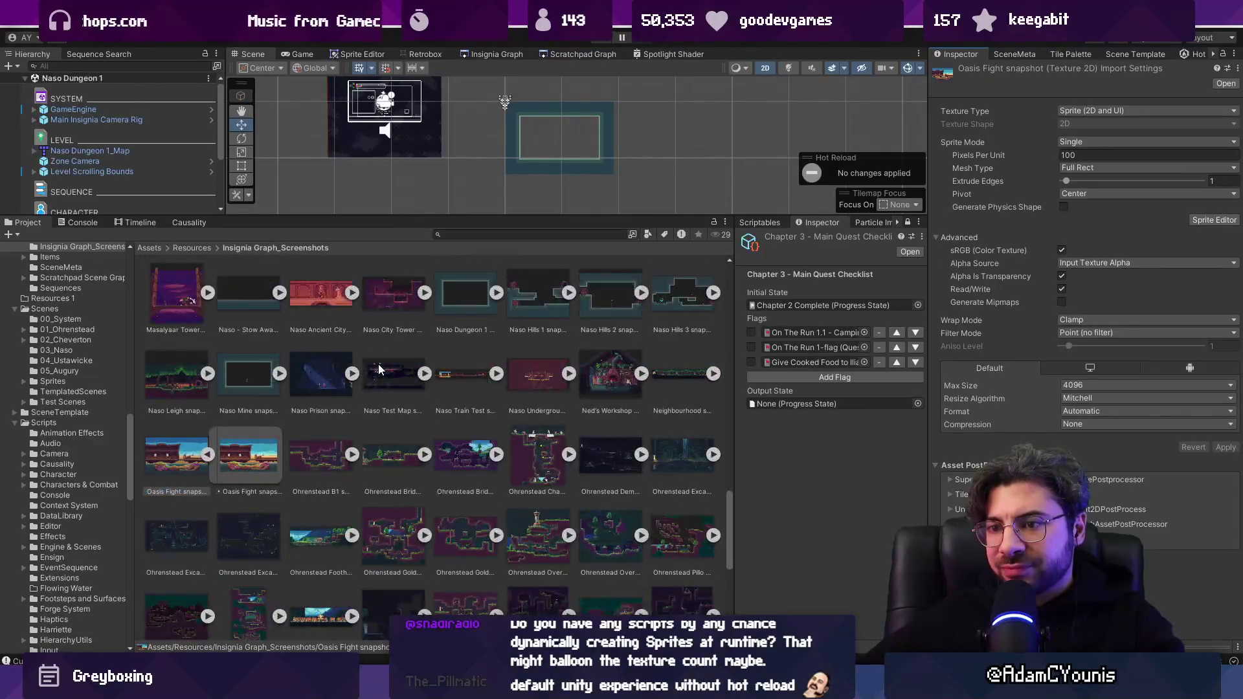
{"action": "scroll", "coordinate": [378, 364], "scroll_direction": "down", "scroll_amount": 4, "text": "ctrl"}
{"action": "scroll", "coordinate": [378, 365], "scroll_direction": "up", "scroll_amount": 1, "text": "ctrl"}
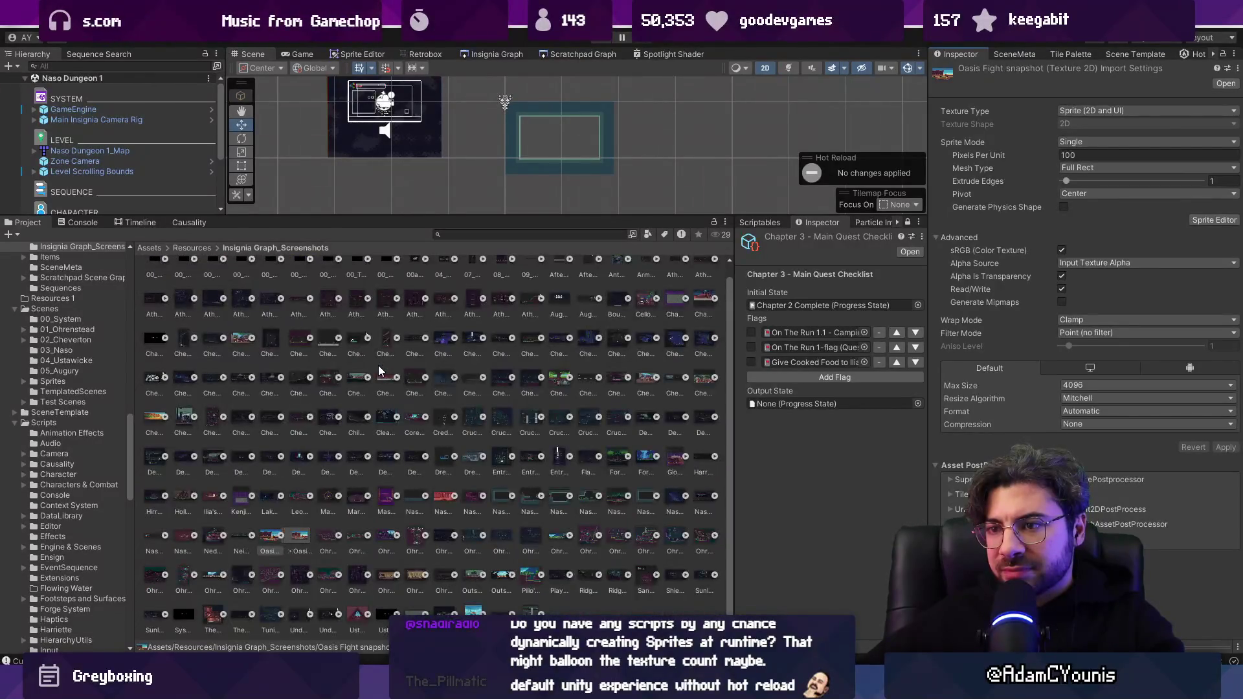
{"action": "scroll", "coordinate": [378, 365], "scroll_direction": "down", "scroll_amount": 2, "text": "ctrl"}
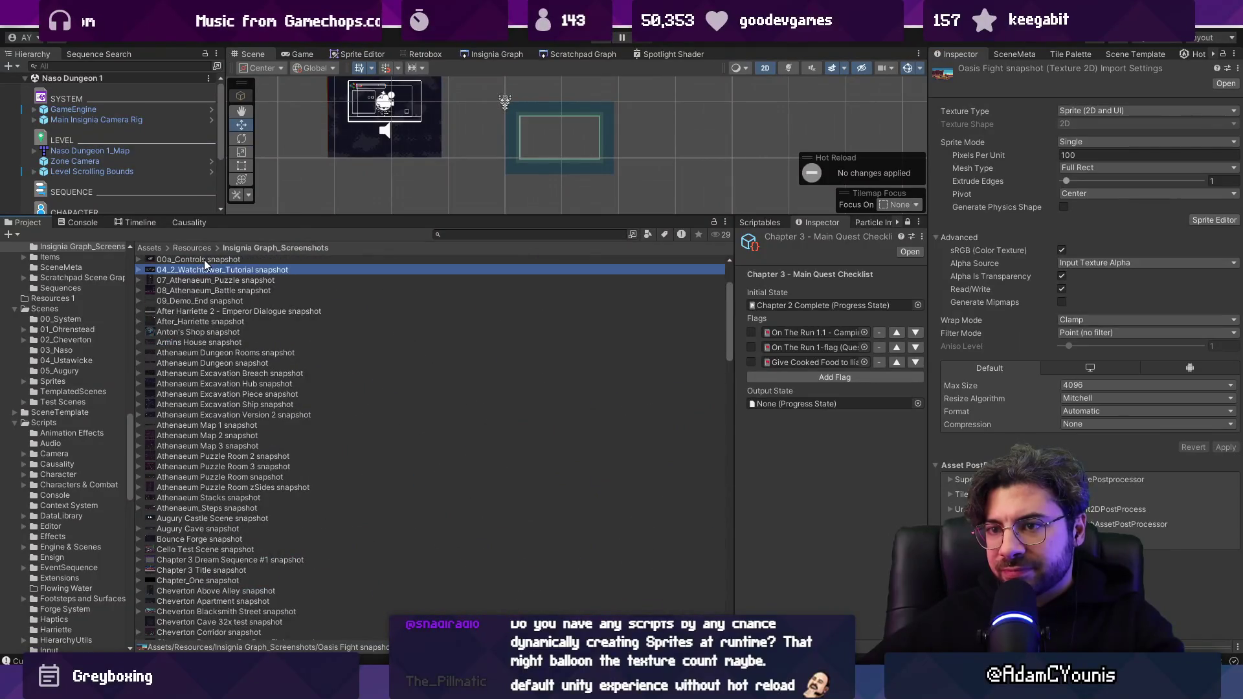
{"action": "scroll", "coordinate": [204, 259], "scroll_direction": "up", "scroll_amount": 3}
{"action": "left_click", "coordinate": [204, 262]}
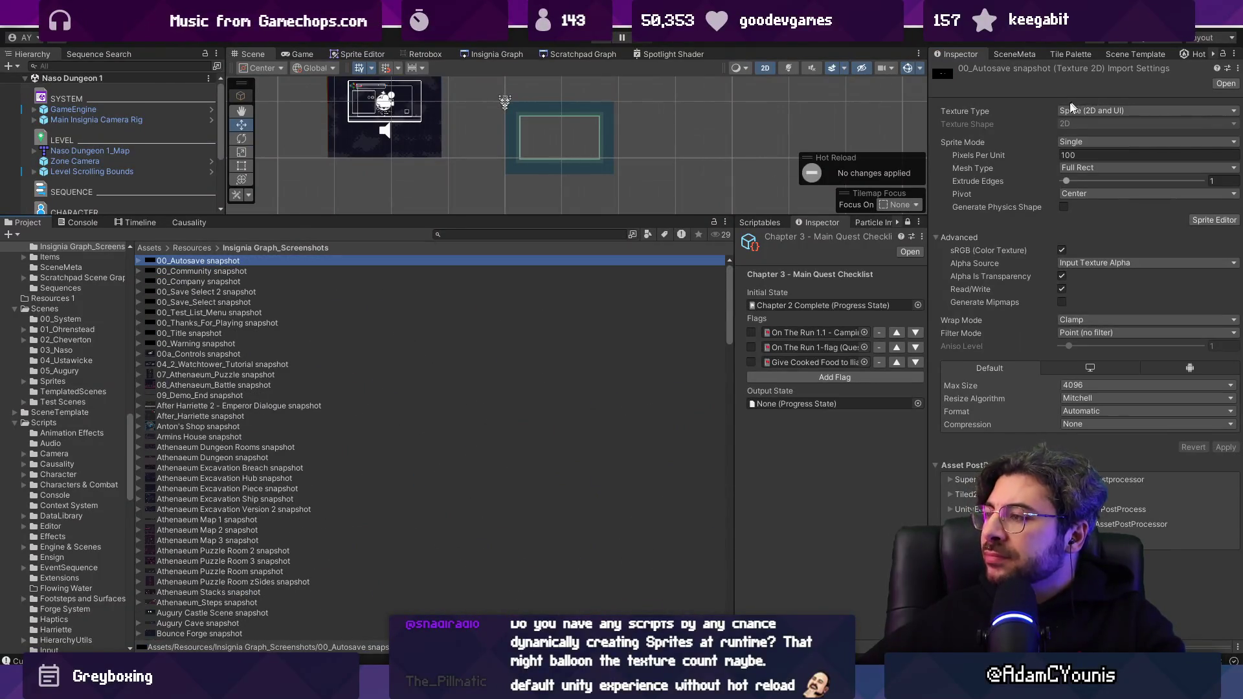
{"action": "left_click", "coordinate": [915, 79]}
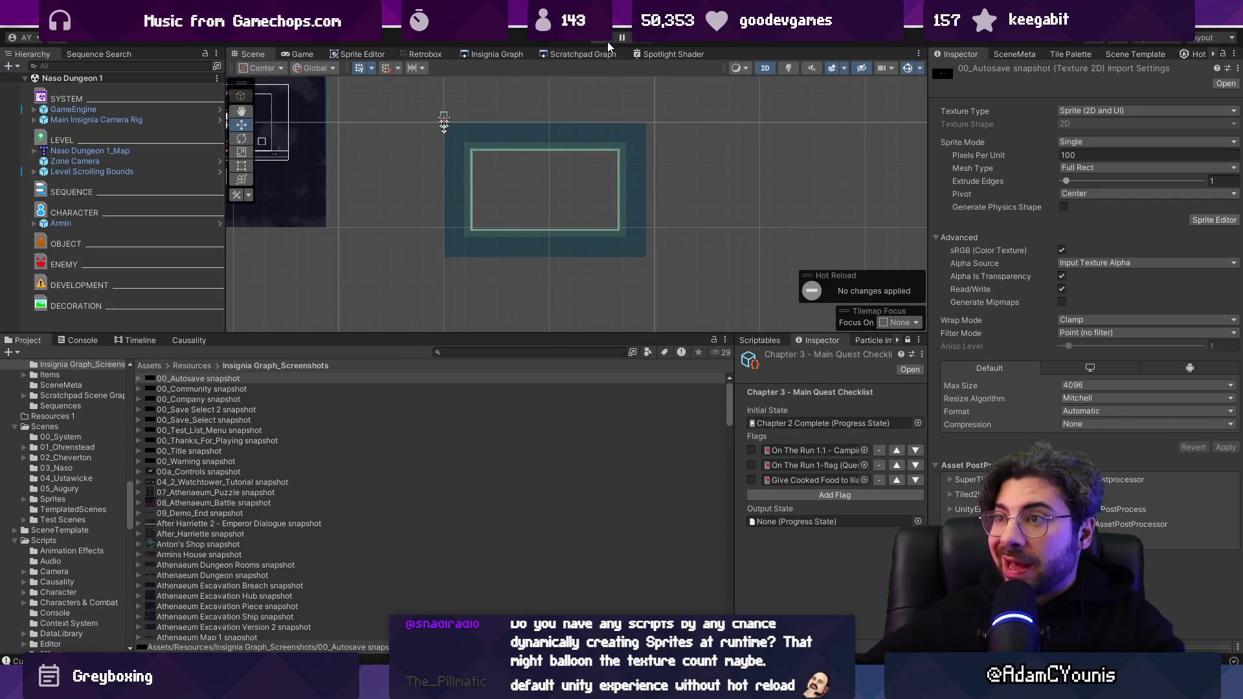
{"action": "key", "text": "alt+Tab"}
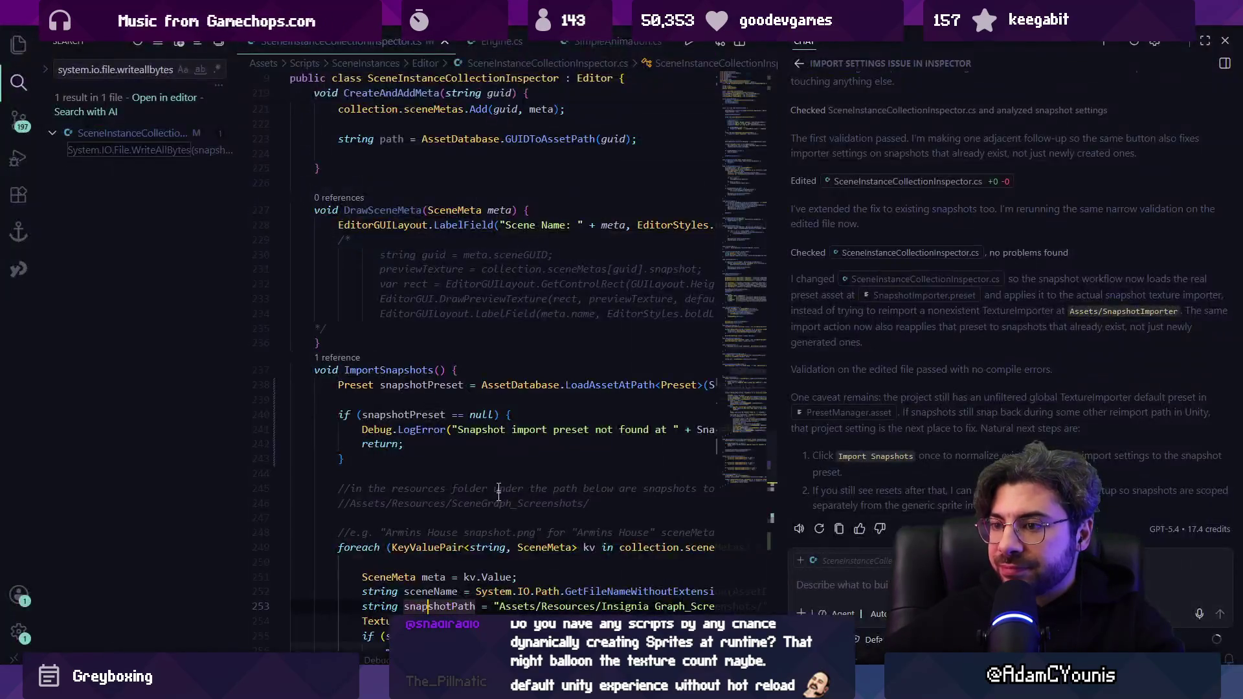
Check the Unity Console log messages, then return to VS Code.
{"action": "key", "text": "alt+Tab"}
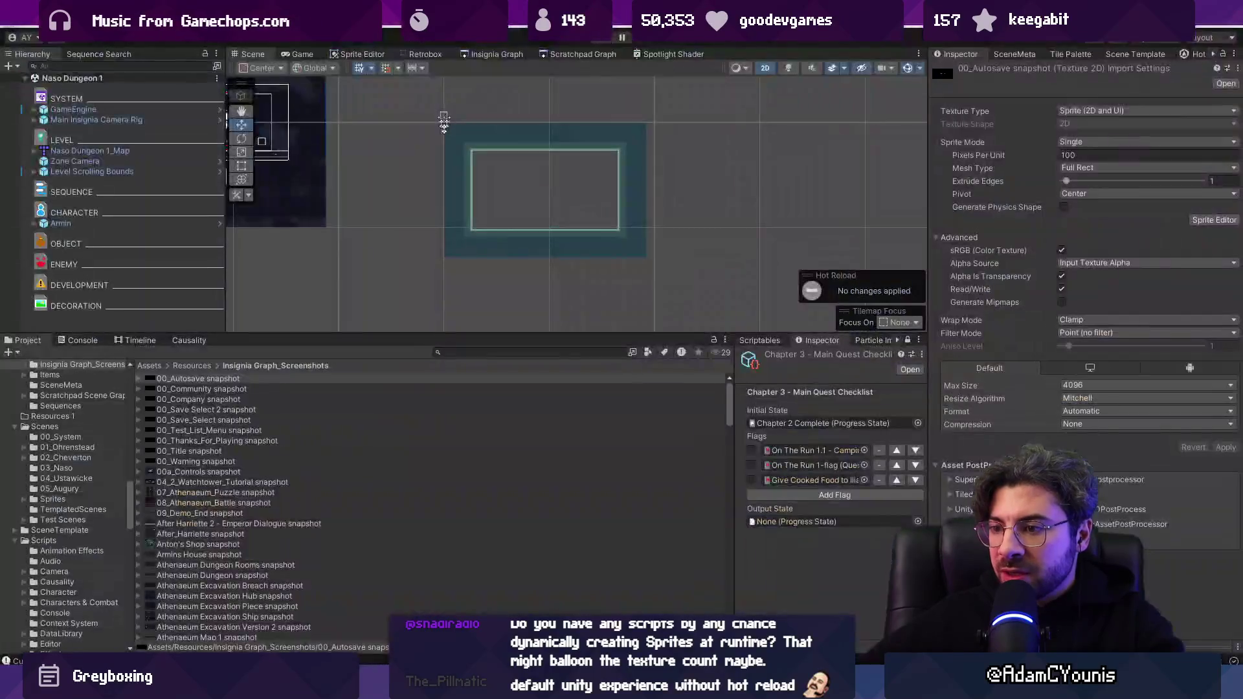
{"action": "left_click", "coordinate": [83, 339]}
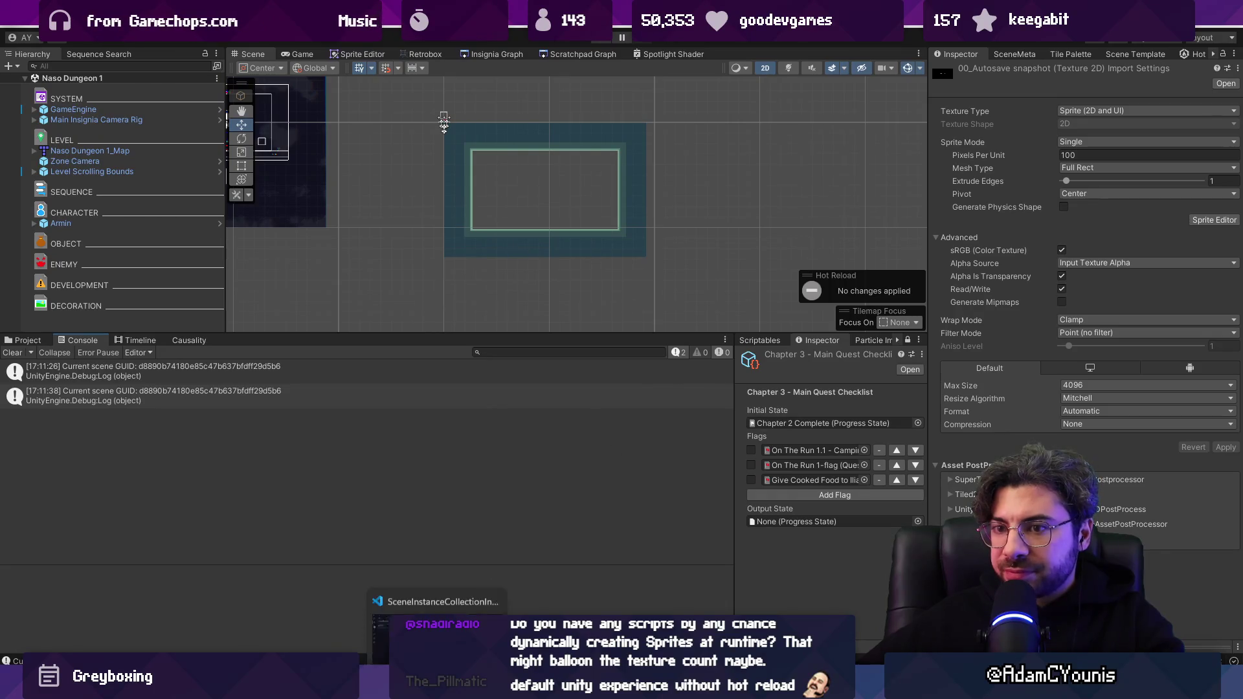
{"action": "key", "text": "alt+Tab"}
Close the AI chat panel and read through ImportSnapshots, down past the preset null-check.
{"action": "key", "text": "ctrl+alt+b"}
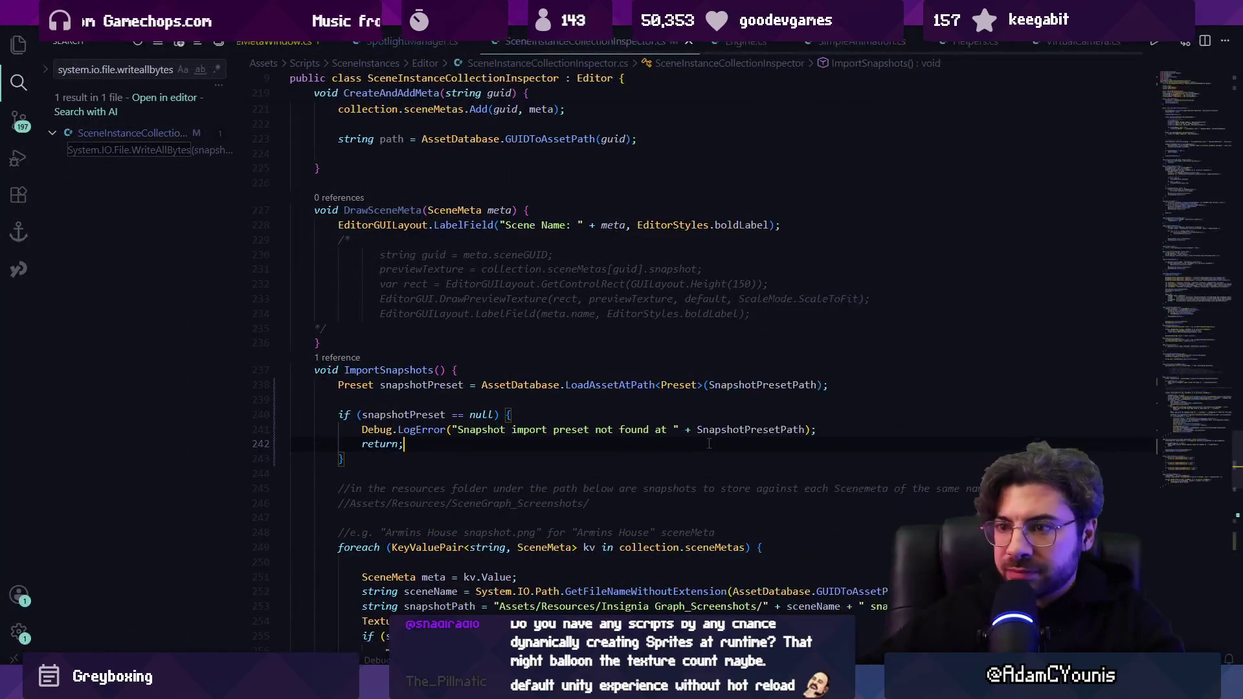
{"action": "scroll", "coordinate": [645, 373], "scroll_direction": "down", "scroll_amount": 2}
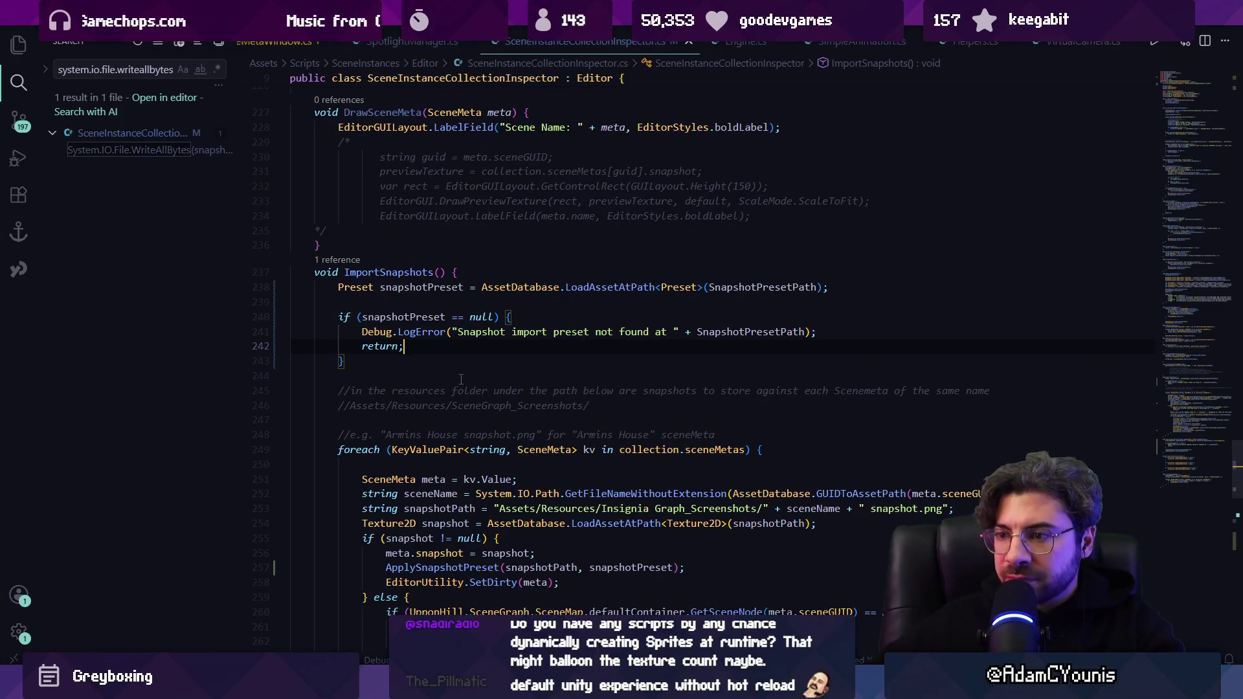
{"action": "scroll", "coordinate": [479, 366], "scroll_direction": "down", "scroll_amount": 2}
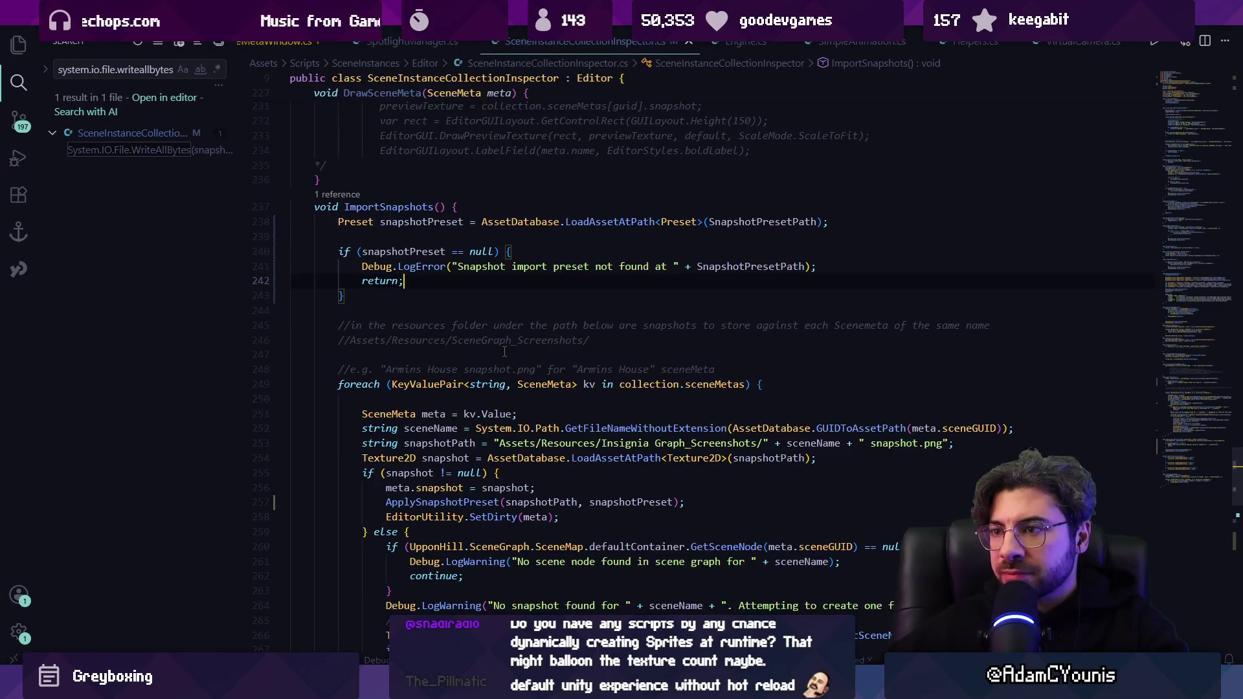
{"action": "left_click", "coordinate": [731, 258]}
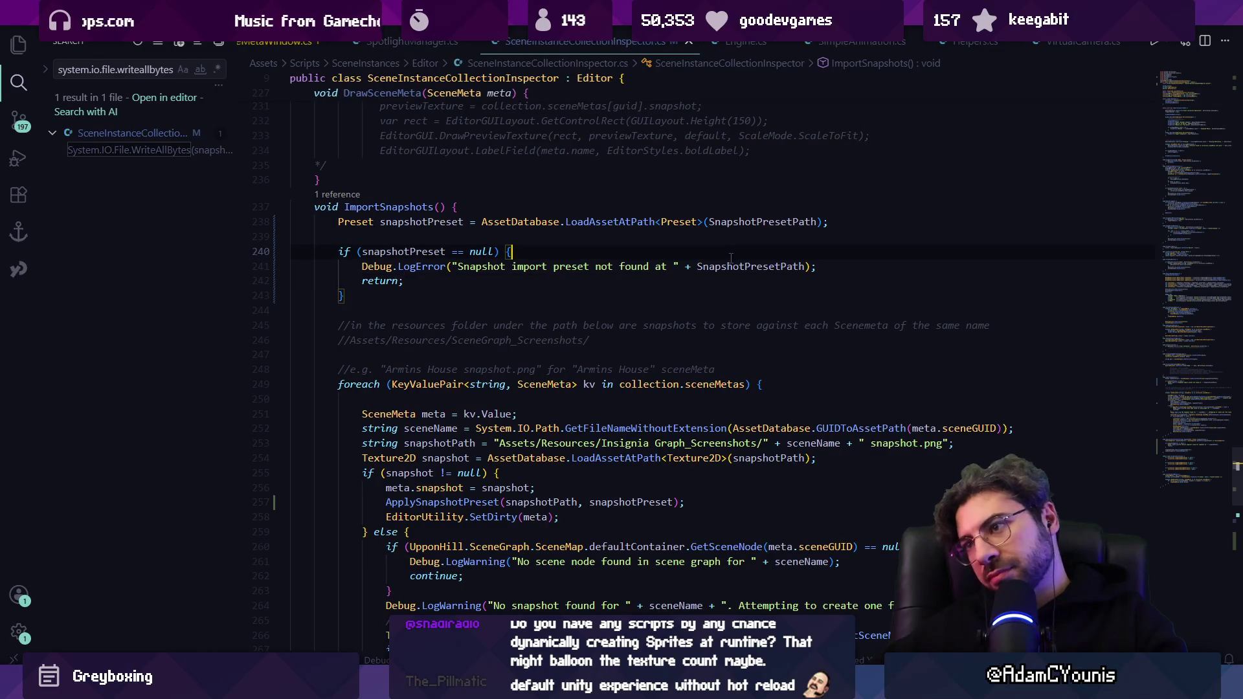
{"action": "scroll", "coordinate": [647, 285], "scroll_direction": "down", "scroll_amount": 7}
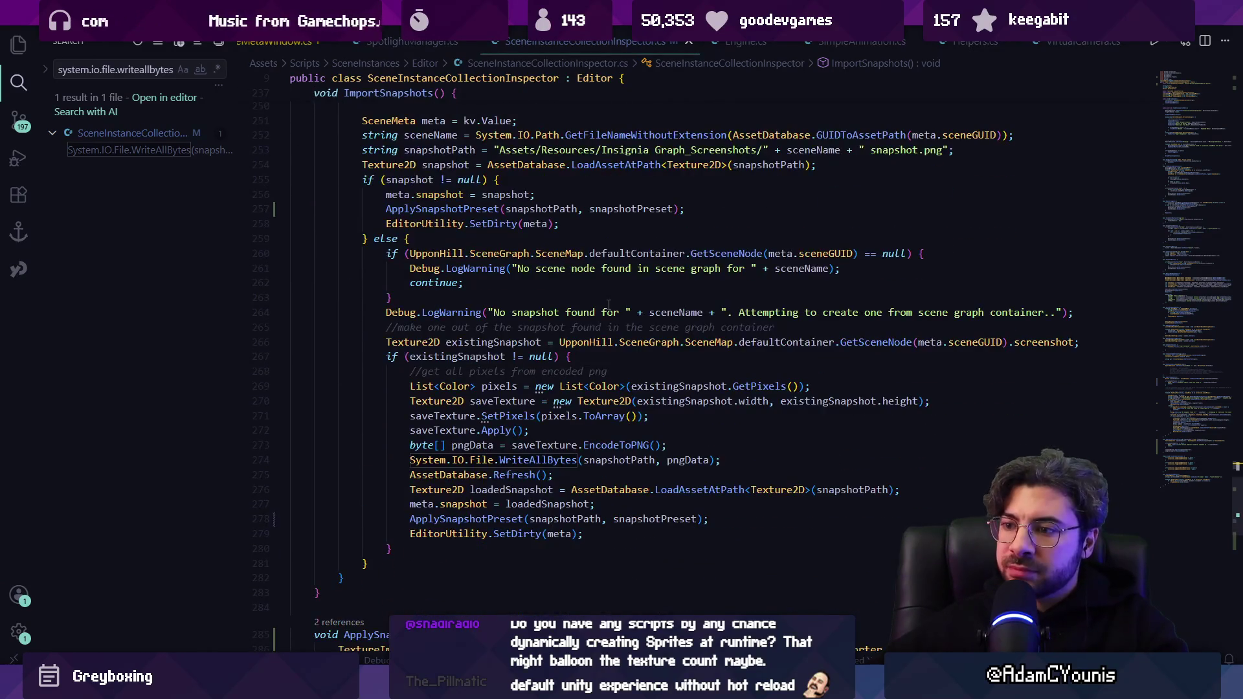
Return Unity to the Project asset list and bring Fork to the front.
{"action": "key", "text": "alt+Tab"}
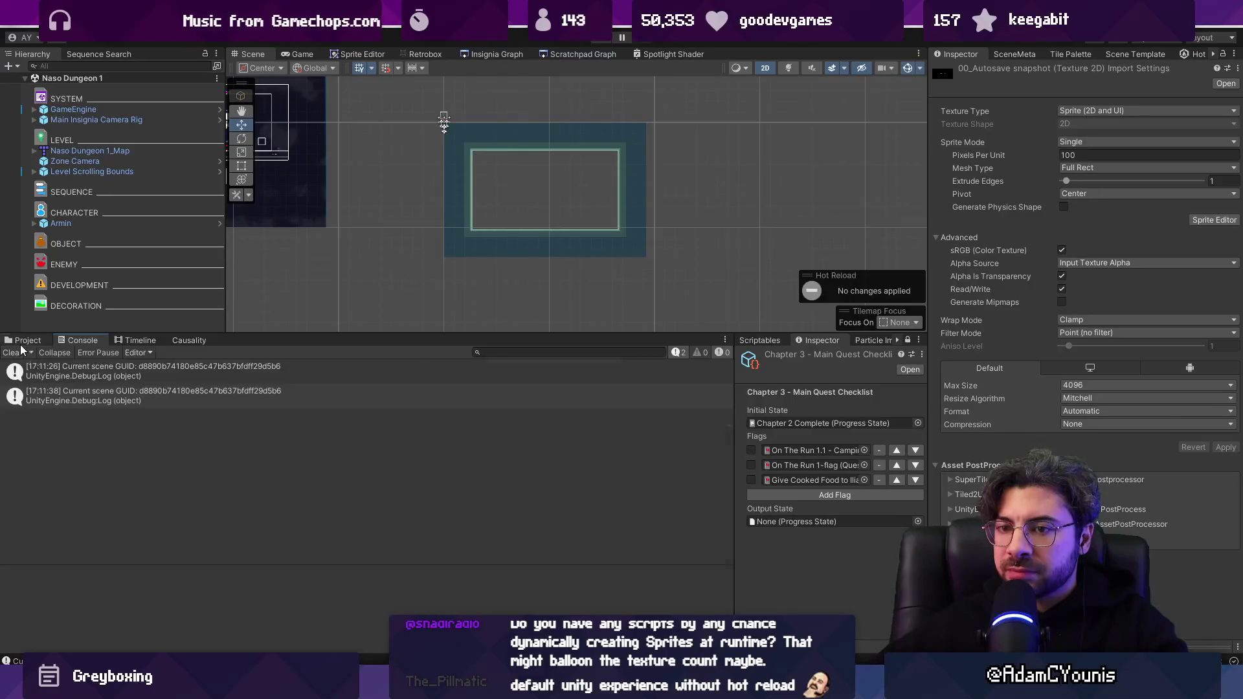
{"action": "left_click", "coordinate": [26, 340]}
{"action": "key", "text": "alt+Tab"}
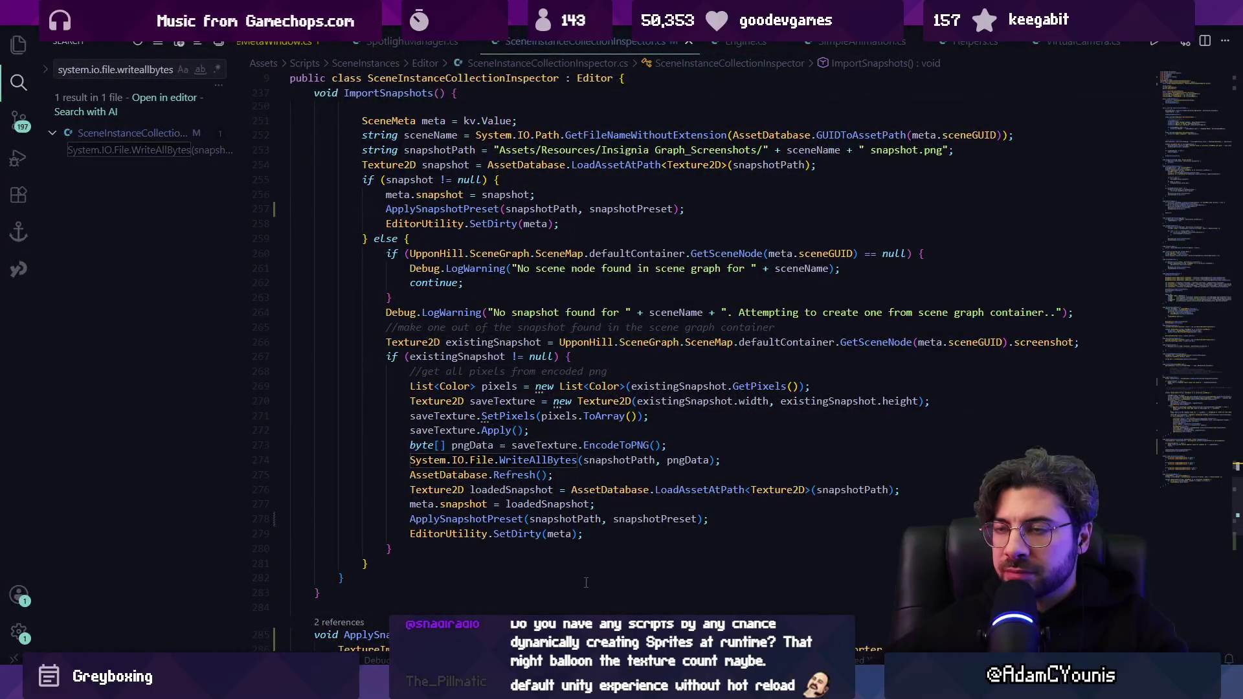
{"action": "key", "text": "alt+Tab"}
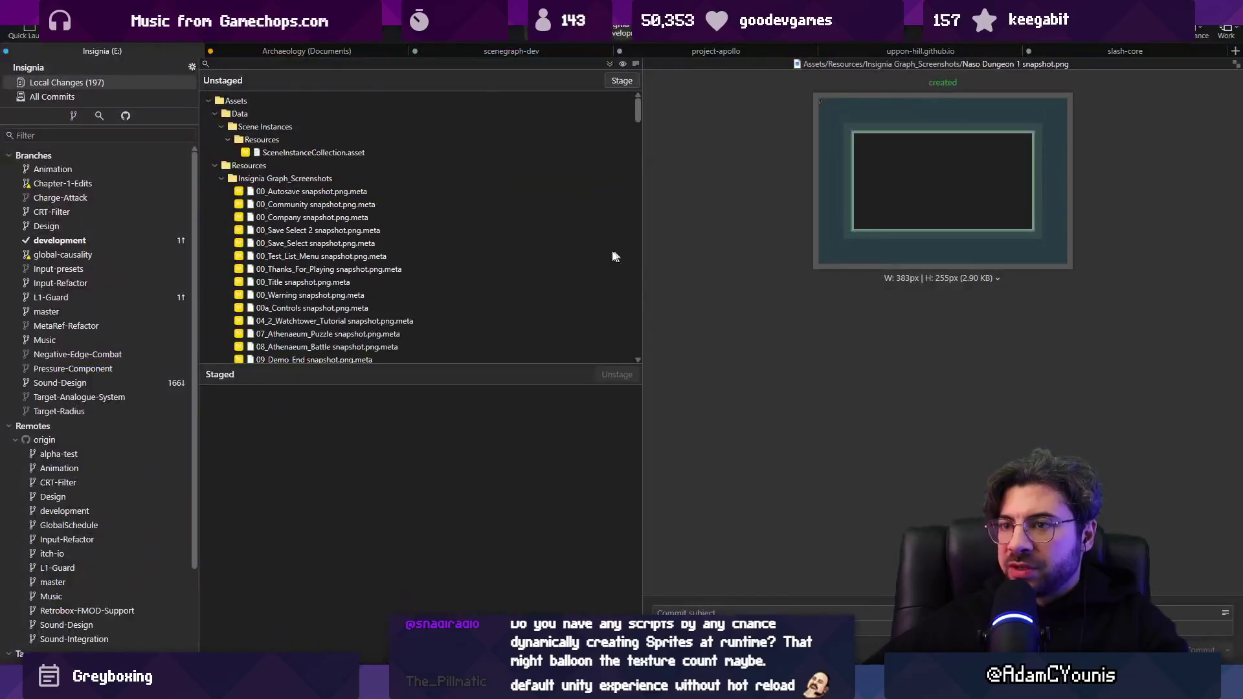
Discard all unstaged changes in the Assets folder and view the full commit history.
{"action": "scroll", "coordinate": [386, 258], "scroll_direction": "down", "scroll_amount": 2}
{"action": "scroll", "coordinate": [377, 223], "scroll_direction": "up", "scroll_amount": 2}
{"action": "left_click", "coordinate": [318, 101]}
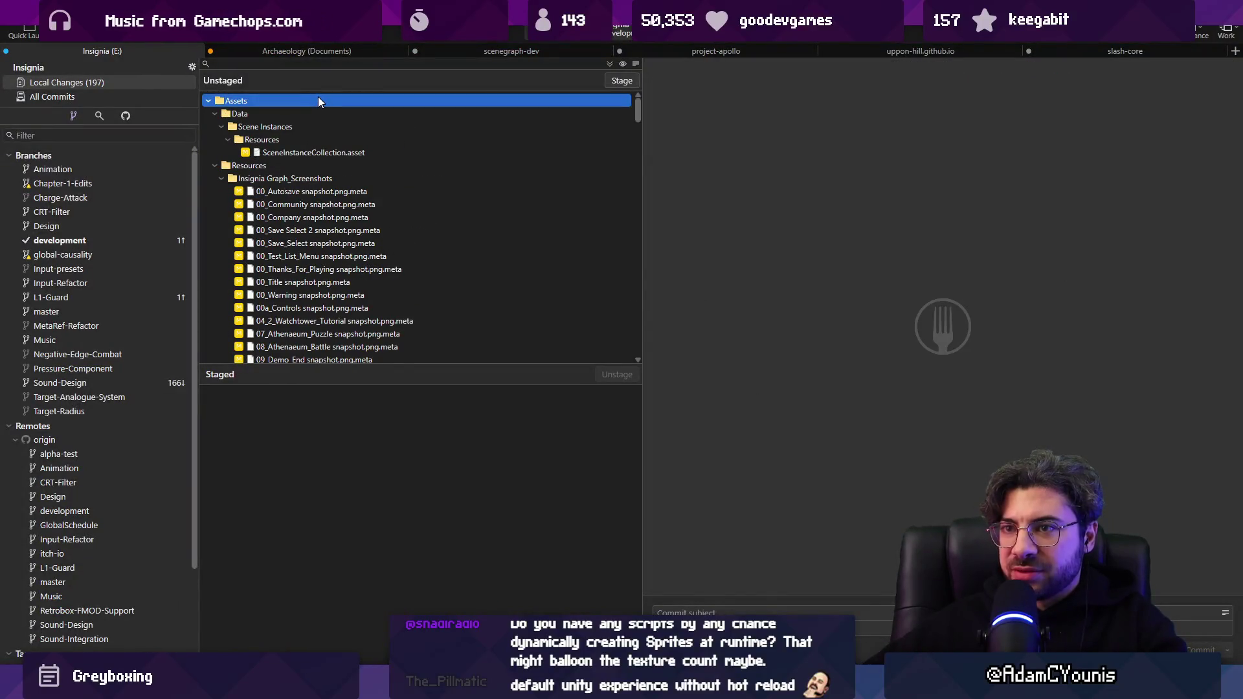
{"action": "key", "text": "Delete"}
{"action": "key", "text": "Return"}
{"action": "left_click", "coordinate": [118, 97]}
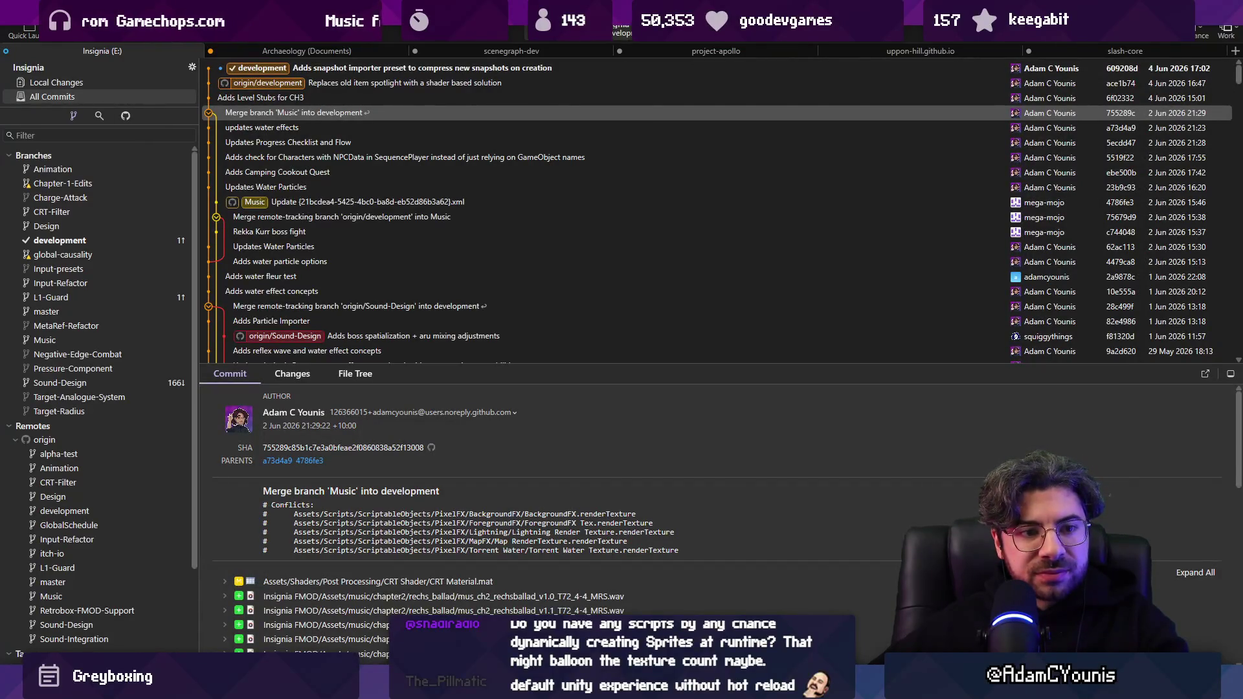
{"action": "key", "text": "alt+Tab"}
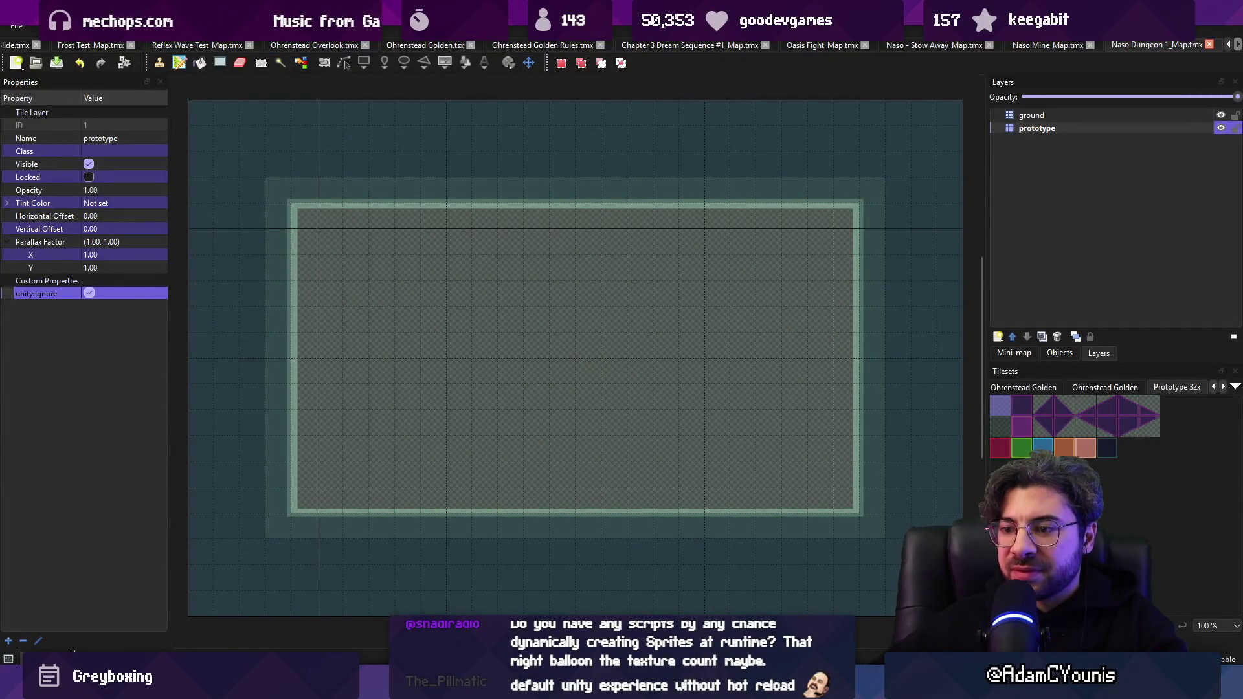
Back in Unity, open the Insignia Graph node view.
{"action": "key", "text": "alt+Tab"}
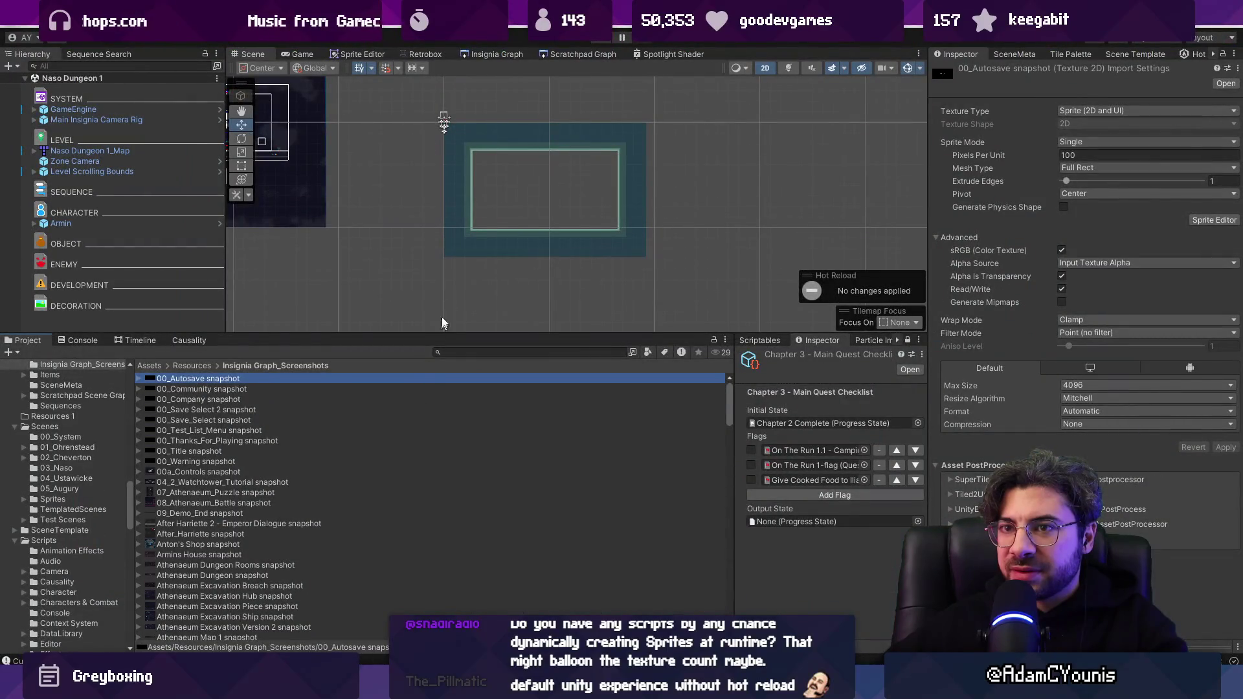
{"action": "left_click", "coordinate": [494, 230]}
{"action": "left_click_drag", "start_coordinate": [494, 231], "coordinate": [500, 237]}
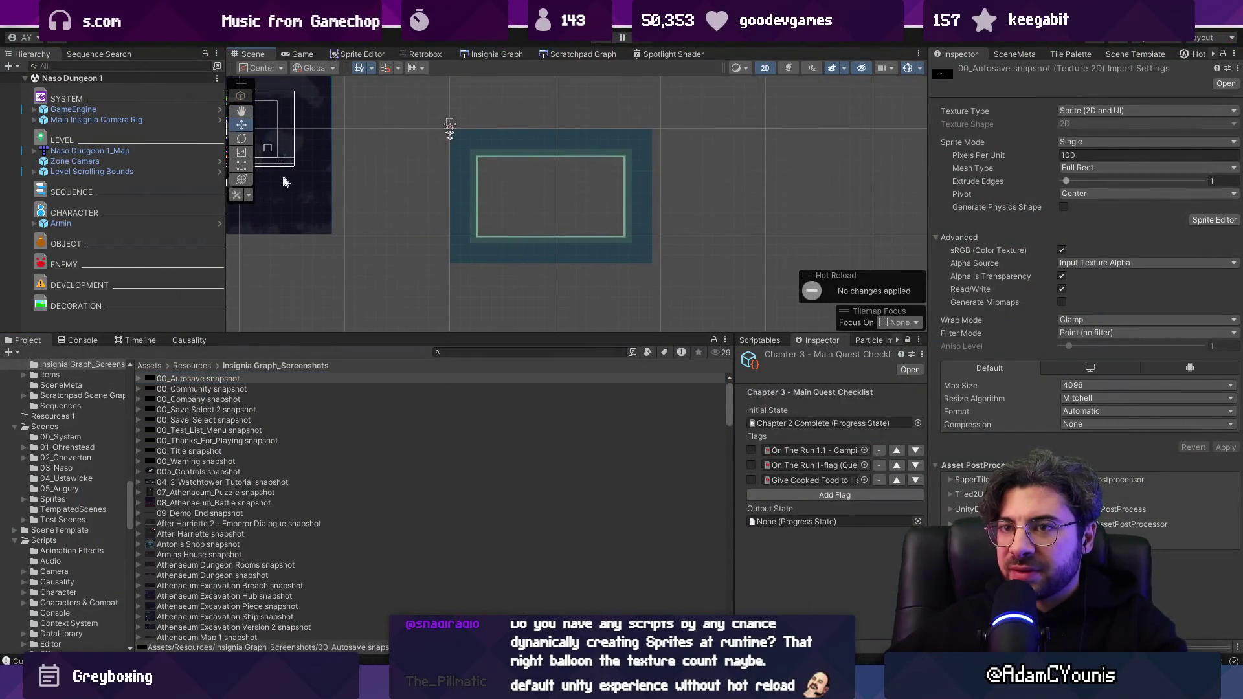
{"action": "left_click", "coordinate": [511, 53]}
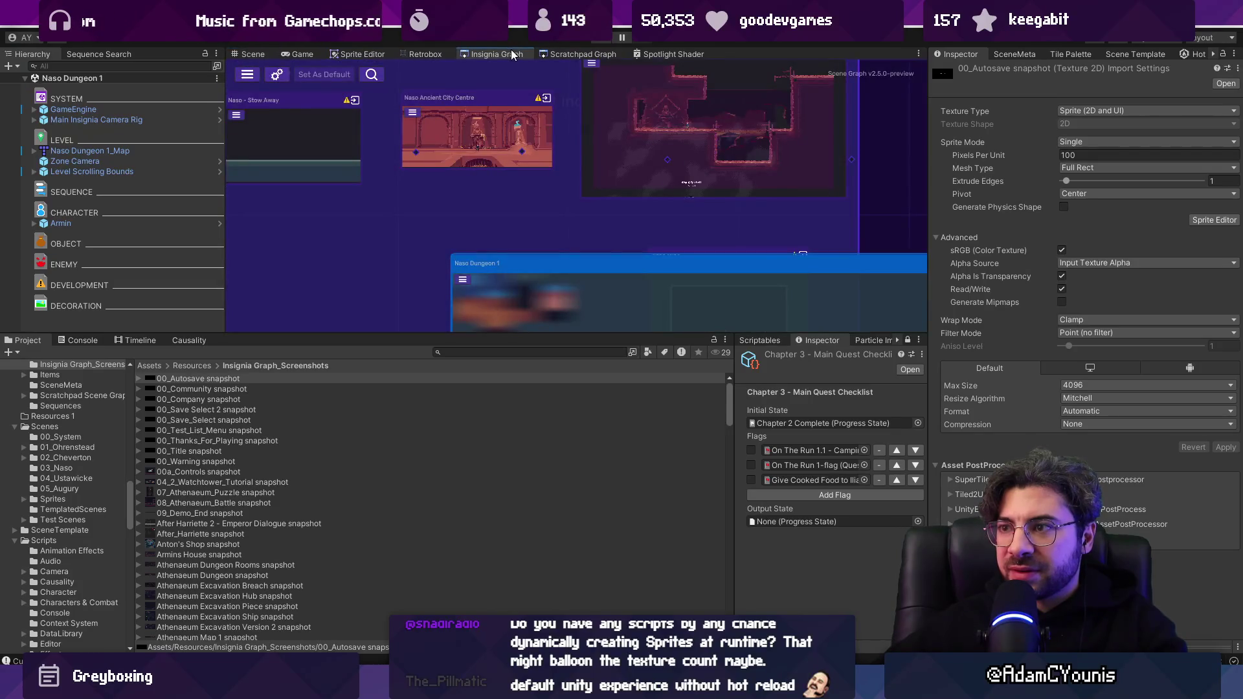
{"action": "right_click", "coordinate": [531, 230]}
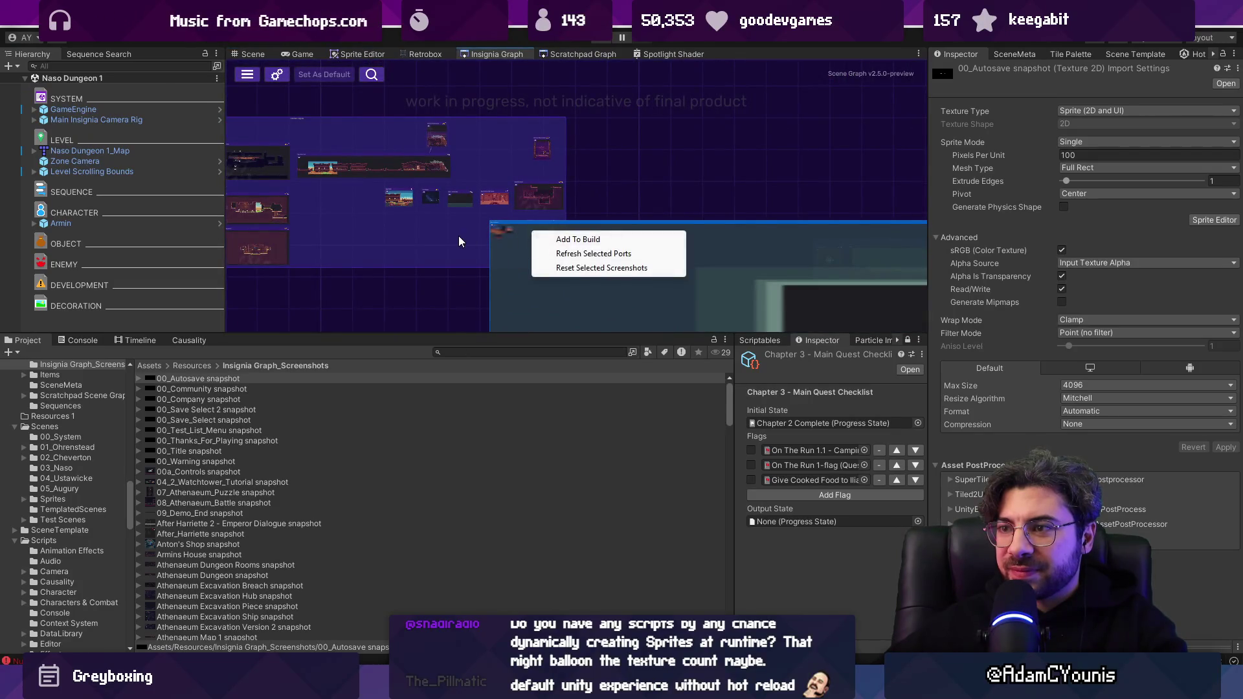
{"action": "left_click", "coordinate": [500, 243]}
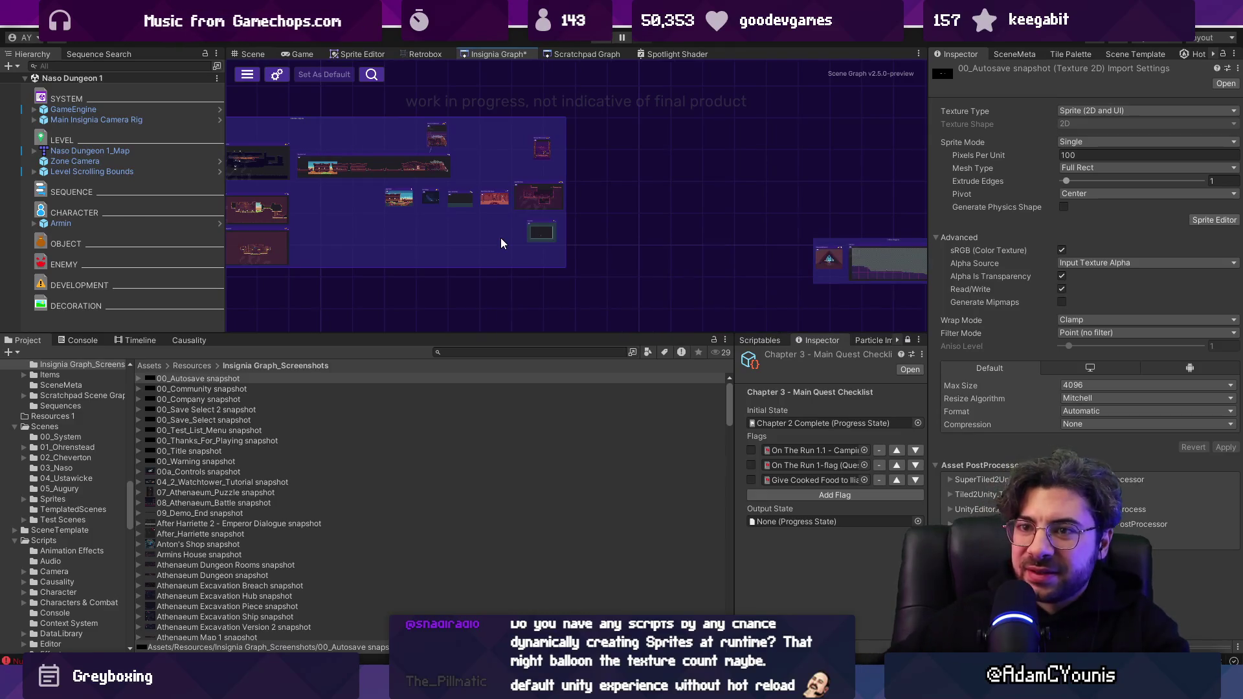
Locate the Naso Dungeon 1 scene asset, add it as a graph node, and register its scene meta.
{"action": "scroll", "coordinate": [419, 227], "scroll_direction": "up", "scroll_amount": 3}
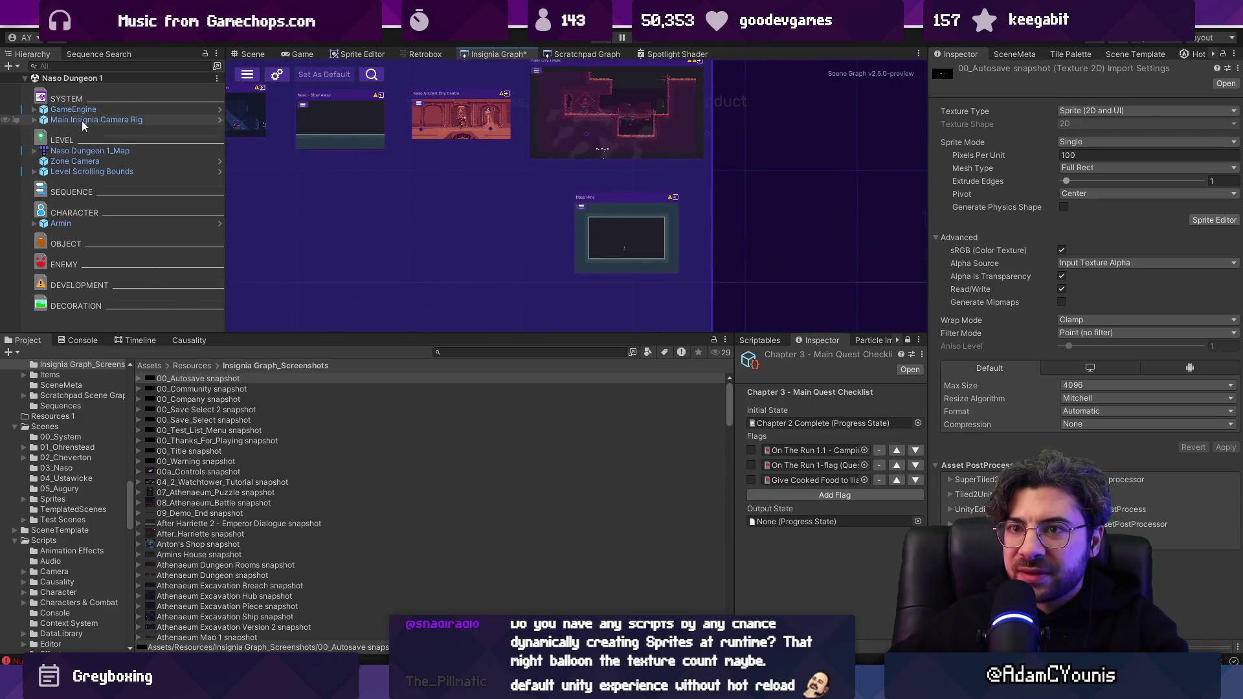
{"action": "right_click", "coordinate": [88, 79]}
{"action": "left_click", "coordinate": [144, 205]}
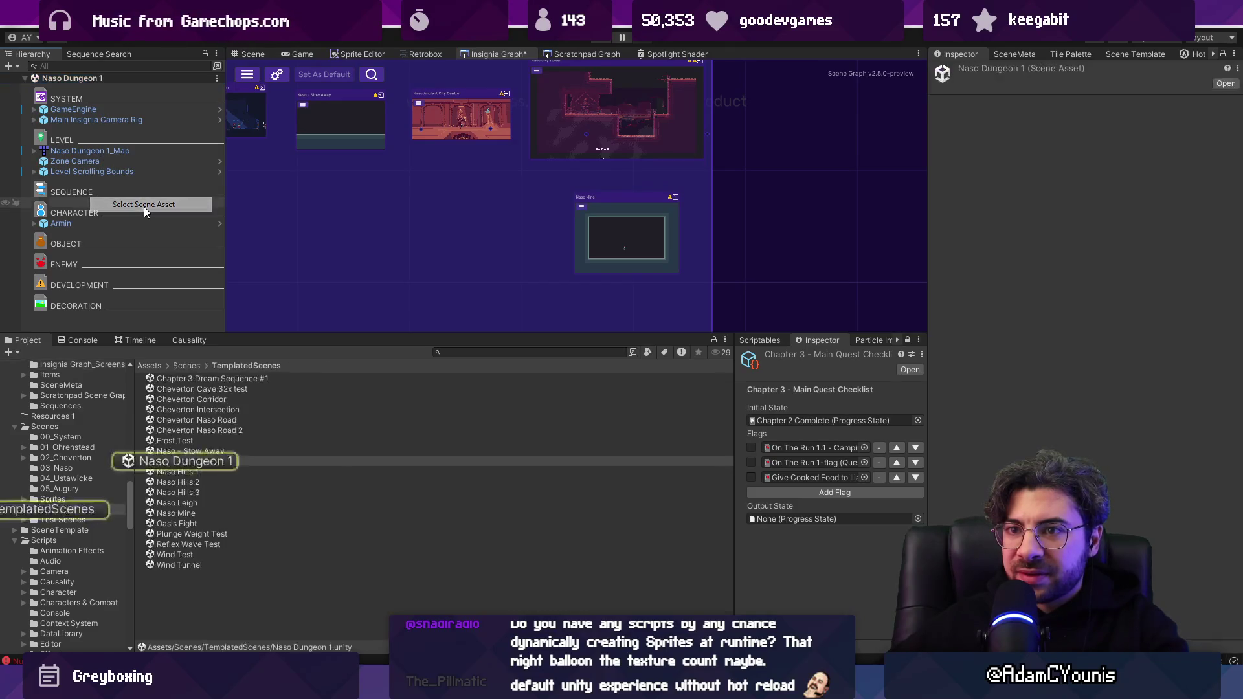
{"action": "mouse_move", "coordinate": [184, 461]}
{"action": "left_mouse_down"}
{"action": "mouse_move", "coordinate": [248, 431]}
{"action": "mouse_move", "coordinate": [446, 208]}
{"action": "left_mouse_up"}
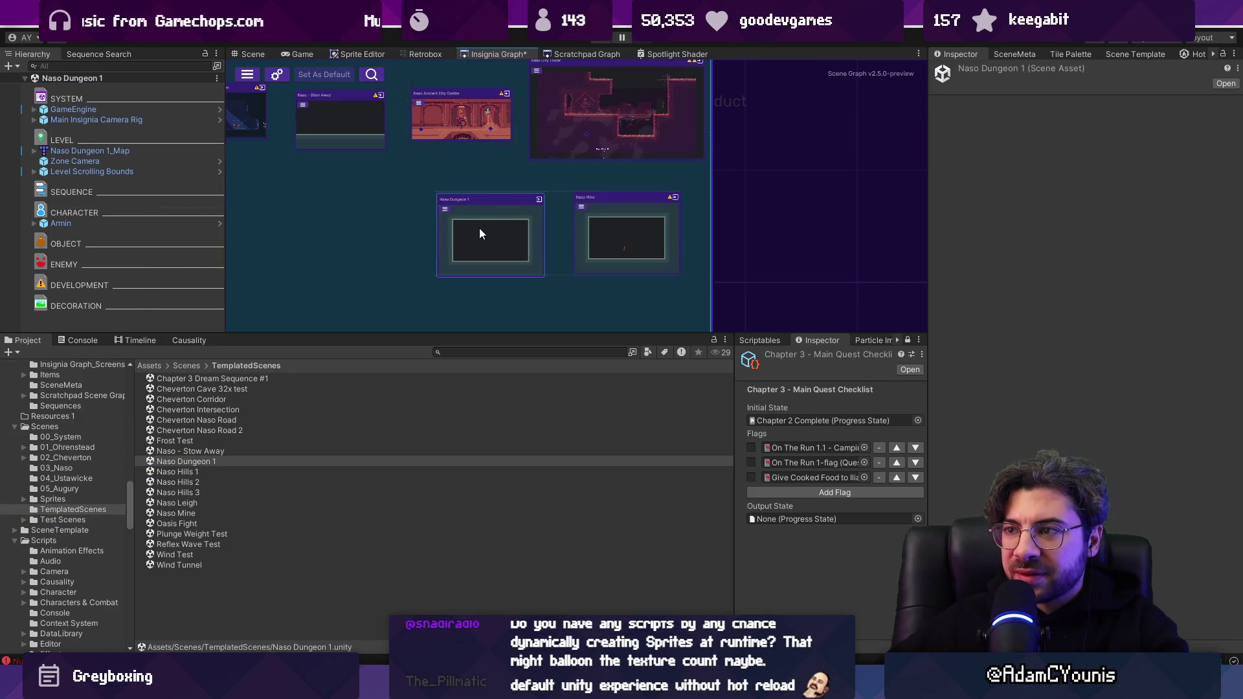
{"action": "scroll", "coordinate": [489, 227], "scroll_direction": "up", "scroll_amount": 3}
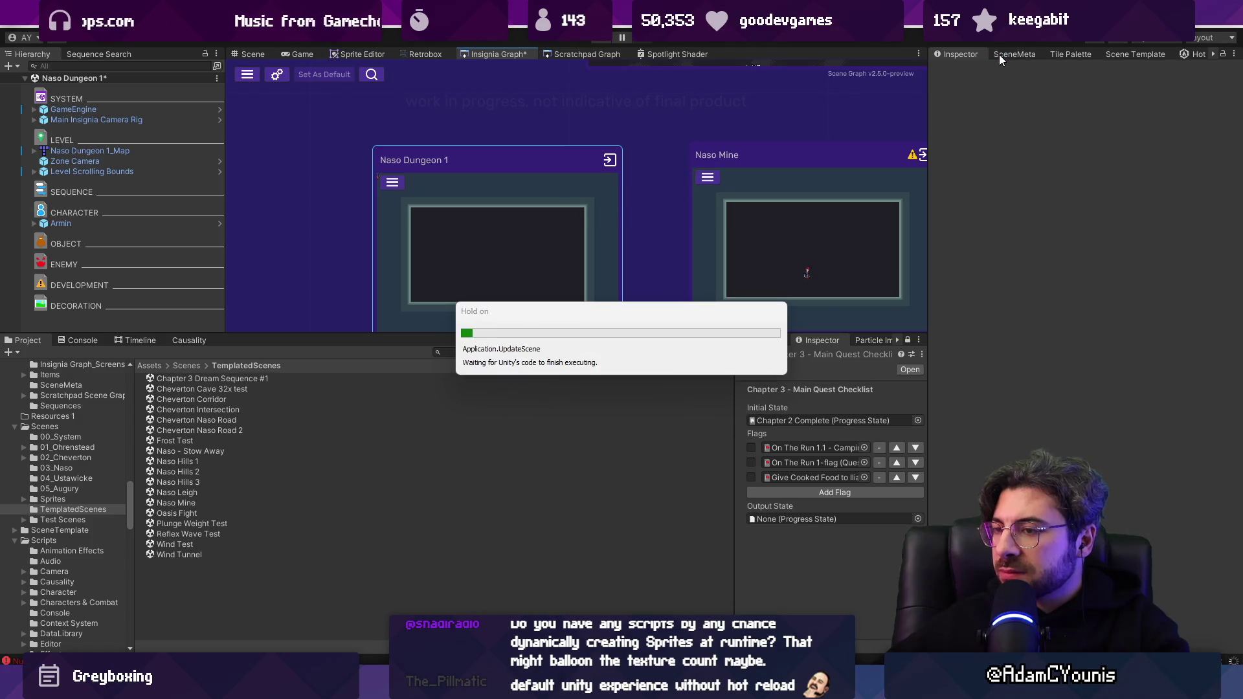
{"action": "left_click", "coordinate": [1007, 72]}
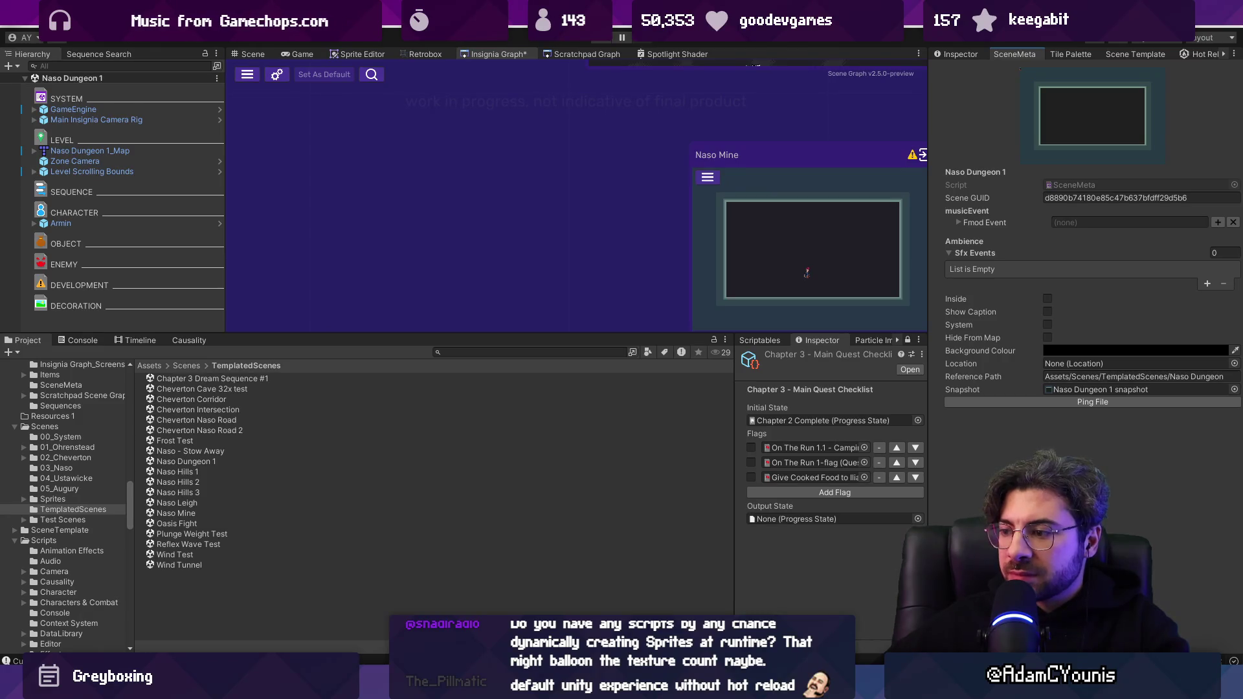
In Fork, open the 'Replaces old item spotlight with a shader based solution' commit.
{"action": "key", "text": "alt+Tab"}
{"action": "left_click", "coordinate": [345, 83]}
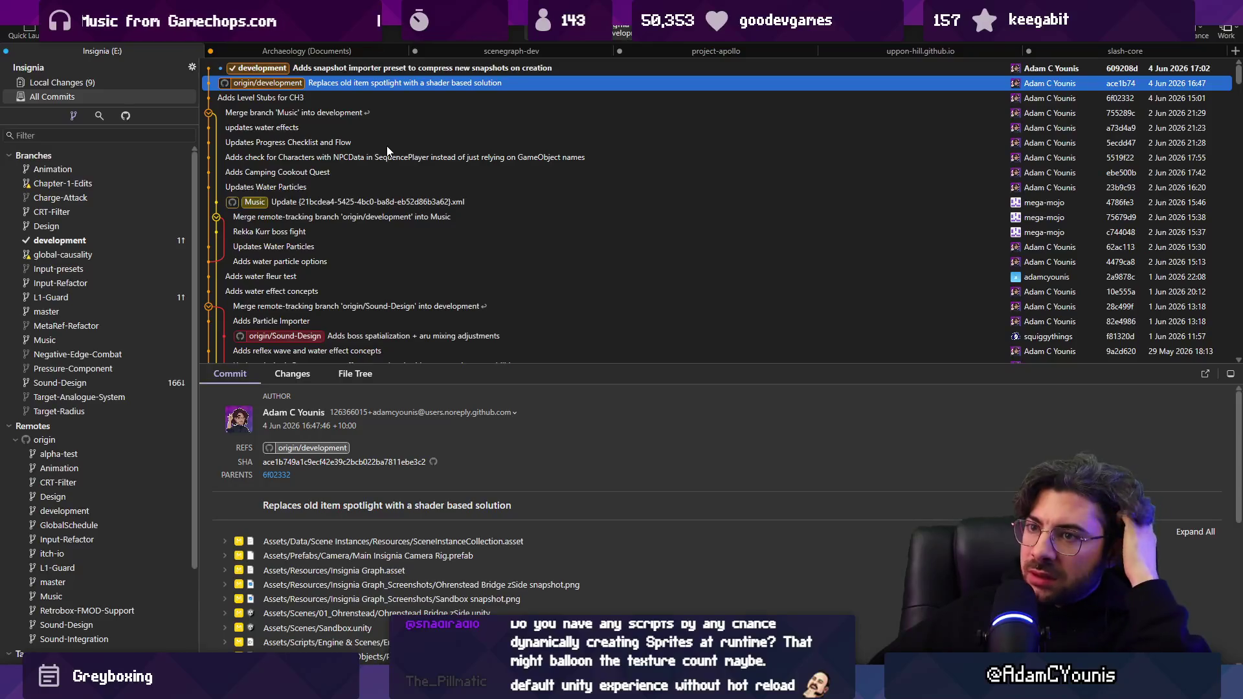
Review the 'Adds snapshot importer preset' commit's SnapshotImporter.preset and SceneInstanceCollectionInspector.cs diffs.
{"action": "left_click", "coordinate": [385, 68]}
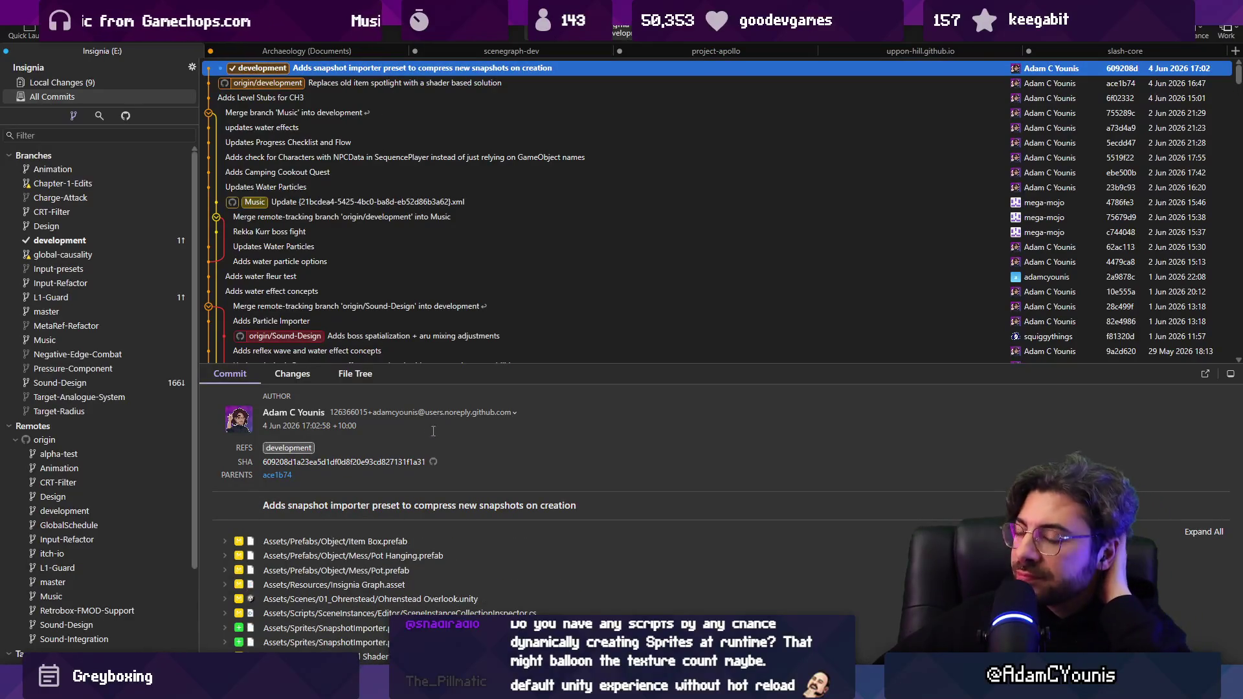
{"action": "left_click", "coordinate": [295, 374]}
{"action": "left_click_drag", "start_coordinate": [441, 367], "coordinate": [439, 227]}
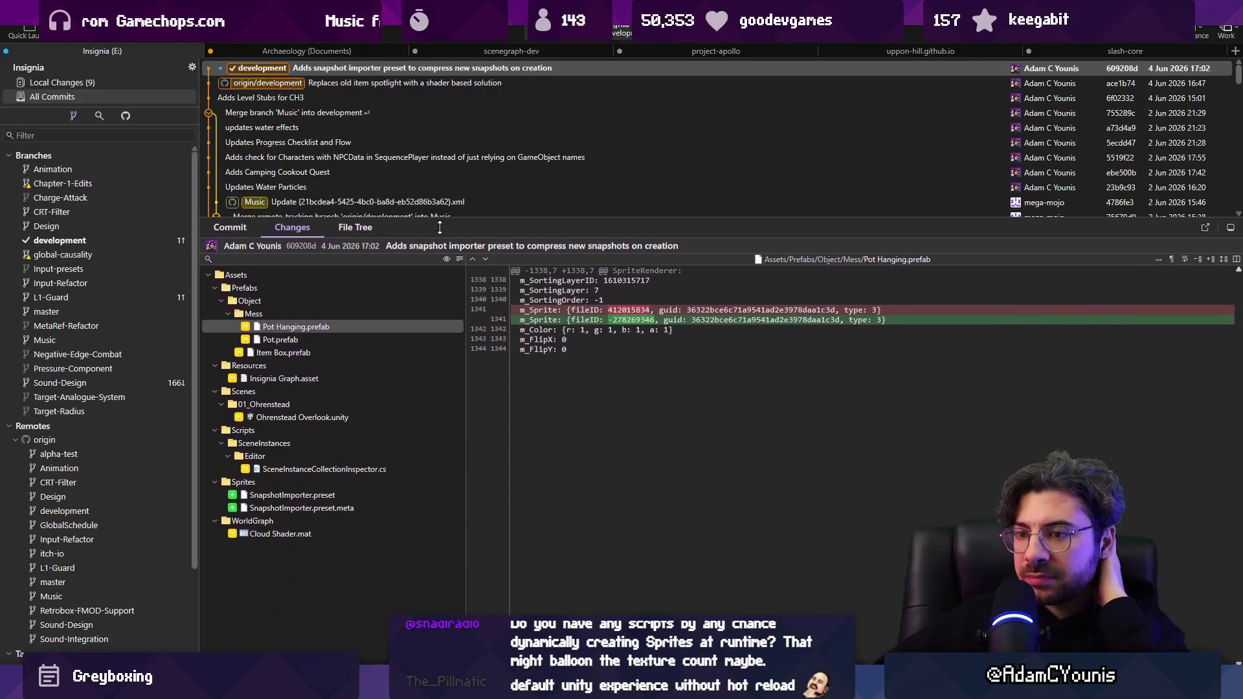
{"action": "left_click", "coordinate": [316, 496]}
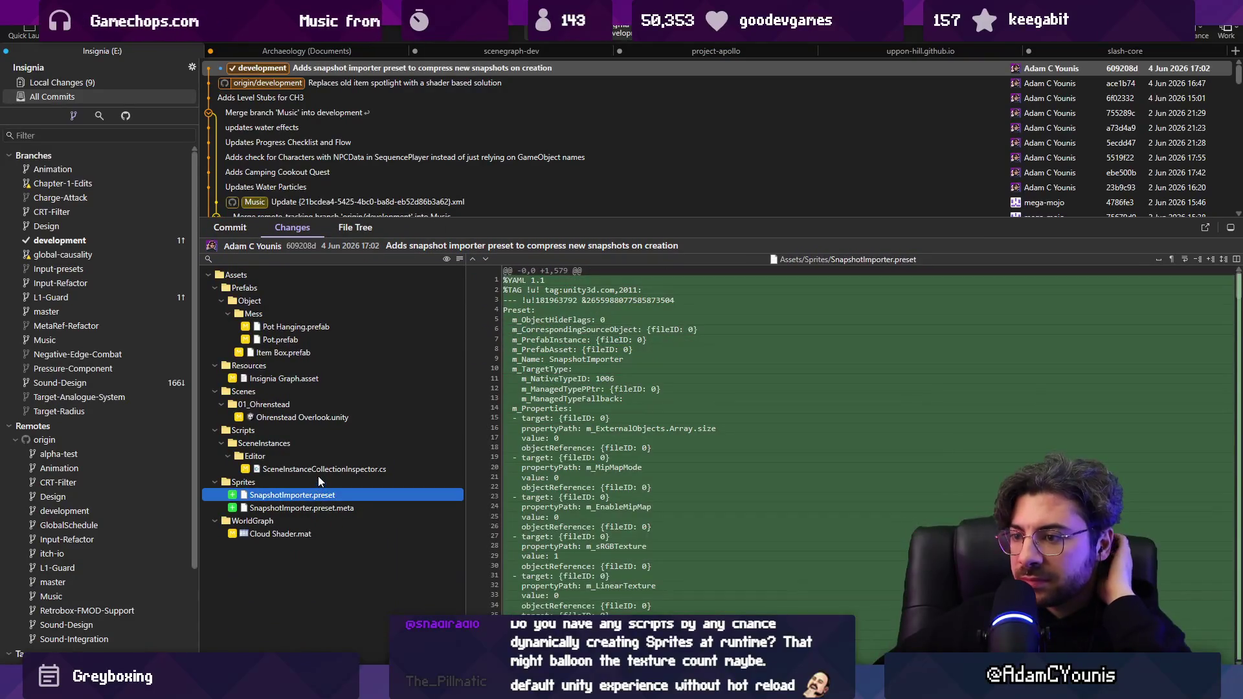
{"action": "left_click", "coordinate": [320, 470]}
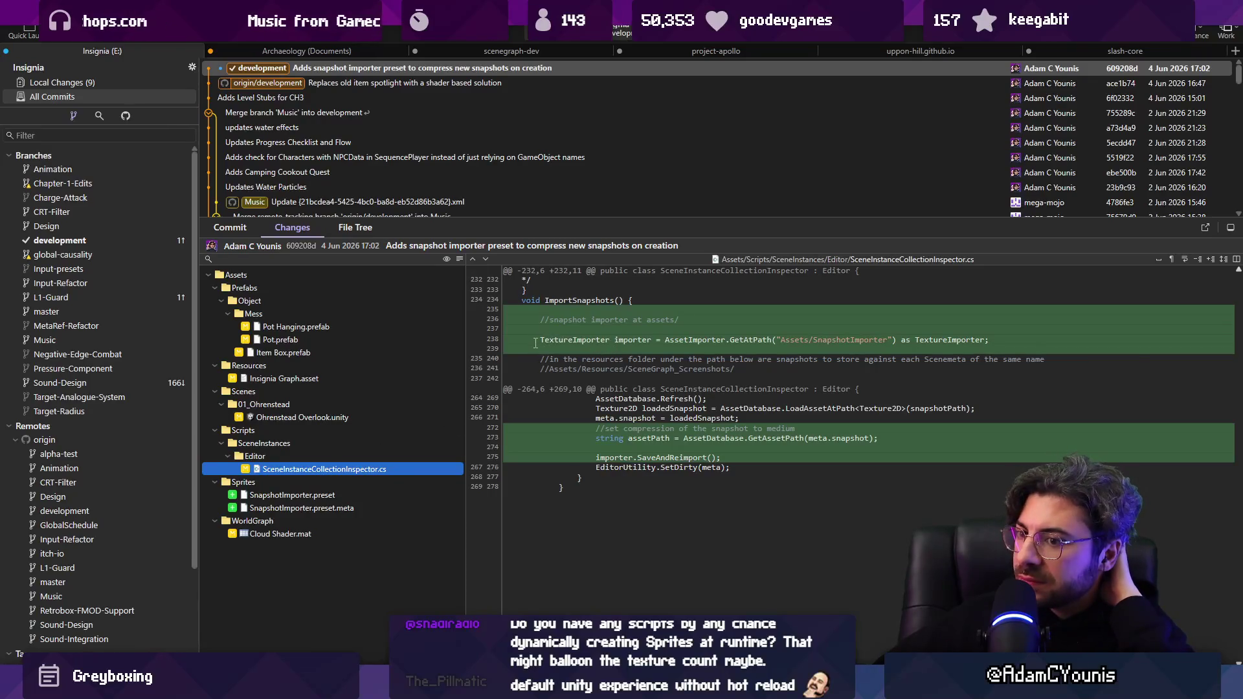
{"action": "left_click", "coordinate": [378, 69]}
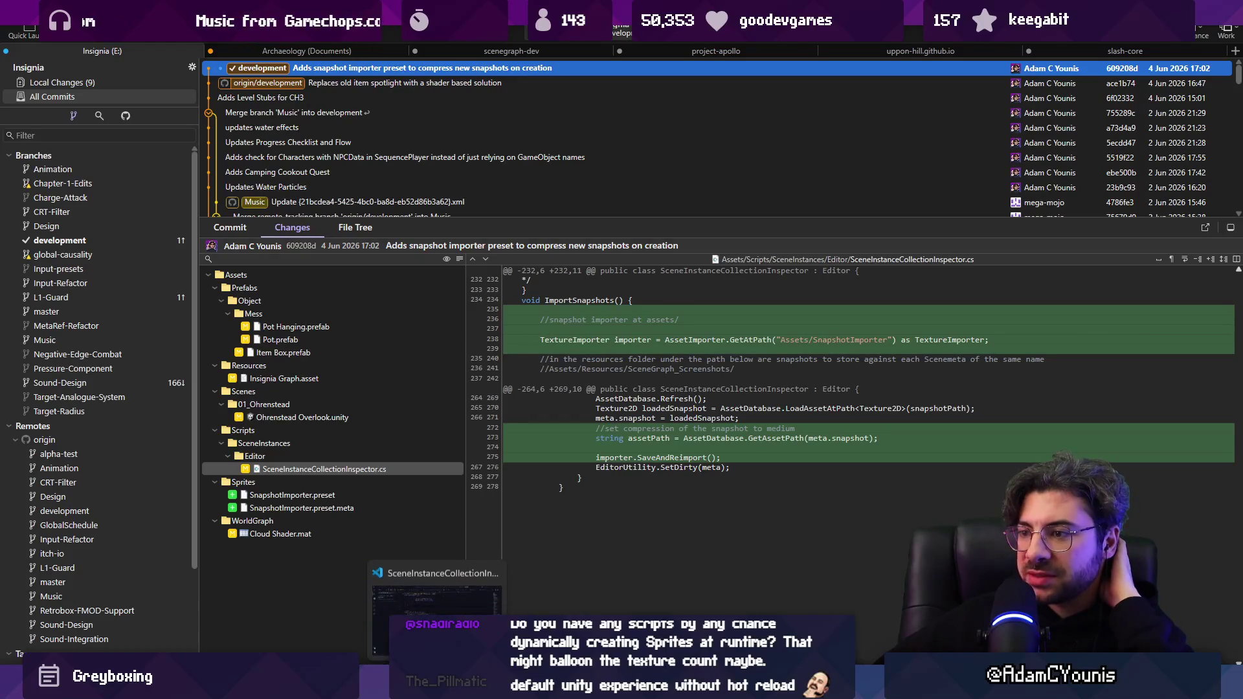
{"action": "left_click", "coordinate": [435, 609]}
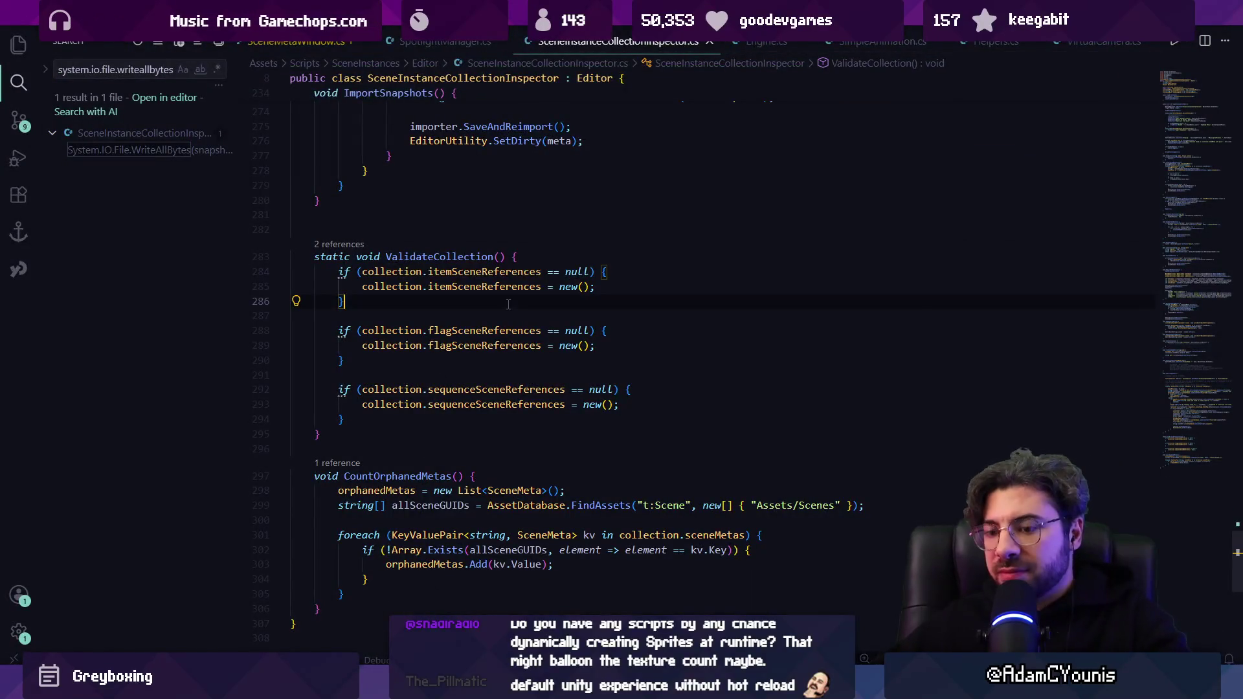
Close several open code files and search SceneTemplateWindow.cs for selectedTemplateTypeIndex.
{"action": "key", "text": "ctrl+w"}
{"action": "key", "text": "ctrl+w"}
{"action": "key", "text": "ctrl+w"}
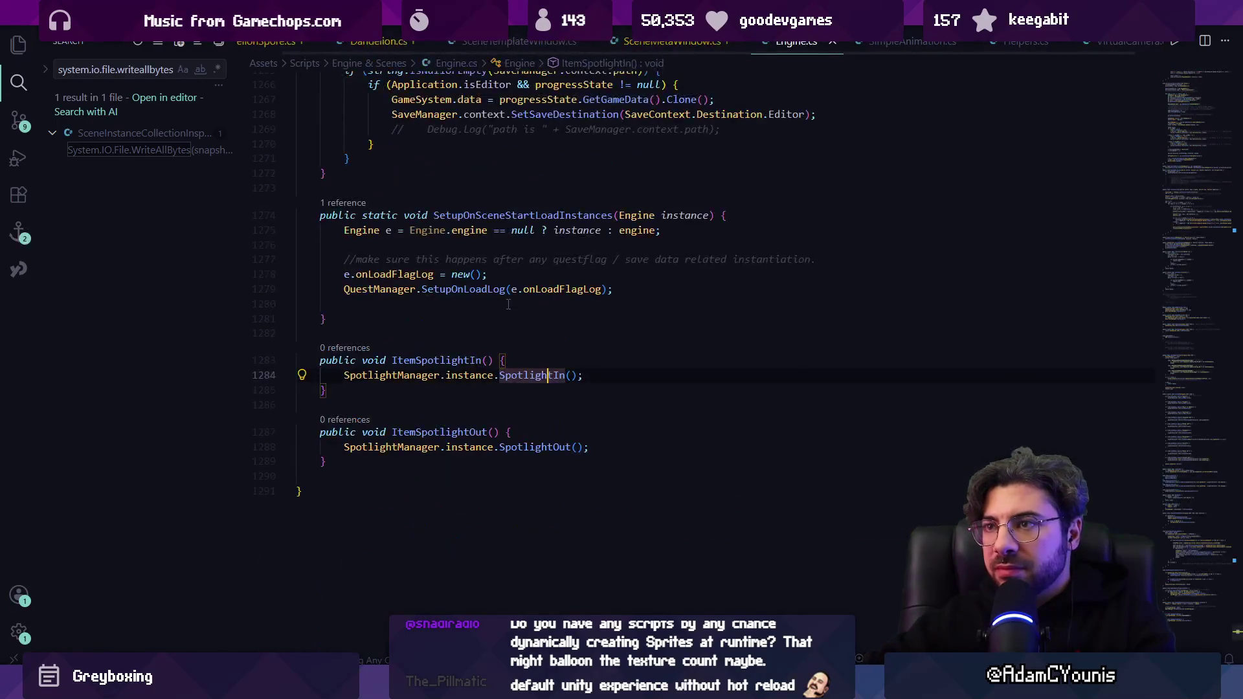
{"action": "key", "text": "ctrl+w"}
{"action": "key", "text": "ctrl+w"}
{"action": "key", "text": "ctrl+w"}
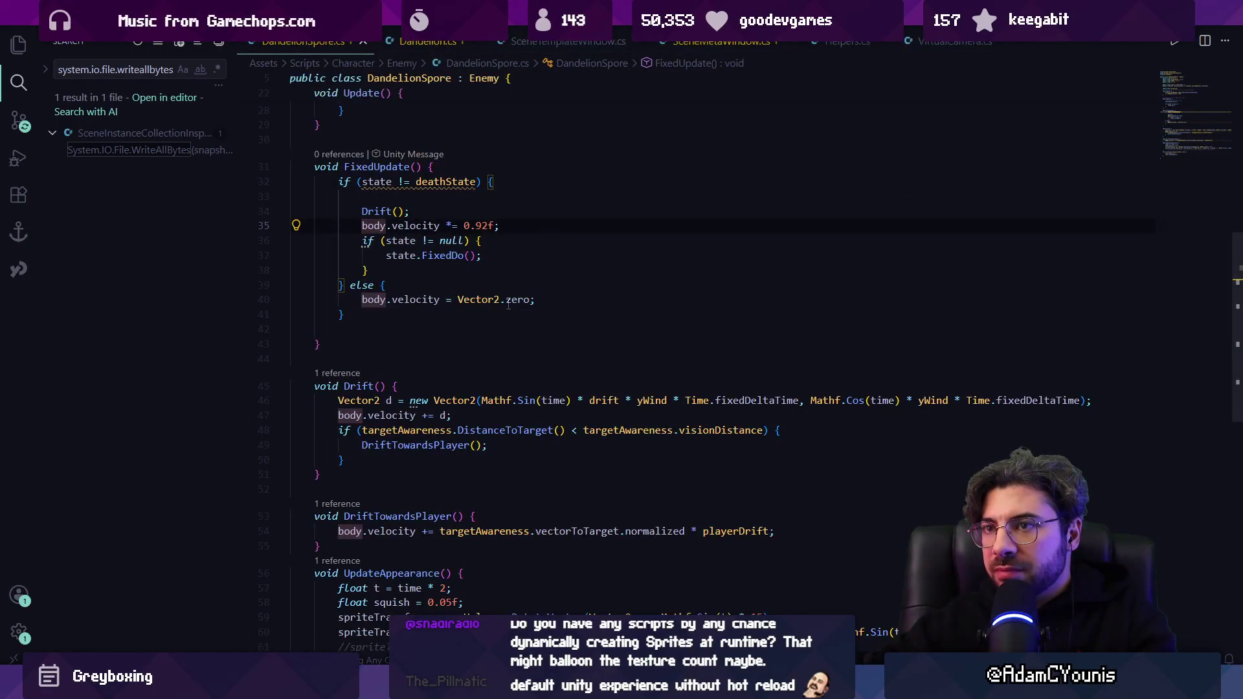
{"action": "key", "text": "ctrl+w"}
{"action": "key", "text": "ctrl+w"}
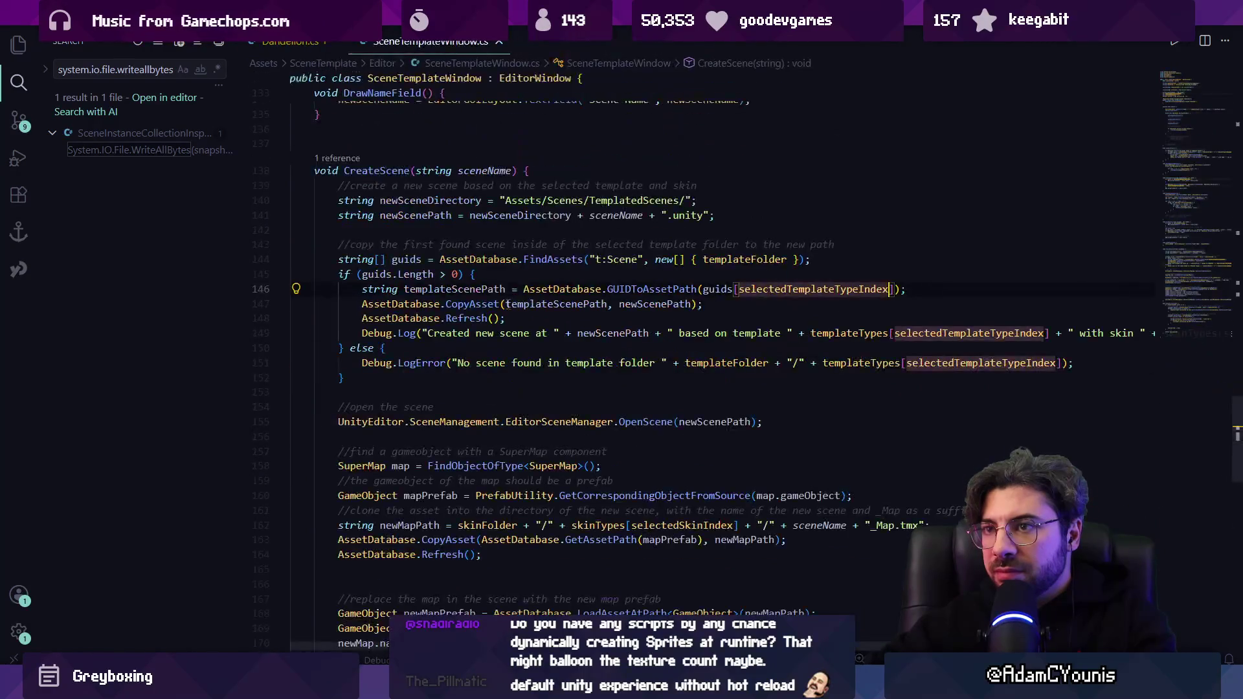
{"action": "key", "text": "ctrl+f"}
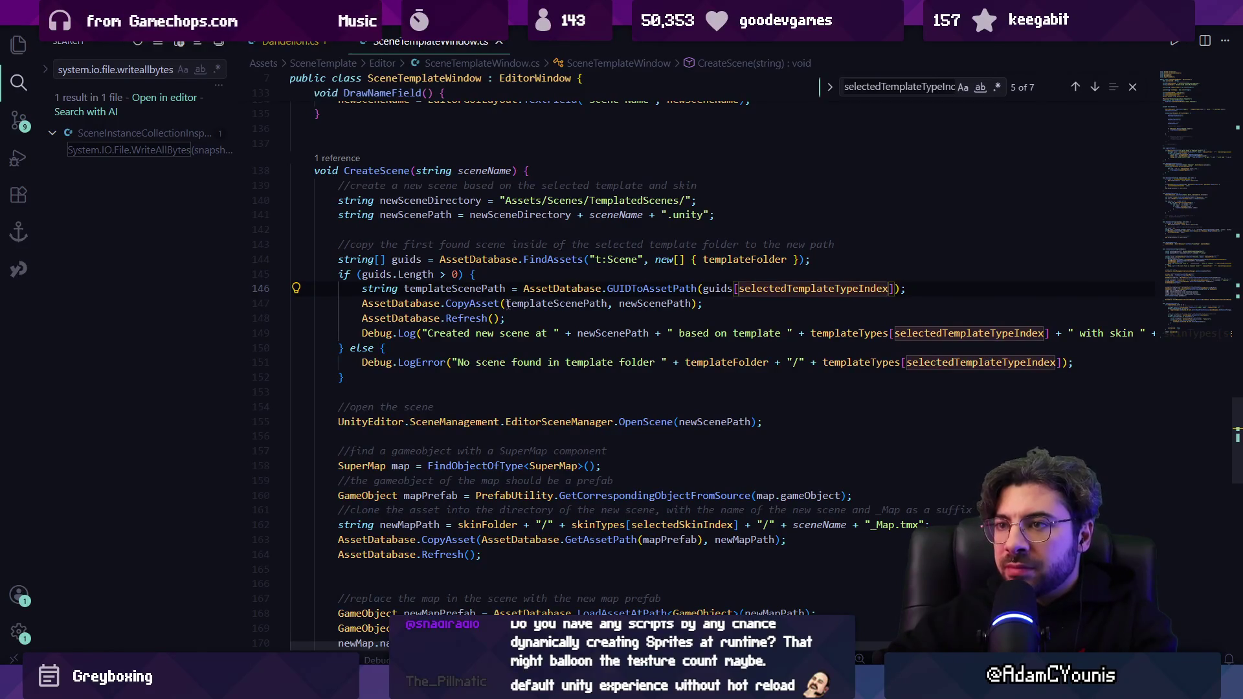
{"action": "key", "text": "Return"}
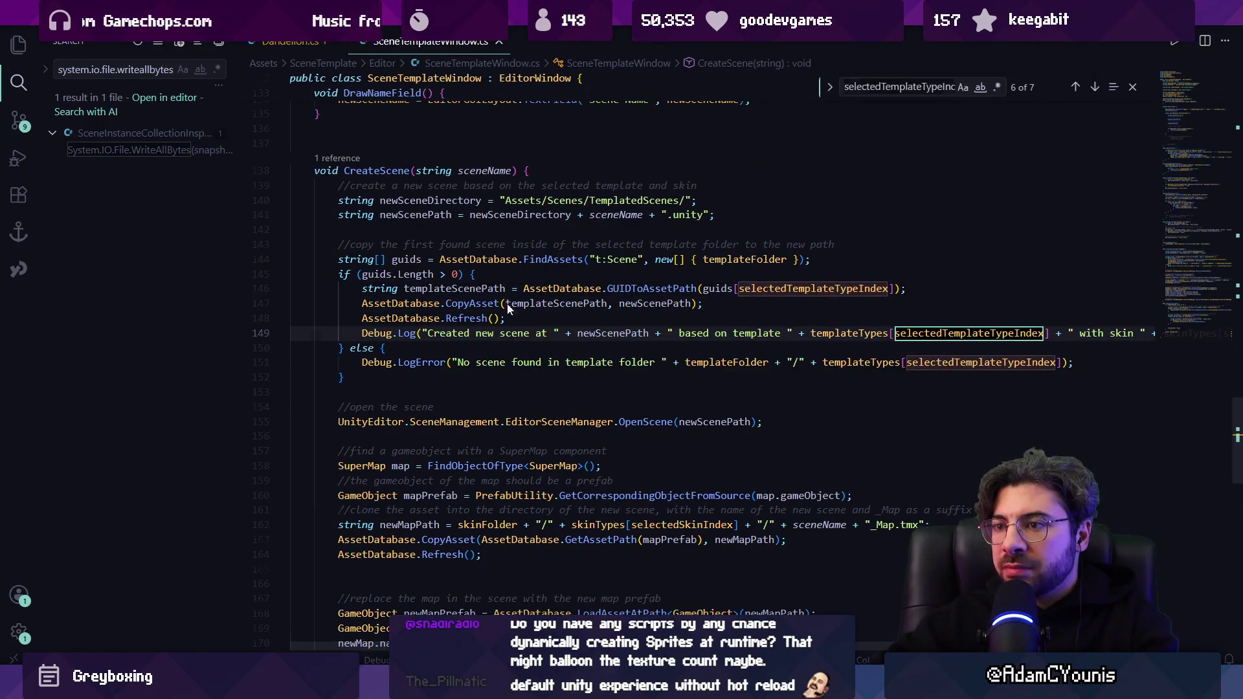
Open SceneInstanceCollectionInspector.cs from the WriteAllBytes search result, with the caret on line 247.
{"action": "key", "text": "ctrl+Tab"}
{"action": "key", "text": "ctrl+p"}
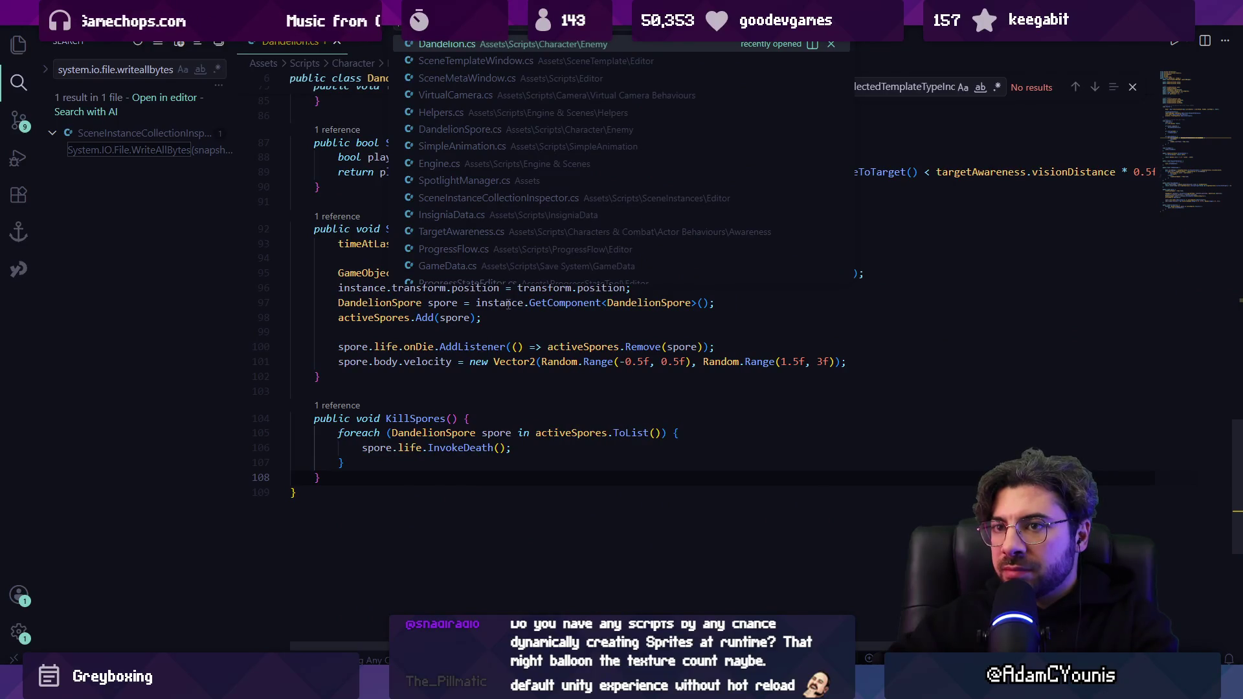
{"action": "key", "text": "Escape"}
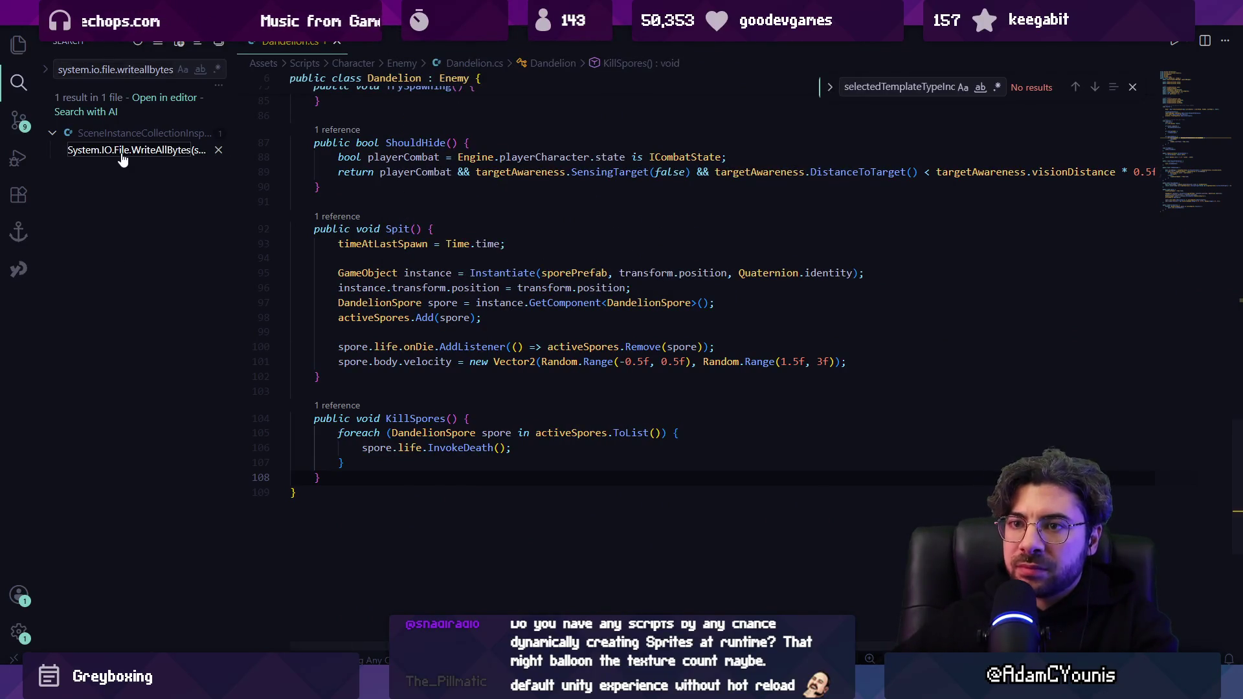
{"action": "left_click", "coordinate": [123, 150]}
{"action": "left_click", "coordinate": [341, 223]}
{"action": "scroll", "coordinate": [341, 226], "scroll_direction": "up", "scroll_amount": 2}
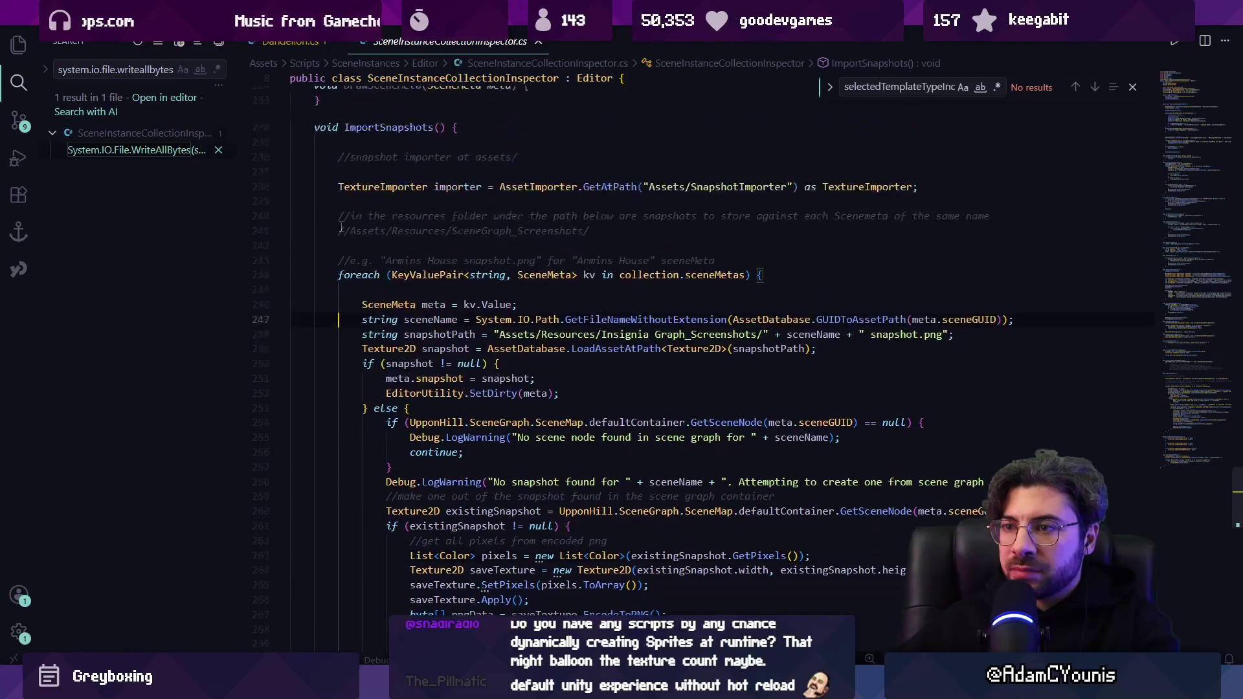
Find 'textureimport' and delete the importer comment and TextureImporter line.
{"action": "key", "text": "ctrl+f"}
{"action": "type", "text": "textureimport"}
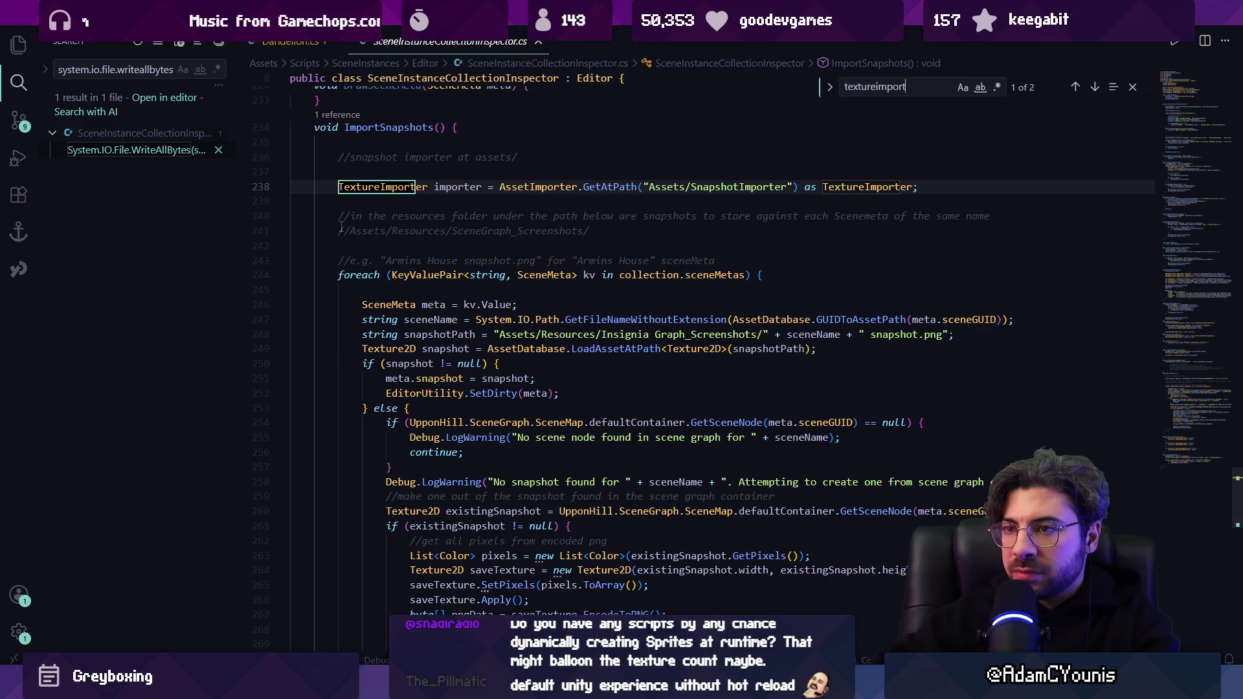
{"action": "key", "text": "Escape"}
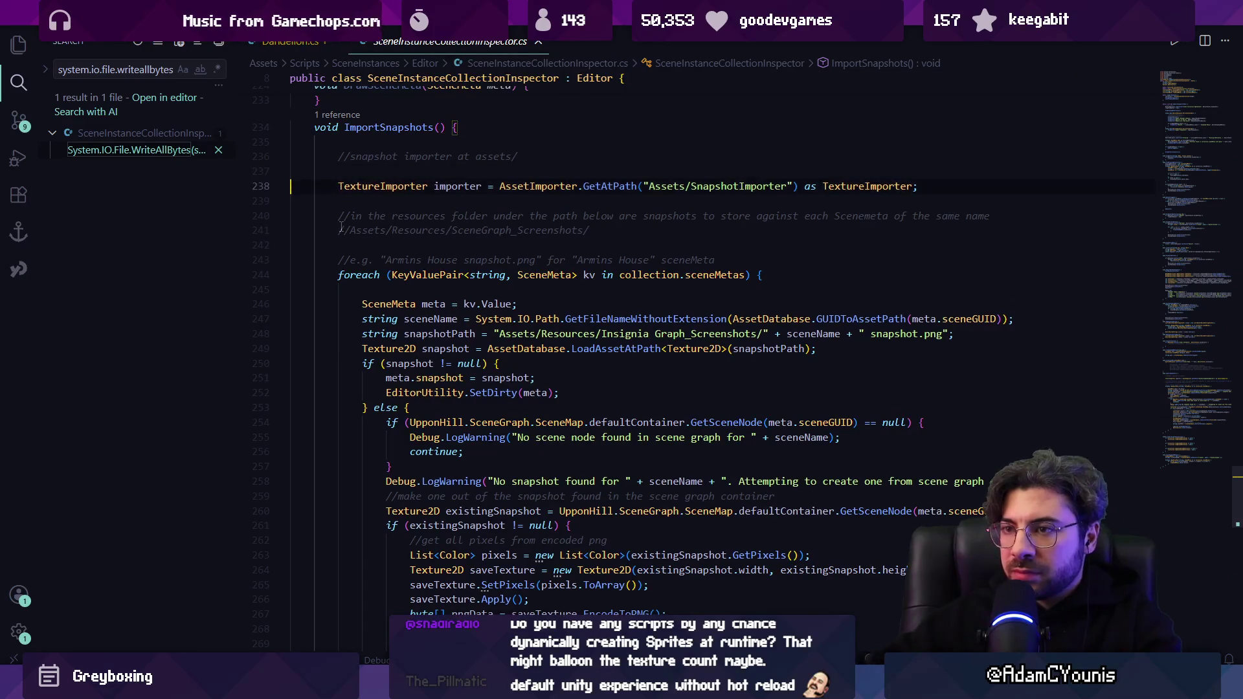
{"action": "key", "text": "Up"}
{"action": "key", "text": "Up"}
{"action": "key", "text": "Up"}
{"action": "key", "text": "ctrl+shift+k"}
{"action": "key", "text": "ctrl+shift+k"}
{"action": "key", "text": "ctrl+shift+k"}
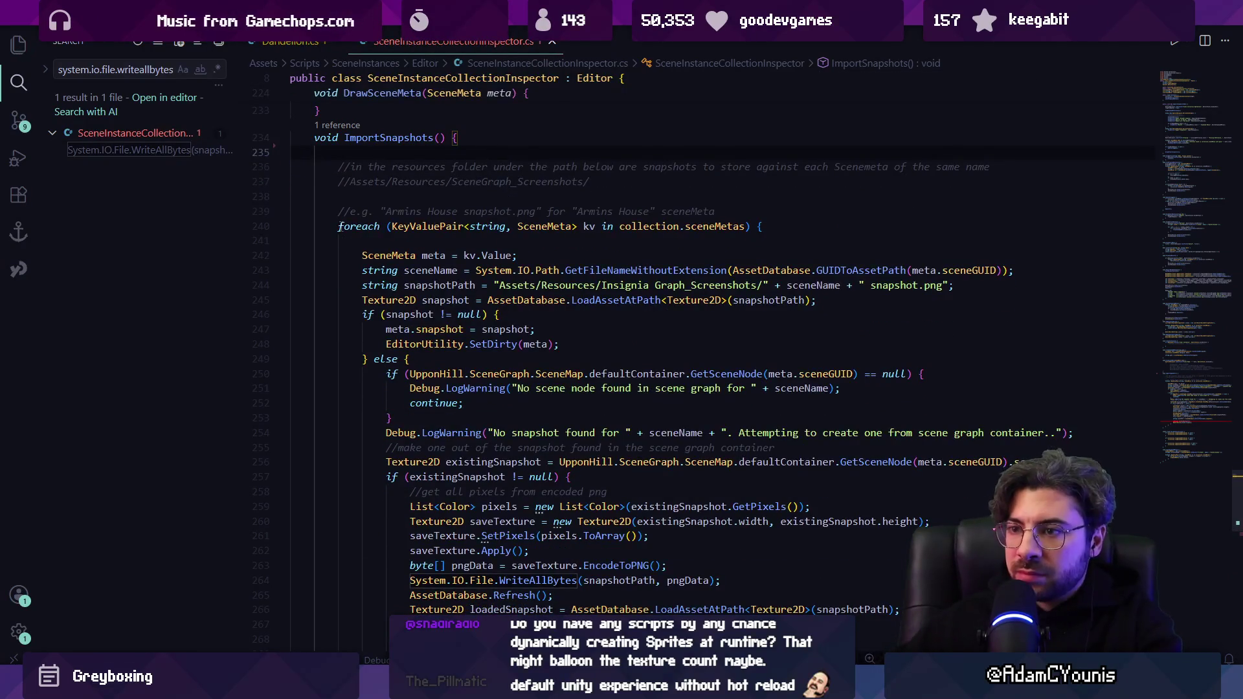
Reject the suggested TextureImporter reimport lines and remove the blank line above SetDirty.
{"action": "left_click", "coordinate": [400, 285]}
{"action": "scroll", "coordinate": [400, 388], "scroll_direction": "down", "scroll_amount": 5}
{"action": "left_click", "coordinate": [632, 457]}
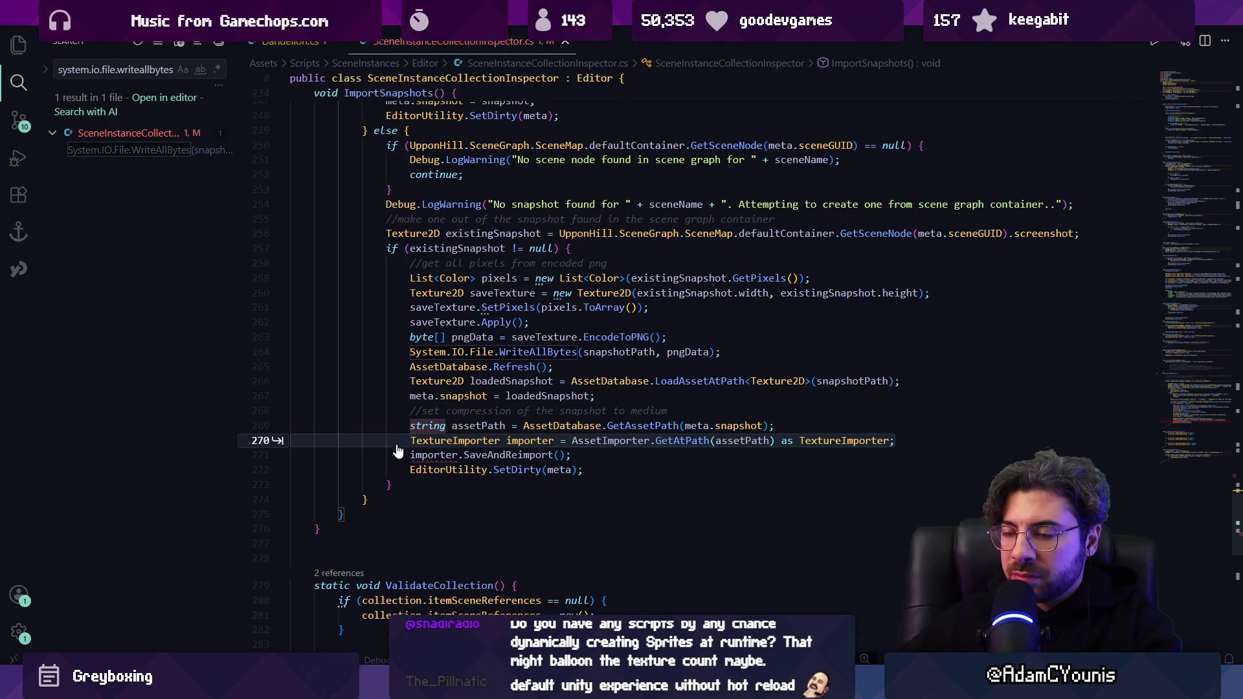
{"action": "key", "text": "Tab"}
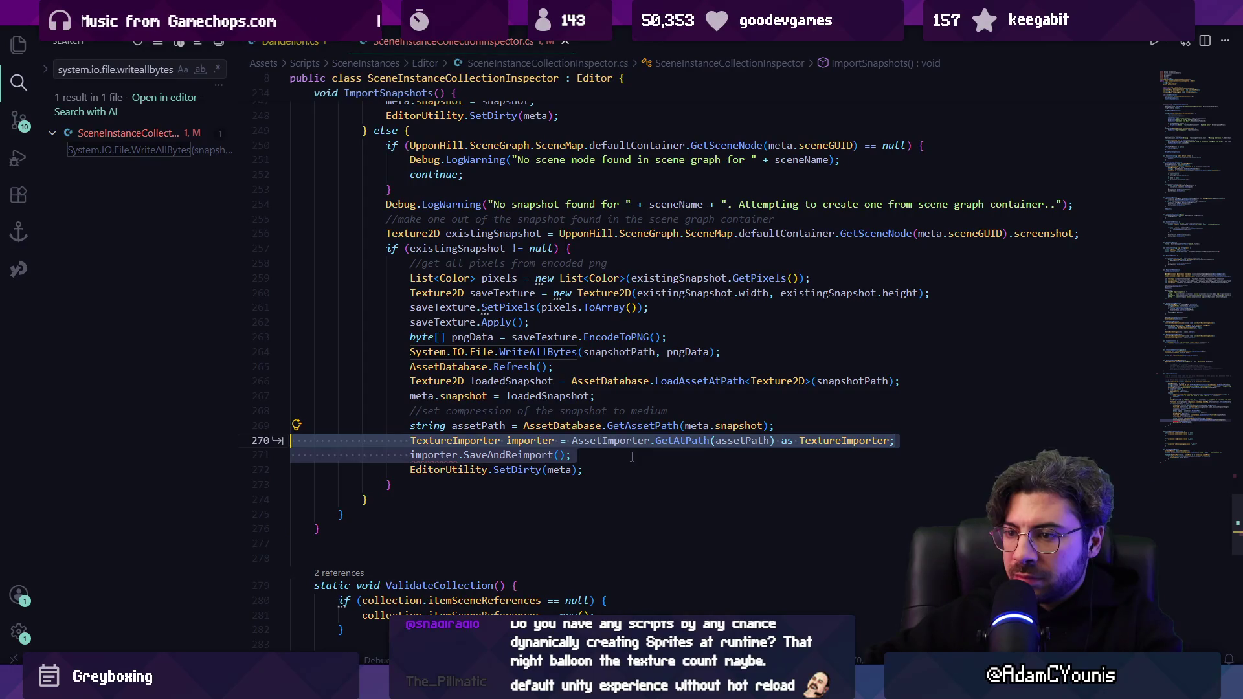
{"action": "key", "text": "ctrl+z"}
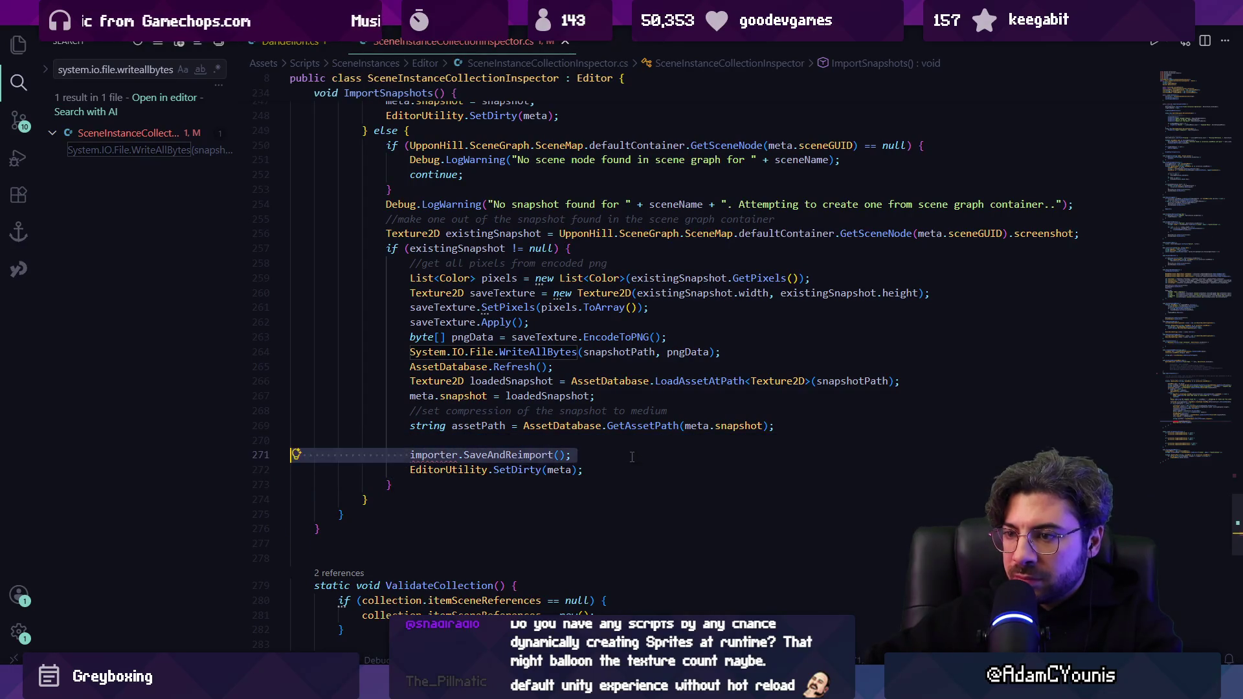
{"action": "key", "text": "ctrl+z"}
{"action": "key", "text": "BackSpace"}
{"action": "key", "text": "Escape"}
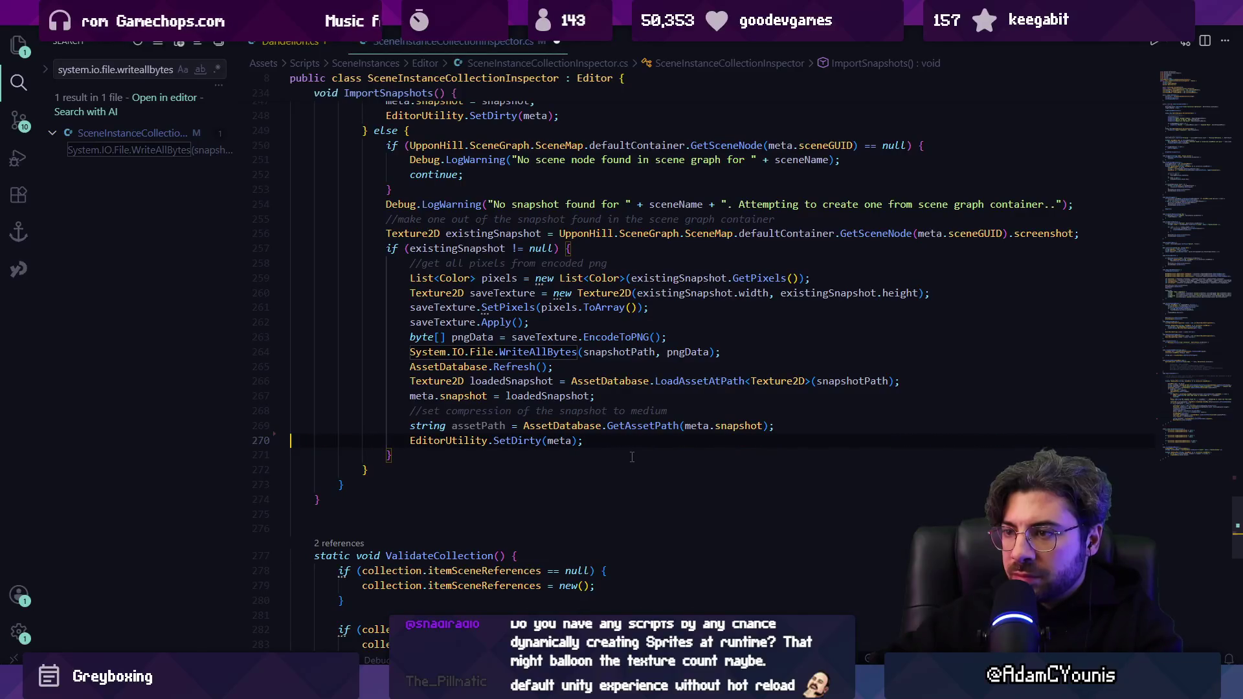
Step through the 'import' matches and place the caret on the SetPixels line.
{"action": "key", "text": "ctrl+f"}
{"action": "type", "text": "import"}
{"action": "key", "text": "Return"}
{"action": "key", "text": "Return"}
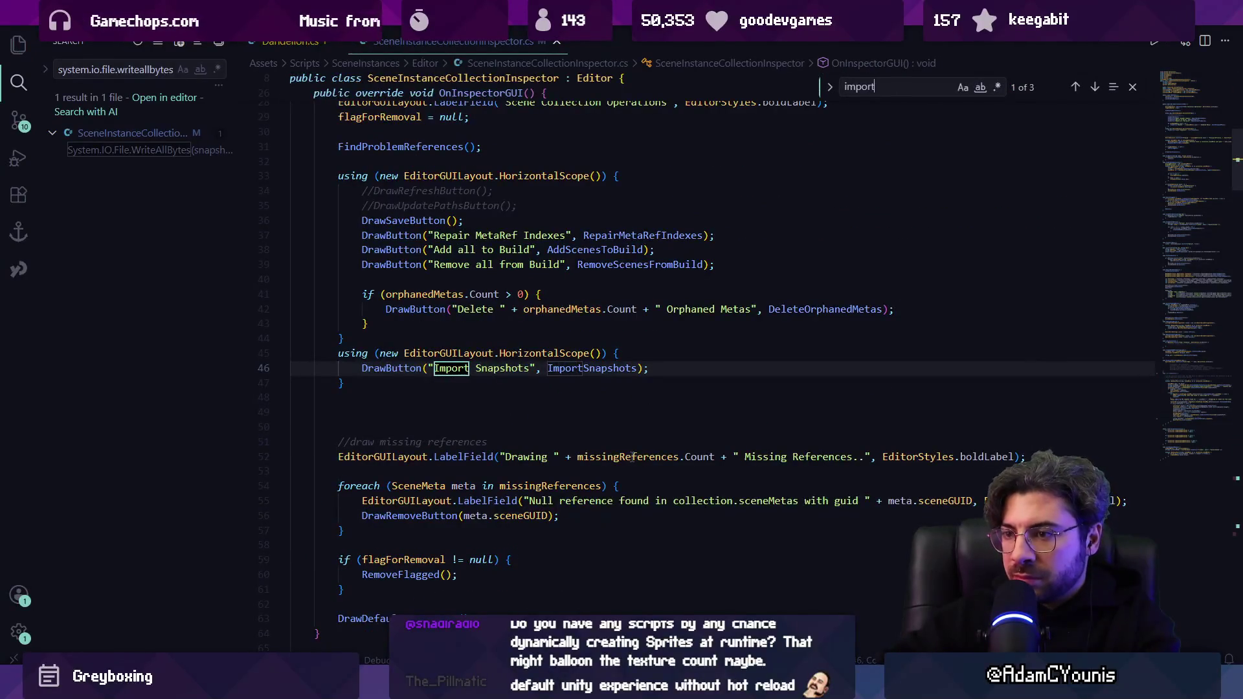
{"action": "key", "text": "Return"}
{"action": "type", "text": "e"}
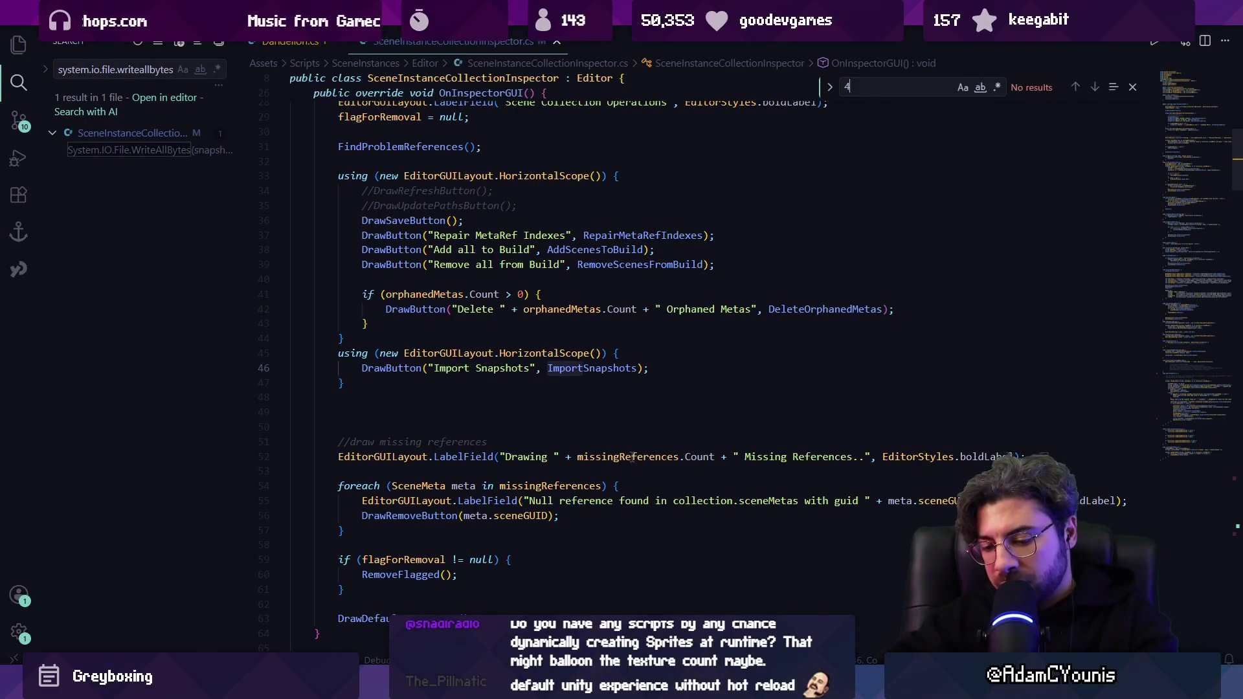
{"action": "type", "text": "2038"}
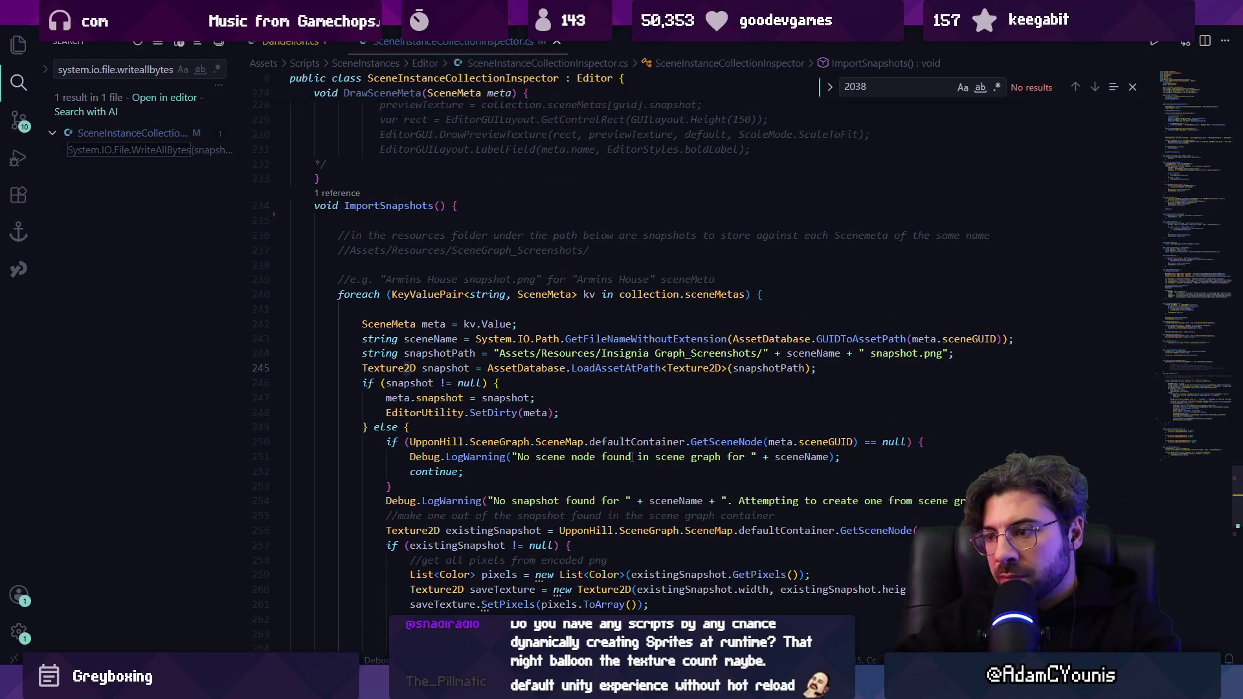
{"action": "key", "text": "Escape"}
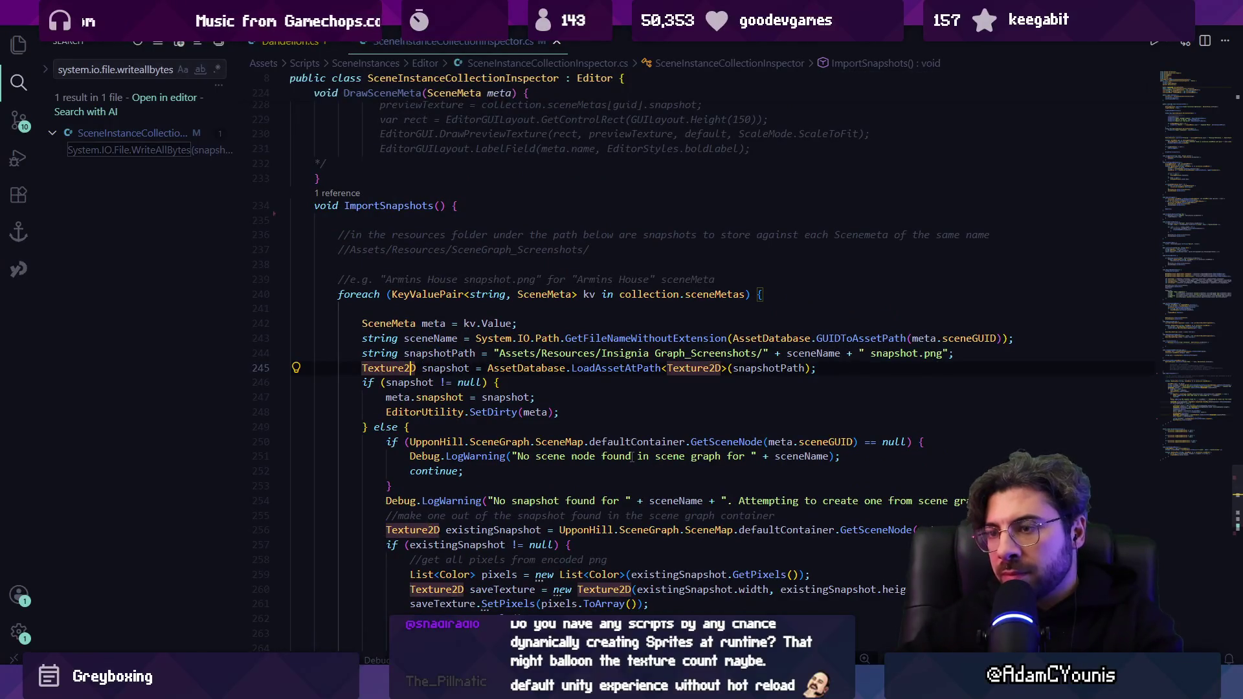
{"action": "scroll", "coordinate": [582, 453], "scroll_direction": "down", "scroll_amount": 4}
{"action": "type", "text": "saveTexture.Apply();"}
{"action": "left_click", "coordinate": [511, 440]}
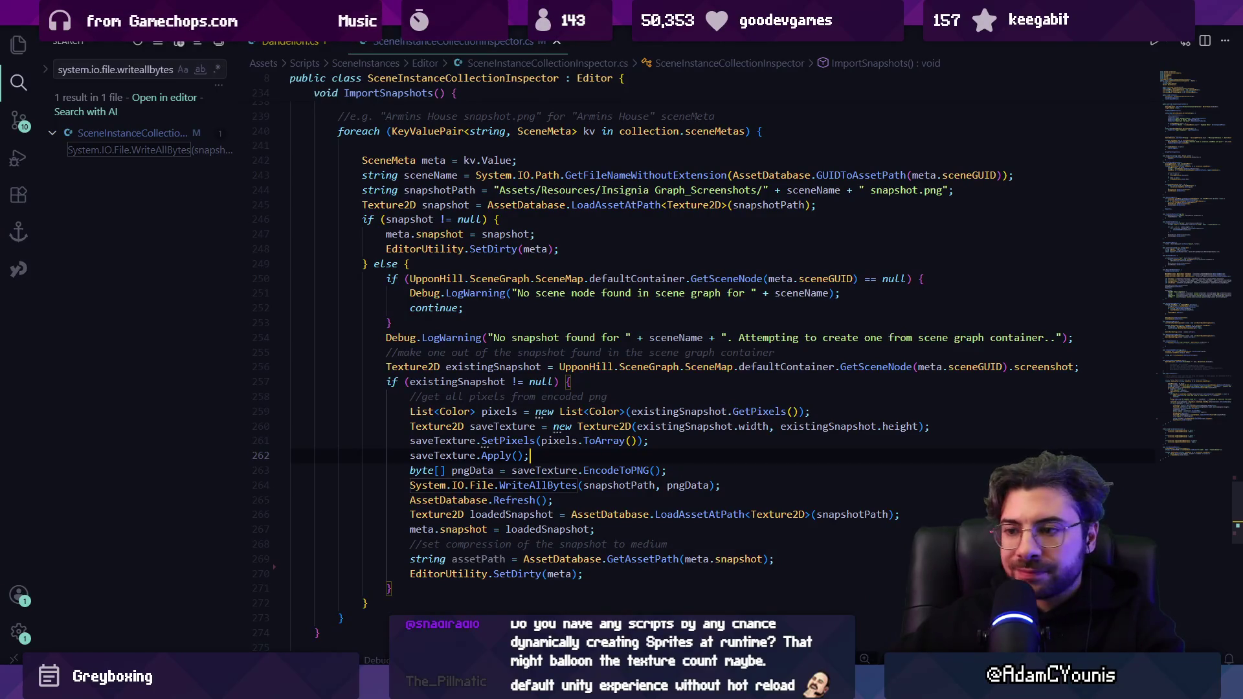
{"action": "key", "text": "alt+Tab"}
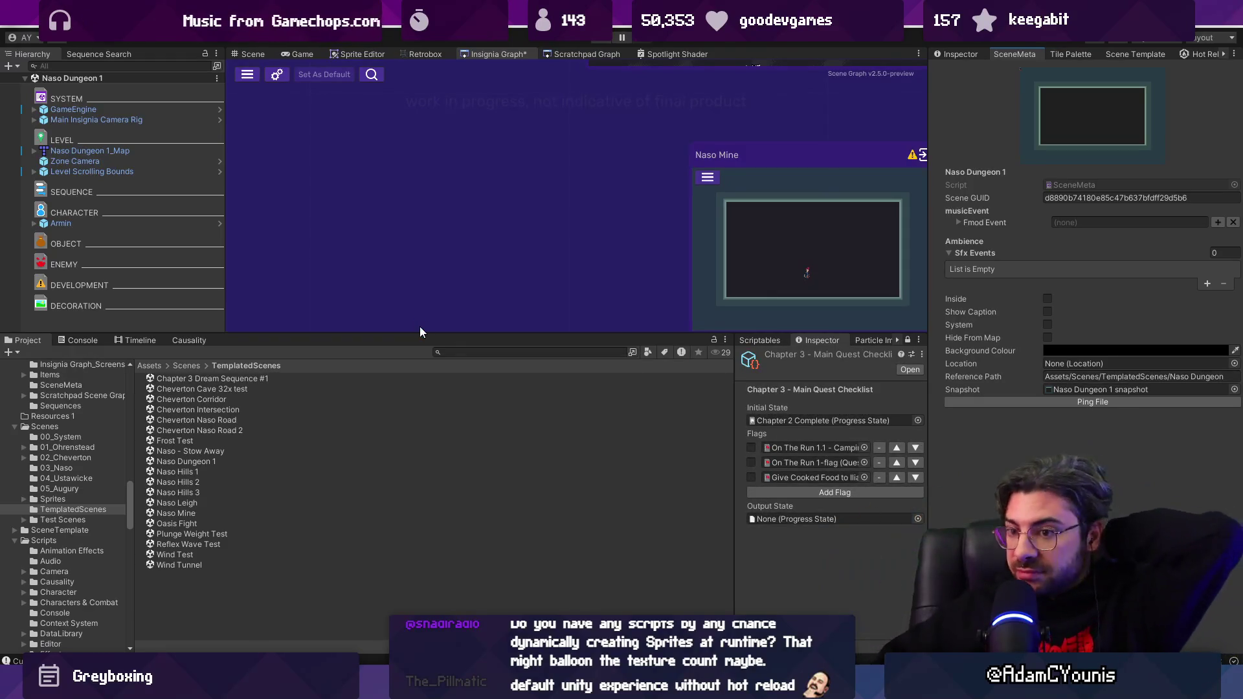
Make the top view area taller, zoom the graph out, and show the Naso Dungeon 1 Scene view.
{"action": "left_click_drag", "start_coordinate": [418, 332], "coordinate": [395, 455]}
{"action": "scroll", "coordinate": [375, 363], "scroll_direction": "down", "scroll_amount": 5}
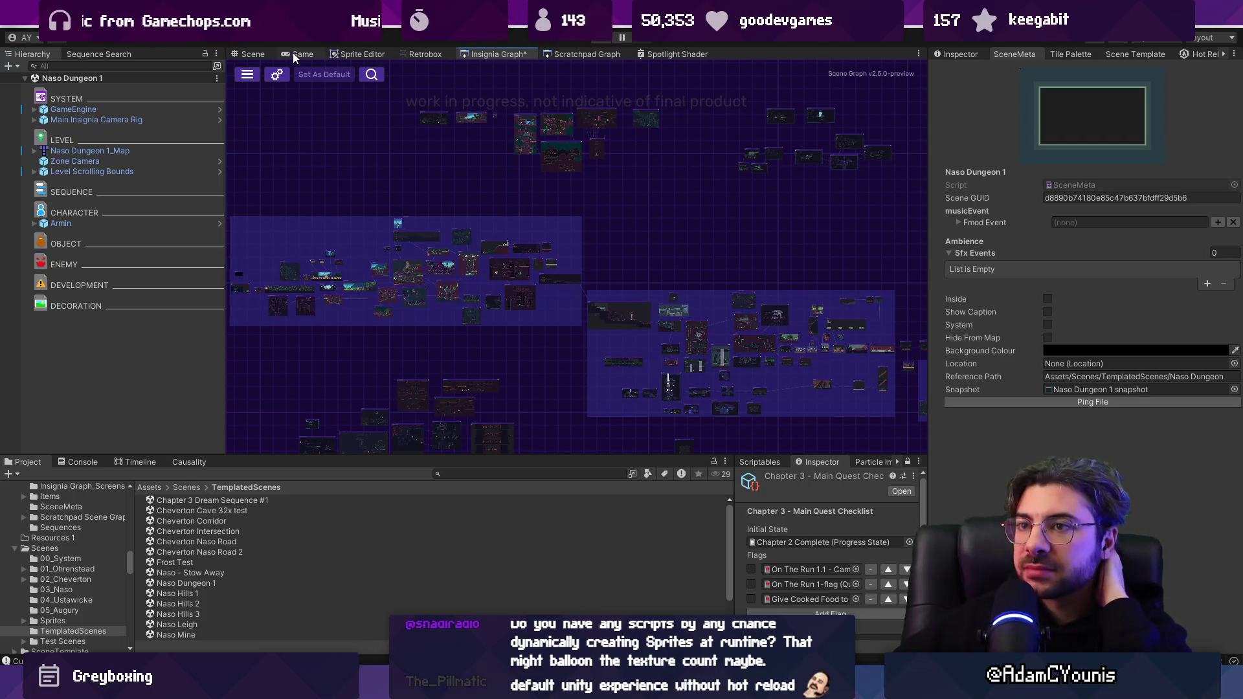
{"action": "left_click", "coordinate": [250, 50]}
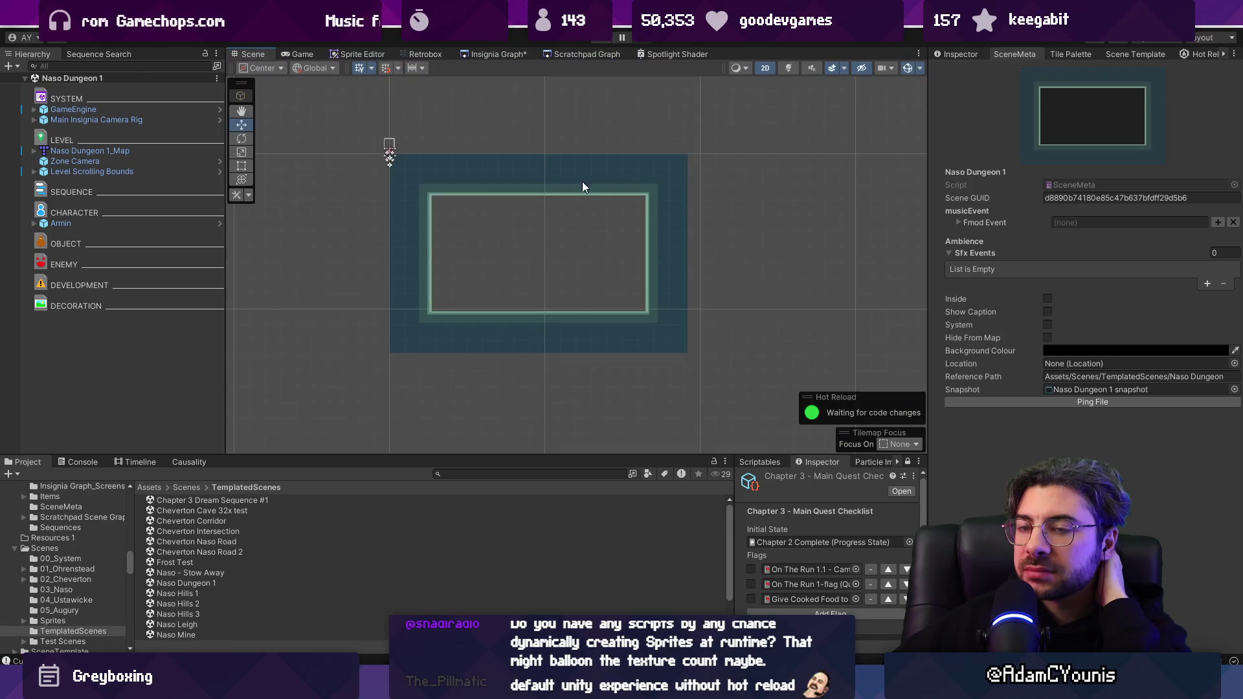
Return to the Insignia Graph, zoom in, and open the Armins House scene from its node.
{"action": "left_click", "coordinate": [463, 19]}
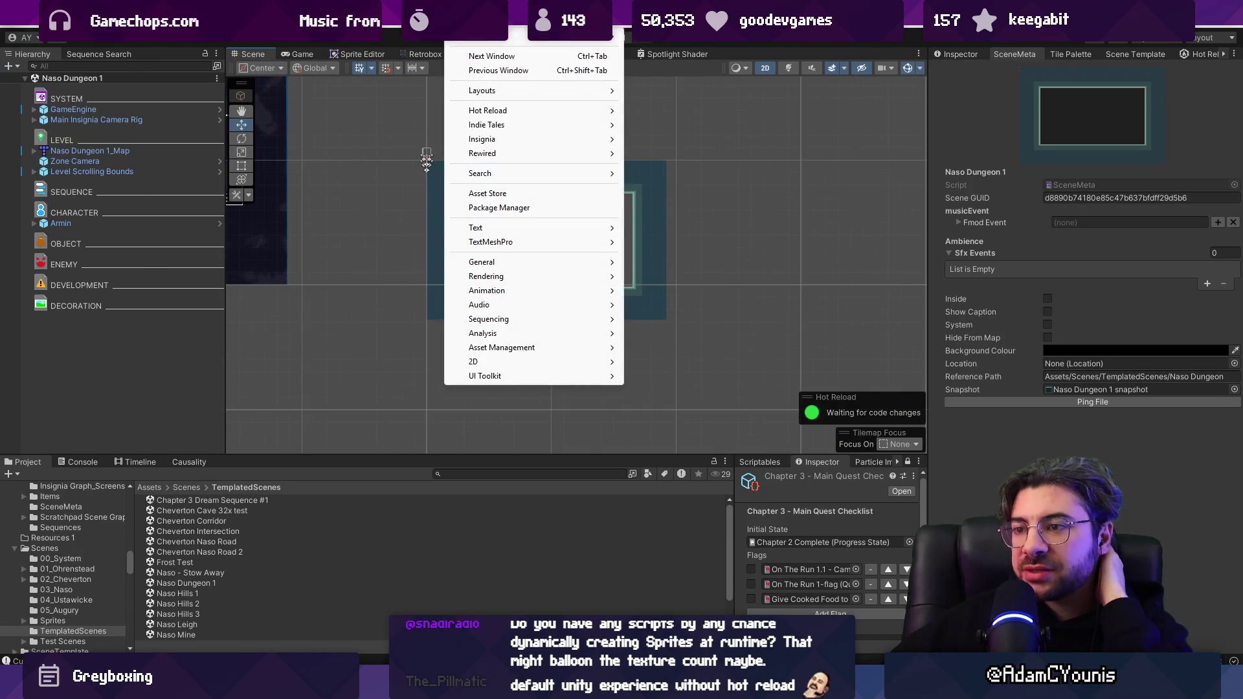
{"action": "left_click", "coordinate": [426, 160]}
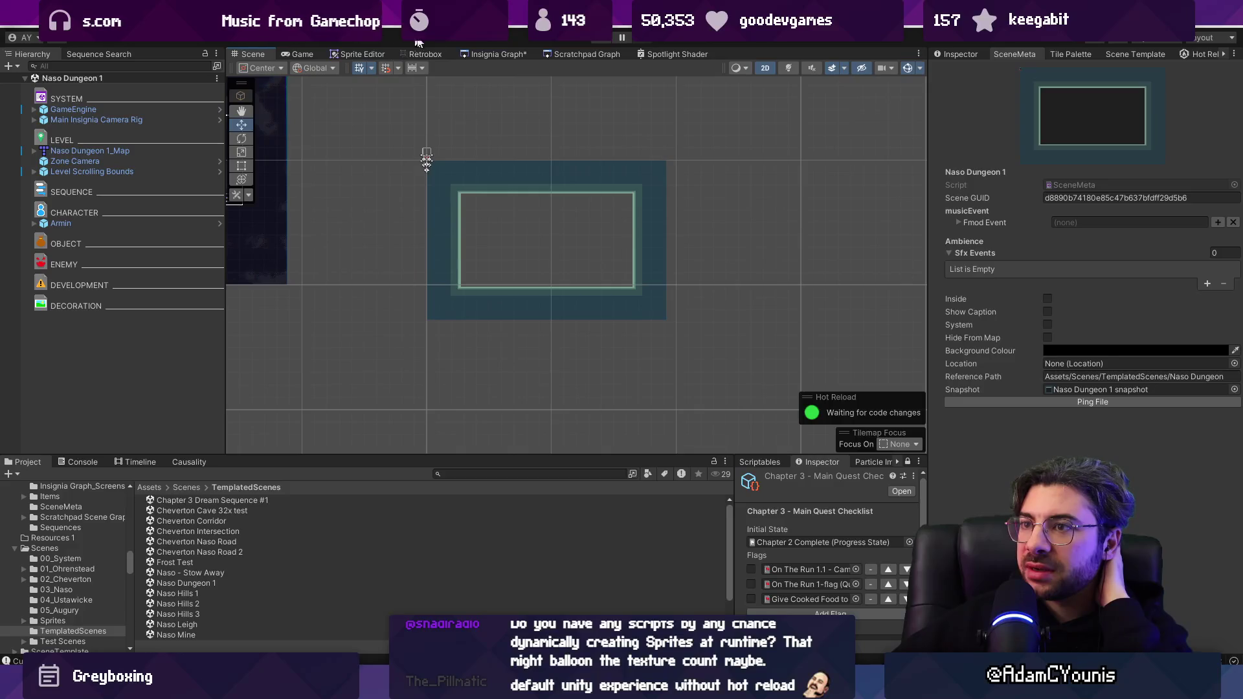
{"action": "left_click", "coordinate": [506, 52]}
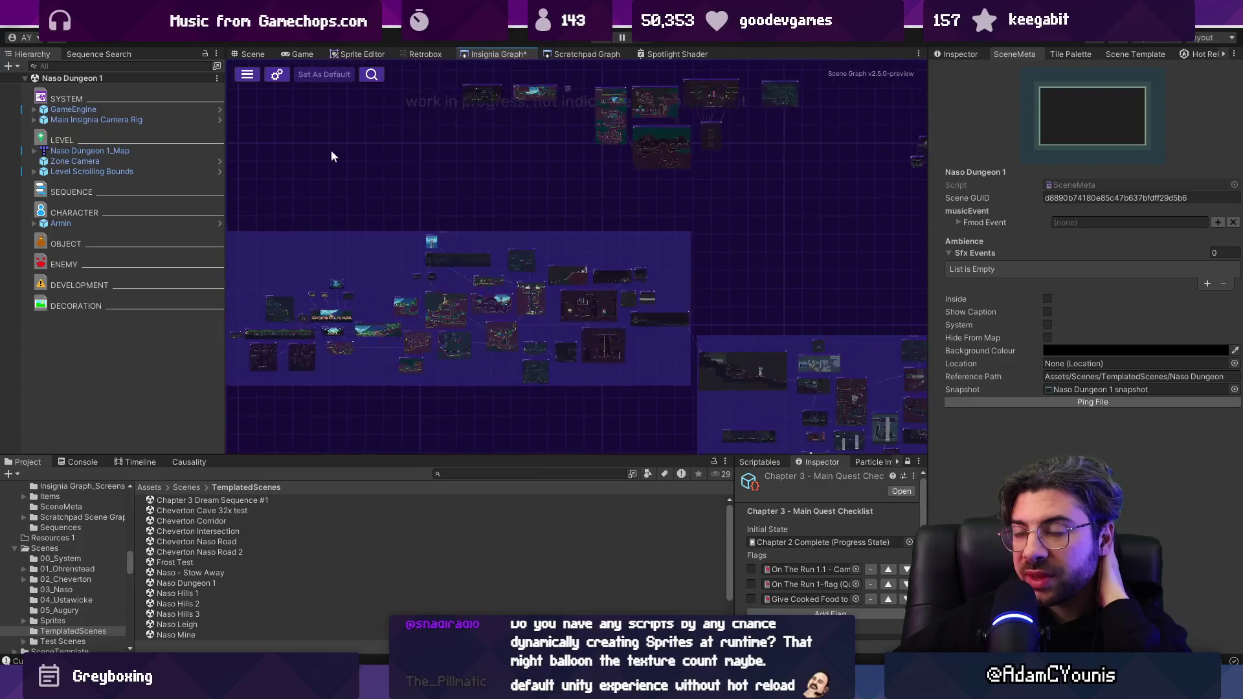
{"action": "scroll", "coordinate": [496, 303], "scroll_direction": "up", "scroll_amount": 5}
{"action": "scroll", "coordinate": [495, 304], "scroll_direction": "up", "scroll_amount": 3}
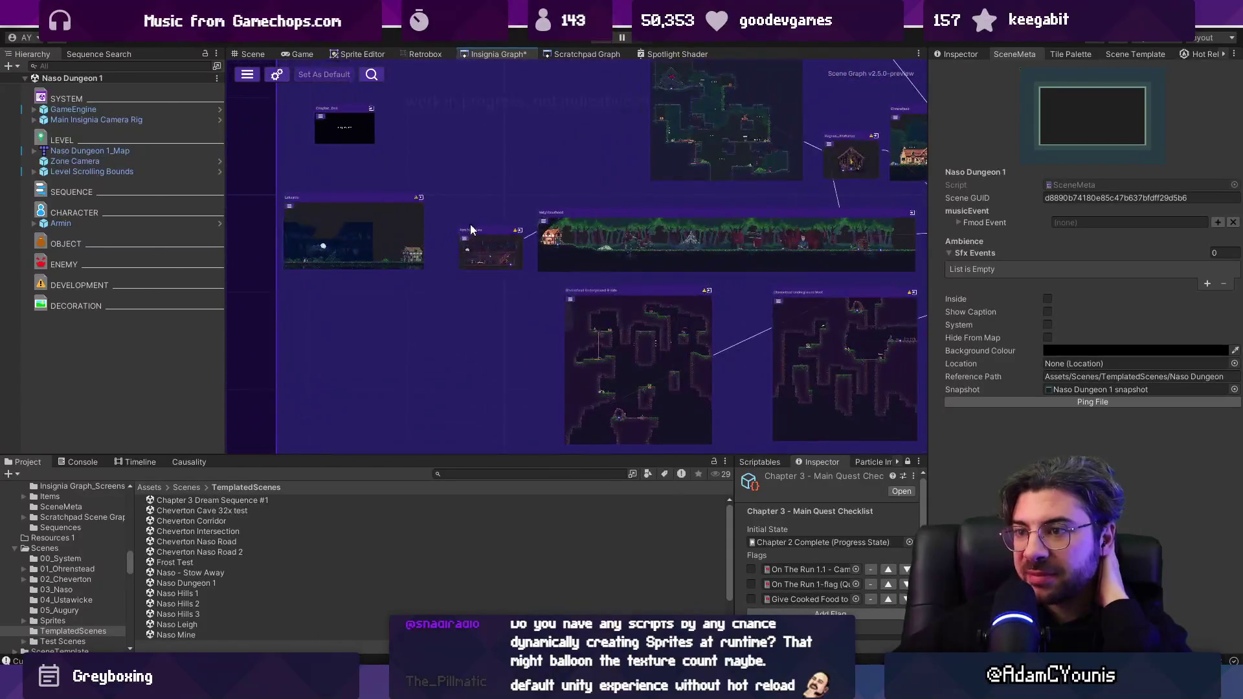
{"action": "double_click", "coordinate": [491, 239]}
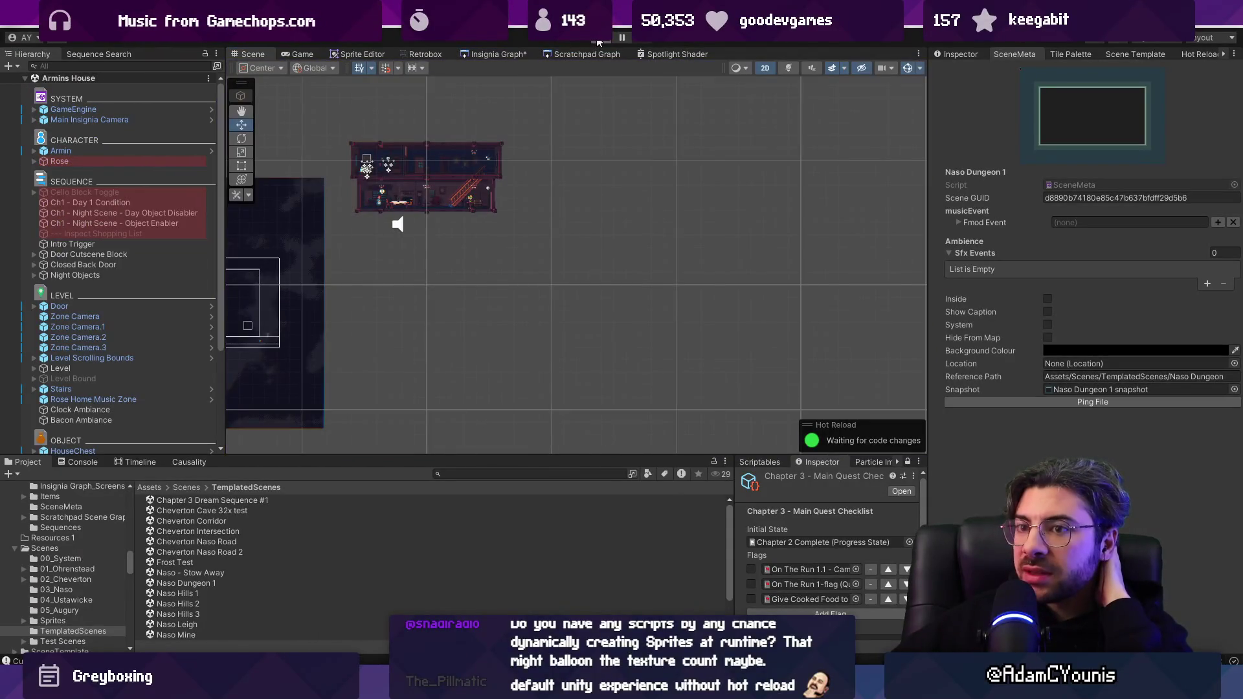
Play the Armins House scene and check Unity's memory use in Task Manager.
{"action": "key", "text": "ctrl+p"}
{"action": "left_click", "coordinate": [461, 20]}
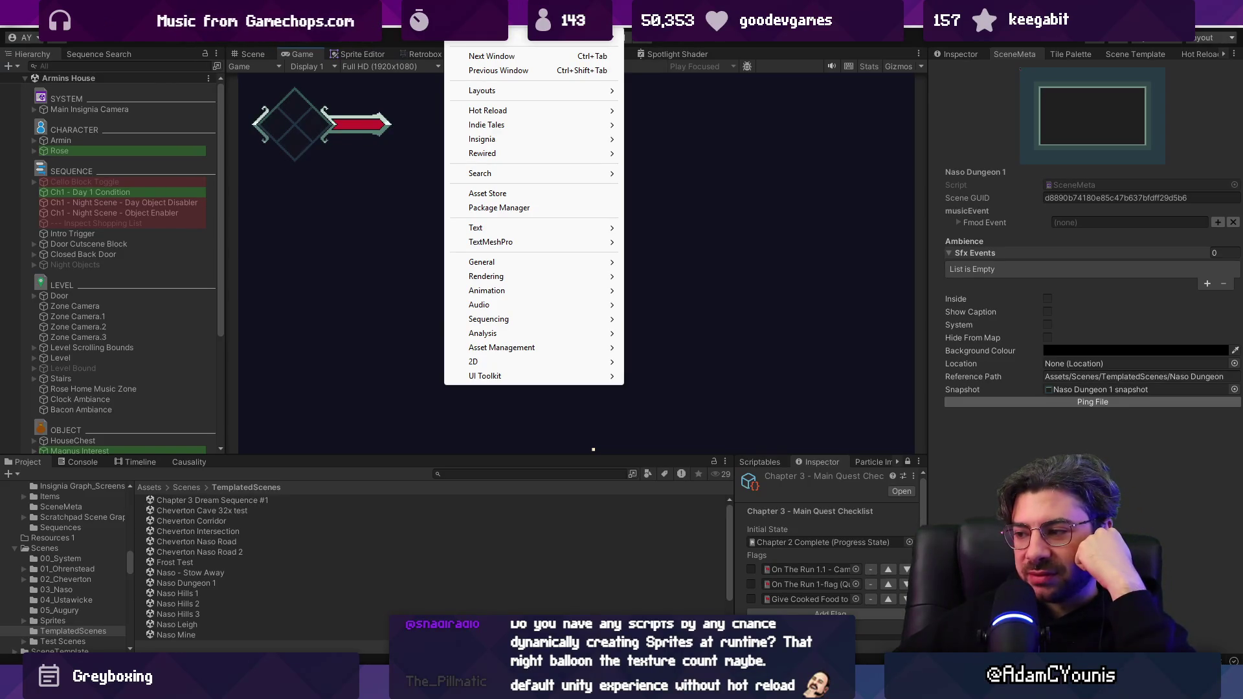
{"action": "key", "text": "ctrl+shift+Escape"}
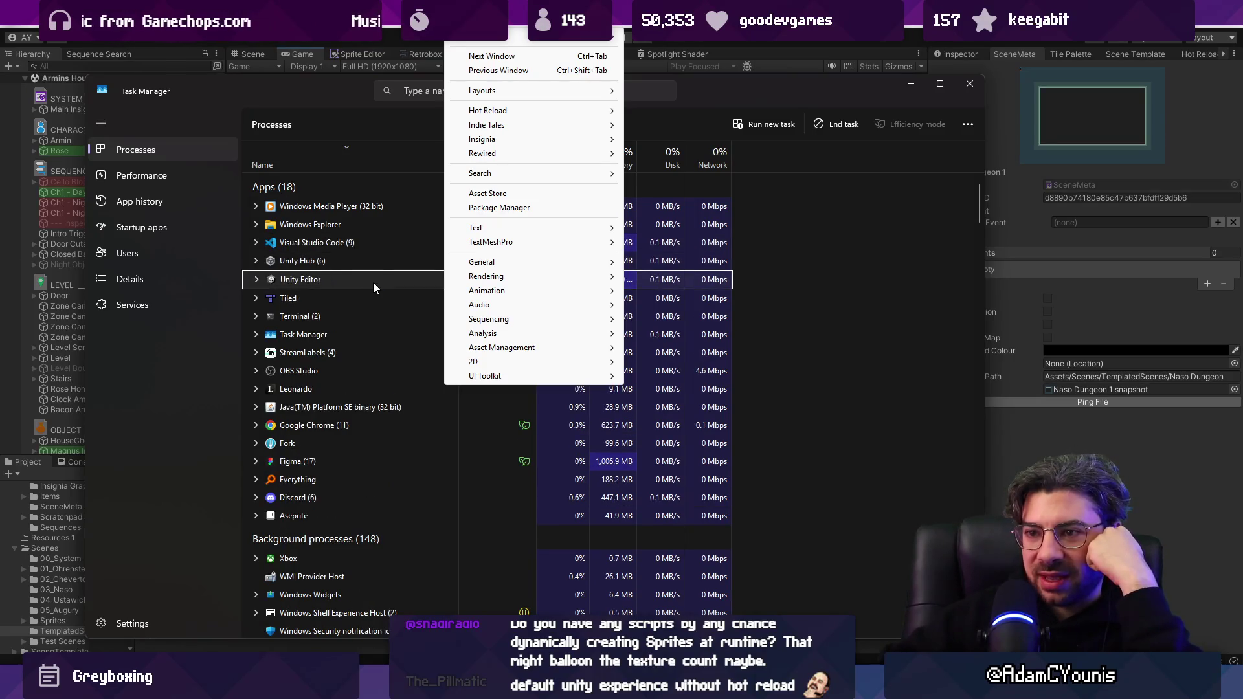
{"action": "left_click", "coordinate": [969, 85]}
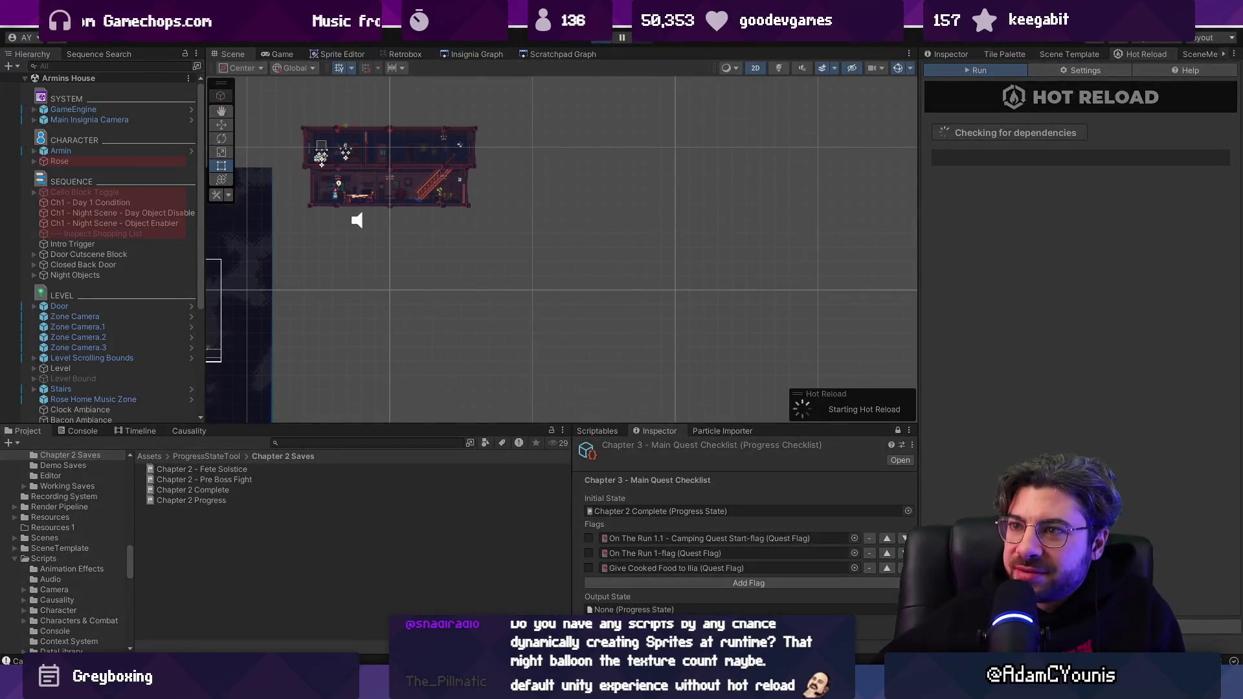
Start Play mode and open the Memory Profiler from Window > Analysis.
{"action": "key", "text": "ctrl+p"}
{"action": "left_click", "coordinate": [466, 35]}
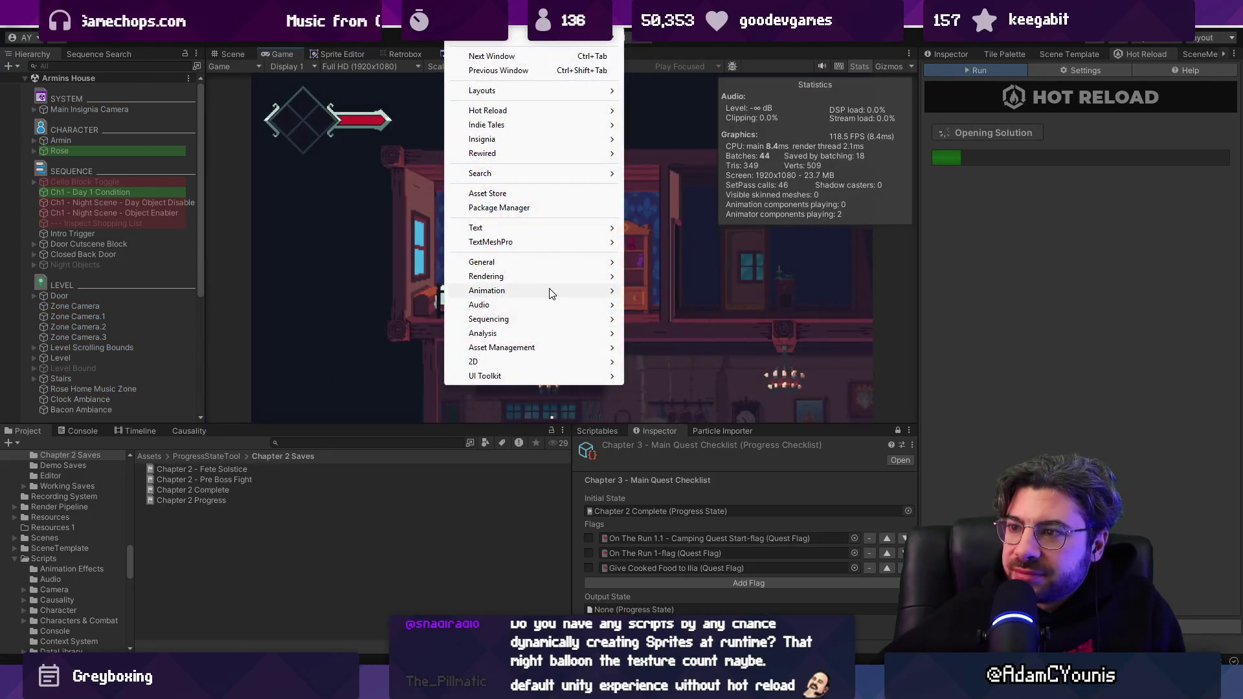
{"action": "mouse_move", "coordinate": [518, 276]}
{"action": "left_click", "coordinate": [732, 214]}
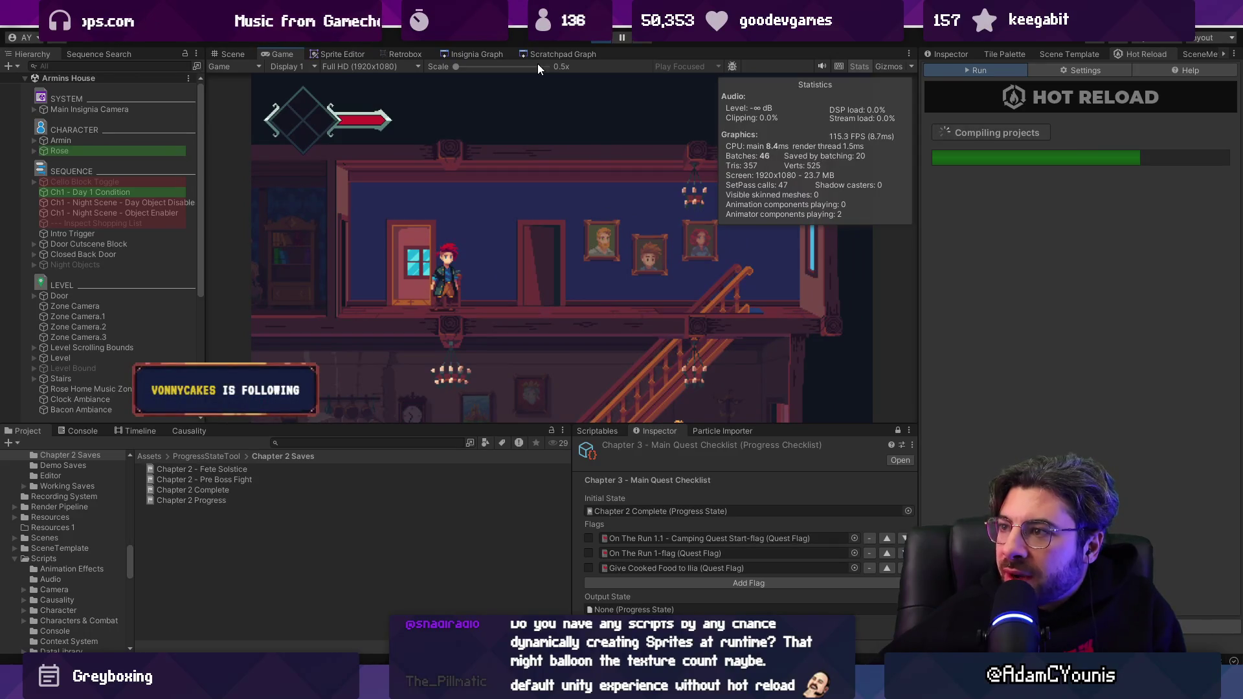
{"action": "left_click", "coordinate": [466, 35]}
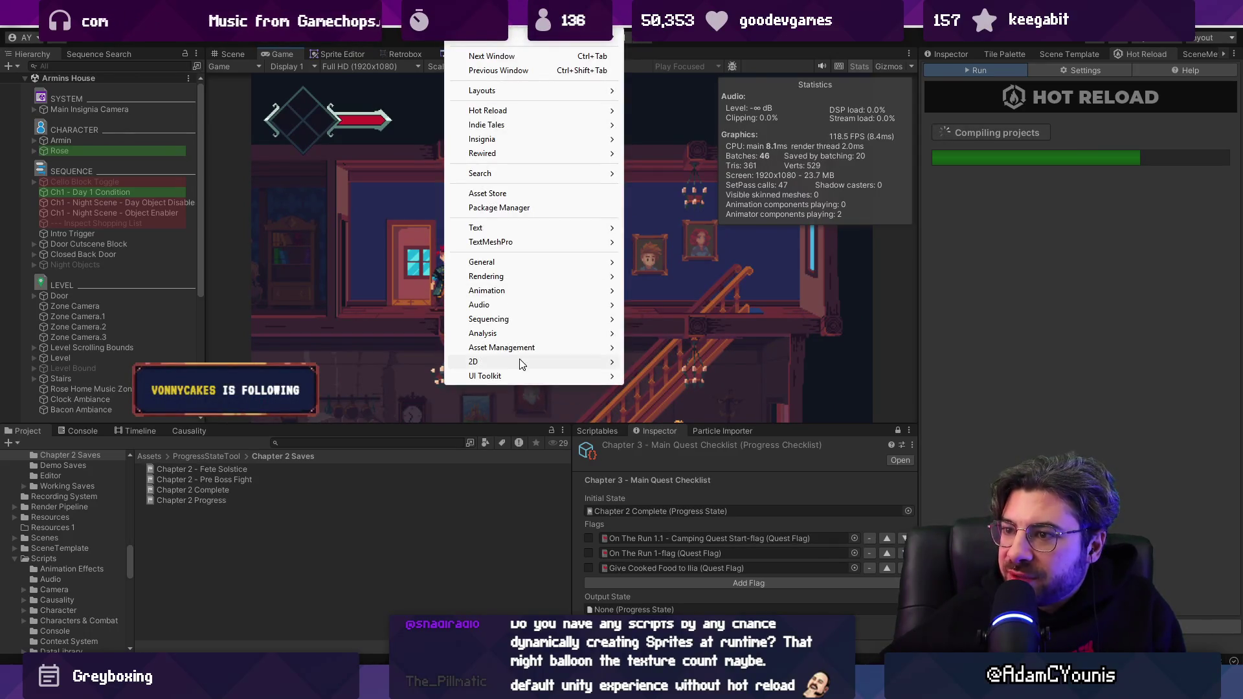
{"action": "mouse_move", "coordinate": [535, 350]}
{"action": "mouse_move", "coordinate": [569, 334]}
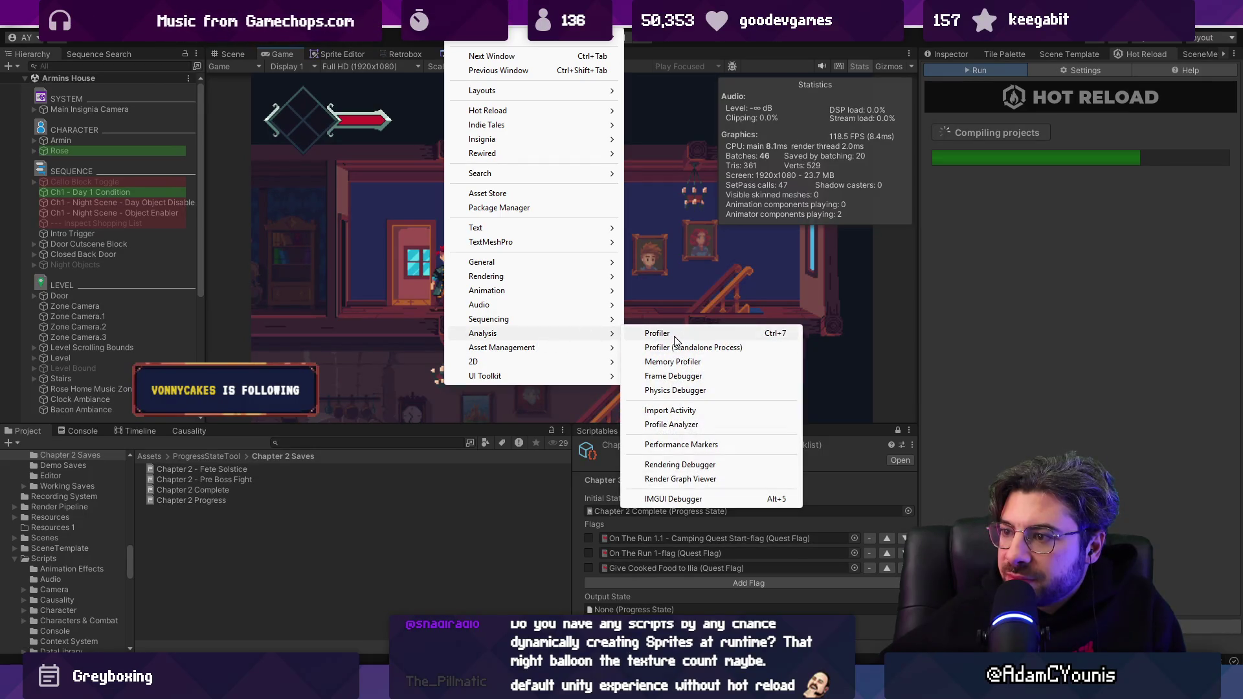
{"action": "left_click", "coordinate": [674, 363]}
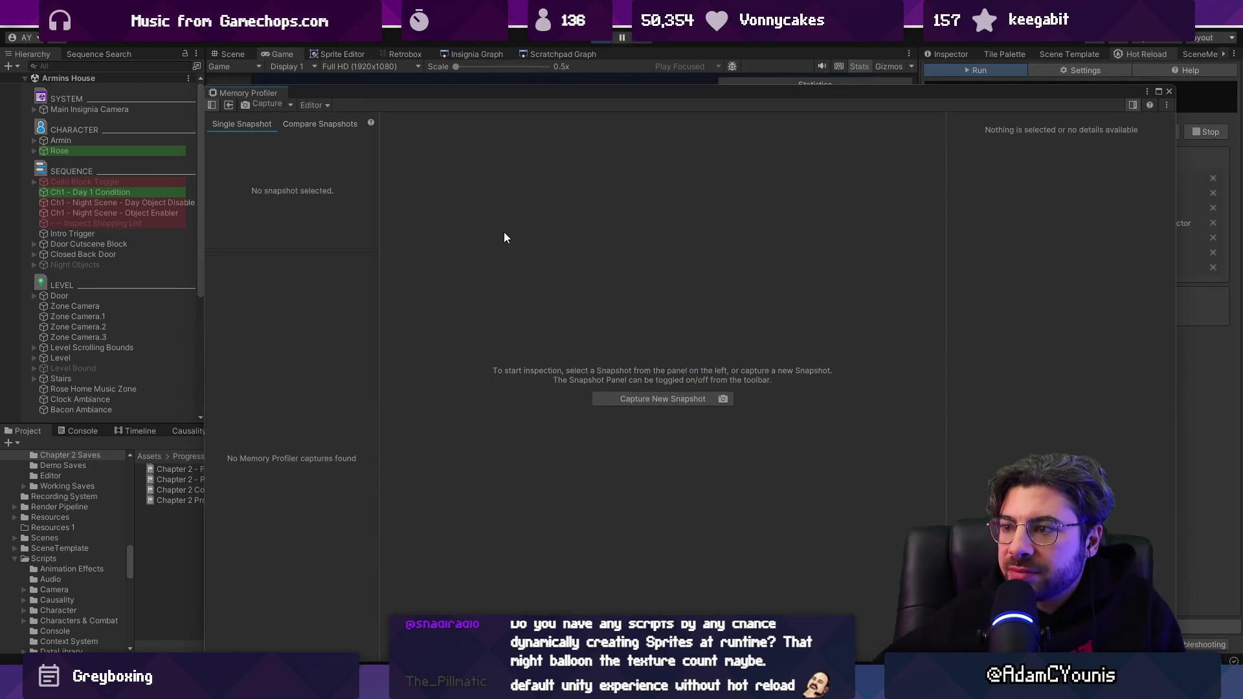
Confirm the capture target is the Editor and request a new memory snapshot.
{"action": "left_click_drag", "start_coordinate": [553, 66], "coordinate": [544, 61]}
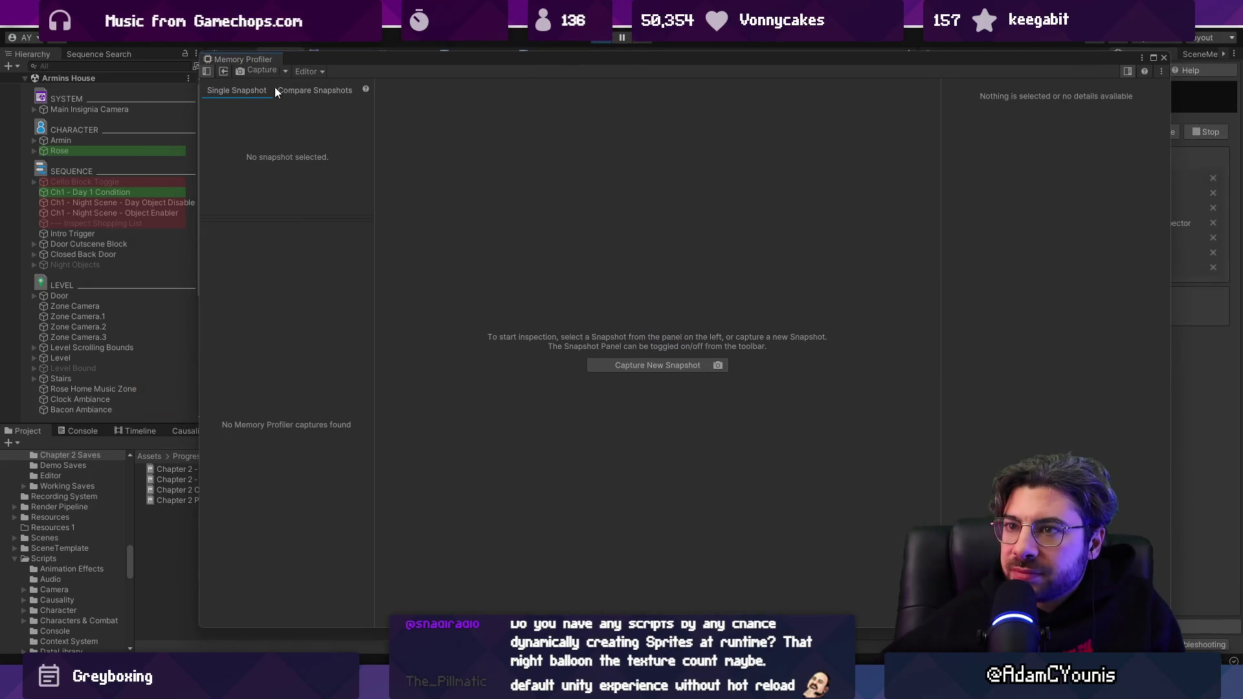
{"action": "left_click", "coordinate": [303, 72]}
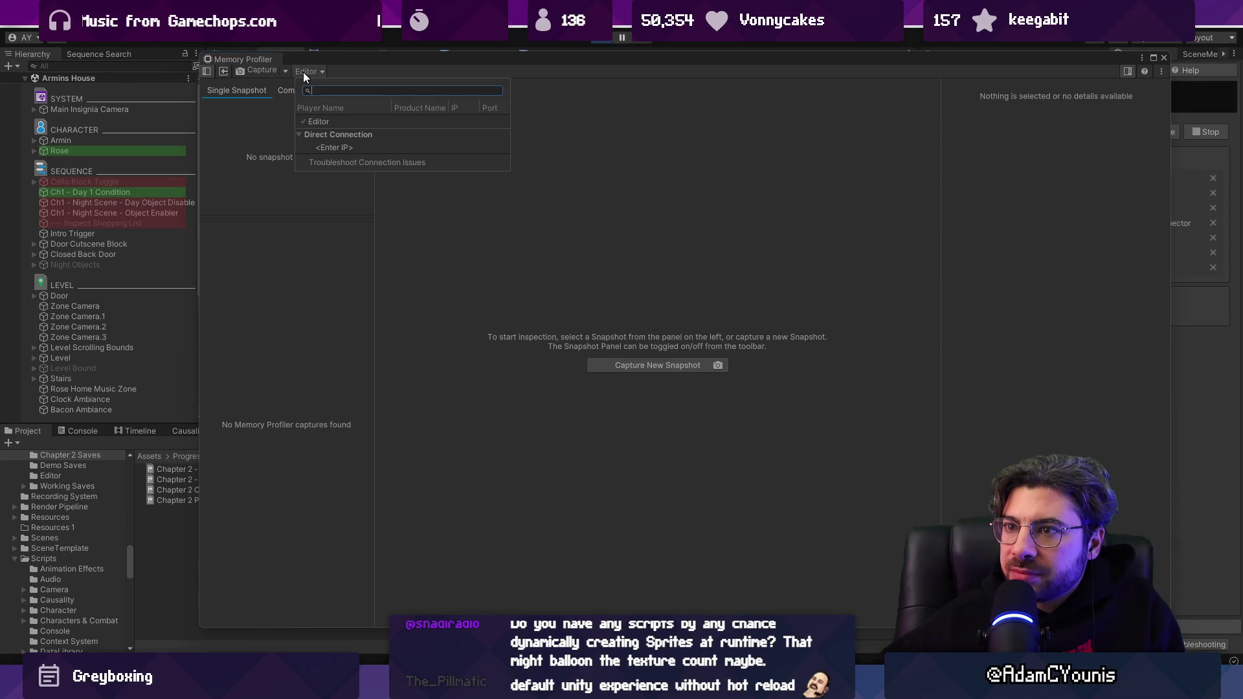
{"action": "left_click", "coordinate": [275, 72]}
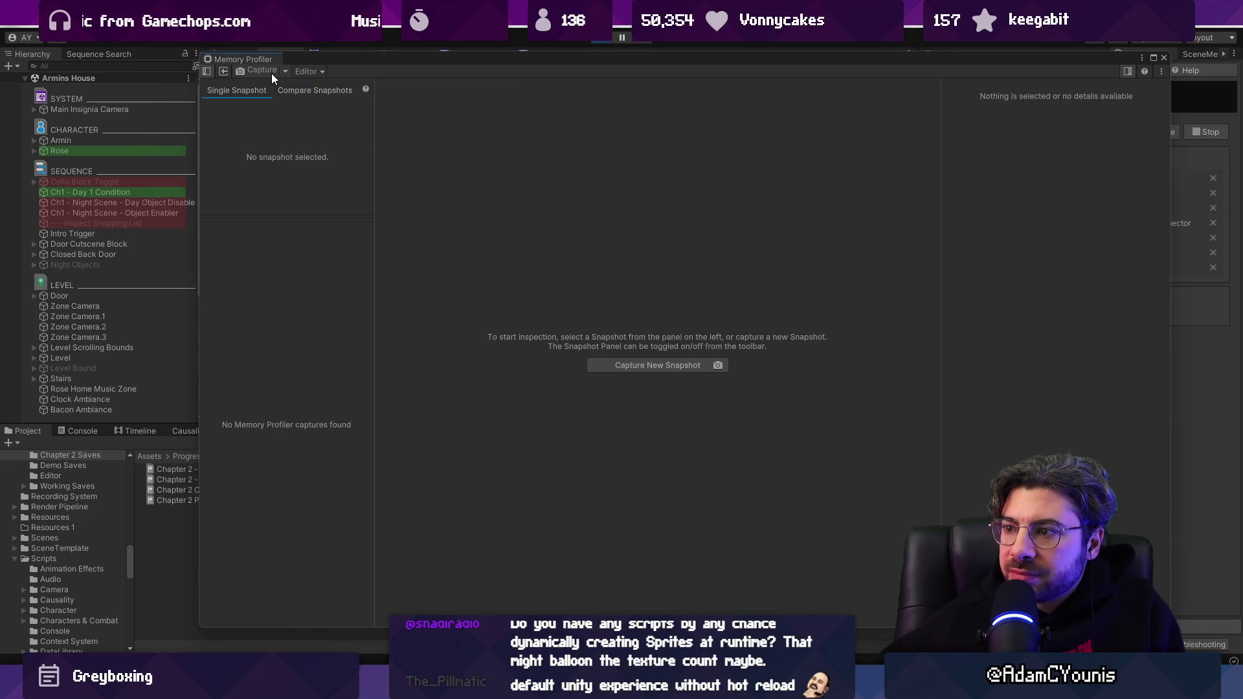
{"action": "left_click", "coordinate": [272, 72]}
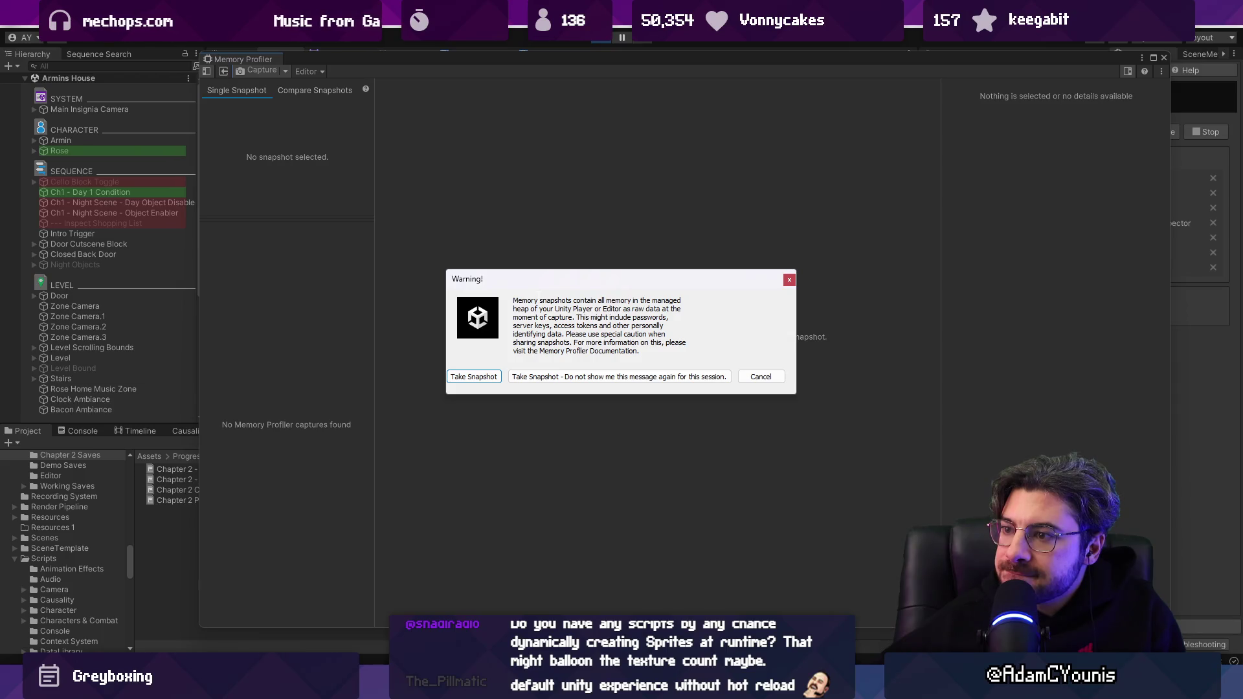
Take the Editor memory snapshot and open its Summary showing 2.81 GB resident.
{"action": "left_click", "coordinate": [483, 377]}
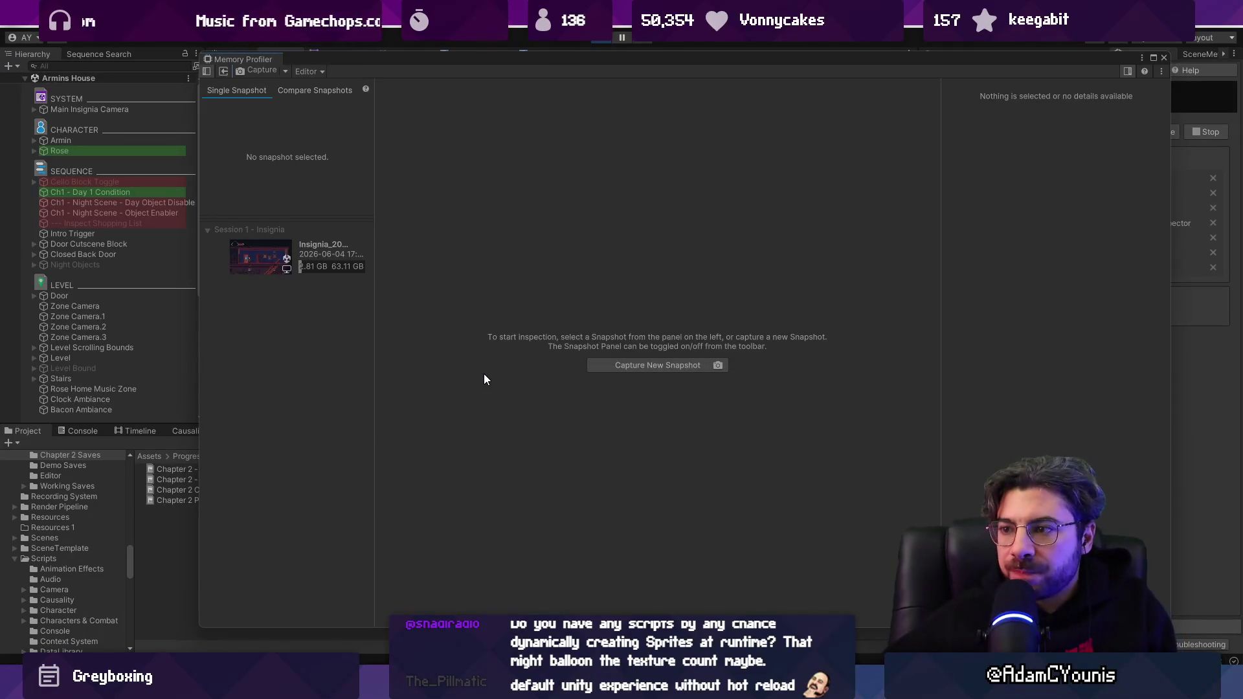
{"action": "left_click", "coordinate": [241, 260]}
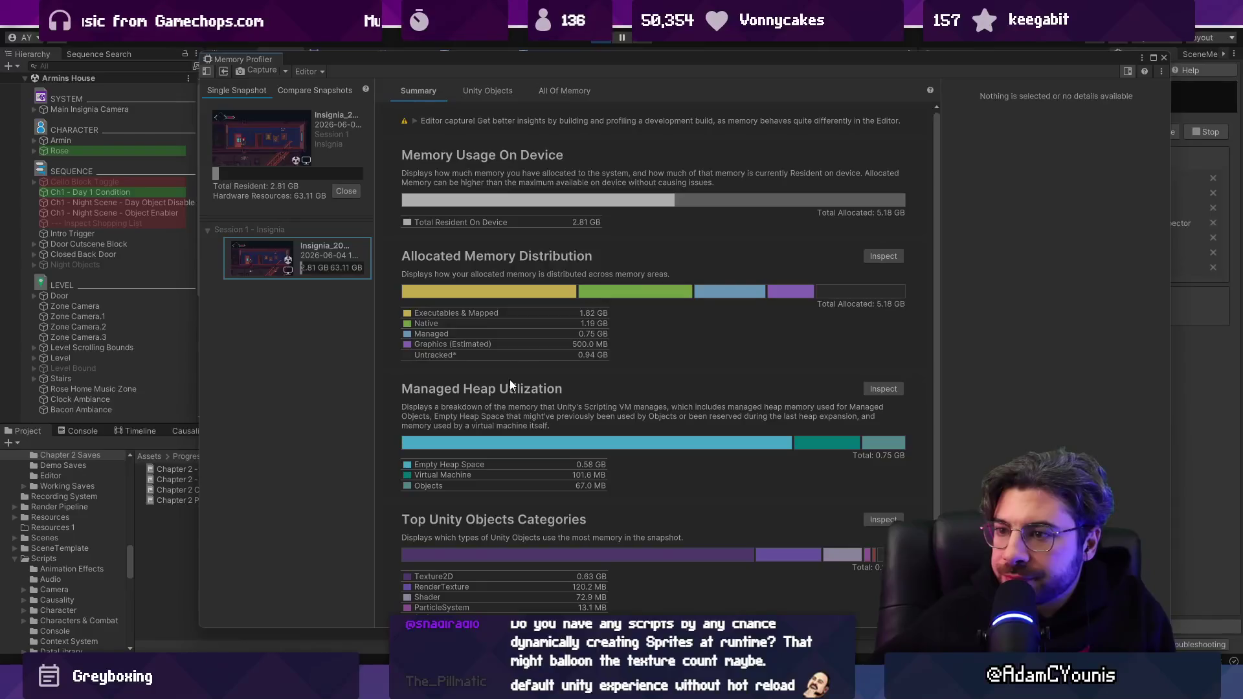
Drill into the Texture2D category, enlarge the profiler, and view the Unity Objects breakdown (Texture2D 0.63 GB).
{"action": "scroll", "coordinate": [480, 383], "scroll_direction": "down", "scroll_amount": 1}
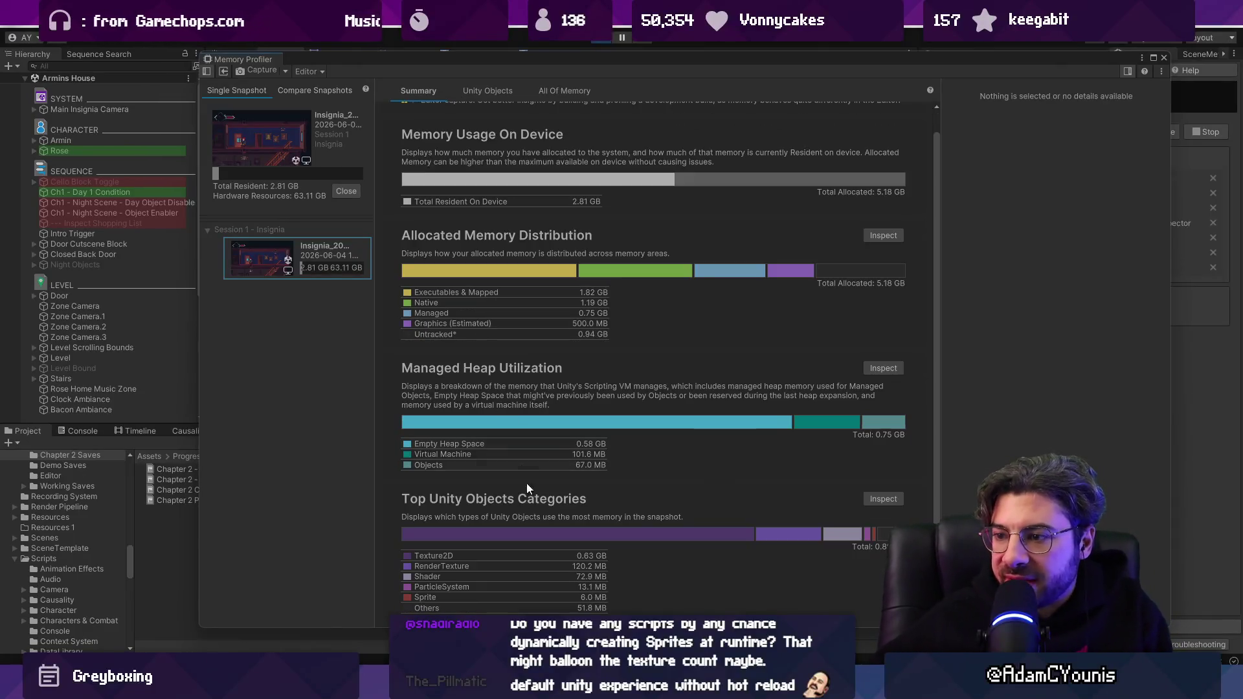
{"action": "left_click", "coordinate": [518, 557]}
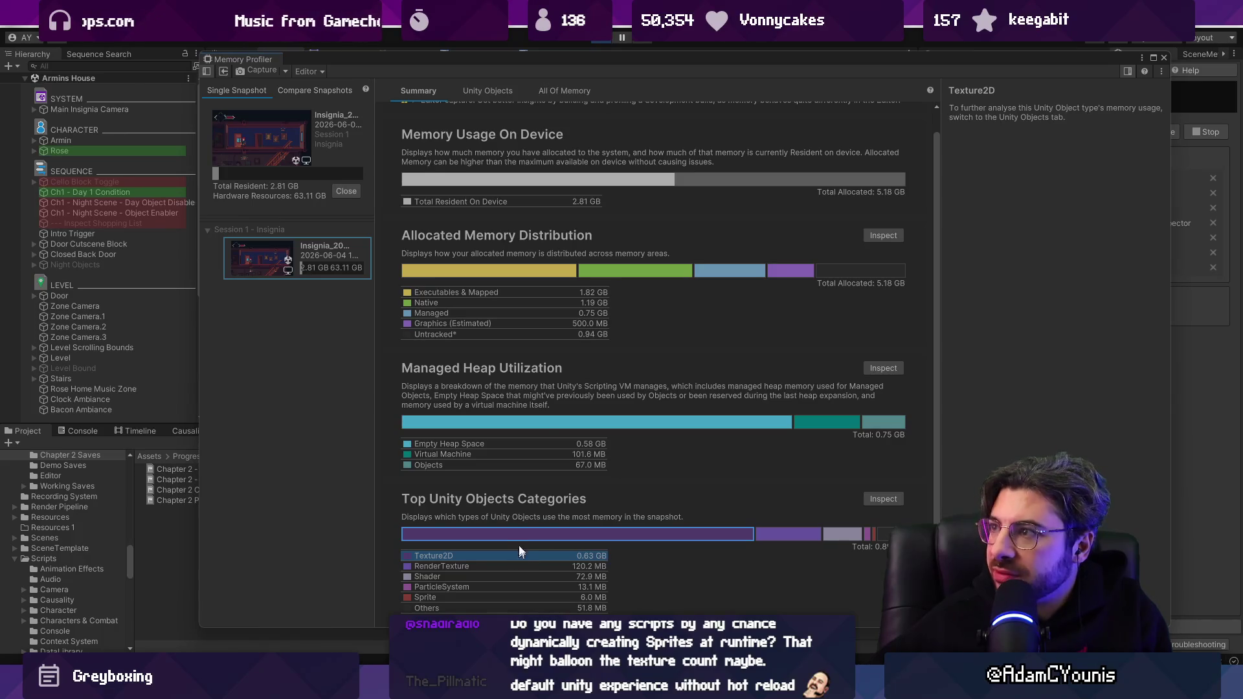
{"action": "mouse_move", "coordinate": [584, 62]}
{"action": "left_mouse_down"}
{"action": "mouse_move", "coordinate": [641, 41]}
{"action": "mouse_move", "coordinate": [518, 29]}
{"action": "left_mouse_up"}
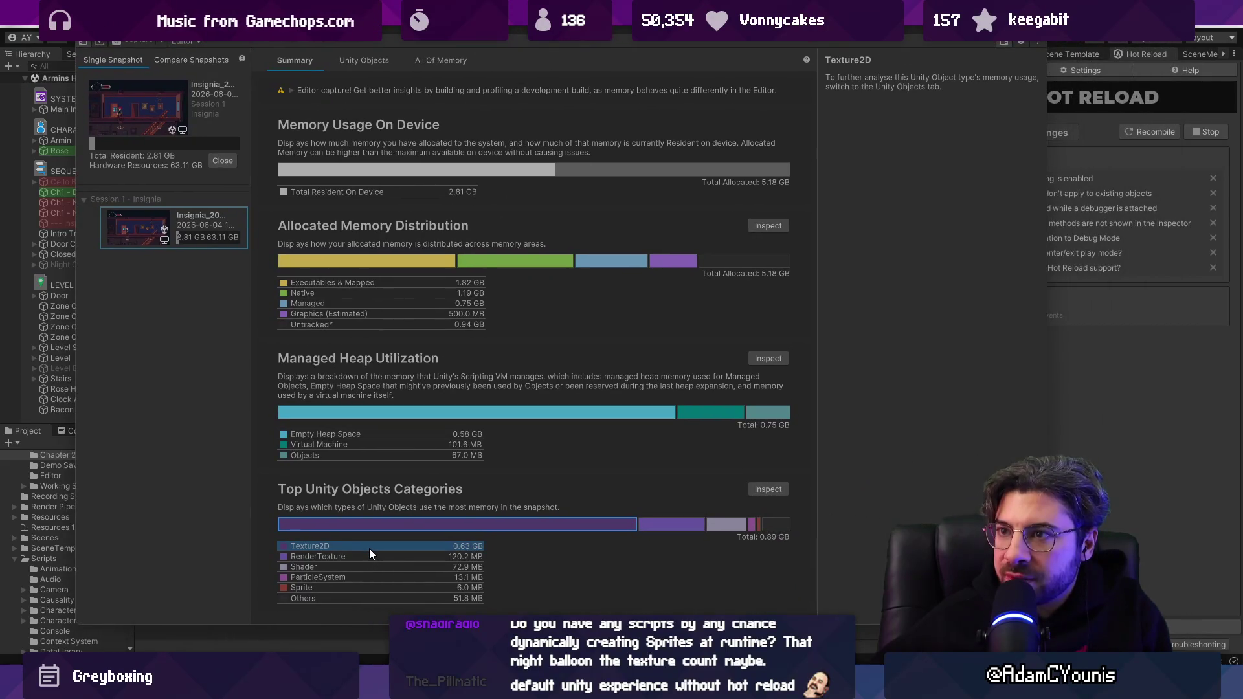
{"action": "left_click", "coordinate": [393, 60]}
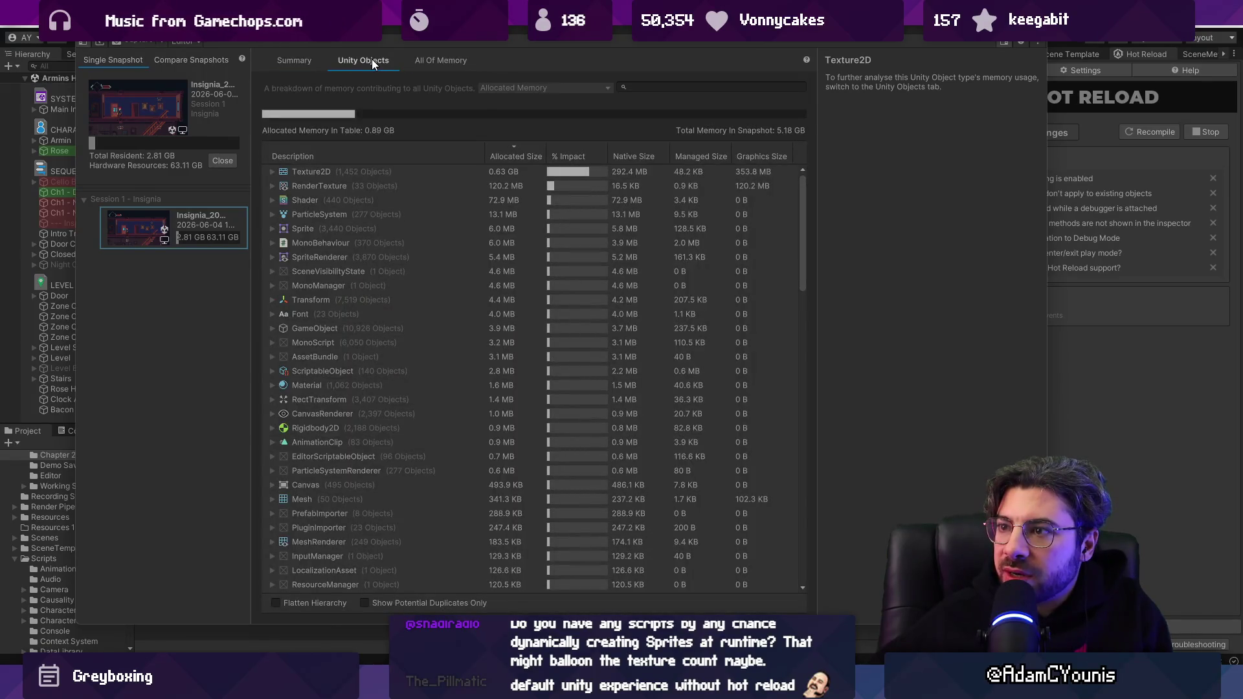
Expand Texture2D and compare System_Menu_Open (32.0 MB, 2048×2048) with GizmoIconAtlas_pix32.
{"action": "left_click", "coordinate": [270, 171]}
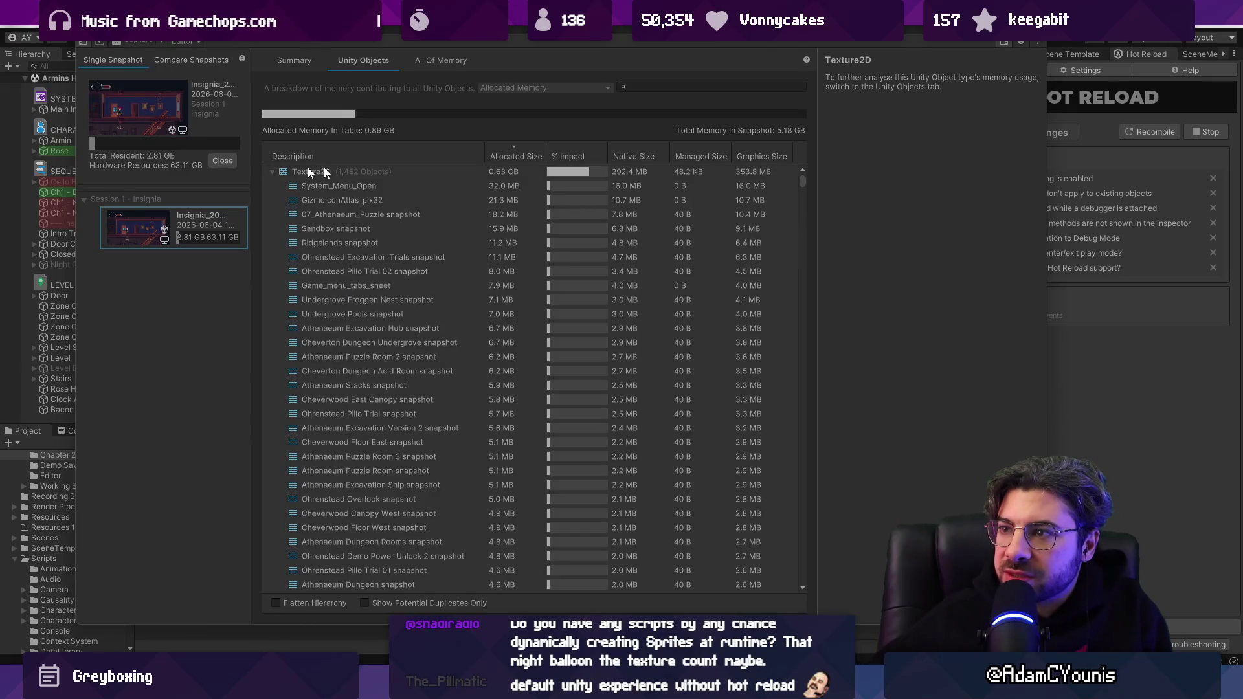
{"action": "left_click", "coordinate": [471, 176]}
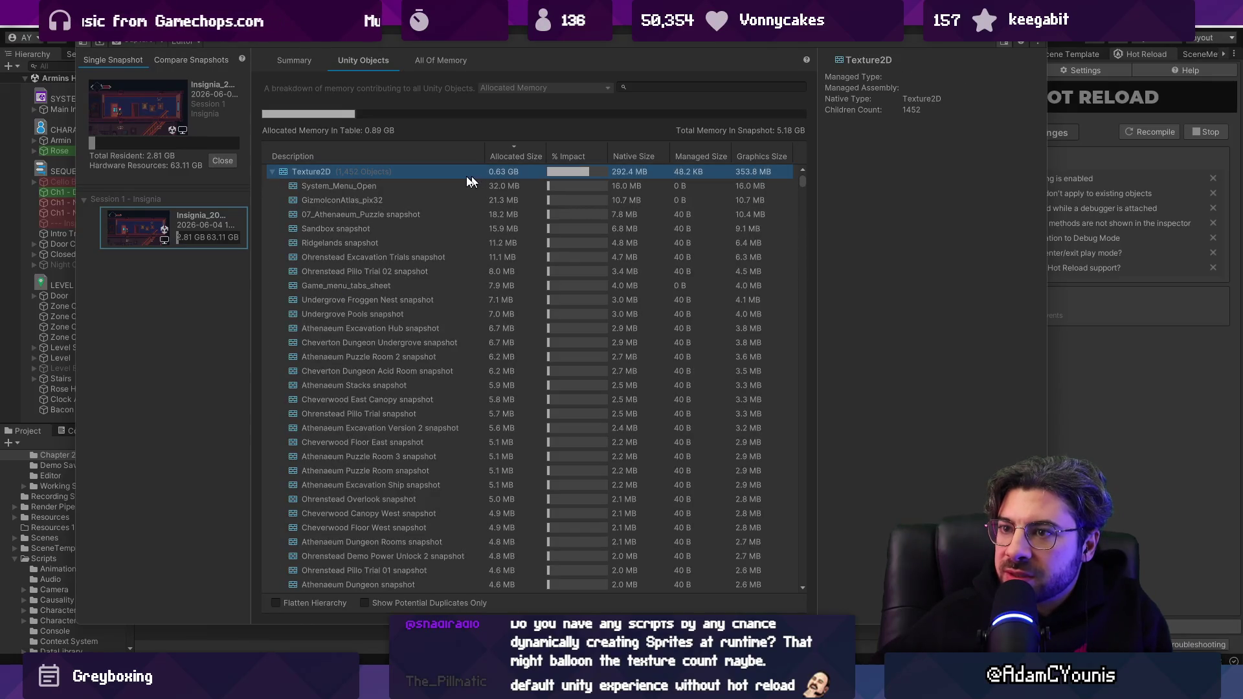
{"action": "left_click", "coordinate": [393, 185]}
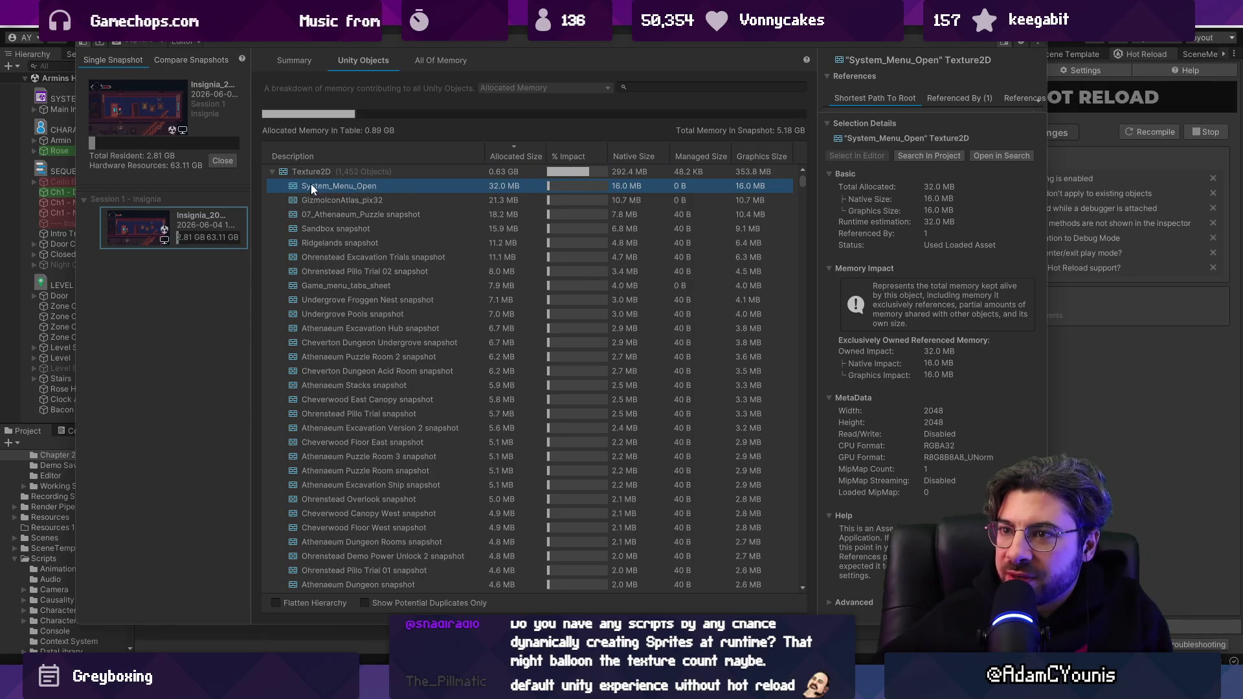
{"action": "left_click", "coordinate": [409, 200]}
{"action": "left_click", "coordinate": [417, 186]}
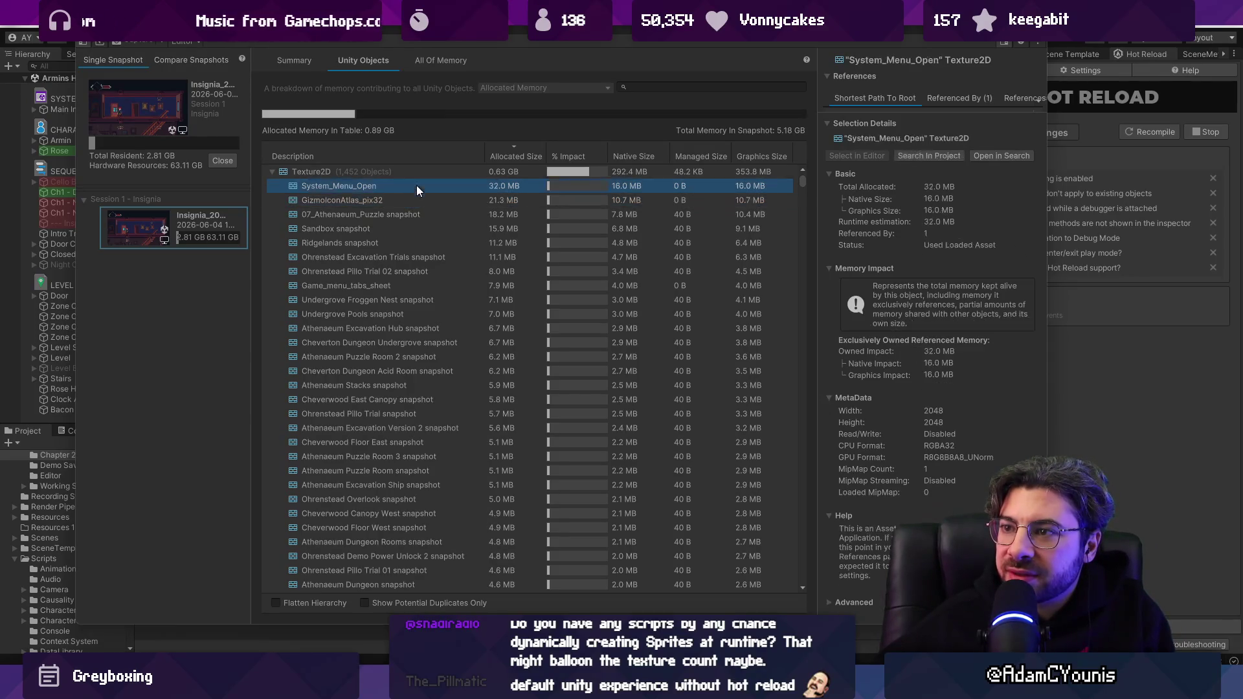
Inspect the 07_Athenaeum_Puzzle snapshot texture (18.2 MB) against the other large textures, then scroll the list.
{"action": "left_click", "coordinate": [403, 217]}
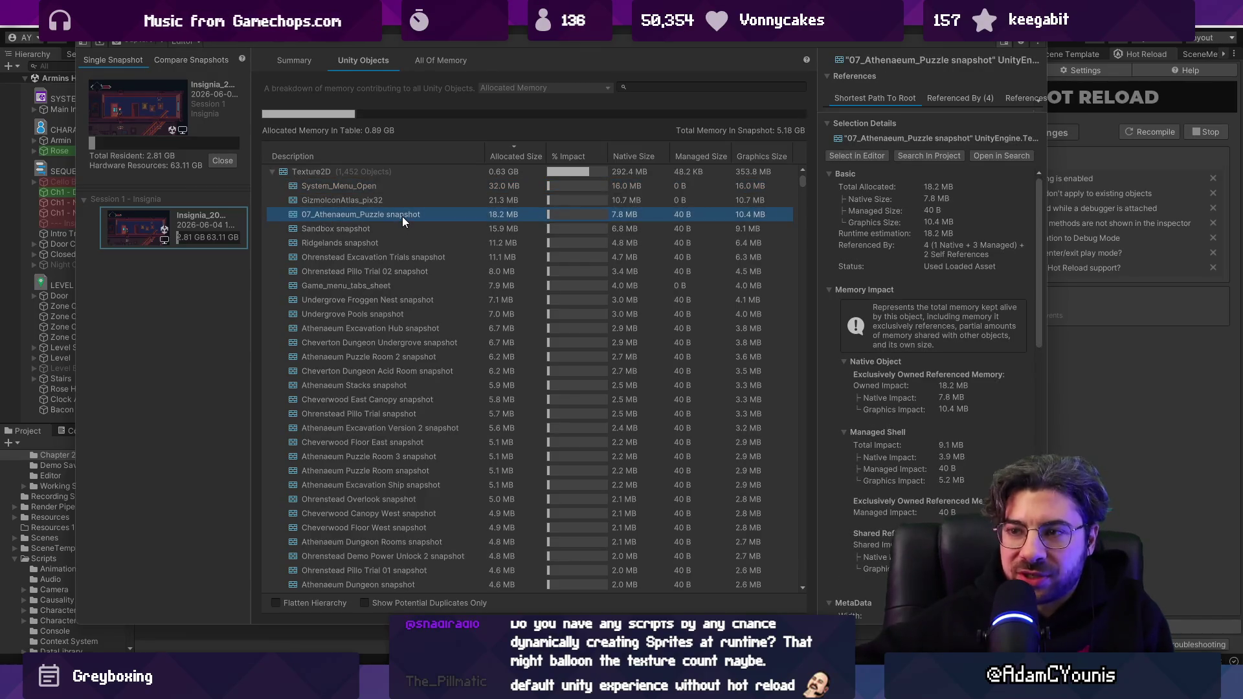
{"action": "key", "text": "Down"}
{"action": "key", "text": "Down"}
{"action": "key", "text": "Down"}
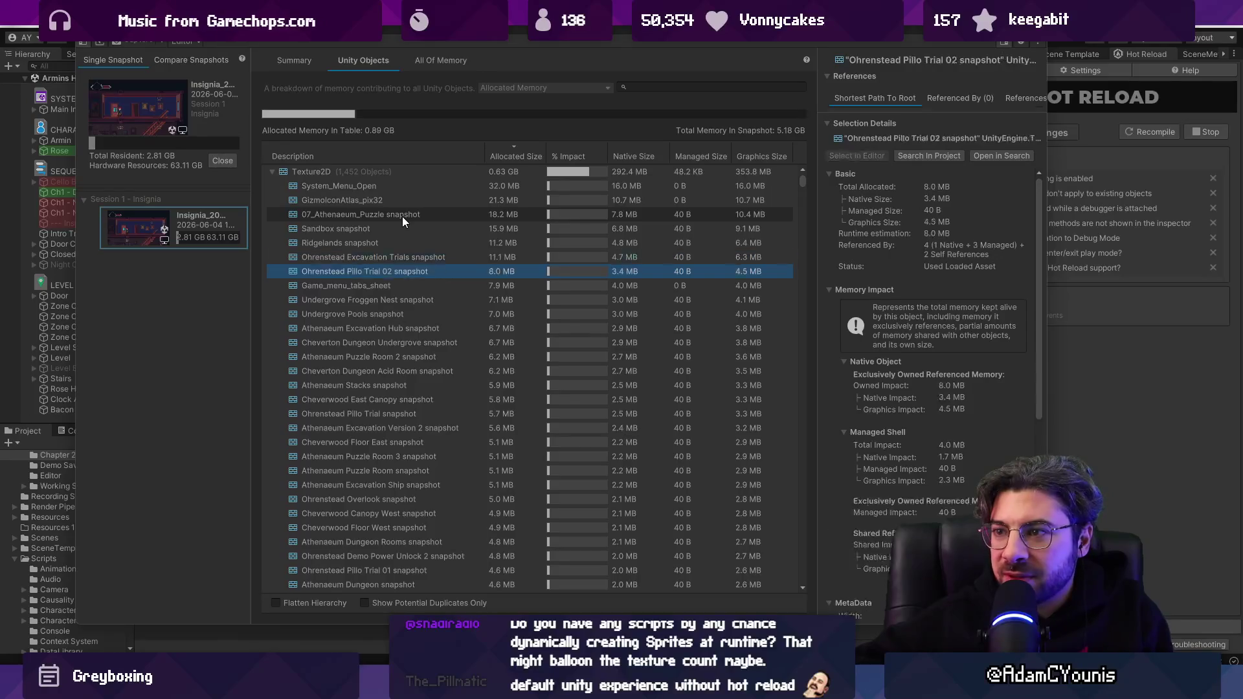
{"action": "key", "text": "Up"}
{"action": "key", "text": "Up"}
{"action": "key", "text": "Up"}
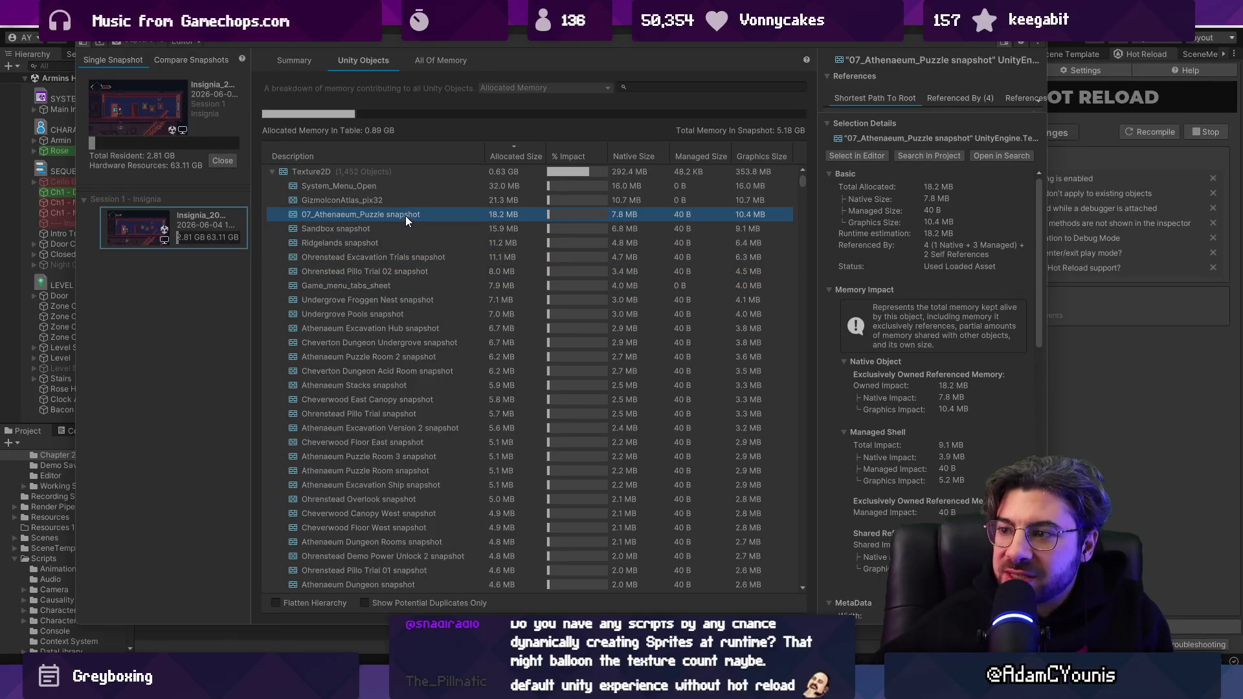
{"action": "scroll", "coordinate": [406, 215], "scroll_direction": "down", "scroll_amount": 5}
{"action": "scroll", "coordinate": [403, 216], "scroll_direction": "up", "scroll_amount": 5}
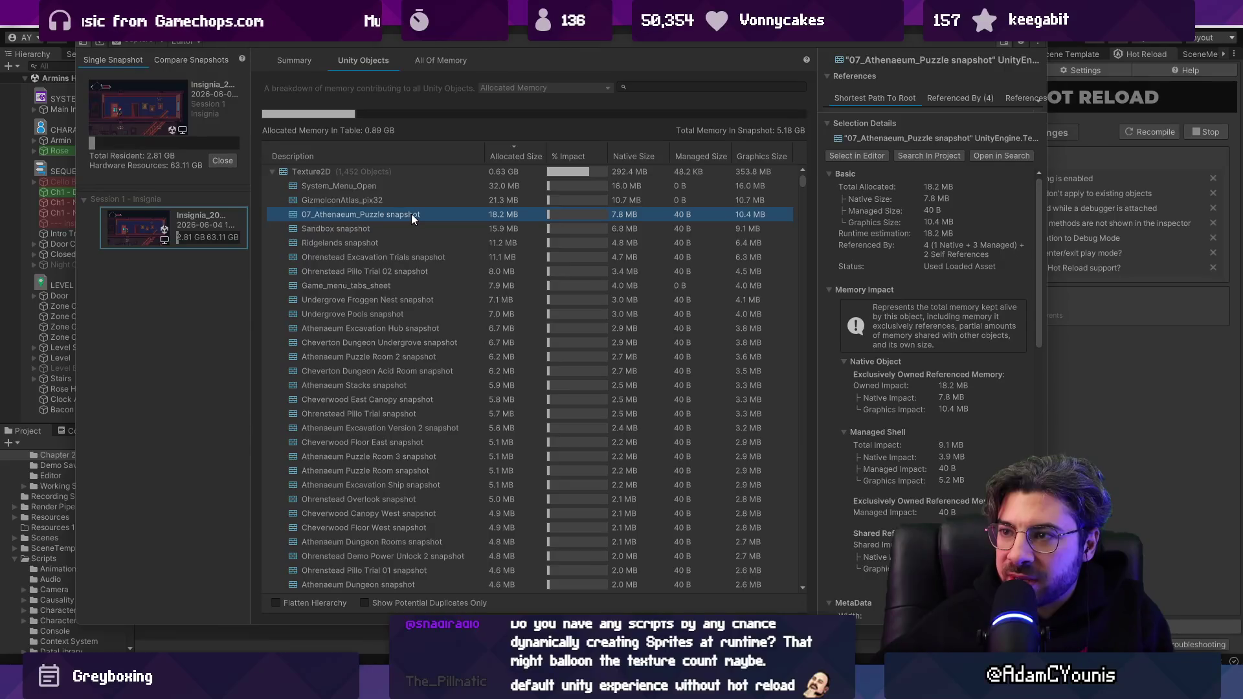
{"action": "left_click", "coordinate": [429, 197]}
{"action": "left_click", "coordinate": [432, 189]}
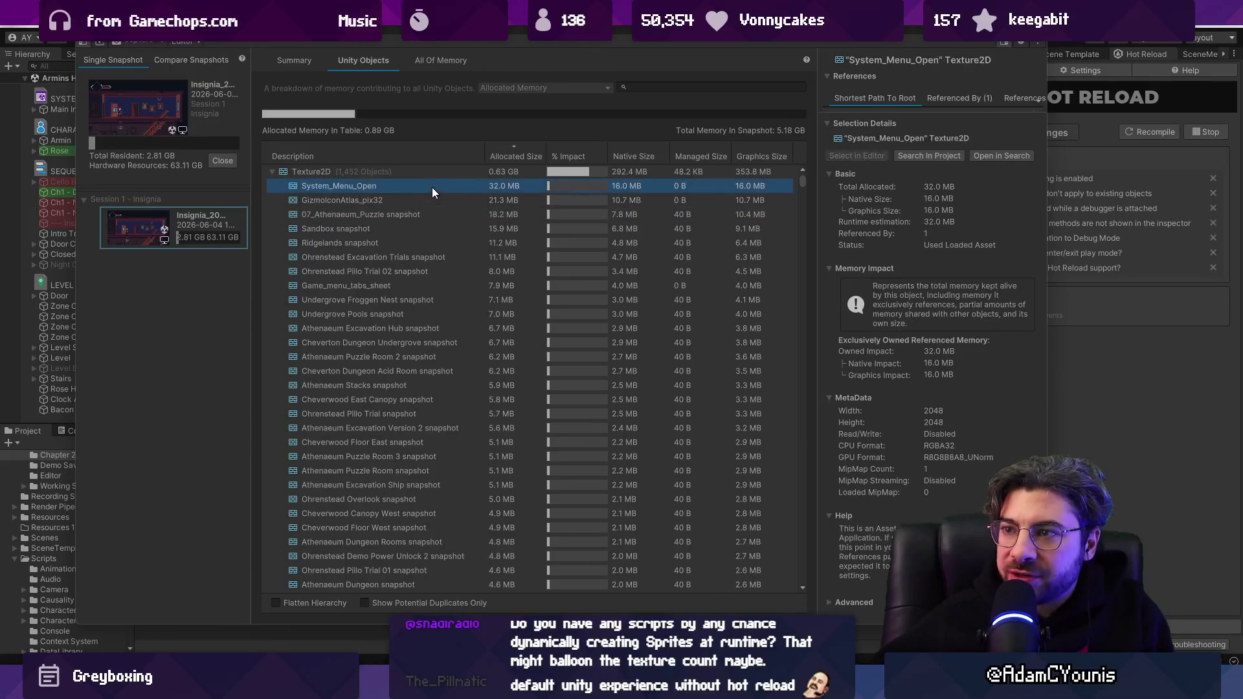
{"action": "left_click", "coordinate": [431, 198]}
{"action": "left_click", "coordinate": [435, 213]}
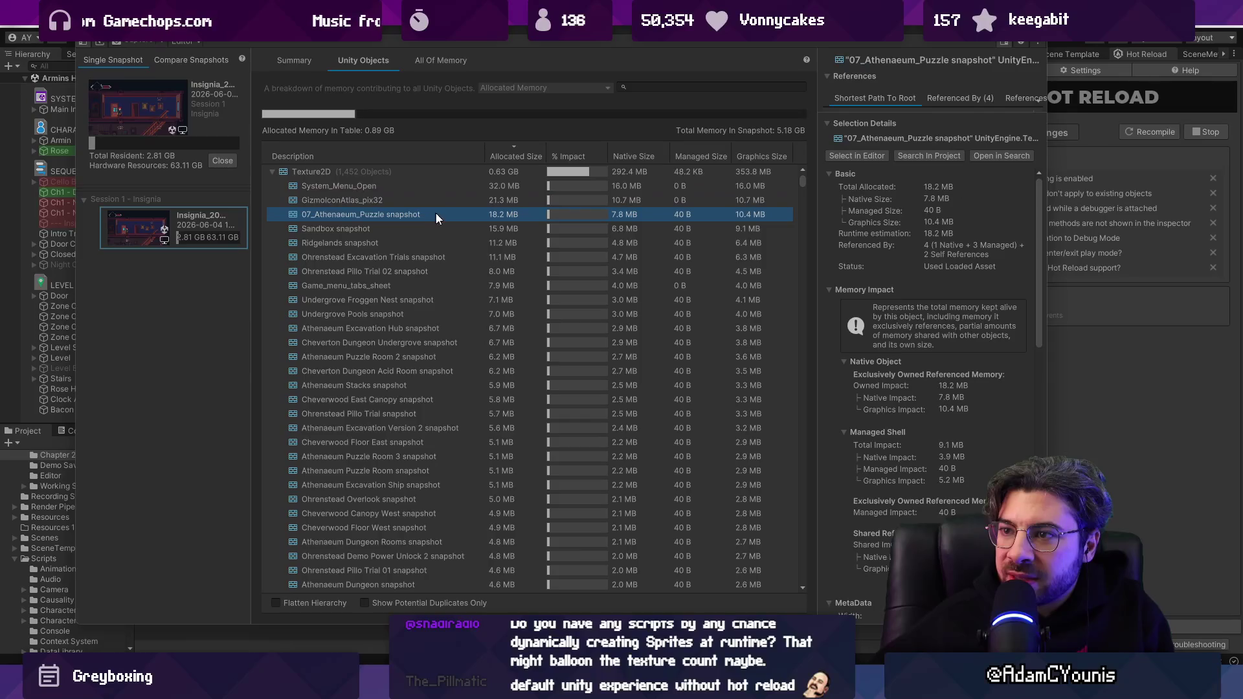
{"action": "left_click_drag", "start_coordinate": [804, 180], "coordinate": [800, 243]}
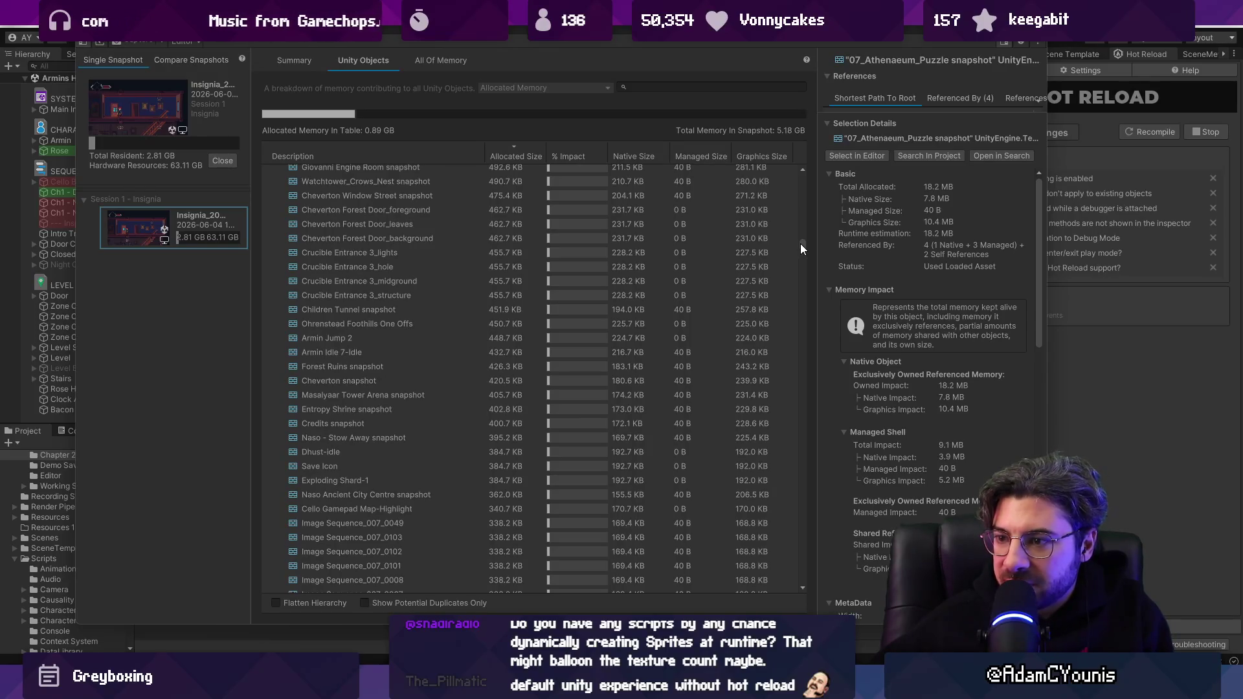
Browse the texture list, inspecting Image Sequence_007_0082 and Image Sequence_007_0024.
{"action": "left_click_drag", "start_coordinate": [800, 243], "coordinate": [799, 262]}
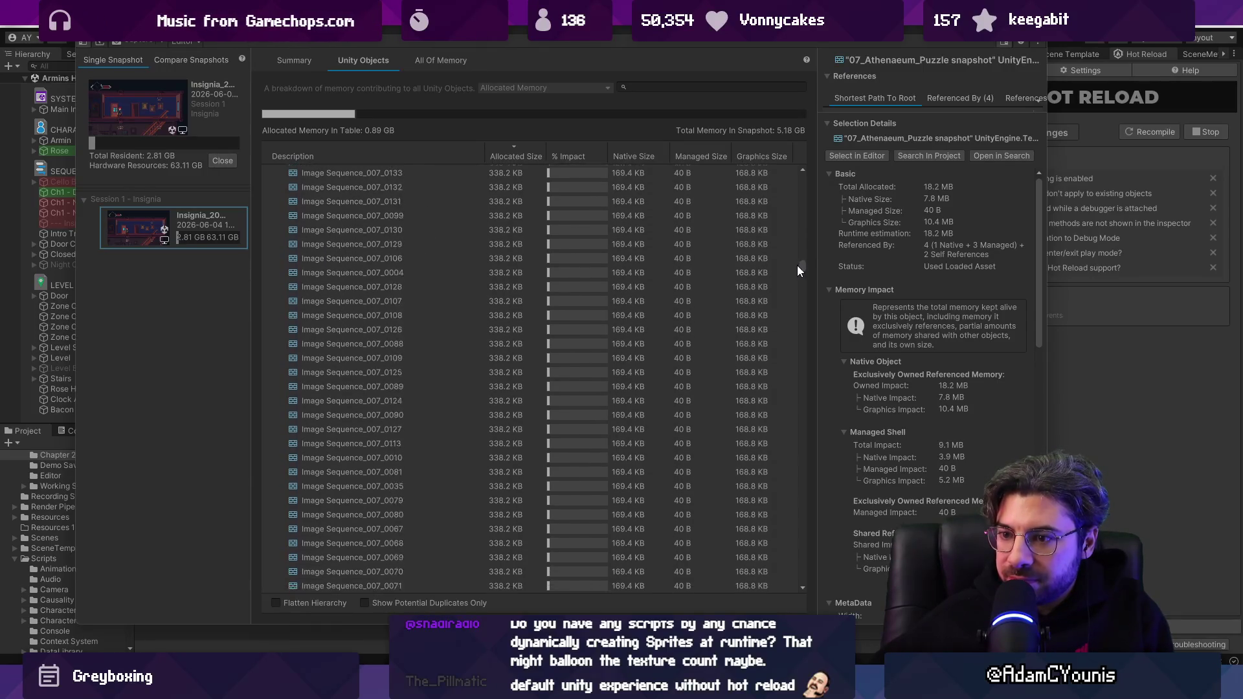
{"action": "left_click", "coordinate": [383, 403]}
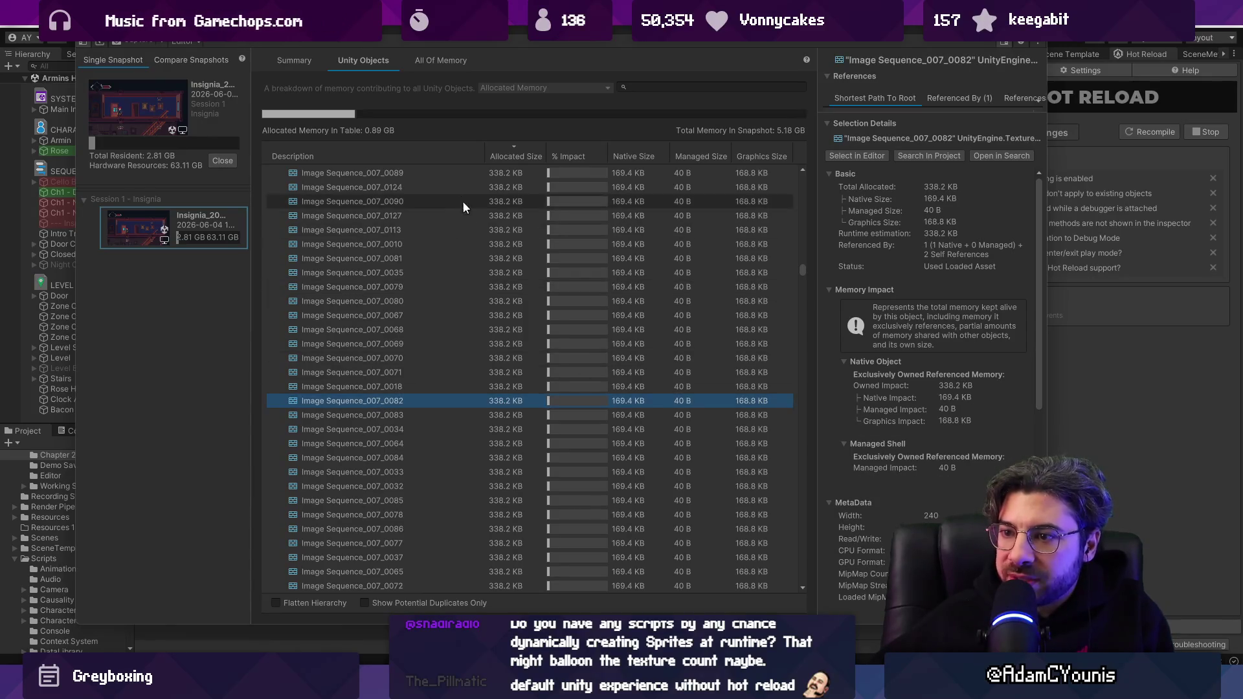
{"action": "scroll", "coordinate": [455, 309], "scroll_direction": "down", "scroll_amount": 5}
{"action": "scroll", "coordinate": [453, 313], "scroll_direction": "down", "scroll_amount": 10}
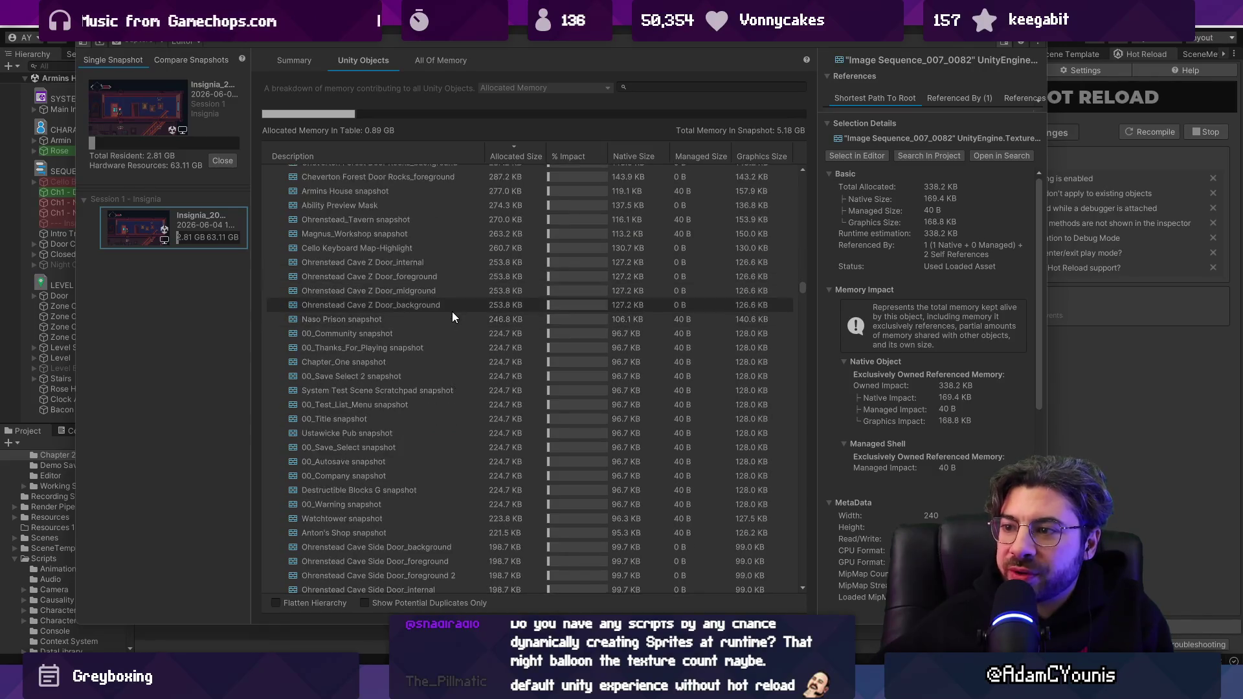
{"action": "scroll", "coordinate": [451, 309], "scroll_direction": "up", "scroll_amount": 7}
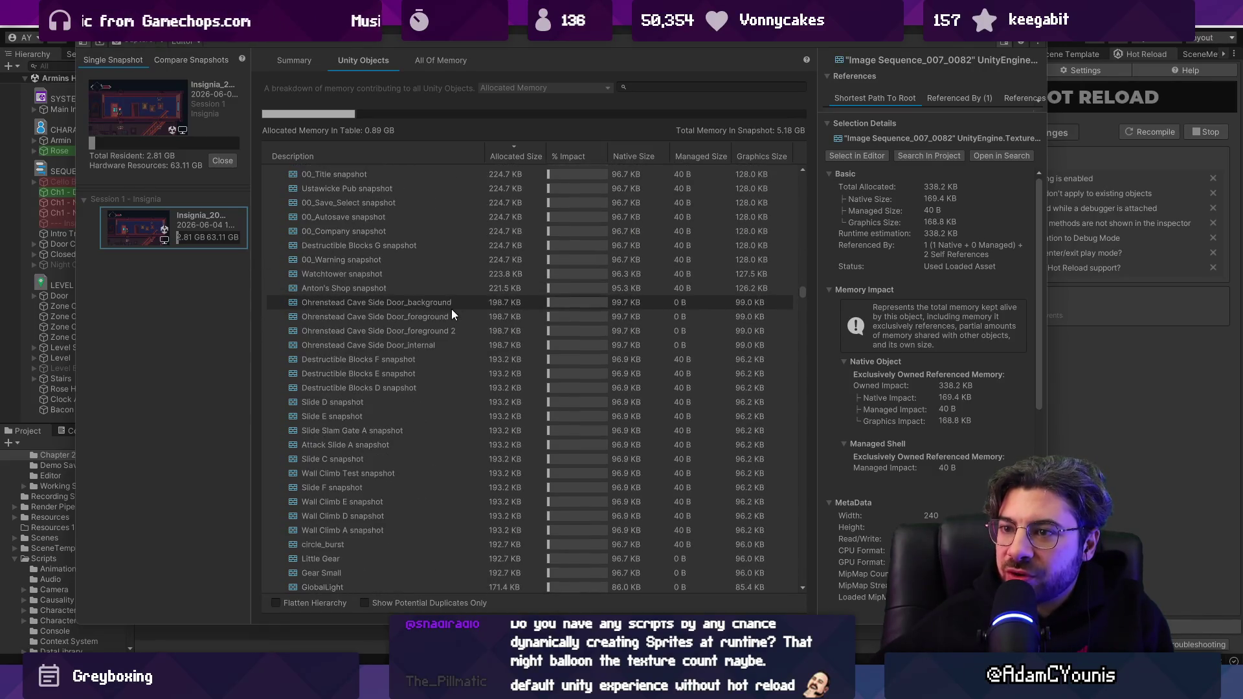
{"action": "mouse_move", "coordinate": [803, 291]}
{"action": "left_mouse_down"}
{"action": "mouse_move", "coordinate": [783, 549]}
{"action": "mouse_move", "coordinate": [784, 357]}
{"action": "mouse_move", "coordinate": [748, 169]}
{"action": "mouse_move", "coordinate": [759, 206]}
{"action": "left_mouse_up"}
{"action": "scroll", "coordinate": [433, 373], "scroll_direction": "down", "scroll_amount": 10}
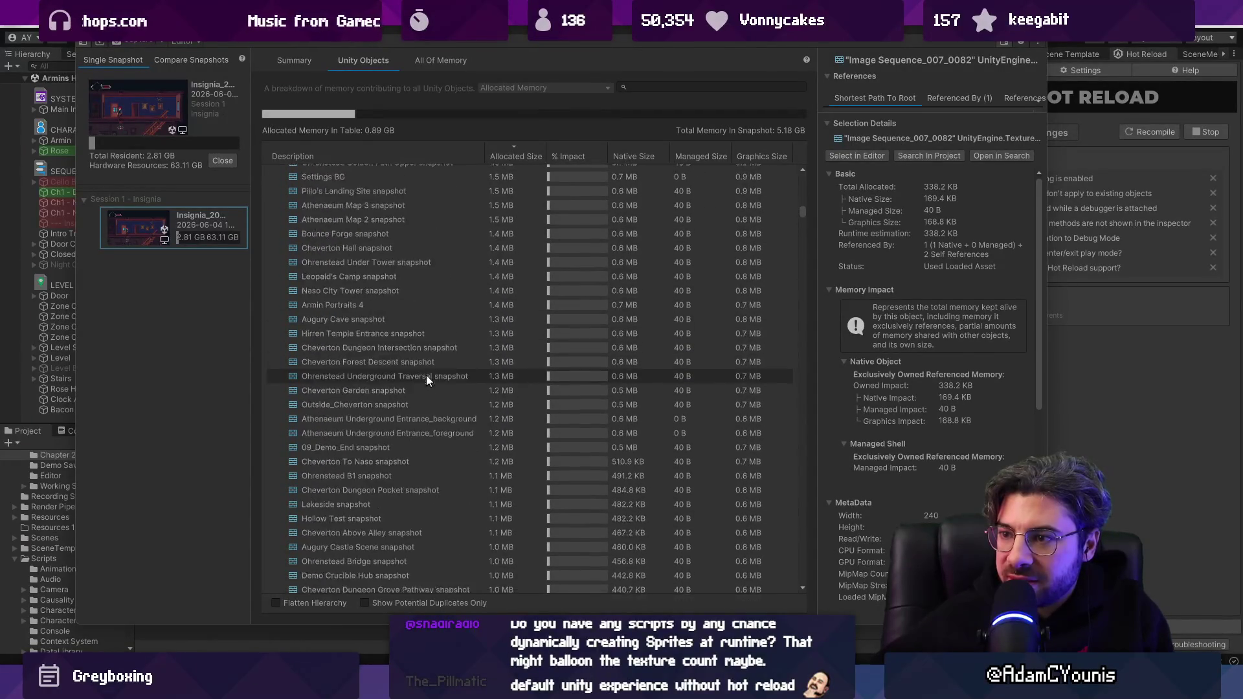
{"action": "scroll", "coordinate": [425, 369], "scroll_direction": "down", "scroll_amount": 15}
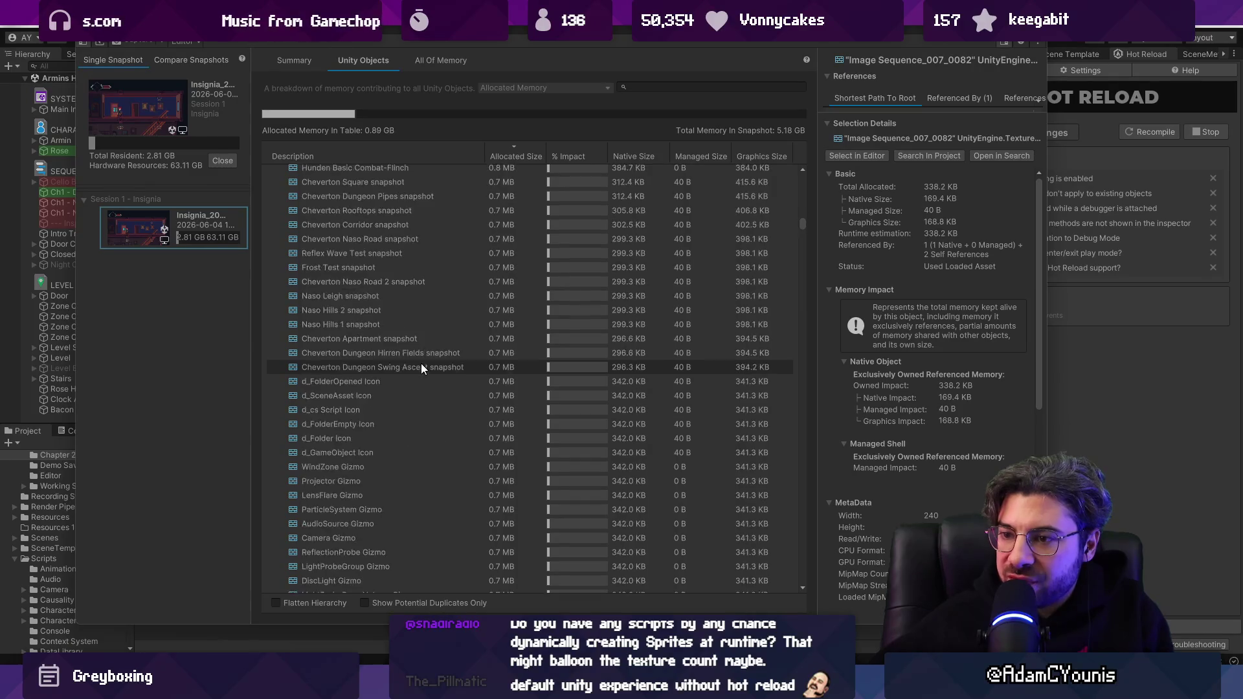
{"action": "scroll", "coordinate": [400, 357], "scroll_direction": "down", "scroll_amount": 10}
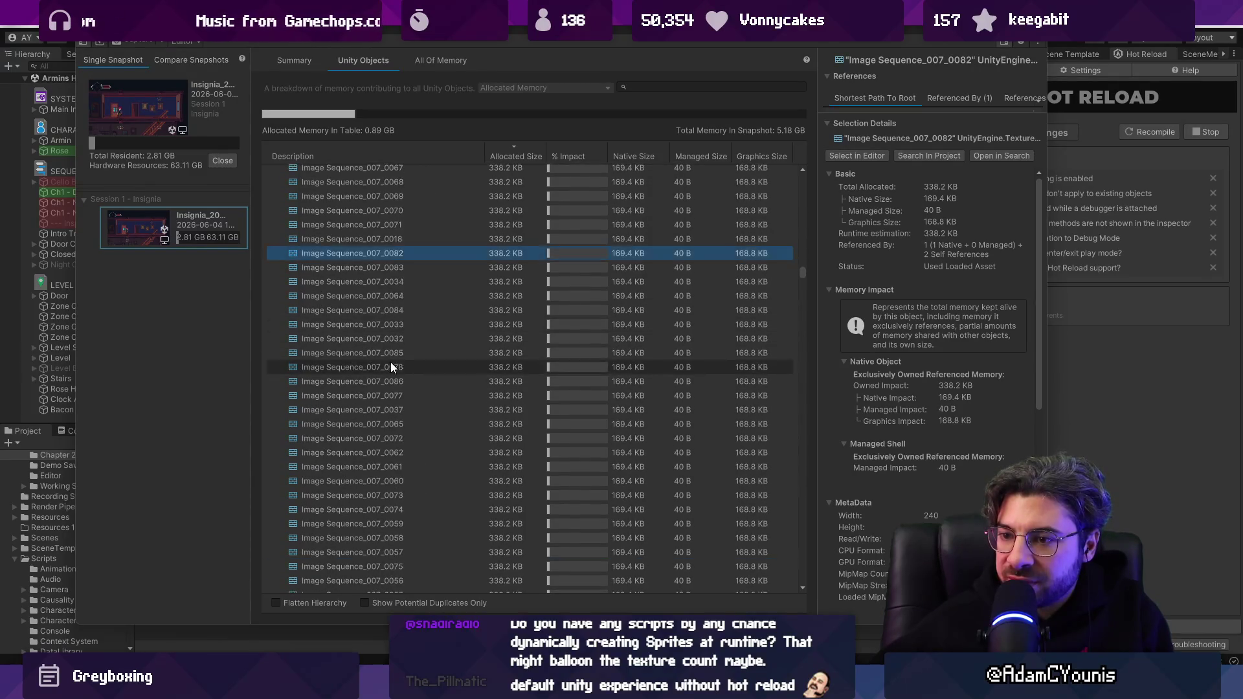
{"action": "scroll", "coordinate": [373, 357], "scroll_direction": "up", "scroll_amount": 6}
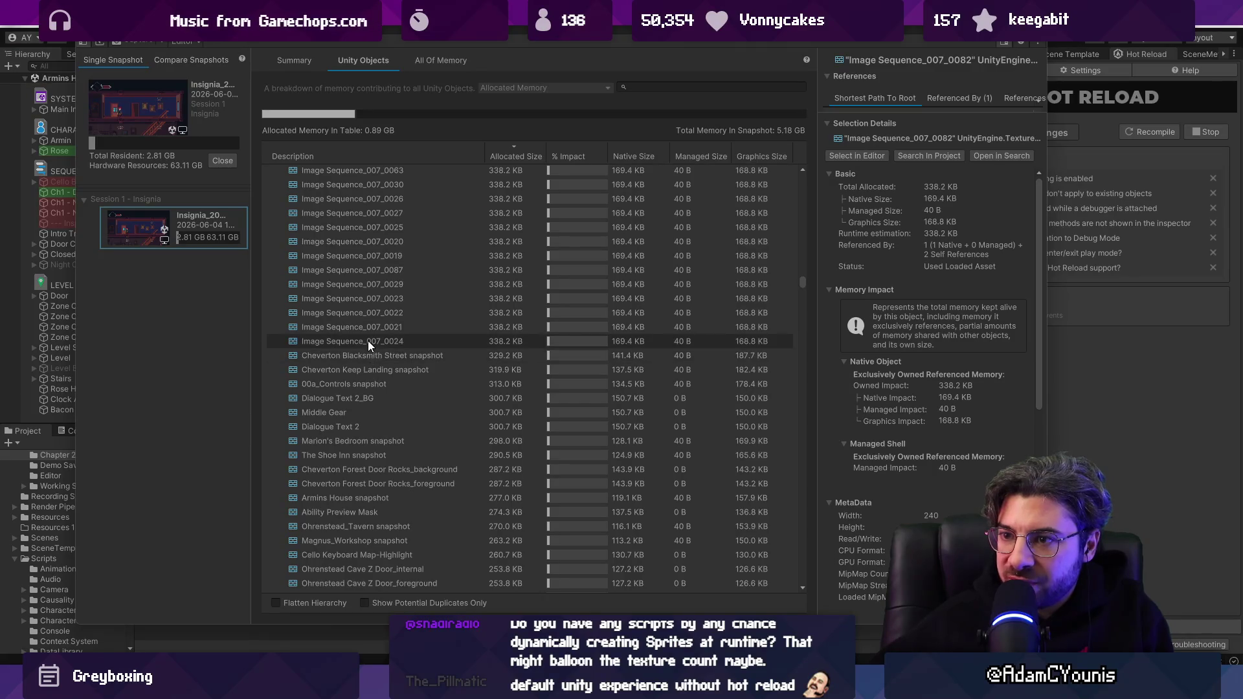
{"action": "left_click", "coordinate": [368, 341]}
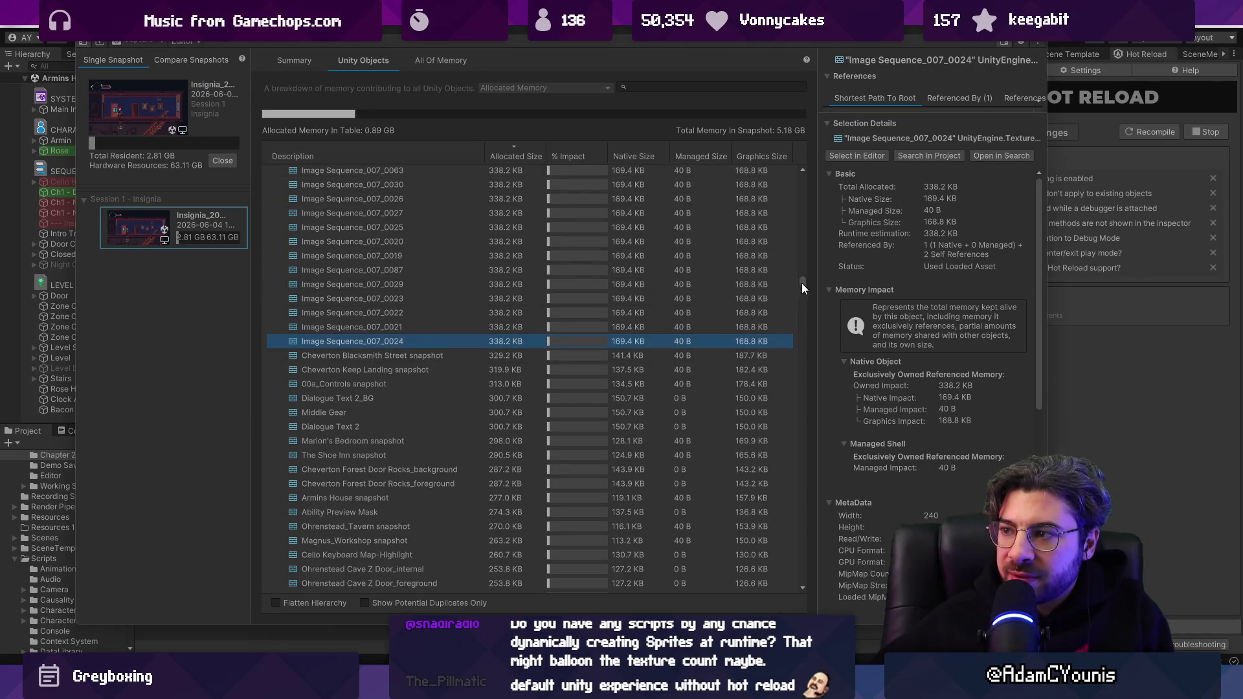
Confirm System_Menu_Open as the largest texture at 32 MB, then exit Play mode.
{"action": "mouse_move", "coordinate": [801, 283]}
{"action": "left_mouse_down"}
{"action": "mouse_move", "coordinate": [779, 159]}
{"action": "mouse_move", "coordinate": [784, 206]}
{"action": "mouse_move", "coordinate": [782, 173]}
{"action": "mouse_move", "coordinate": [755, 180]}
{"action": "mouse_move", "coordinate": [760, 146]}
{"action": "left_mouse_up"}
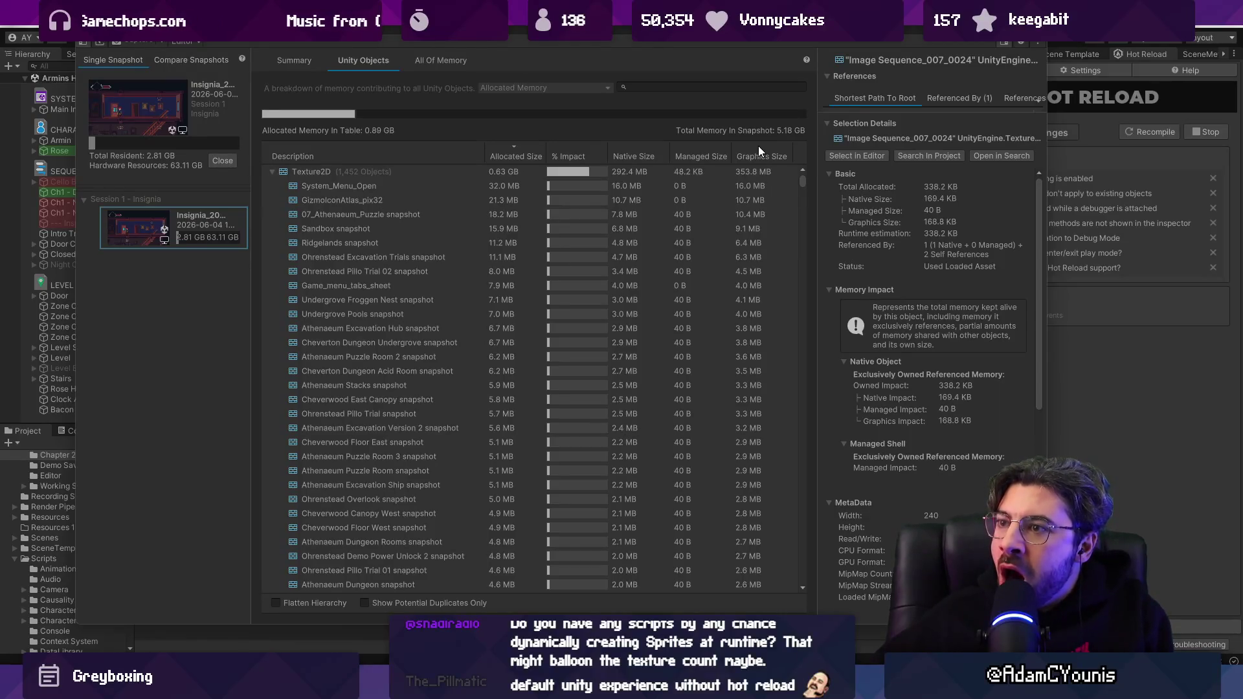
{"action": "left_click", "coordinate": [433, 188]}
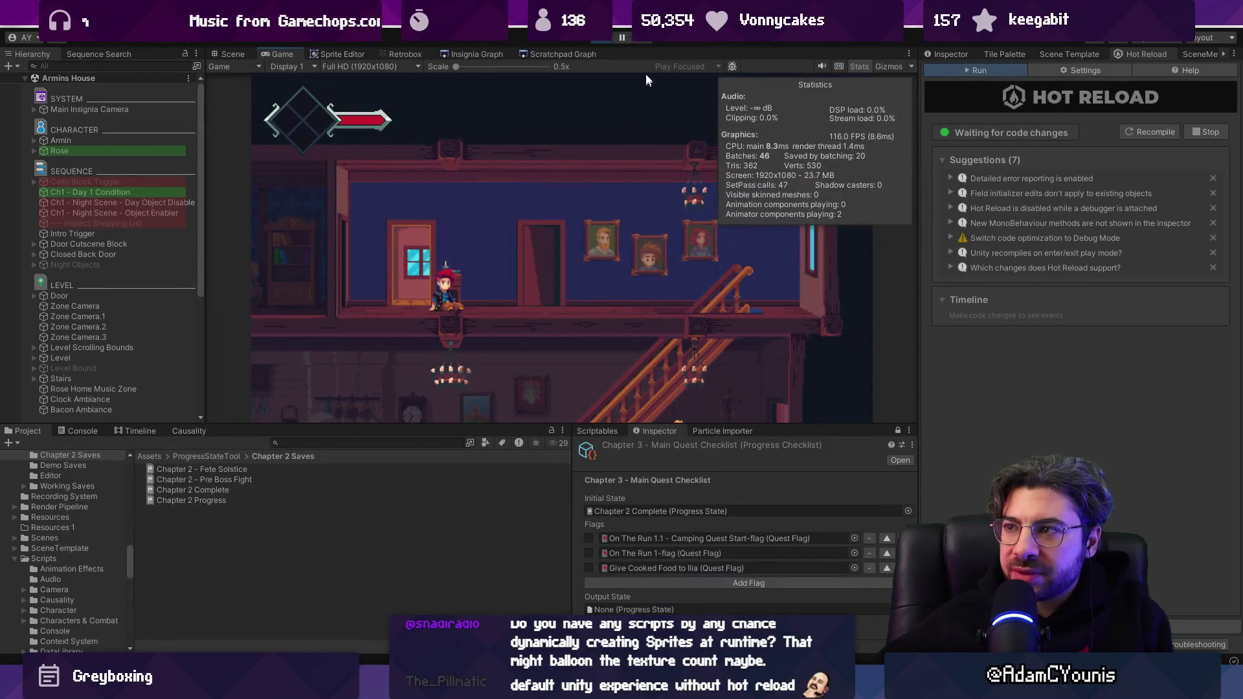
{"action": "left_click", "coordinate": [608, 41]}
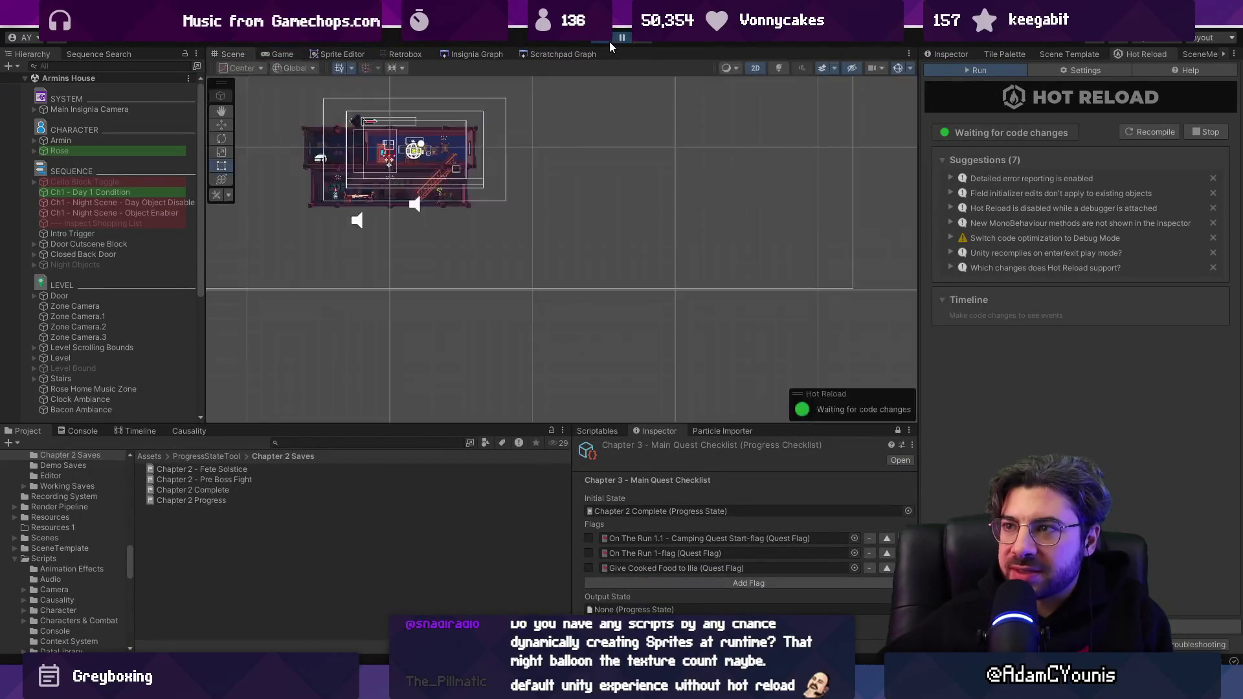
In Fork, discard the MemoryCaptures files from Local Changes (13 to 10), then return to Unity.
{"action": "key", "text": "alt+Tab"}
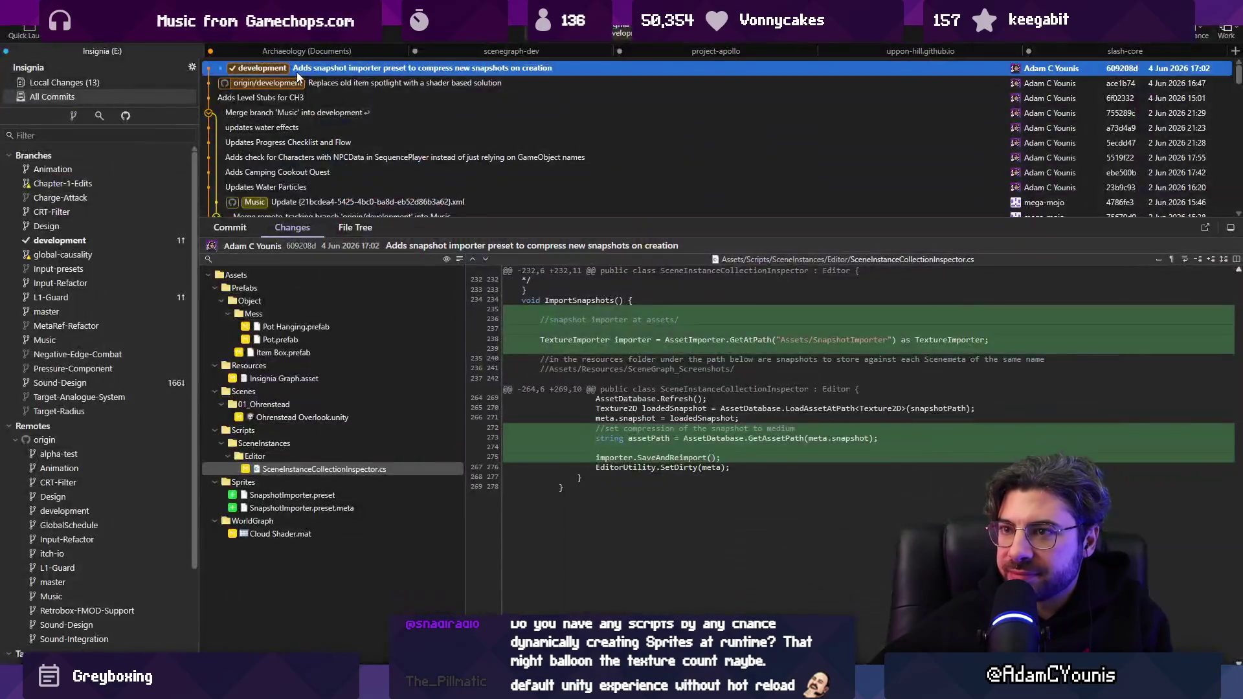
{"action": "left_click", "coordinate": [138, 85]}
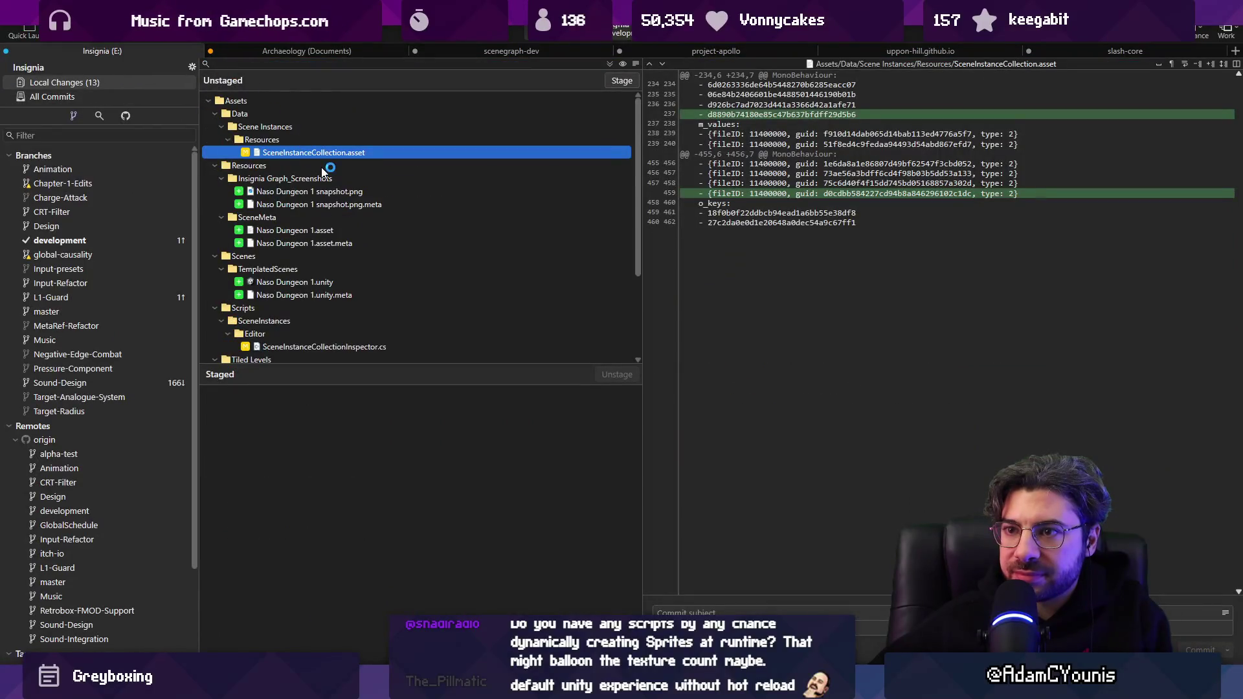
{"action": "scroll", "coordinate": [325, 173], "scroll_direction": "down", "scroll_amount": 3}
{"action": "left_click", "coordinate": [358, 332]}
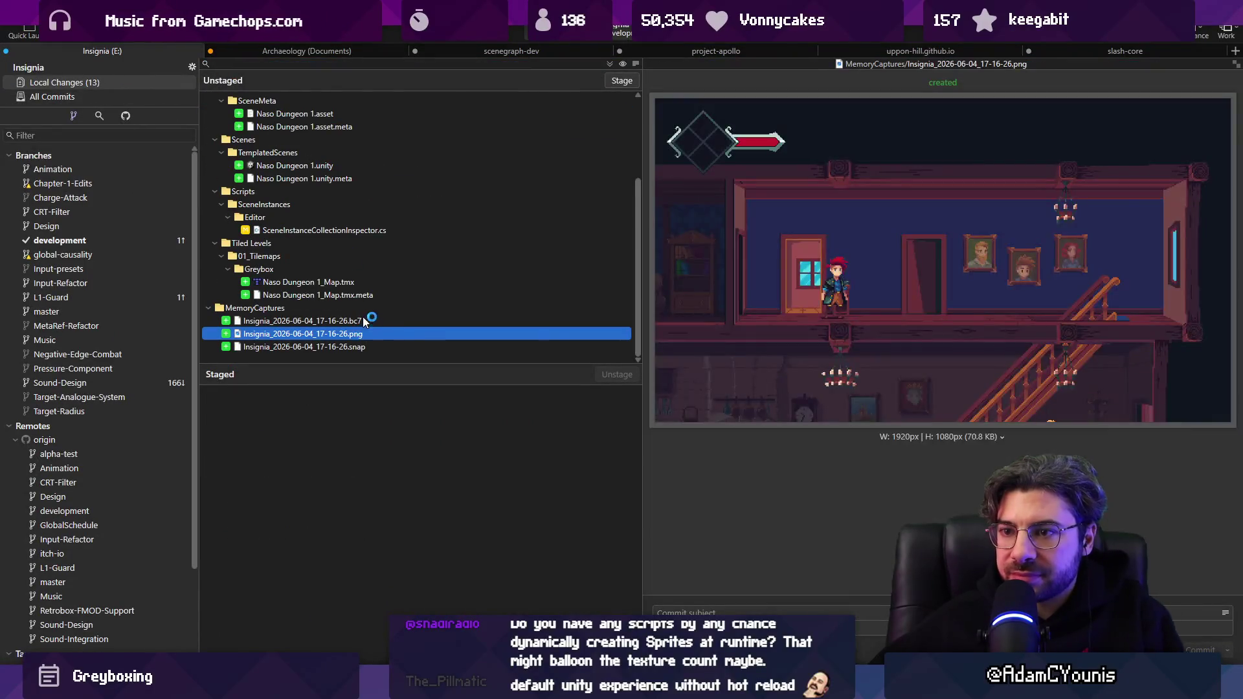
{"action": "left_click", "coordinate": [358, 320]}
{"action": "left_click", "coordinate": [353, 309]}
{"action": "key", "text": "Delete"}
{"action": "key", "text": "Return"}
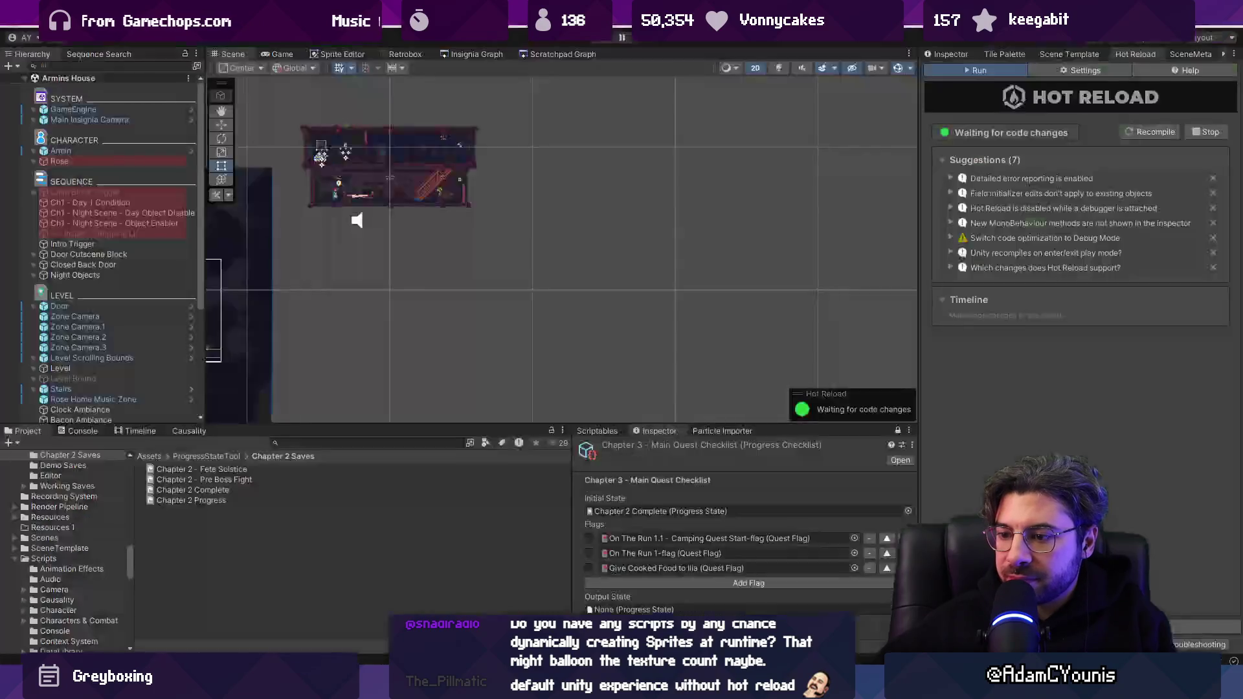
{"action": "left_click", "coordinate": [372, 438]}
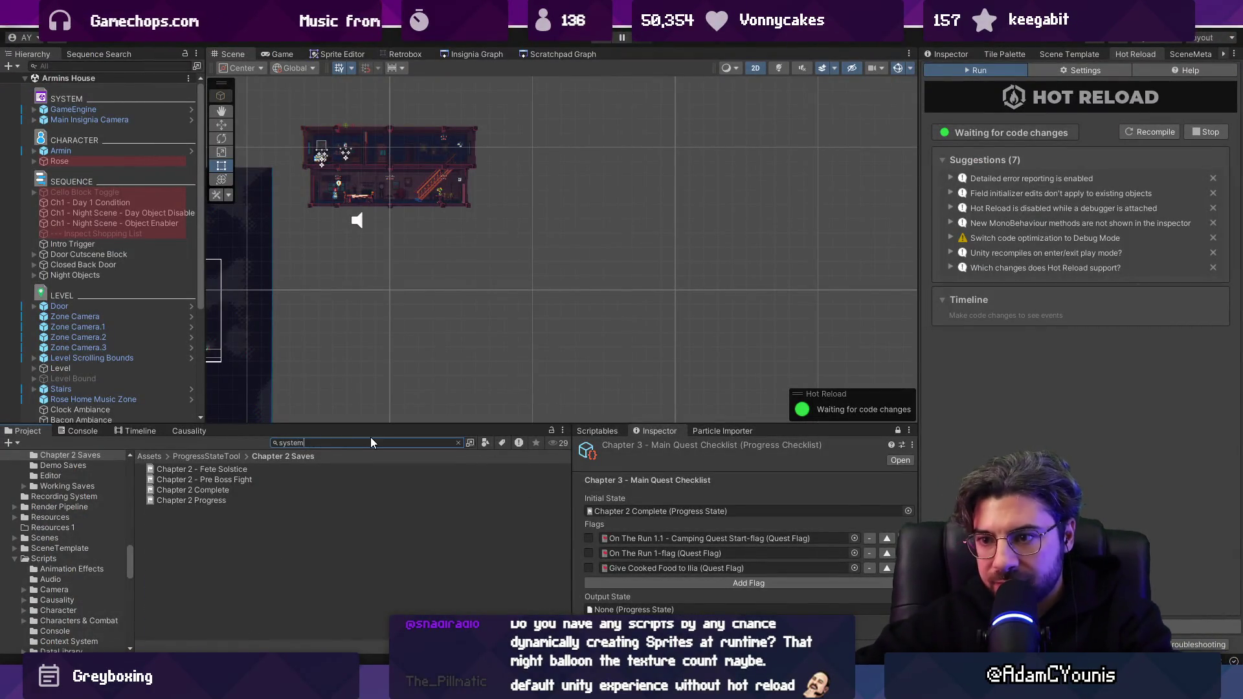
Find system_menu_open in the Project and view its sprite slices in the Sprite Editor.
{"action": "type", "text": "system_menu_open"}
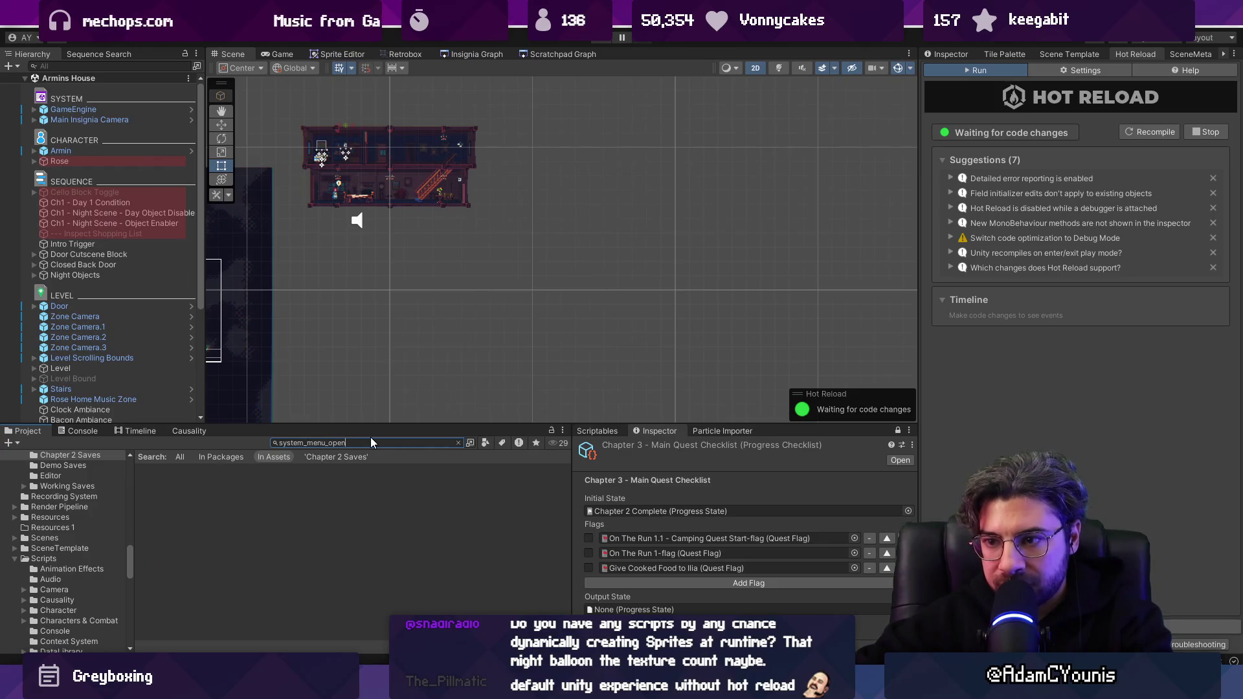
{"action": "left_click", "coordinate": [243, 479]}
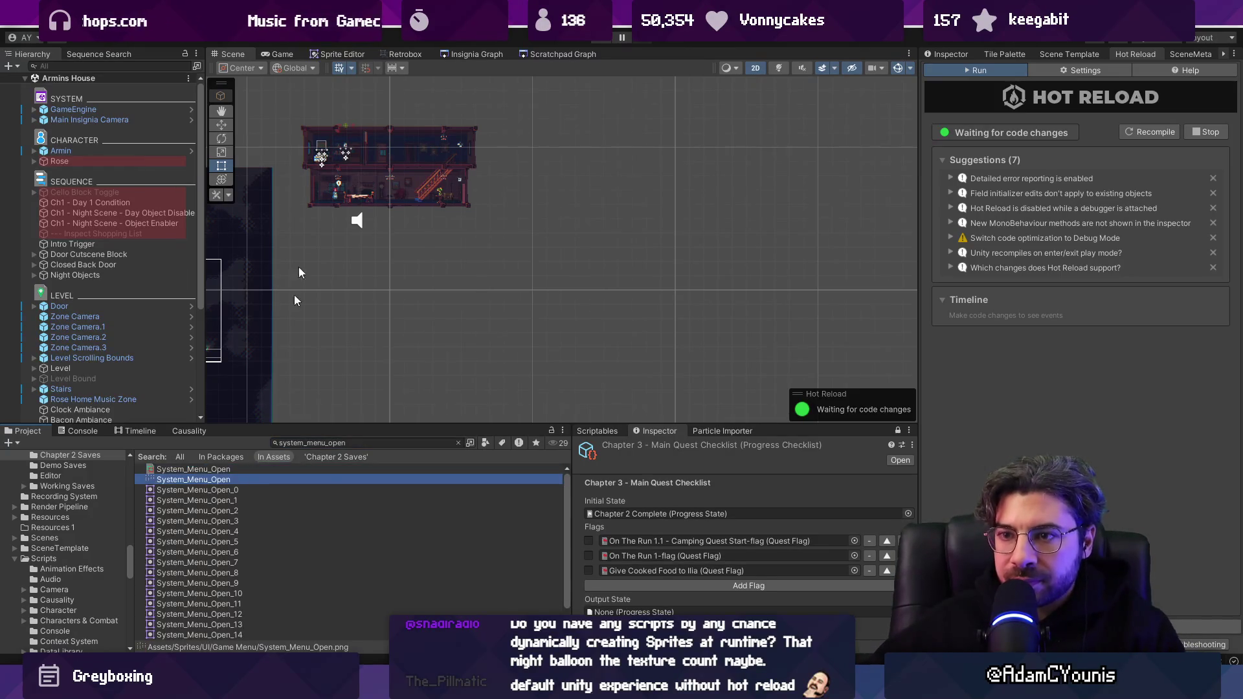
{"action": "left_click", "coordinate": [320, 53]}
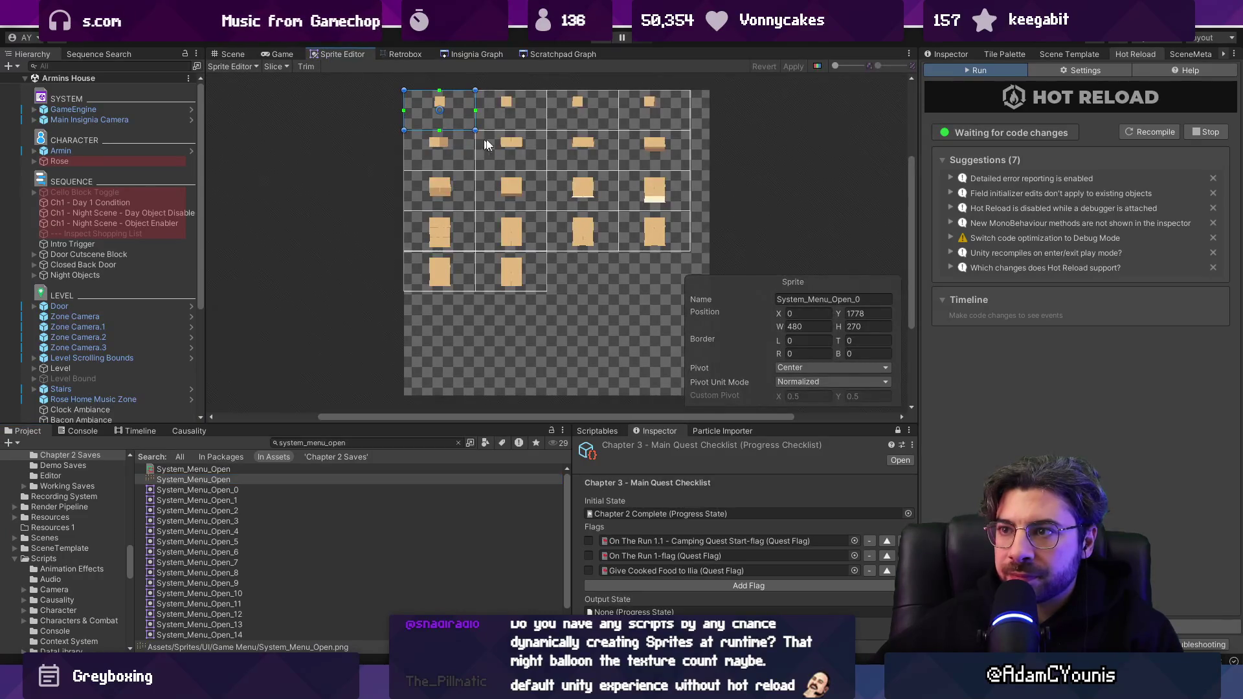
{"action": "scroll", "coordinate": [541, 160], "scroll_direction": "up", "scroll_amount": 1}
{"action": "scroll", "coordinate": [541, 186], "scroll_direction": "down", "scroll_amount": 2}
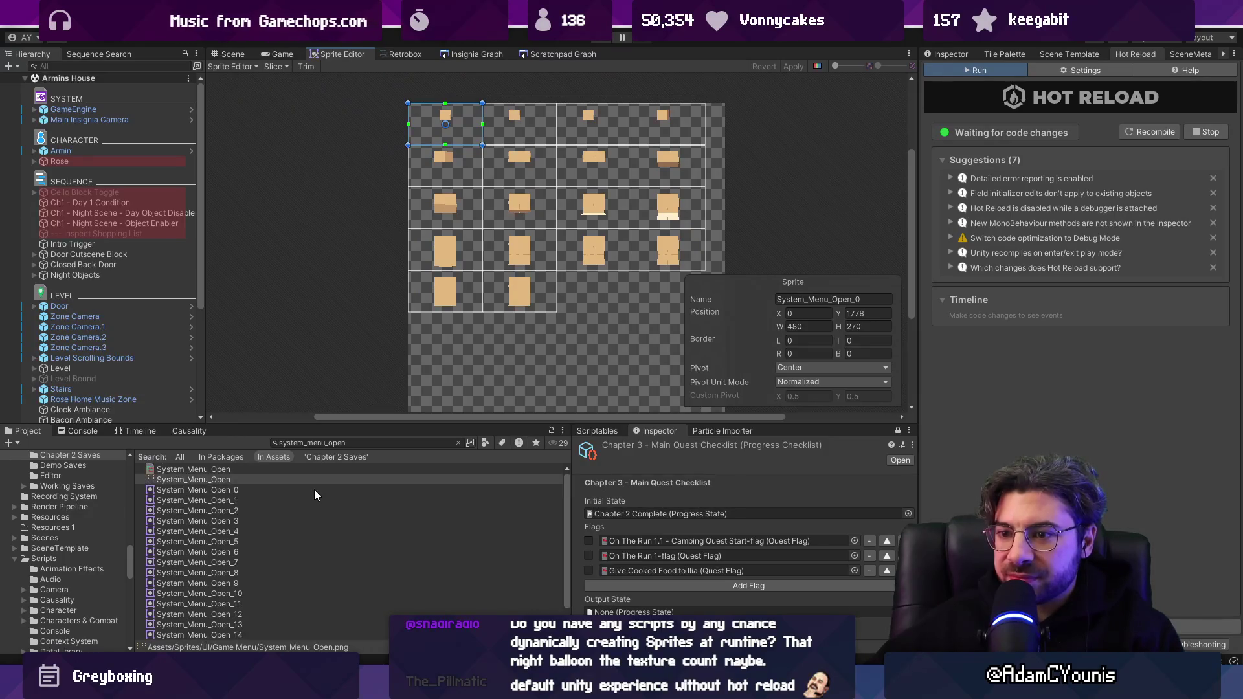
Review System_Menu_Open's import settings (Max Size 8192), then run the game.
{"action": "left_click", "coordinate": [290, 479]}
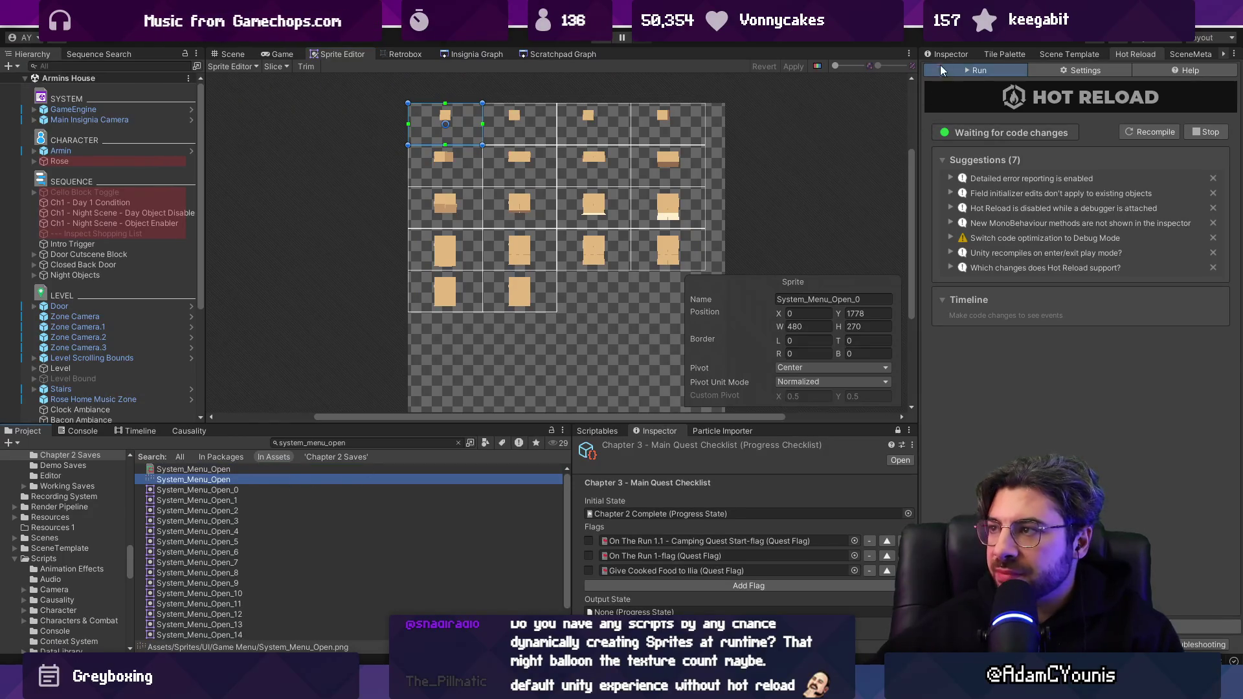
{"action": "left_click", "coordinate": [947, 54]}
{"action": "scroll", "coordinate": [673, 181], "scroll_direction": "up", "scroll_amount": 2}
{"action": "scroll", "coordinate": [573, 199], "scroll_direction": "down", "scroll_amount": 2}
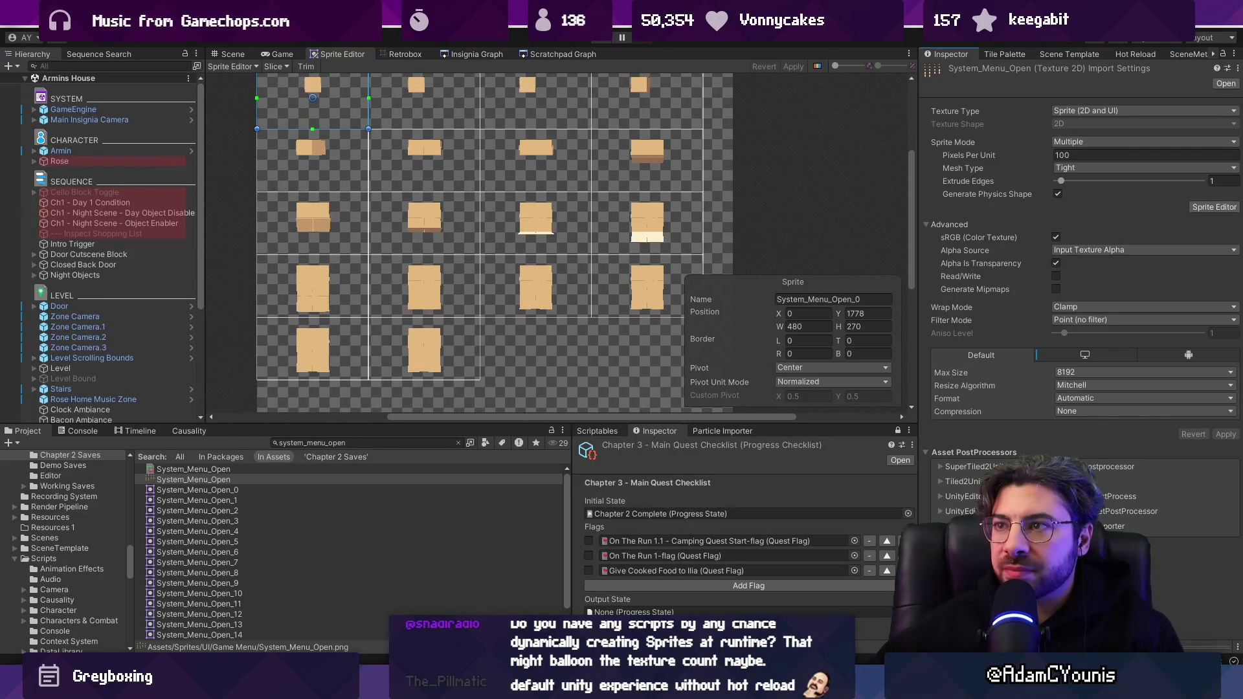
{"action": "left_click", "coordinate": [599, 40]}
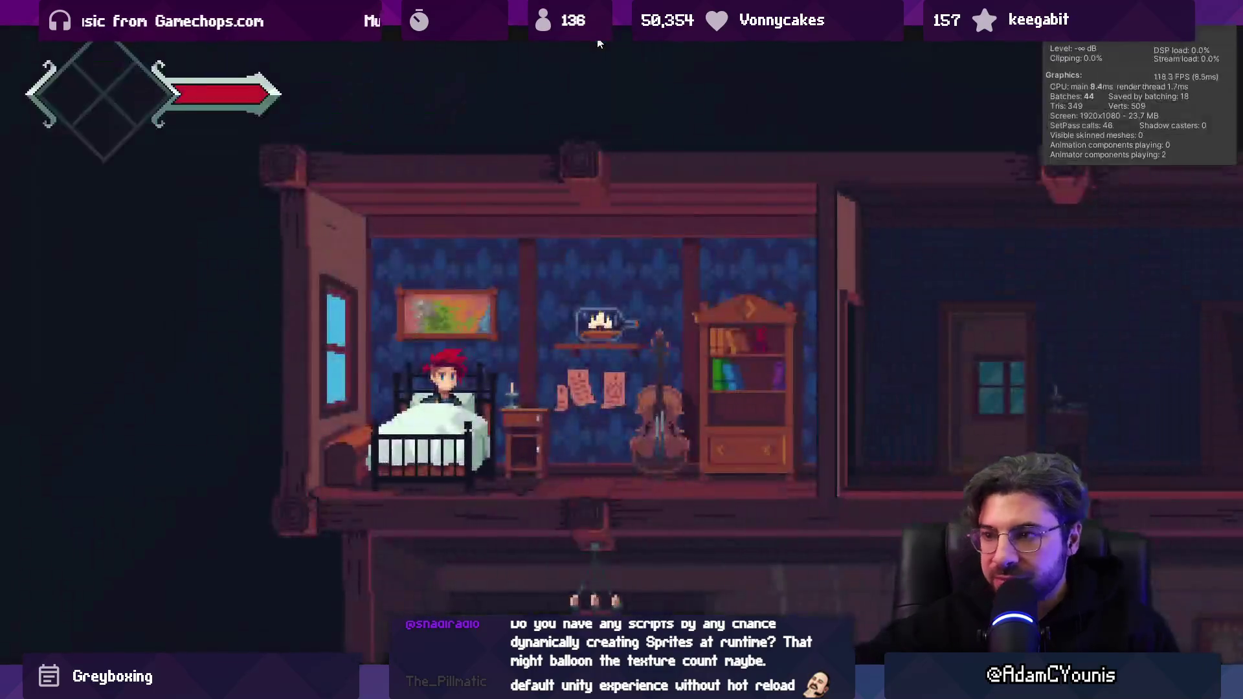
In the running game, open the journal and go into its Settings page.
{"action": "key", "text": "Escape"}
{"action": "key", "text": "s"}
{"action": "key", "text": "d"}
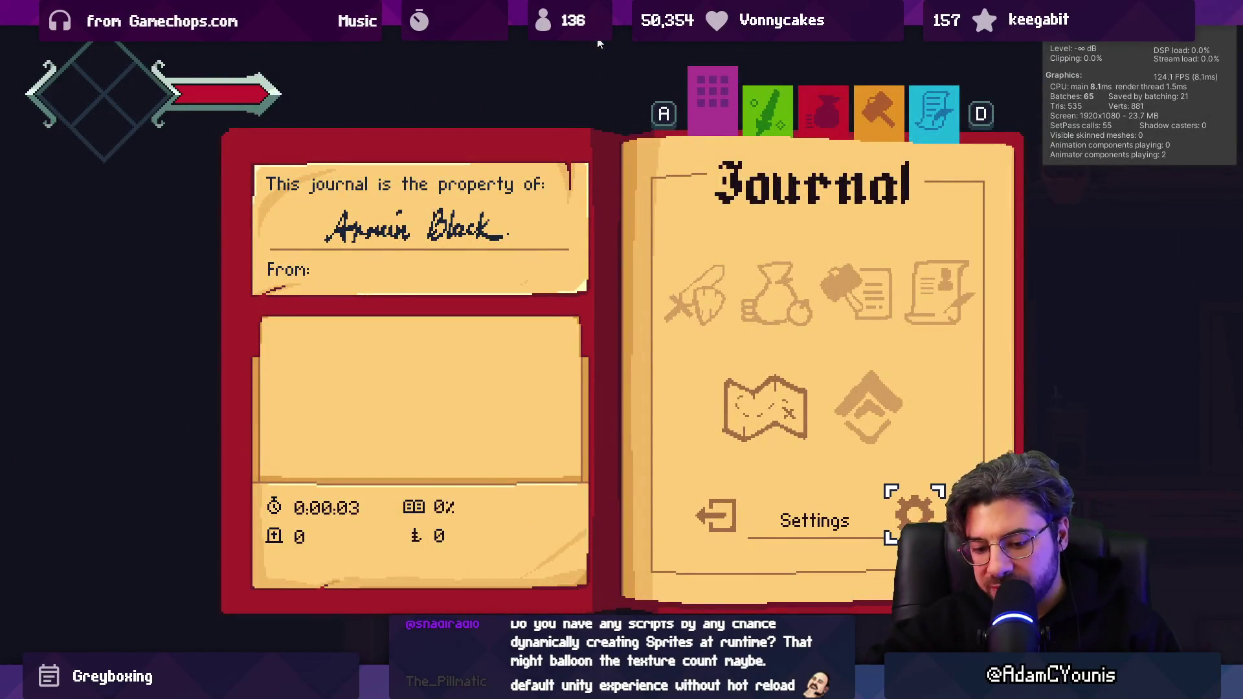
{"action": "key", "text": "Return"}
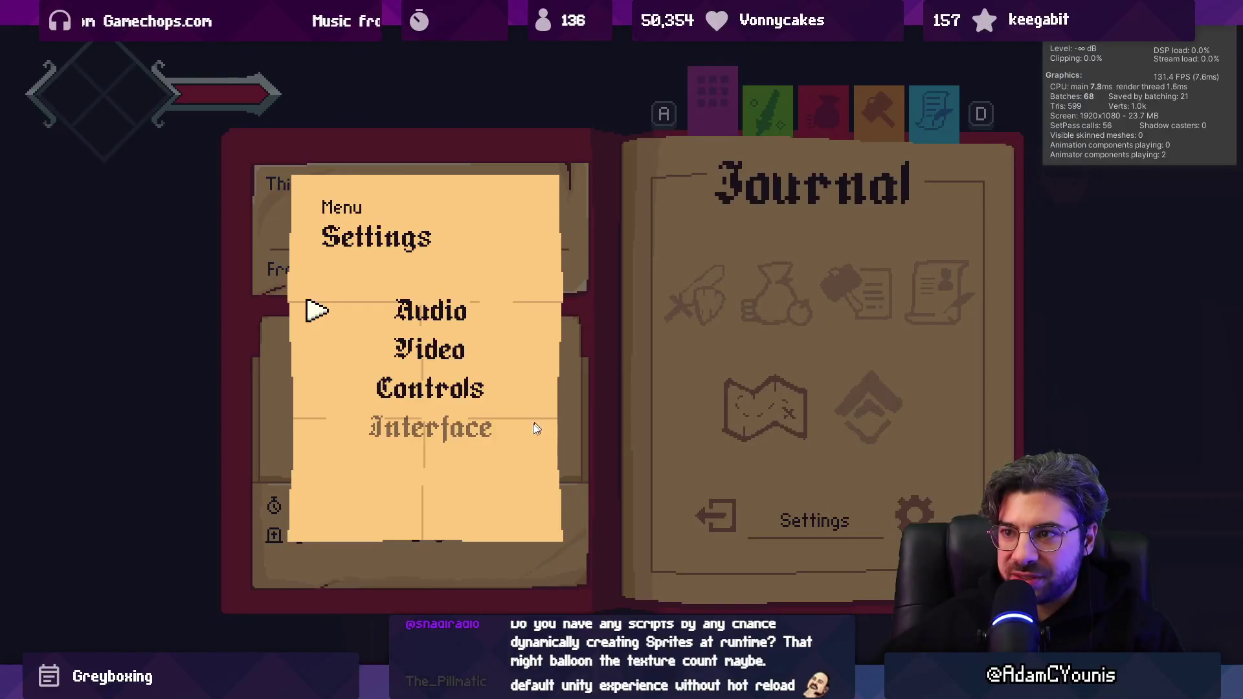
Restore the full editor layout and select the journal's Internal Frame in the Scene view.
{"action": "key", "text": "shift+space"}
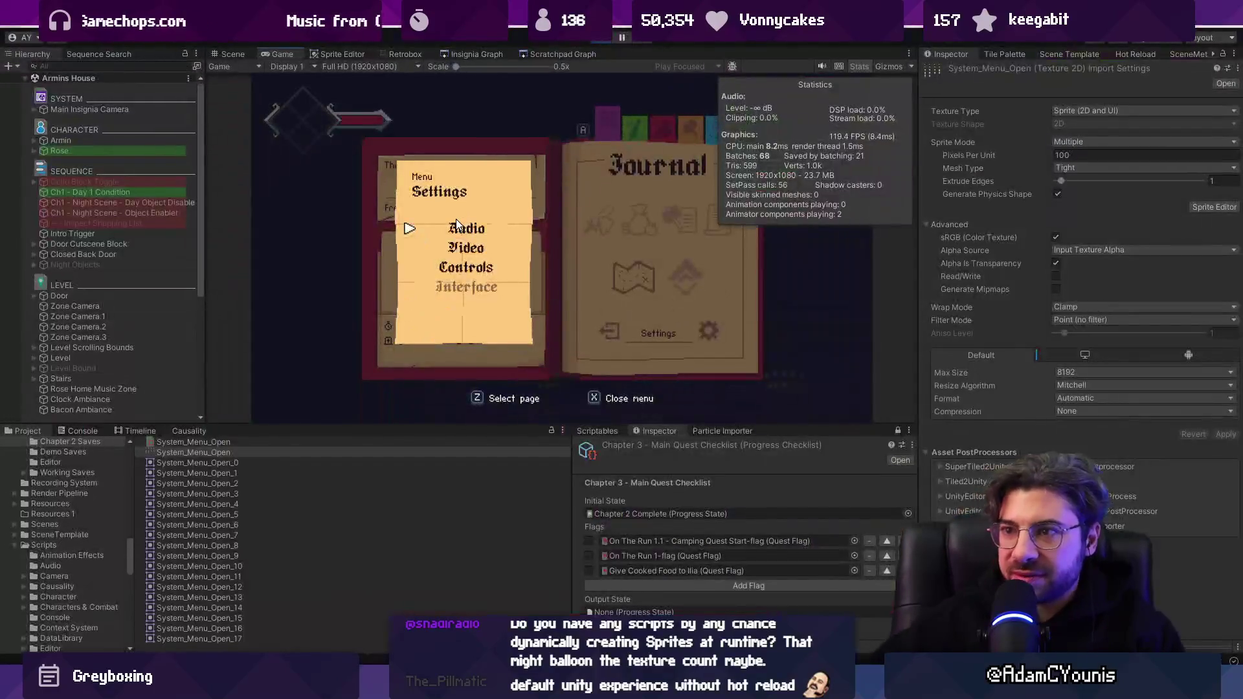
{"action": "left_click", "coordinate": [250, 54]}
{"action": "scroll", "coordinate": [298, 143], "scroll_direction": "up", "scroll_amount": 6}
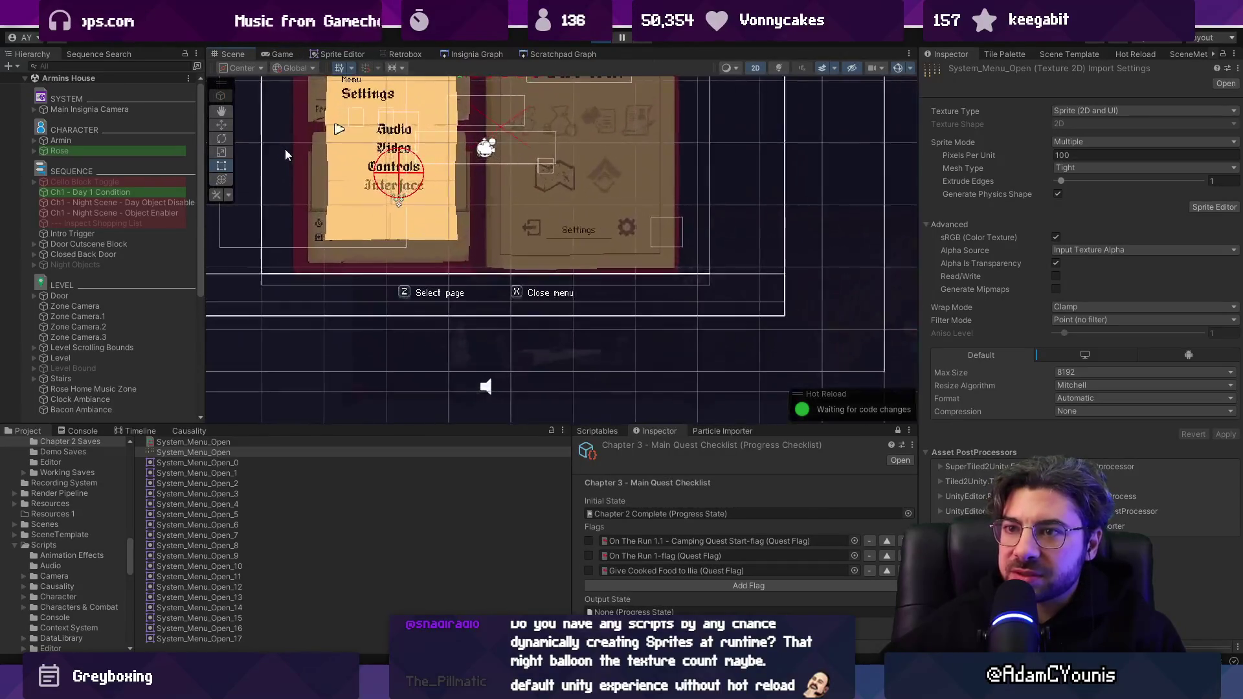
{"action": "left_click", "coordinate": [335, 135]}
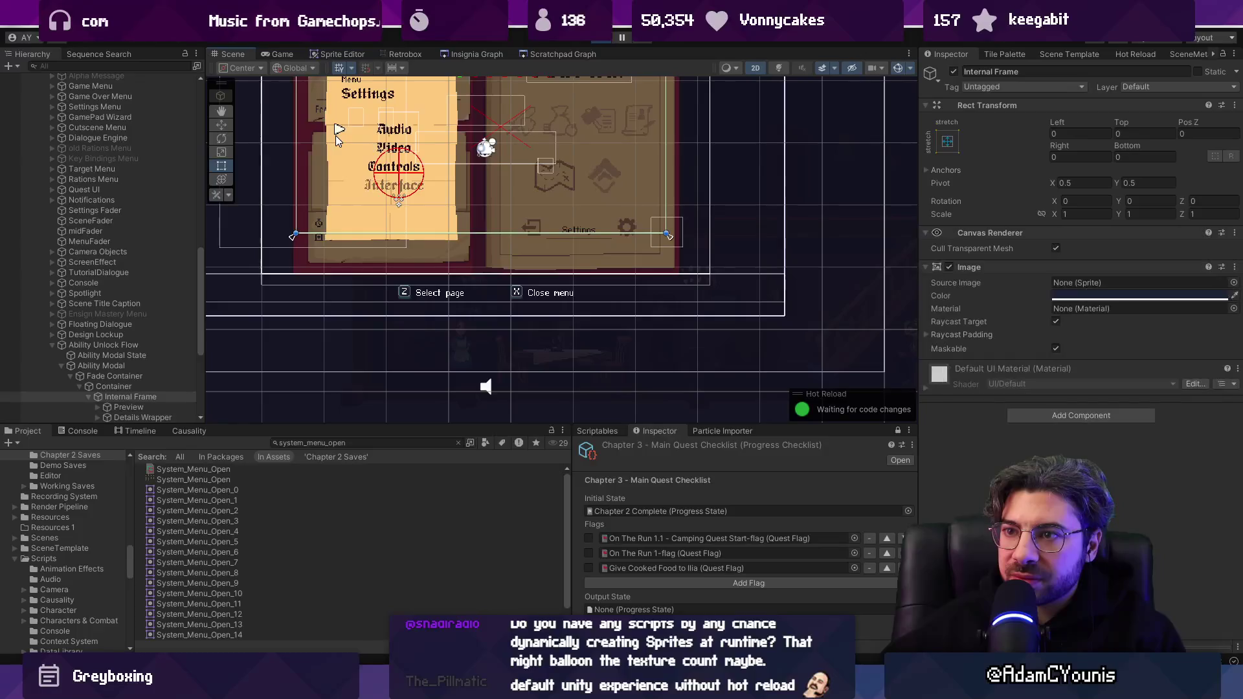
Search the hierarchy for 'system_menu_open', then 'menu', and select the Settings Menu object.
{"action": "left_click", "coordinate": [335, 135]}
{"action": "left_click", "coordinate": [336, 135]}
{"action": "left_click", "coordinate": [335, 135]}
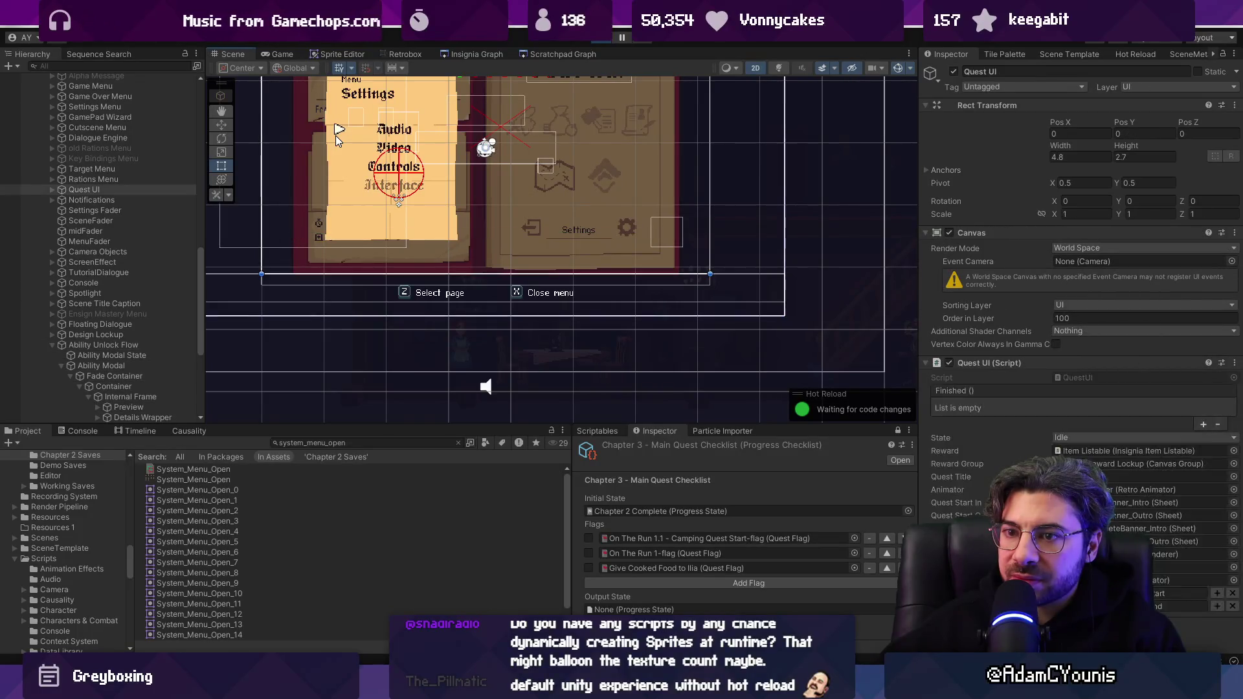
{"action": "left_click", "coordinate": [123, 65]}
{"action": "type", "text": "sy"}
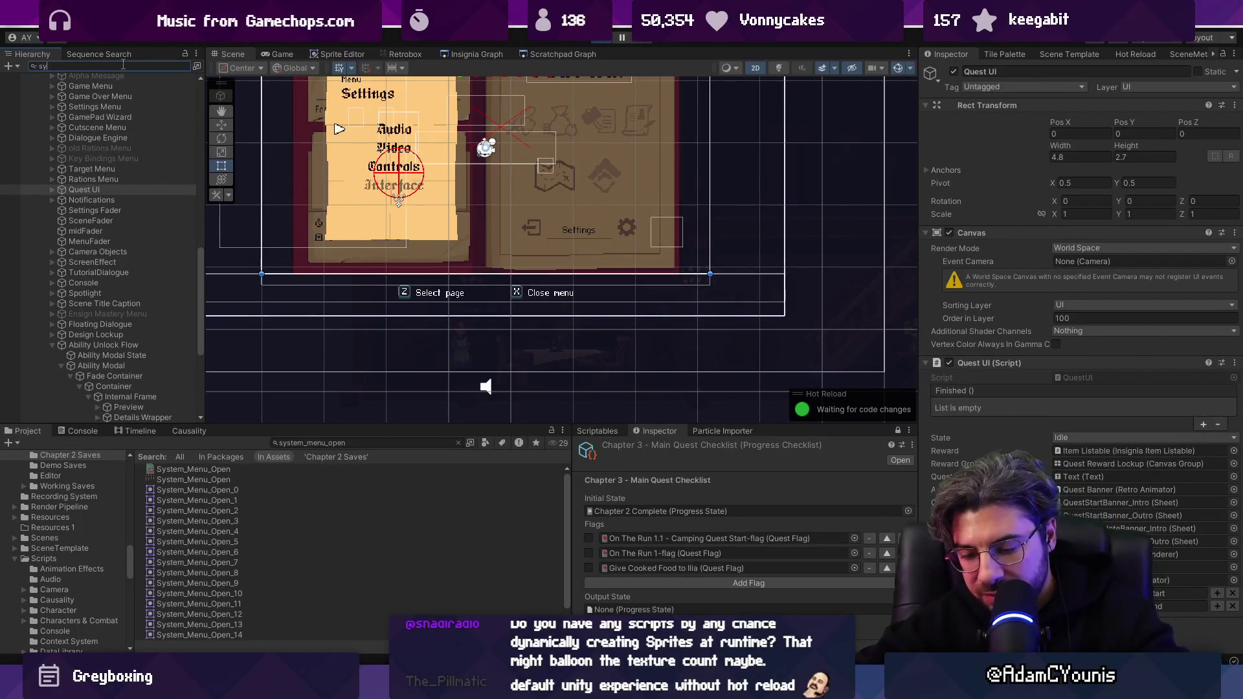
{"action": "type", "text": "stem_menu"}
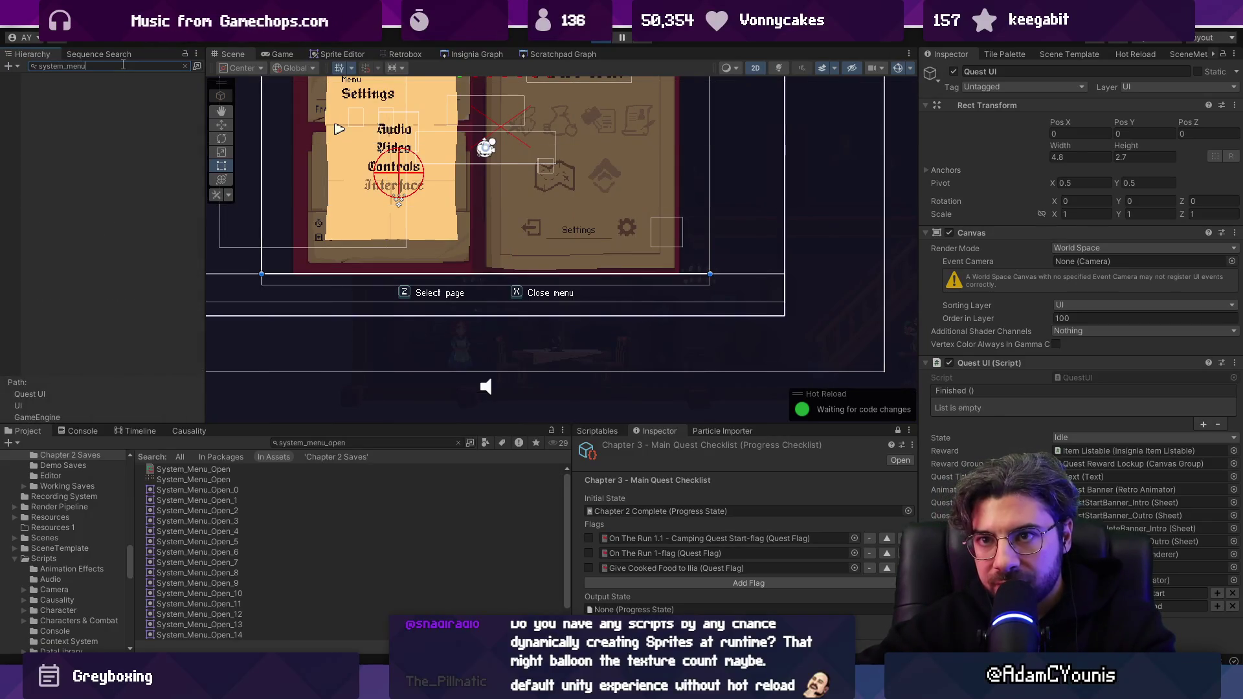
{"action": "type", "text": "_open"}
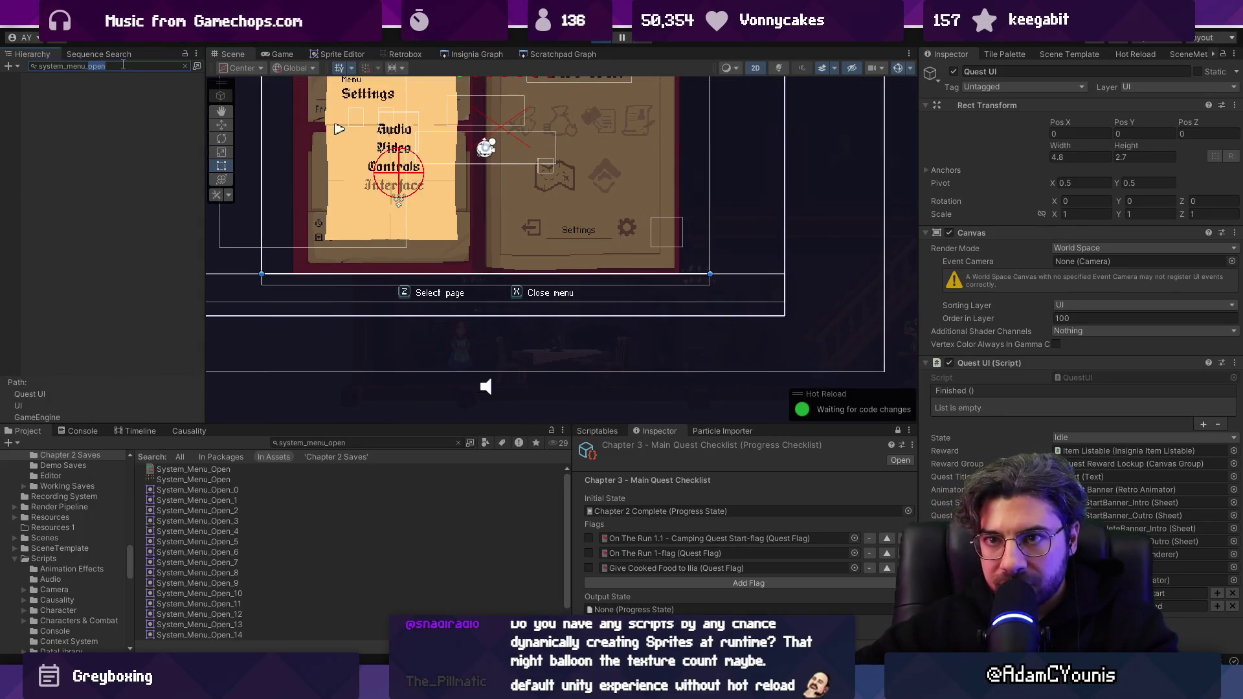
{"action": "key", "text": "ctrl+a"}
{"action": "type", "text": "menu"}
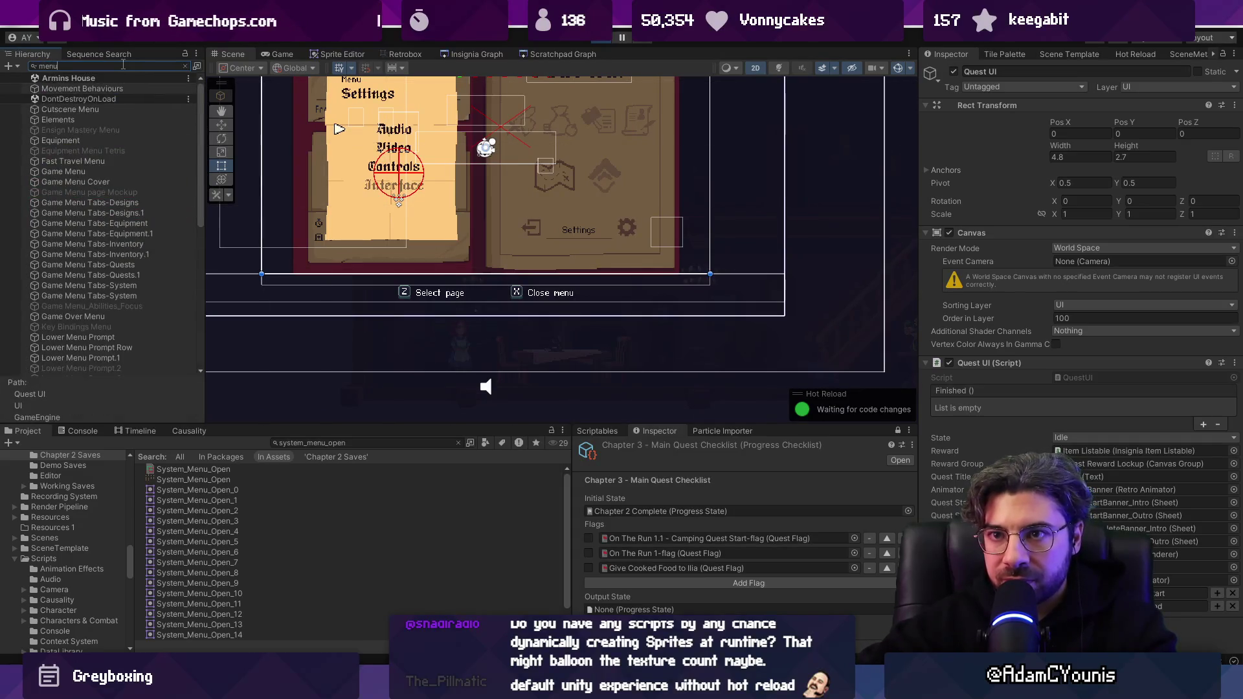
{"action": "scroll", "coordinate": [130, 239], "scroll_direction": "down", "scroll_amount": 5}
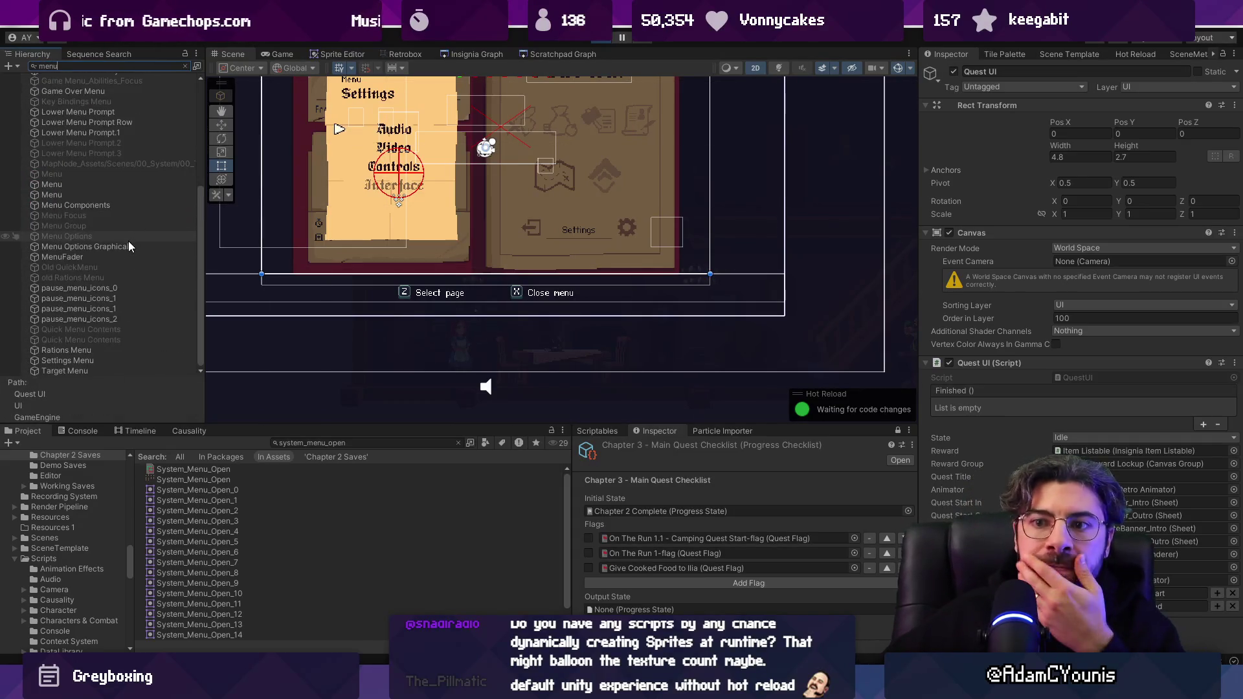
{"action": "left_click", "coordinate": [111, 360]}
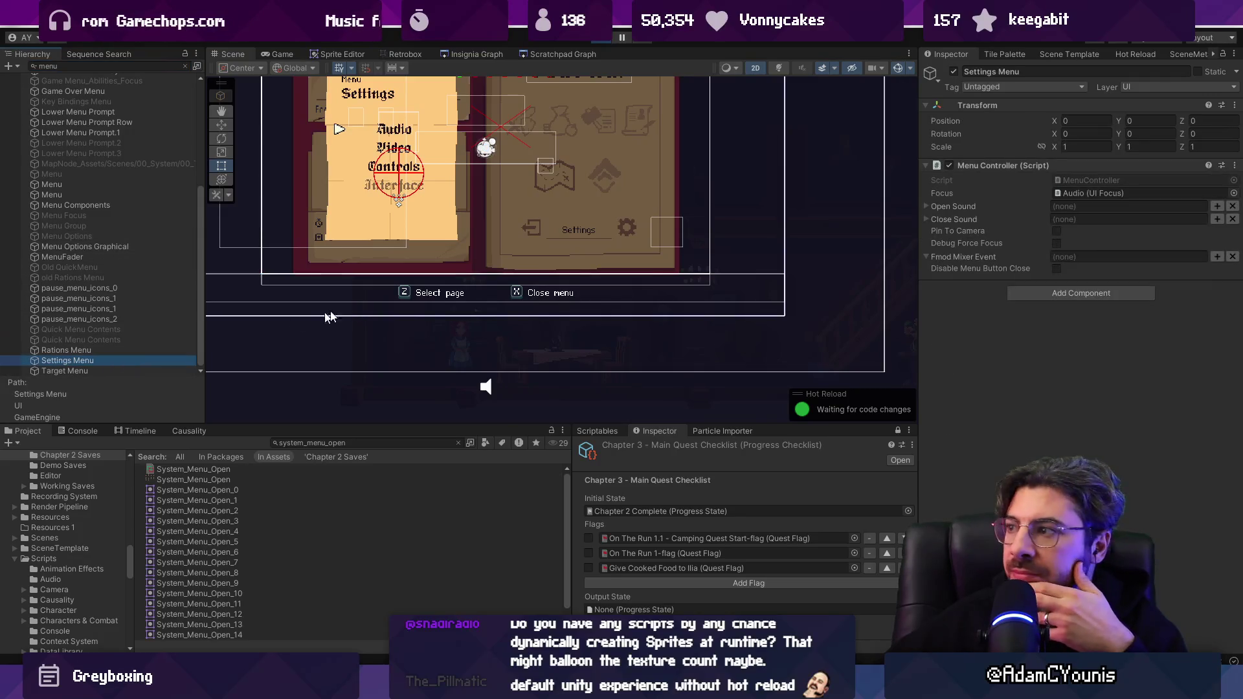
Expand Settings Menu's Canvas and Settings Logic in the full scene tree and select Settings BG.
{"action": "left_click", "coordinate": [185, 66]}
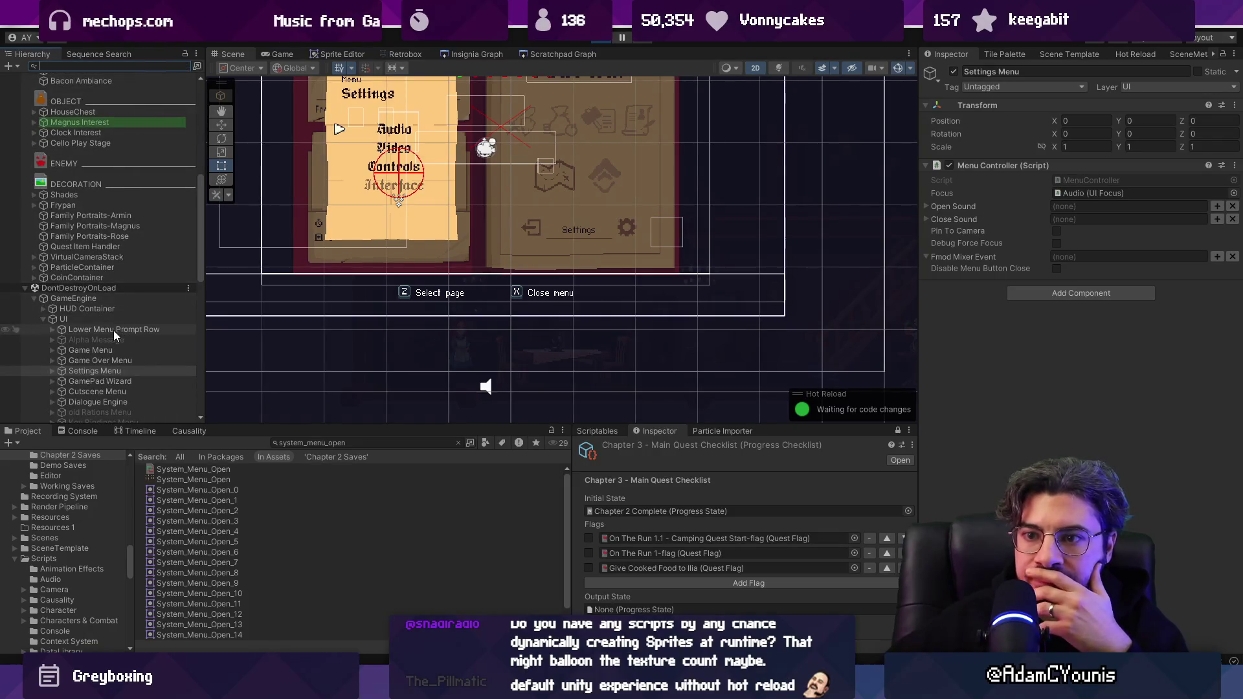
{"action": "scroll", "coordinate": [59, 379], "scroll_direction": "down", "scroll_amount": 3}
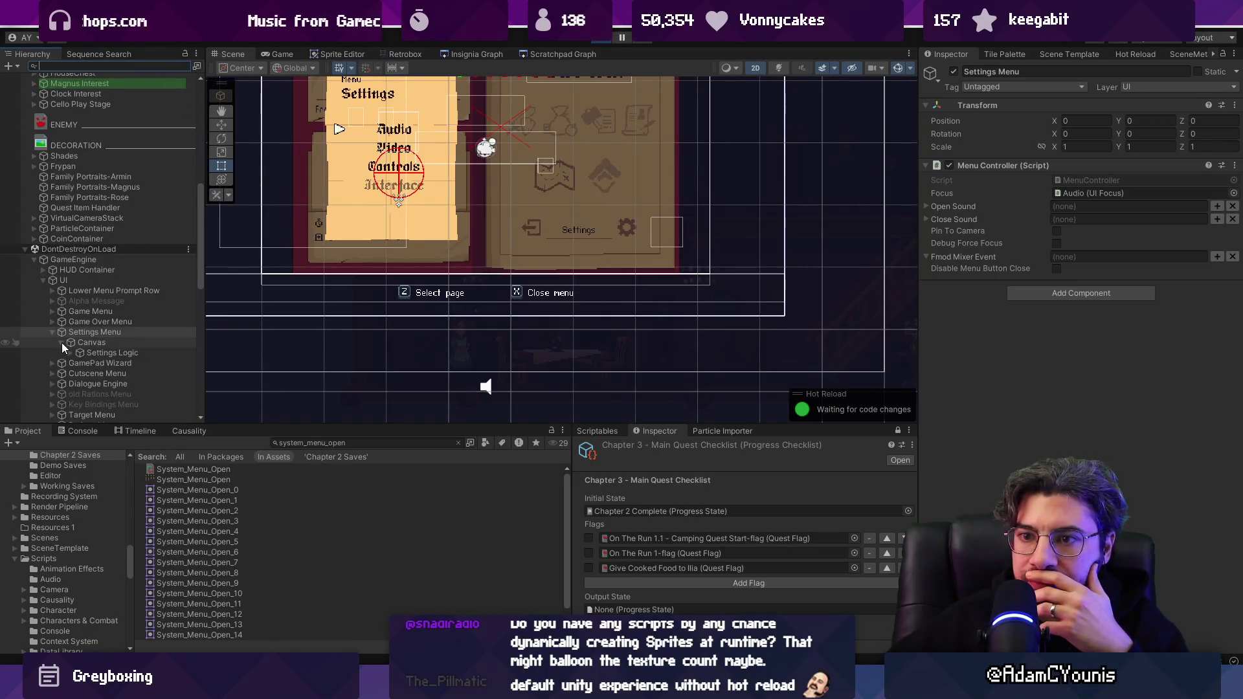
{"action": "left_click", "coordinate": [60, 343]}
{"action": "left_click", "coordinate": [70, 353]}
{"action": "double_click", "coordinate": [98, 352]}
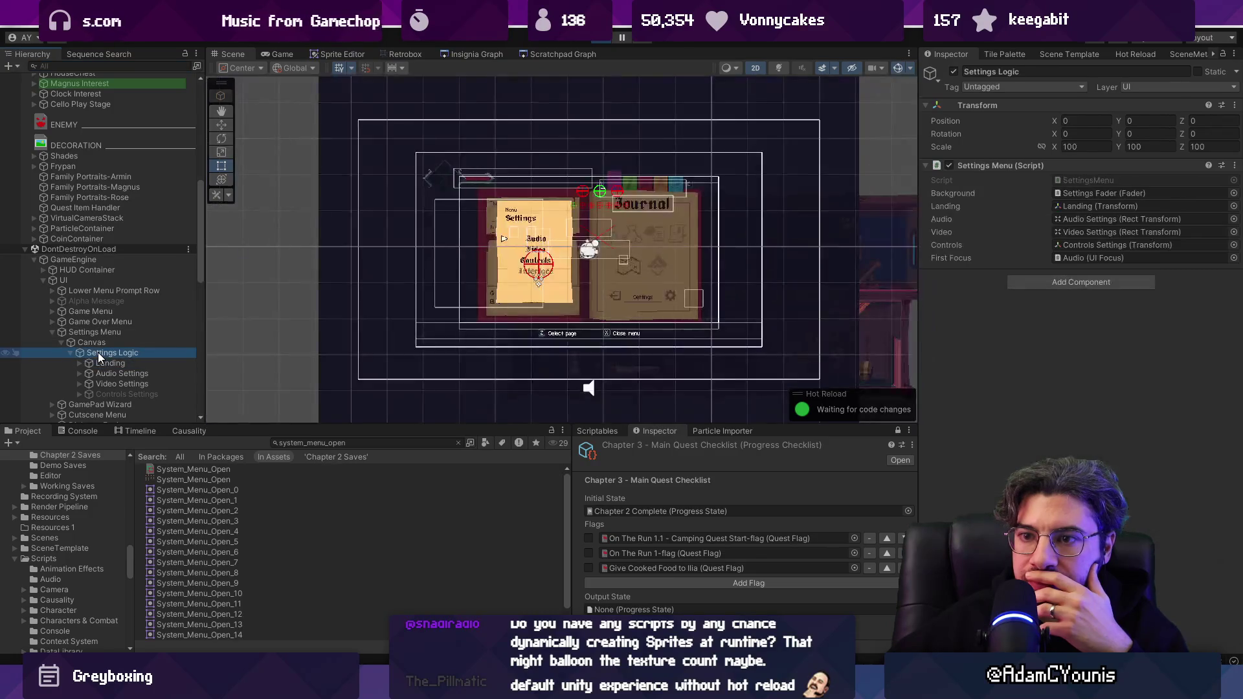
{"action": "left_click", "coordinate": [103, 370]}
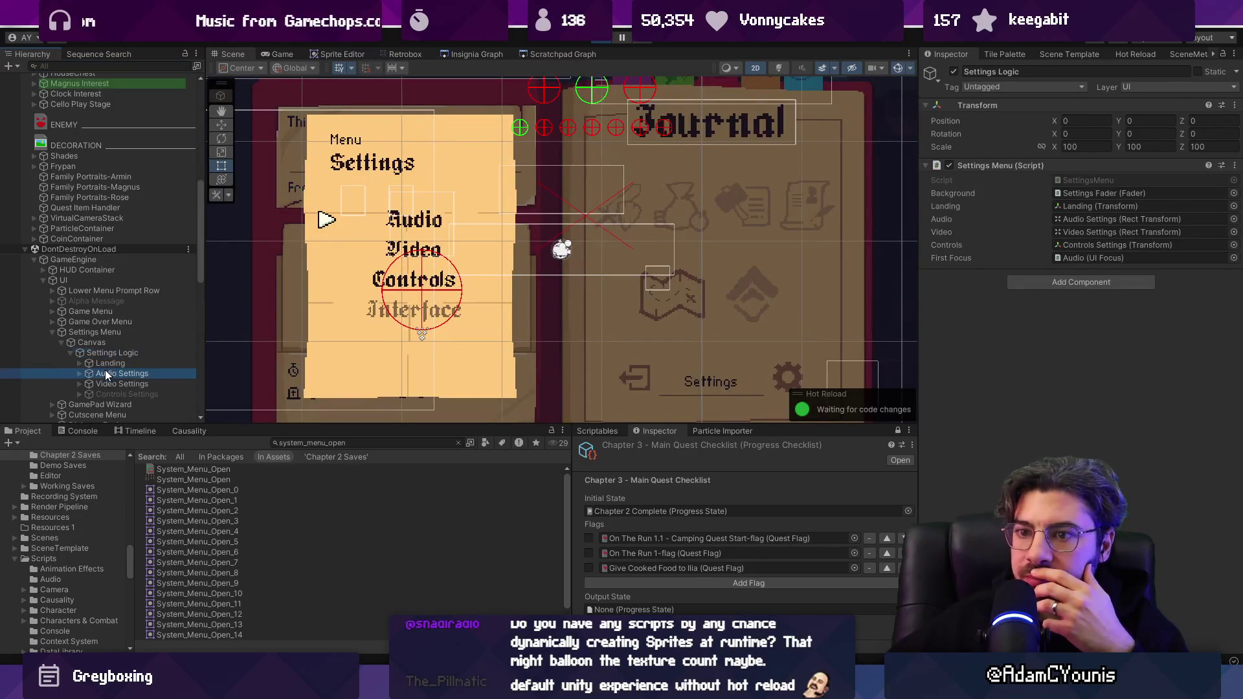
{"action": "left_click", "coordinate": [79, 364]}
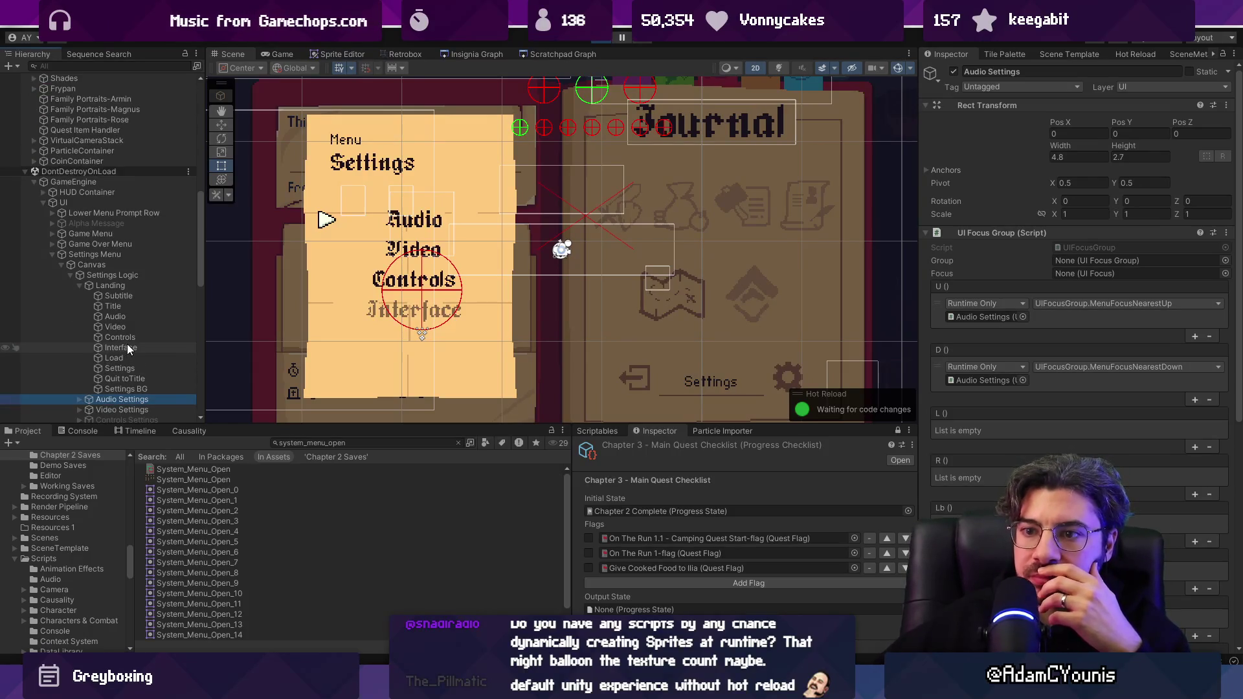
{"action": "left_click", "coordinate": [126, 389]}
Locate Settings BG's sprite asset, System_Menu_Open_17, in the Project window.
{"action": "left_click", "coordinate": [1123, 181]}
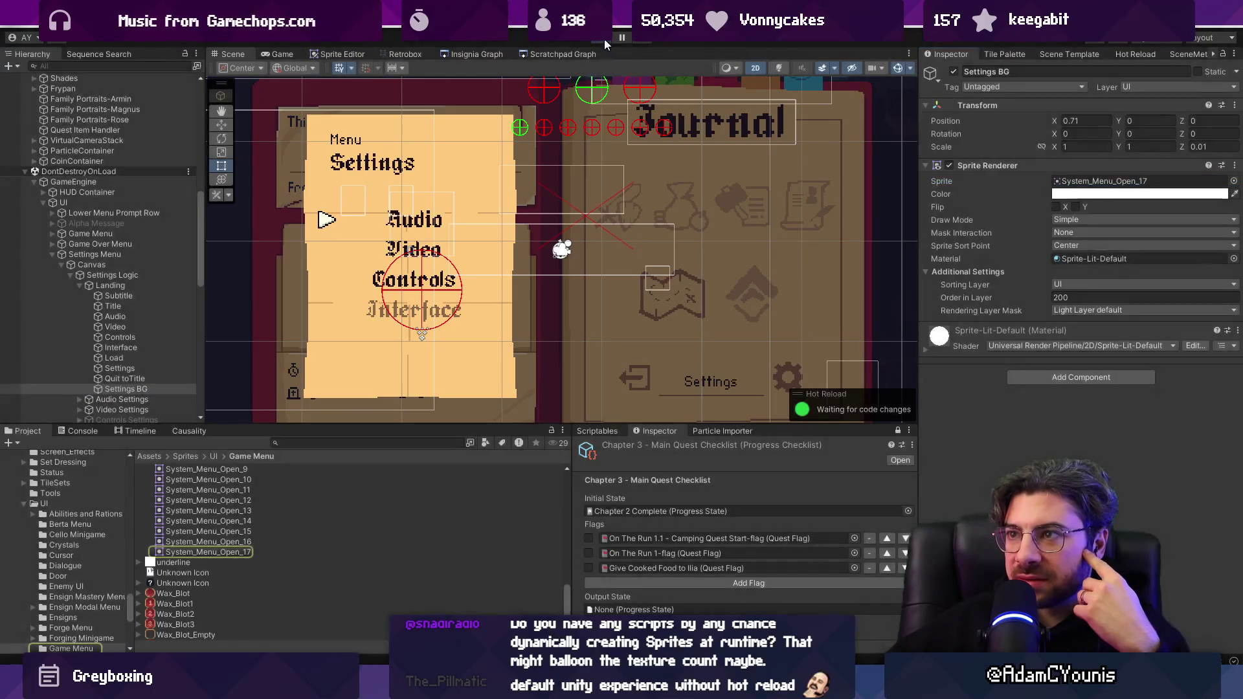
{"action": "left_click", "coordinate": [215, 551]}
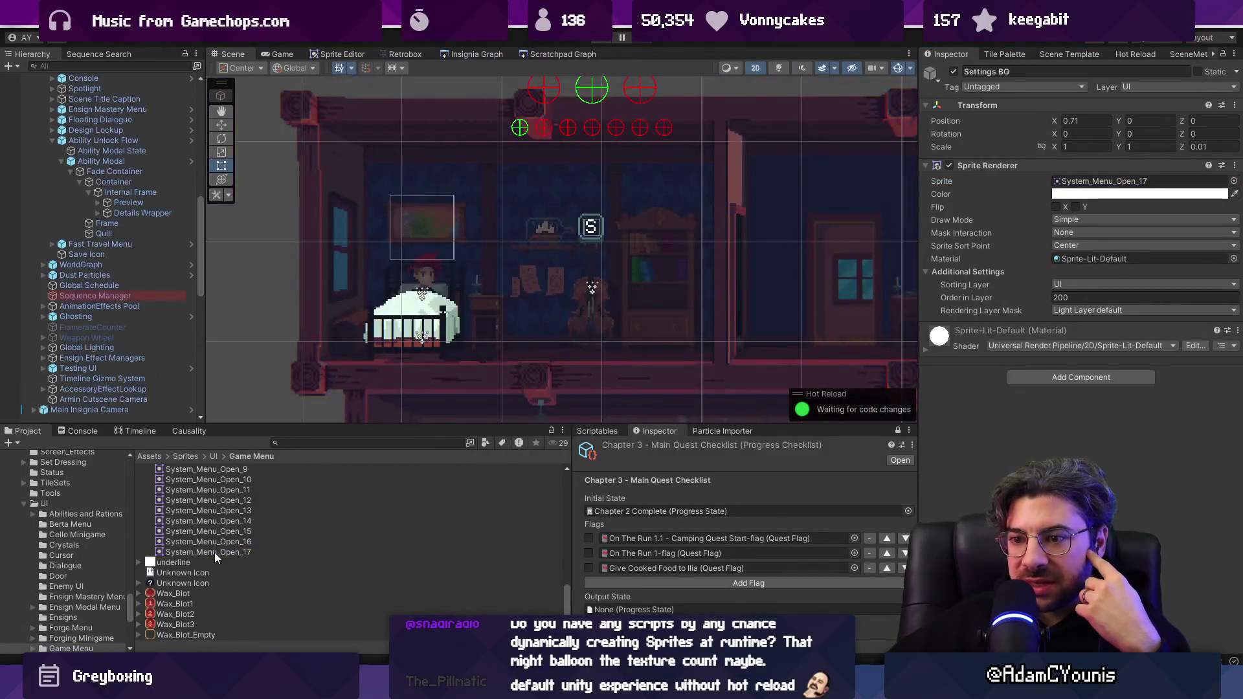
{"action": "scroll", "coordinate": [238, 582], "scroll_direction": "up", "scroll_amount": 3}
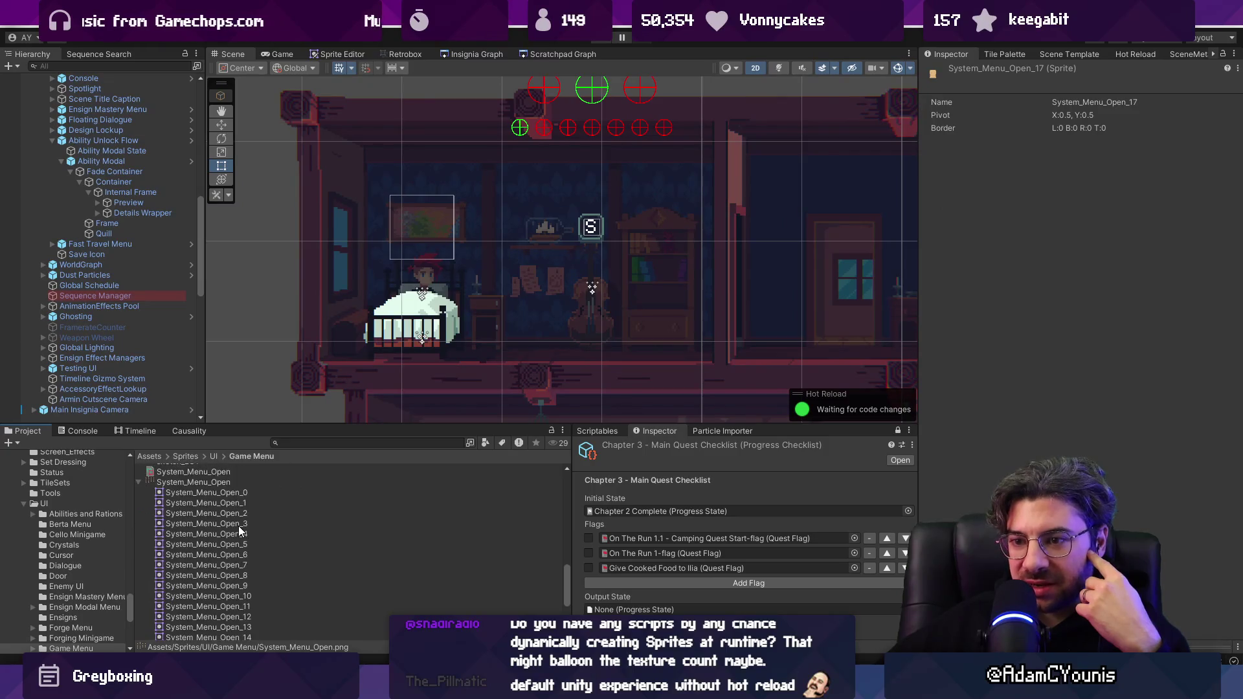
{"action": "scroll", "coordinate": [221, 553], "scroll_direction": "up", "scroll_amount": 10}
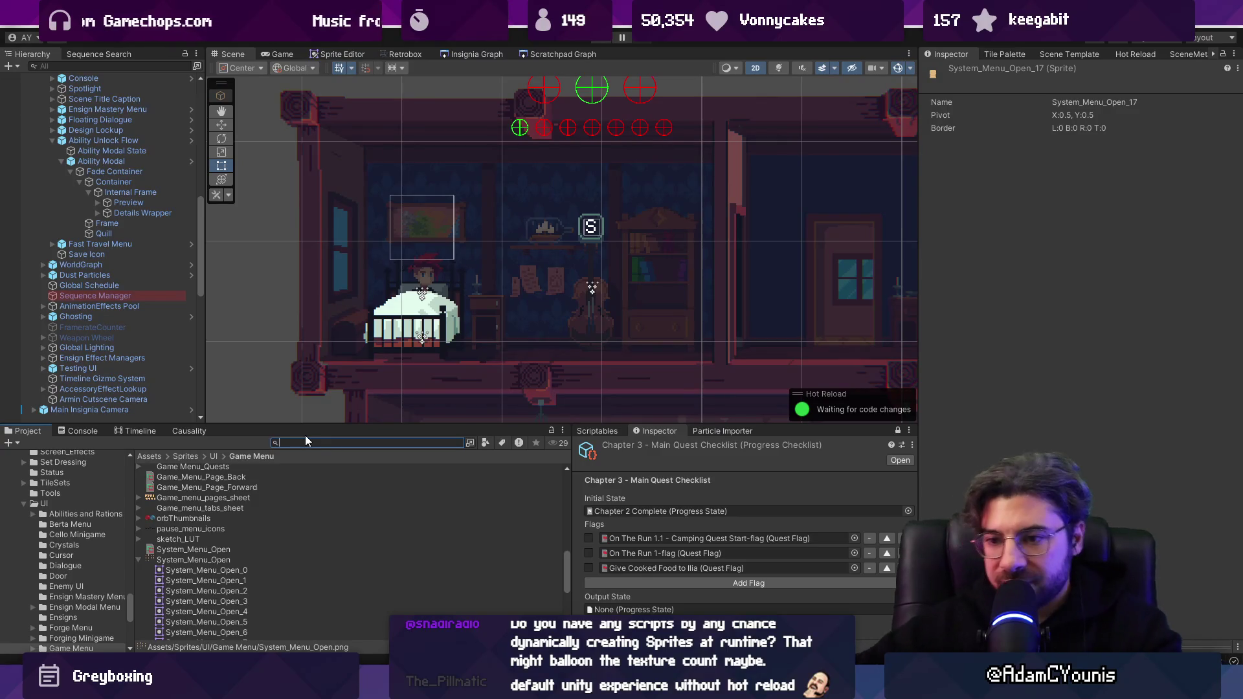
{"action": "scroll", "coordinate": [243, 553], "scroll_direction": "down", "scroll_amount": 8}
{"action": "scroll", "coordinate": [235, 628], "scroll_direction": "down", "scroll_amount": 2}
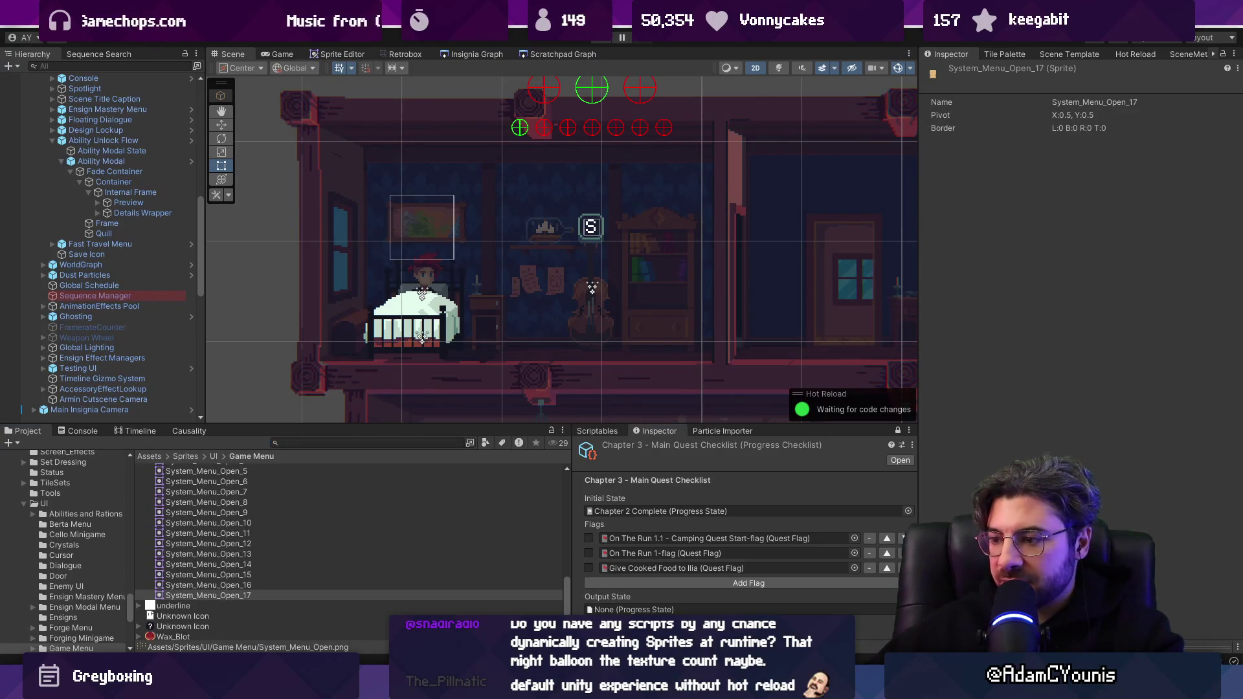
In Aseprite, pan the sheet and box the middle tan page with the rectangular marquee.
{"action": "key", "text": "alt+Tab"}
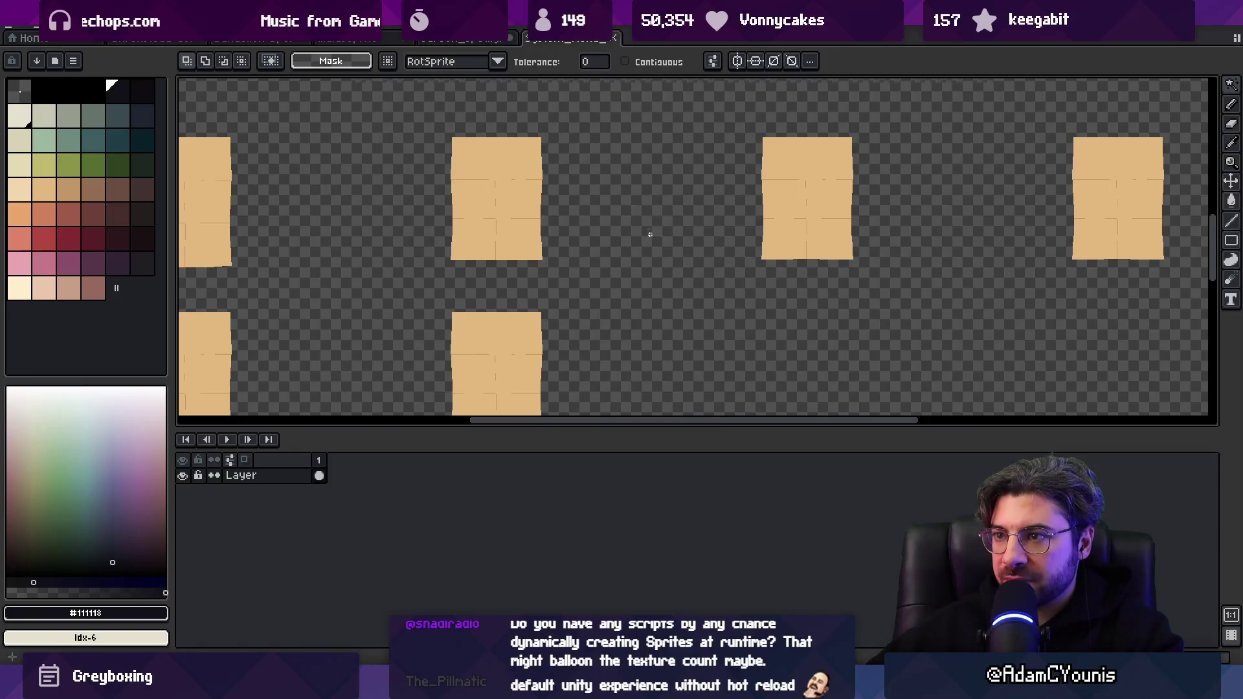
{"action": "scroll", "coordinate": [647, 246], "scroll_direction": "down", "scroll_amount": 2}
{"action": "scroll", "coordinate": [648, 259], "scroll_direction": "up", "scroll_amount": 5}
{"action": "scroll", "coordinate": [620, 267], "scroll_direction": "down", "scroll_amount": 2}
{"action": "left_click_drag", "start_coordinate": [620, 267], "coordinate": [597, 257]}
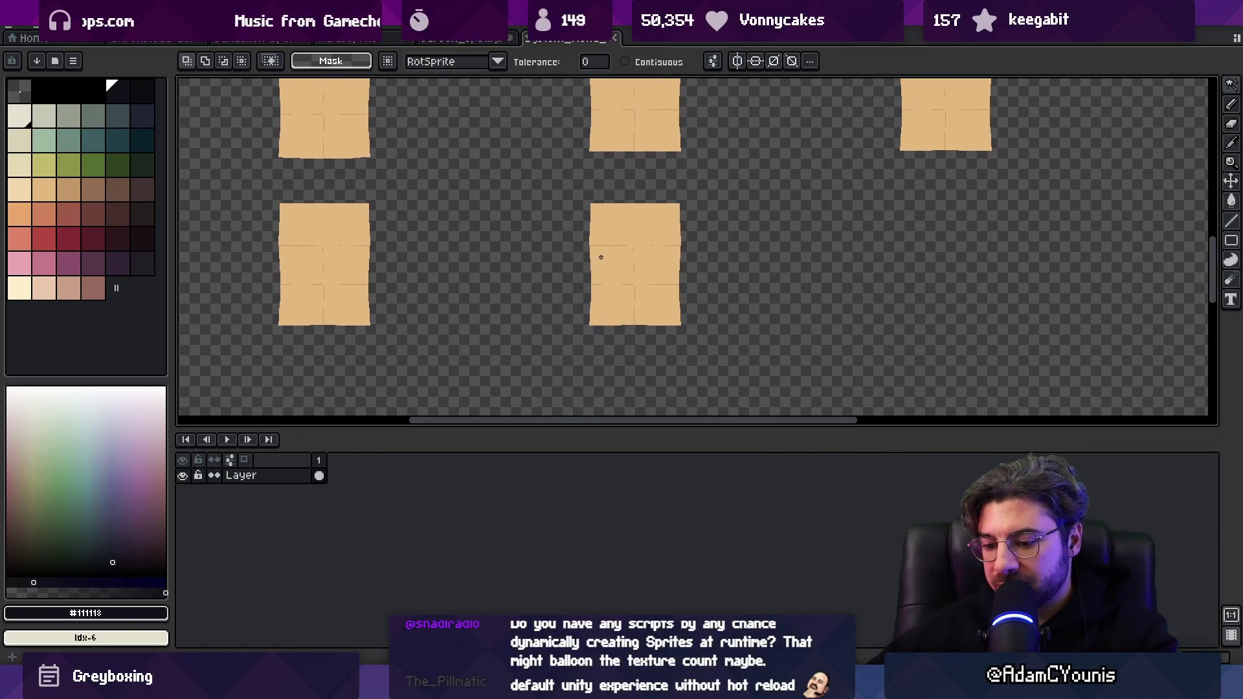
{"action": "key", "text": "m"}
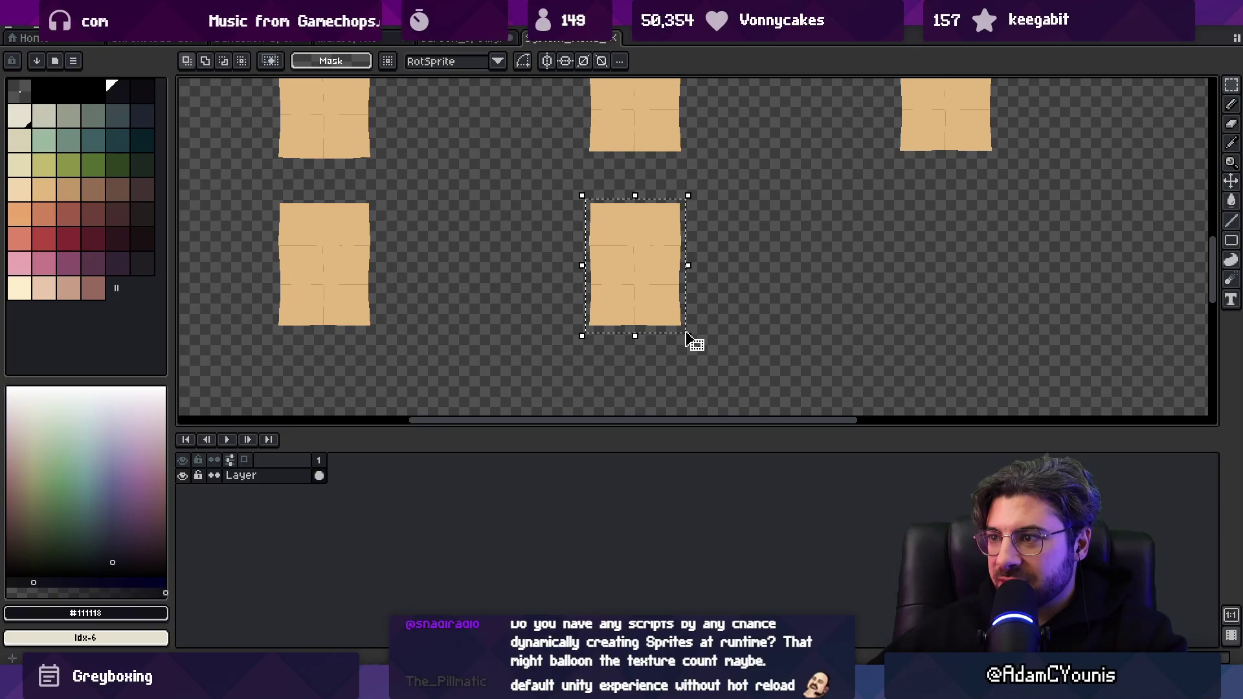
{"action": "left_click", "coordinate": [680, 325]}
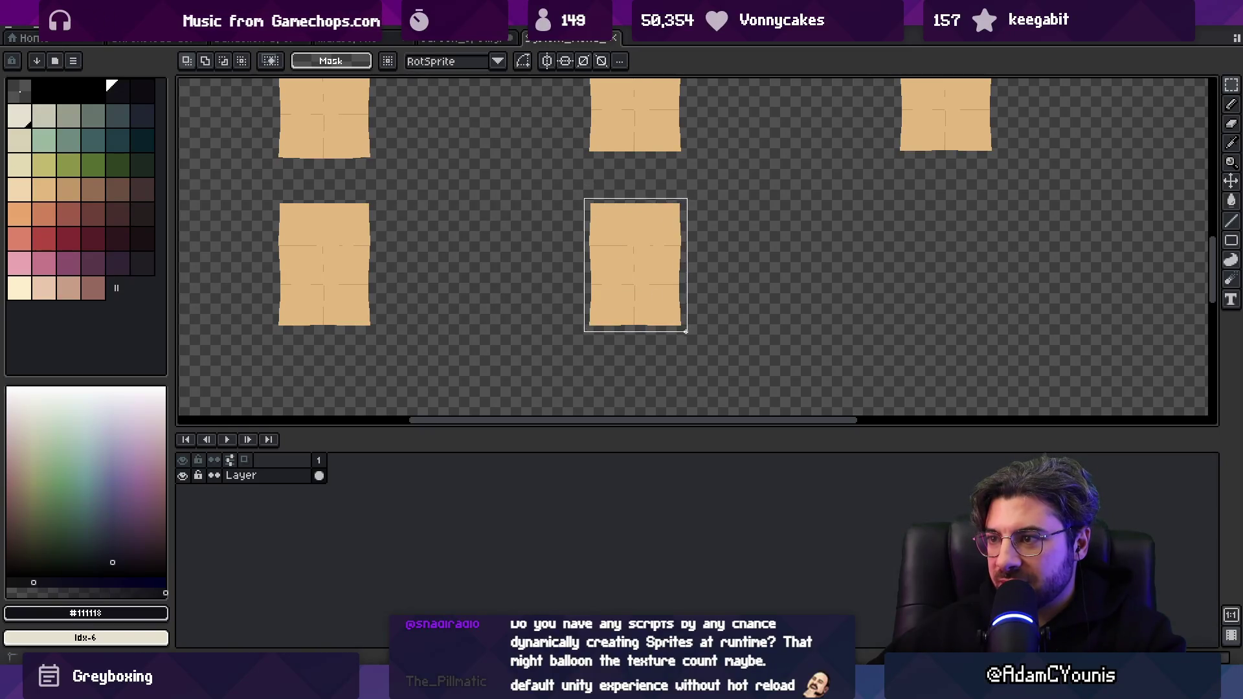
Create a new sprite and paste the copied tan menu page into it.
{"action": "left_click", "coordinate": [27, 39]}
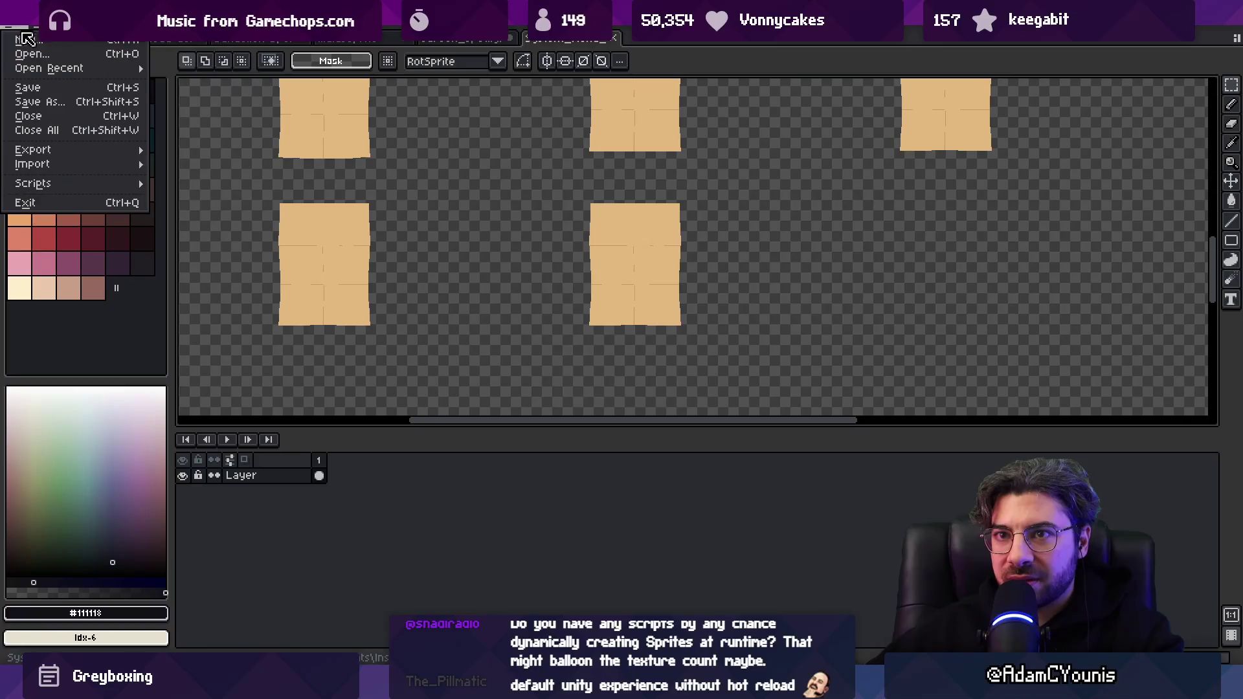
{"action": "left_click", "coordinate": [27, 38]}
{"action": "left_click", "coordinate": [608, 476]}
{"action": "key", "text": "ctrl+v"}
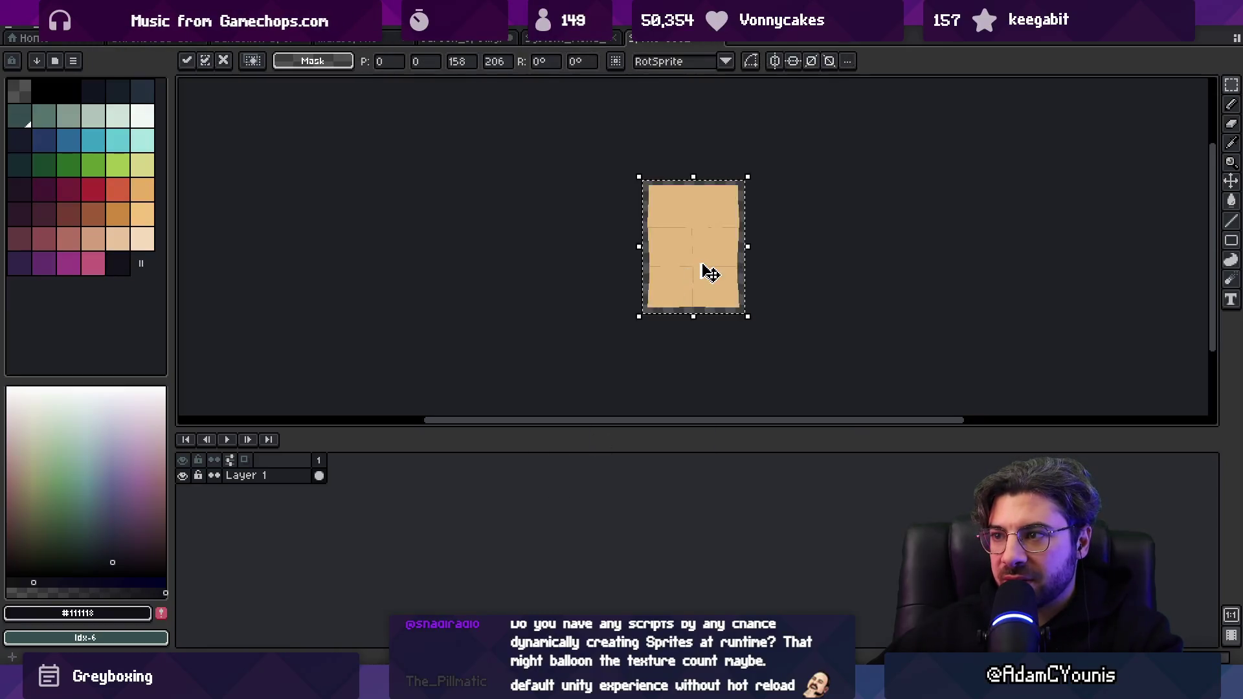
{"action": "scroll", "coordinate": [573, 239], "scroll_direction": "up", "scroll_amount": 2}
Resize the sprite's canvas to 160×200 px and start saving it.
{"action": "left_click", "coordinate": [67, 29]}
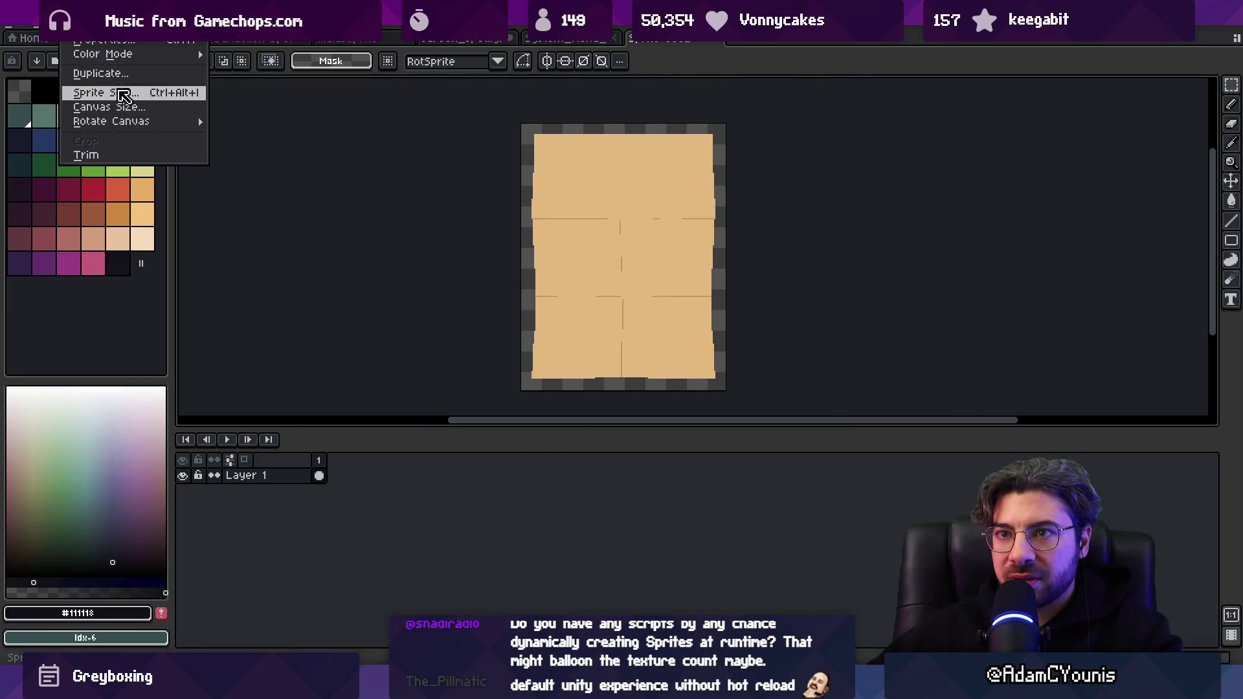
{"action": "left_click", "coordinate": [111, 106]}
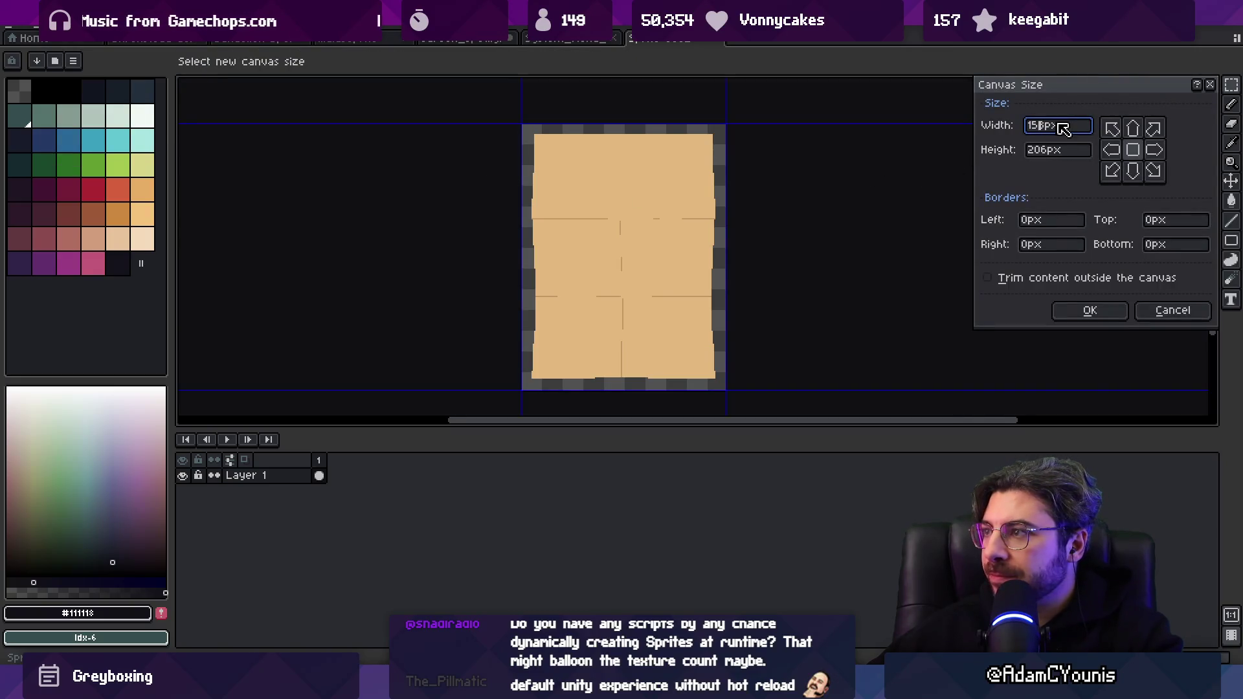
{"action": "type", "text": "1"}
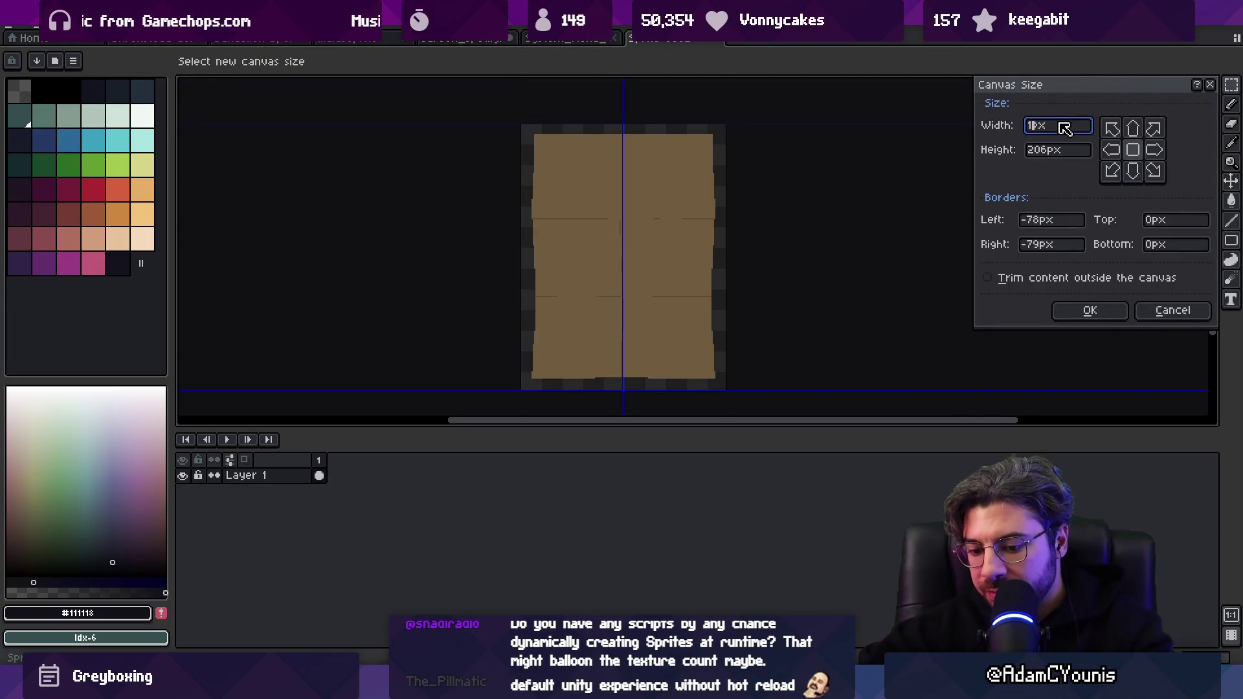
{"action": "type", "text": "60"}
{"action": "key", "text": "Tab"}
{"action": "type", "text": "200"}
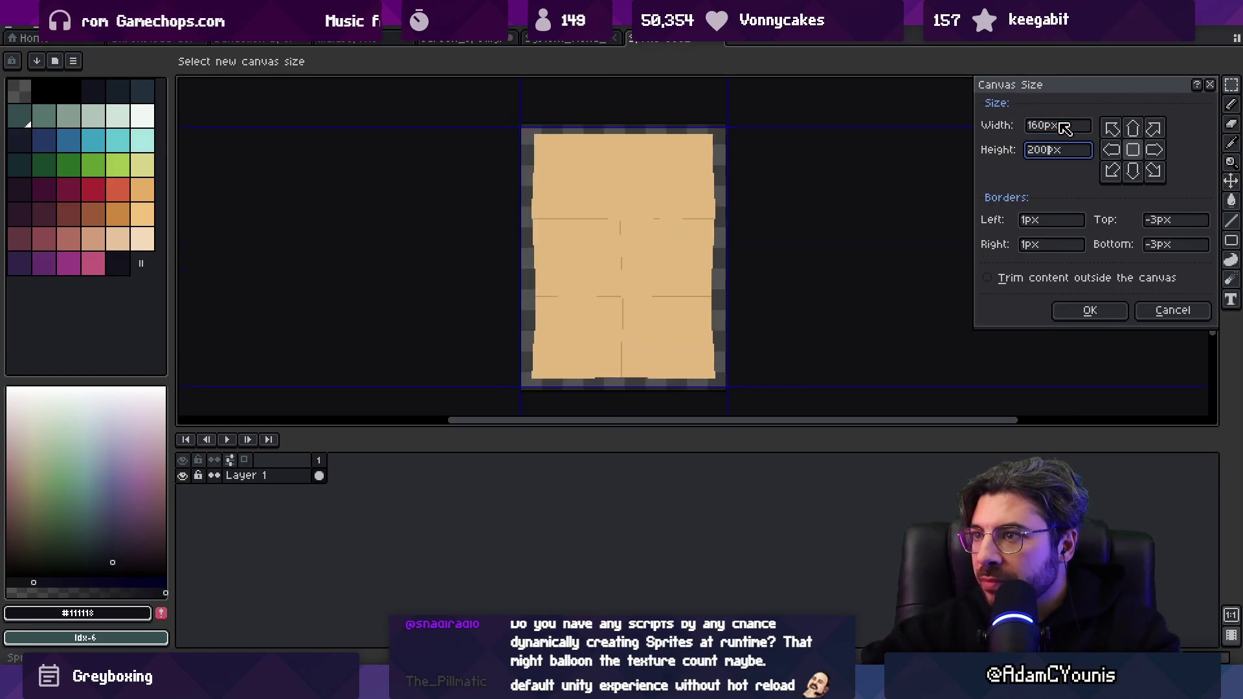
{"action": "key", "text": "Return"}
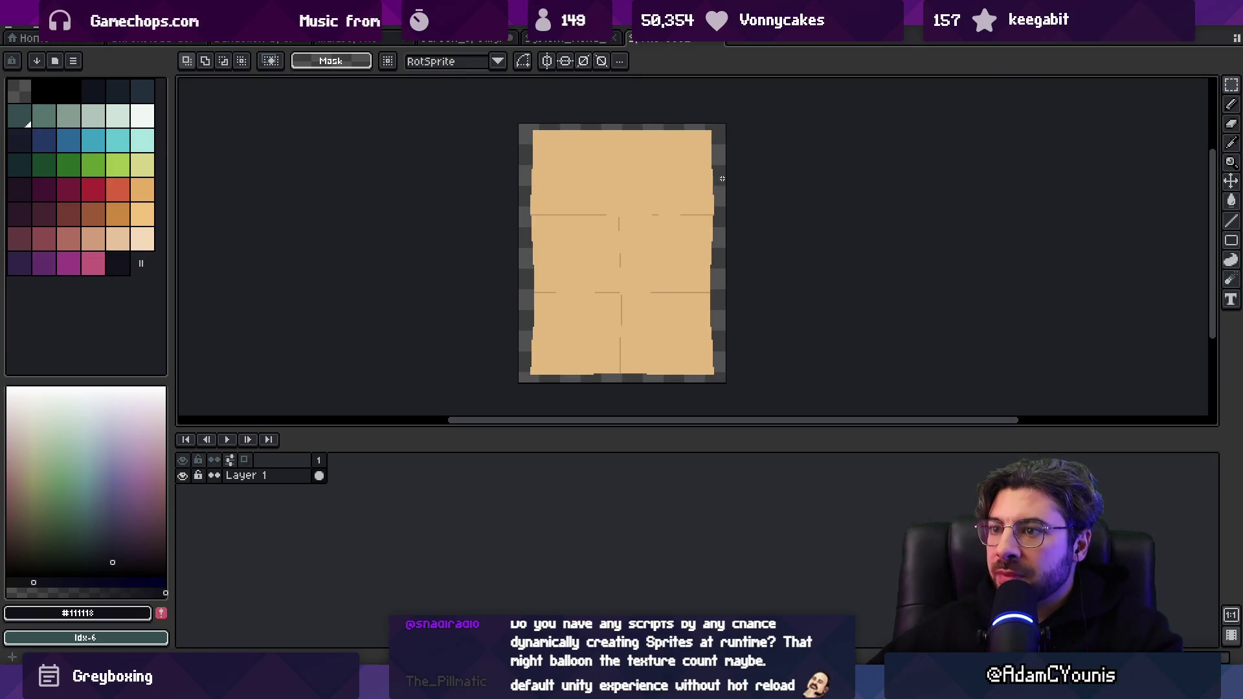
{"action": "key", "text": "ctrl+s"}
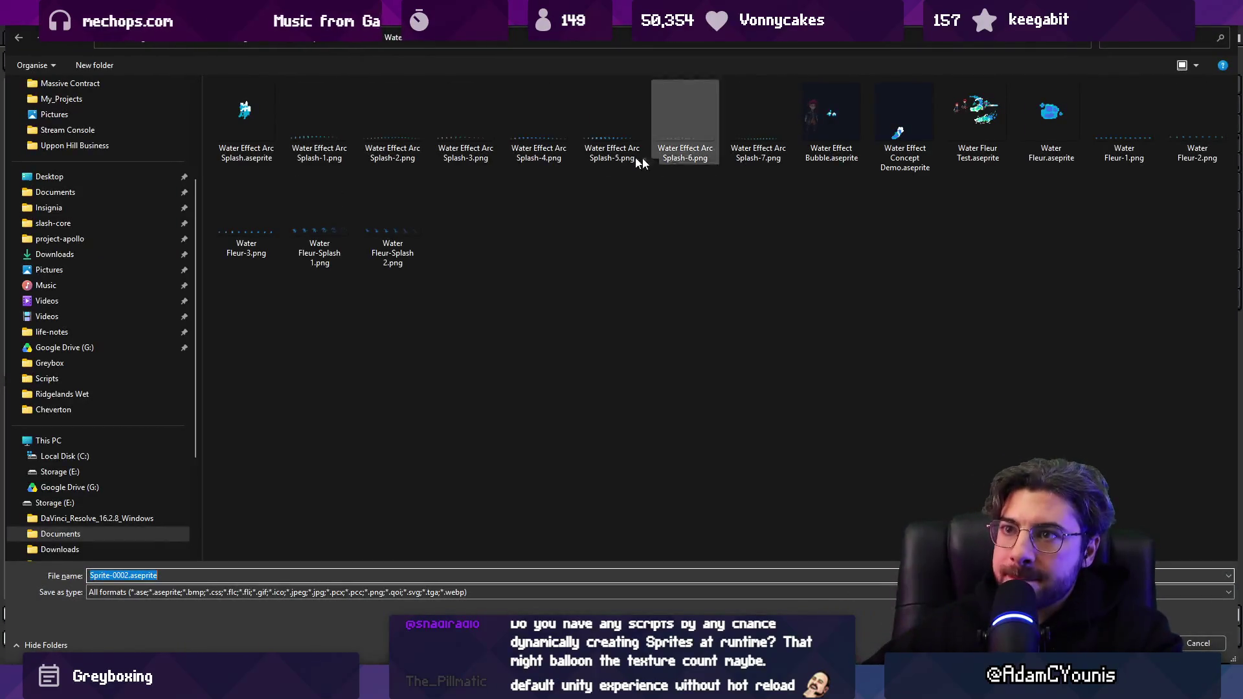
Save the sprite as Settings Menu Page.aseprite in the UI folder.
{"action": "left_click", "coordinate": [329, 39]}
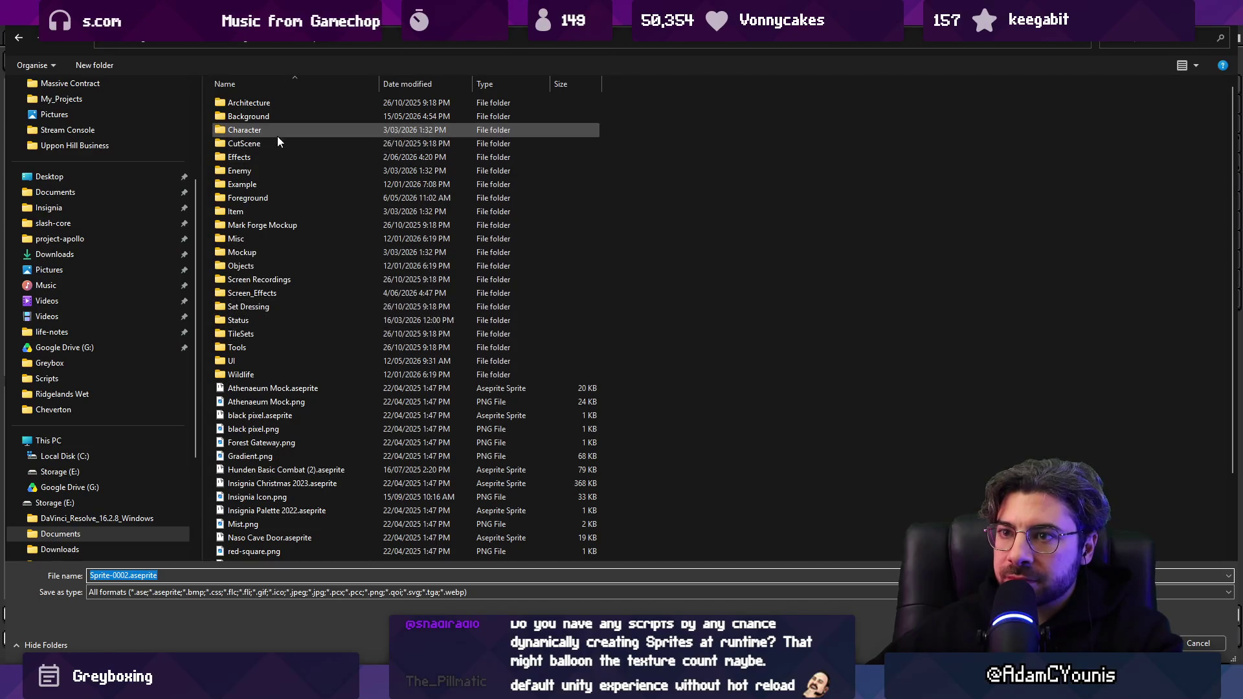
{"action": "double_click", "coordinate": [268, 361]}
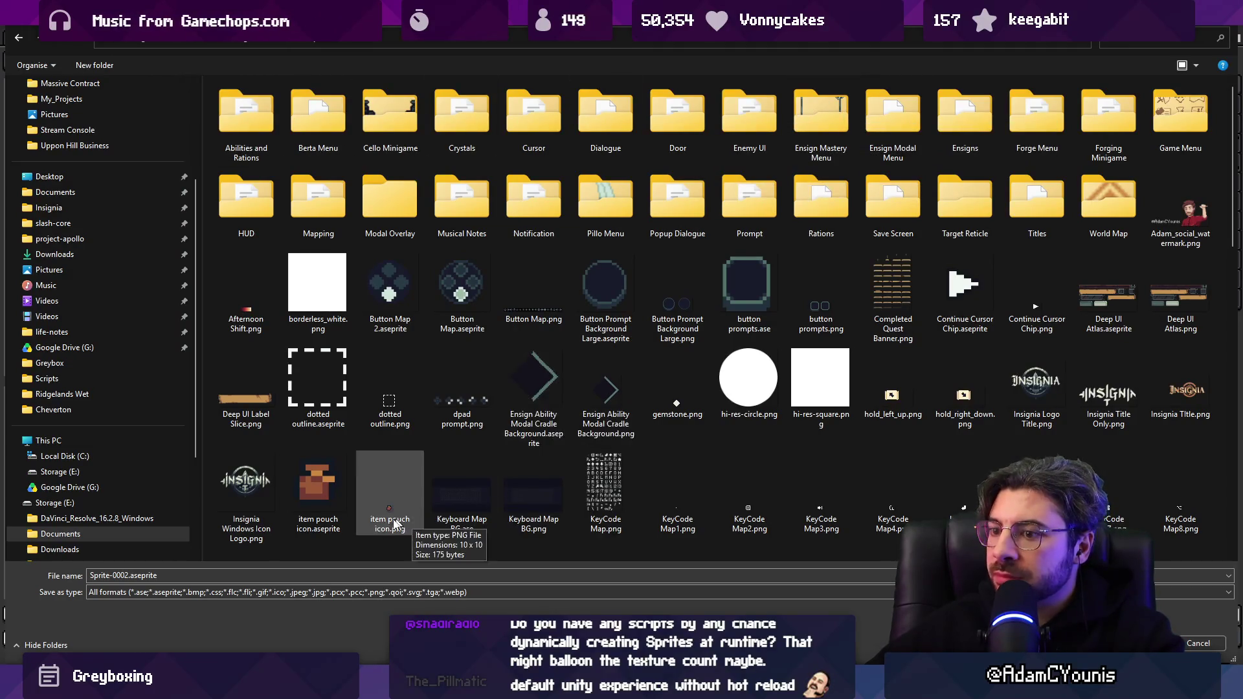
{"action": "left_click", "coordinate": [133, 577]}
{"action": "left_click", "coordinate": [133, 576]}
{"action": "key", "text": "shift+Home"}
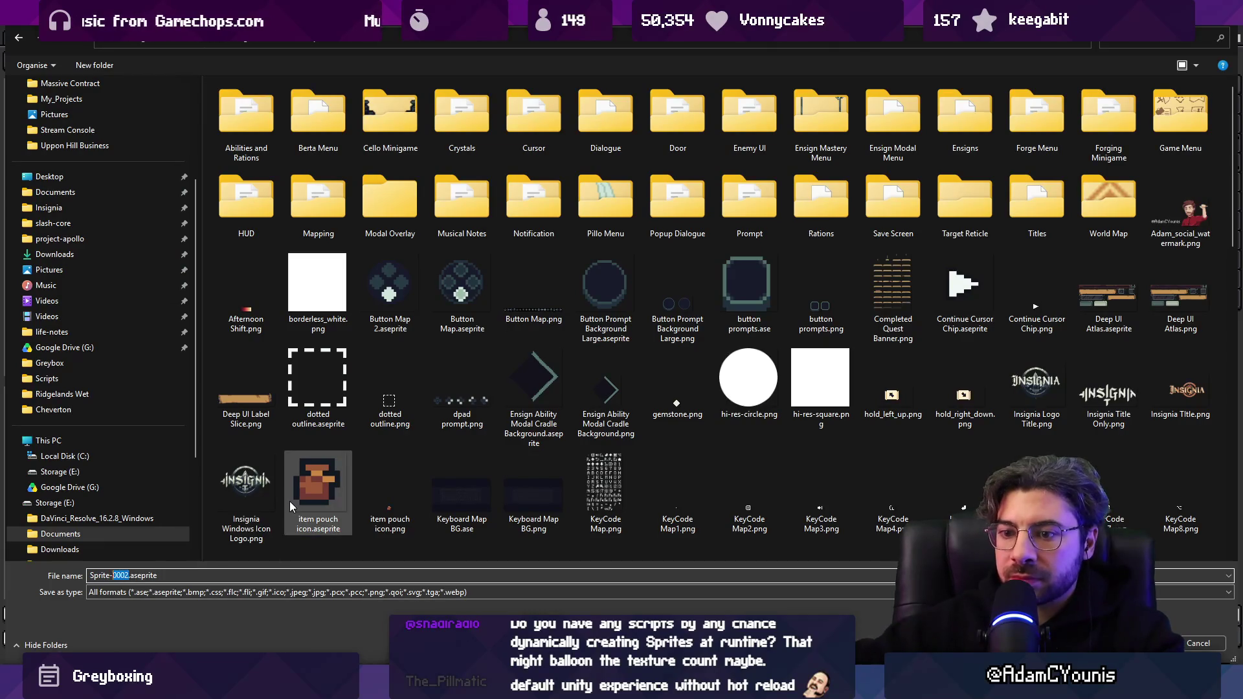
{"action": "type", "text": "Settings Menu Page"}
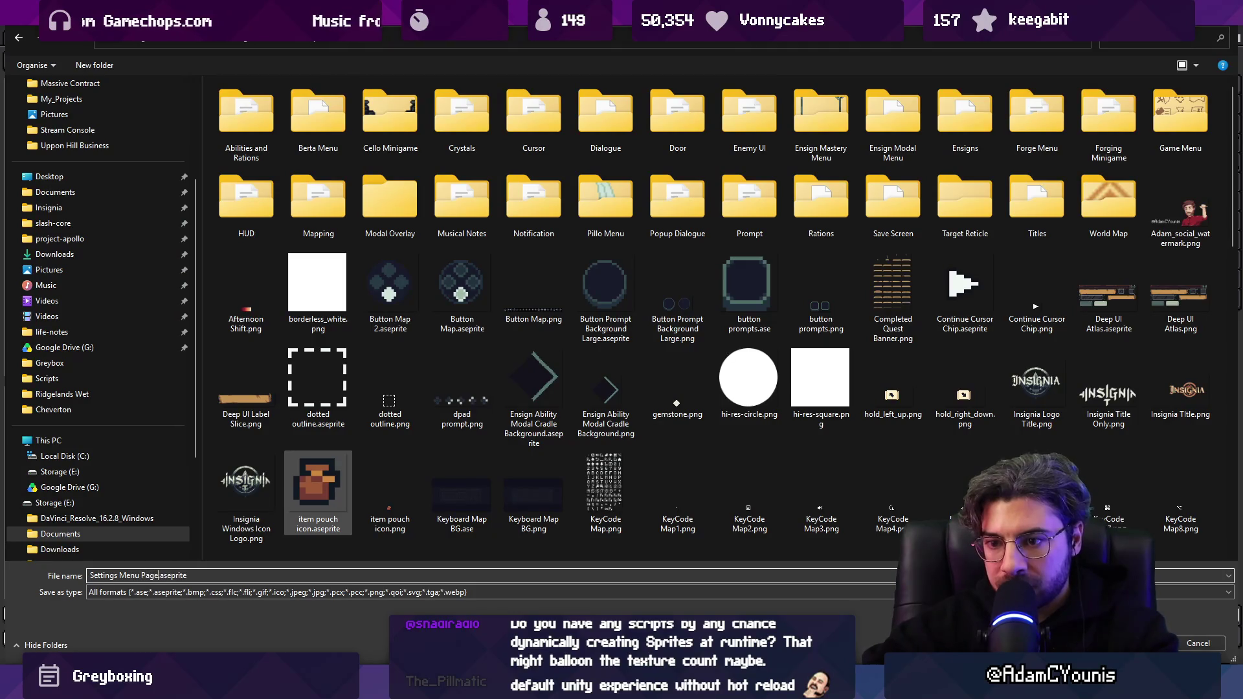
{"action": "key", "text": "Return"}
Export the sprite as Settings Menu Page.png so Unity imports it.
{"action": "key", "text": "ctrl+alt+shift+s"}
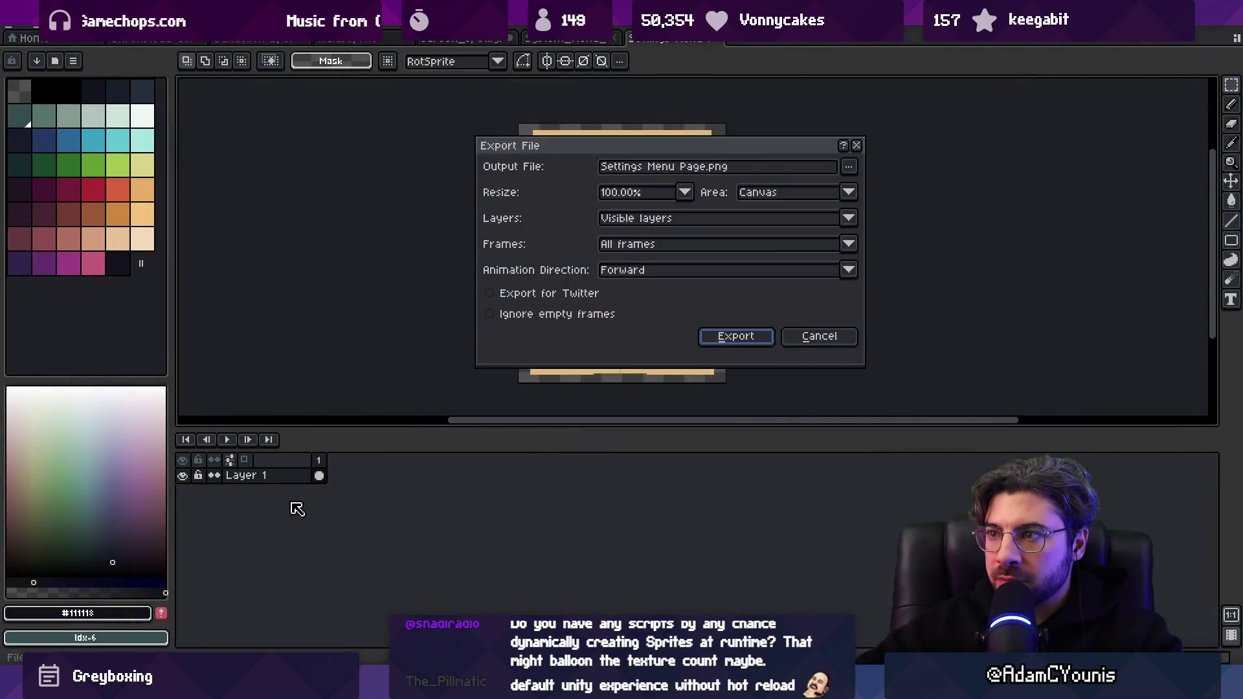
{"action": "key", "text": "Return"}
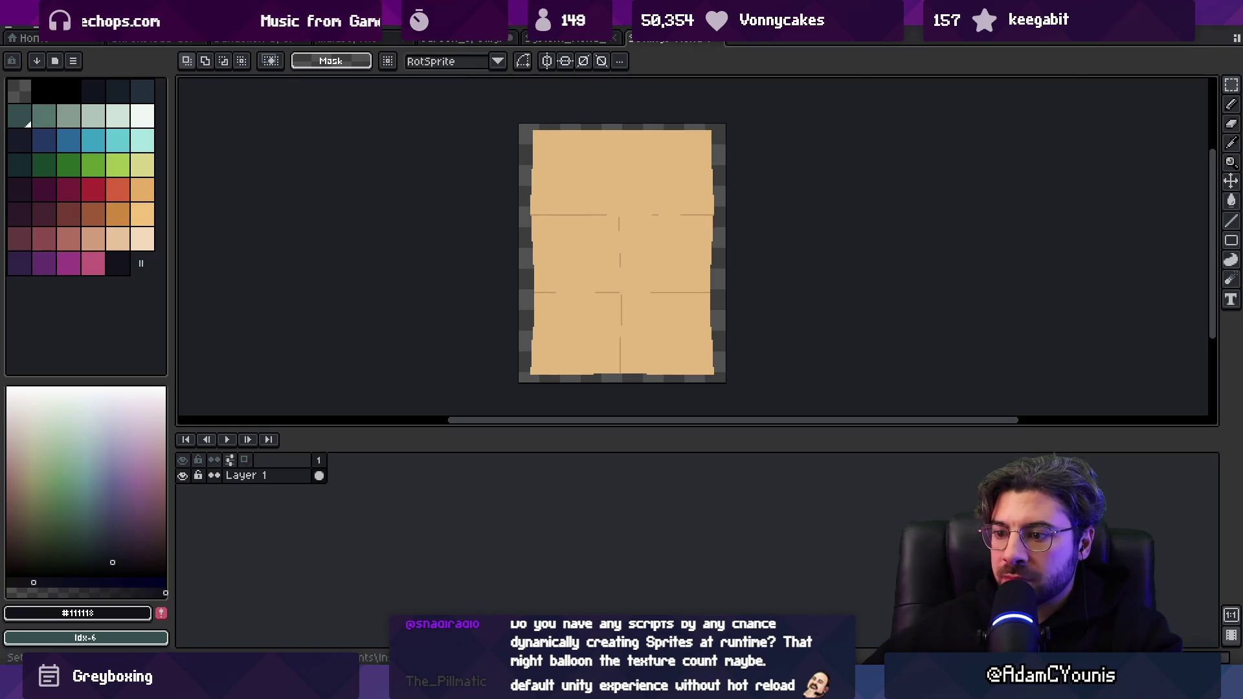
{"action": "key", "text": "alt+Tab"}
{"action": "key", "text": "alt+Tab"}
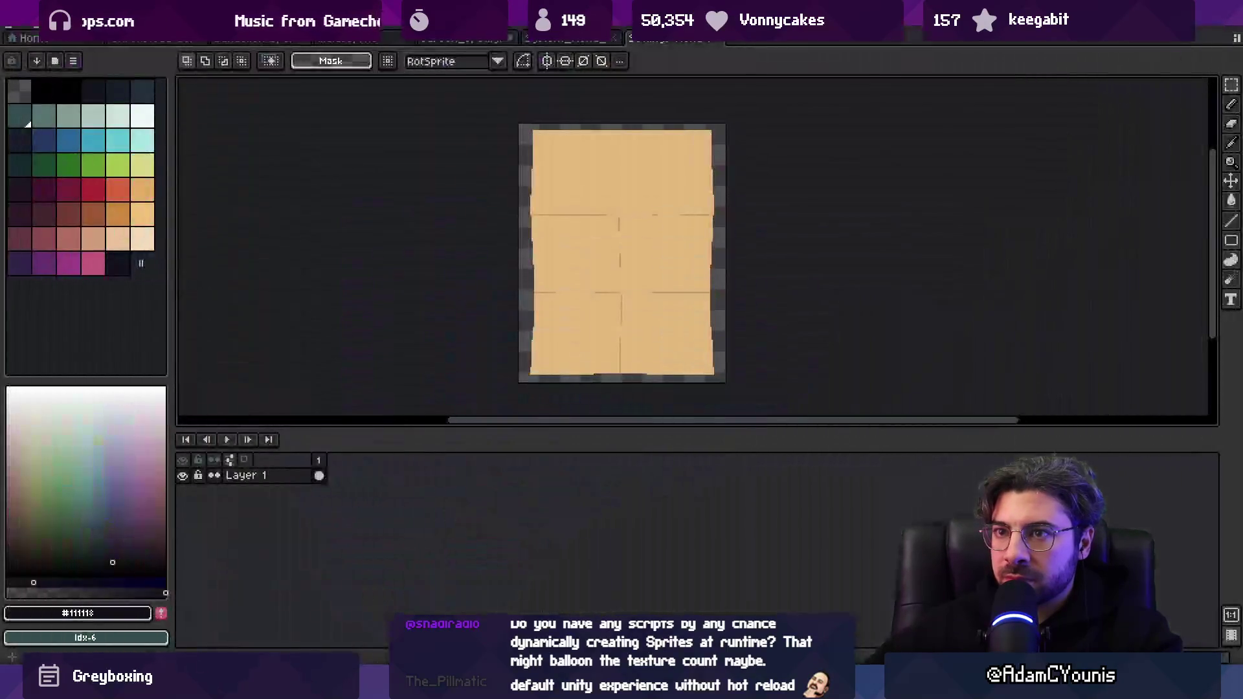
{"action": "key", "text": "alt+Tab"}
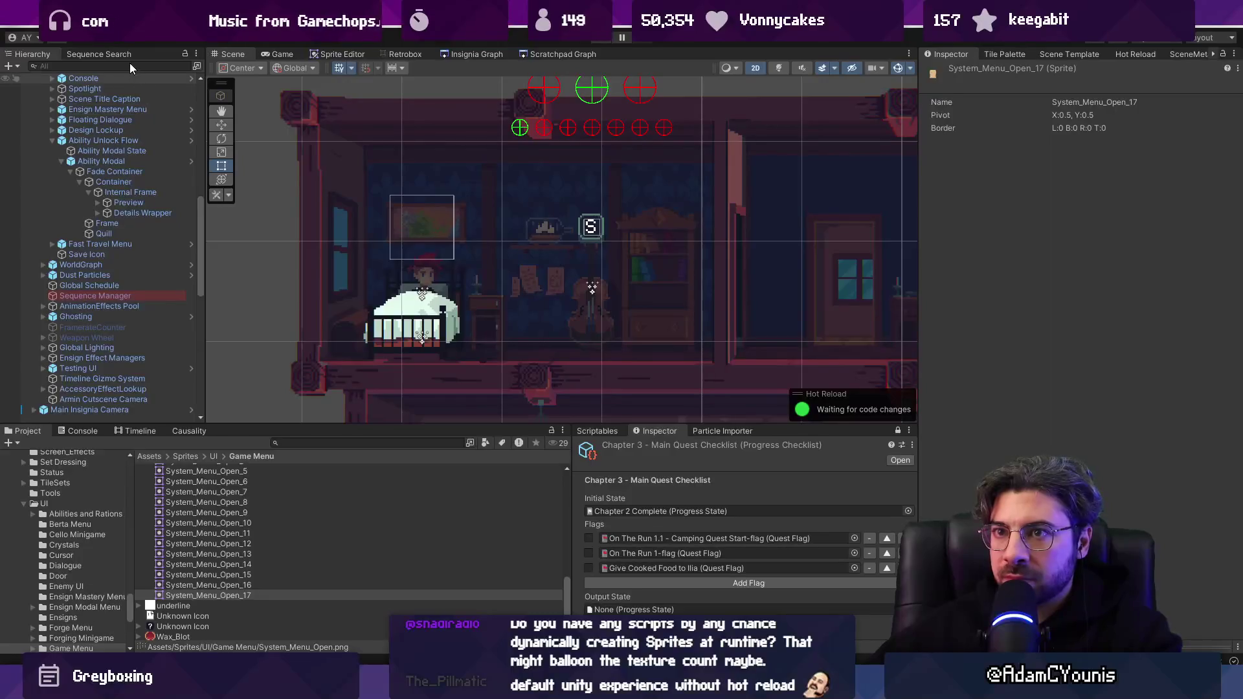
Open the Settings Menu prefab from the search results and select its Settings BG object.
{"action": "type", "text": "settings"}
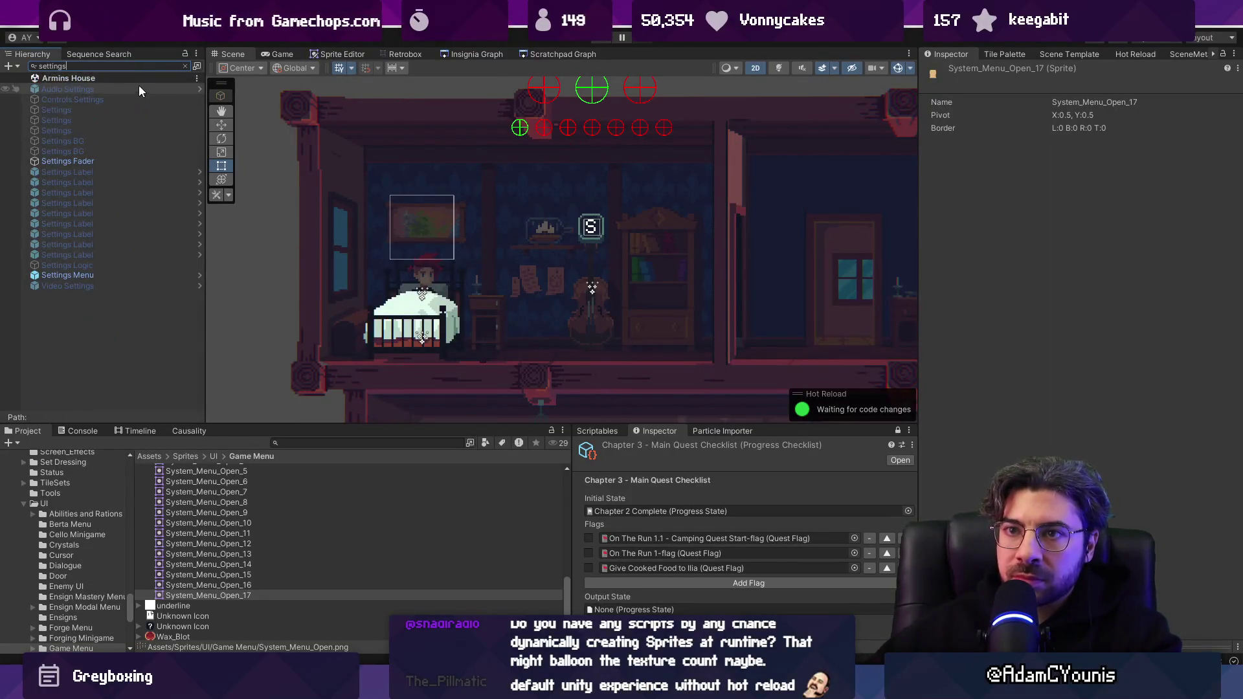
{"action": "left_click", "coordinate": [134, 273]}
{"action": "left_click", "coordinate": [197, 275]}
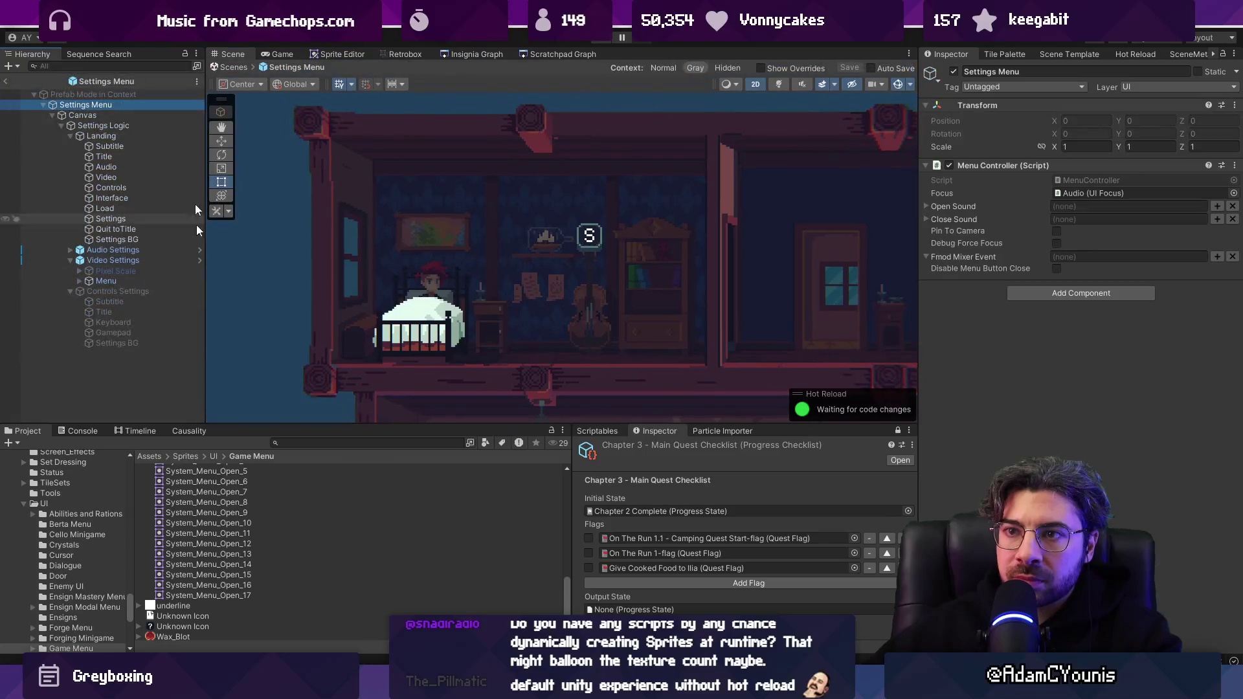
{"action": "left_click", "coordinate": [147, 114]}
{"action": "double_click", "coordinate": [146, 115]}
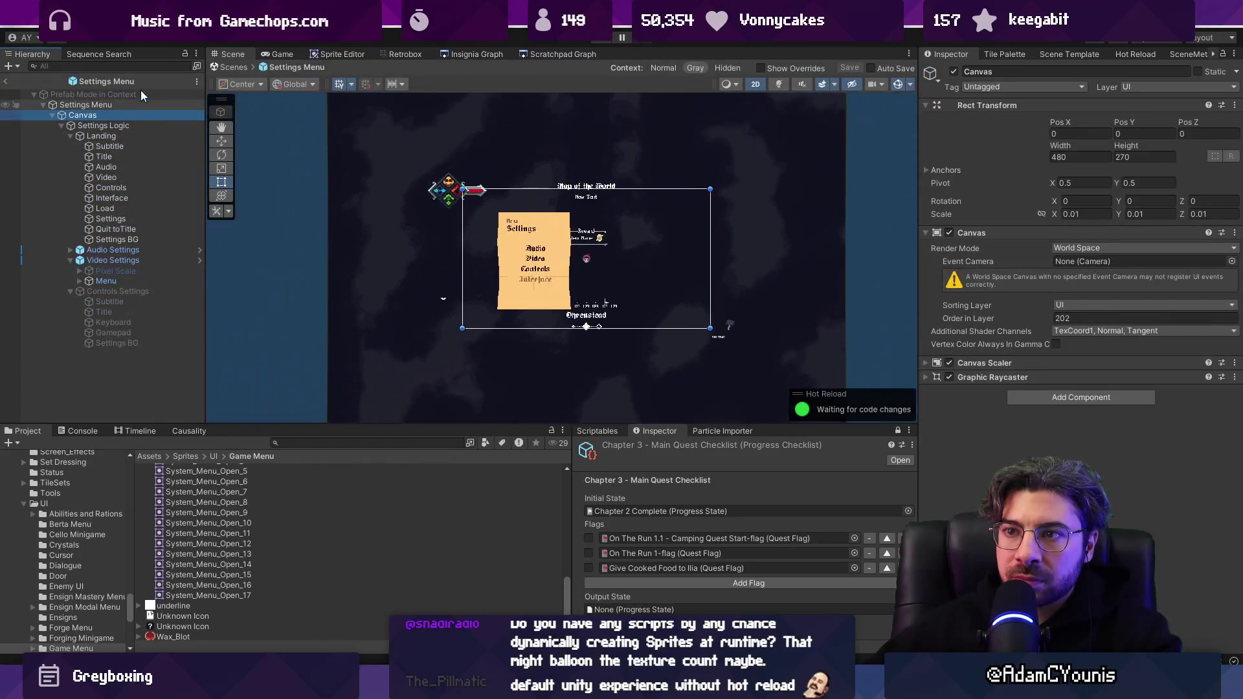
{"action": "scroll", "coordinate": [398, 294], "scroll_direction": "up", "scroll_amount": 5}
{"action": "left_click", "coordinate": [129, 239]}
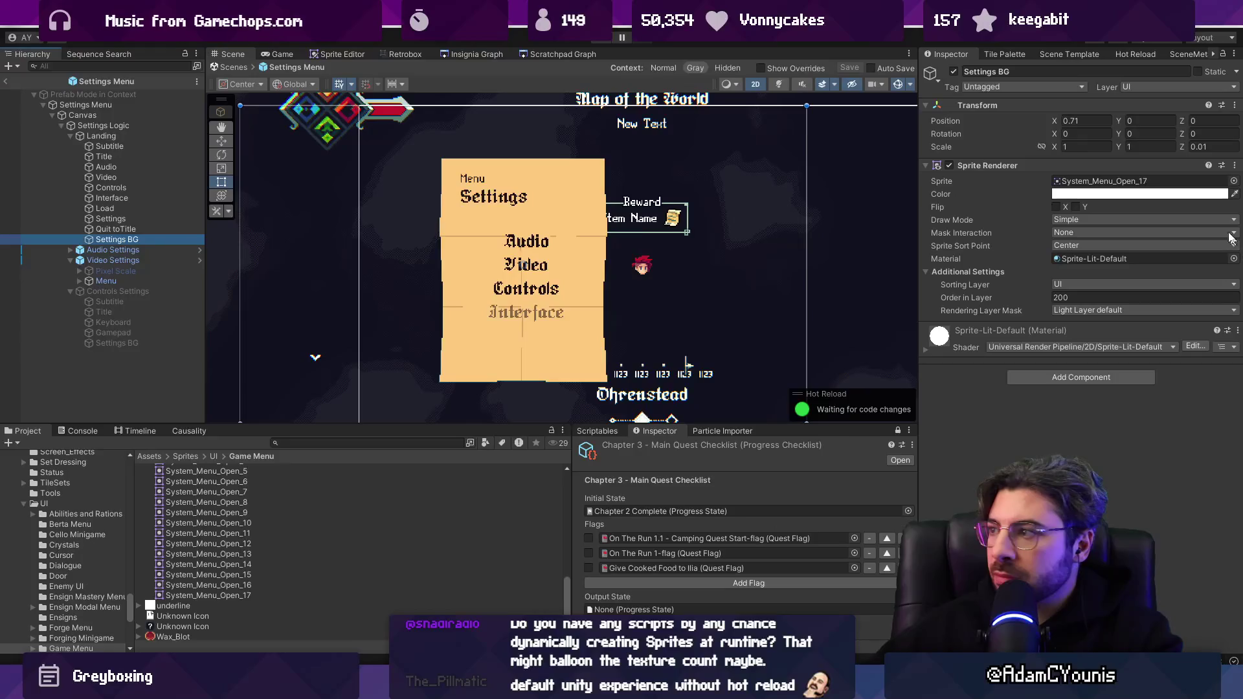
Find the Settings Menu Page texture via a 'settings menu' project search and open its Sprite Mode choices.
{"action": "left_click", "coordinate": [1233, 180]}
{"action": "type", "text": "settings men"}
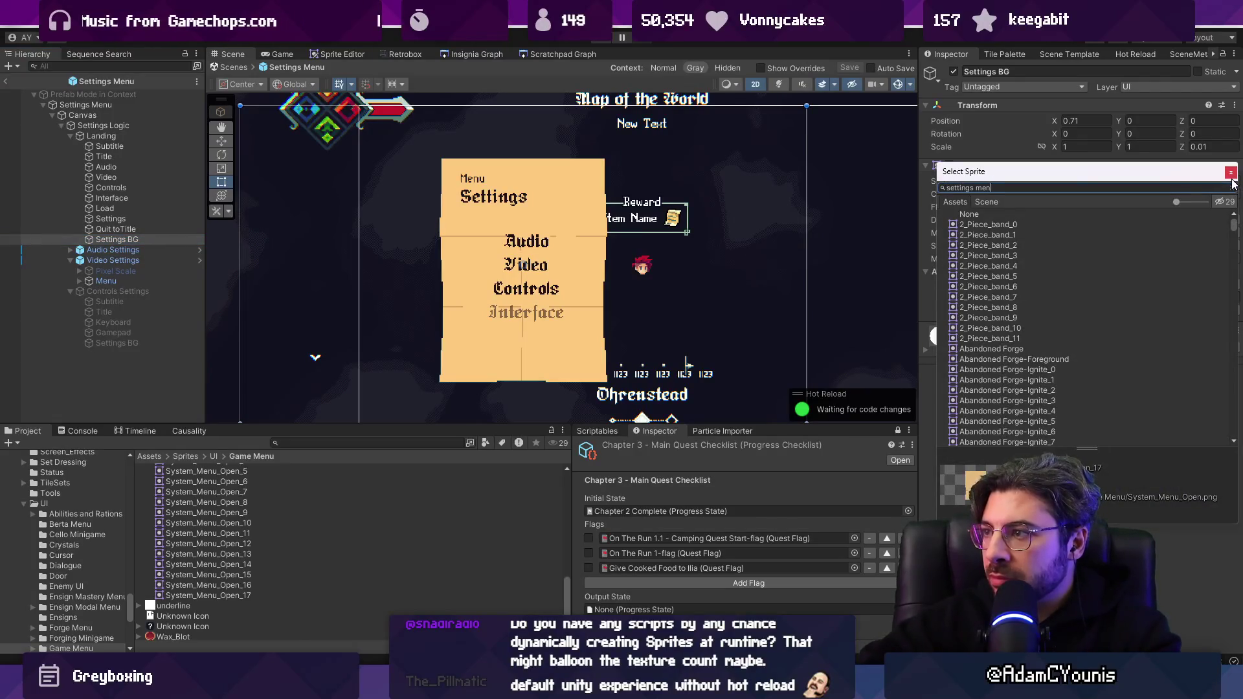
{"action": "type", "text": "u"}
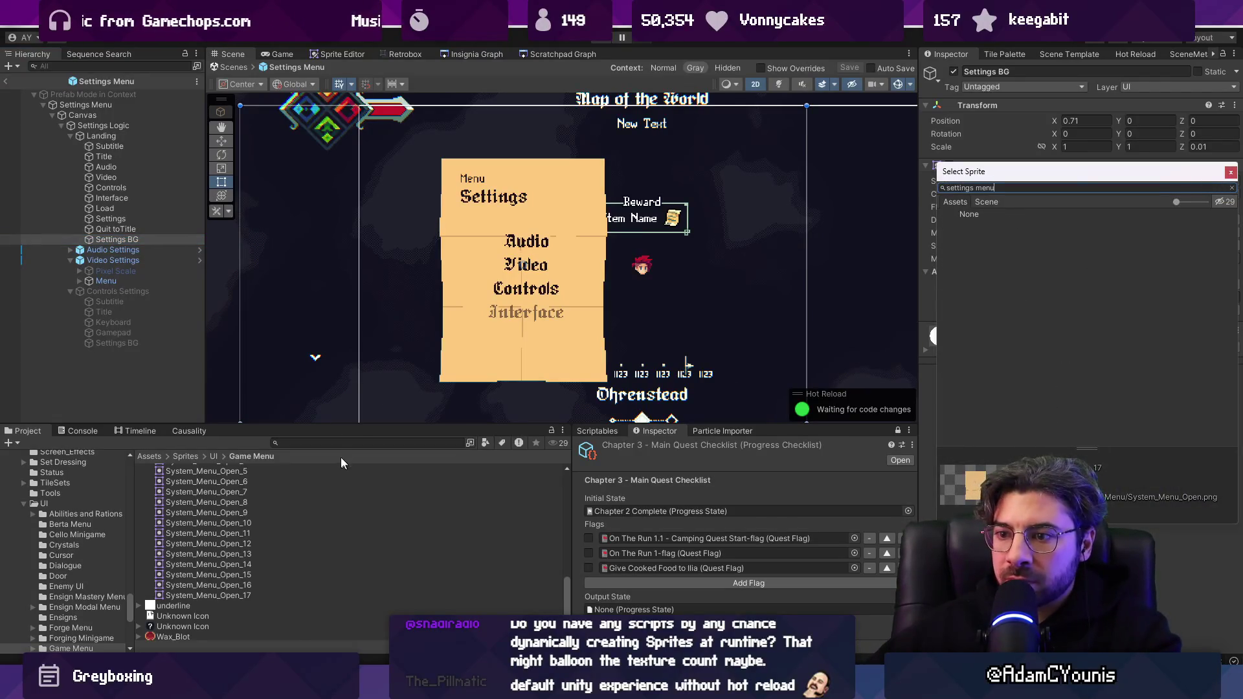
{"action": "left_click", "coordinate": [339, 442]}
{"action": "type", "text": "setting"}
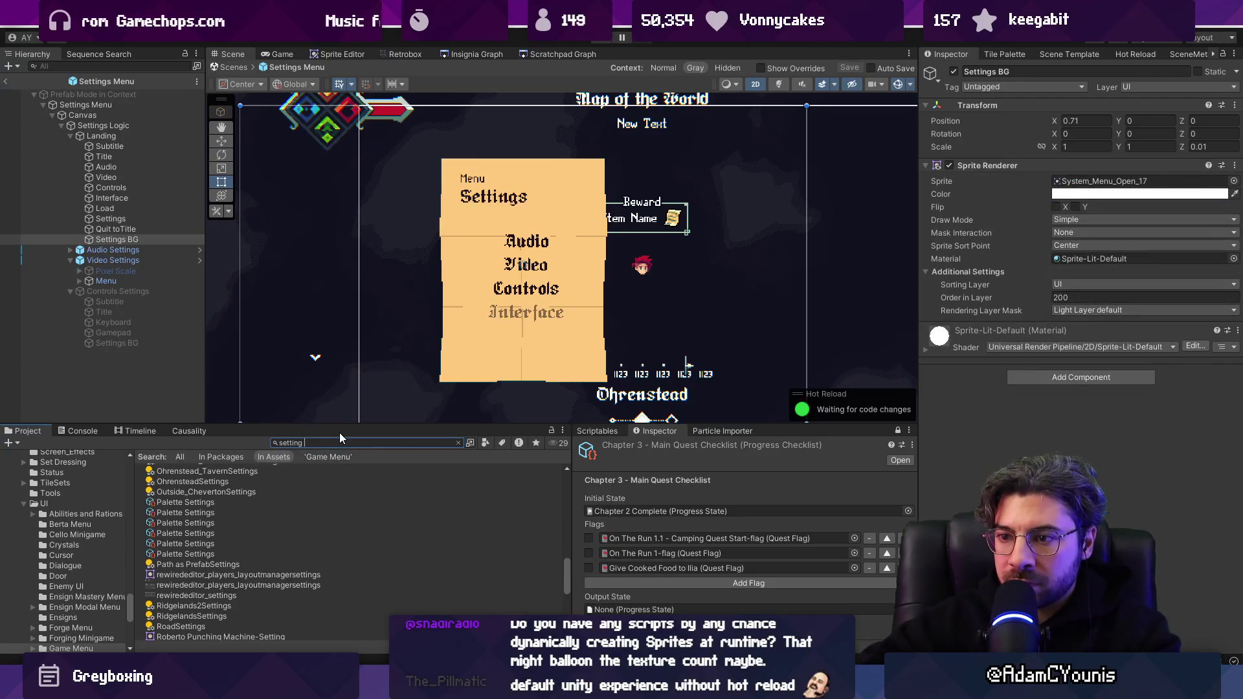
{"action": "type", "text": "s menu"}
{"action": "key", "text": "Down"}
{"action": "key", "text": "Down"}
{"action": "key", "text": "Down"}
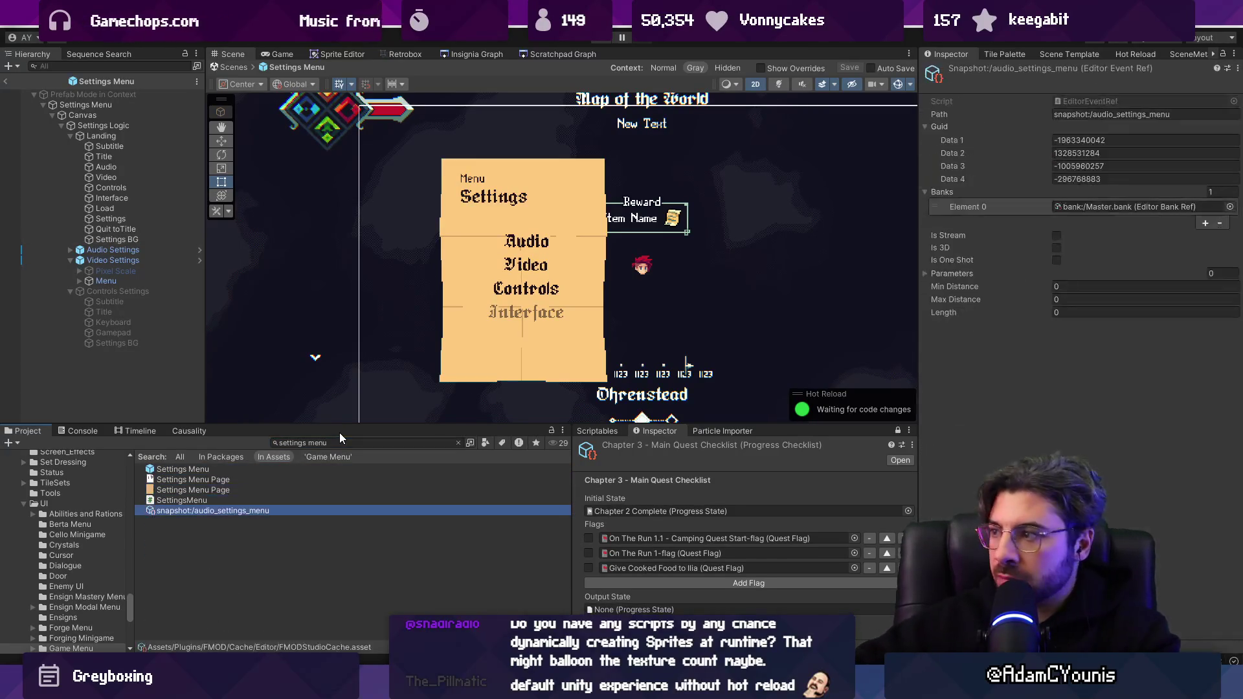
{"action": "key", "text": "Up"}
{"action": "key", "text": "Up"}
{"action": "left_click", "coordinate": [1091, 141]}
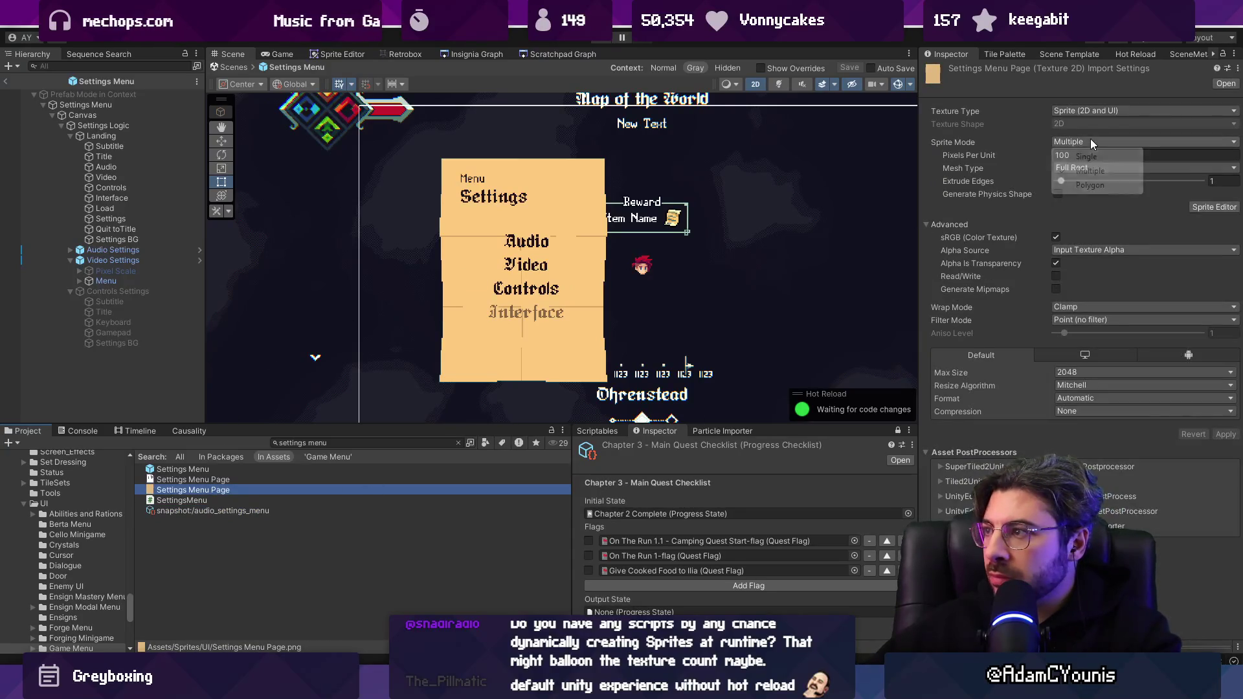
Set Settings Menu Page to Single sprite mode, assign it to Settings BG, and save the prefab.
{"action": "left_click", "coordinate": [1087, 156]}
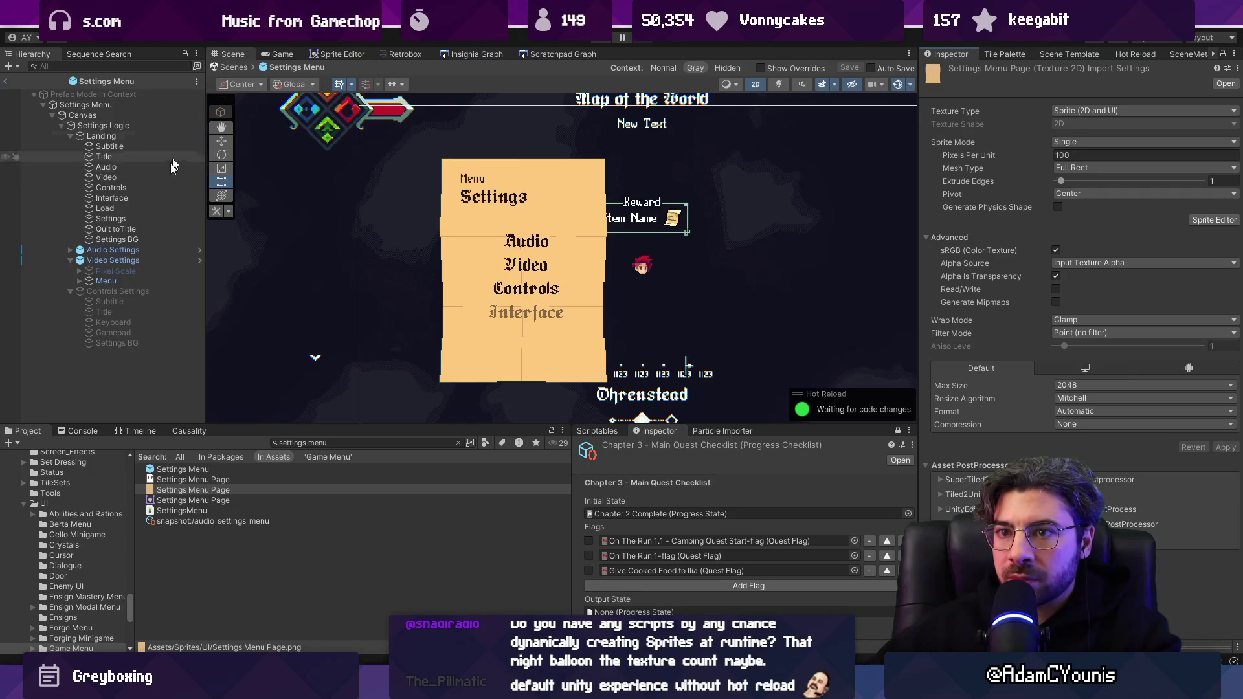
{"action": "left_click", "coordinate": [117, 238]}
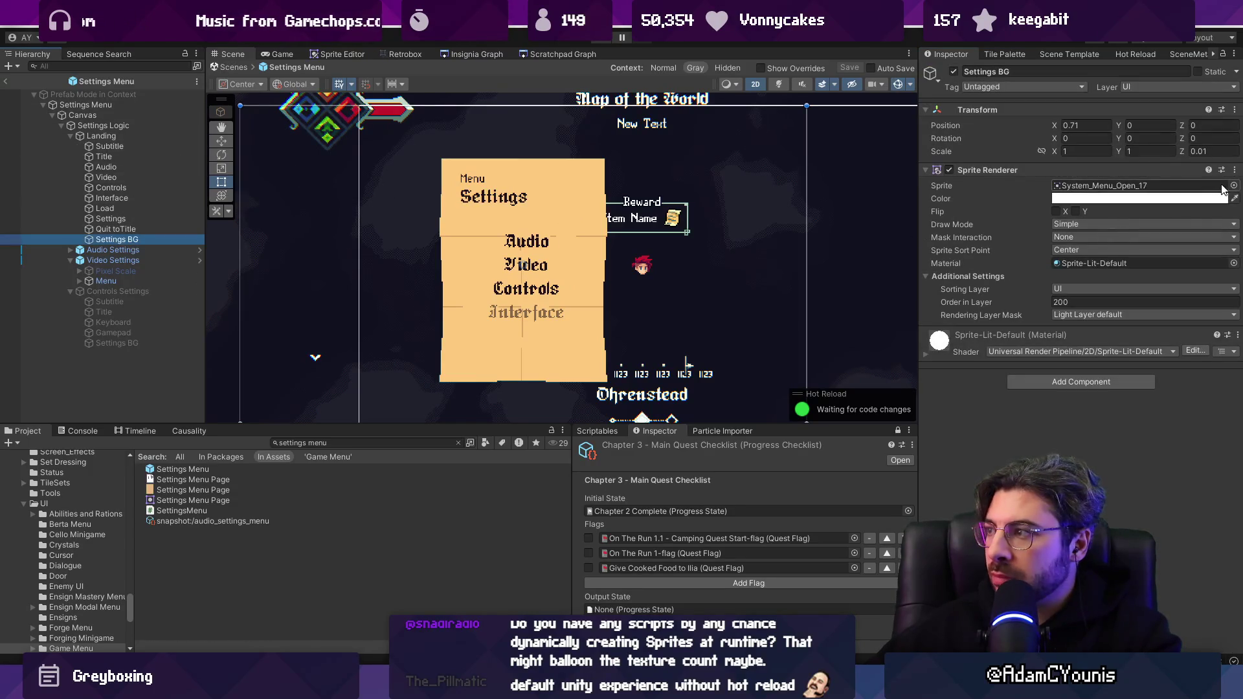
{"action": "left_click", "coordinate": [1235, 185]}
{"action": "type", "text": "setting smenu"}
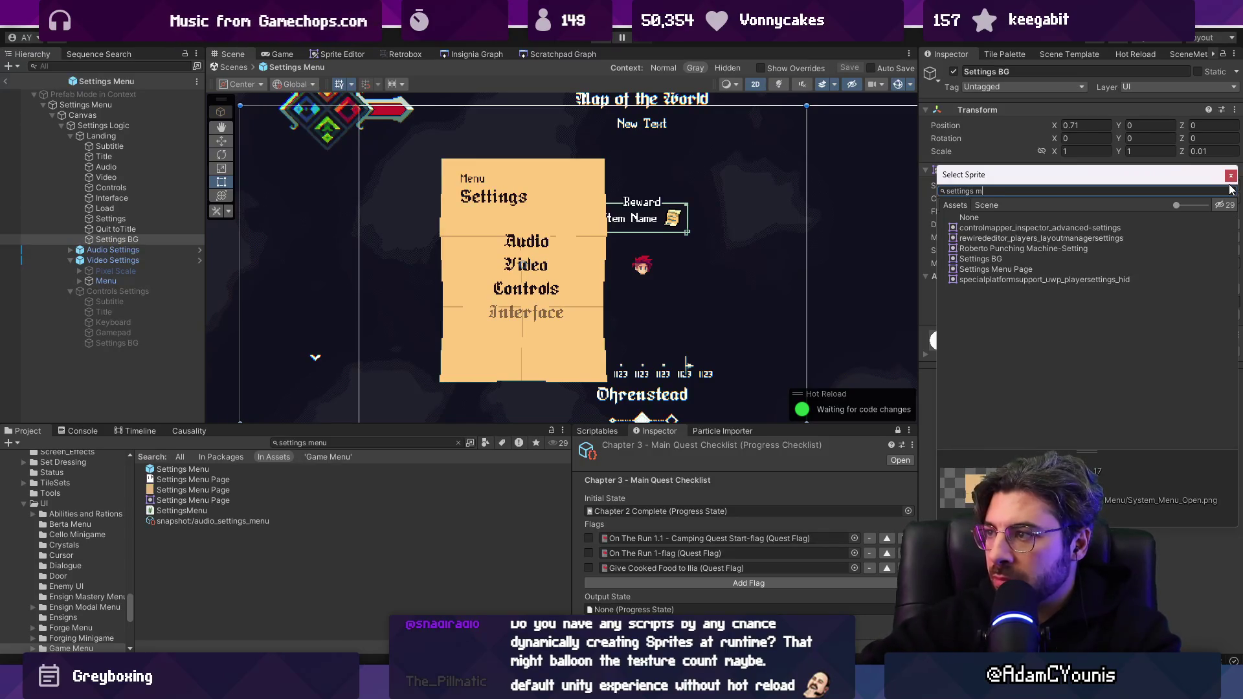
{"action": "key", "text": "Down"}
{"action": "key", "text": "Return"}
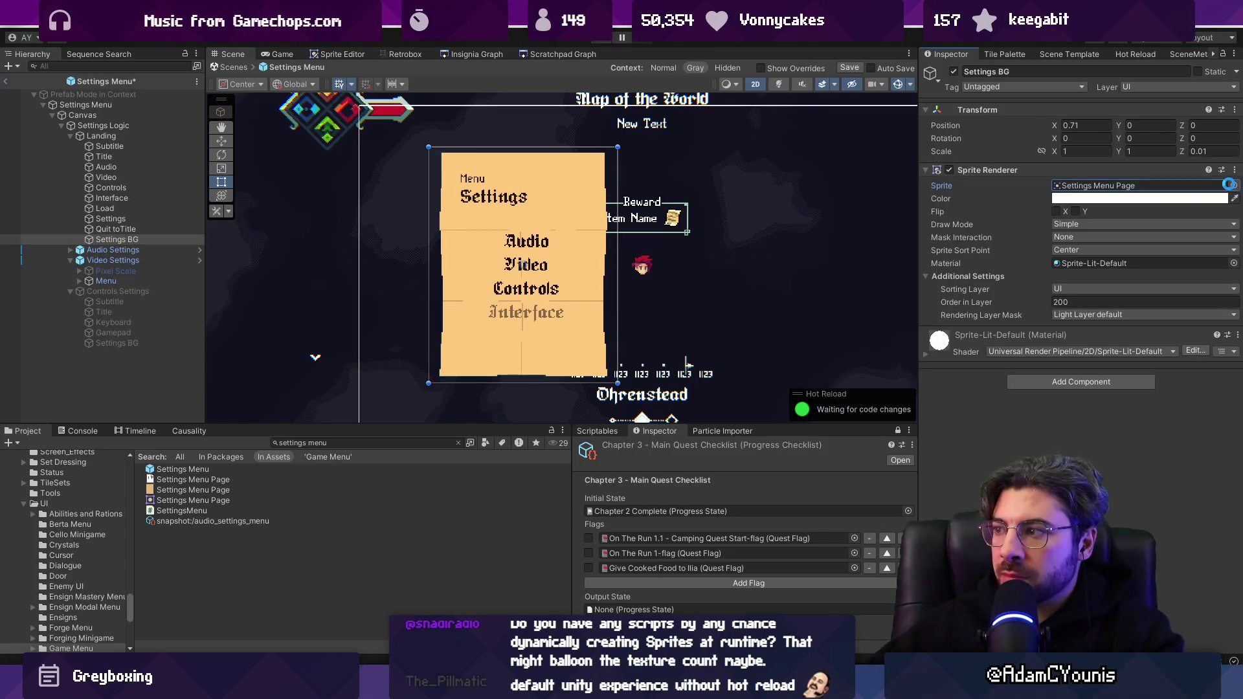
{"action": "key", "text": "ctrl+s"}
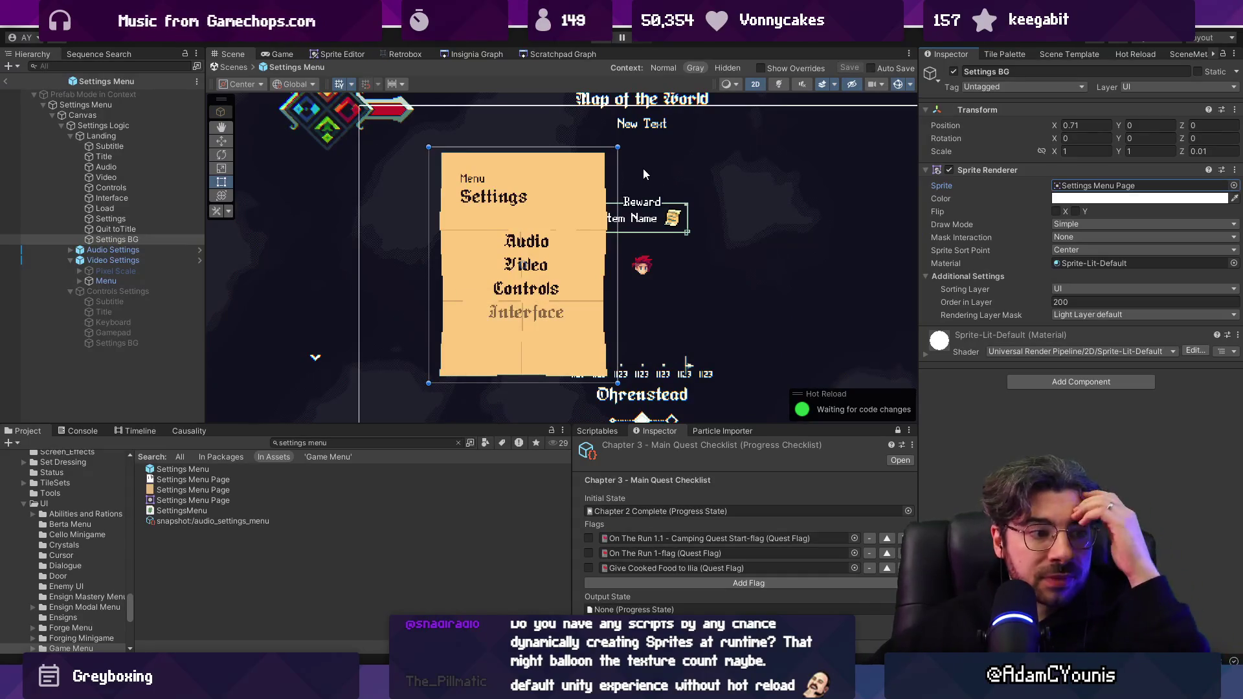
{"action": "left_click", "coordinate": [236, 66]}
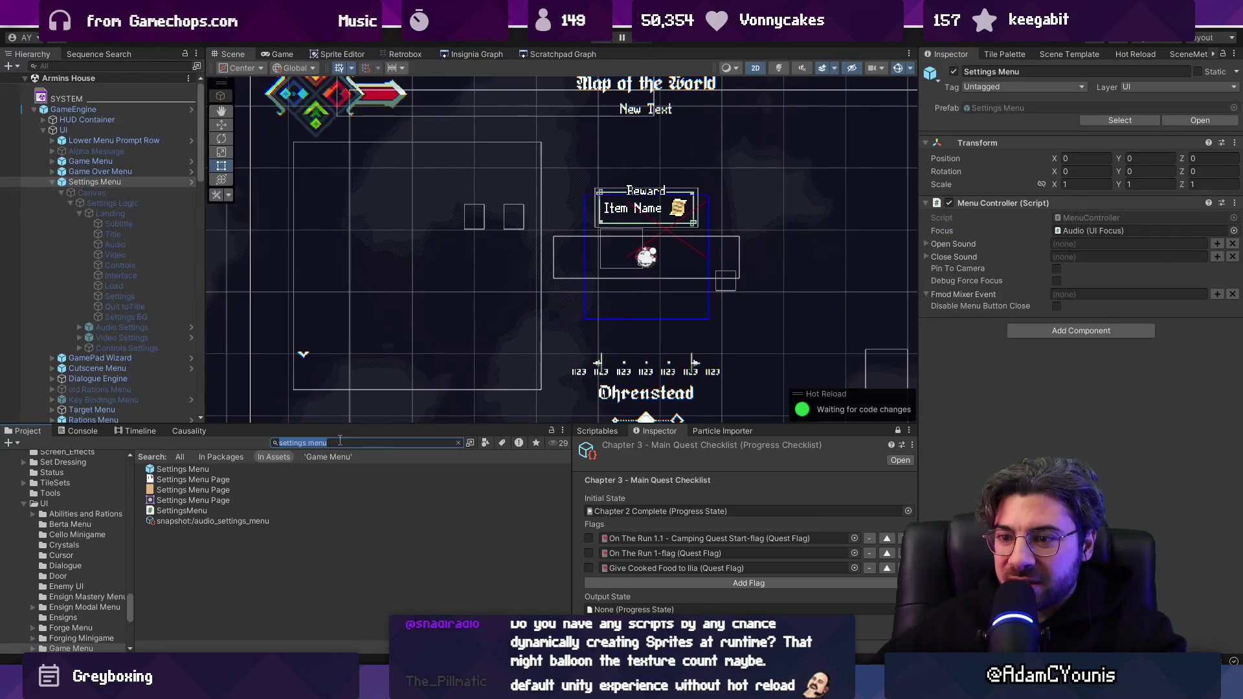
Search 'system_menu' and delete all the old System_Menu_Open sheet assets.
{"action": "type", "text": "system_menu_open"}
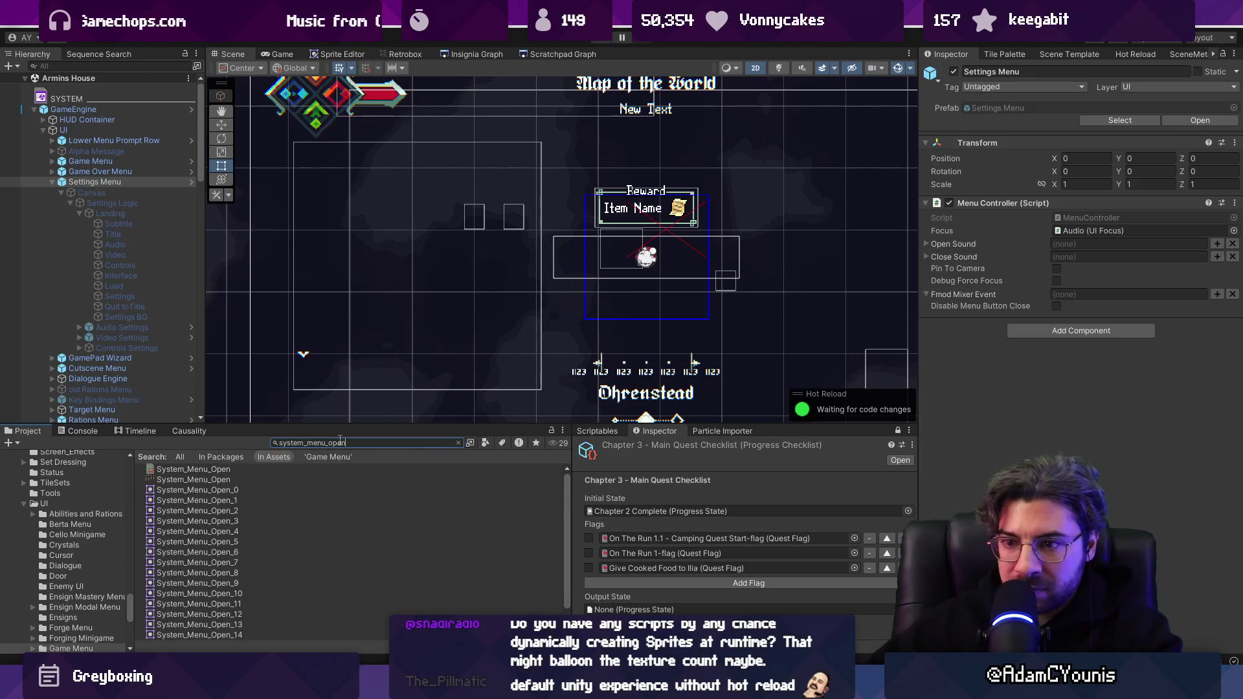
{"action": "left_click", "coordinate": [244, 470]}
{"action": "scroll", "coordinate": [282, 528], "scroll_direction": "down", "scroll_amount": 1}
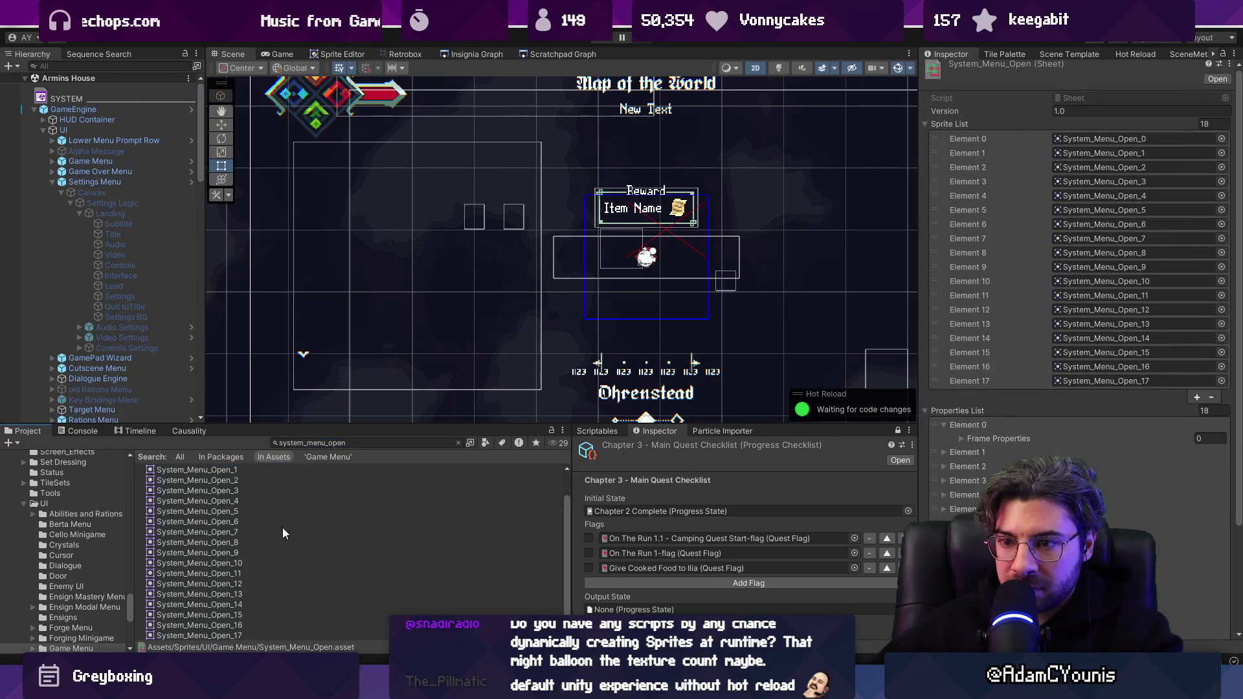
{"action": "left_click", "coordinate": [343, 637], "text": "shift"}
{"action": "key", "text": "Delete"}
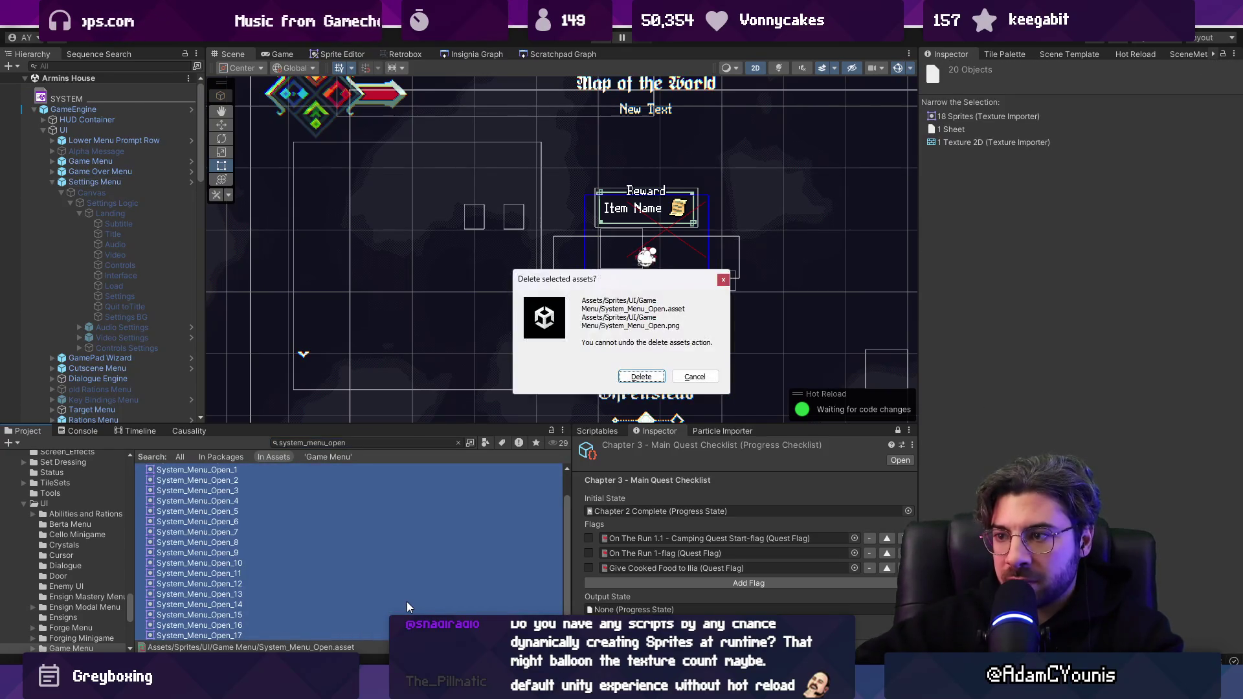
{"action": "key", "text": "Return"}
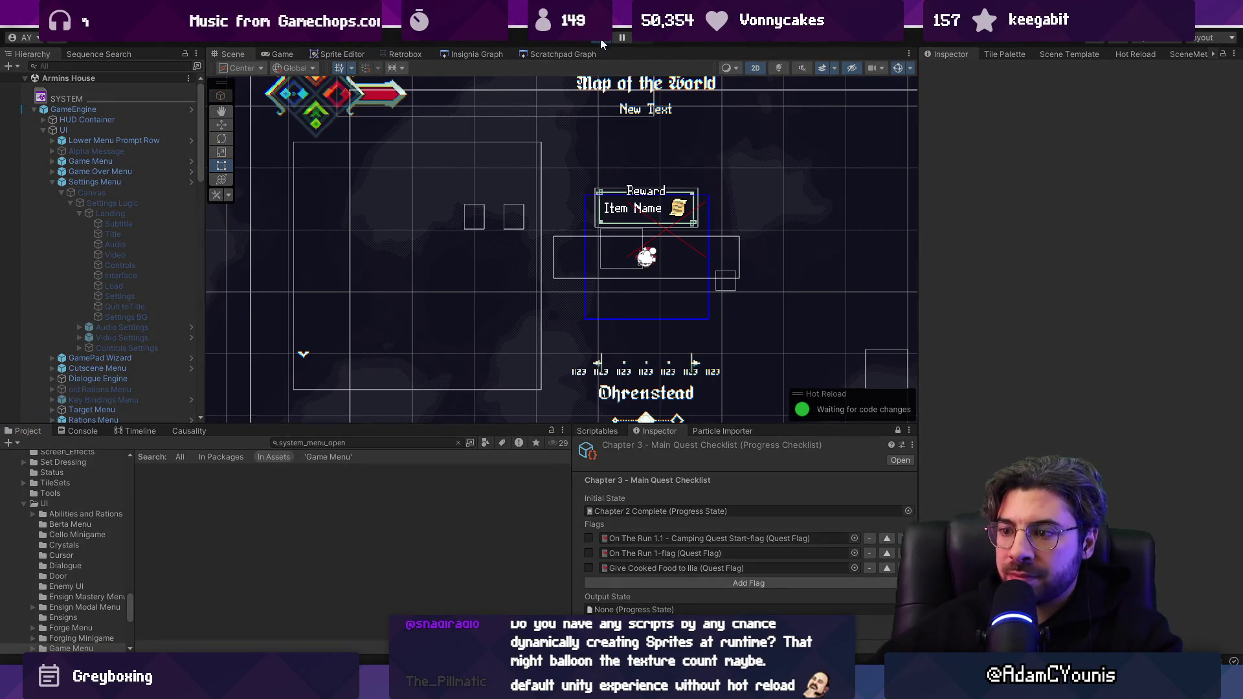
Play-test the game briefly, then move over to Fork.
{"action": "left_click", "coordinate": [603, 43]}
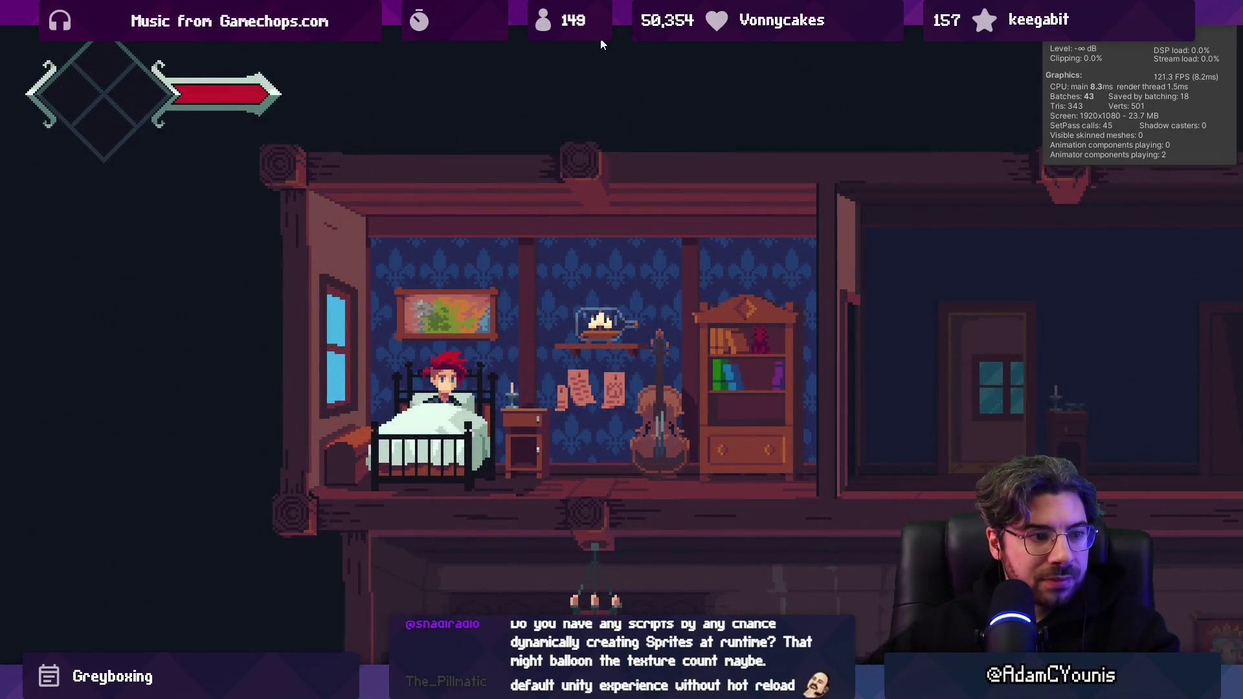
{"action": "left_click", "coordinate": [601, 43]}
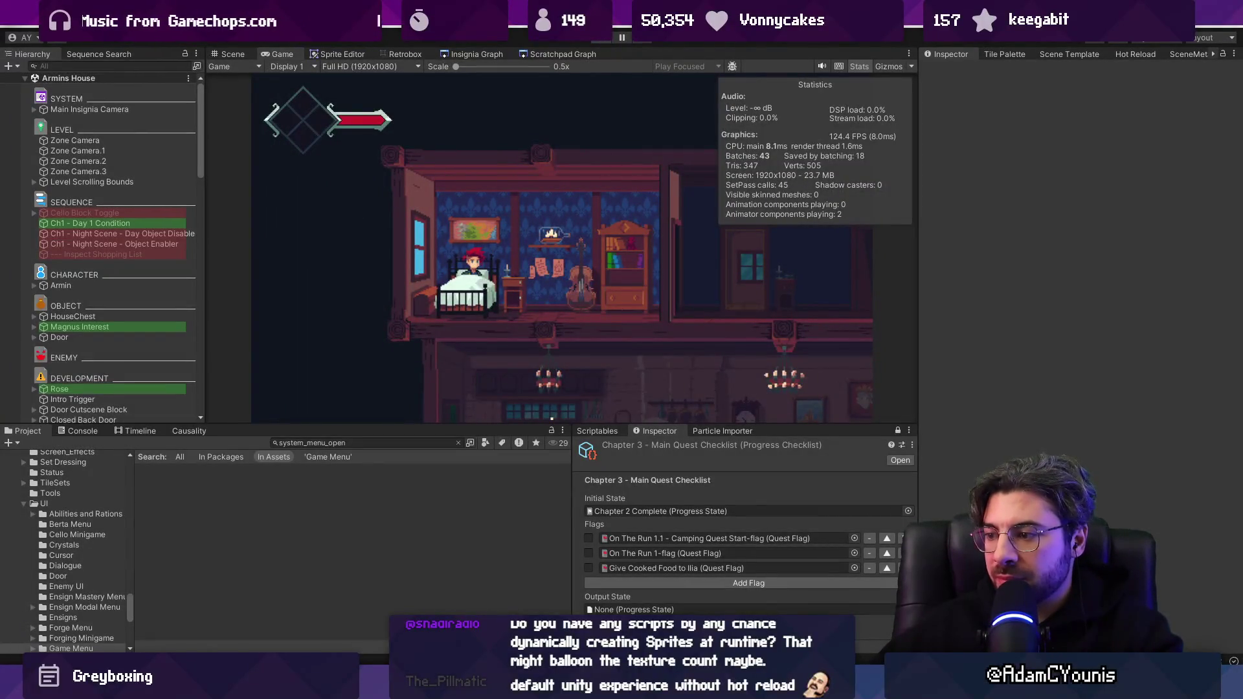
{"action": "key", "text": "alt+Tab"}
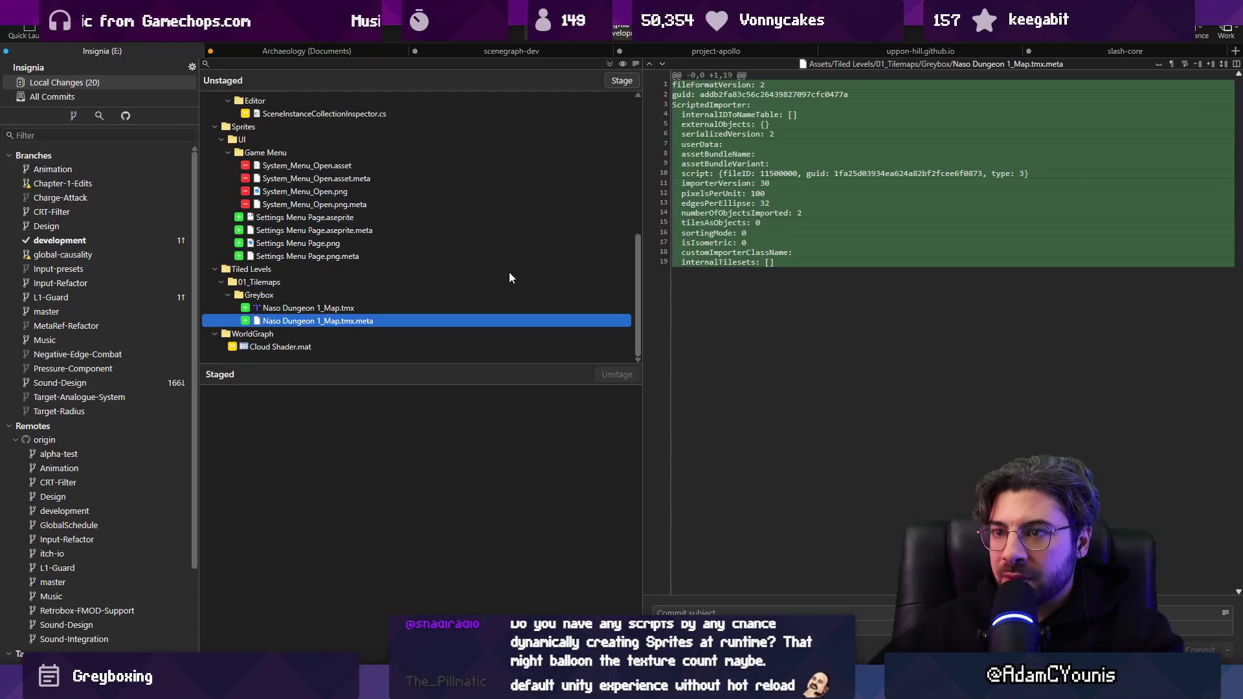
Stage all changes, commit them as 'Removes large sprites from the game', and push.
{"action": "left_click", "coordinate": [620, 81]}
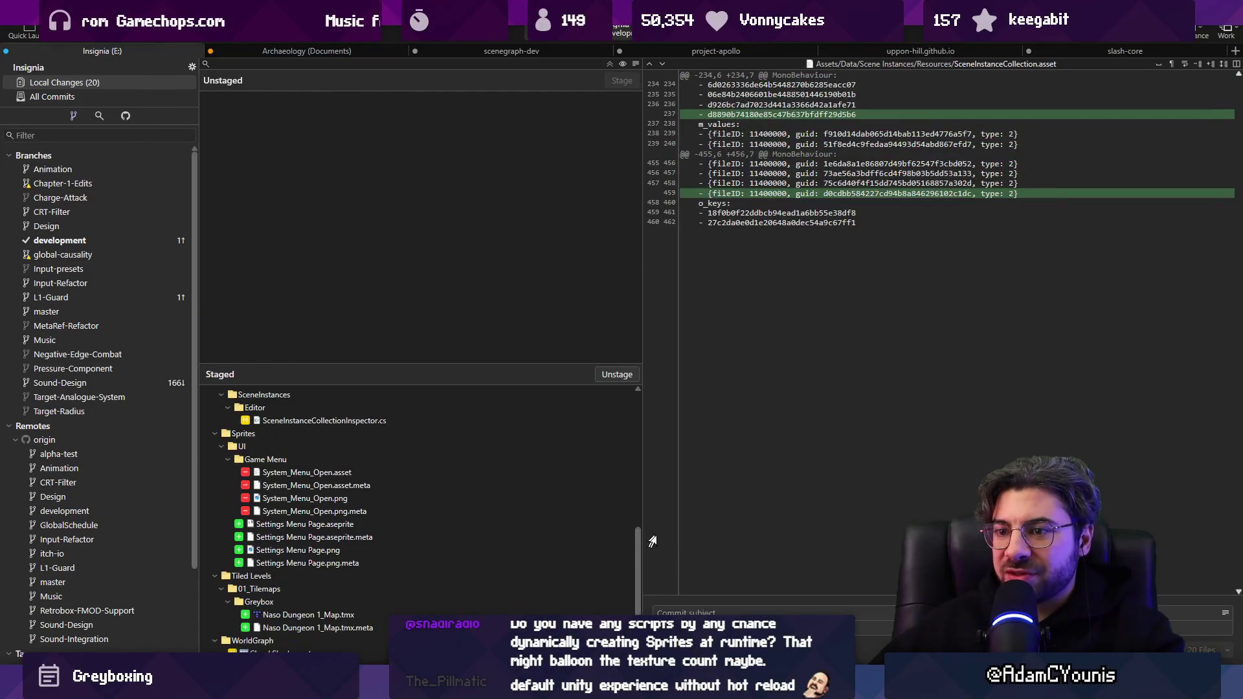
{"action": "type", "text": "Remove"}
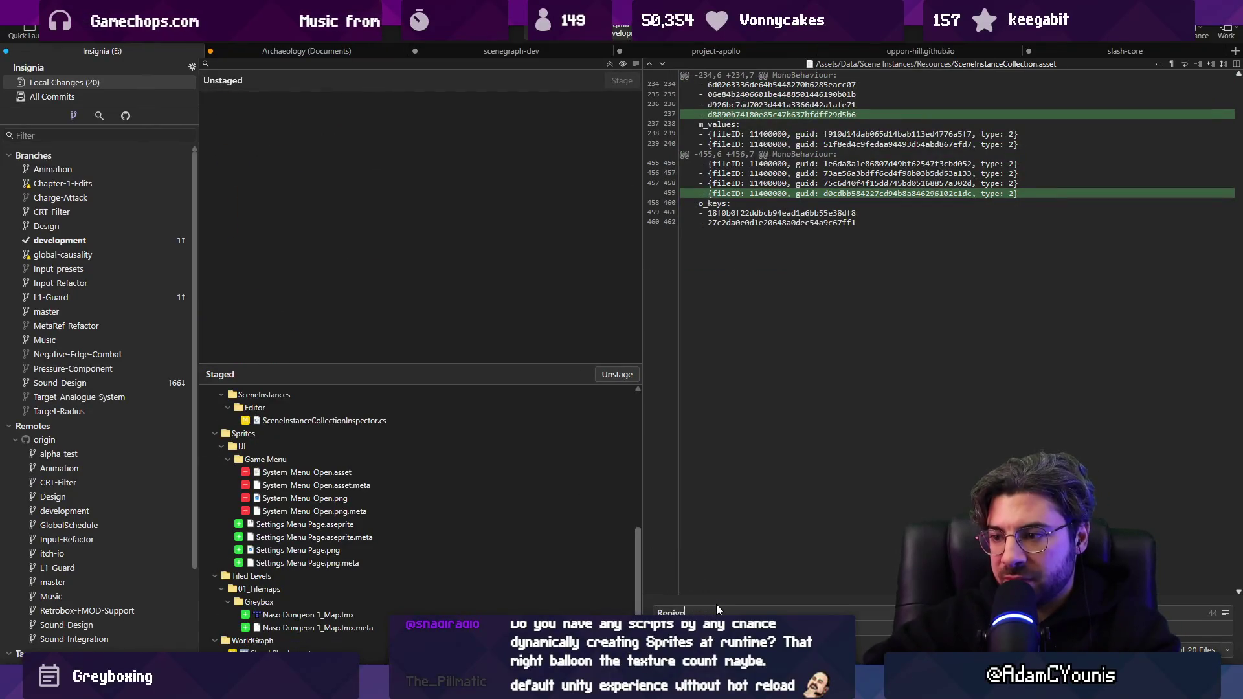
{"action": "type", "text": "s large"}
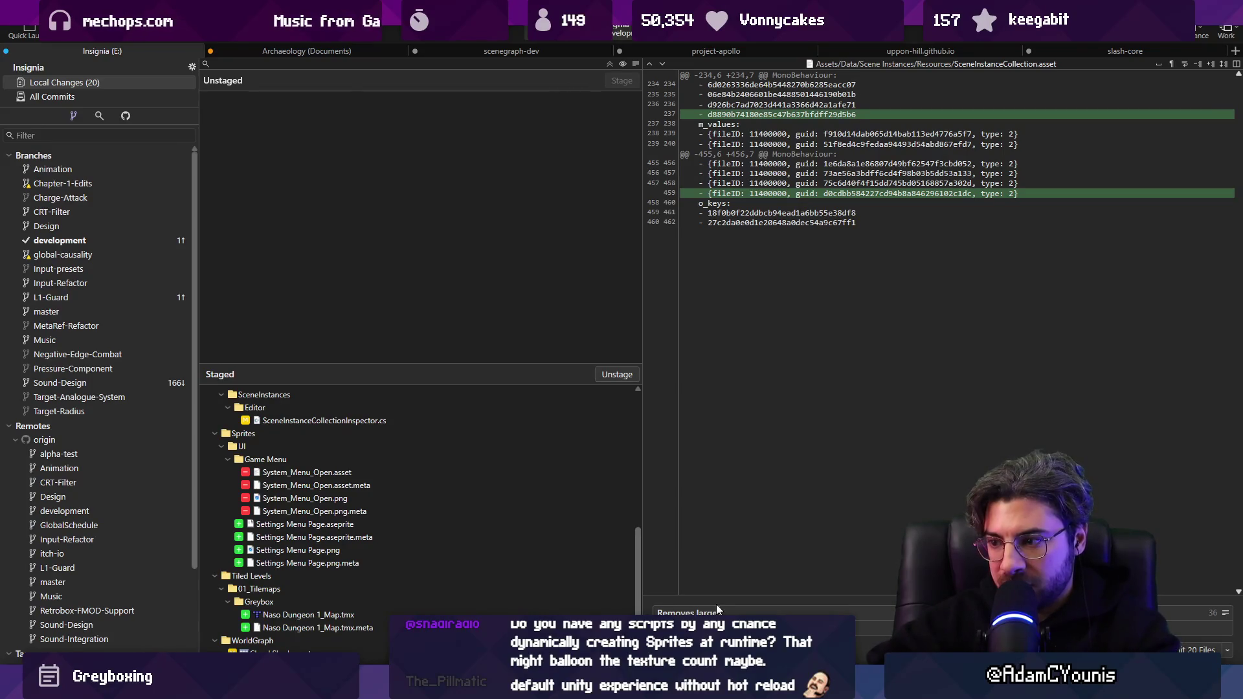
{"action": "type", "text": " sprites from the game"}
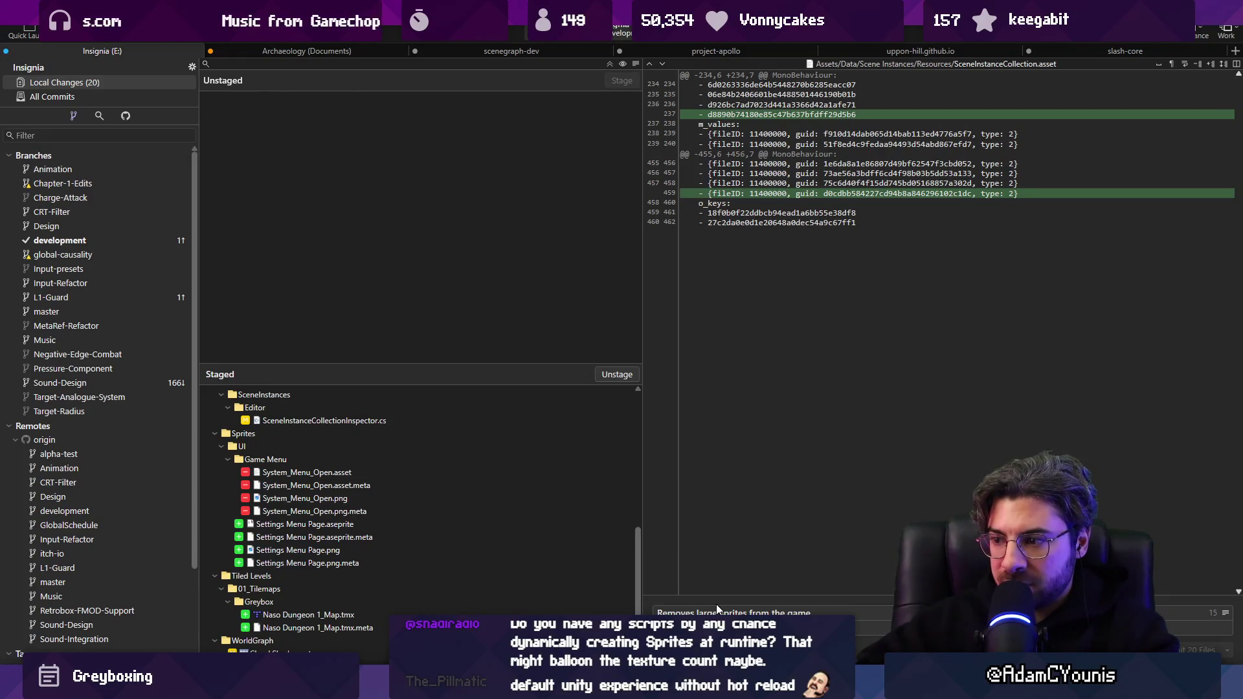
{"action": "key", "text": "ctrl+Return"}
{"action": "key", "text": "ctrl+shift+p"}
{"action": "key", "text": "Return"}
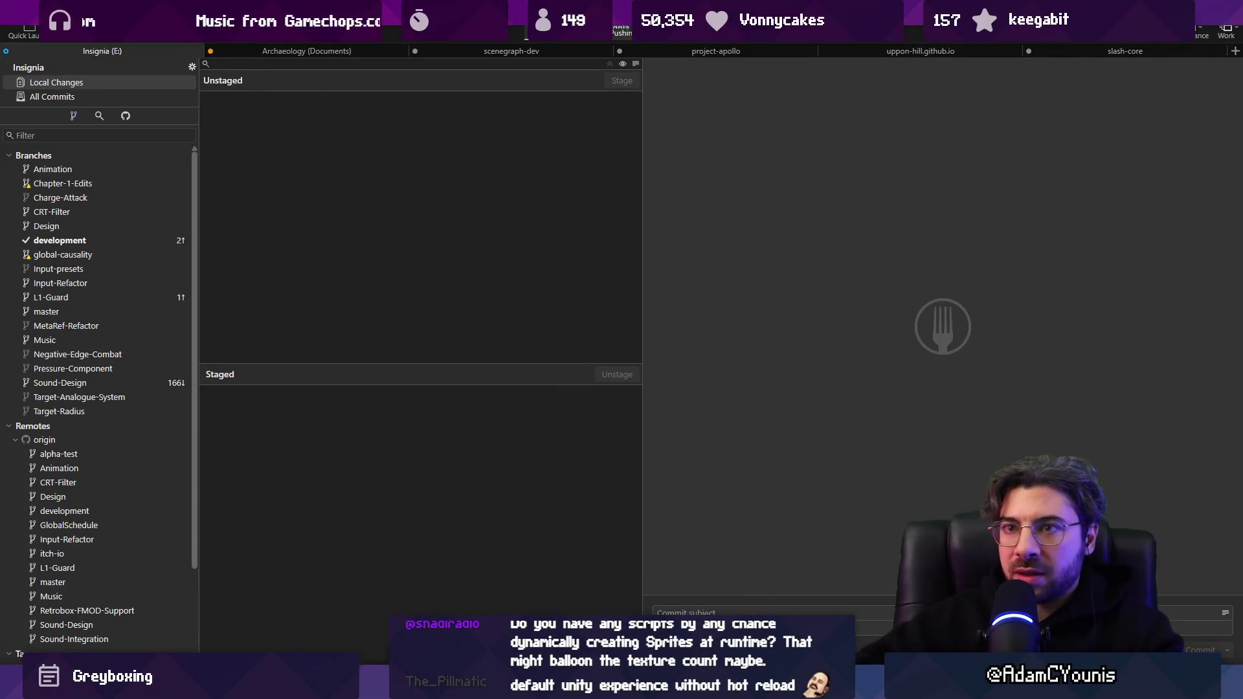
{"action": "mouse_move", "coordinate": [409, 687]}
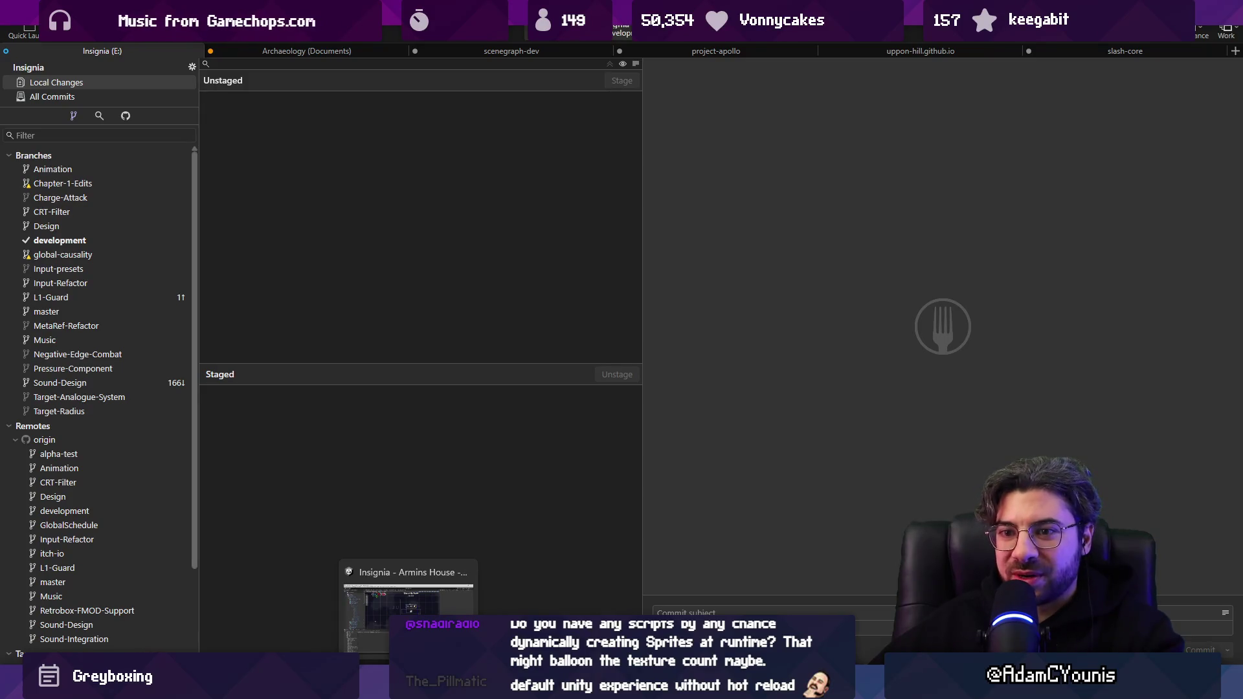
{"action": "left_click", "coordinate": [408, 612]}
Make the Scene view taller and narrow the Inspector panel.
{"action": "scroll", "coordinate": [517, 242], "scroll_direction": "down", "scroll_amount": 3}
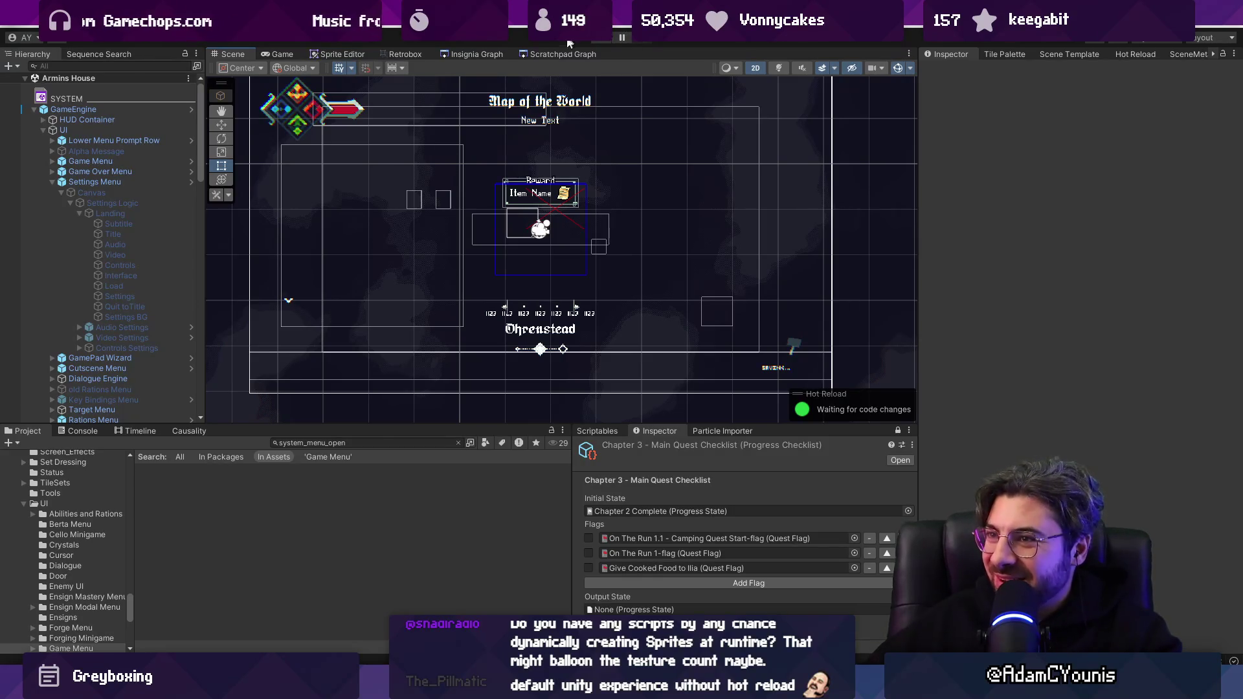
{"action": "scroll", "coordinate": [635, 265], "scroll_direction": "down", "scroll_amount": 2}
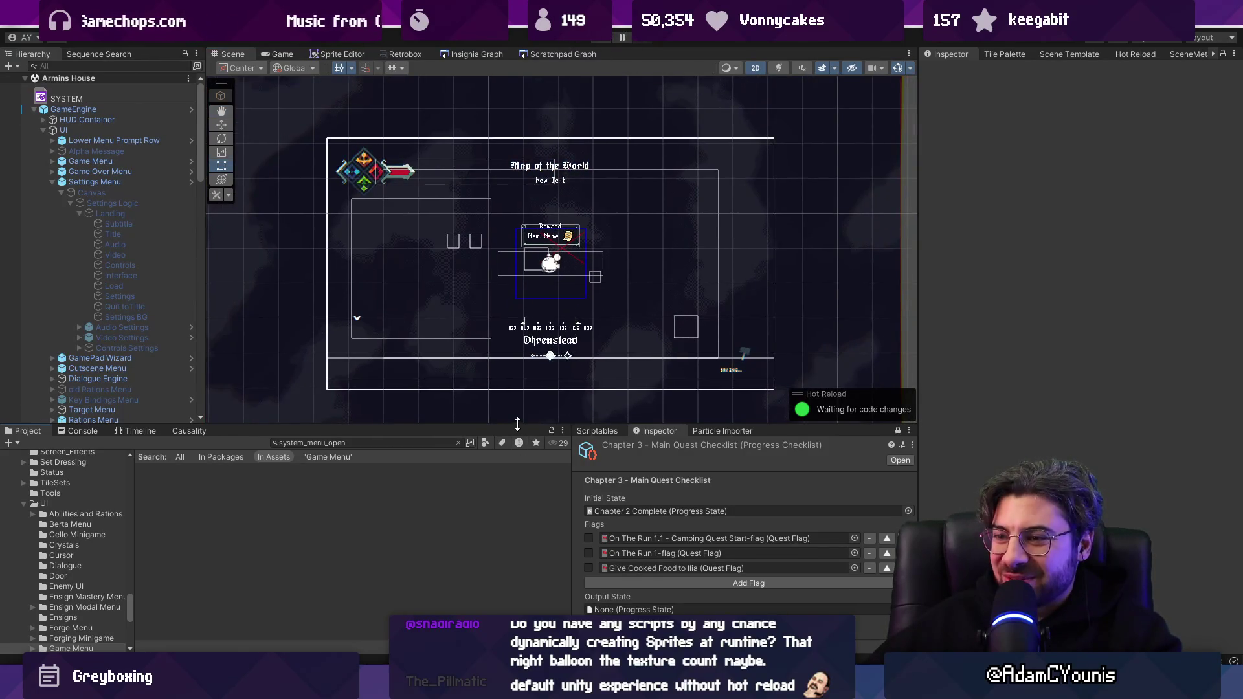
{"action": "left_click_drag", "start_coordinate": [517, 425], "coordinate": [521, 458]}
{"action": "left_click_drag", "start_coordinate": [571, 503], "coordinate": [696, 504]}
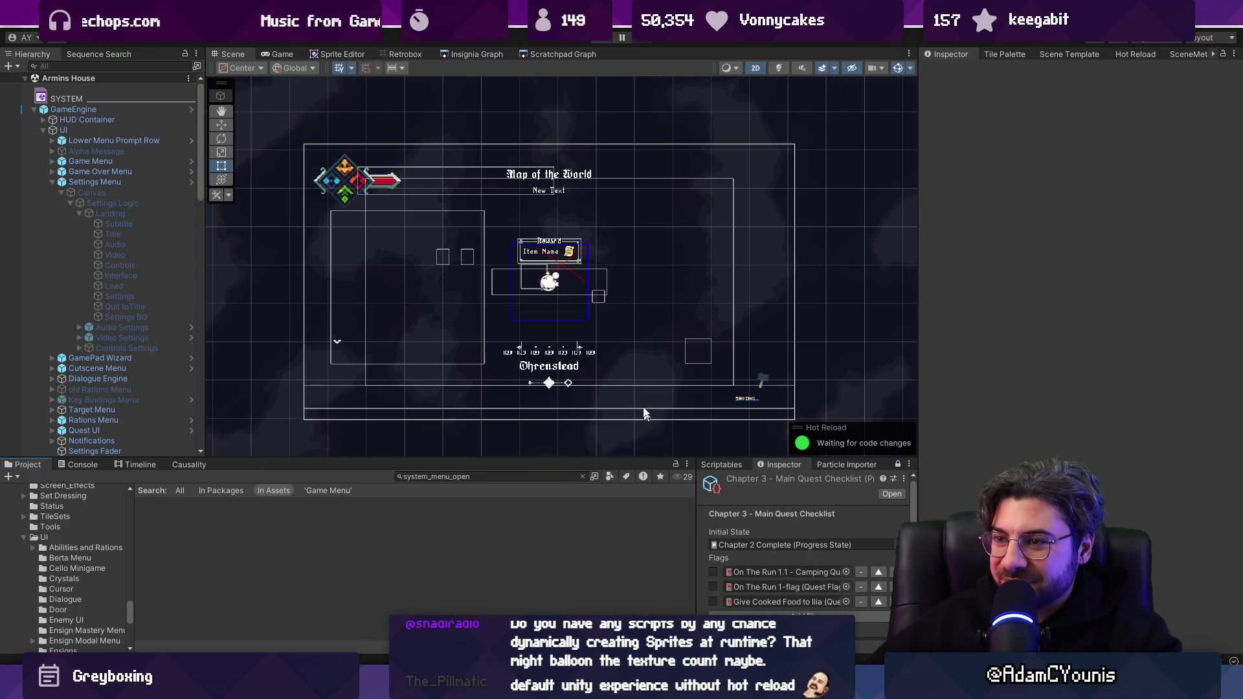
{"action": "scroll", "coordinate": [645, 412], "scroll_direction": "down", "scroll_amount": 2}
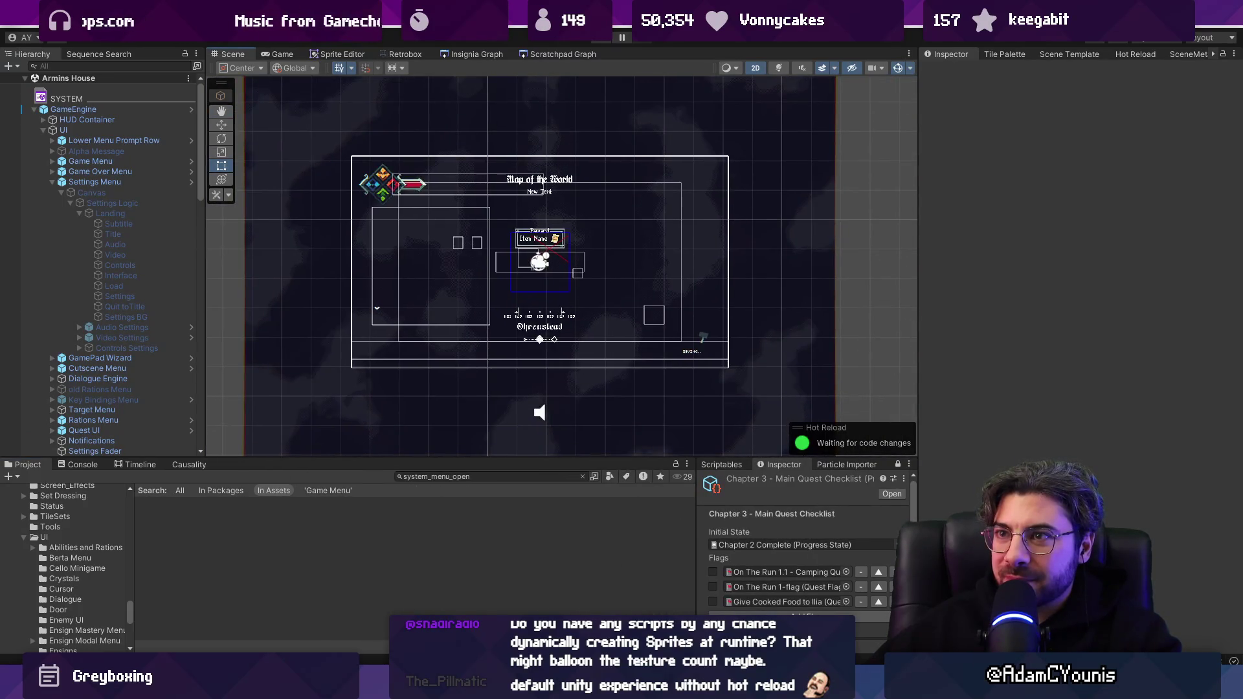
Browse the menus for the profiling tools and switch to the Game view.
{"action": "left_click", "coordinate": [457, 29]}
{"action": "left_click", "coordinate": [457, 29]}
{"action": "left_click", "coordinate": [493, 29]}
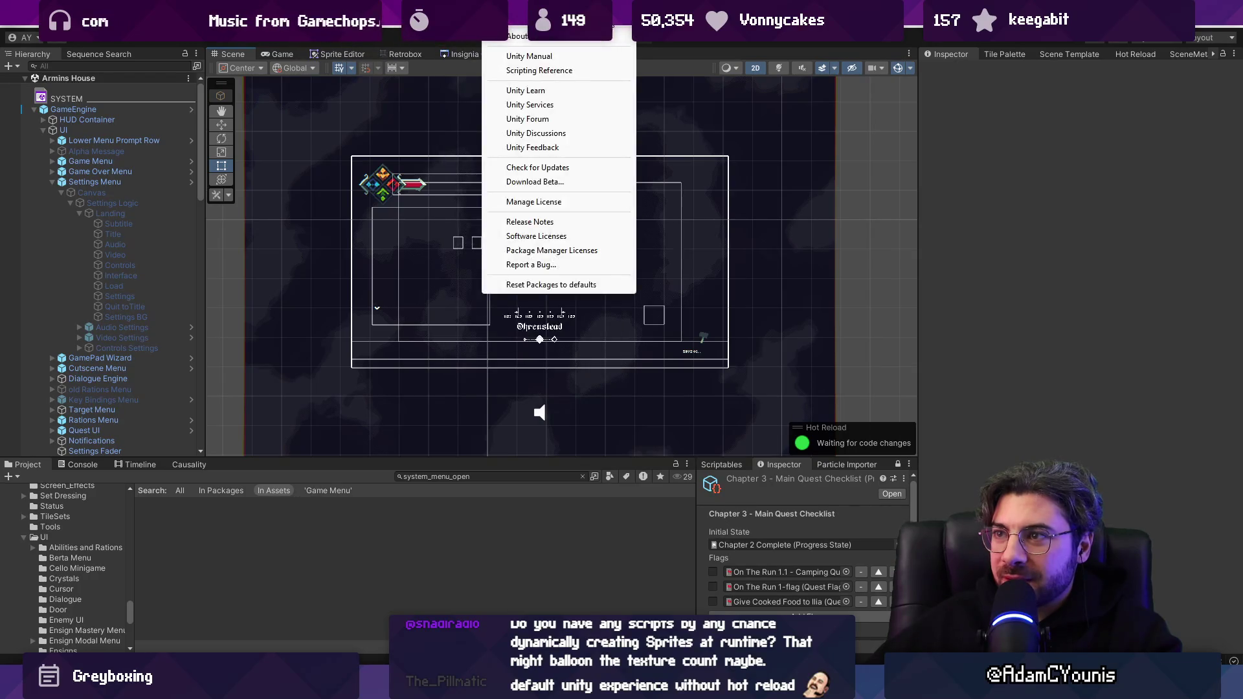
{"action": "left_click", "coordinate": [611, 69]}
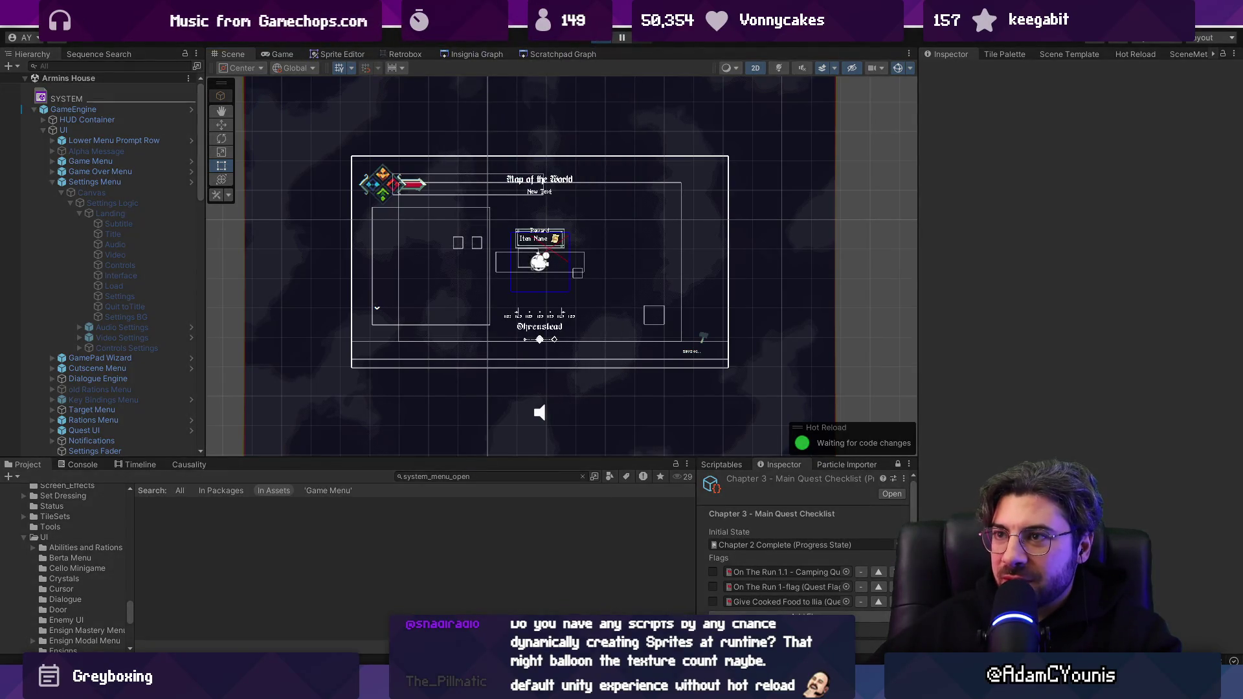
{"action": "left_click", "coordinate": [282, 53]}
{"action": "left_click", "coordinate": [457, 29]}
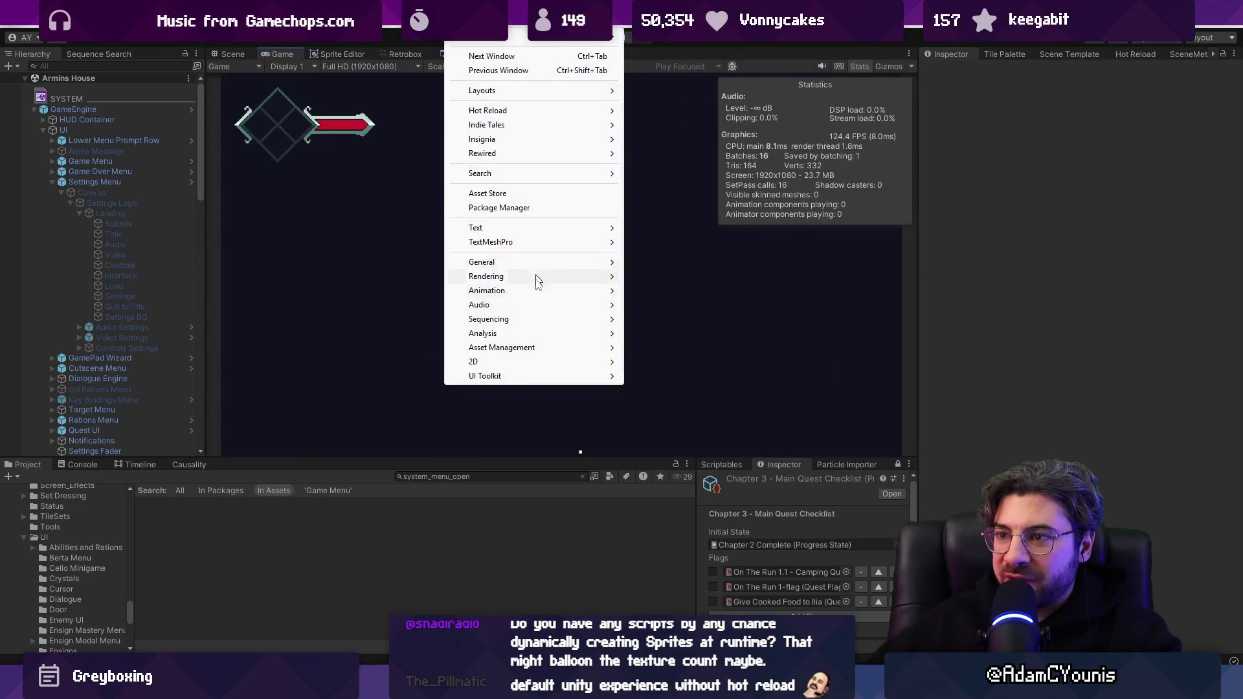
Check texture memory in the Profiler's Memory module (1660 textures, 0.79 GB), then stop playing.
{"action": "mouse_move", "coordinate": [551, 334]}
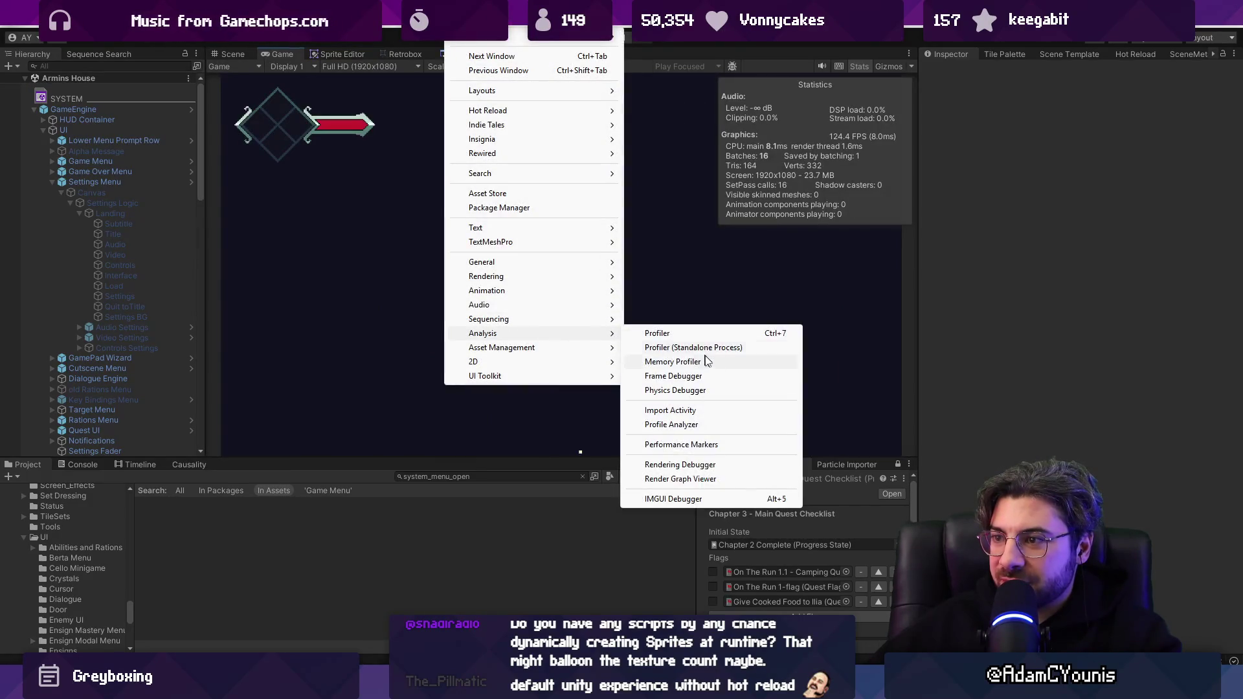
{"action": "left_click", "coordinate": [715, 334]}
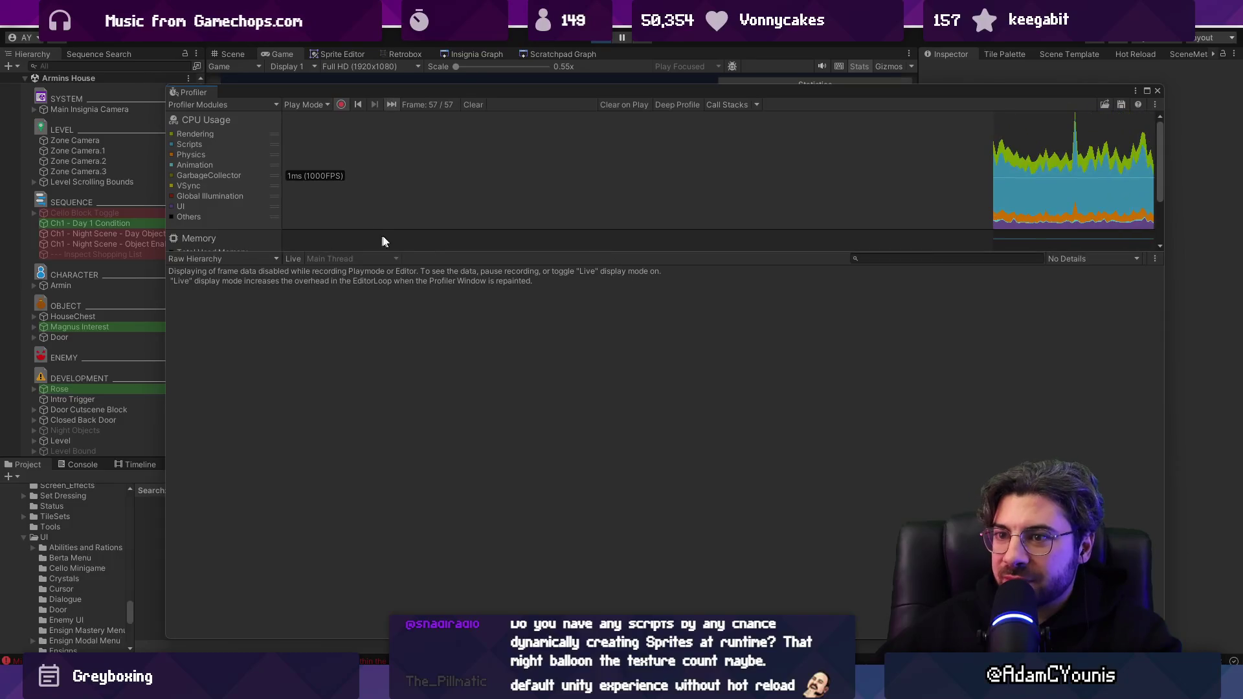
{"action": "scroll", "coordinate": [639, 208], "scroll_direction": "down", "scroll_amount": 3}
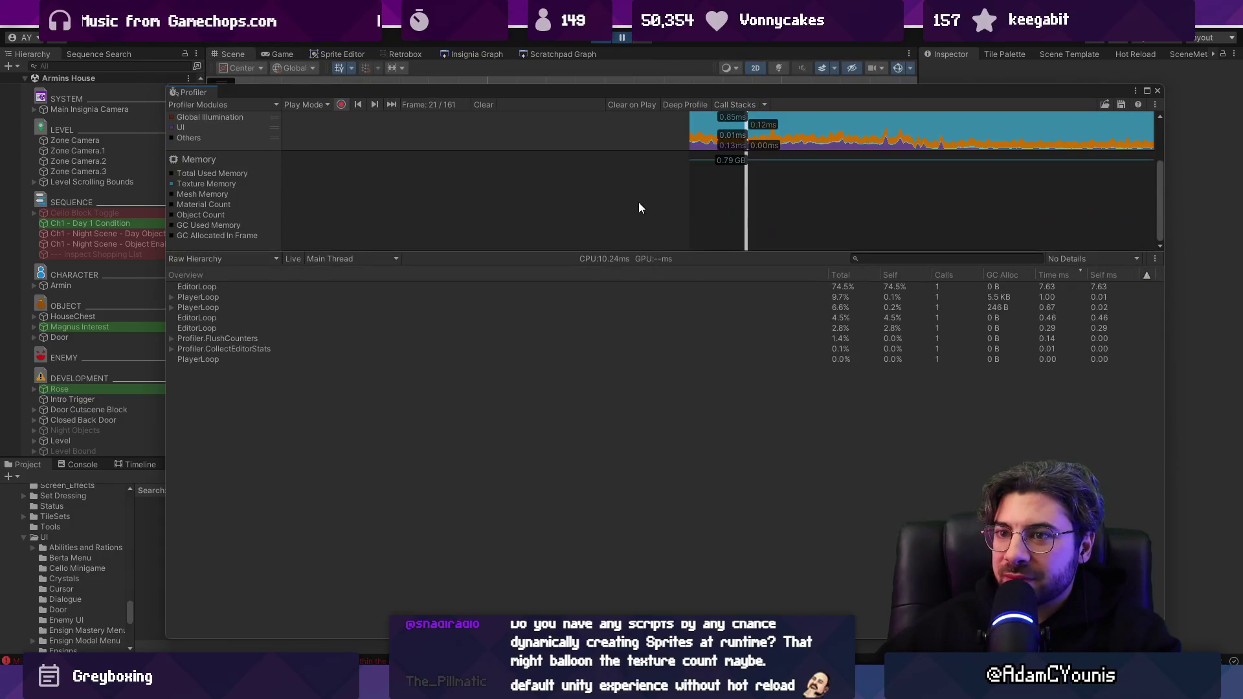
{"action": "left_click", "coordinate": [818, 189]}
{"action": "left_click", "coordinate": [834, 158]}
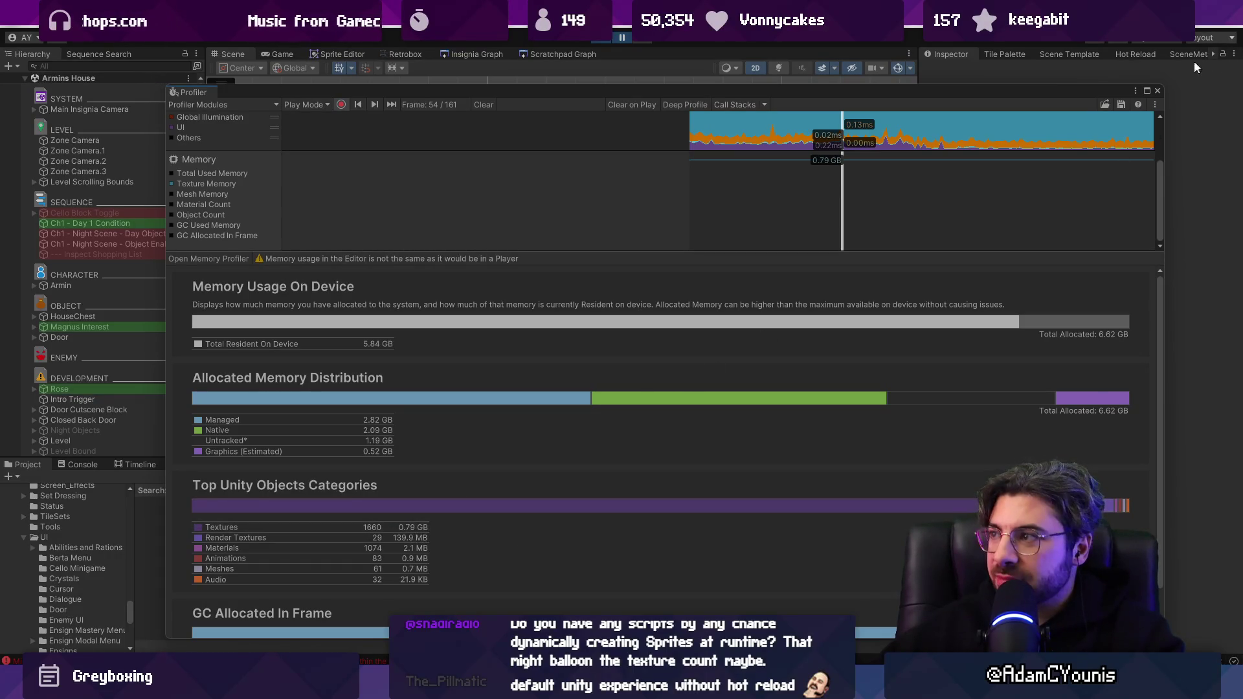
{"action": "left_click", "coordinate": [643, 49]}
{"action": "left_click", "coordinate": [592, 40]}
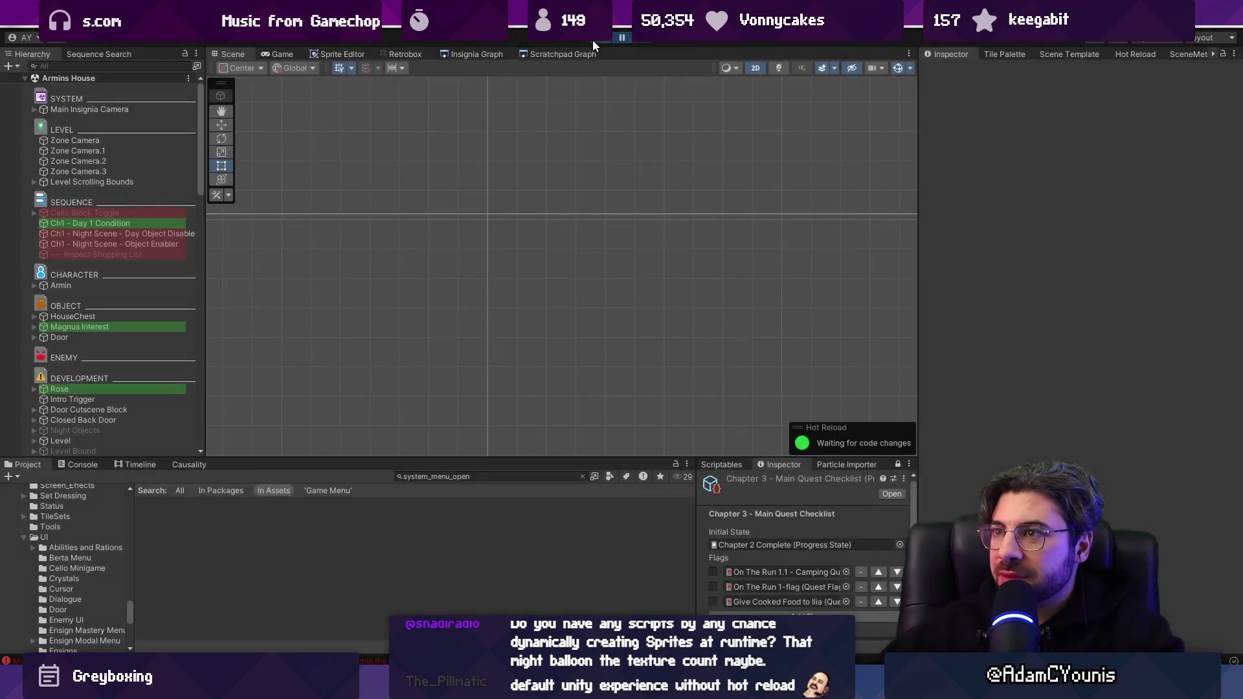
Load the Neighbourhood scene and confirm in the Profiler that 1700 textures use 0.91 GB.
{"action": "left_click", "coordinate": [453, 54]}
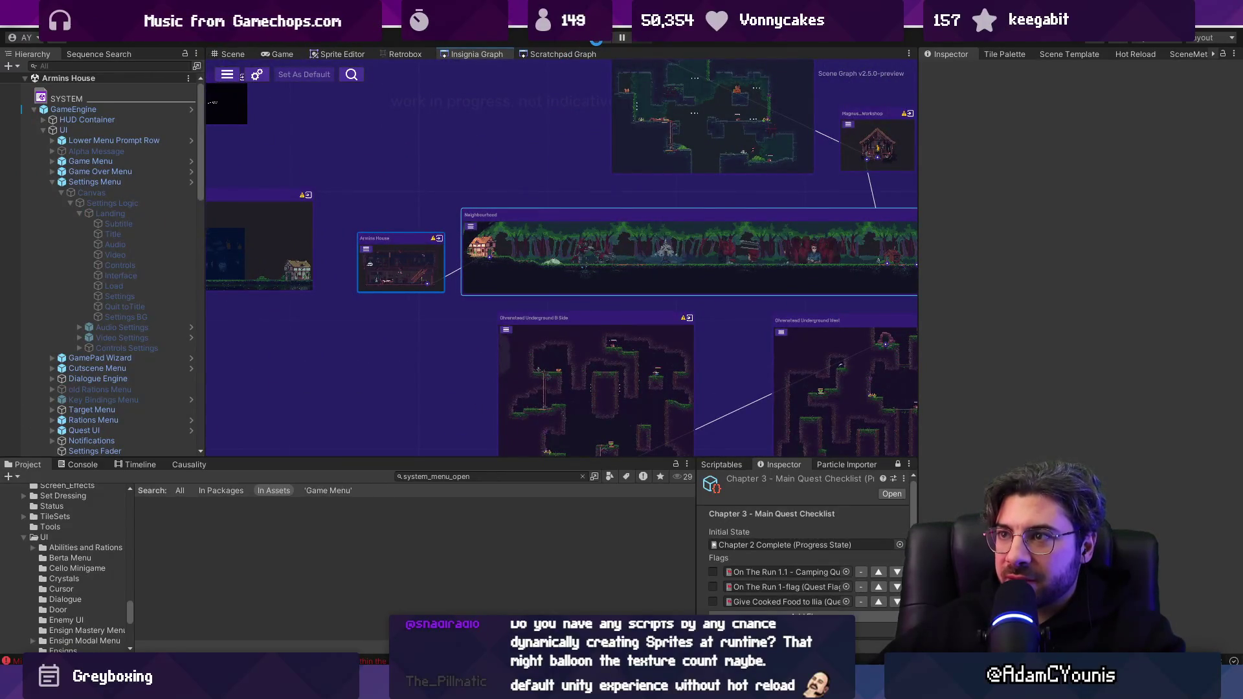
{"action": "double_click", "coordinate": [538, 259]}
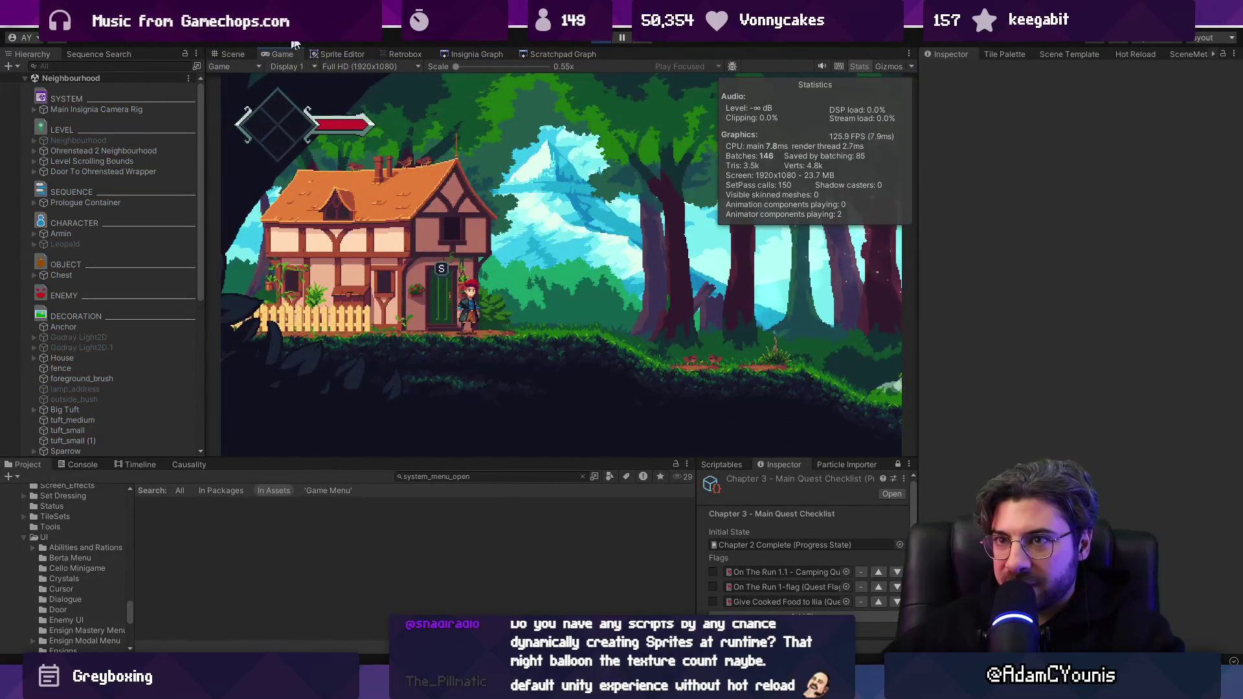
{"action": "left_click", "coordinate": [460, 16]}
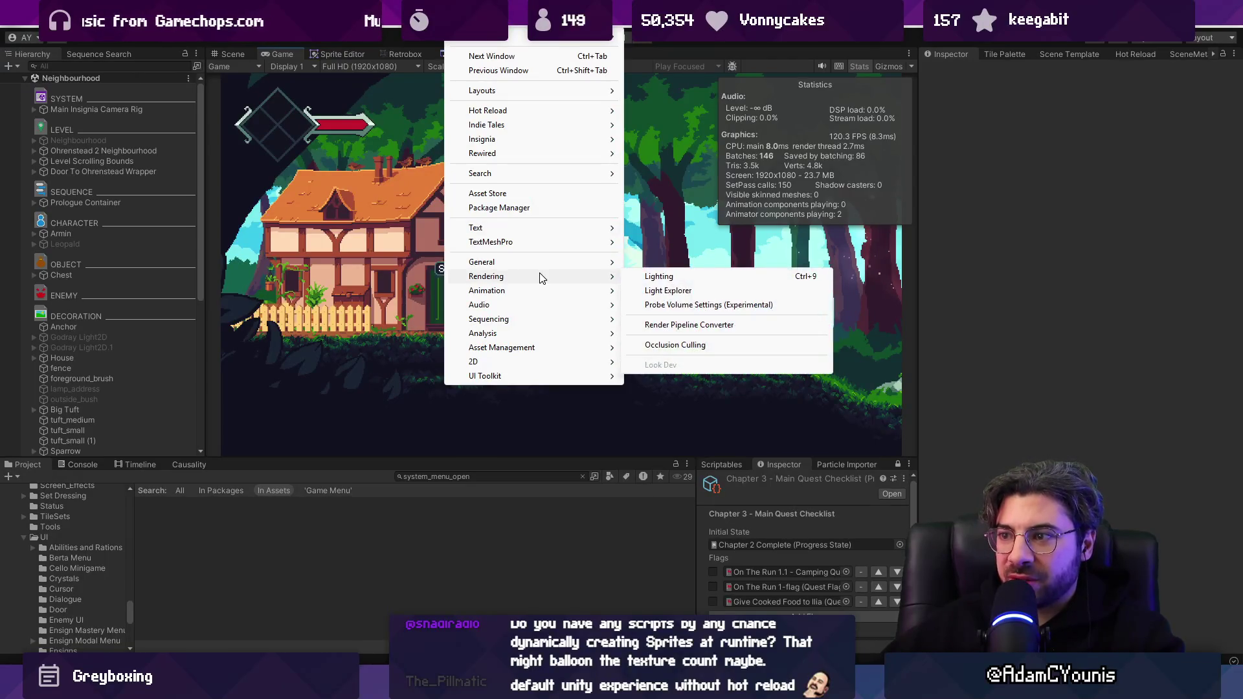
{"action": "mouse_move", "coordinate": [544, 263]}
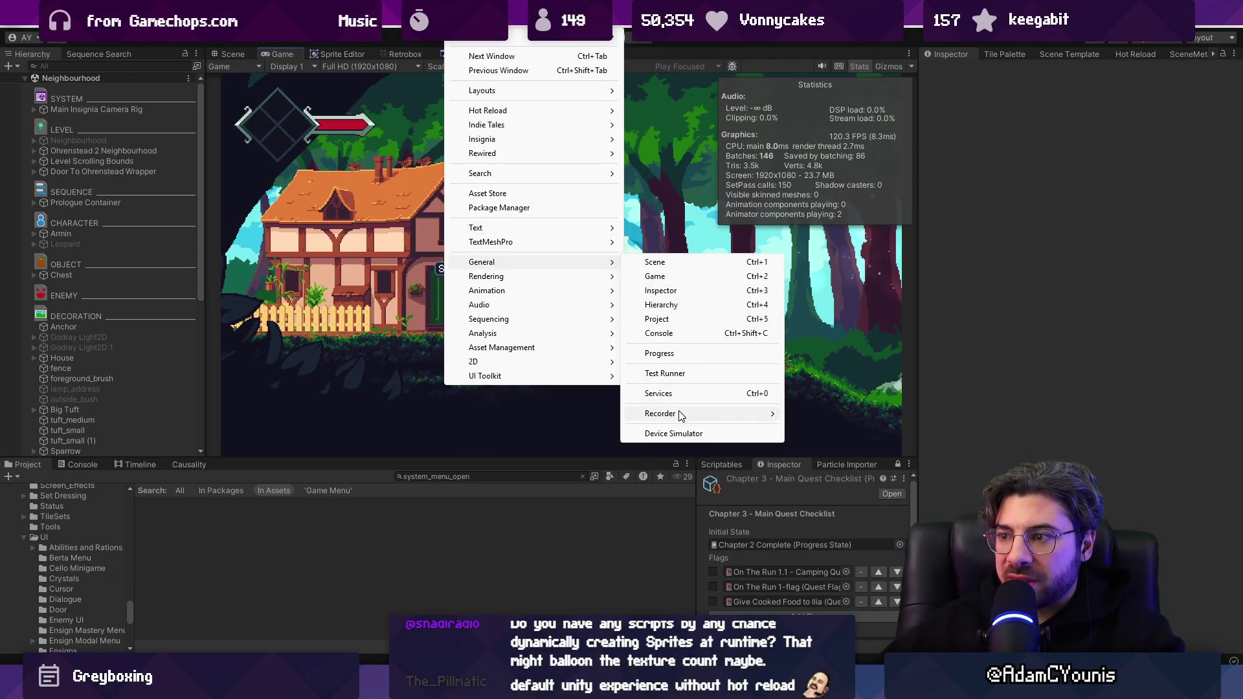
{"action": "mouse_move", "coordinate": [674, 415]}
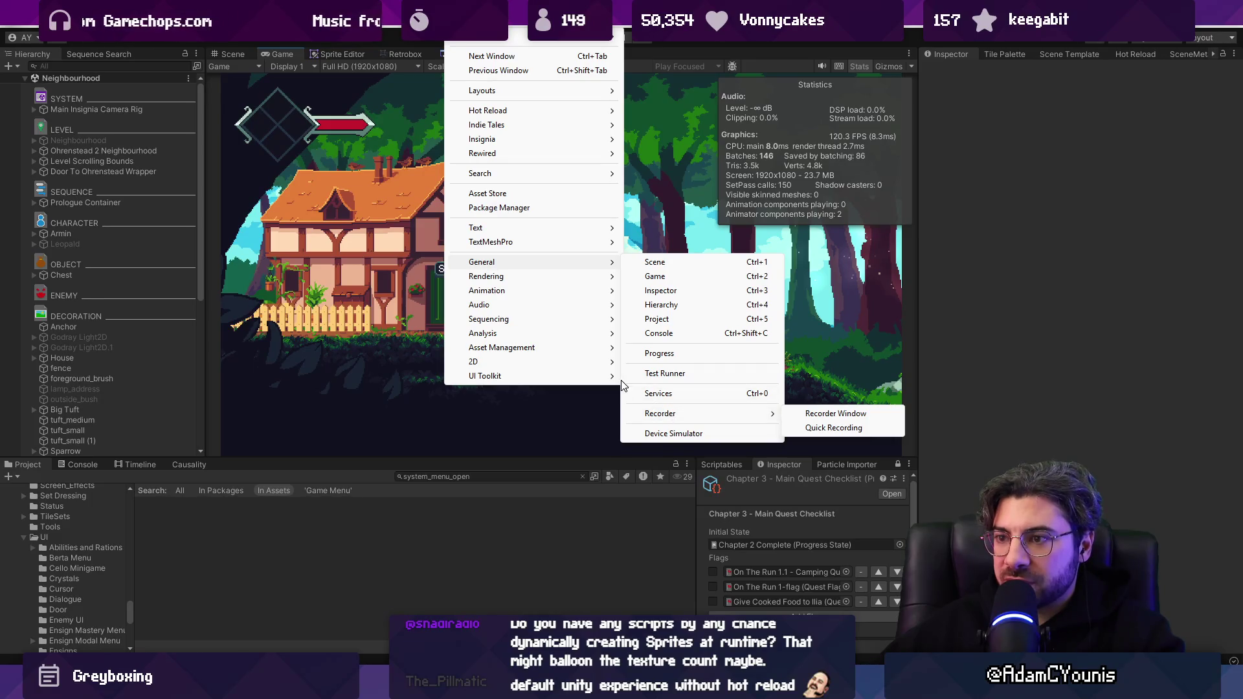
{"action": "mouse_move", "coordinate": [560, 312]}
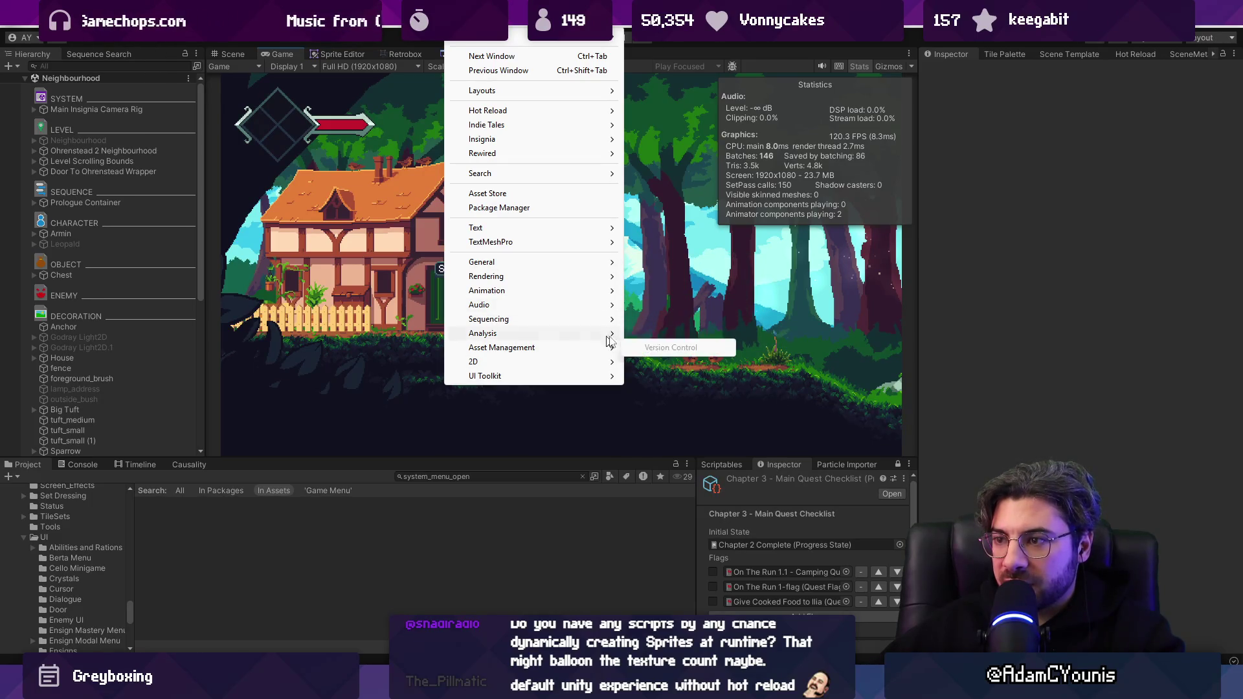
{"action": "left_click", "coordinate": [680, 331]}
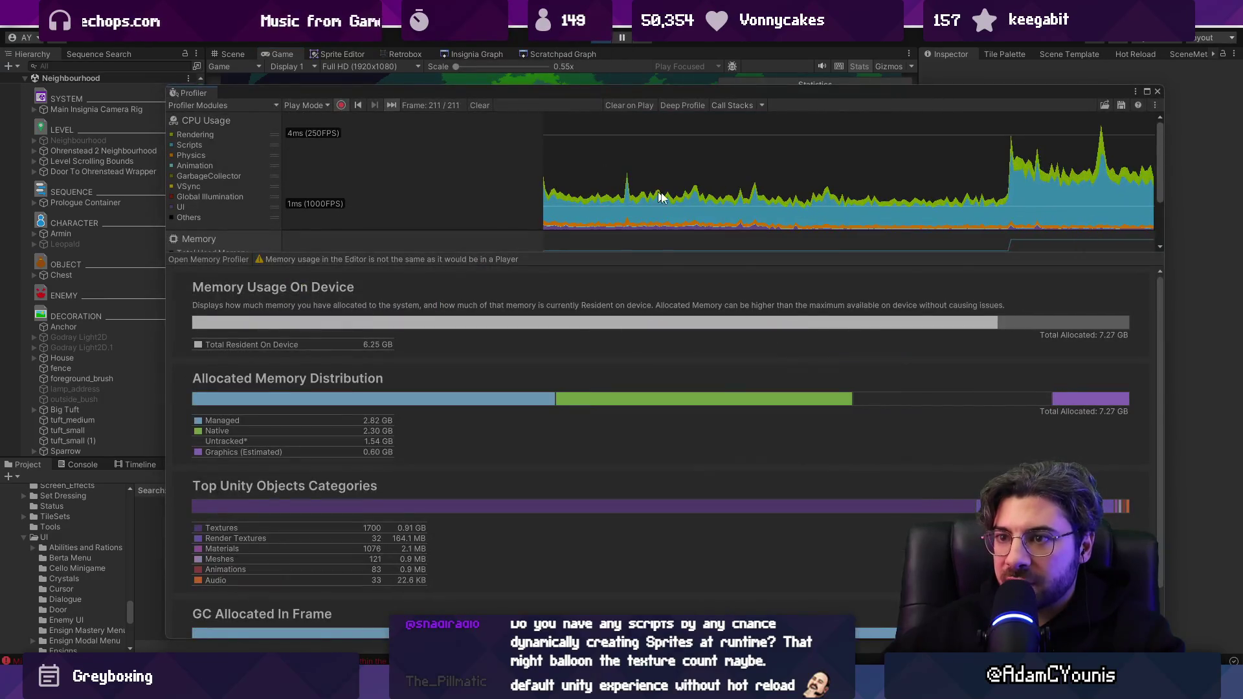
{"action": "left_click", "coordinate": [794, 243]}
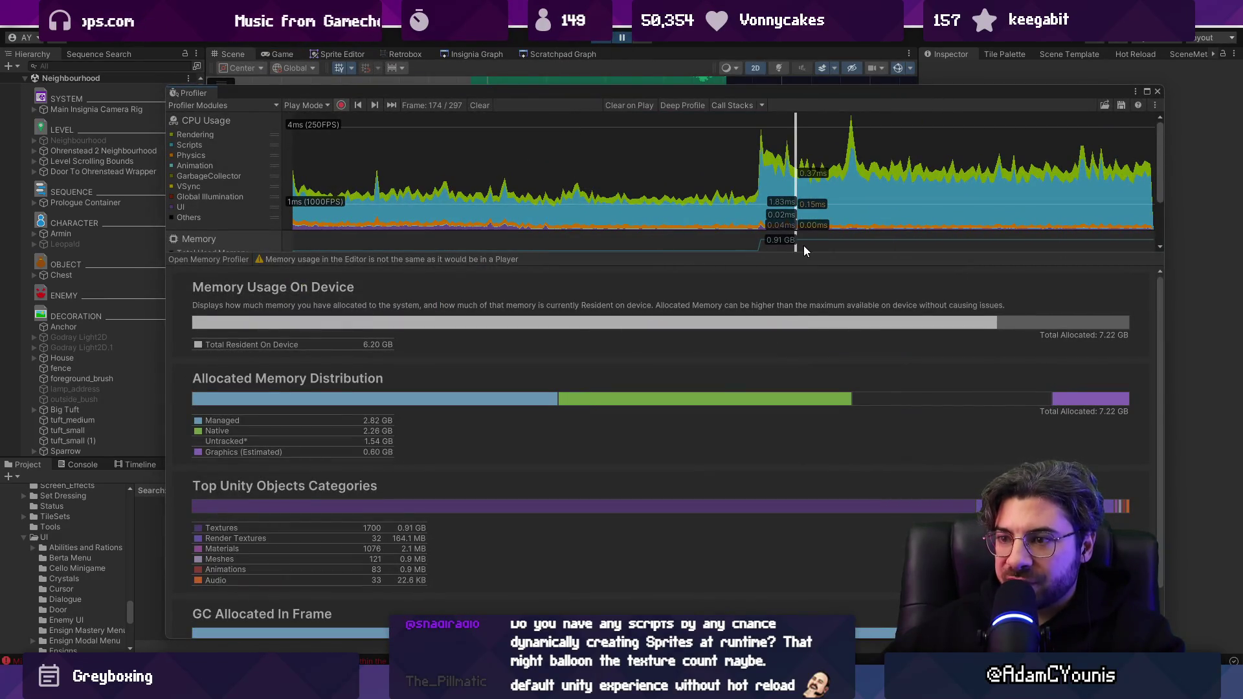
{"action": "scroll", "coordinate": [690, 371], "scroll_direction": "down", "scroll_amount": 2}
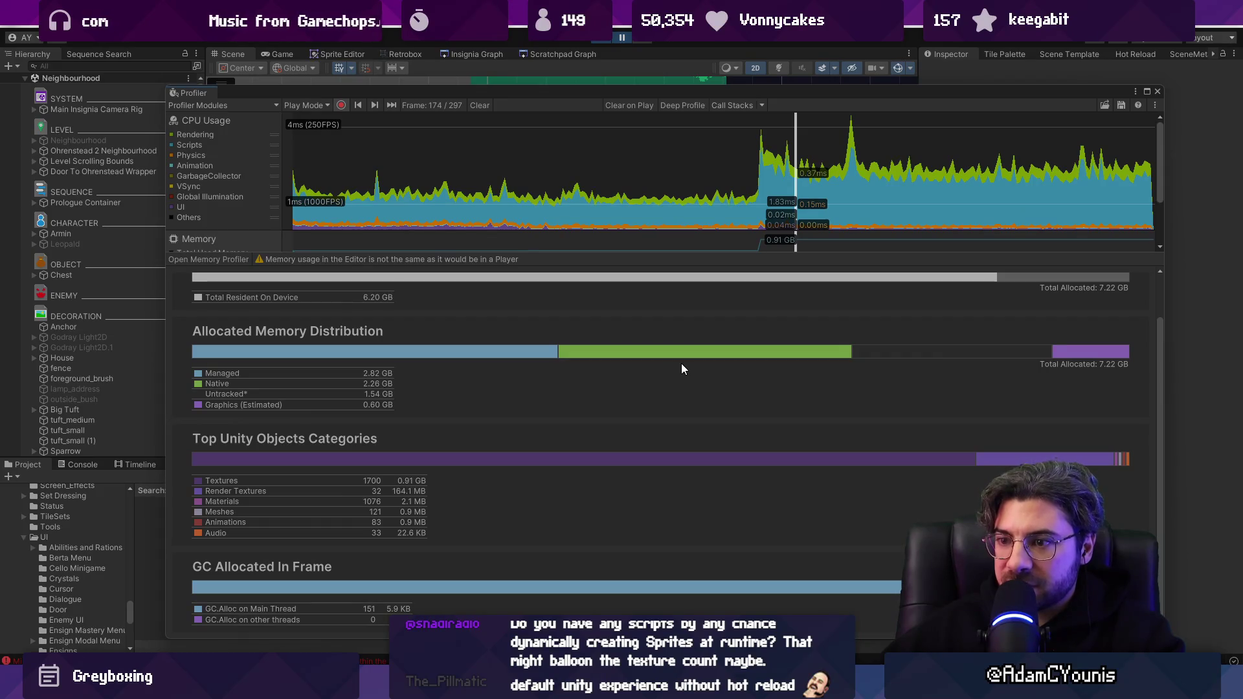
{"action": "left_click", "coordinate": [1157, 91]}
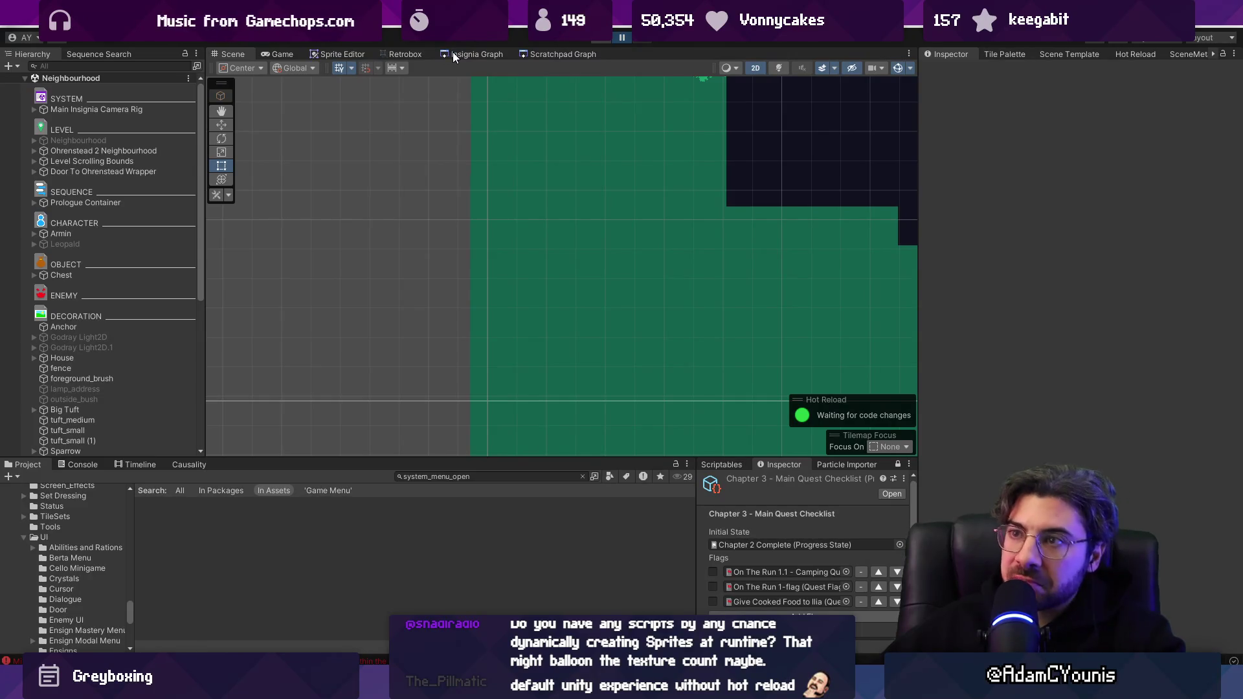
Pan the Insignia Graph to center the Athenaeum Stacks spiral-room level node.
{"action": "left_click", "coordinate": [453, 52]}
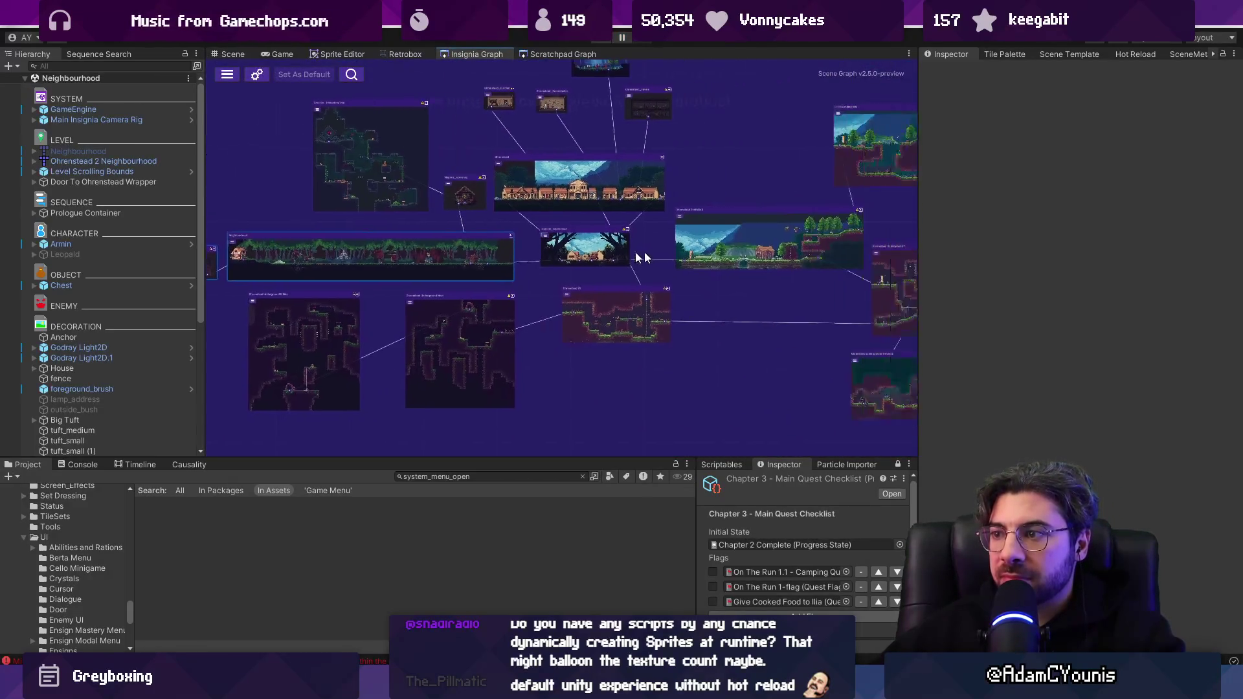
{"action": "left_click_drag", "start_coordinate": [640, 257], "coordinate": [397, 252]}
{"action": "left_click_drag", "start_coordinate": [795, 237], "coordinate": [518, 264]}
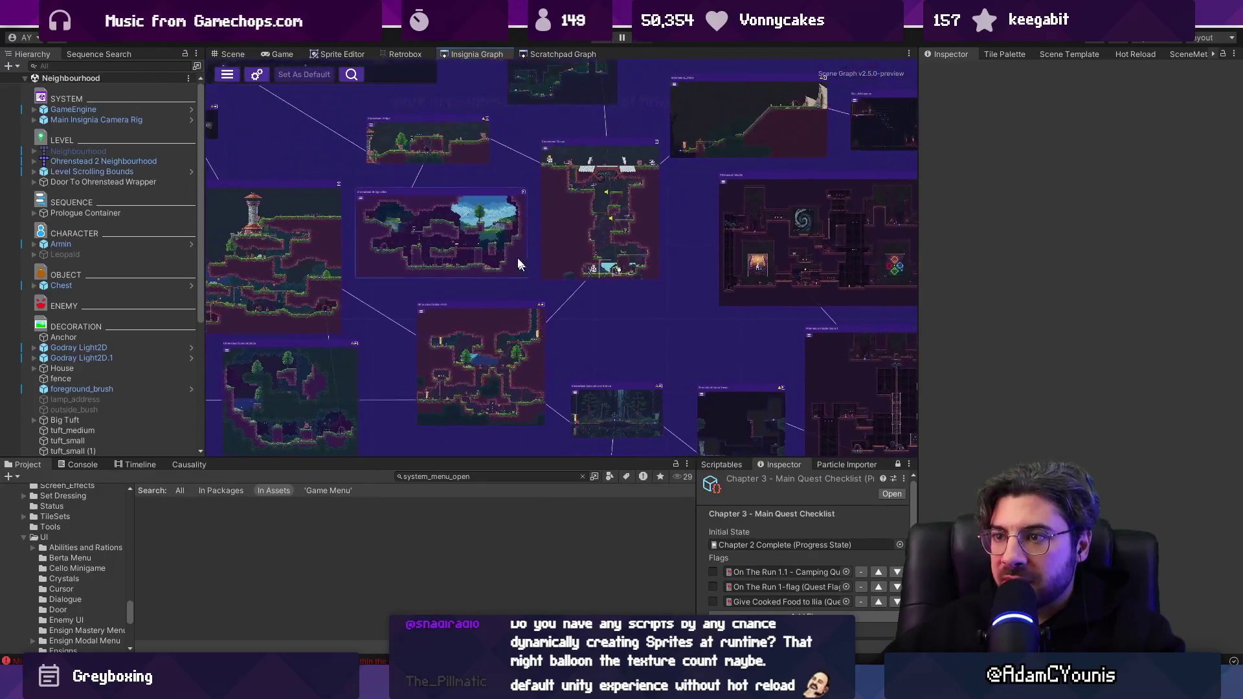
{"action": "left_click_drag", "start_coordinate": [563, 311], "coordinate": [415, 314]}
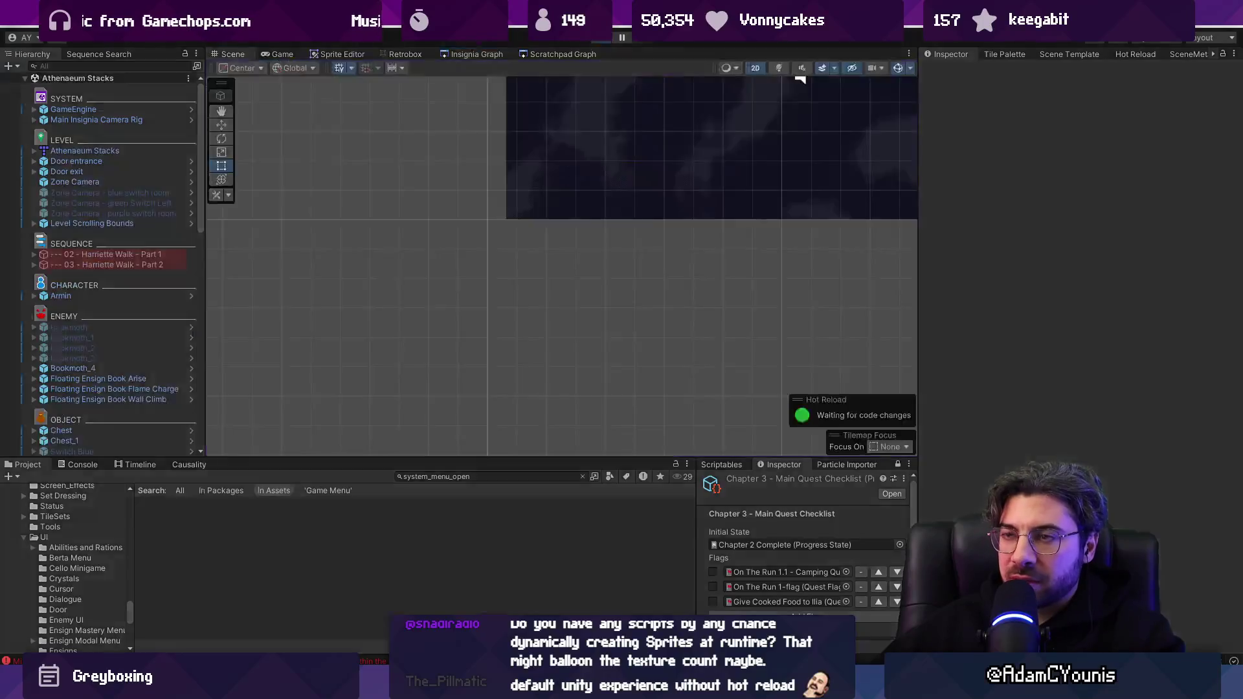
Check Athenaeum Stacks texture memory in the Profiler (0.80 GB), then exit Play mode.
{"action": "left_click", "coordinate": [456, 29]}
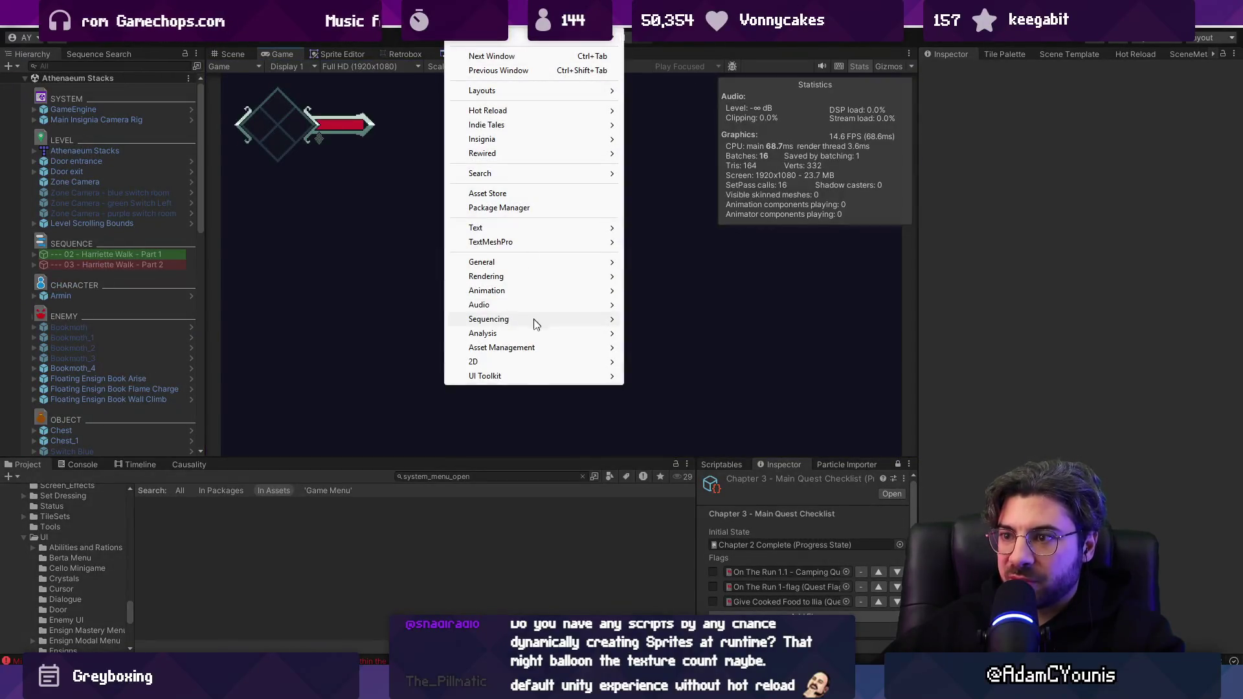
{"action": "mouse_move", "coordinate": [555, 337]}
{"action": "left_click", "coordinate": [648, 334]}
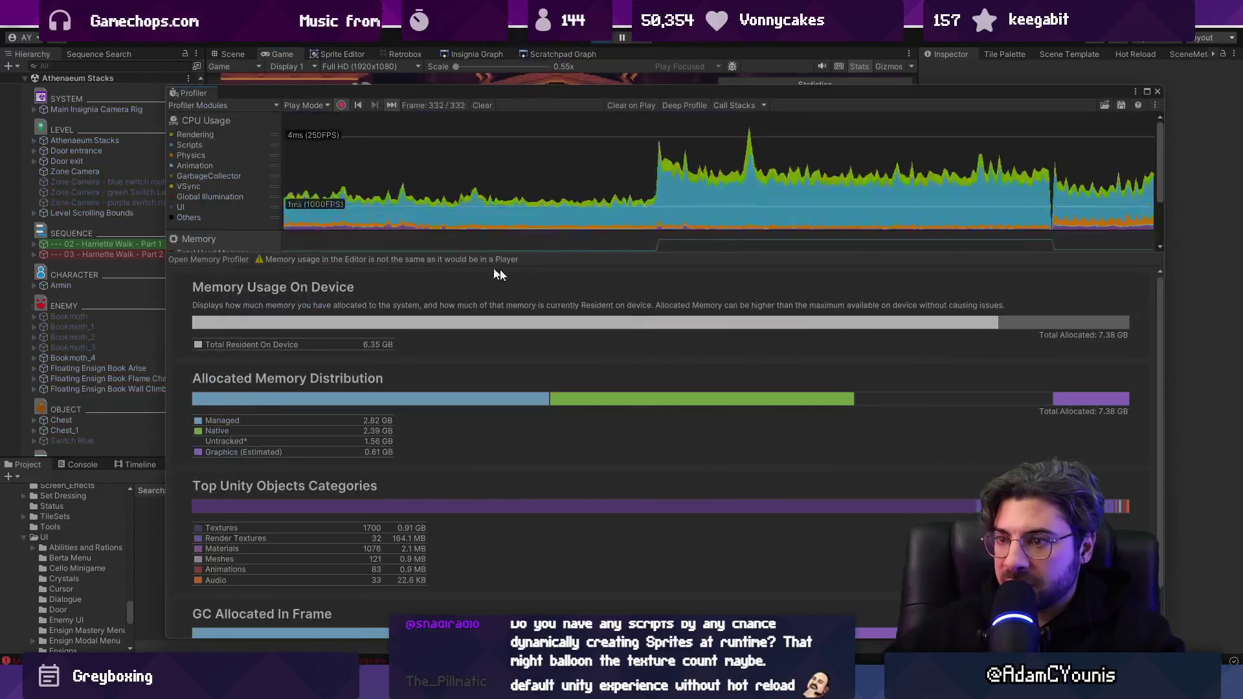
{"action": "left_click", "coordinate": [574, 240]}
{"action": "left_click", "coordinate": [799, 239]}
{"action": "scroll", "coordinate": [770, 232], "scroll_direction": "down", "scroll_amount": 3}
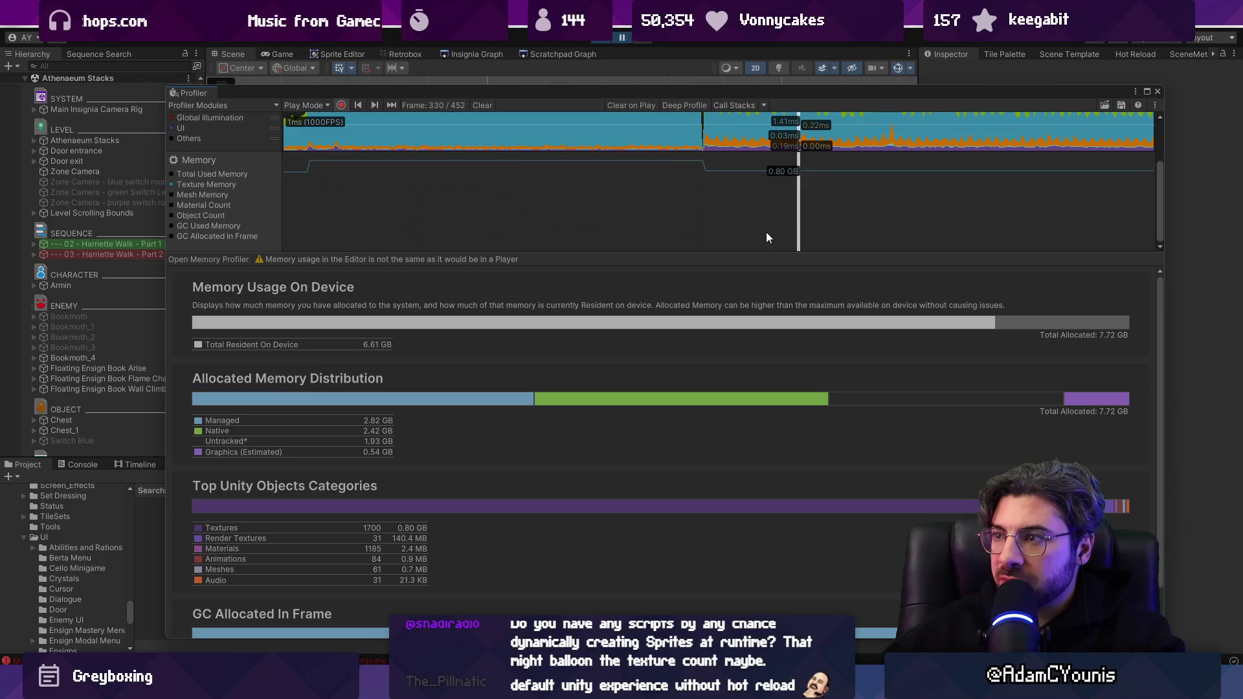
{"action": "left_click", "coordinate": [1158, 91]}
{"action": "left_click", "coordinate": [607, 42]}
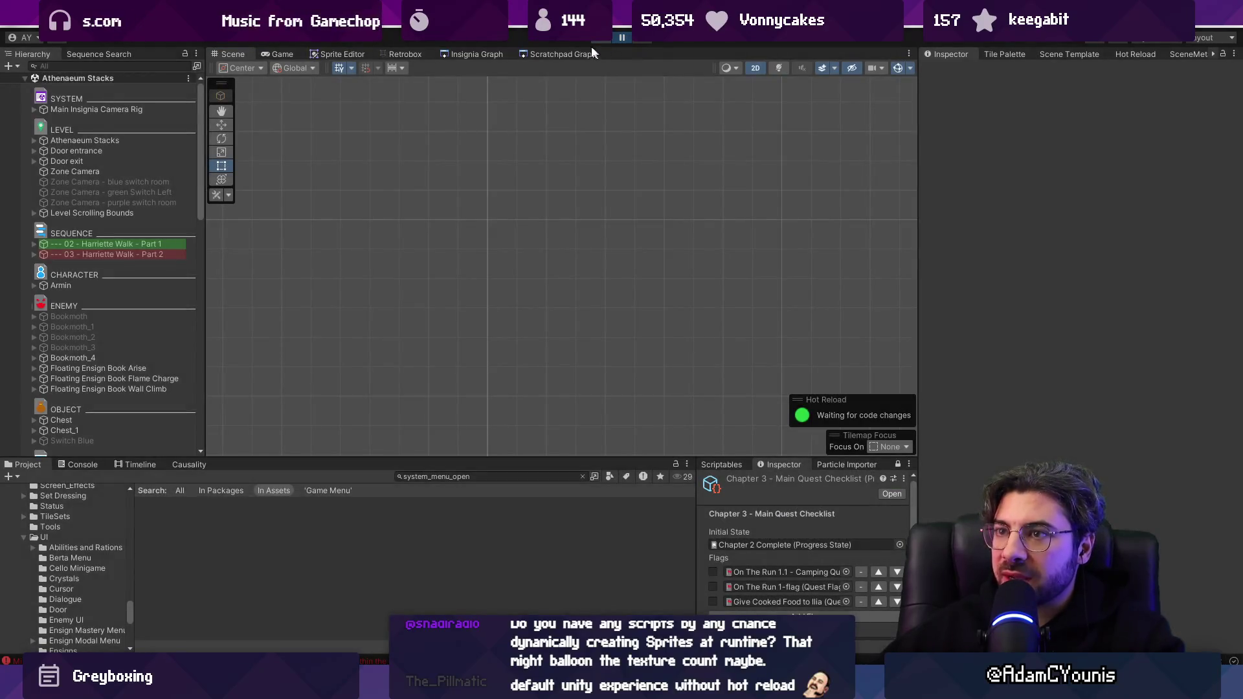
{"action": "left_click", "coordinate": [461, 54]}
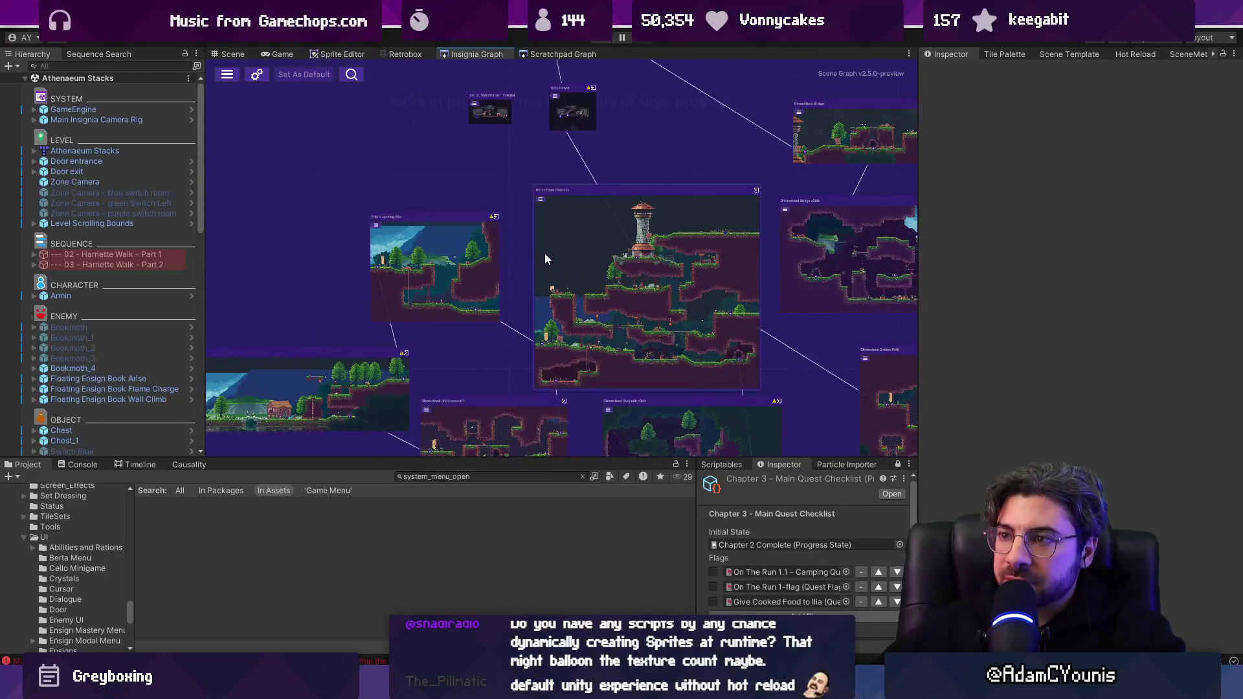
Select the Ohrenstead Overlook tower node and, when Unity hangs, bring up Task Manager.
{"action": "left_click", "coordinate": [546, 254]}
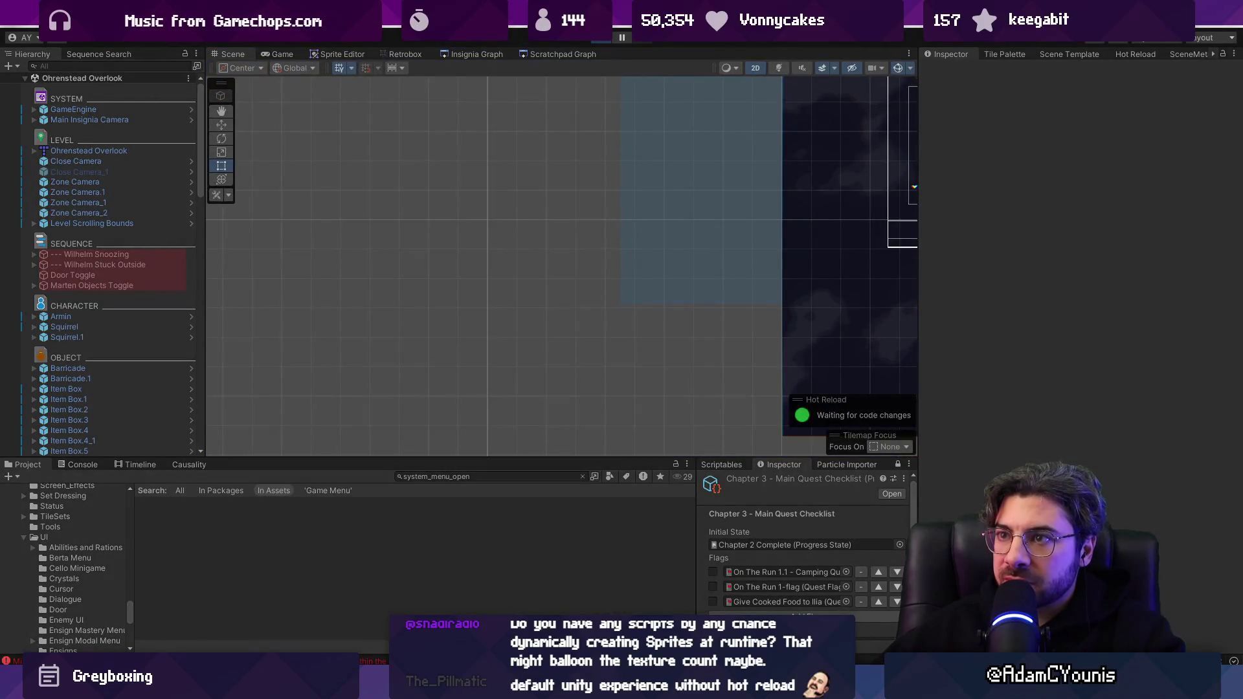
{"action": "left_click", "coordinate": [460, 13]}
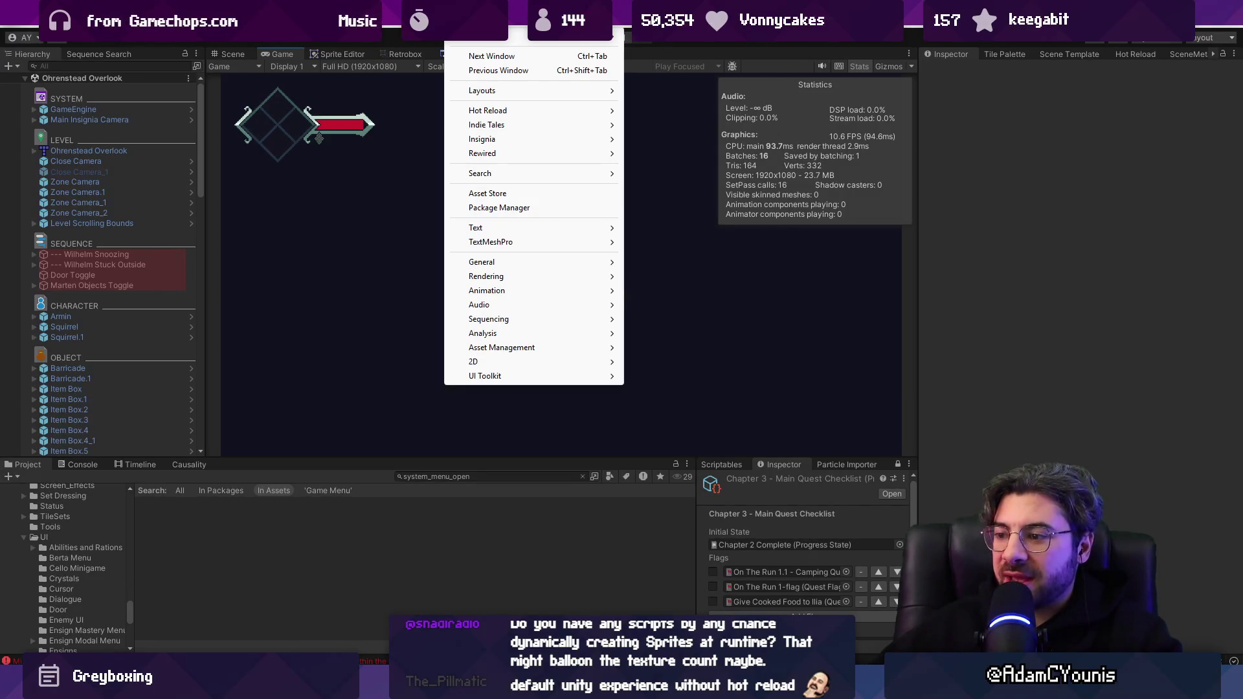
{"action": "key", "text": "ctrl+shift+Escape"}
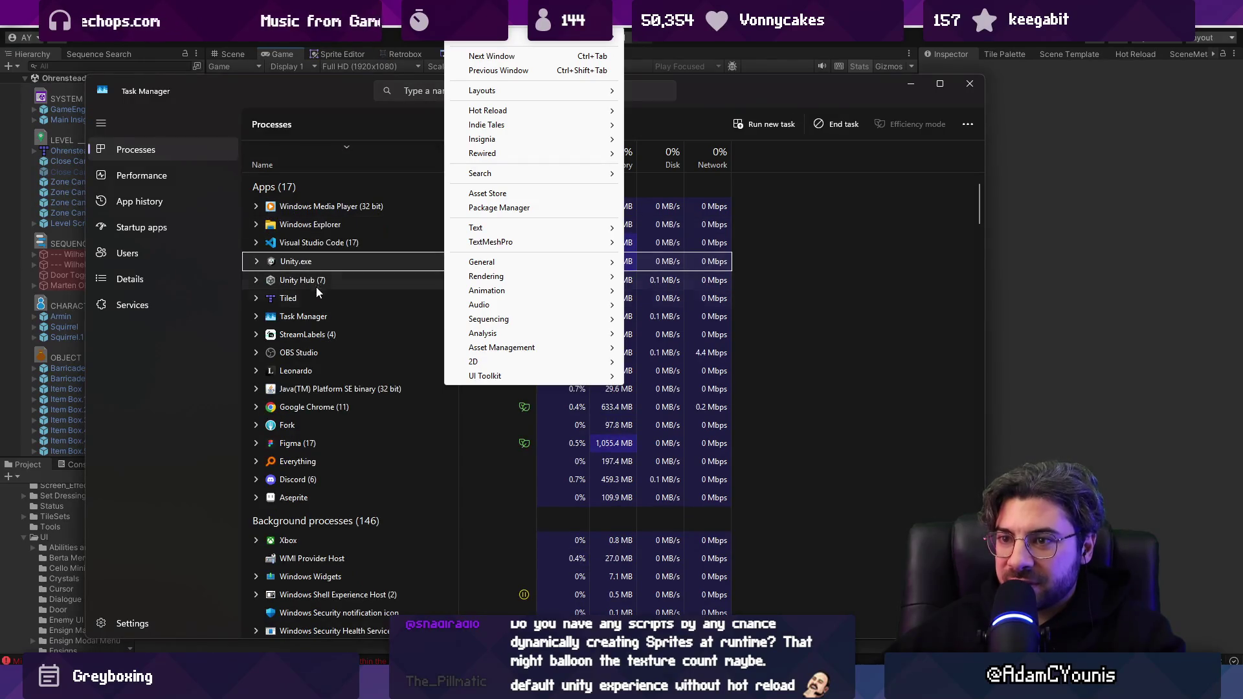
End the Unity Editor task and reopen the Insignia project from Unity Hub.
{"action": "left_click", "coordinate": [313, 289]}
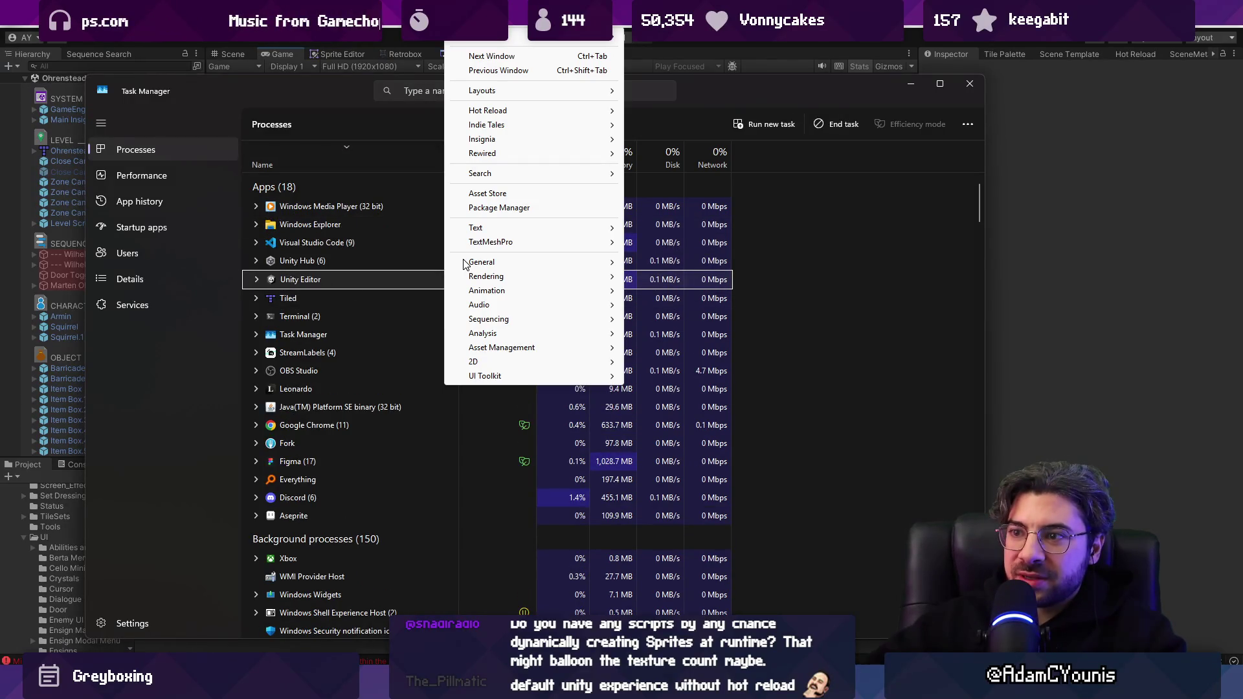
{"action": "left_click", "coordinate": [836, 124]}
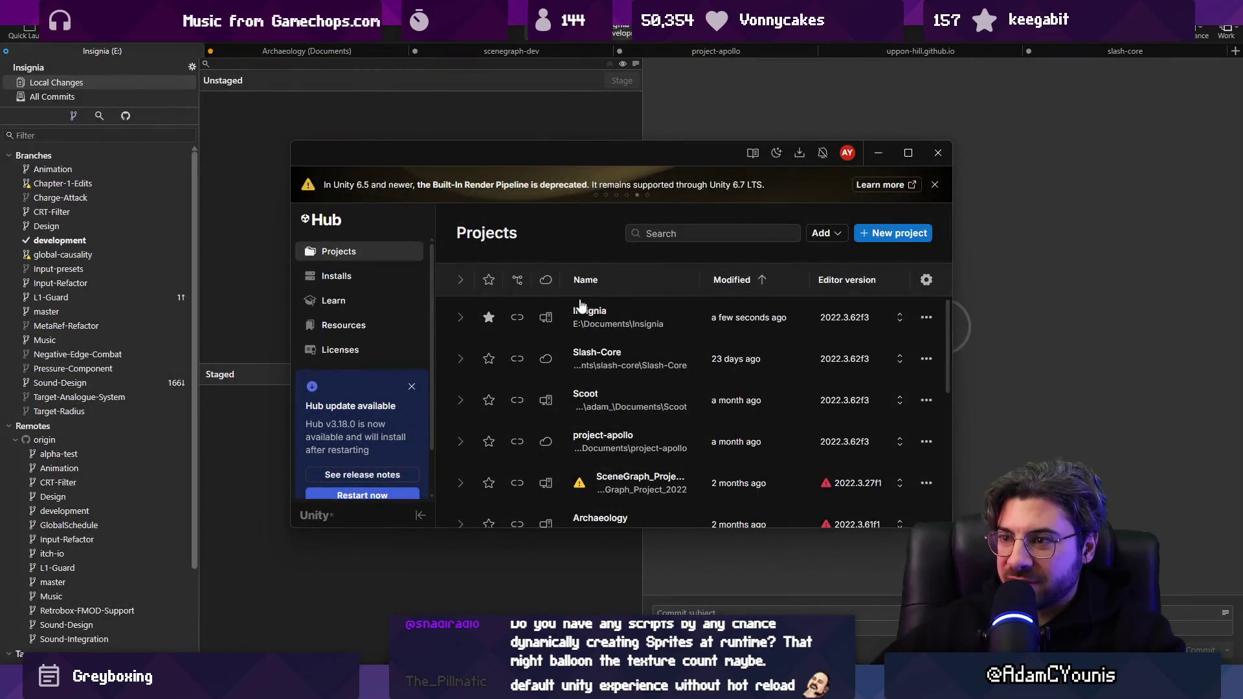
{"action": "left_click", "coordinate": [609, 313]}
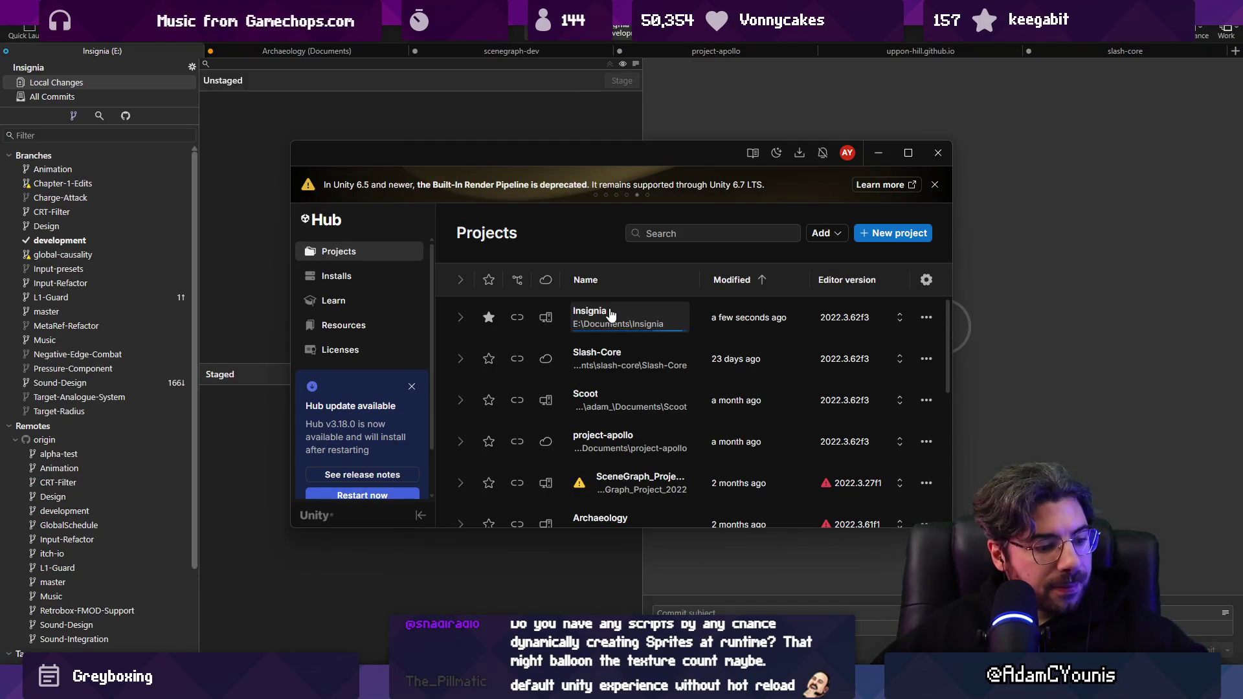
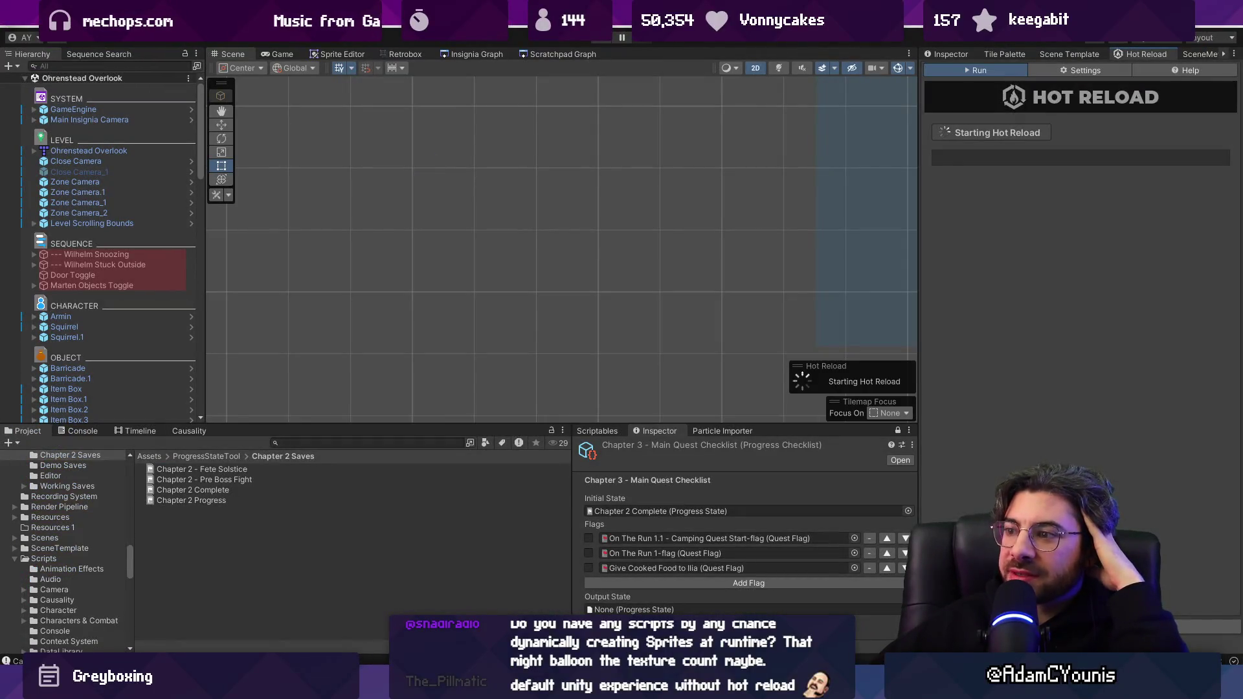
Open the Profiler from Window > Analysis while the game runs in play mode.
{"action": "left_click", "coordinate": [457, 21]}
{"action": "left_click", "coordinate": [482, 43]}
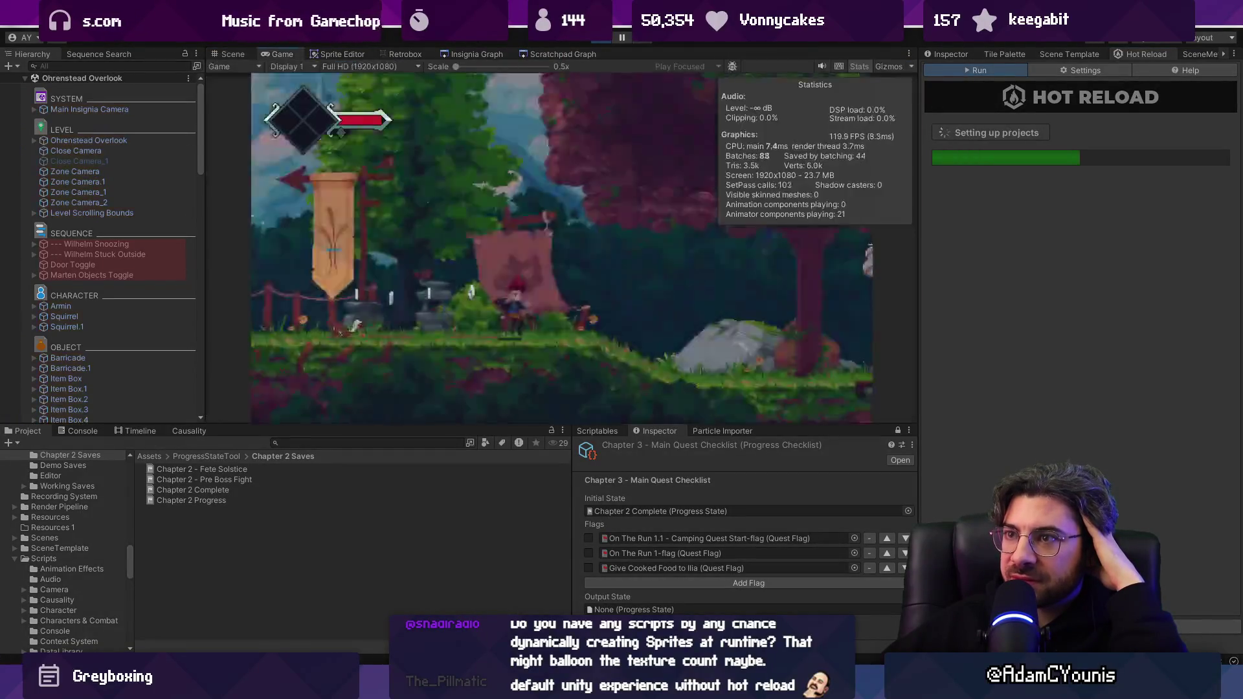
{"action": "left_click", "coordinate": [456, 20]}
{"action": "mouse_move", "coordinate": [555, 304]}
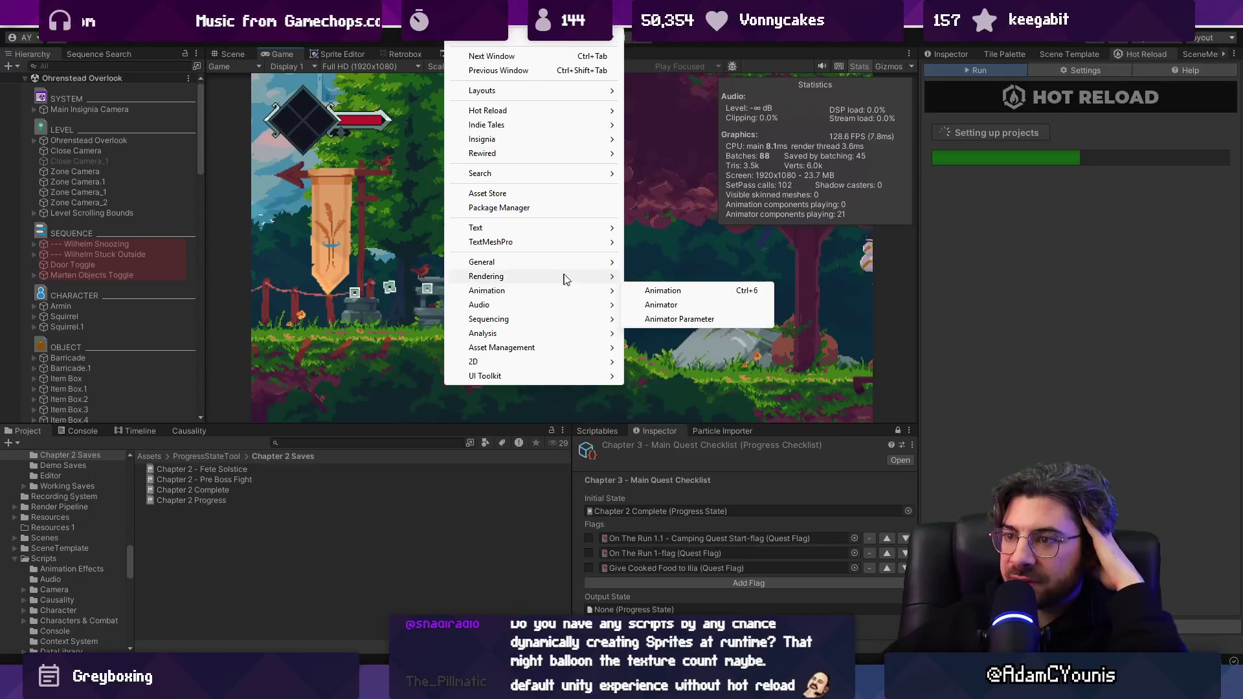
{"action": "mouse_move", "coordinate": [573, 333]}
{"action": "left_click", "coordinate": [665, 337]}
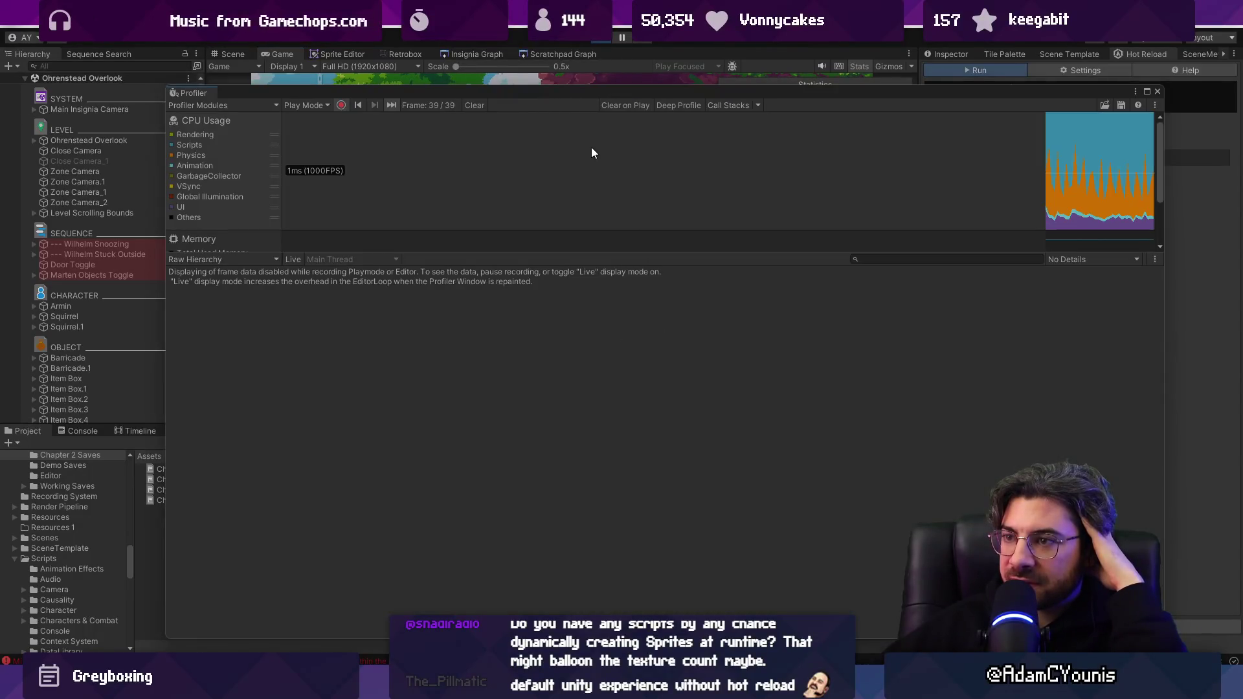
Select frame 170 in the Profiler timeline and view its memory details.
{"action": "scroll", "coordinate": [760, 207], "scroll_direction": "down", "scroll_amount": 3}
{"action": "left_click", "coordinate": [802, 210]}
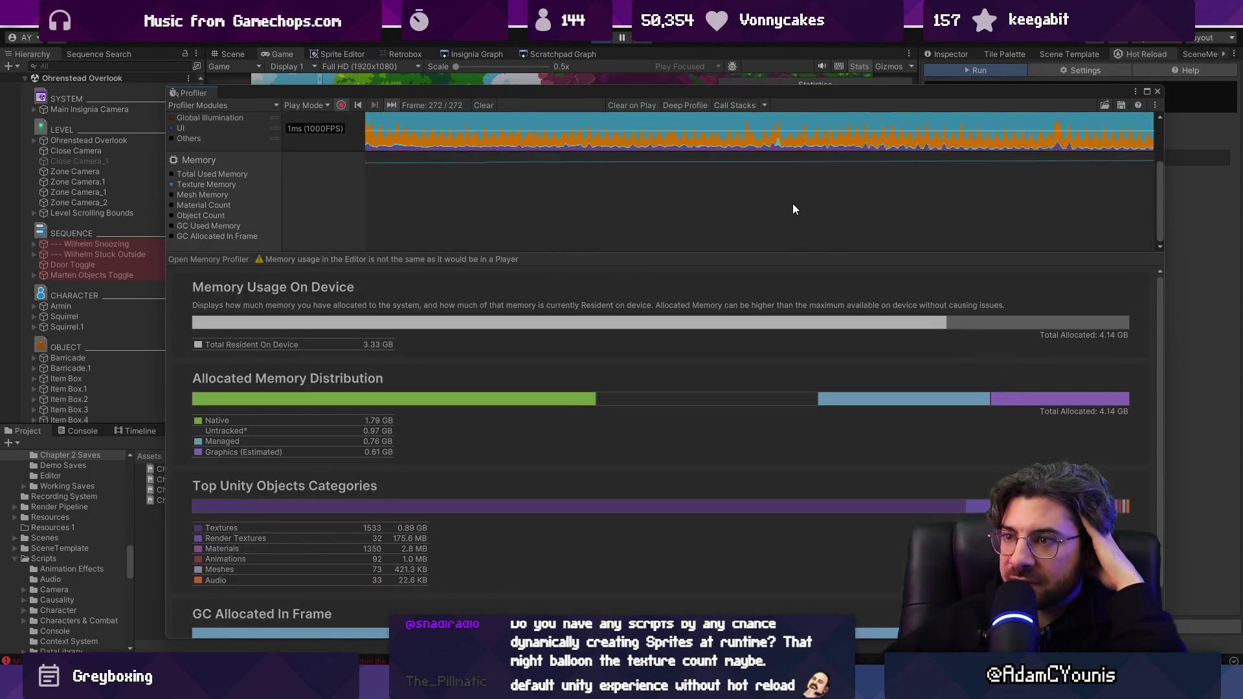
{"action": "left_click", "coordinate": [549, 180]}
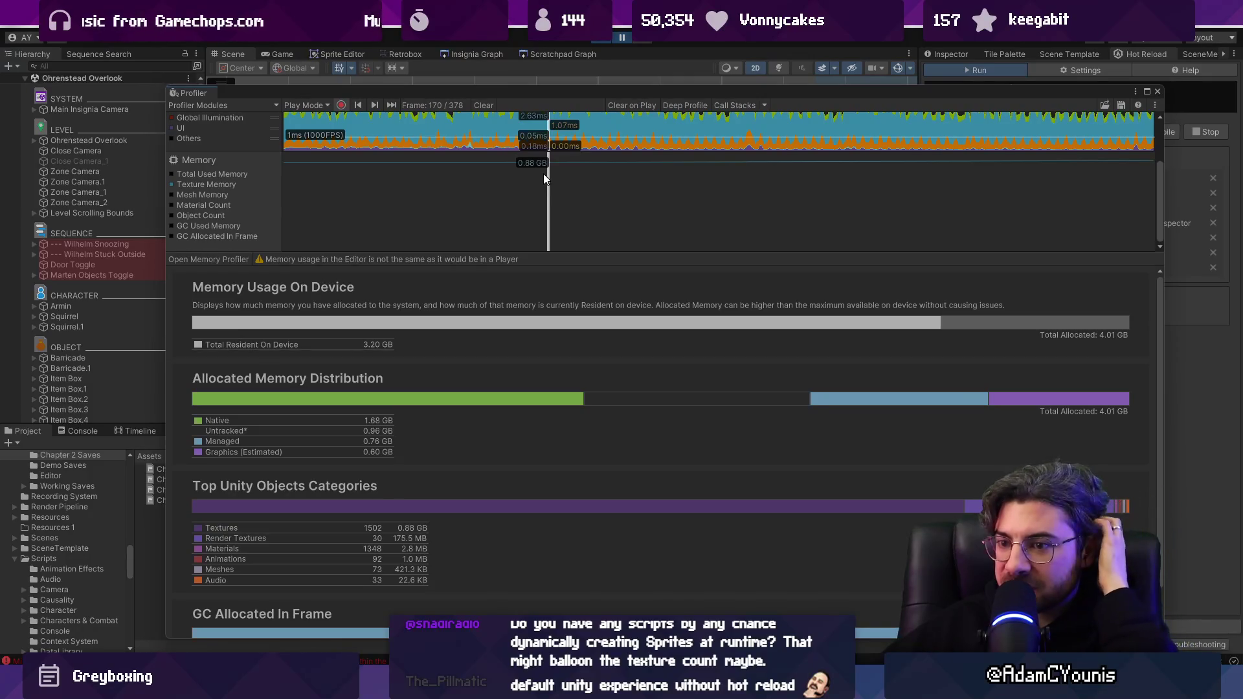
{"action": "scroll", "coordinate": [583, 182], "scroll_direction": "up", "scroll_amount": 3}
{"action": "scroll", "coordinate": [610, 191], "scroll_direction": "down", "scroll_amount": 3}
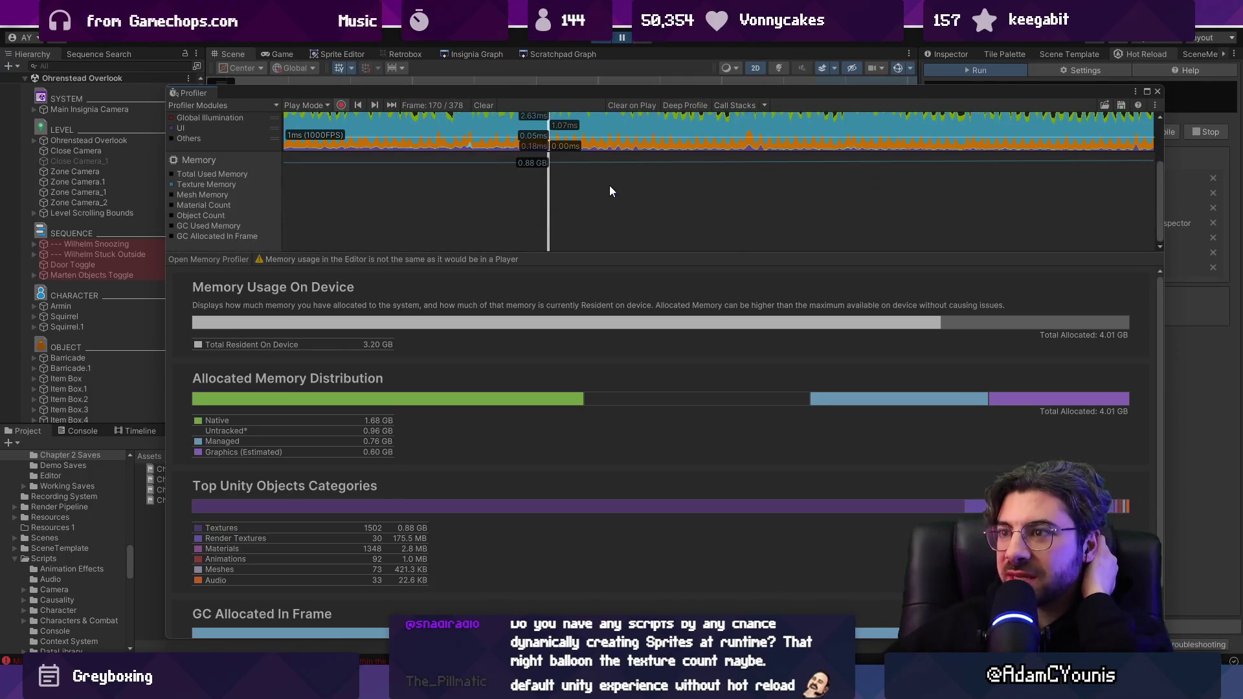
{"action": "scroll", "coordinate": [590, 374], "scroll_direction": "down", "scroll_amount": 2}
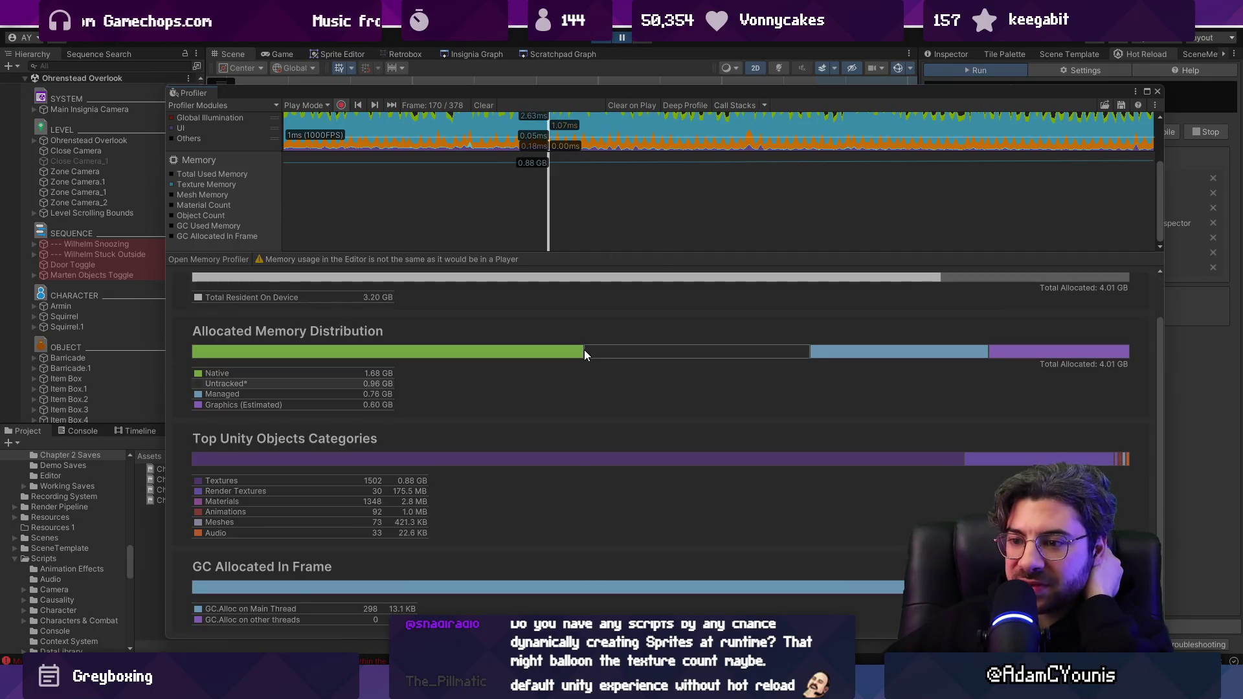
{"action": "scroll", "coordinate": [568, 369], "scroll_direction": "up", "scroll_amount": 2}
{"action": "scroll", "coordinate": [568, 370], "scroll_direction": "down", "scroll_amount": 2}
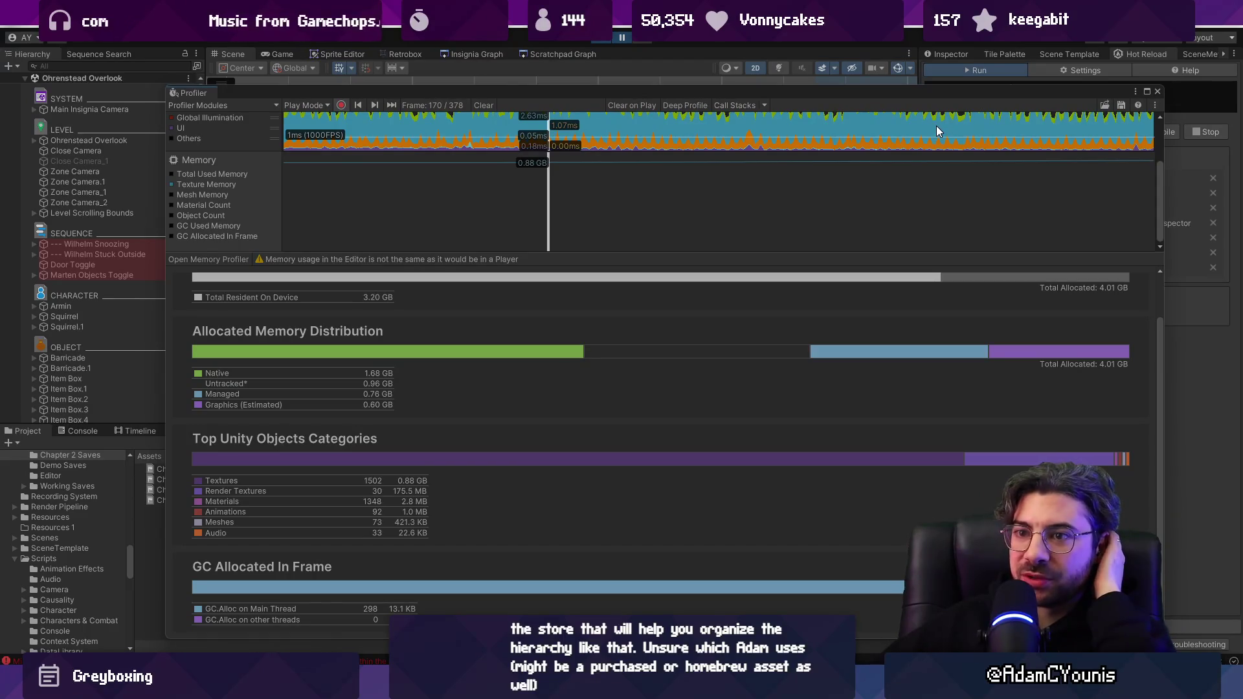
Toggle the Total Used Memory chart line on and off, then close the Profiler.
{"action": "left_click", "coordinate": [220, 176]}
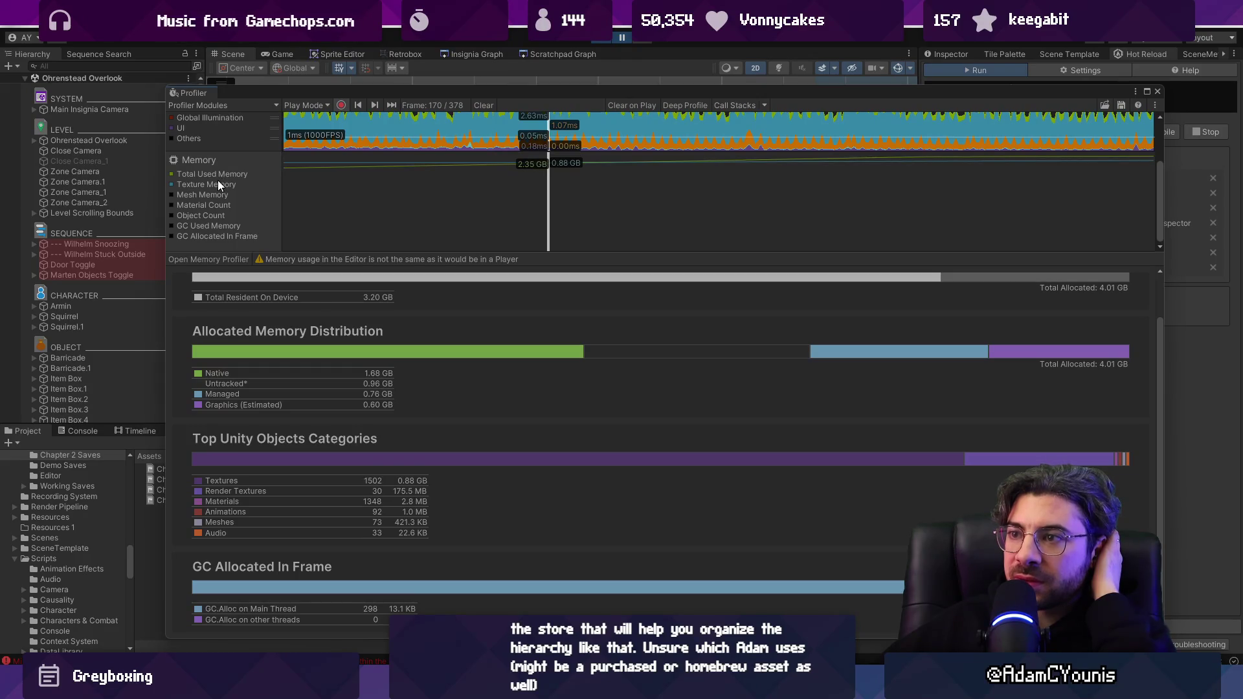
{"action": "left_click", "coordinate": [220, 173]}
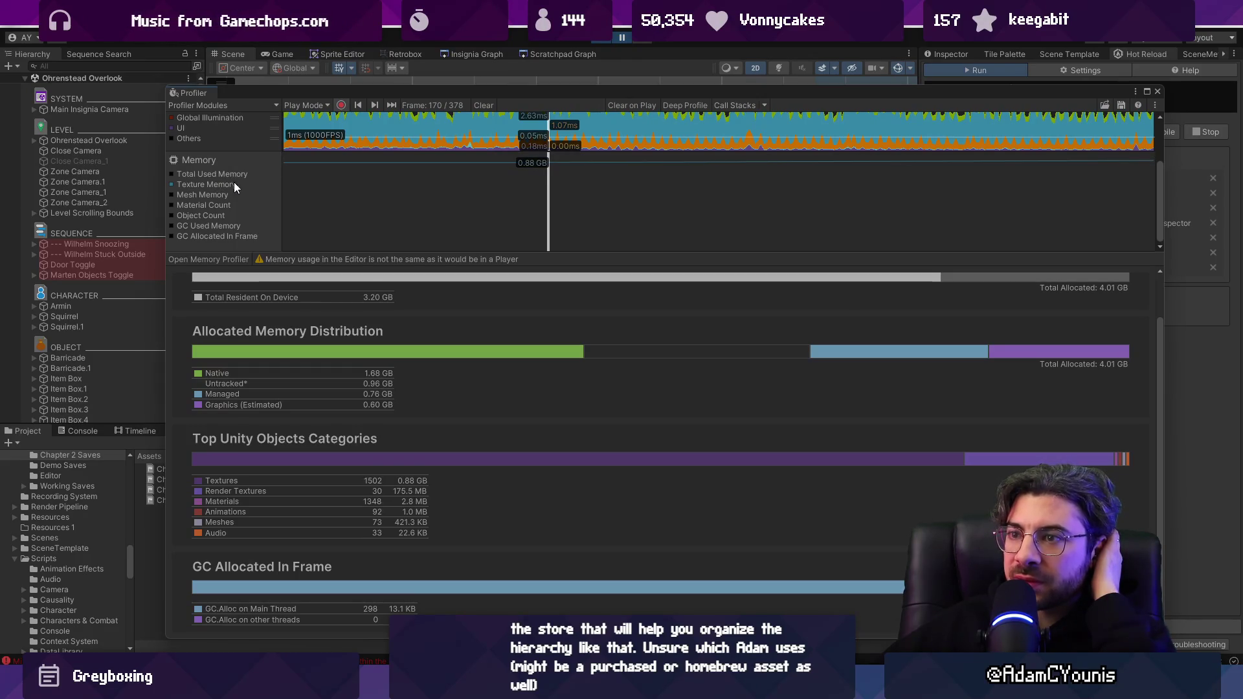
{"action": "left_click", "coordinate": [1156, 93]}
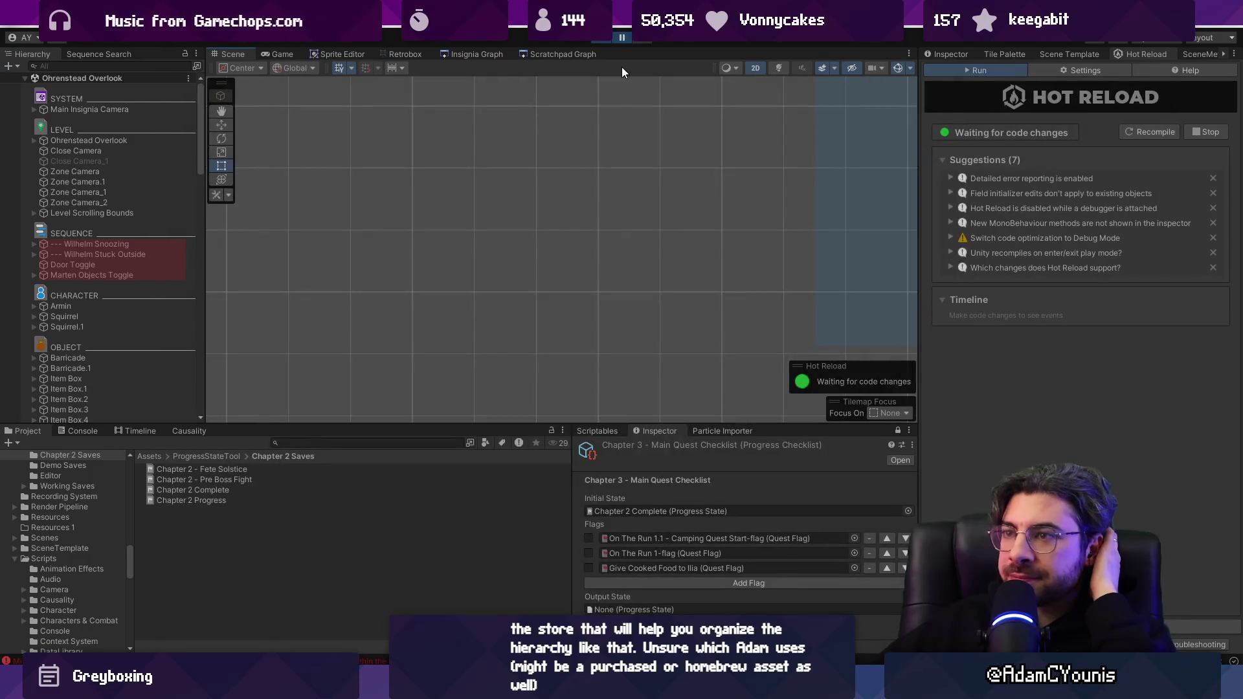
Play and stop the game, clear the Console, and switch to the Insignia Graph.
{"action": "left_click", "coordinate": [613, 38]}
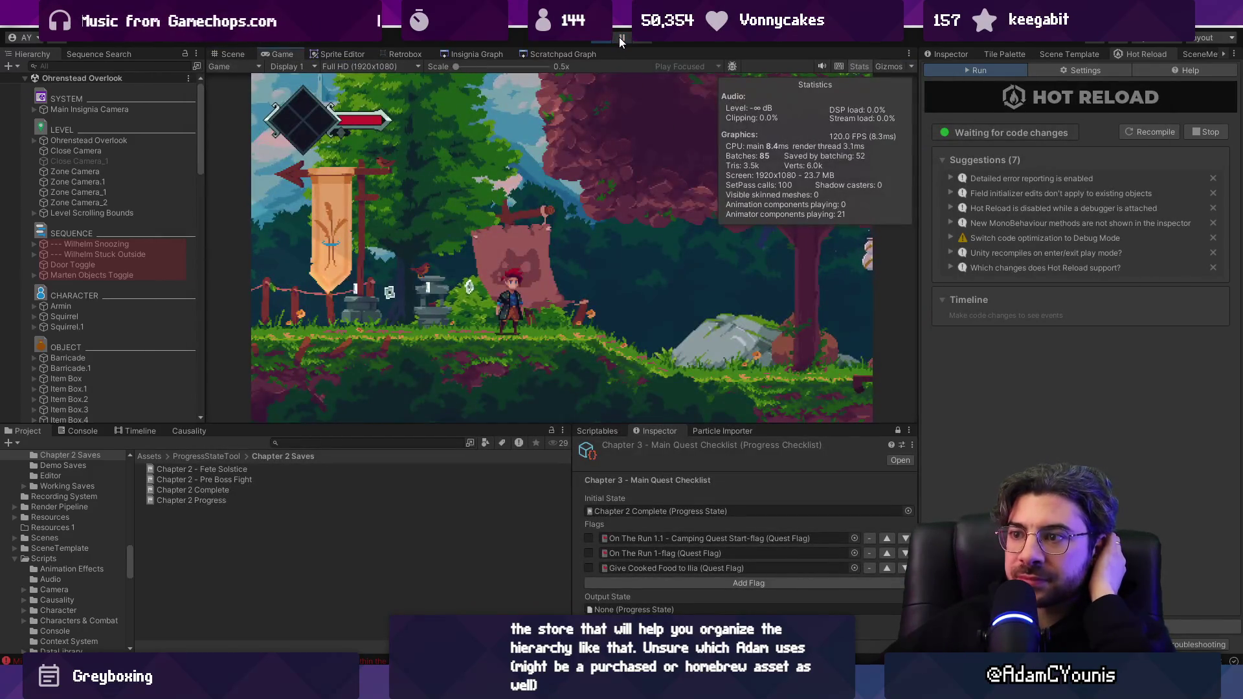
{"action": "left_click", "coordinate": [619, 36]}
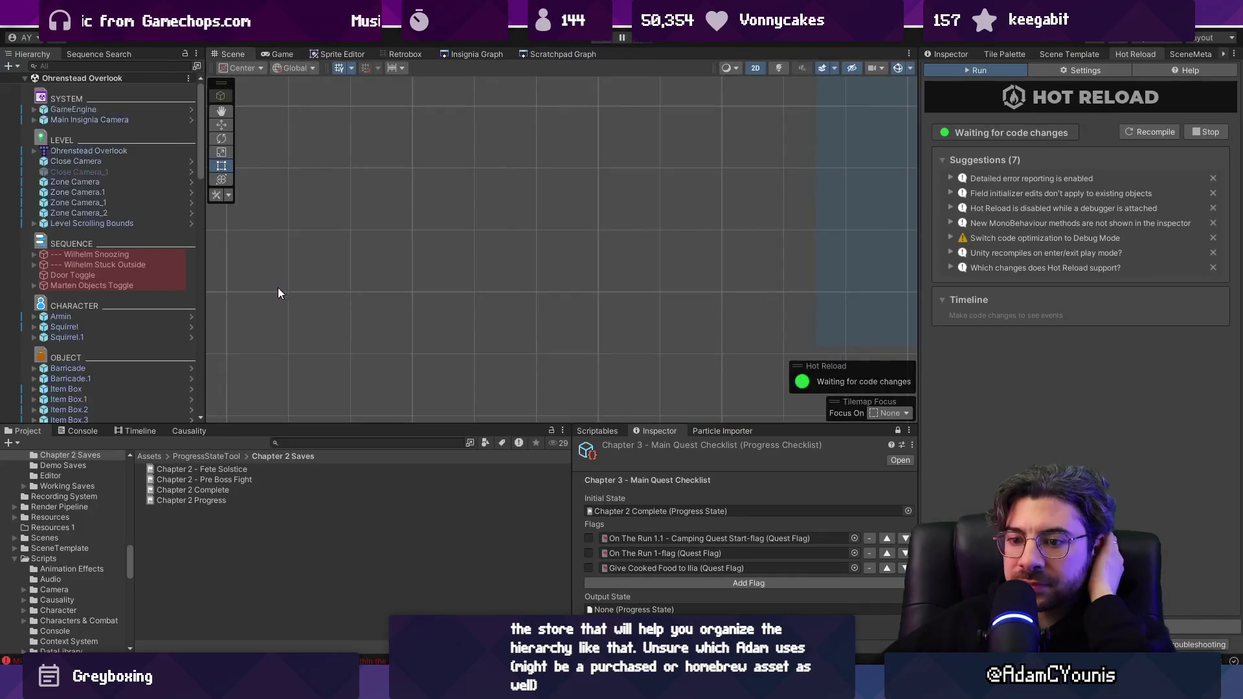
{"action": "left_click", "coordinate": [81, 431]}
{"action": "left_click", "coordinate": [12, 443]}
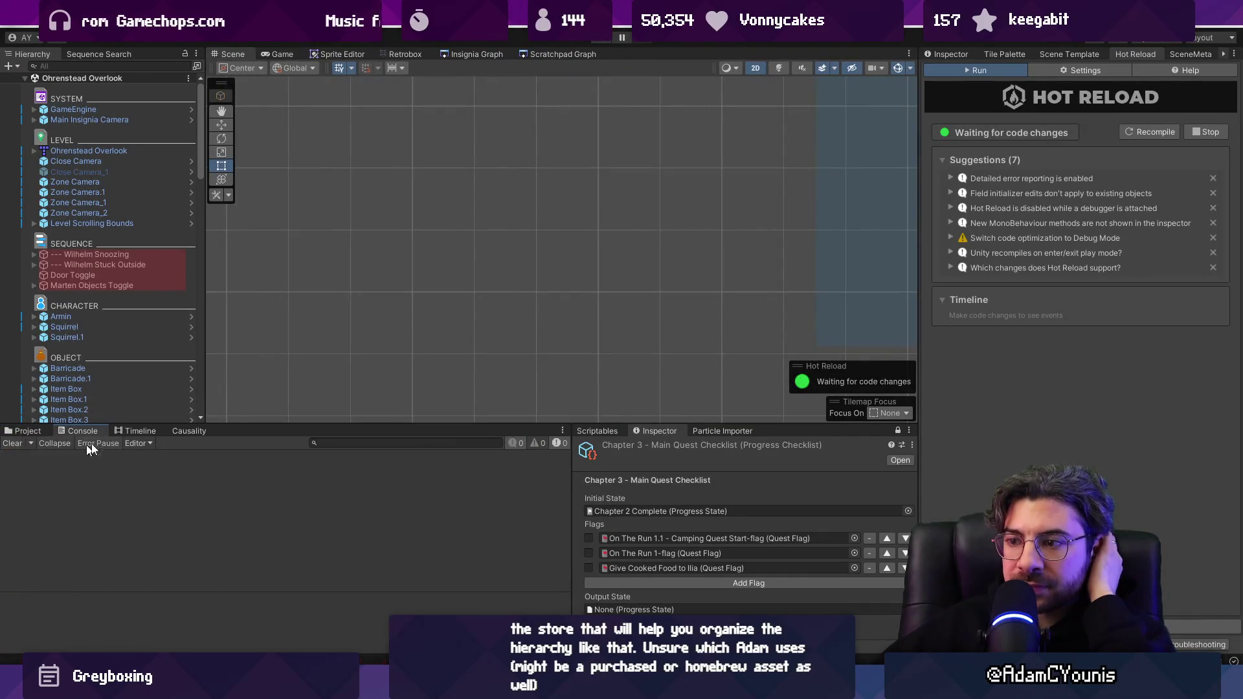
{"action": "scroll", "coordinate": [526, 180], "scroll_direction": "down", "scroll_amount": 2}
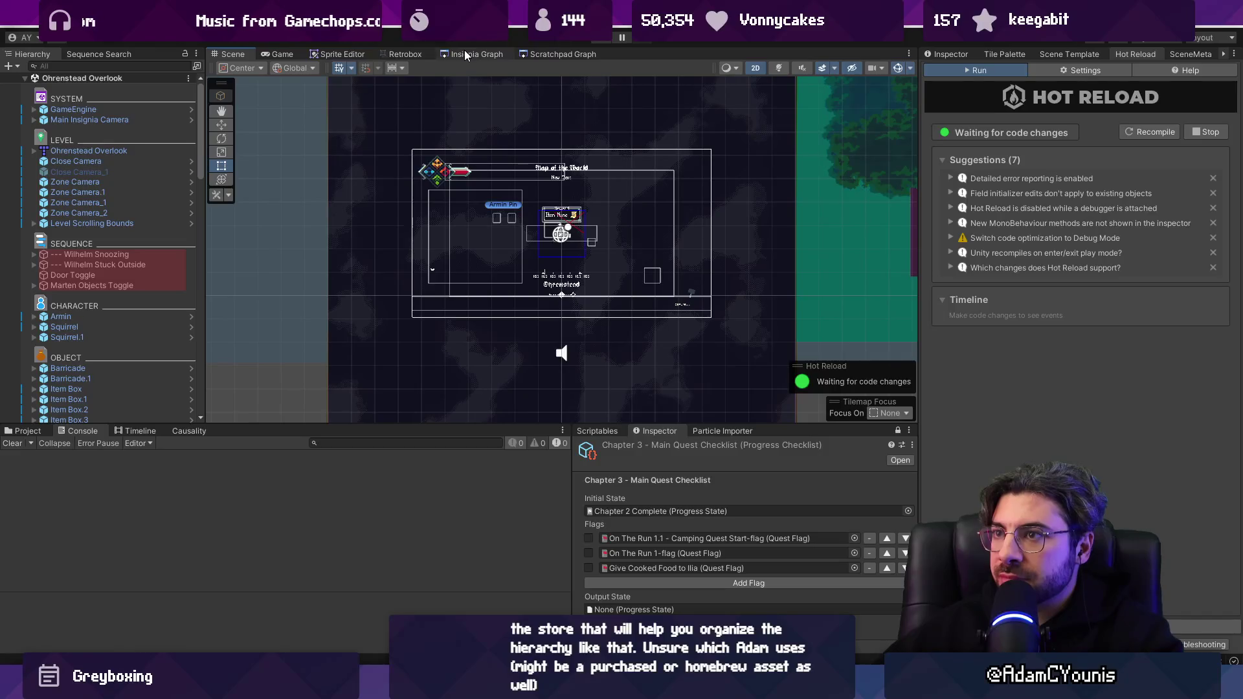
{"action": "left_click", "coordinate": [464, 49]}
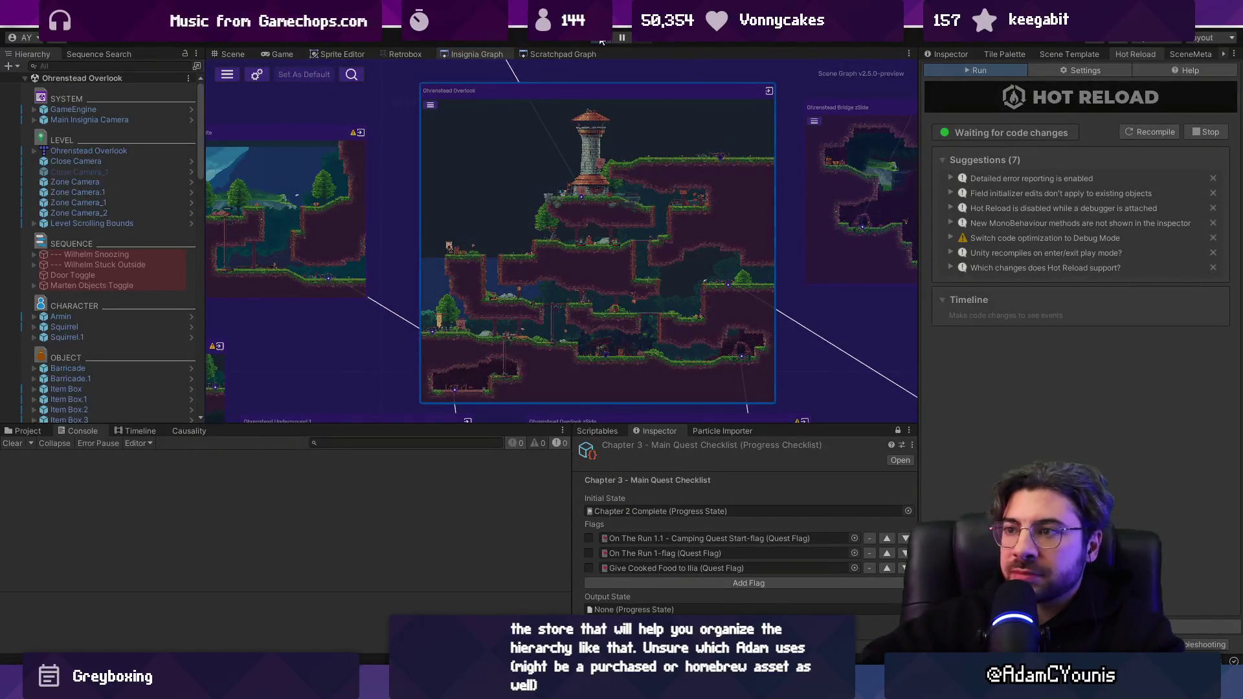
{"action": "left_click", "coordinate": [601, 39]}
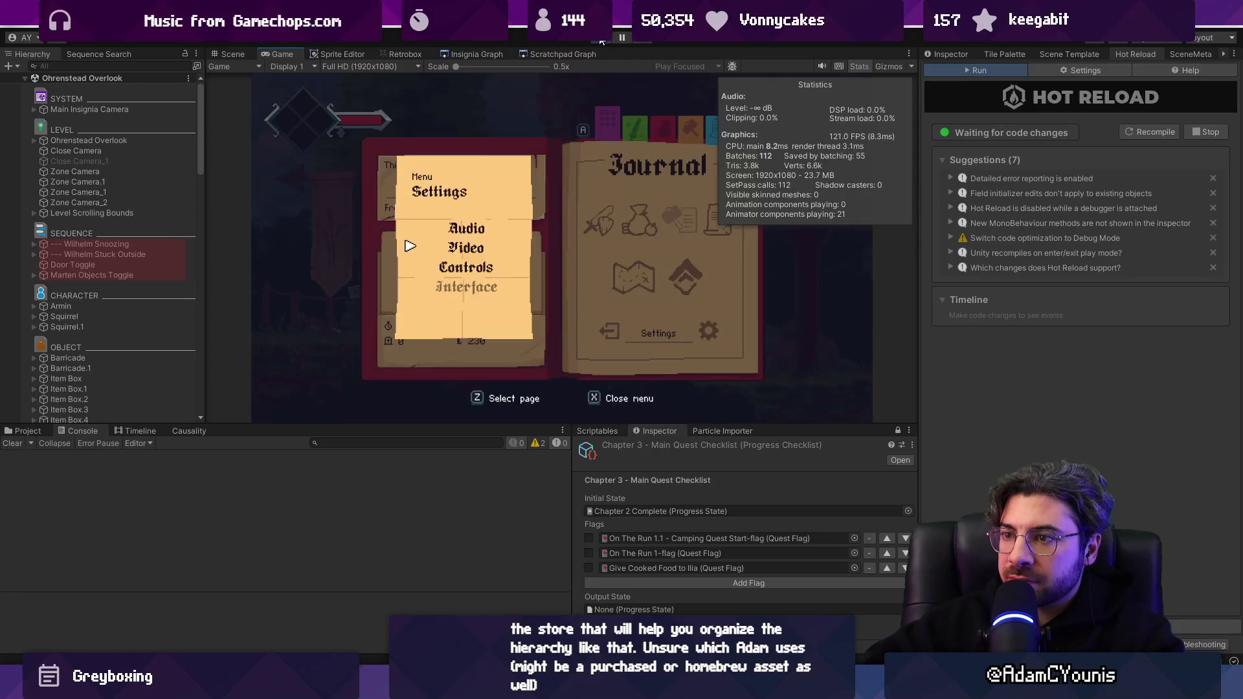
Turn on the game's Retro Filter in Video settings and save it.
{"action": "key", "text": "z"}
{"action": "key", "text": "Right"}
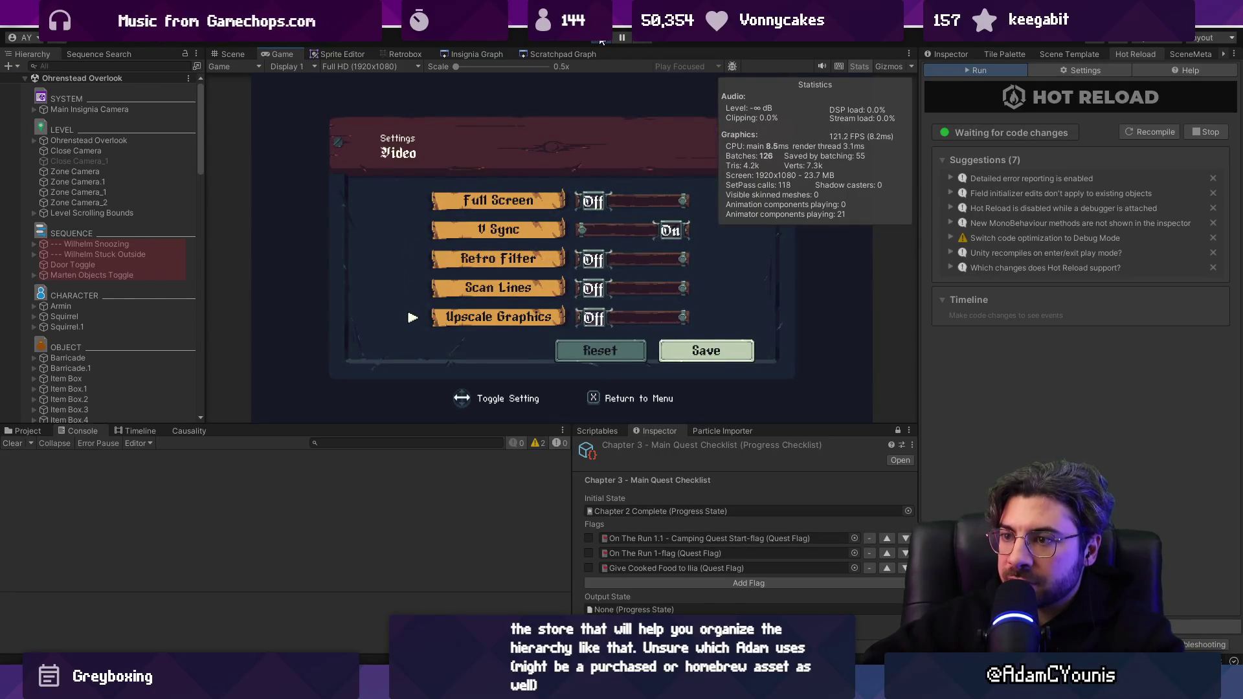
{"action": "key", "text": "Up"}
{"action": "key", "text": "Up"}
{"action": "key", "text": "Right"}
{"action": "key", "text": "Down"}
{"action": "key", "text": "Down"}
{"action": "key", "text": "Down"}
{"action": "key", "text": "z"}
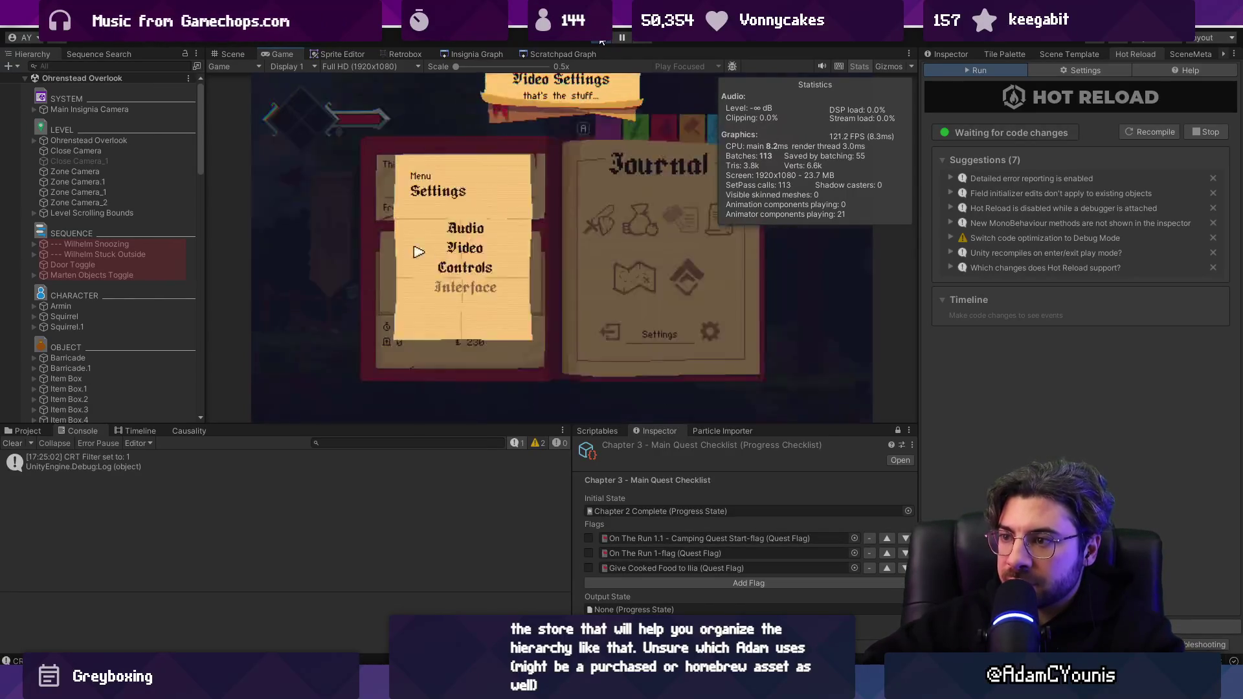
Maximize the Game view, defeat the forest enemy, run left, then restore the layout.
{"action": "key", "text": "shift+space"}
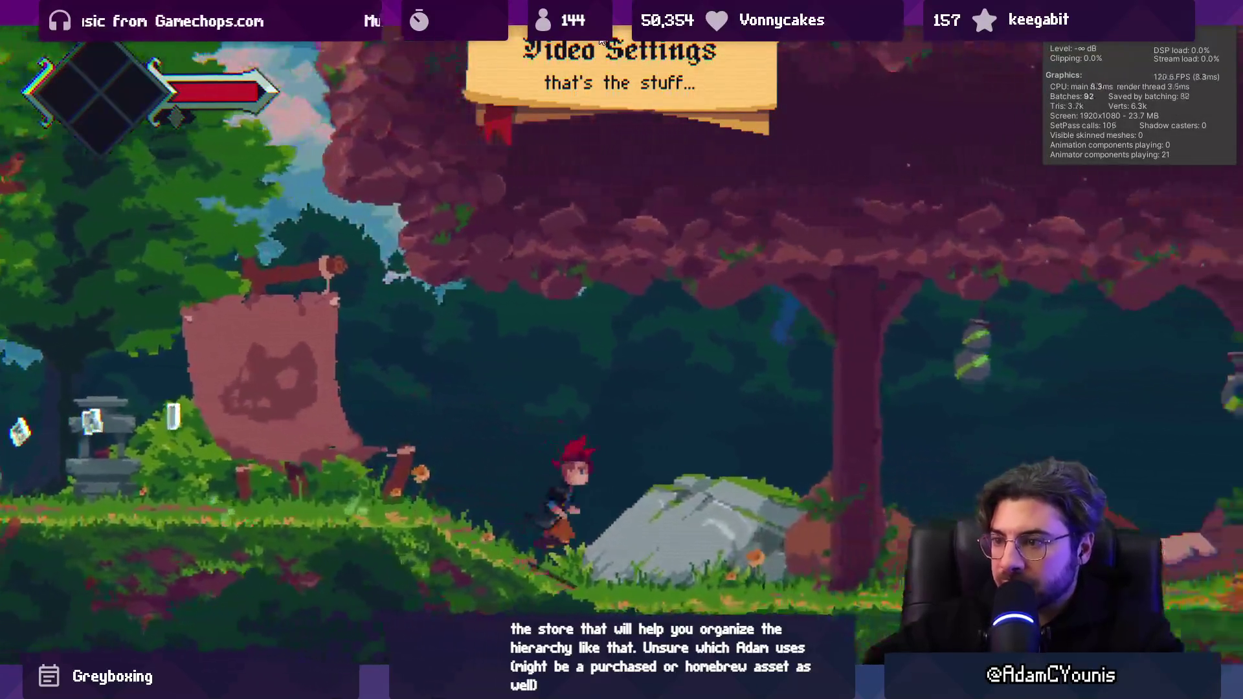
{"action": "key", "text": "Right"}
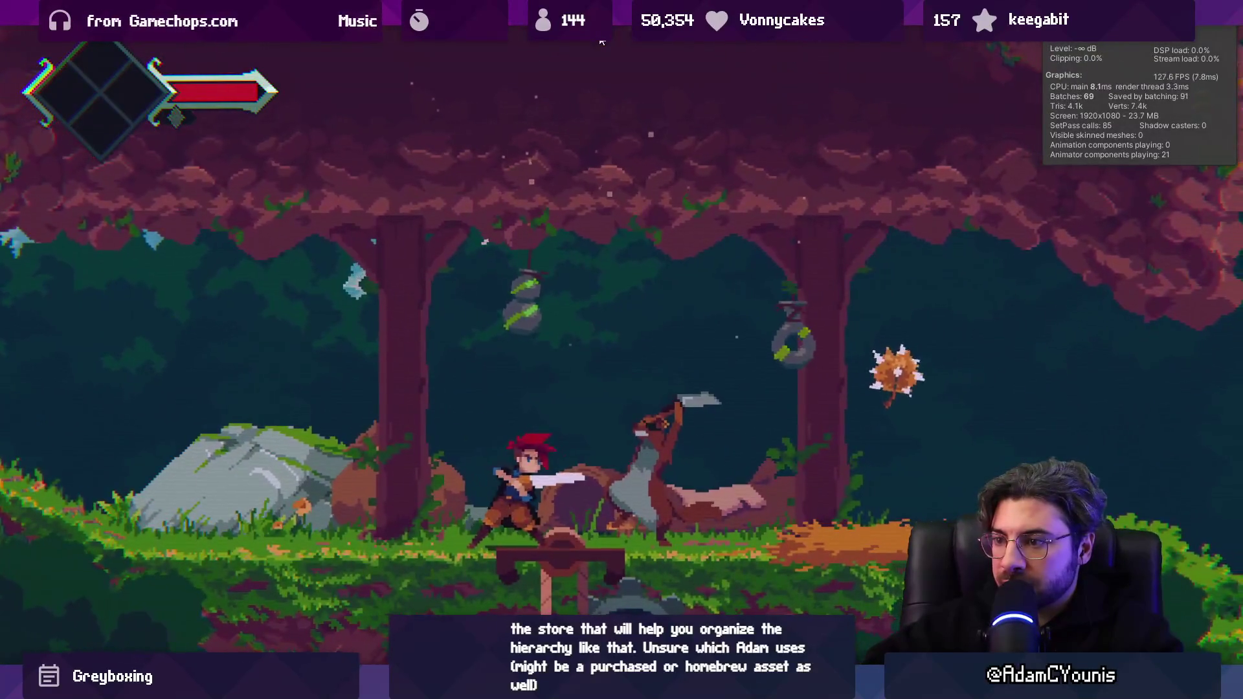
{"action": "key", "text": "x"}
{"action": "key", "text": "x"}
{"action": "key", "text": "x"}
{"action": "key", "text": "Right"}
{"action": "key", "text": "z"}
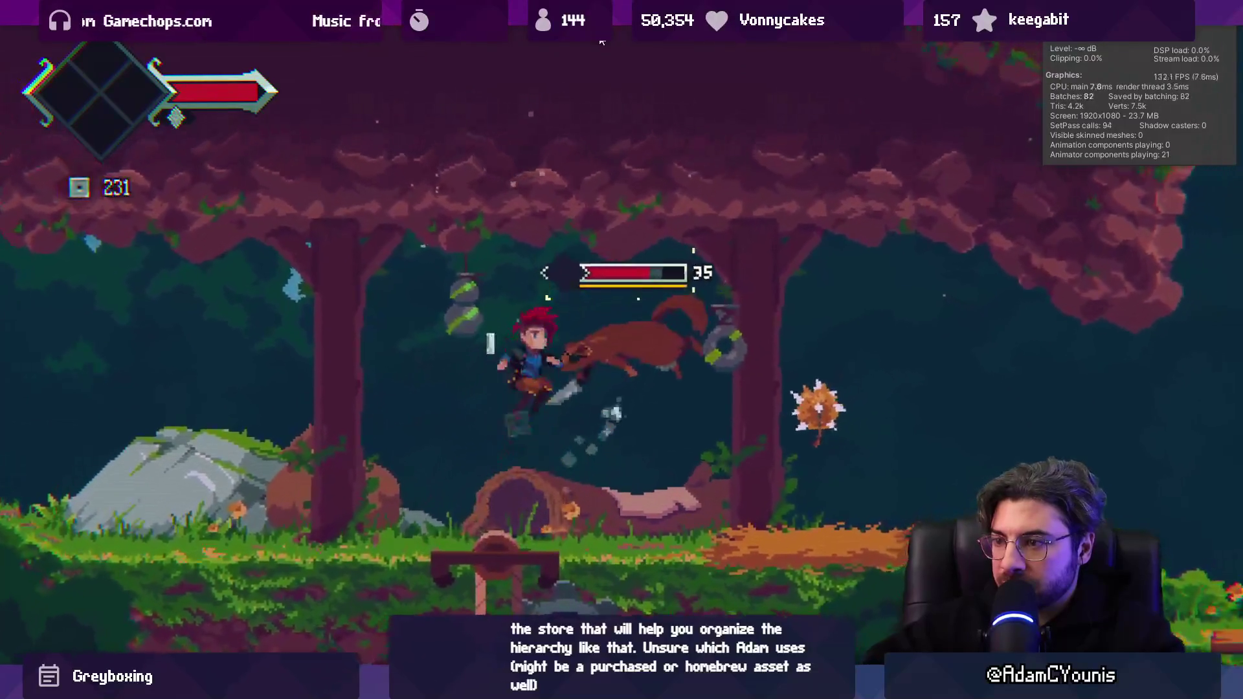
{"action": "key", "text": "x"}
{"action": "key", "text": "x"}
{"action": "key", "text": "Right"}
{"action": "key", "text": "x"}
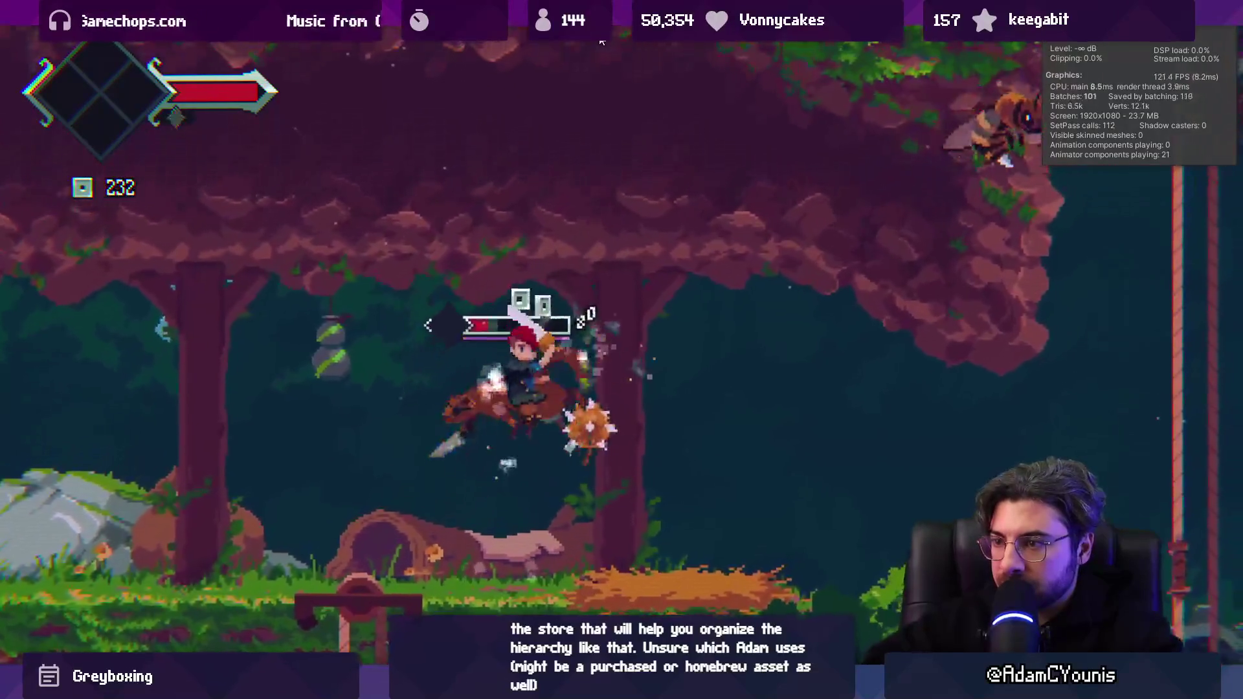
{"action": "key", "text": "Left"}
{"action": "key", "text": "x"}
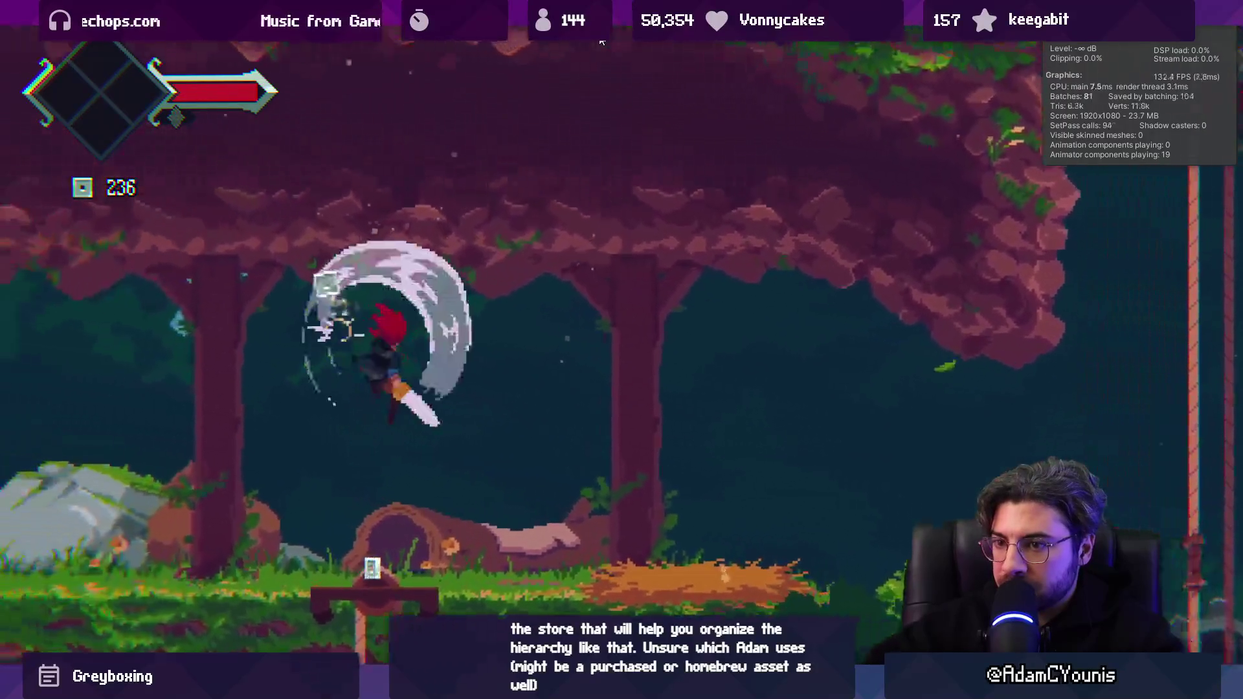
{"action": "key", "text": "Left"}
{"action": "key", "text": "Left"}
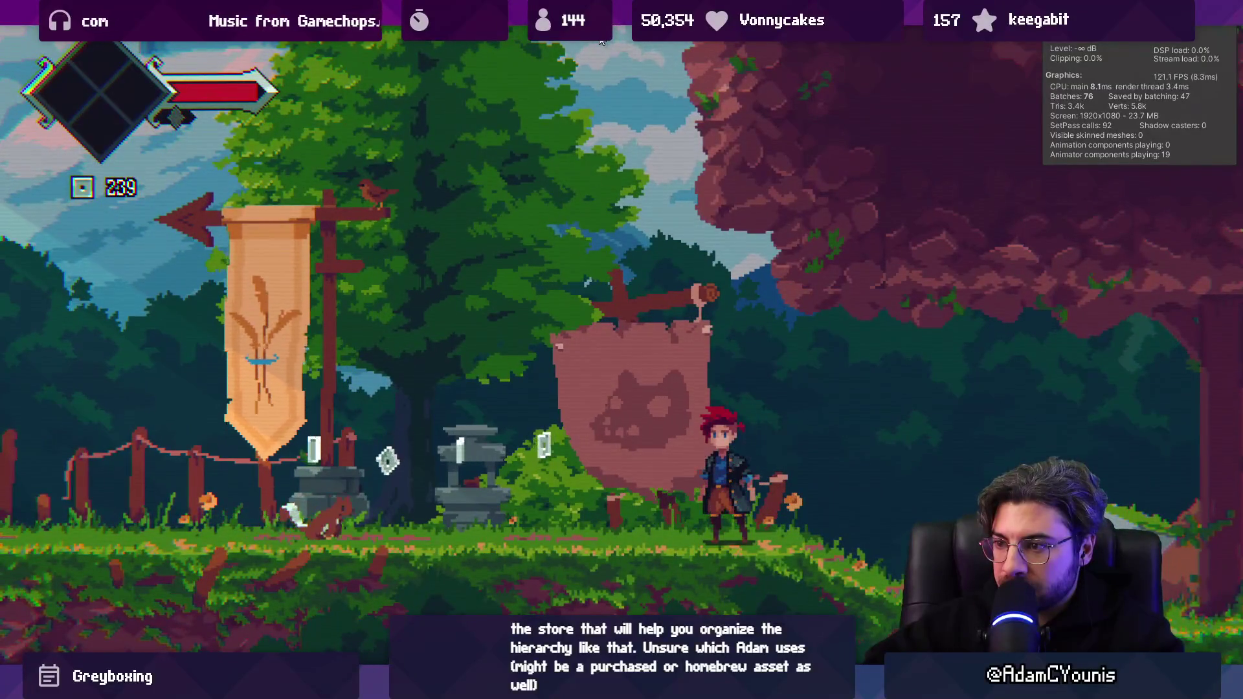
{"action": "key", "text": "Left"}
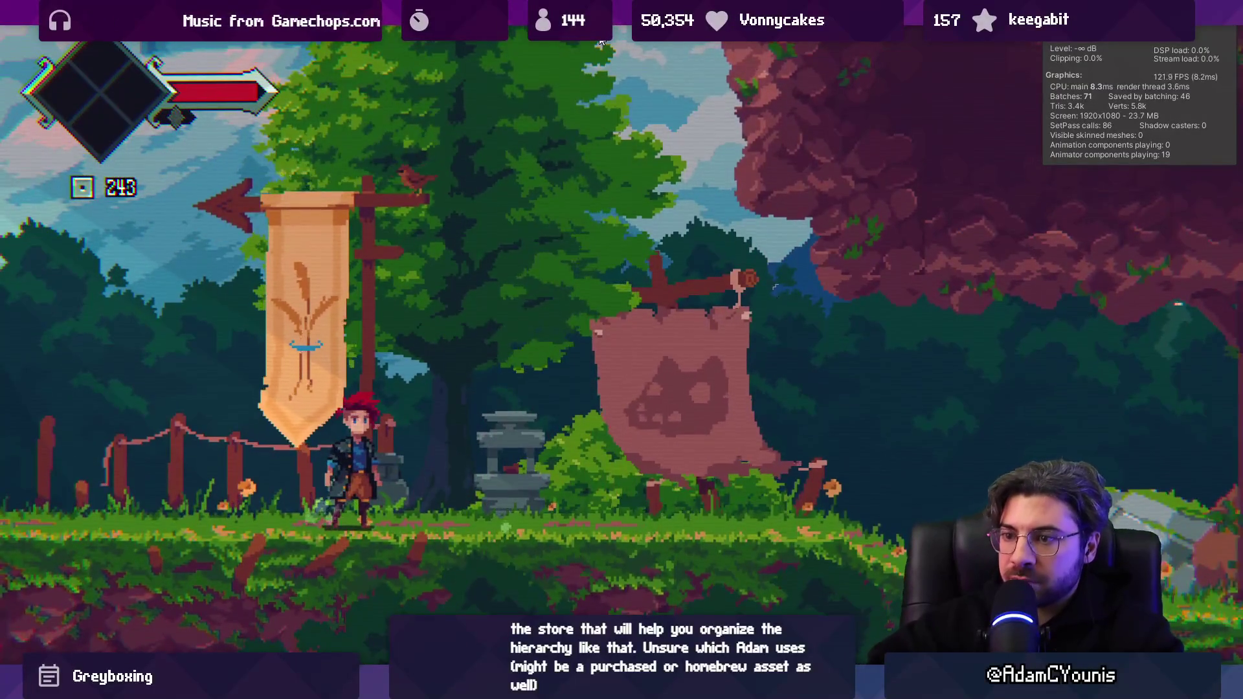
{"action": "key", "text": "shift+space"}
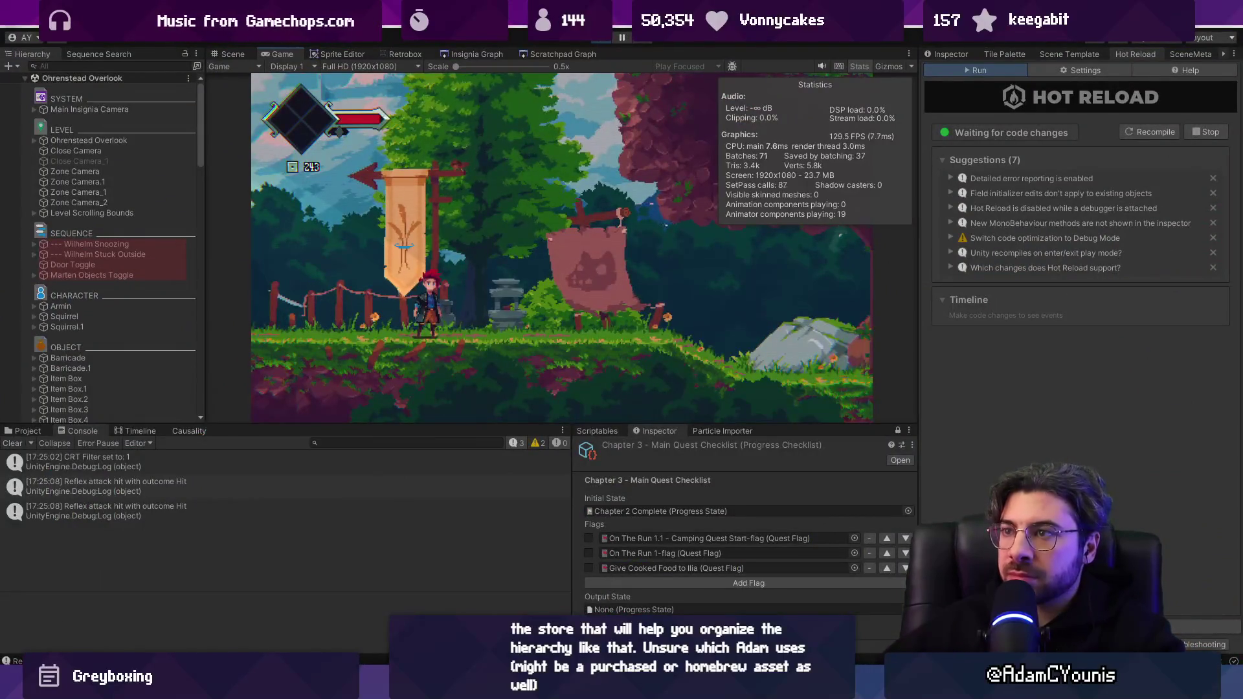
Stop play, enlarge the Game view, and turn off the Stats overlay.
{"action": "key", "text": "ctrl+p"}
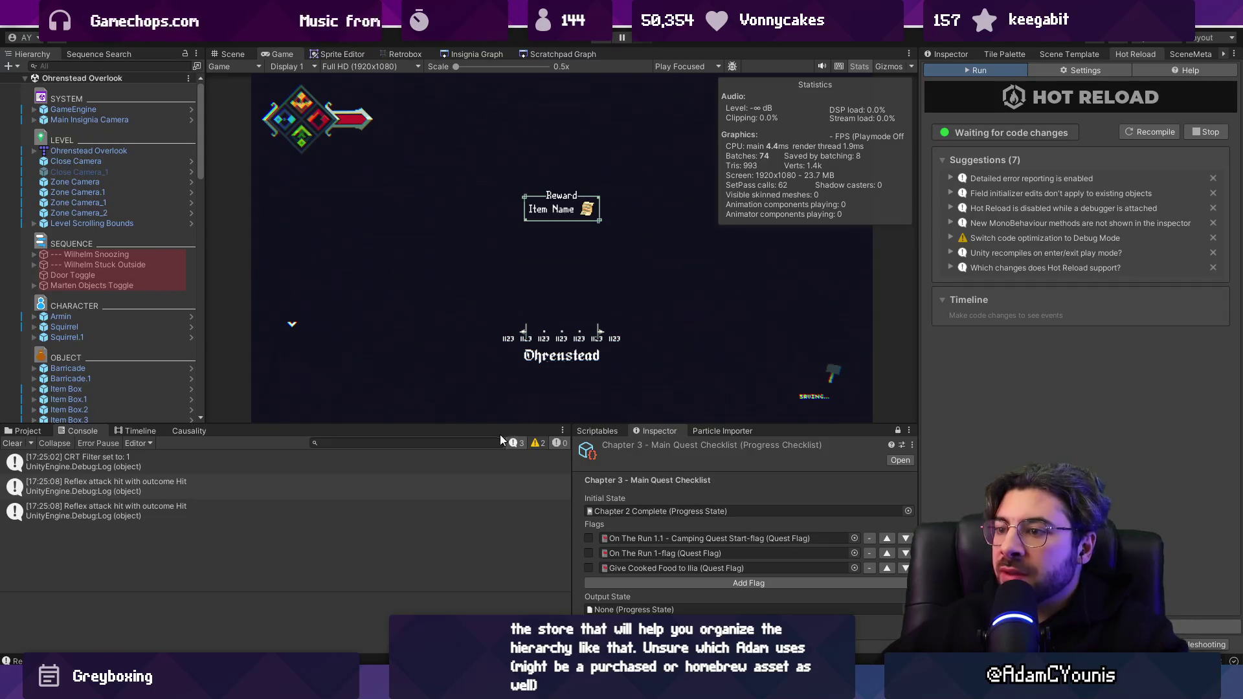
{"action": "left_click_drag", "start_coordinate": [501, 426], "coordinate": [509, 494]}
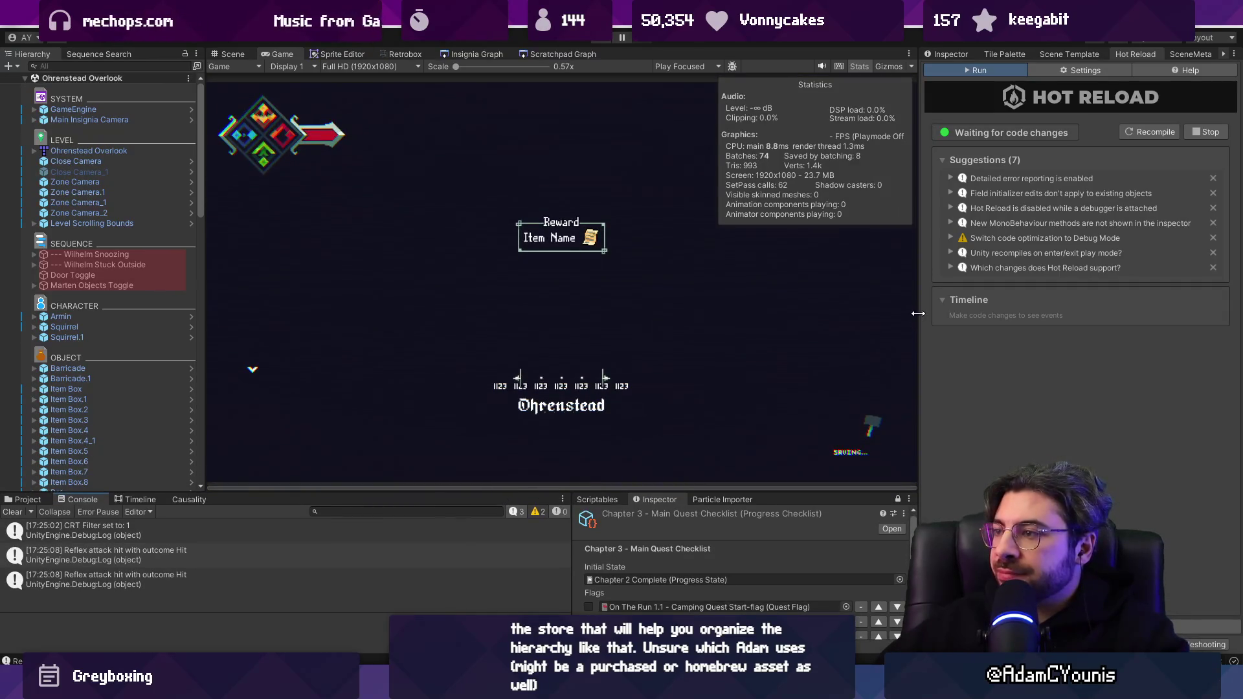
{"action": "left_click_drag", "start_coordinate": [918, 314], "coordinate": [955, 314]}
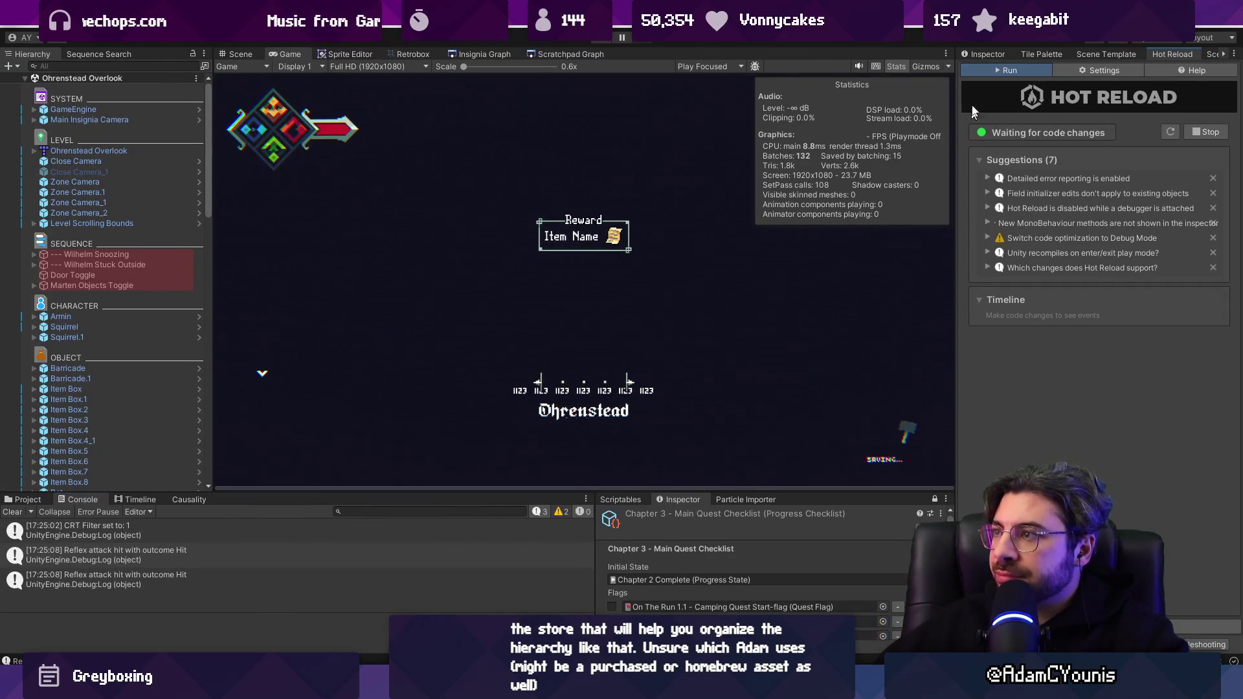
{"action": "left_click", "coordinate": [896, 66]}
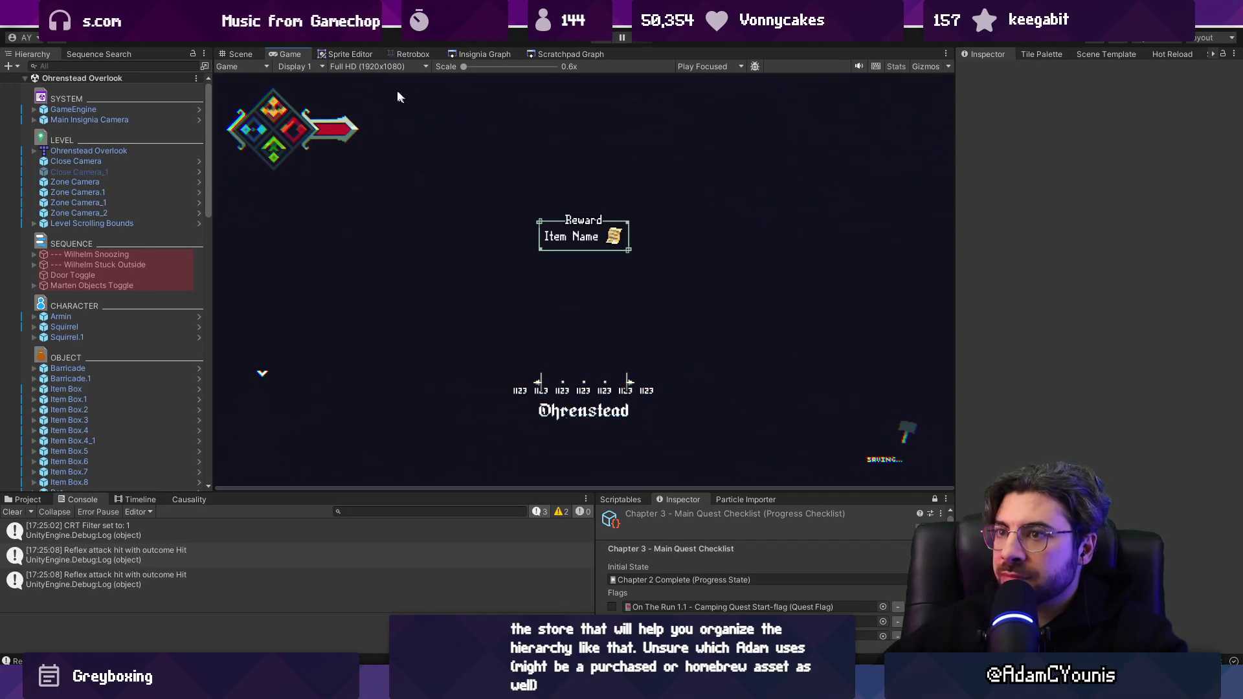
Set the Game view resolution to 480p (640x480) and start playing.
{"action": "left_click", "coordinate": [357, 67]}
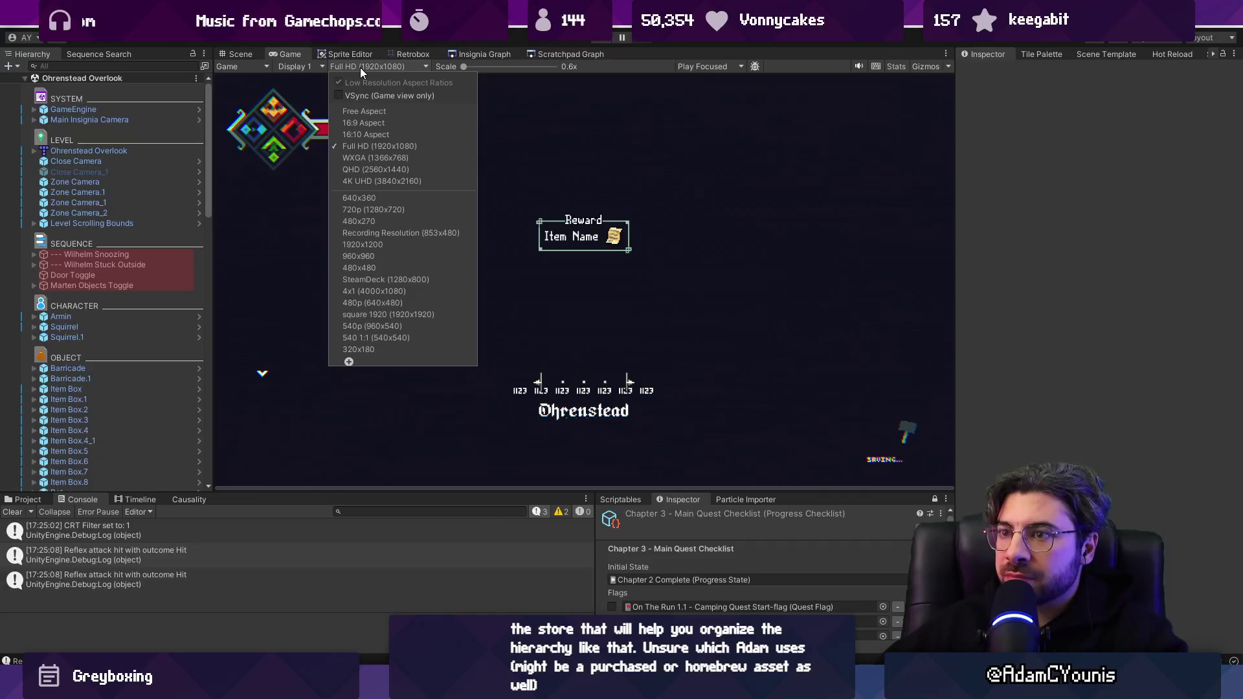
{"action": "left_click", "coordinate": [668, 51]}
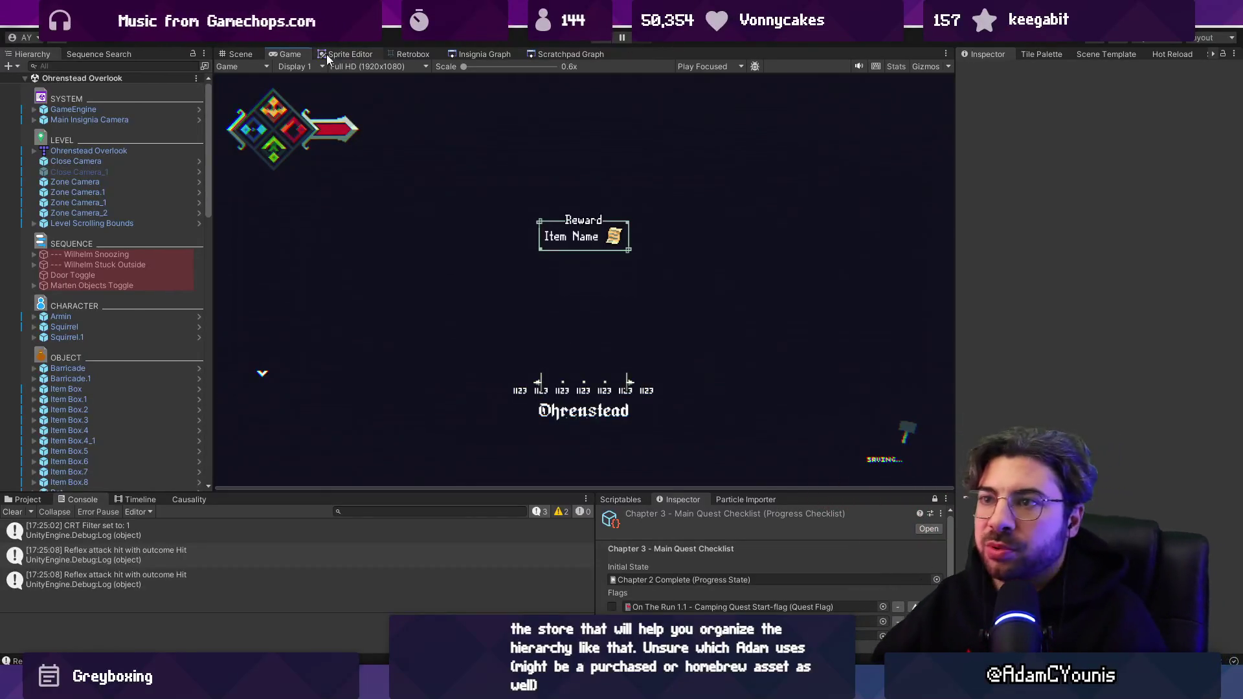
{"action": "left_click", "coordinate": [343, 68]}
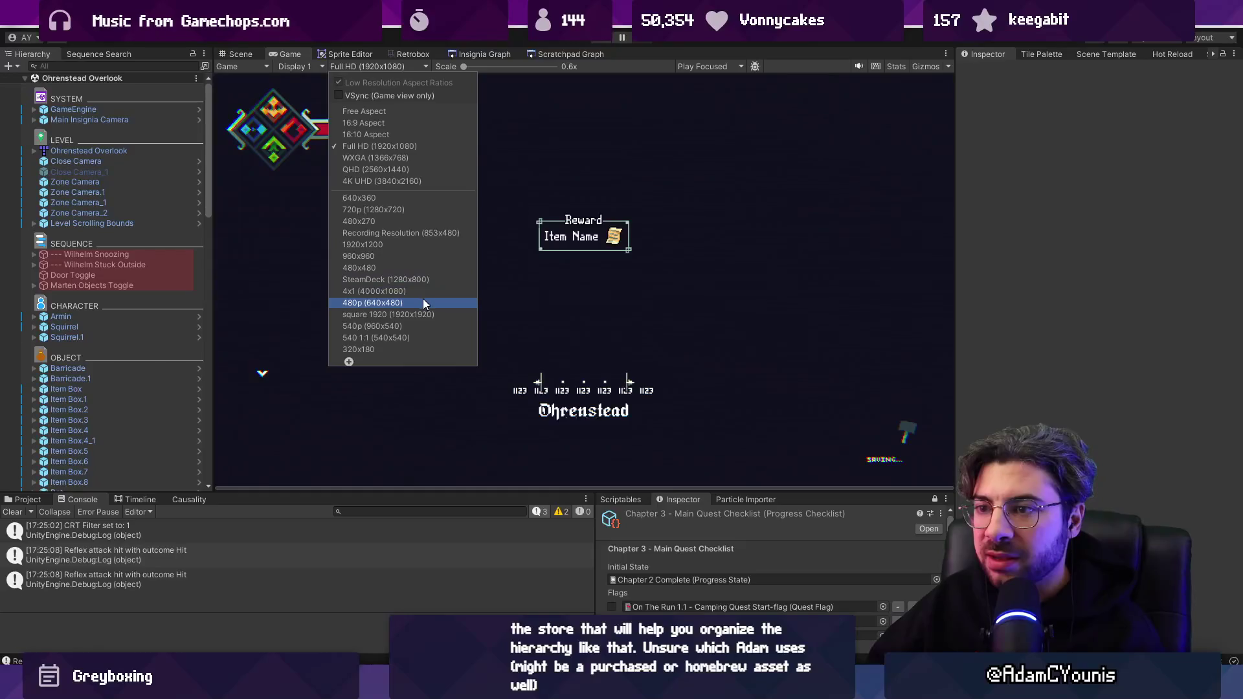
{"action": "left_click", "coordinate": [424, 303]}
{"action": "left_click", "coordinate": [600, 38]}
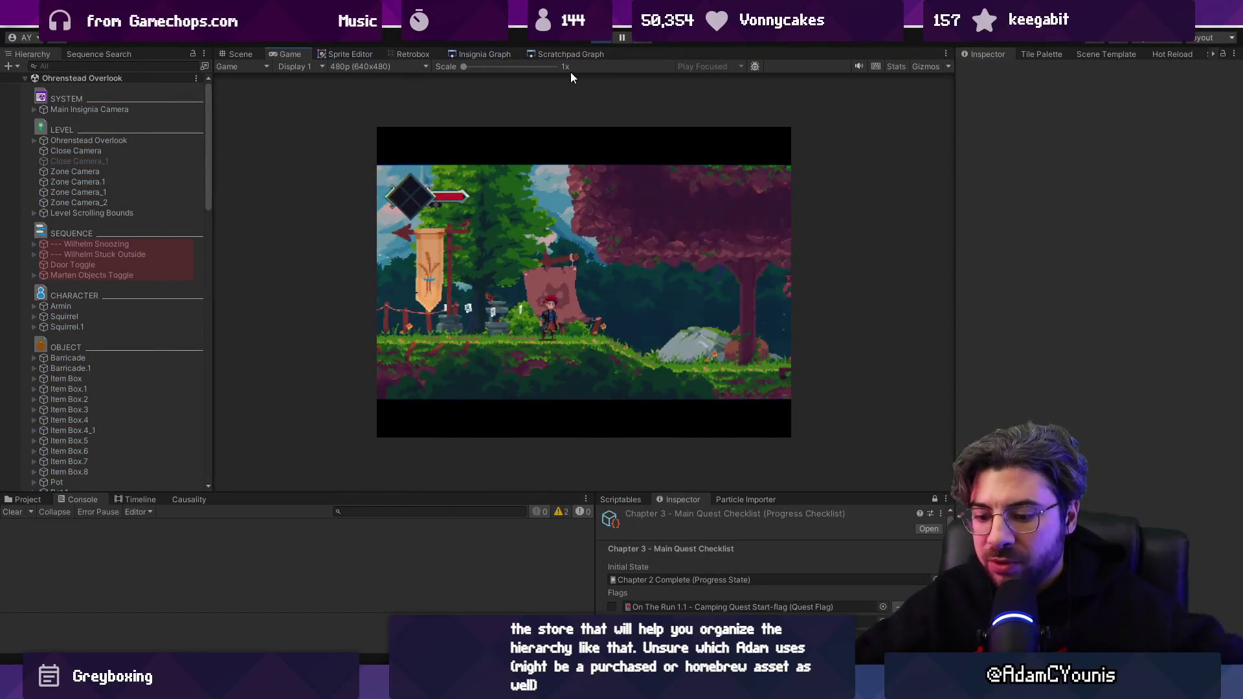
Run right, fight the enemy, climb the rope, and make the Game view fullscreen.
{"action": "key", "text": "Right"}
{"action": "key", "text": "Right"}
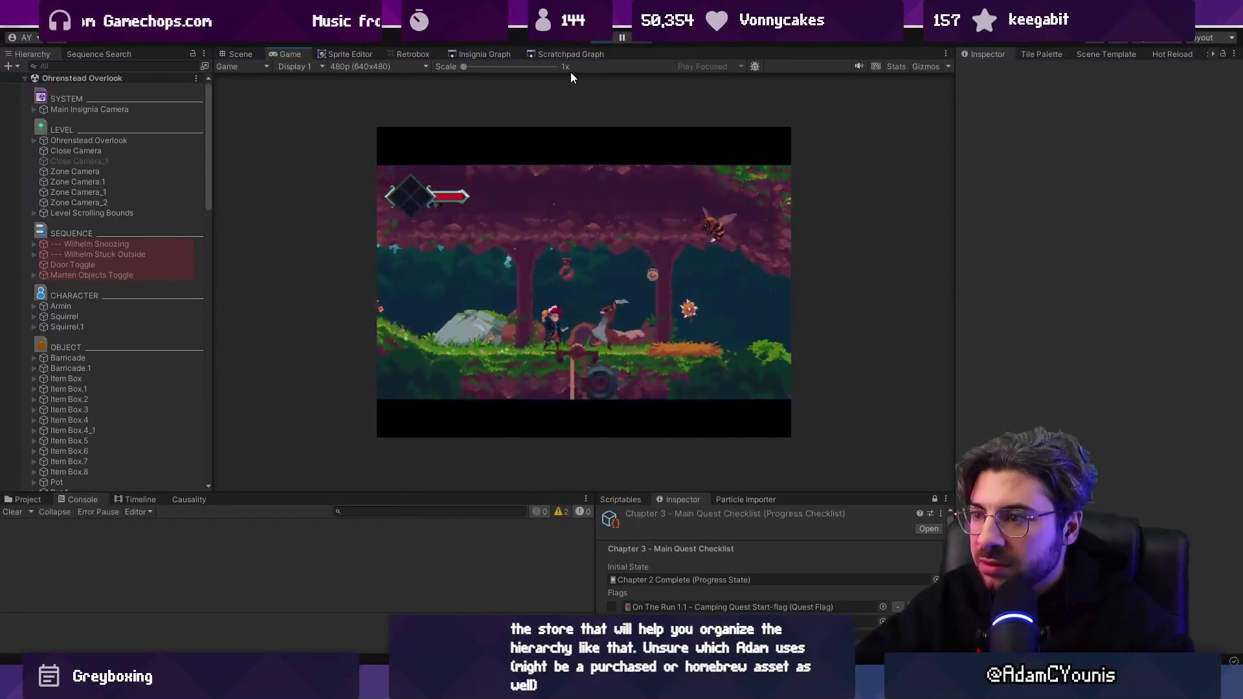
{"action": "key", "text": "Right"}
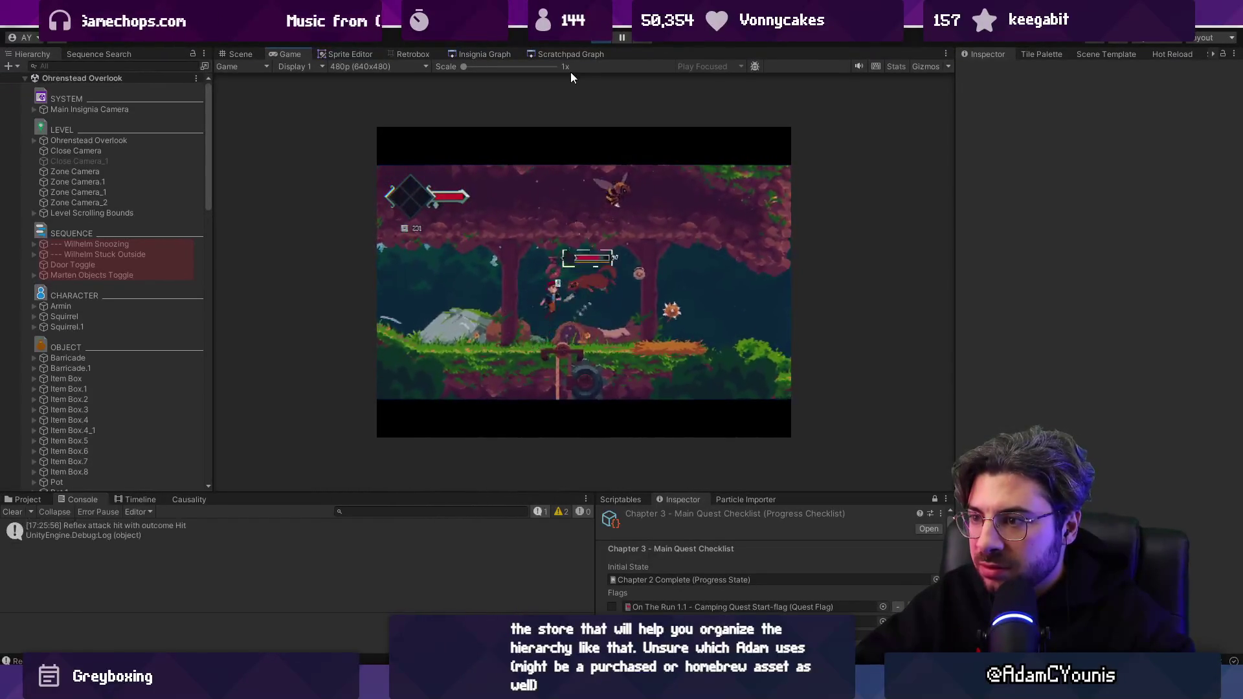
{"action": "key", "text": "Right"}
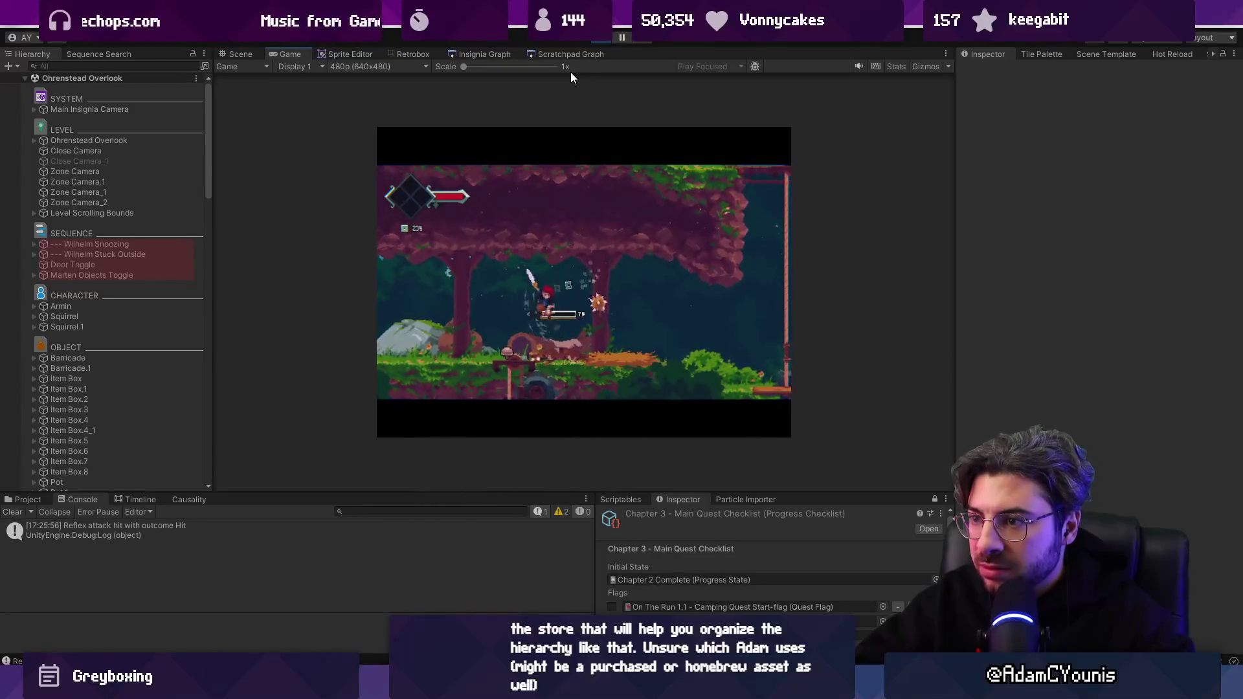
{"action": "key", "text": "Right"}
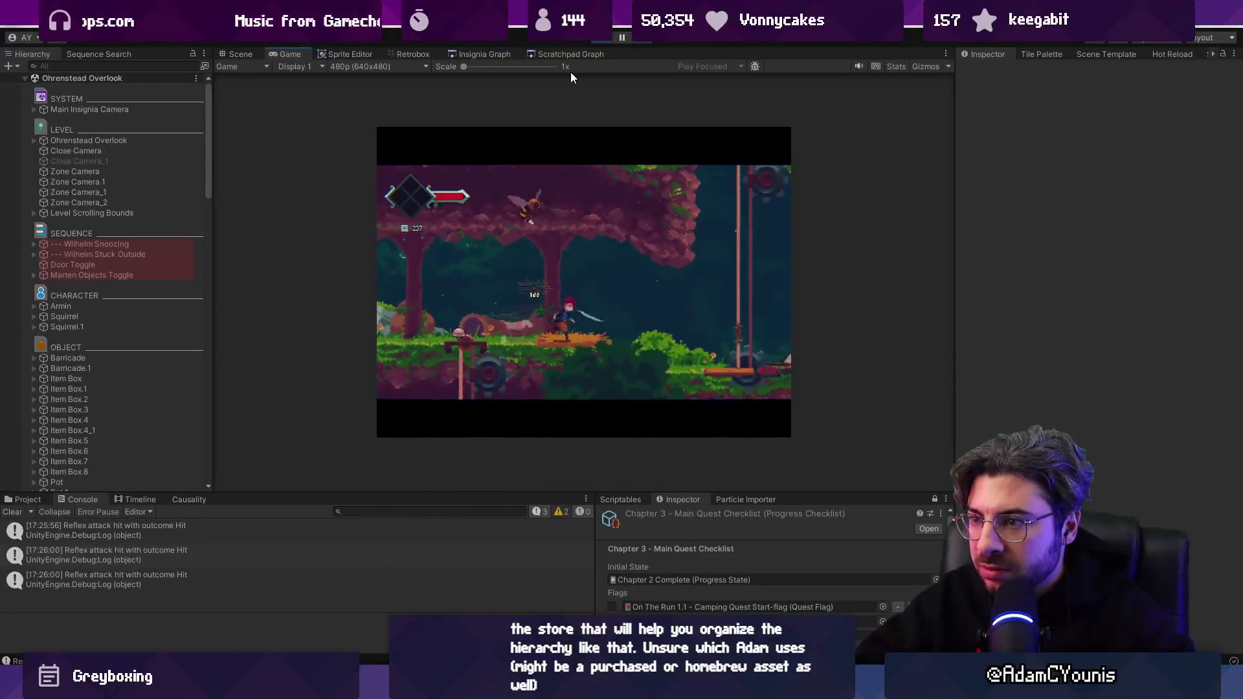
{"action": "key", "text": "Up"}
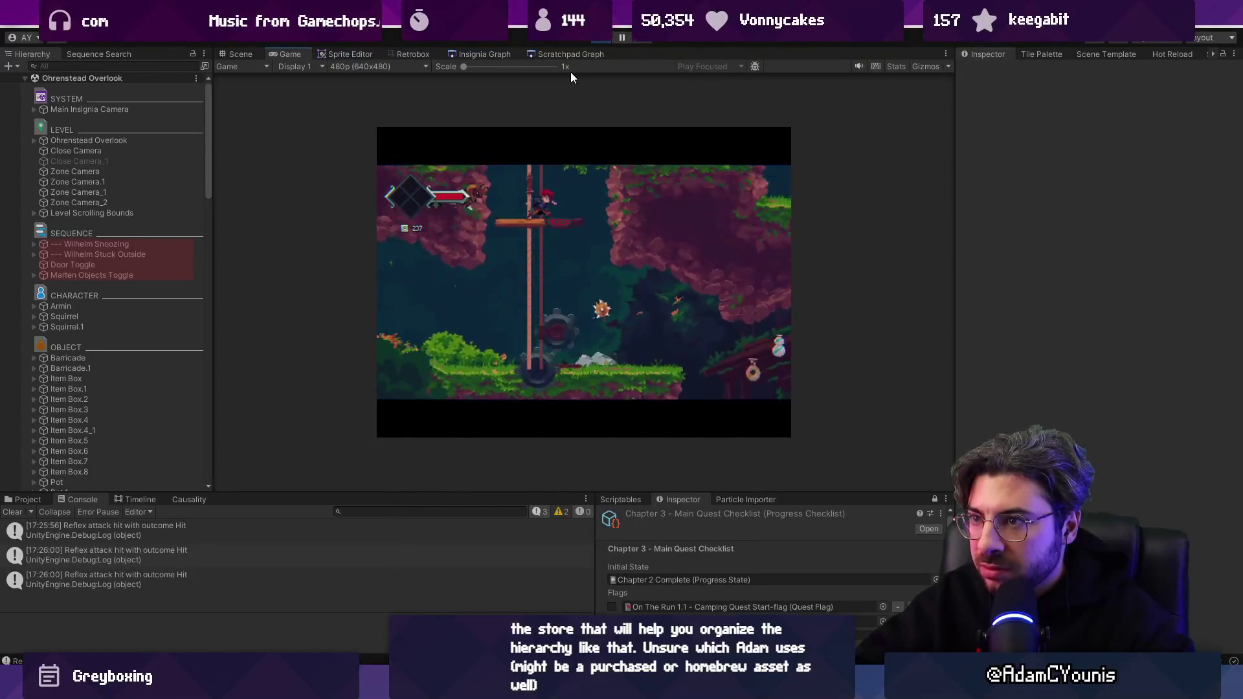
{"action": "key", "text": "F11"}
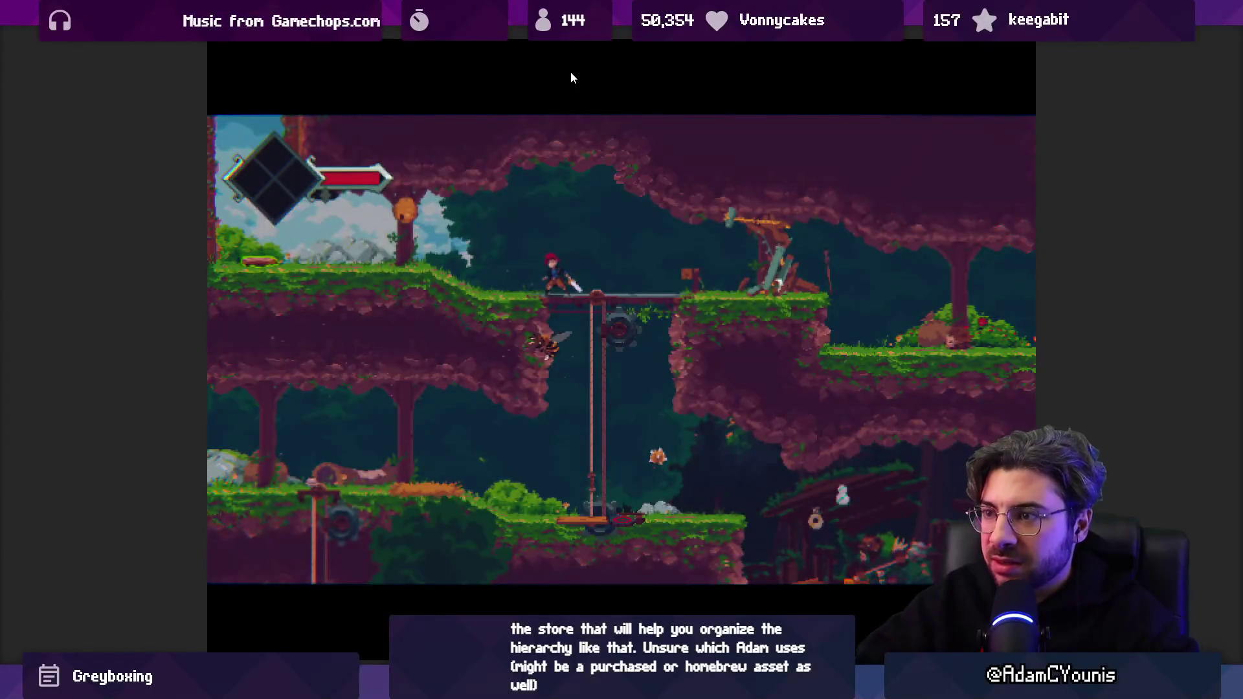
{"action": "key", "text": "shift+space"}
{"action": "key", "text": "shift+space"}
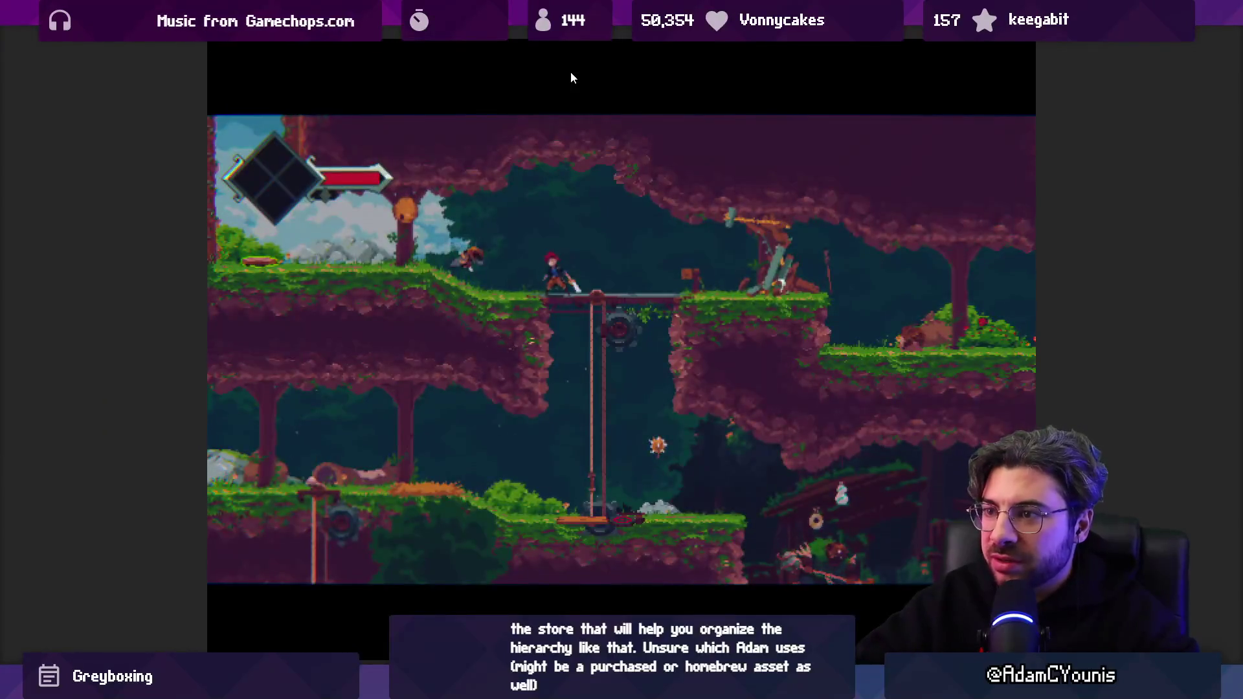
Defeat the bee for honeycomb, then browse the Journal's Video settings and resume.
{"action": "key", "text": "Left"}
{"action": "key", "text": "Right"}
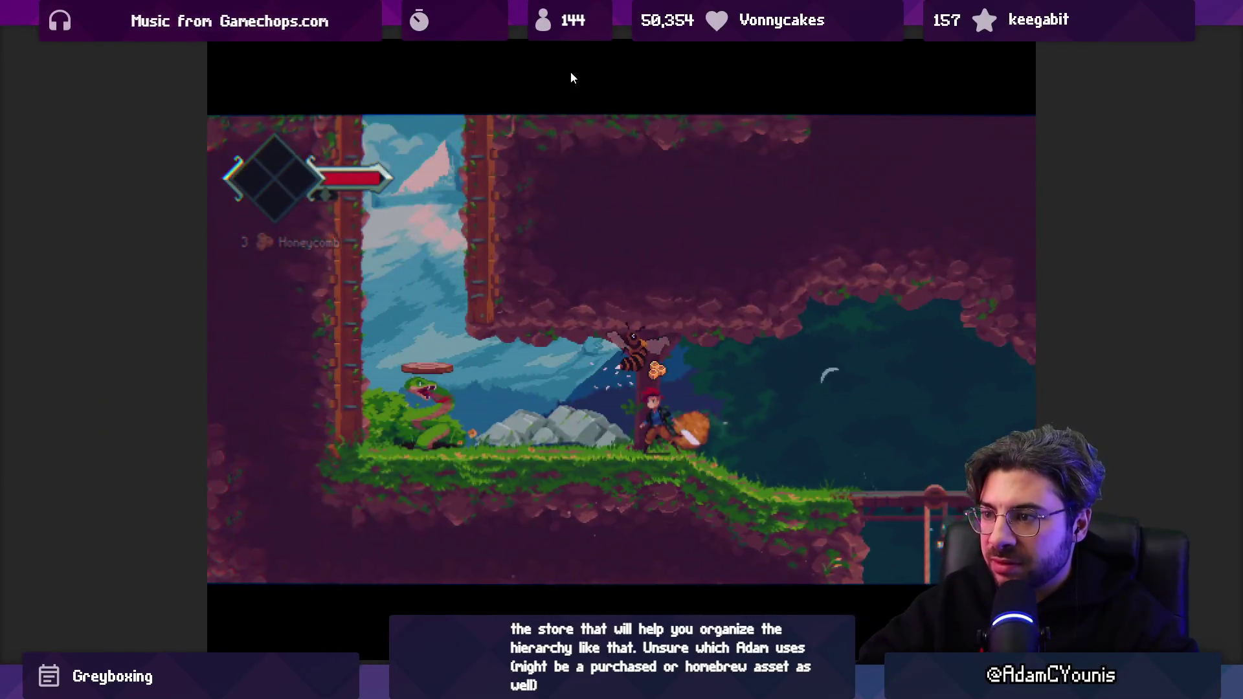
{"action": "key", "text": "Escape"}
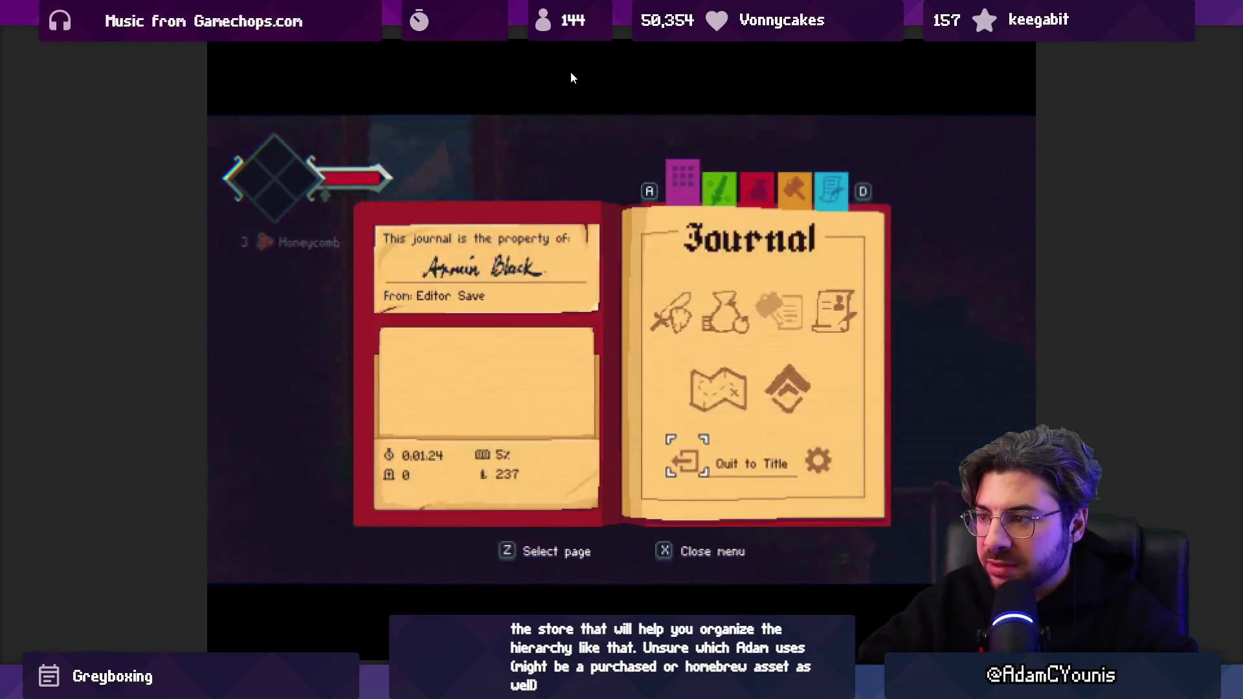
{"action": "key", "text": "Right"}
{"action": "key", "text": "z"}
{"action": "key", "text": "Down"}
{"action": "key", "text": "z"}
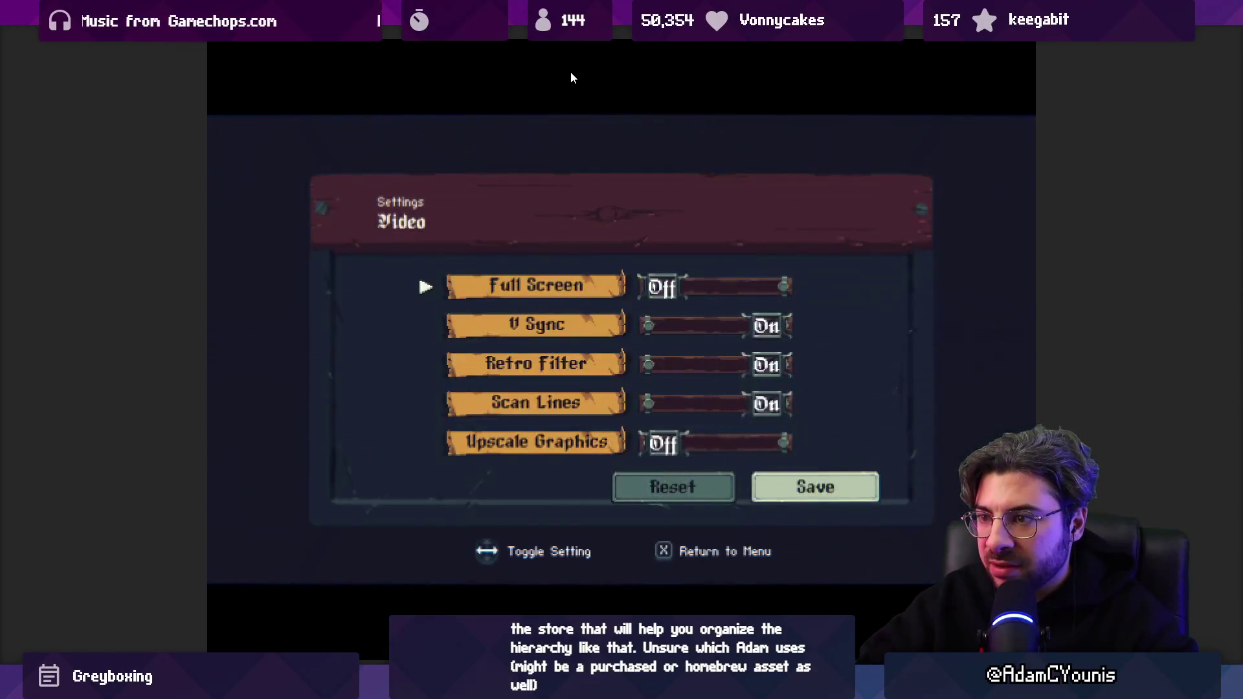
{"action": "key", "text": "Down"}
{"action": "key", "text": "Down"}
{"action": "key", "text": "x"}
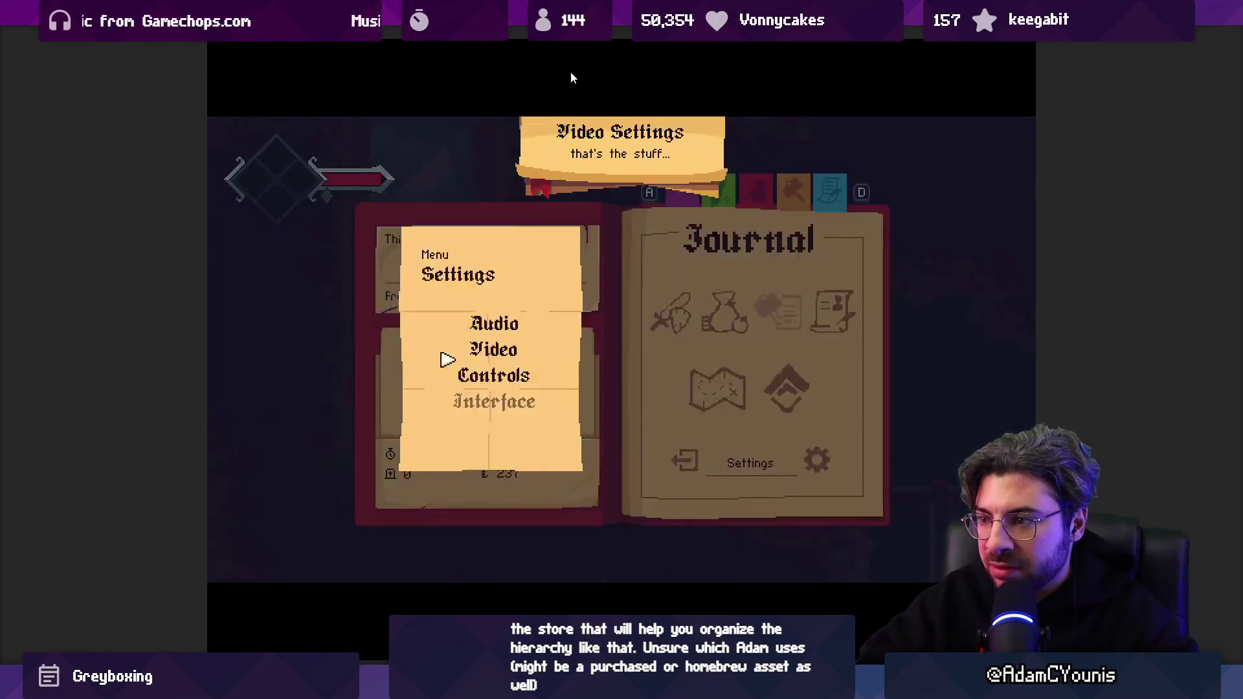
{"action": "key", "text": "Escape"}
Kill the plant enemy, wall-jump onto the left cliff top, and restore the editor layout.
{"action": "key", "text": "Left"}
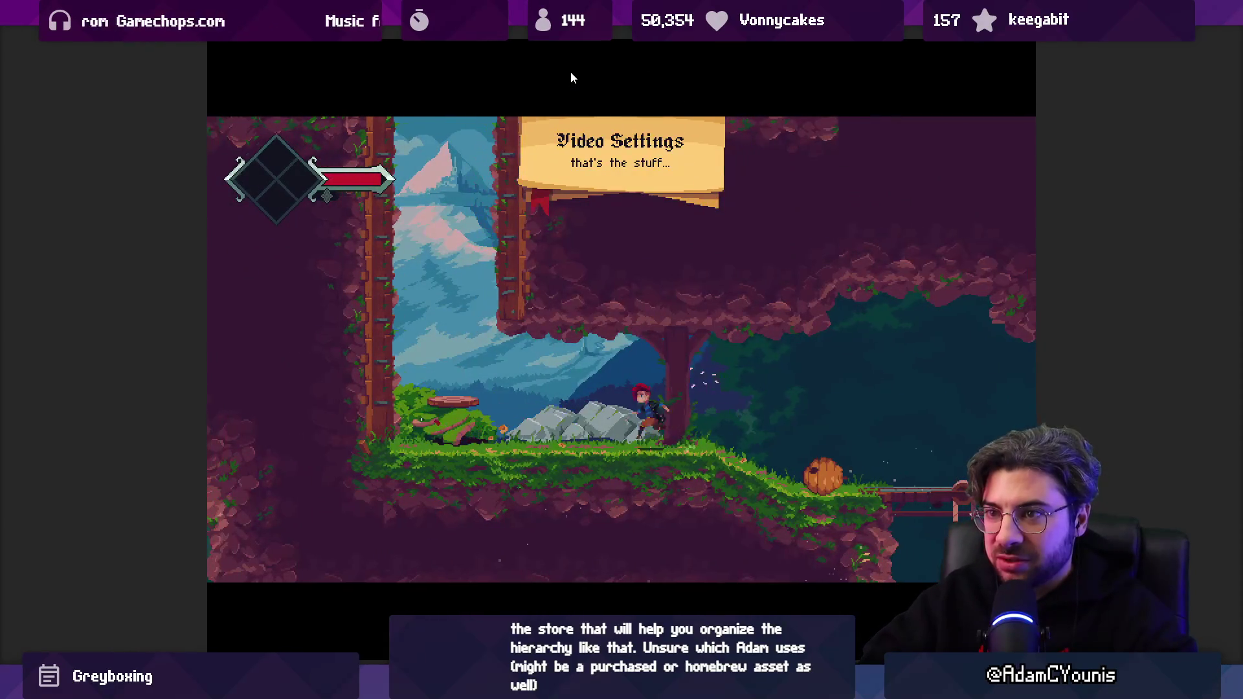
{"action": "key", "text": "x"}
{"action": "key", "text": "x"}
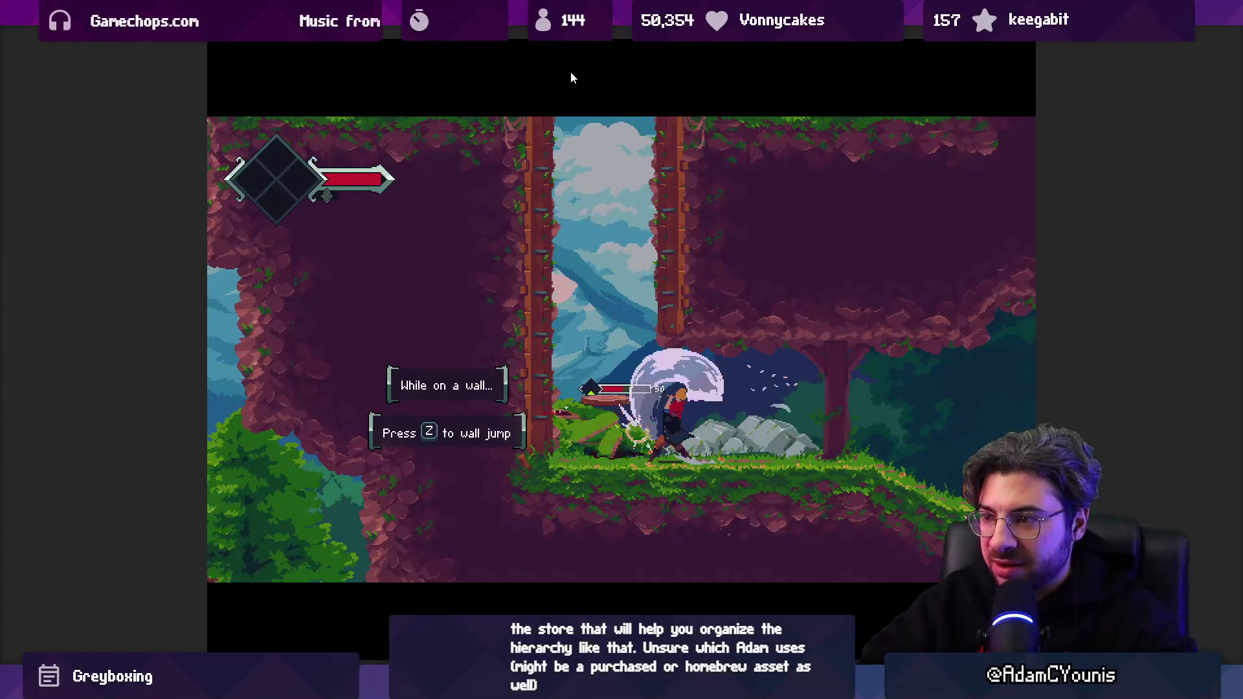
{"action": "key", "text": "x"}
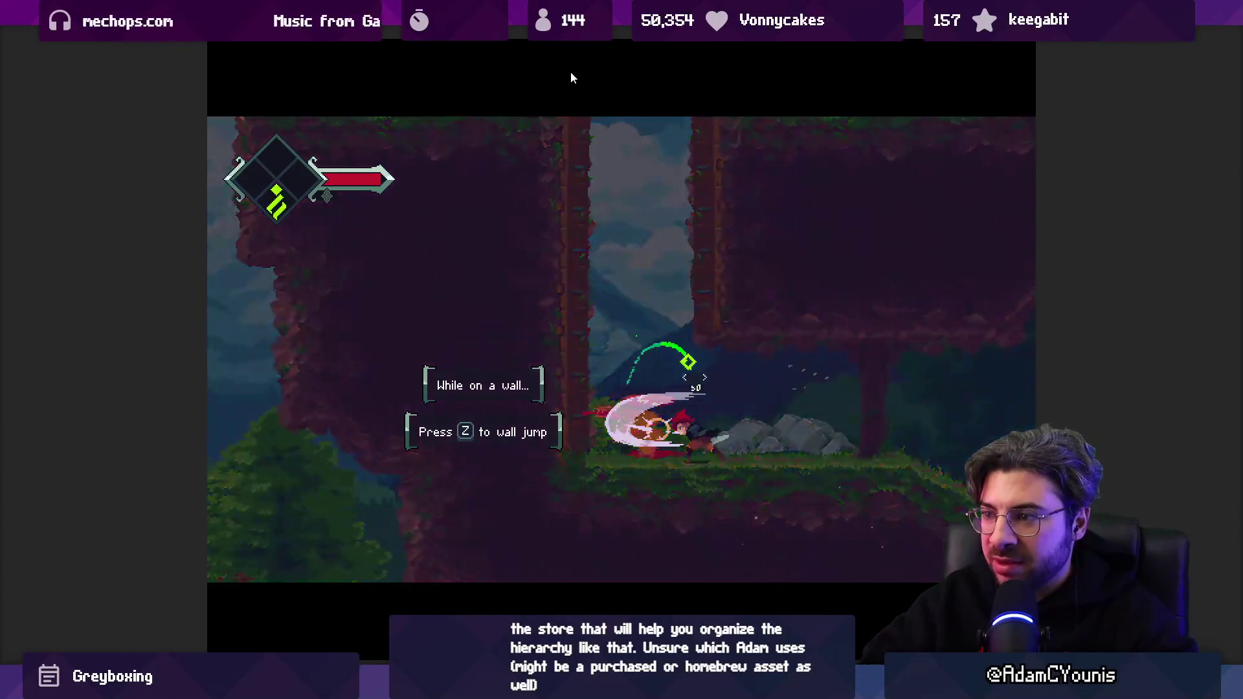
{"action": "key", "text": "Left"}
{"action": "key", "text": "z"}
{"action": "key", "text": "z"}
{"action": "key", "text": "z"}
{"action": "key", "text": "z"}
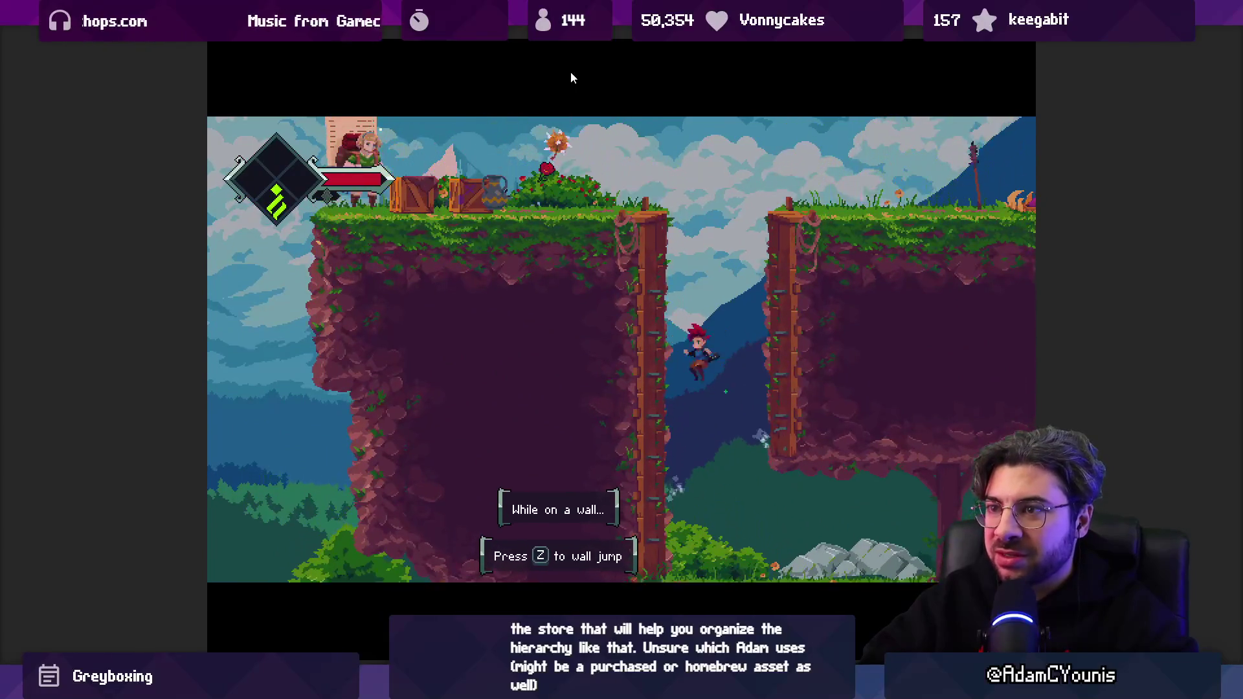
{"action": "key", "text": "Left"}
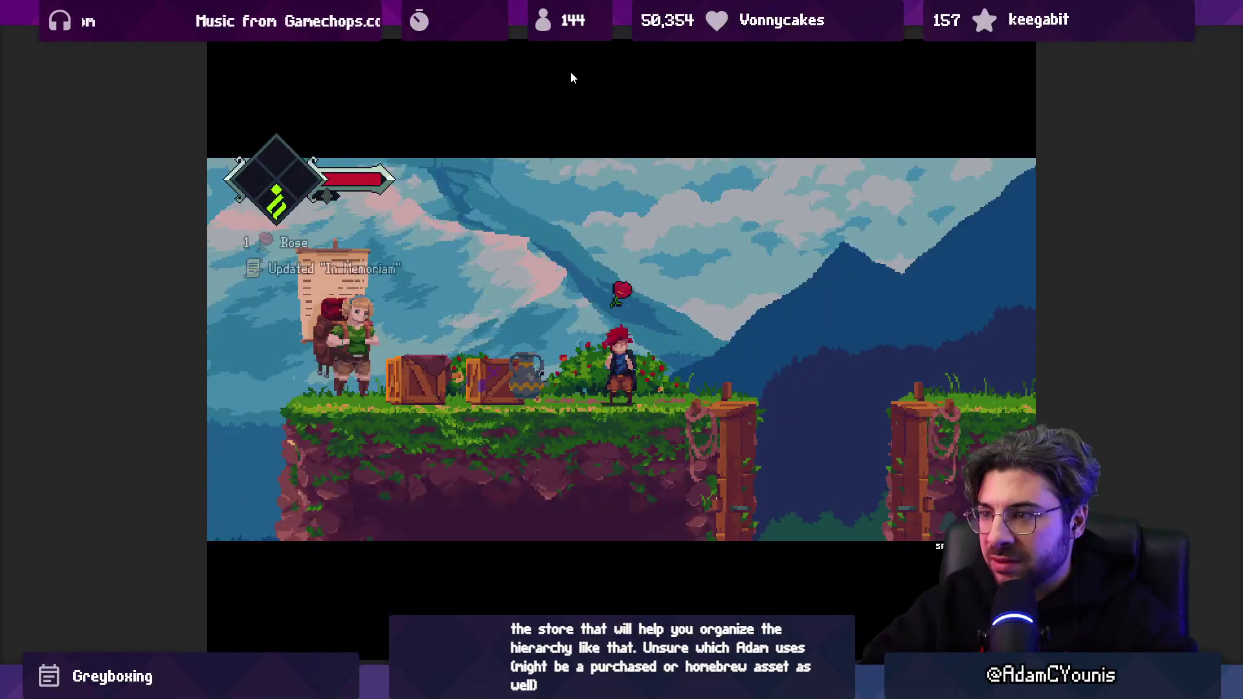
{"action": "key", "text": "shift+space"}
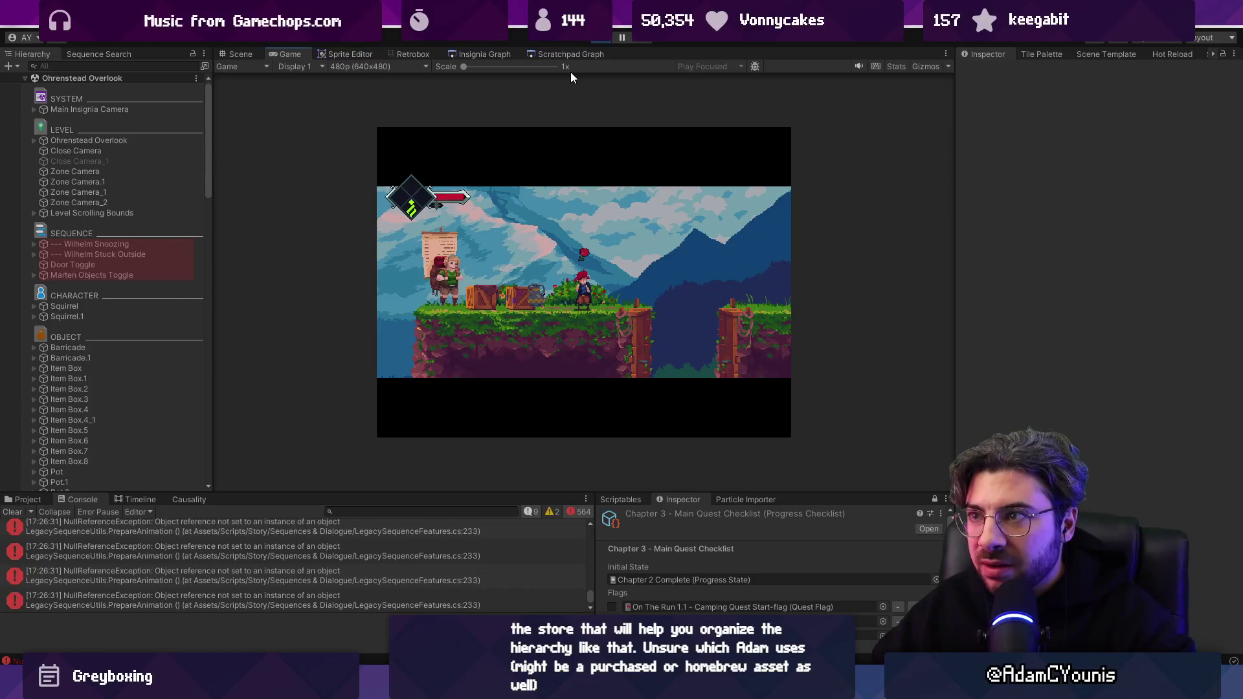
Stop play, enlarge the Console, and inspect a NullReferenceException stack trace.
{"action": "key", "text": "ctrl+p"}
{"action": "left_click_drag", "start_coordinate": [489, 492], "coordinate": [541, 263]}
{"action": "left_click_drag", "start_coordinate": [589, 521], "coordinate": [558, 285]}
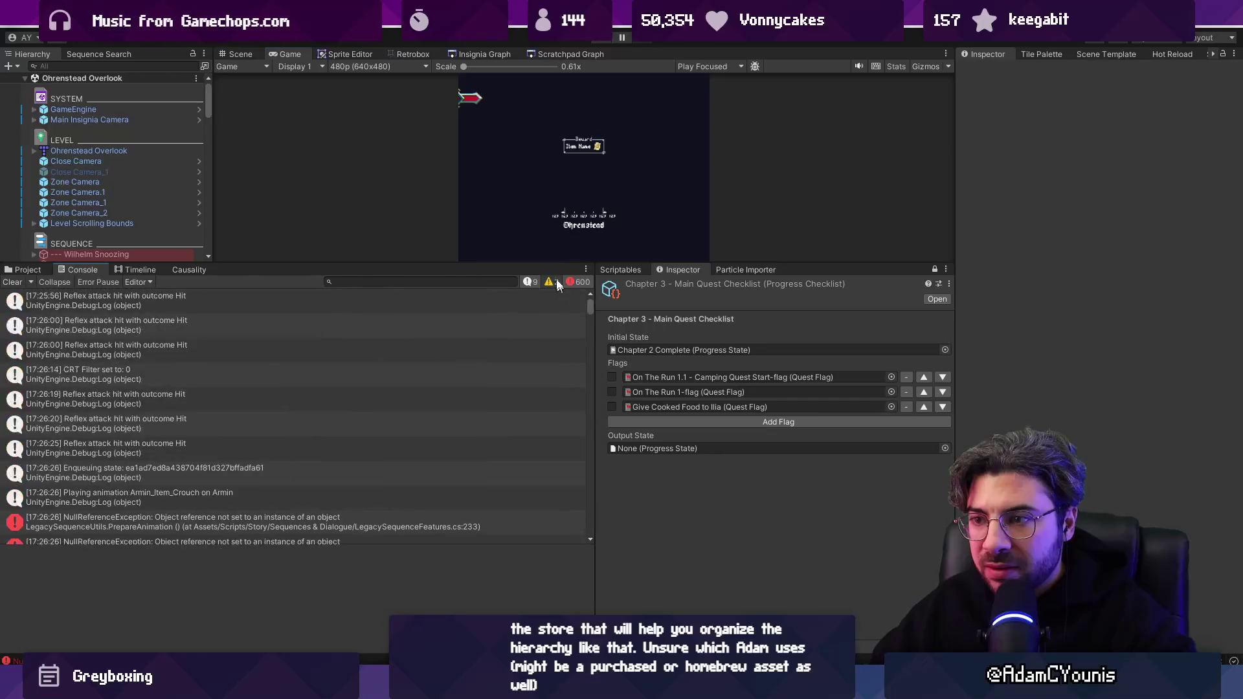
{"action": "scroll", "coordinate": [374, 390], "scroll_direction": "down", "scroll_amount": 3}
{"action": "left_click", "coordinate": [347, 370]}
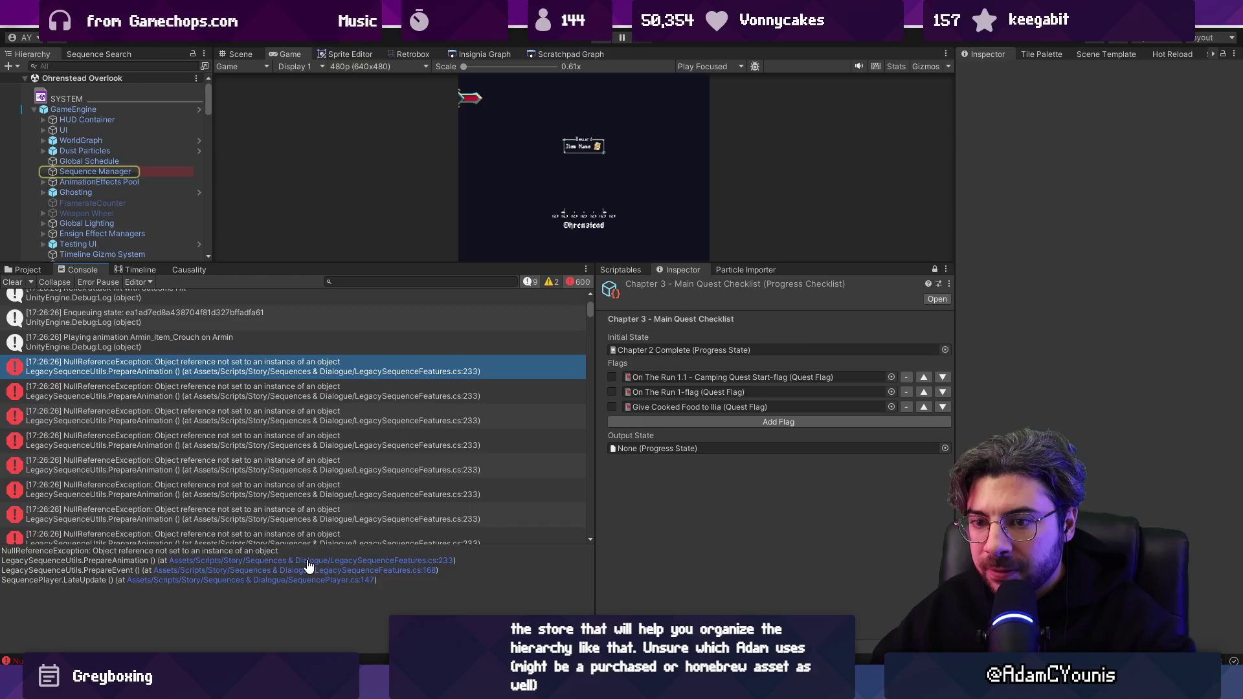
Open the failing PrepareAnimation code and SequencePlayer.cs LateUpdate call, then return to Unity.
{"action": "left_click", "coordinate": [307, 560]}
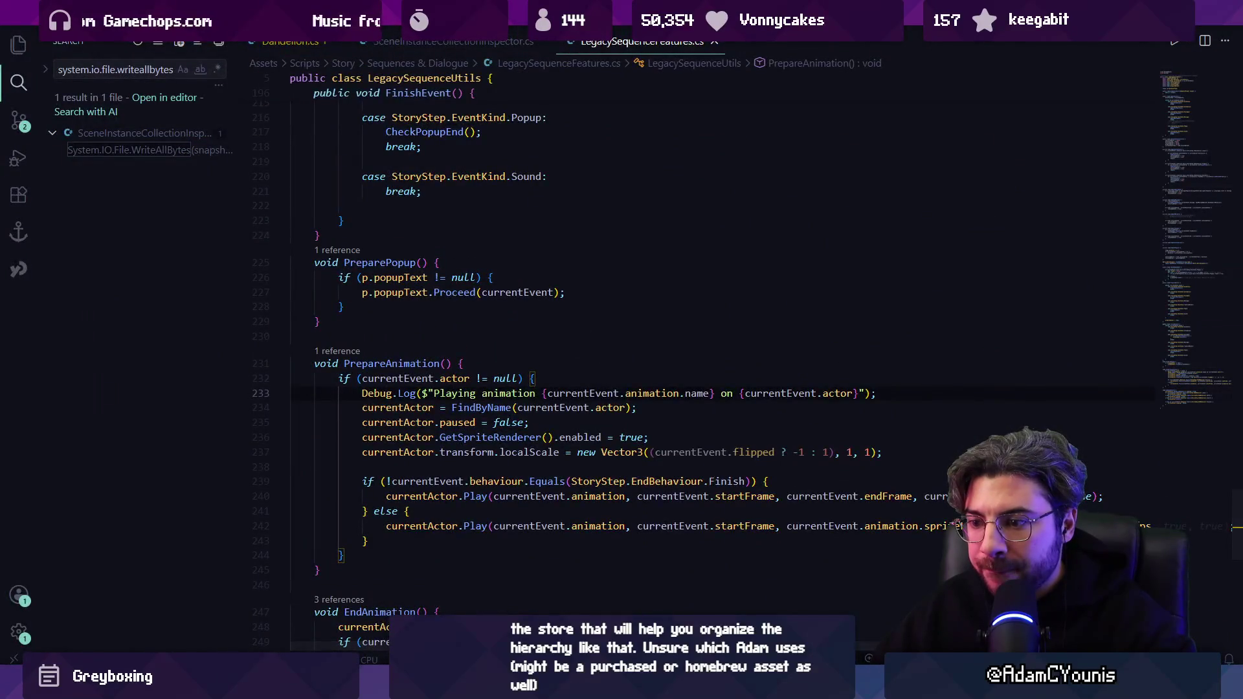
{"action": "key", "text": "alt+Tab"}
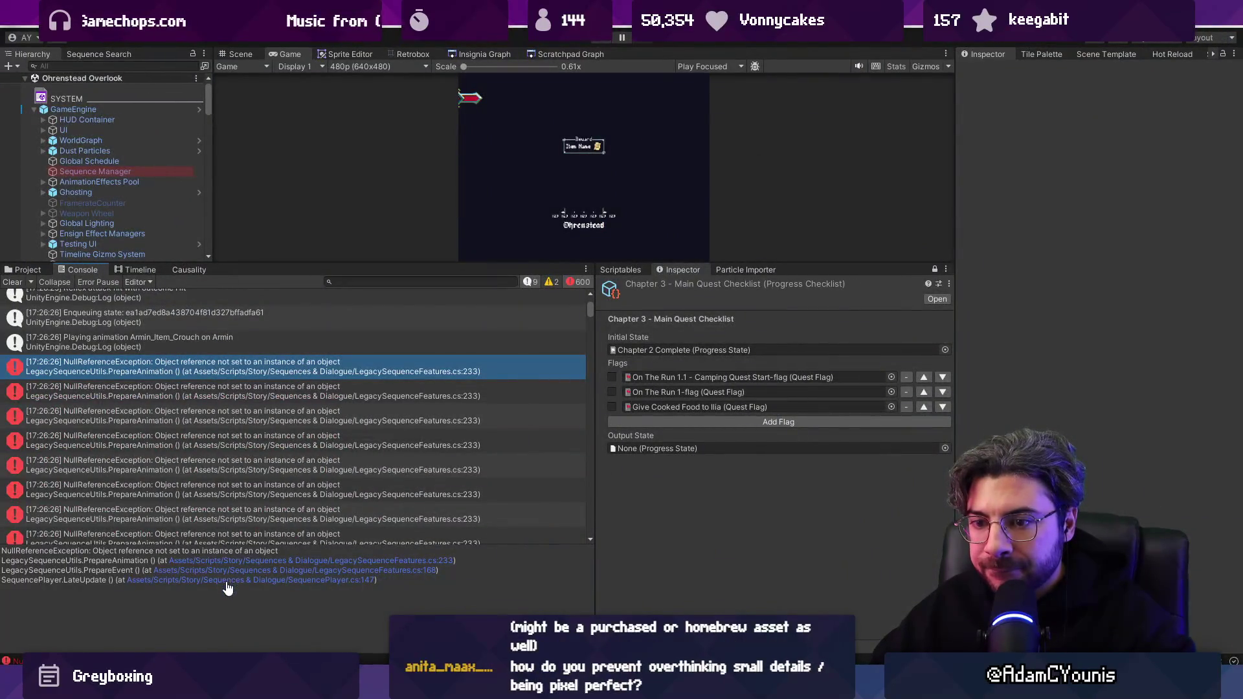
{"action": "left_click", "coordinate": [227, 580]}
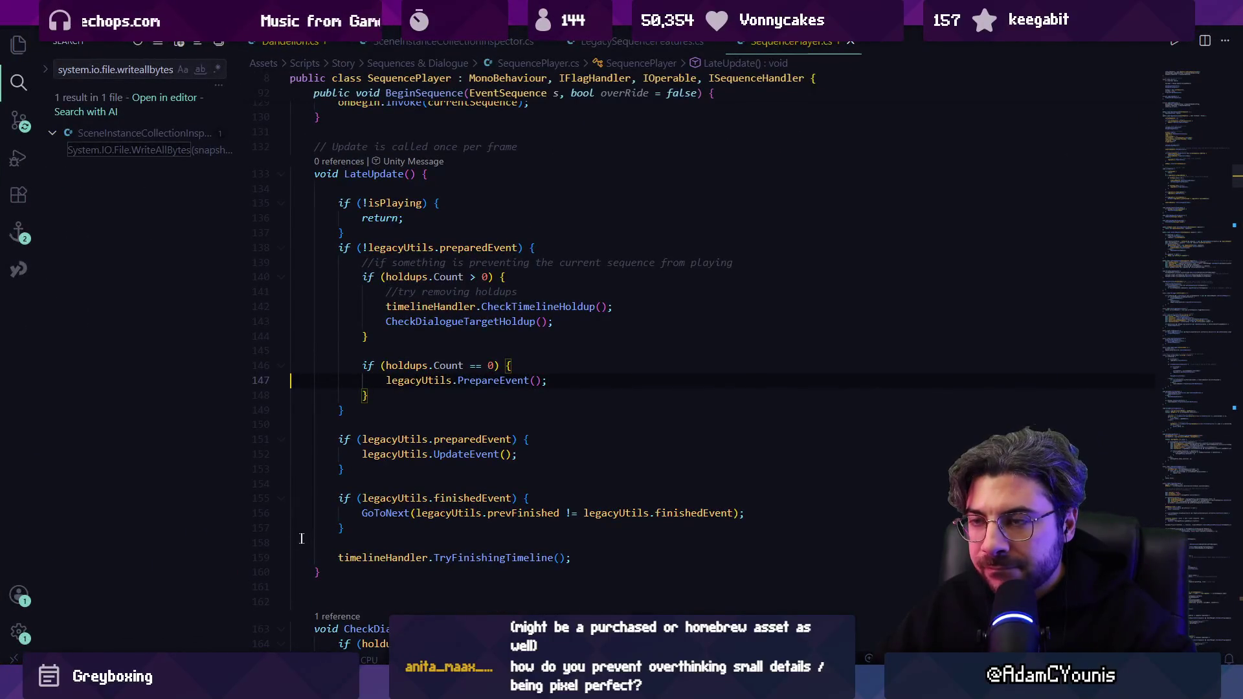
{"action": "mouse_move", "coordinate": [408, 687]}
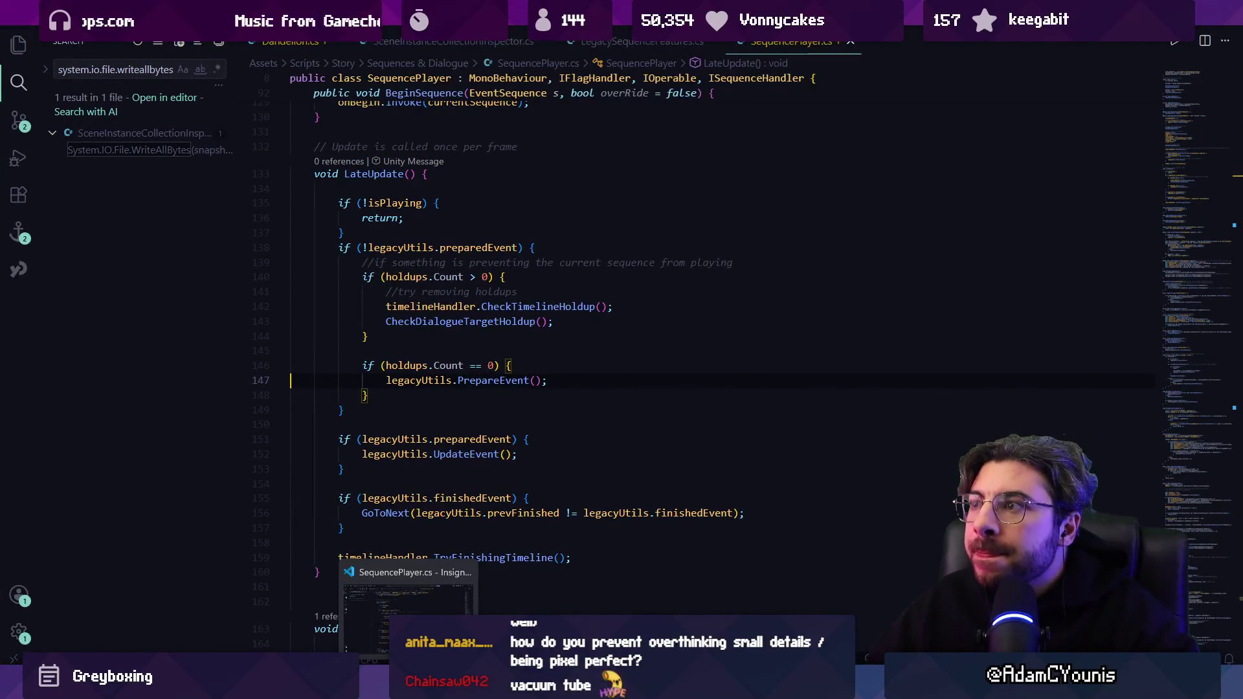
{"action": "key", "text": "alt+Tab"}
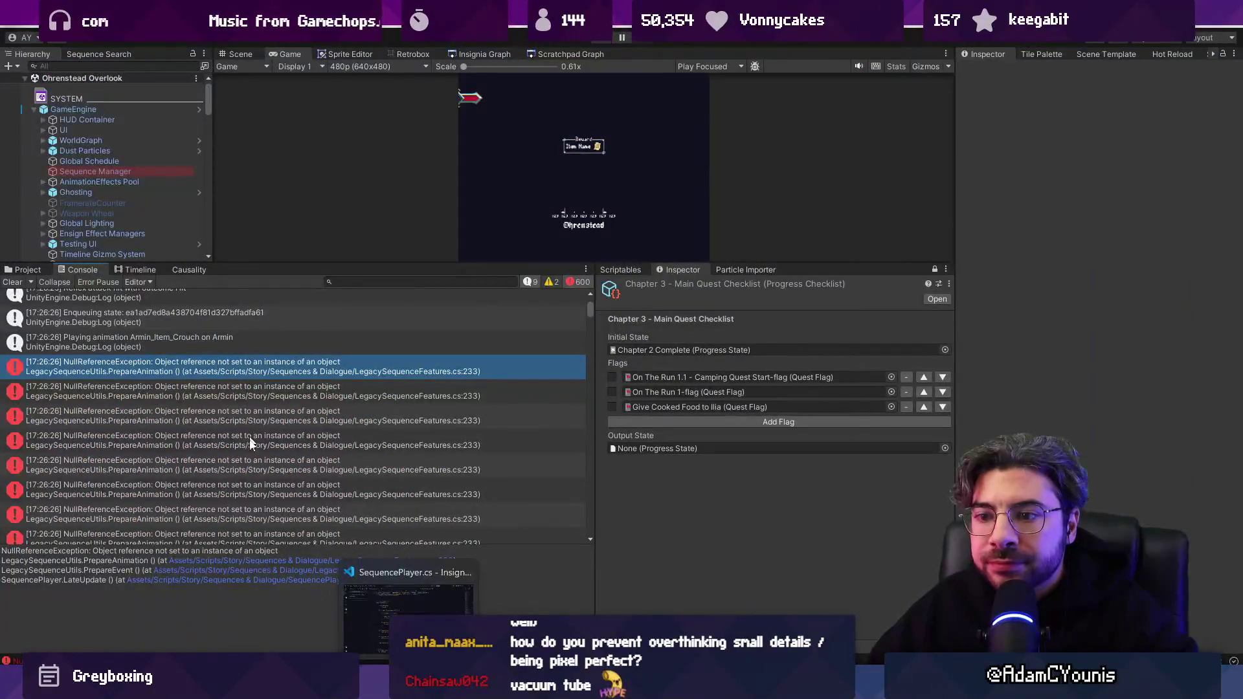
{"action": "left_click", "coordinate": [26, 270]}
{"action": "type", "text": "sn"}
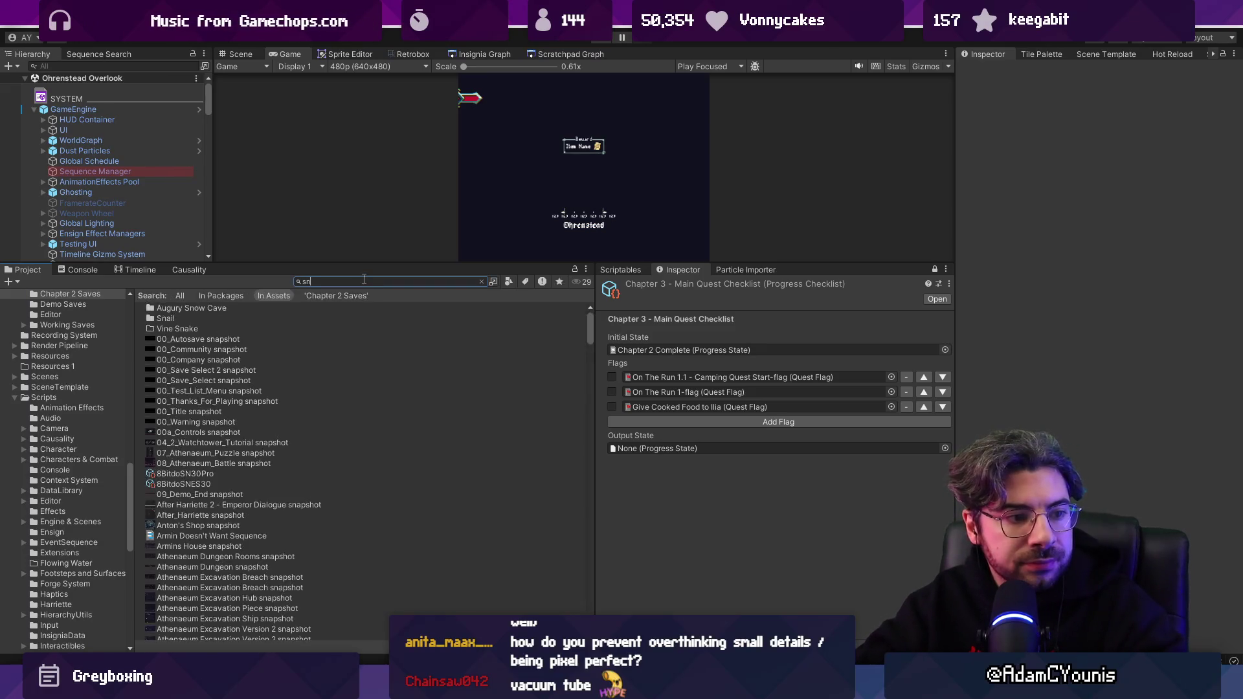
Search the Project for 'spotlight get' and open the Item_Get sequence.
{"action": "key", "text": "BackSpace"}
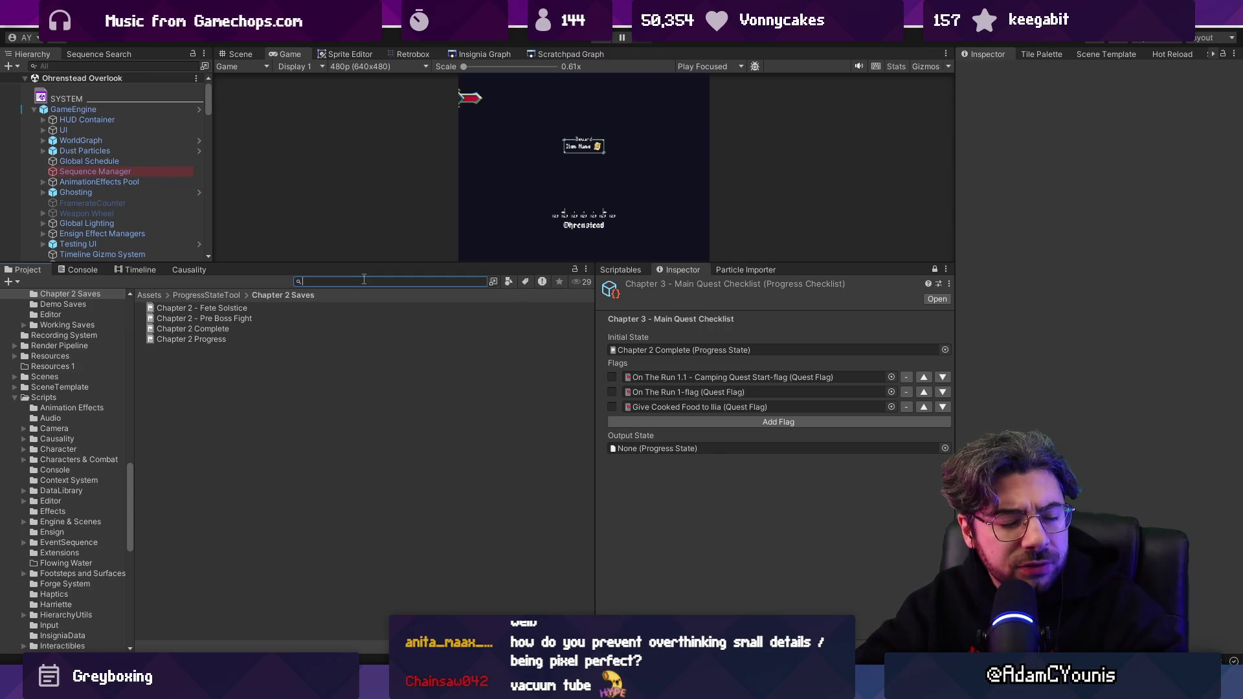
{"action": "type", "text": "spotlight"}
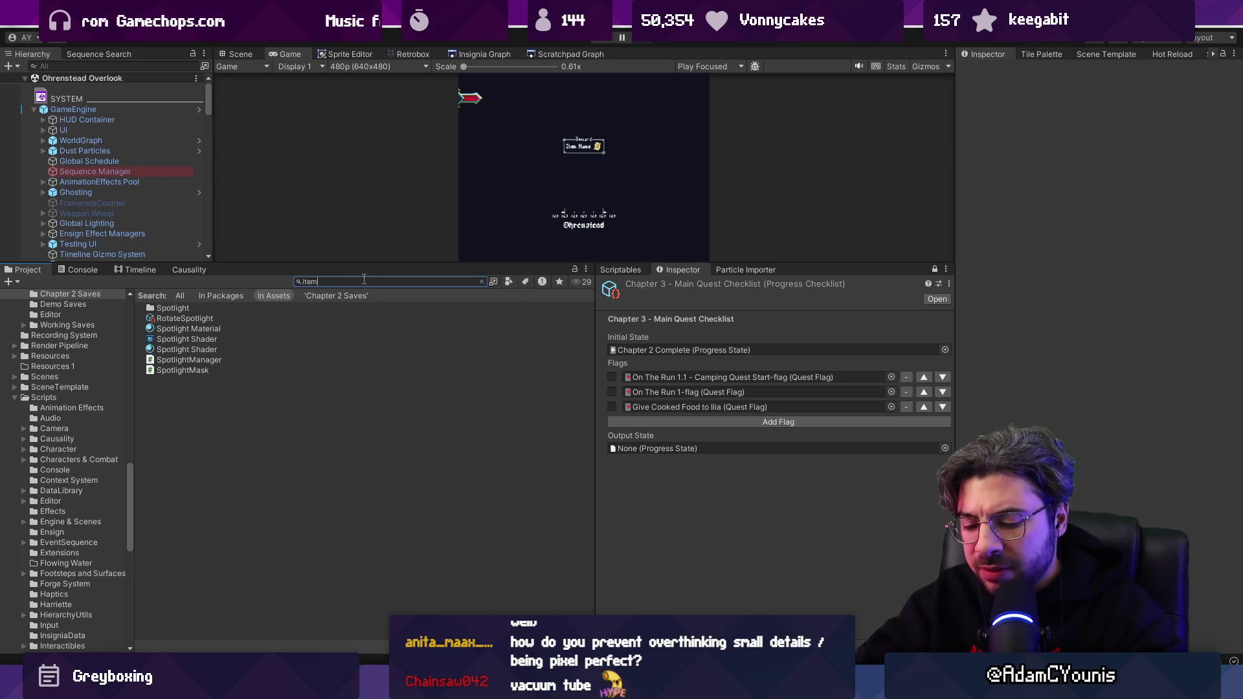
{"action": "type", "text": " get"}
{"action": "left_click", "coordinate": [289, 317]}
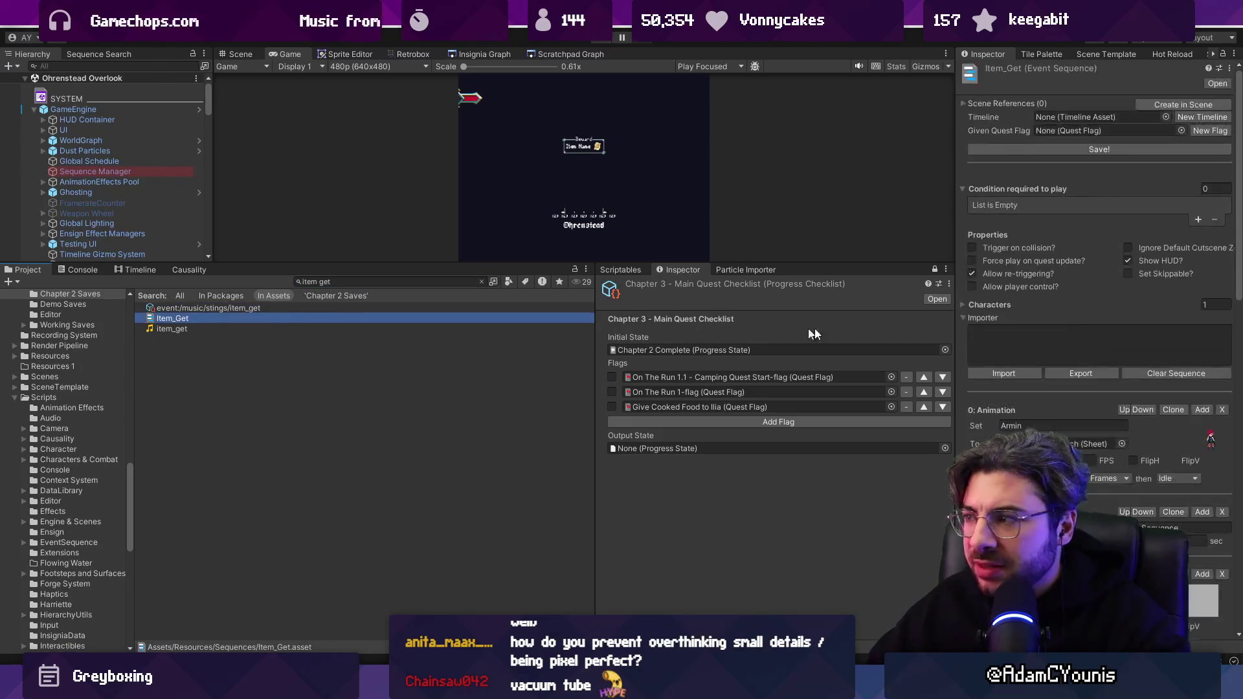
{"action": "scroll", "coordinate": [1067, 374], "scroll_direction": "down", "scroll_amount": 3}
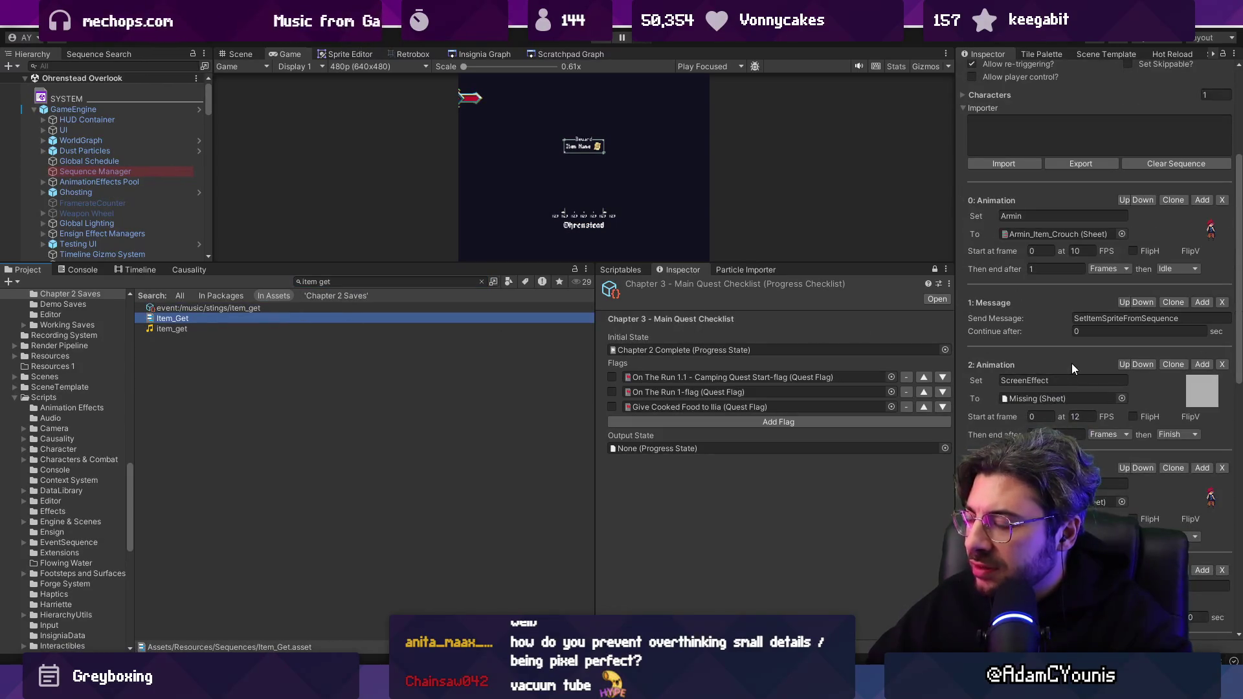
{"action": "scroll", "coordinate": [1071, 363], "scroll_direction": "down", "scroll_amount": 10}
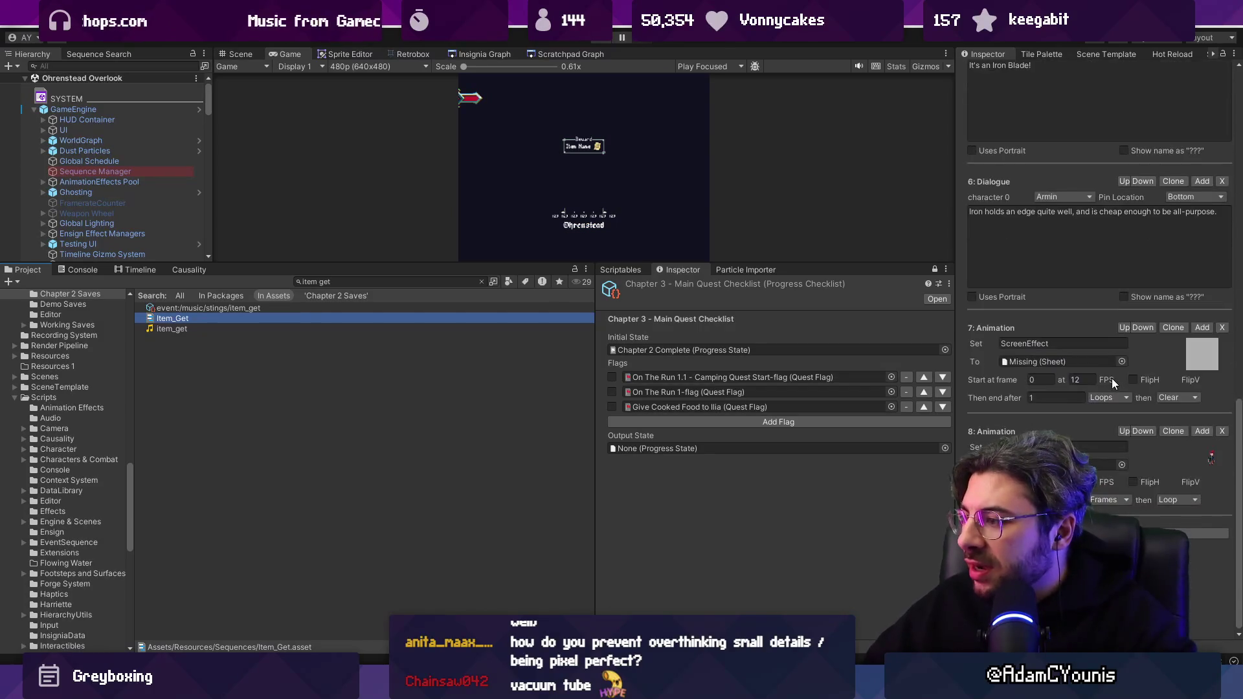
{"action": "left_click", "coordinate": [1114, 533]}
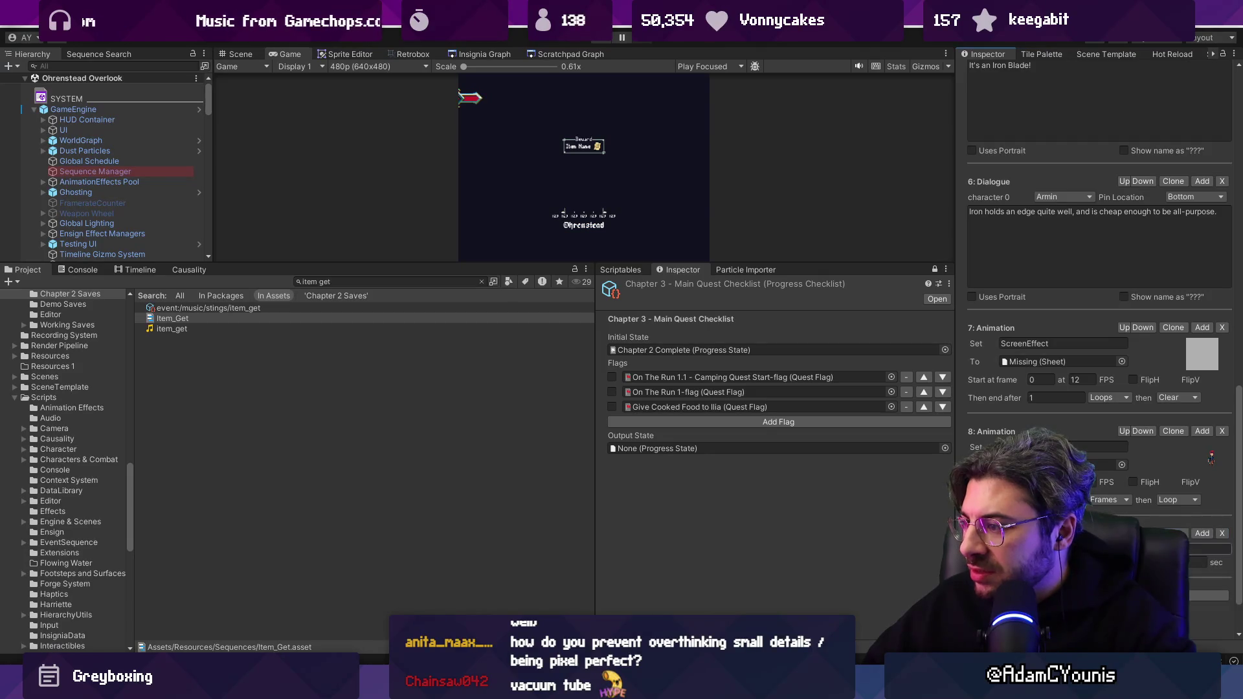
Move the empty Message step up to position 3, after the ScreenEffect animation.
{"action": "left_click", "coordinate": [1124, 432]}
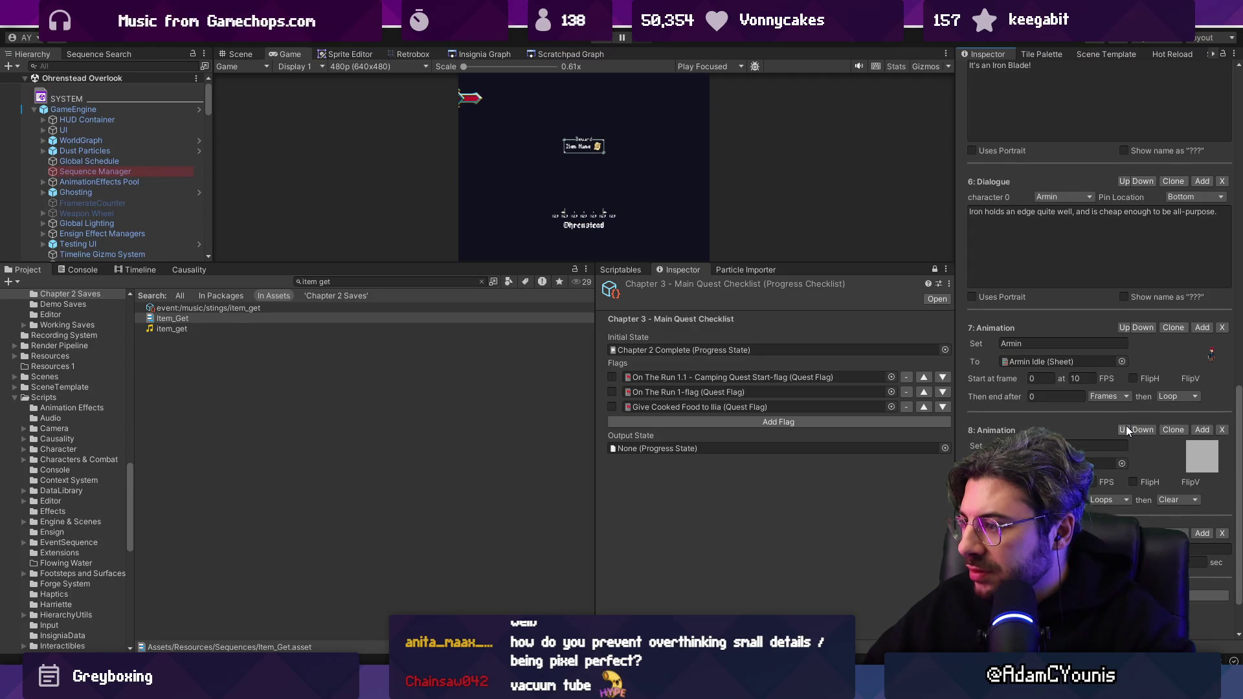
{"action": "left_click", "coordinate": [1126, 427]}
{"action": "left_click", "coordinate": [1126, 428]}
{"action": "left_click", "coordinate": [1124, 432]}
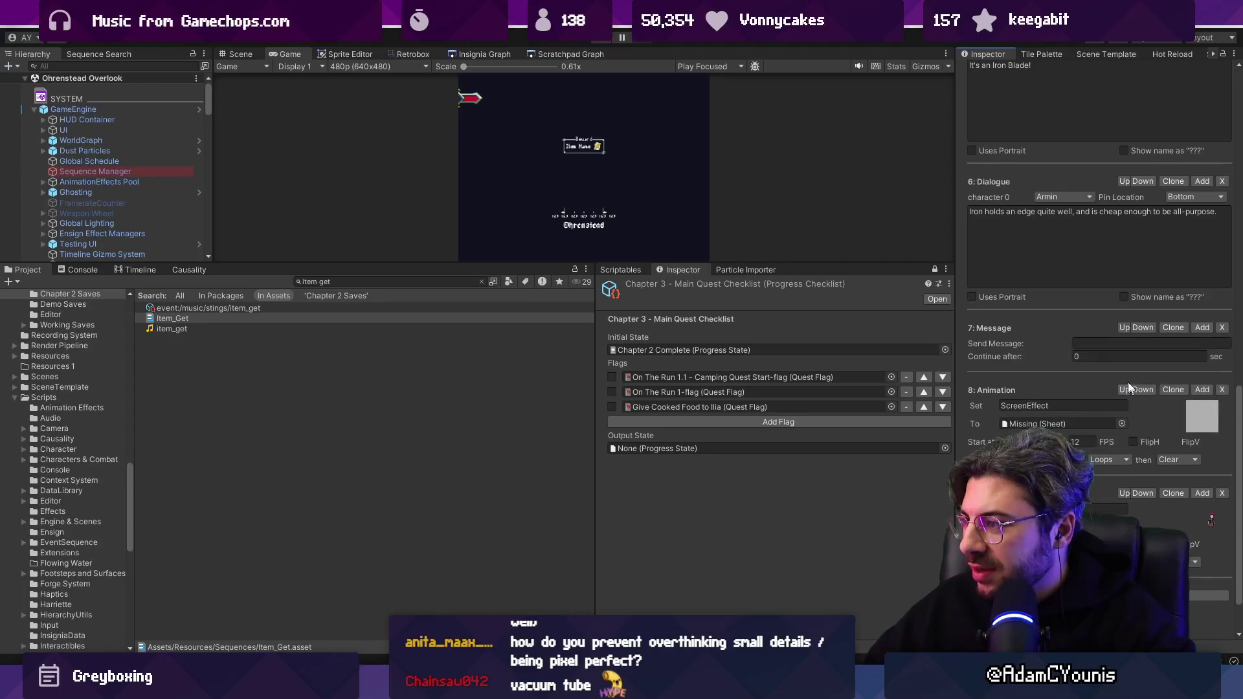
{"action": "left_click", "coordinate": [1128, 329]}
{"action": "scroll", "coordinate": [1109, 260], "scroll_direction": "up", "scroll_amount": 3}
{"action": "left_click", "coordinate": [1122, 392]}
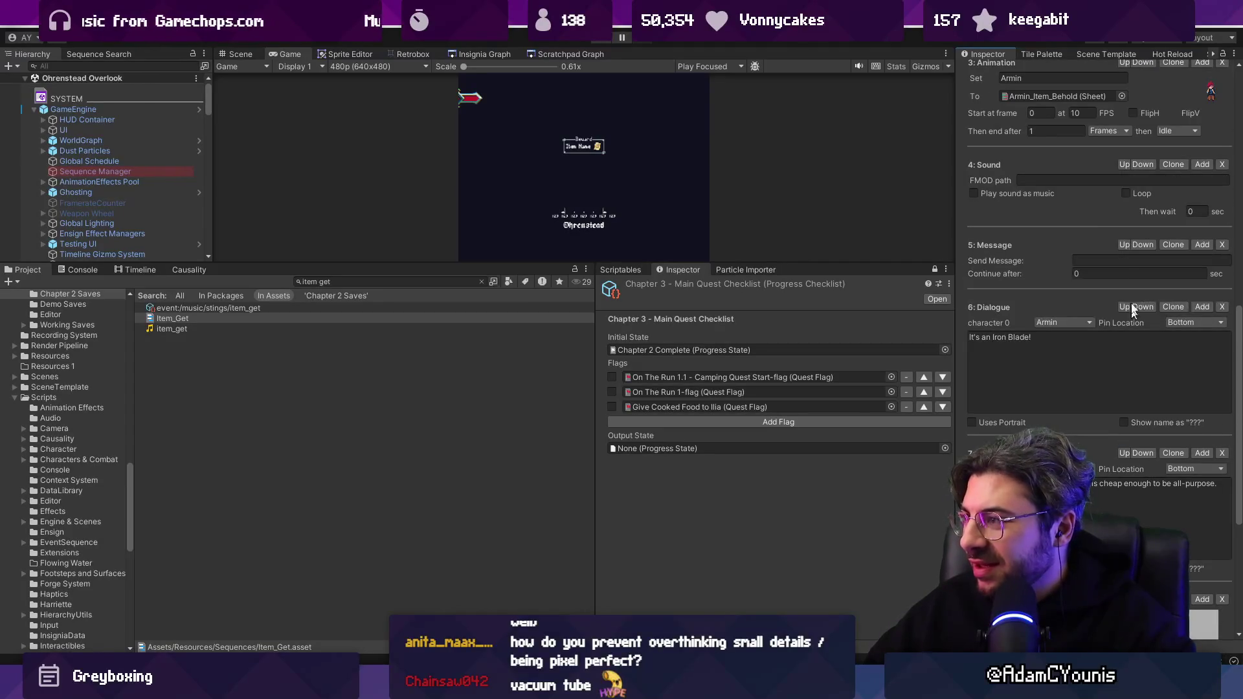
{"action": "left_click", "coordinate": [1128, 245]}
{"action": "scroll", "coordinate": [1117, 233], "scroll_direction": "up", "scroll_amount": 4}
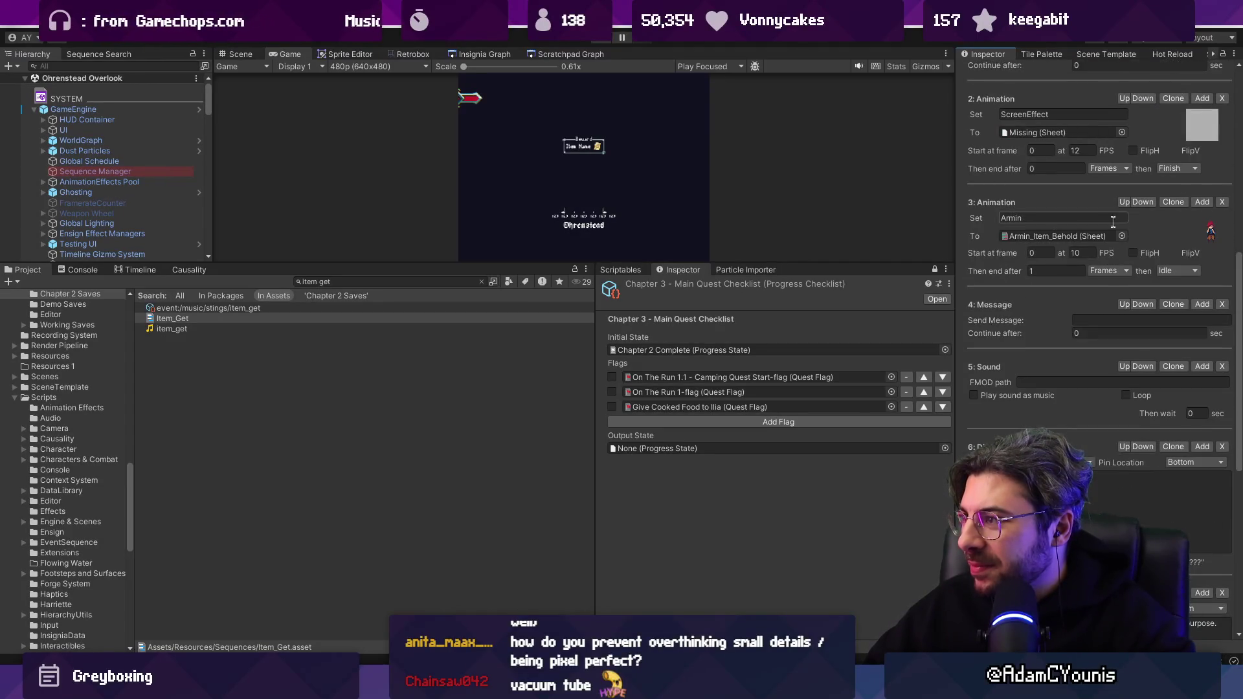
{"action": "left_click", "coordinate": [1123, 304]}
{"action": "scroll", "coordinate": [1094, 298], "scroll_direction": "up", "scroll_amount": 2}
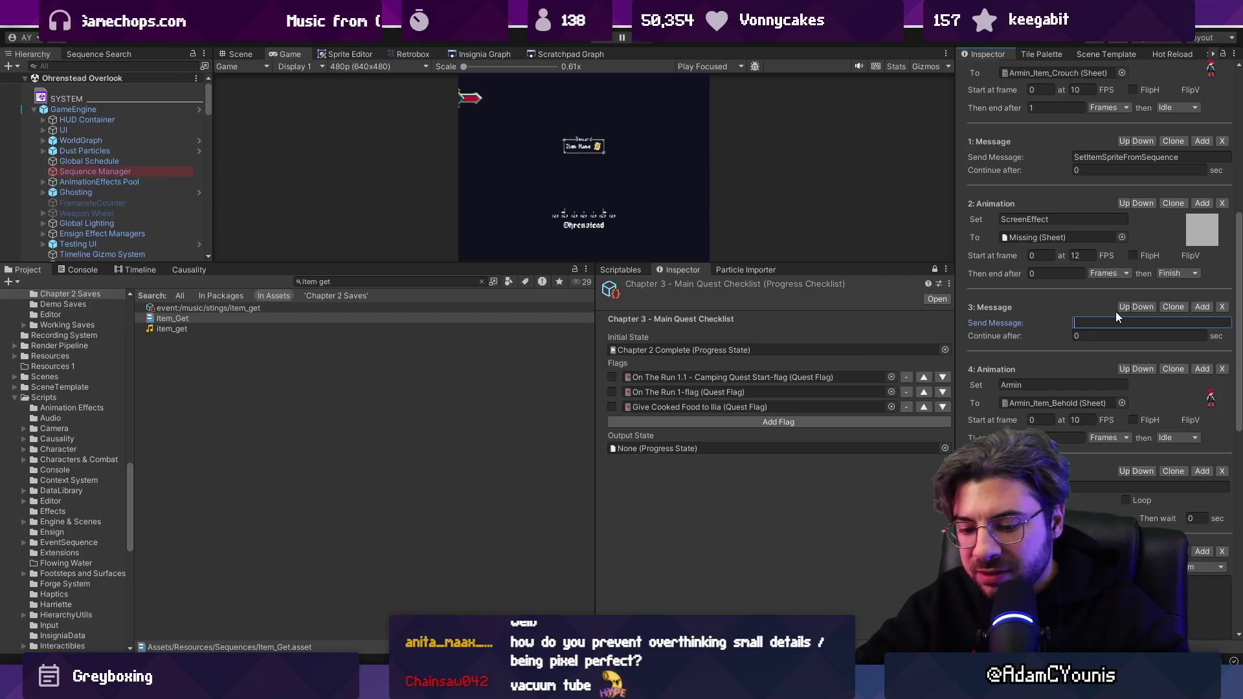
Make step 3 send SpotlightIn with a 0.6 s delay and delete the ScreenEffect animation.
{"action": "type", "text": "SpotlightIn"}
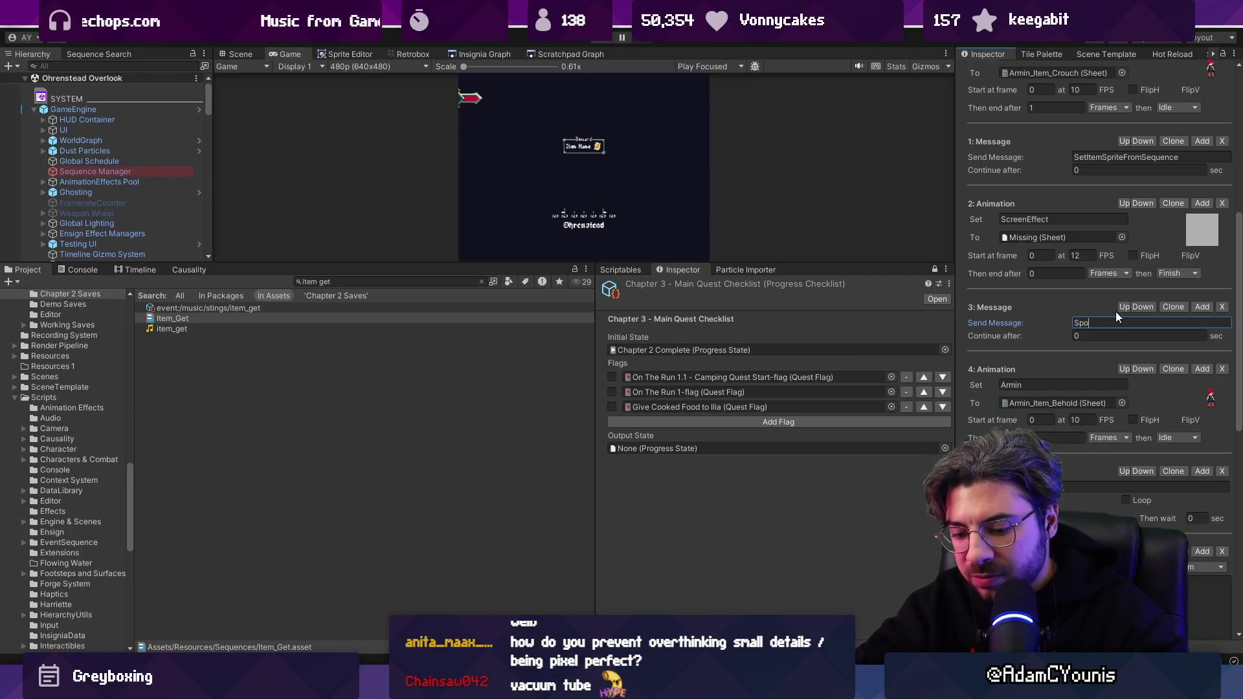
{"action": "left_click", "coordinate": [1094, 340]}
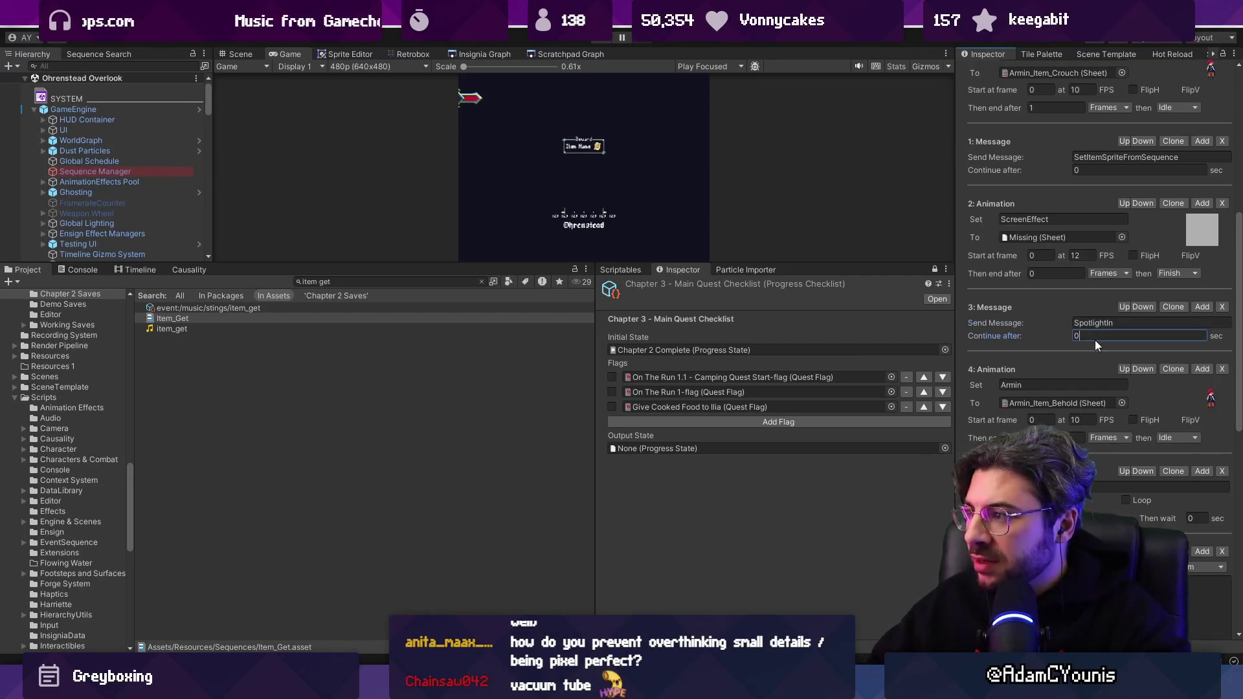
{"action": "type", "text": "0.6"}
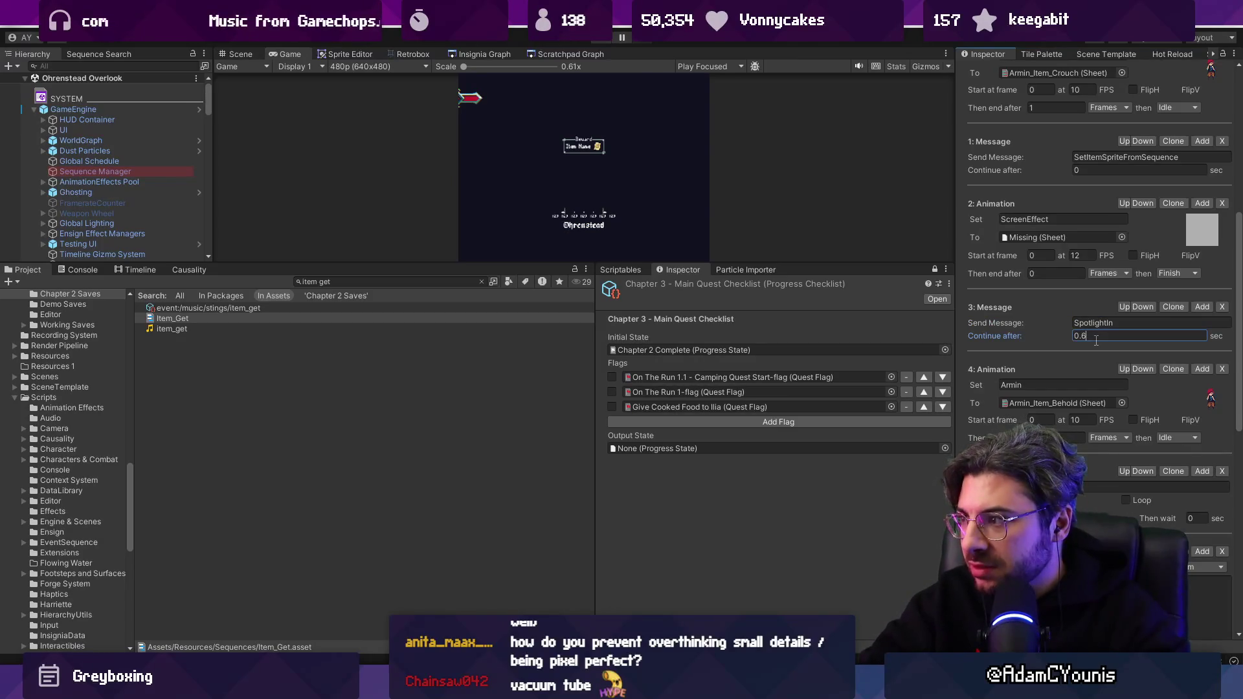
{"action": "type", "text": "5"}
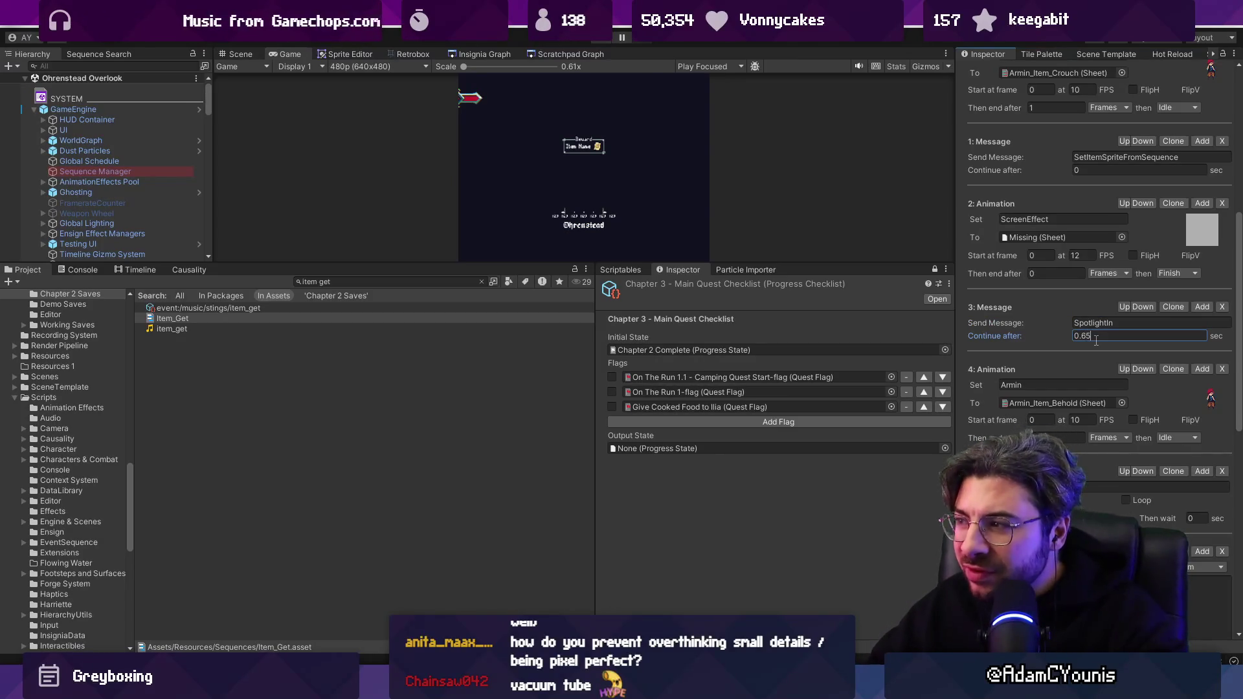
{"action": "key", "text": "BackSpace"}
{"action": "type", "text": "0"}
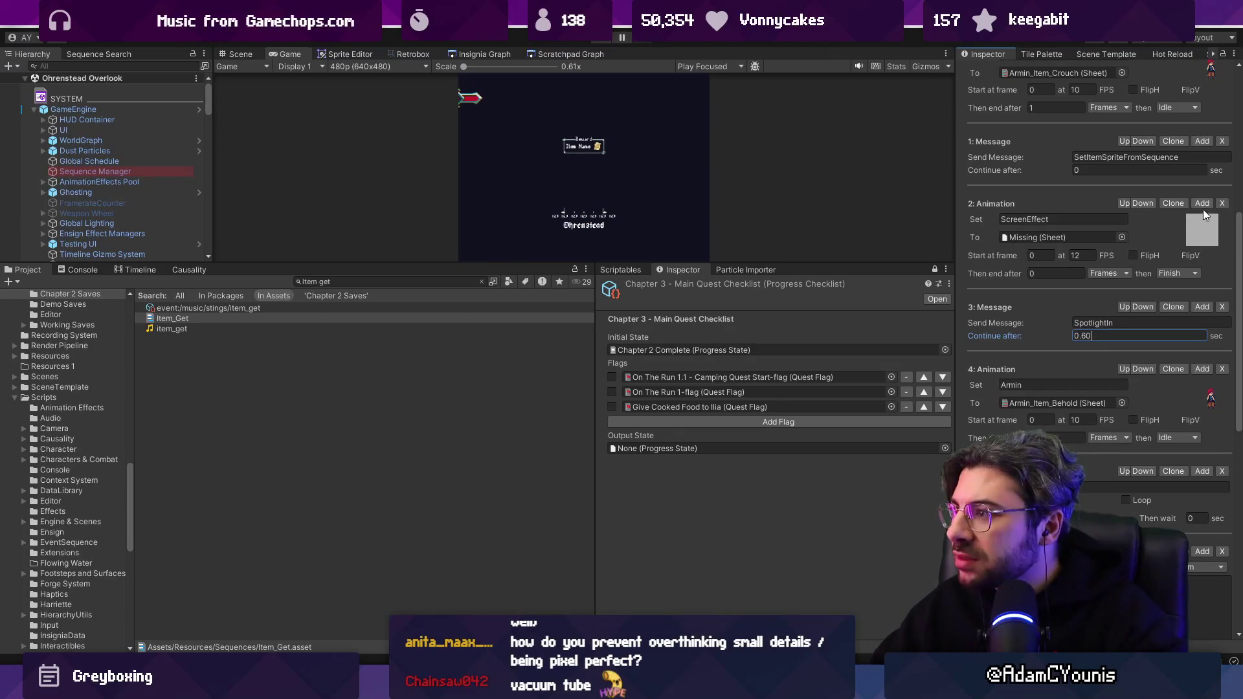
{"action": "left_click", "coordinate": [1221, 204]}
{"action": "left_click", "coordinate": [1137, 222]}
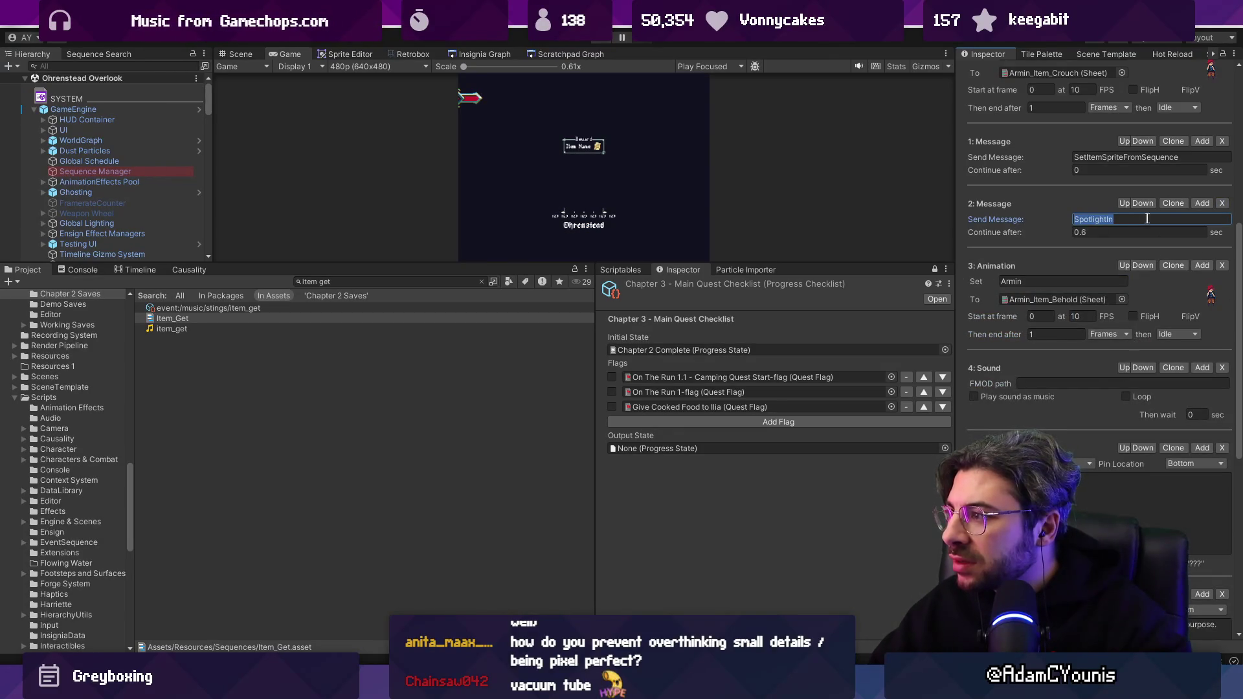
{"action": "scroll", "coordinate": [1101, 291], "scroll_direction": "down", "scroll_amount": 10}
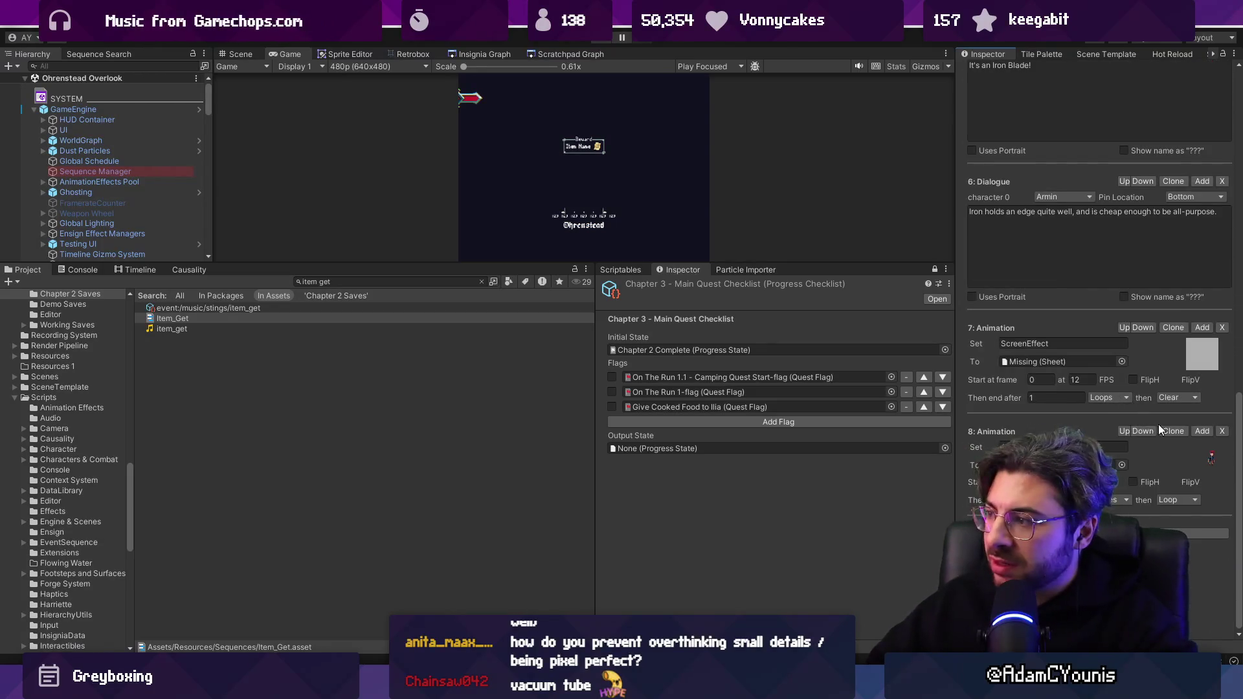
Add a SpotlightOut Message step with 0.5 s delay above the final animation.
{"action": "left_click", "coordinate": [1202, 328]}
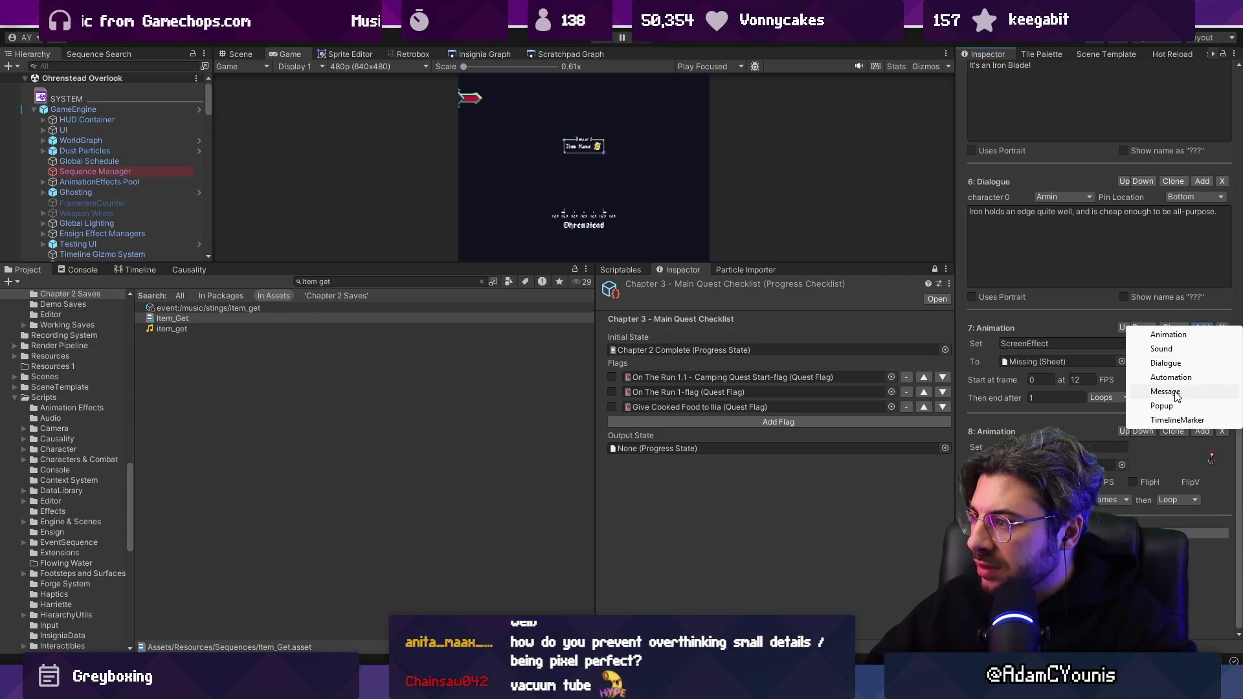
{"action": "left_click", "coordinate": [1166, 392]}
{"action": "type", "text": "Spot"}
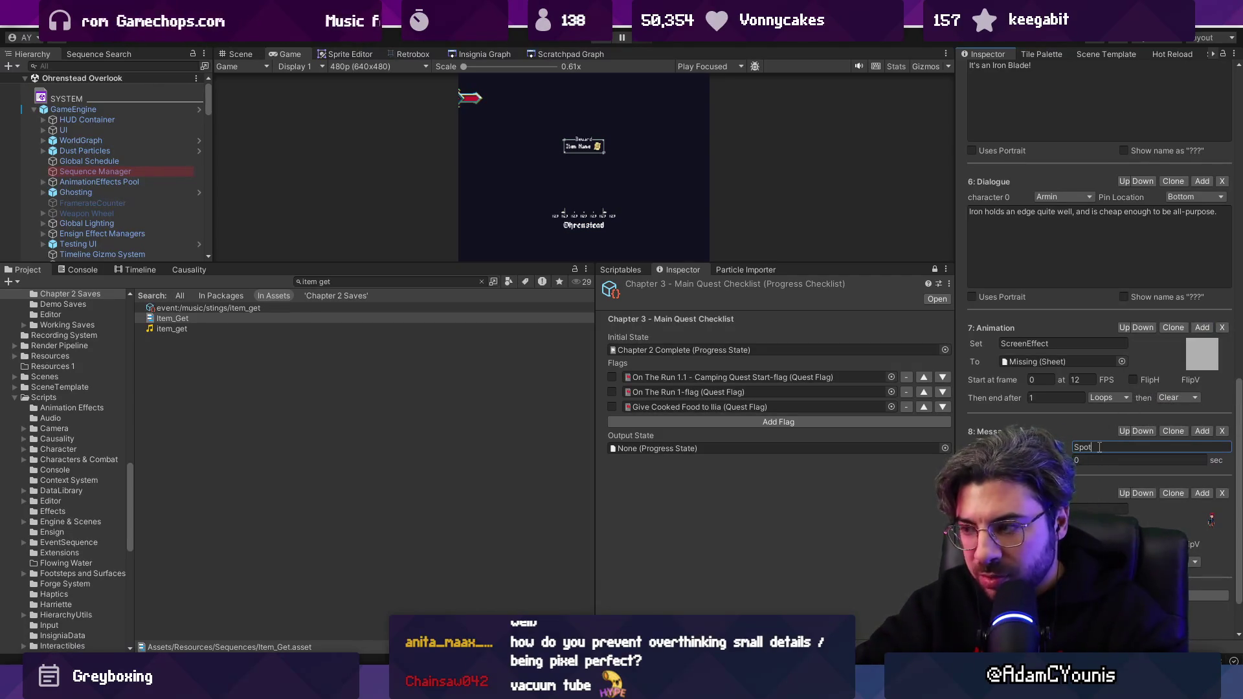
{"action": "type", "text": "lightOu"}
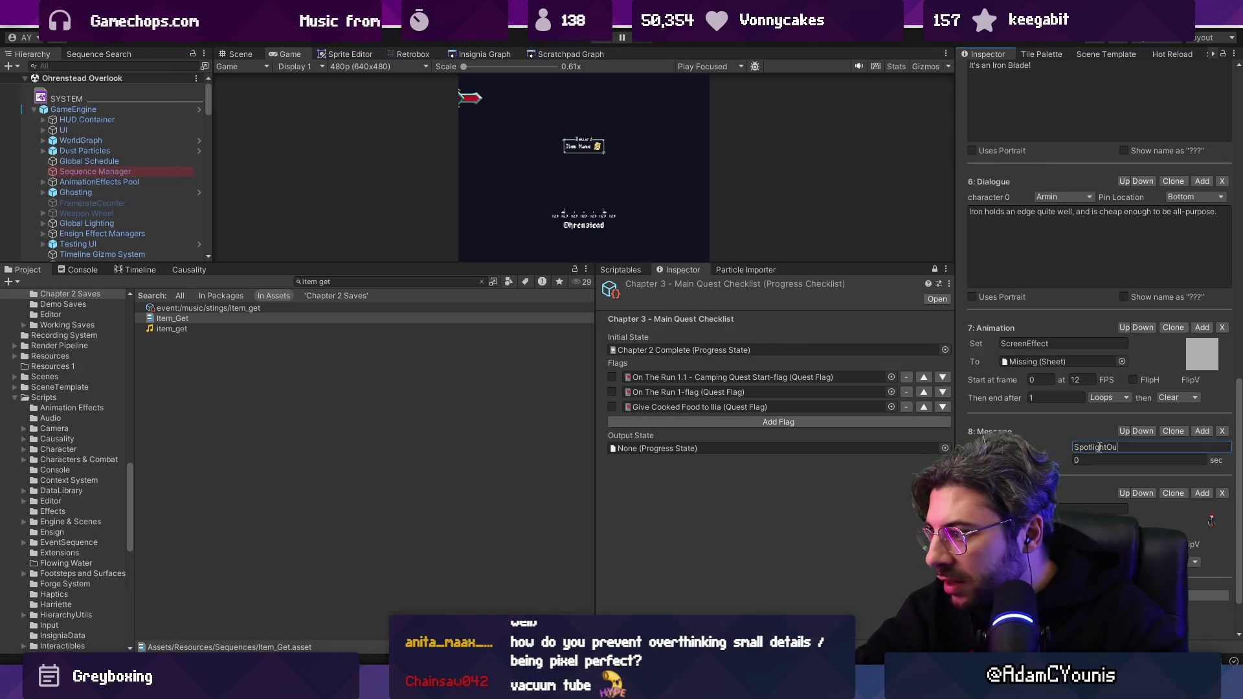
{"action": "type", "text": "t"}
{"action": "left_click", "coordinate": [1090, 461]}
{"action": "type", "text": "."}
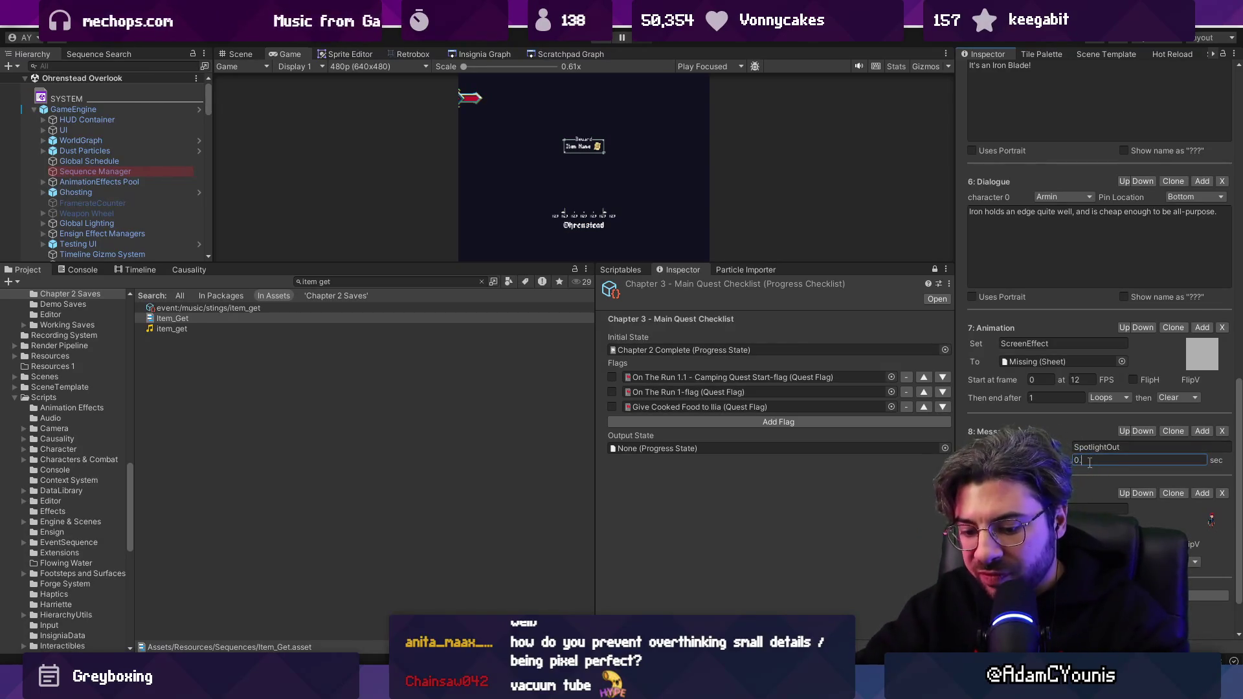
{"action": "type", "text": "5"}
{"action": "left_click", "coordinate": [1125, 432]}
{"action": "scroll", "coordinate": [1106, 372], "scroll_direction": "up", "scroll_amount": 1}
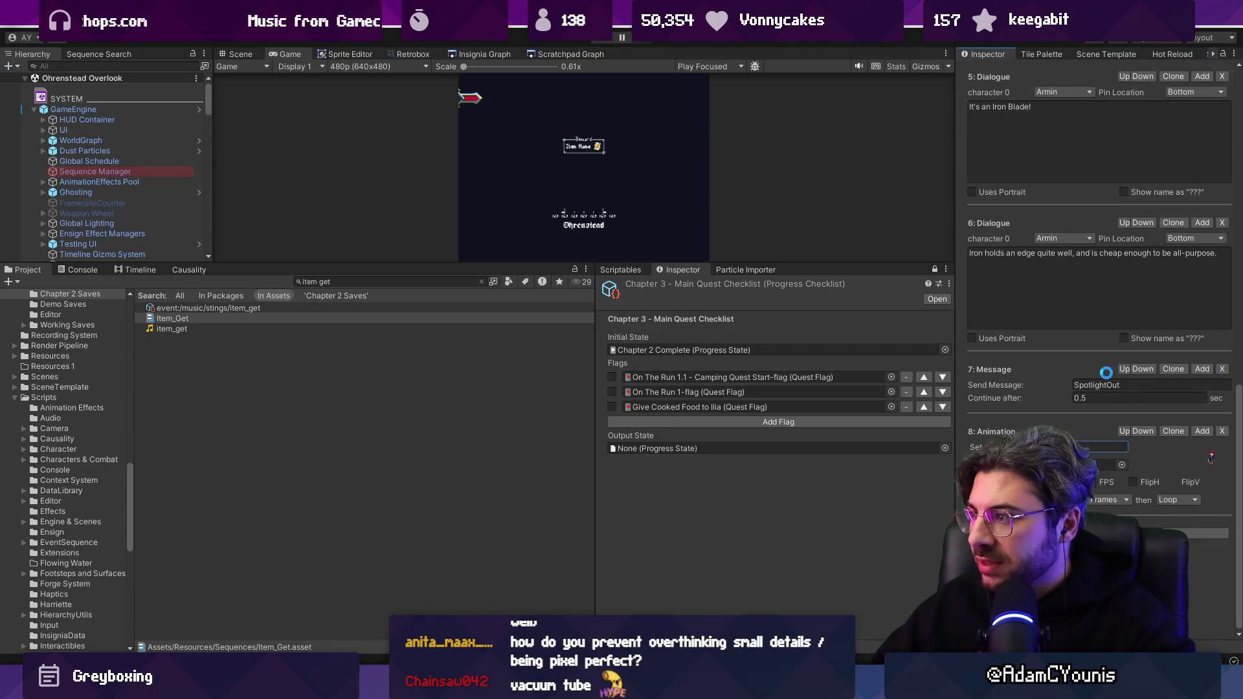
{"action": "scroll", "coordinate": [1040, 163], "scroll_direction": "up", "scroll_amount": 10}
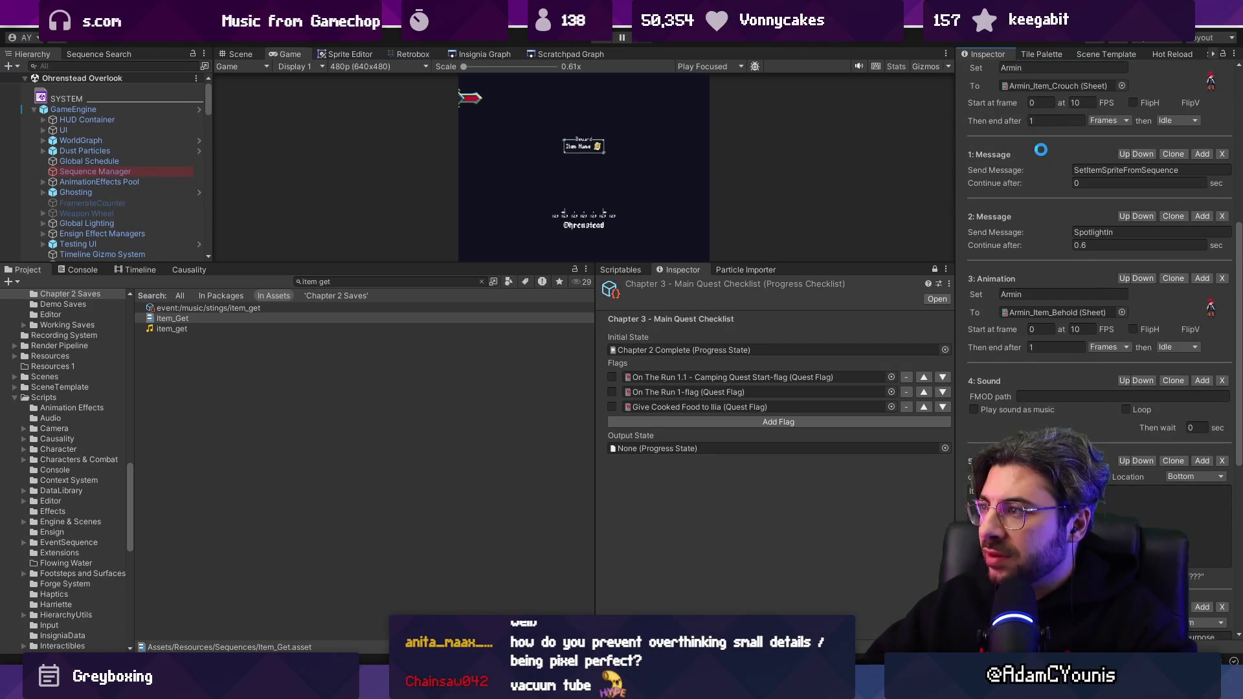
{"action": "scroll", "coordinate": [1040, 149], "scroll_direction": "up", "scroll_amount": 9}
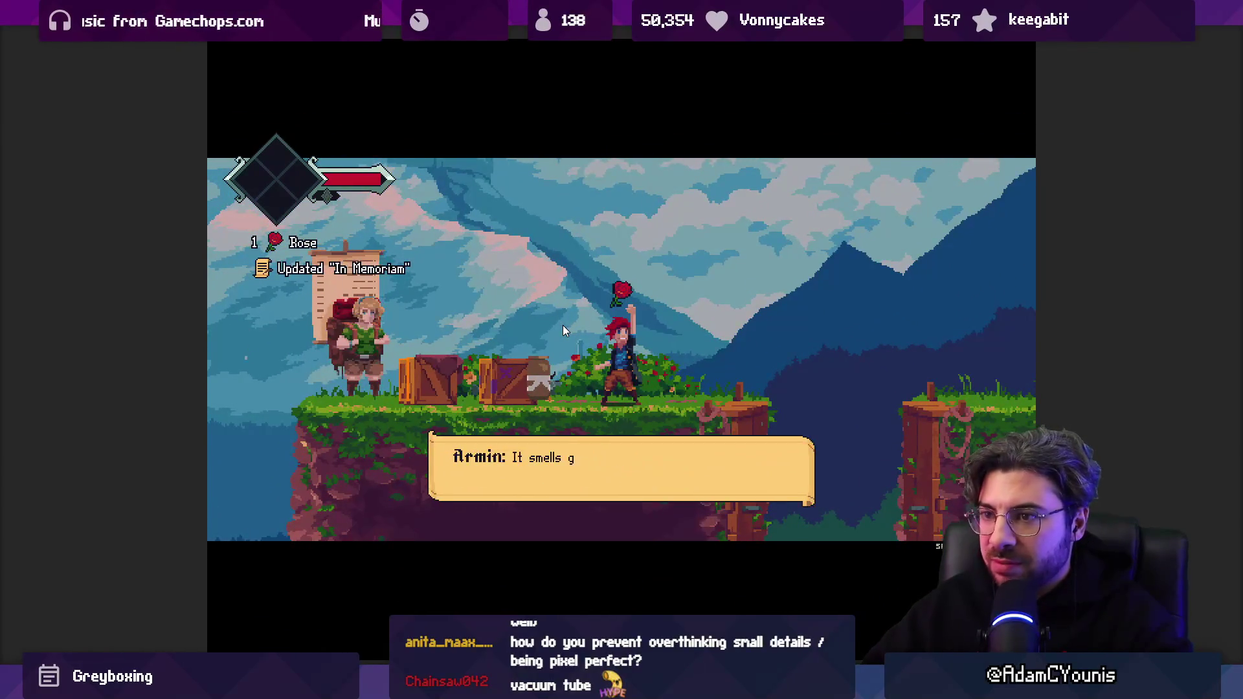
Exit the fullscreen Game view after the Rose item-get sequence plays.
{"action": "key", "text": "shift+space"}
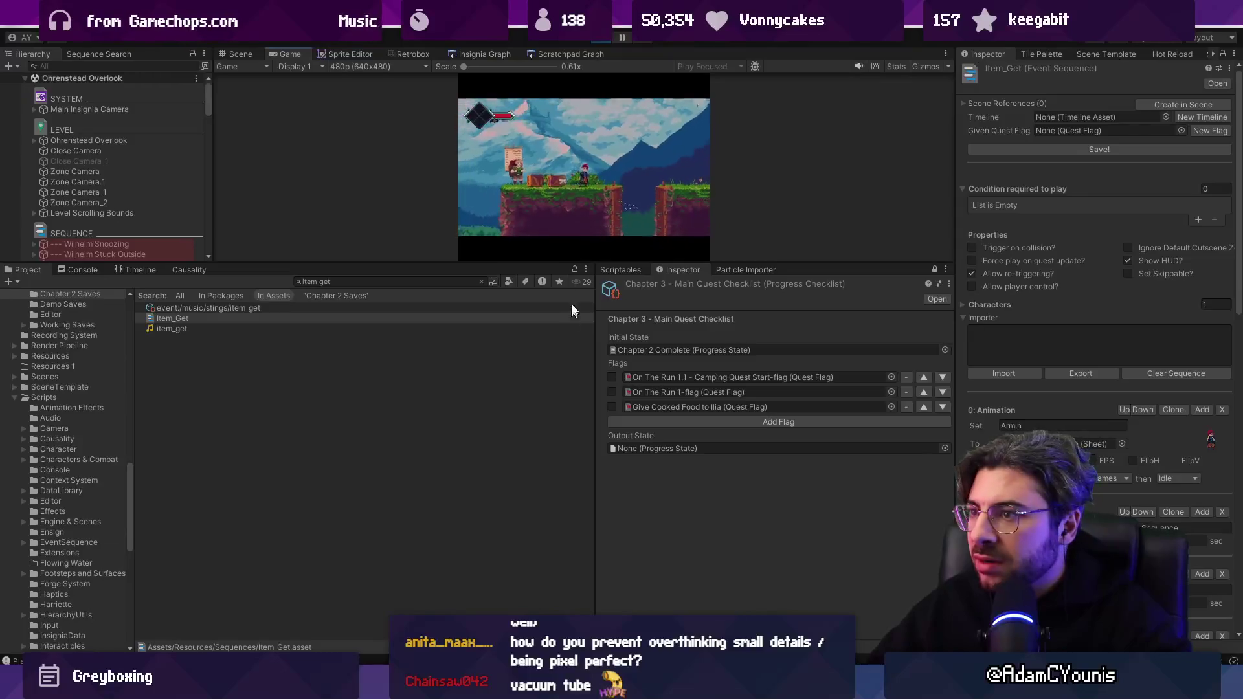
{"action": "scroll", "coordinate": [1139, 322], "scroll_direction": "down", "scroll_amount": 5}
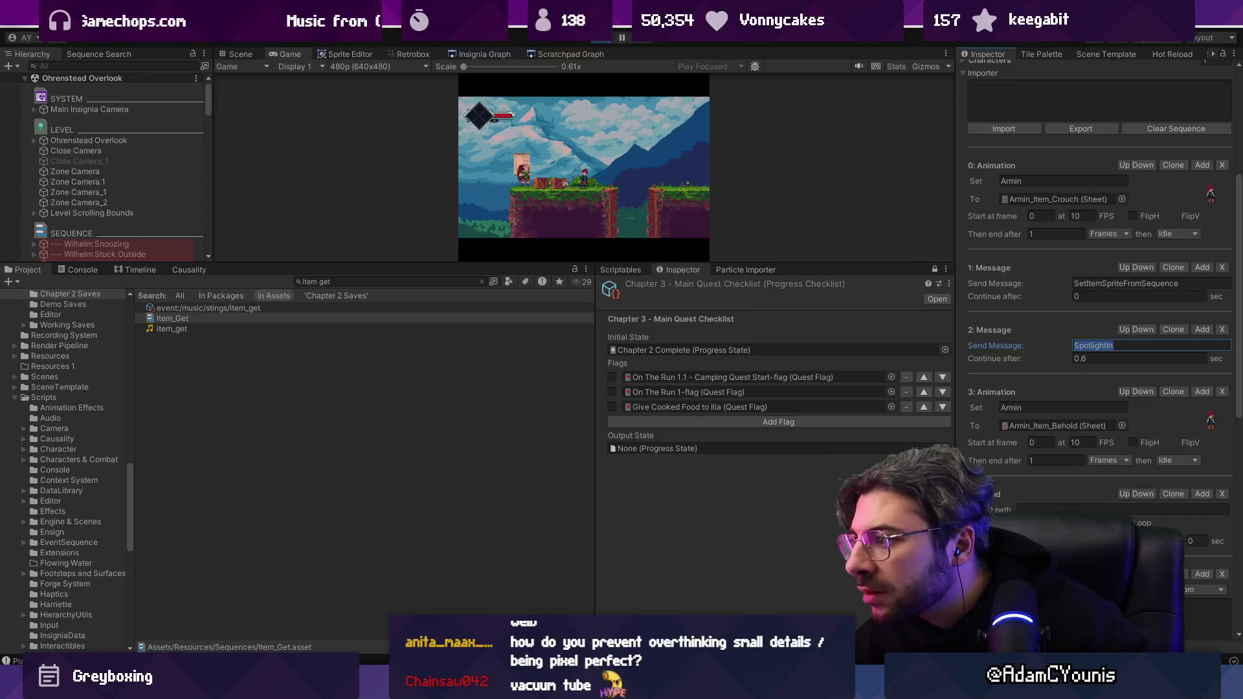
Open Engine.cs in VS Code and remove the stray text from the SpotlightIn() call.
{"action": "key", "text": "alt+Tab"}
{"action": "key", "text": "ctrl+p"}
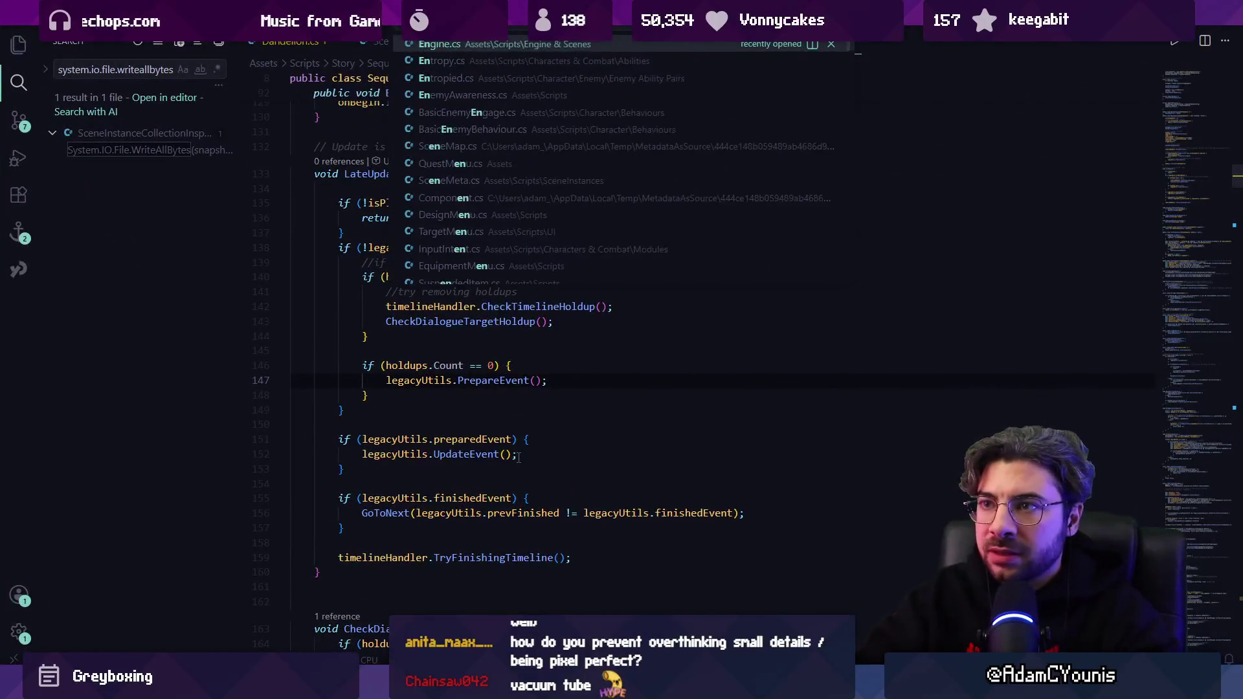
{"action": "type", "text": "engine"}
{"action": "key", "text": "Return"}
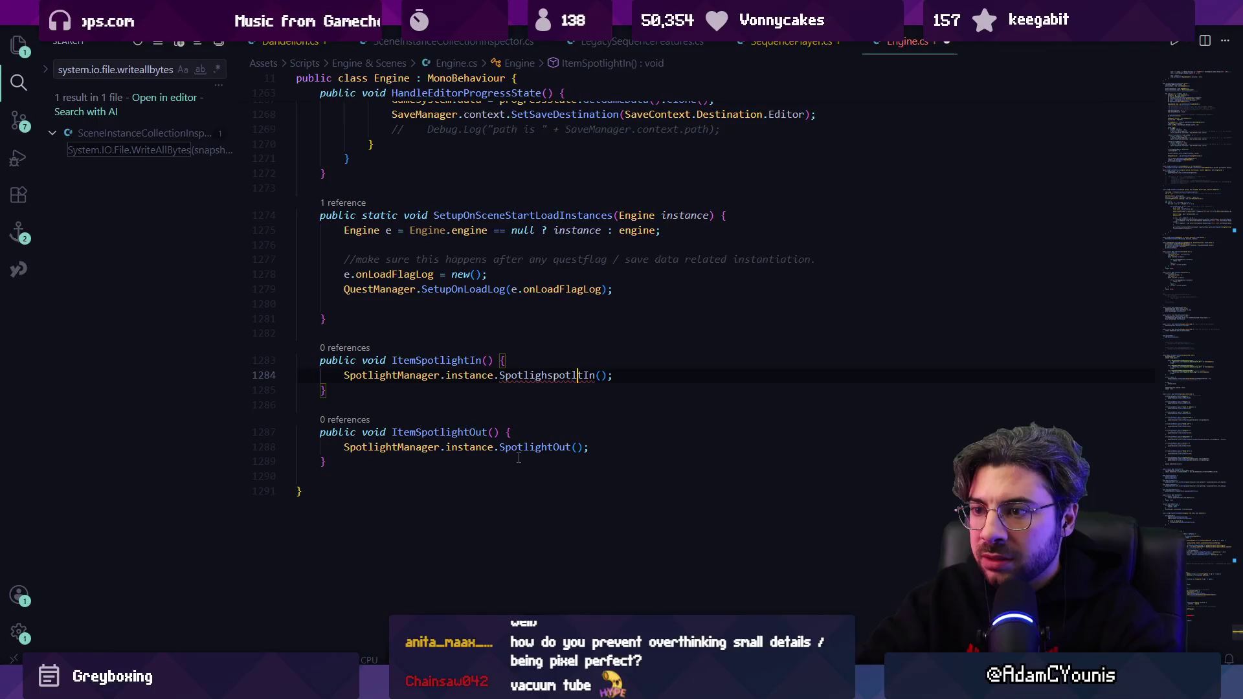
{"action": "key", "text": "BackSpace"}
{"action": "key", "text": "BackSpace"}
{"action": "key", "text": "BackSpace"}
Prefix both Send Message fields with 'Item', making them ItemSpotlightIn and ItemSpotlightOut.
{"action": "key", "text": "alt+Tab"}
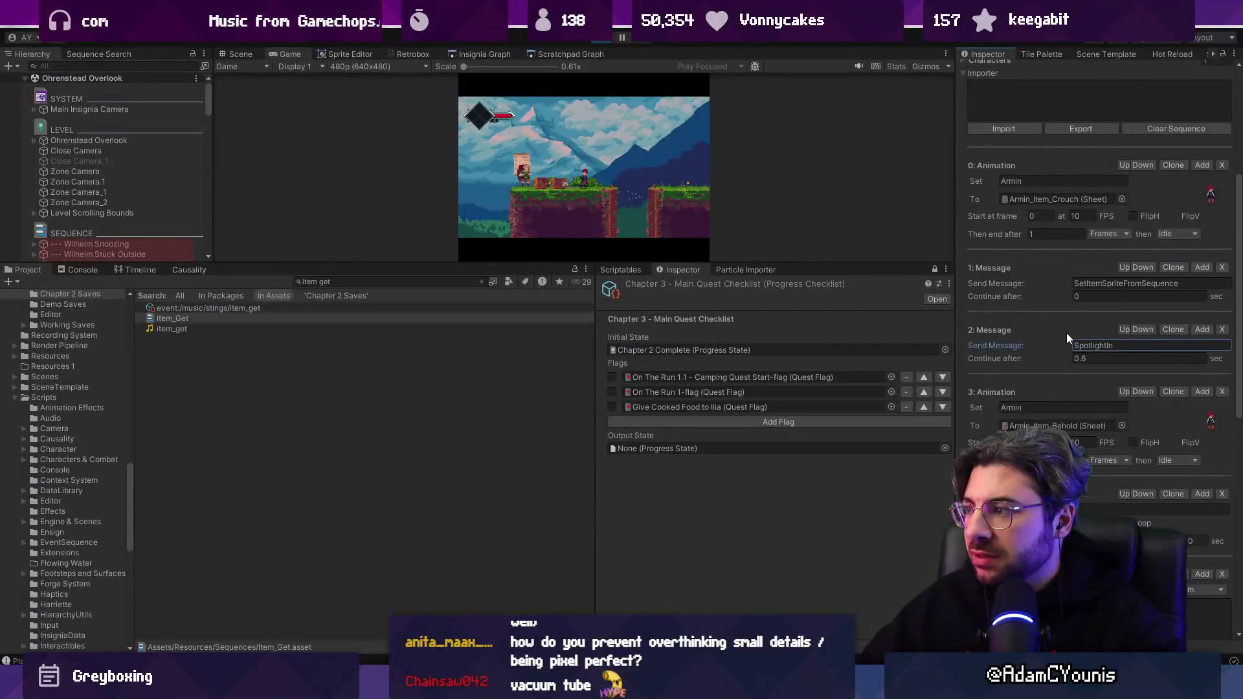
{"action": "left_click", "coordinate": [1076, 346]}
{"action": "type", "text": "Item"}
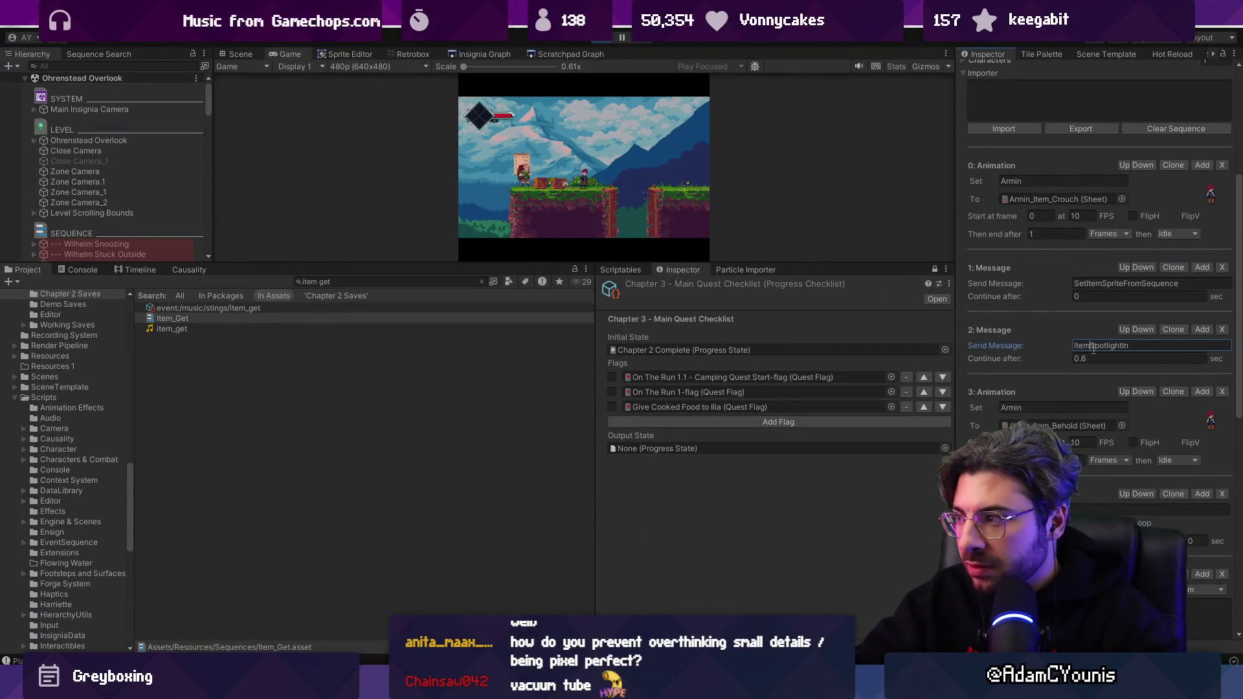
{"action": "scroll", "coordinate": [1094, 304], "scroll_direction": "down", "scroll_amount": 5}
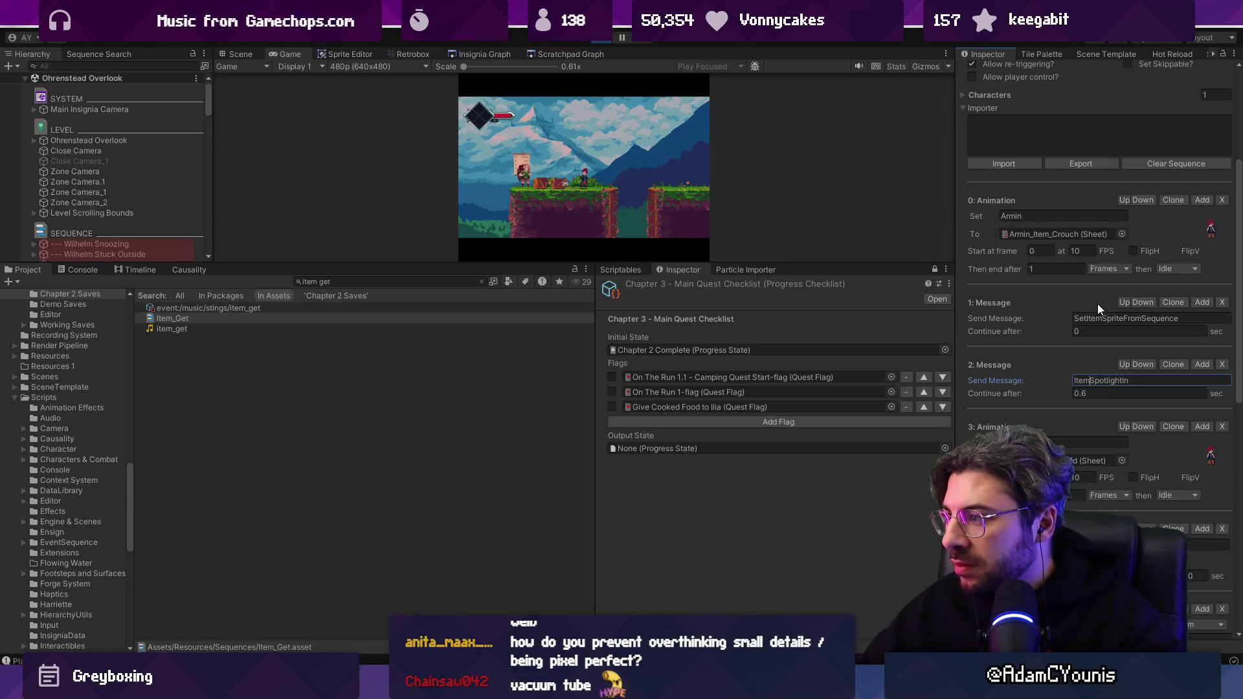
{"action": "left_click", "coordinate": [1131, 461]}
{"action": "type", "text": "Item"}
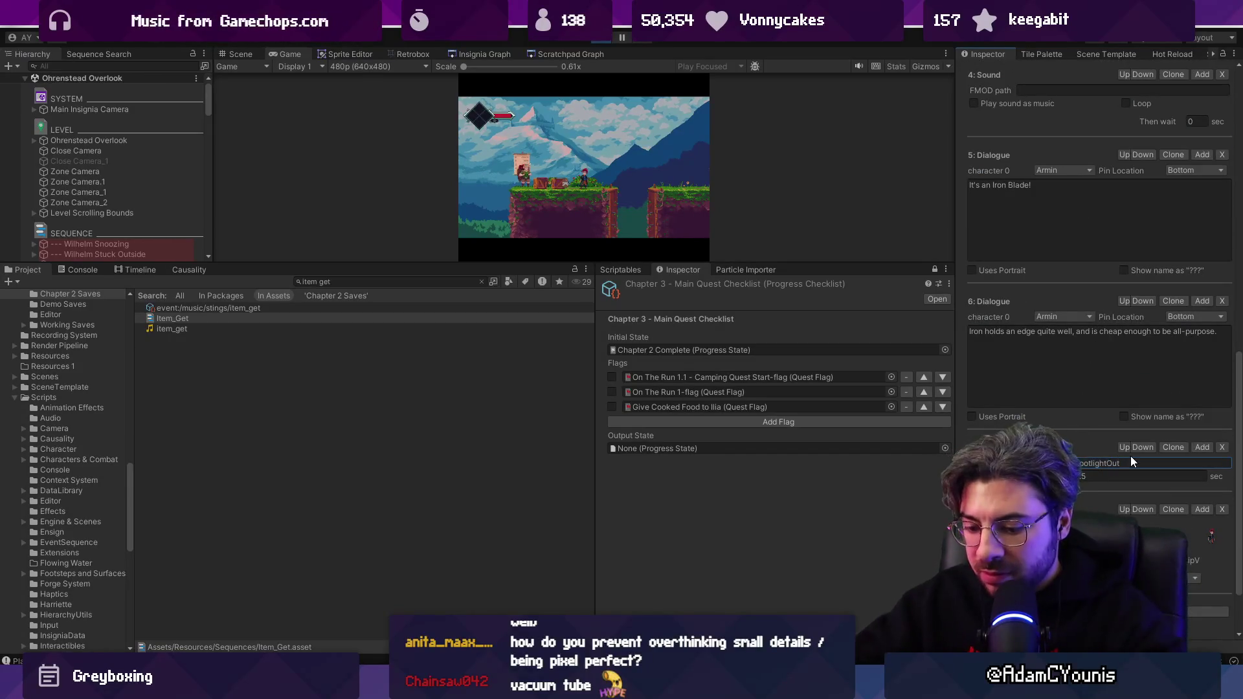
{"action": "scroll", "coordinate": [1109, 278], "scroll_direction": "up", "scroll_amount": 10}
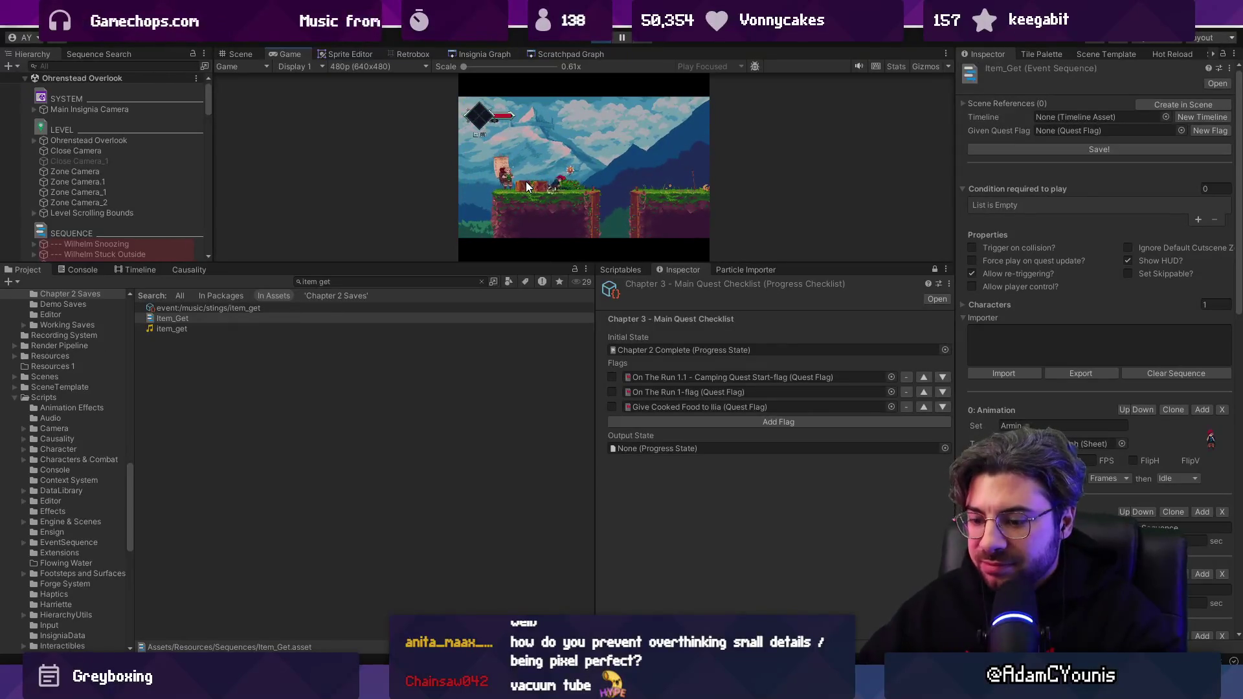
Set the Game view resolution to Full HD (1920x1080).
{"action": "key", "text": "shift+space"}
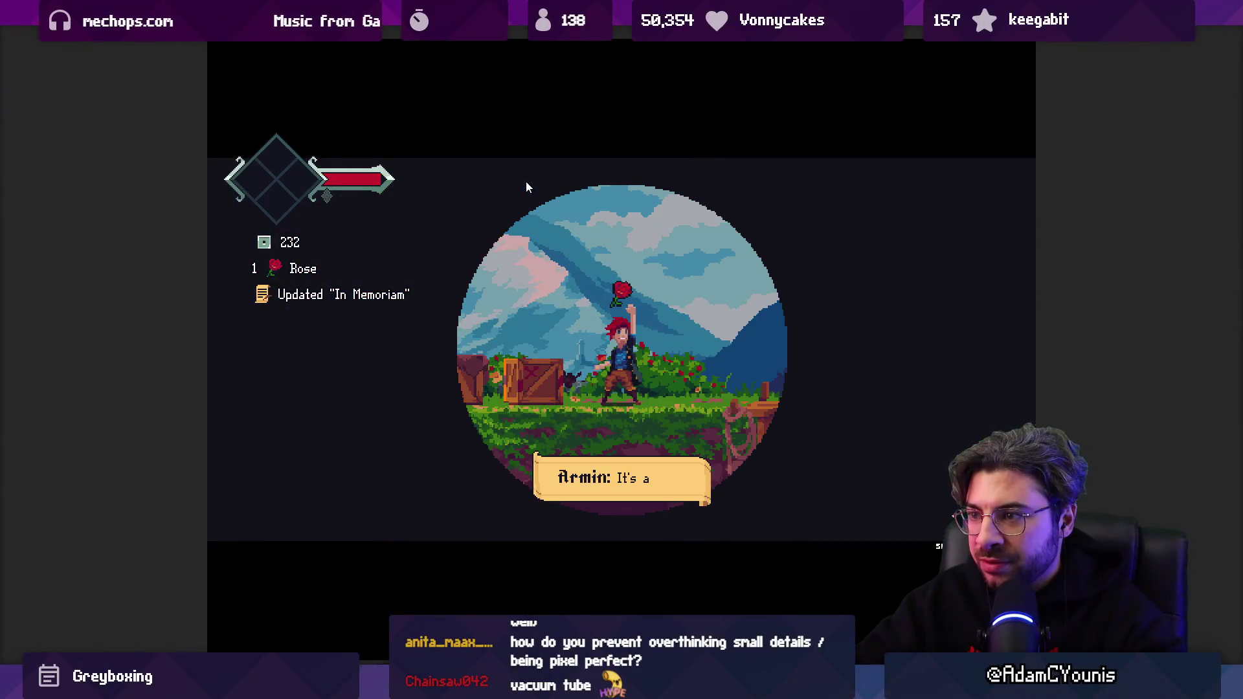
{"action": "key", "text": "shift+space"}
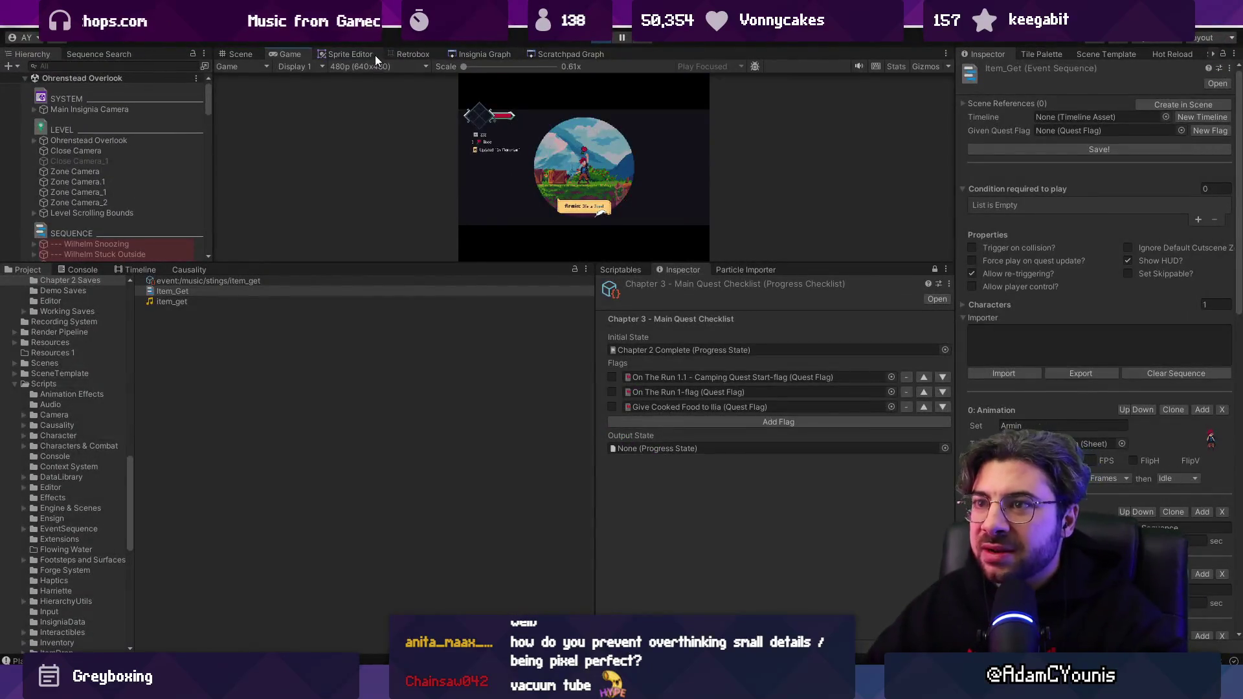
{"action": "left_click", "coordinate": [376, 66]}
{"action": "left_click", "coordinate": [417, 170]}
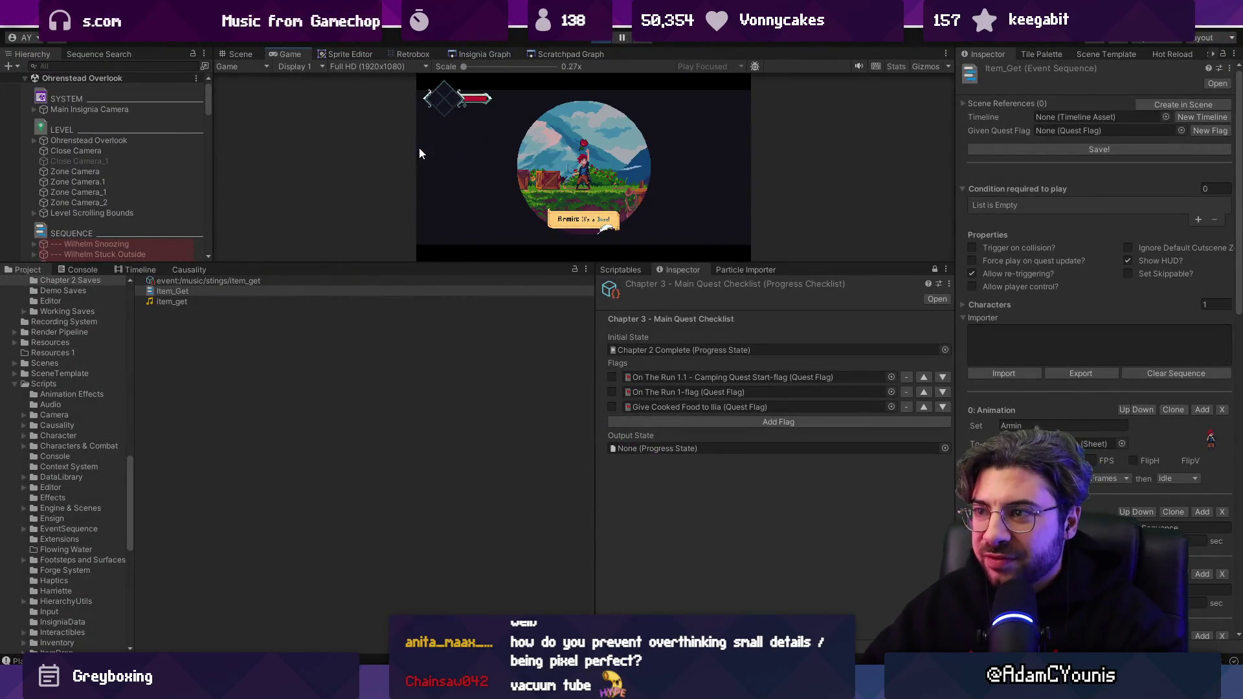
Play through the rose item-get cutscene maximized, then break crates and jump across ledges.
{"action": "key", "text": "shift+space"}
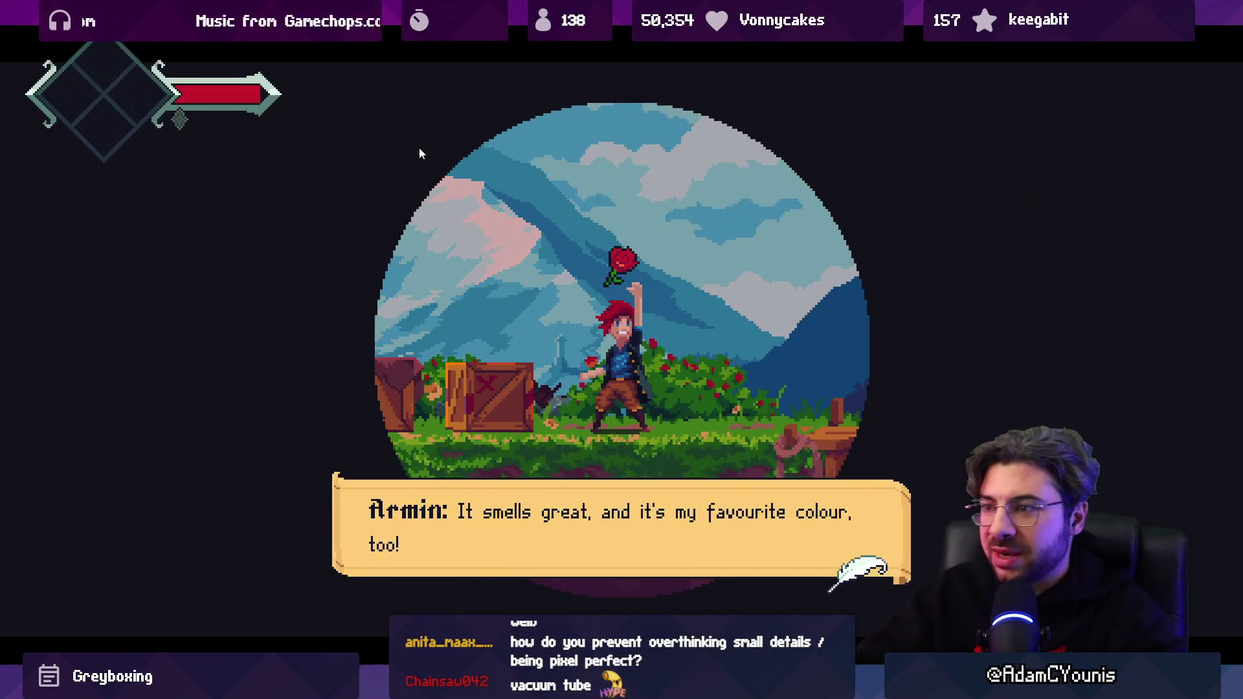
{"action": "key", "text": "x"}
{"action": "key", "text": "x"}
{"action": "key", "text": "x"}
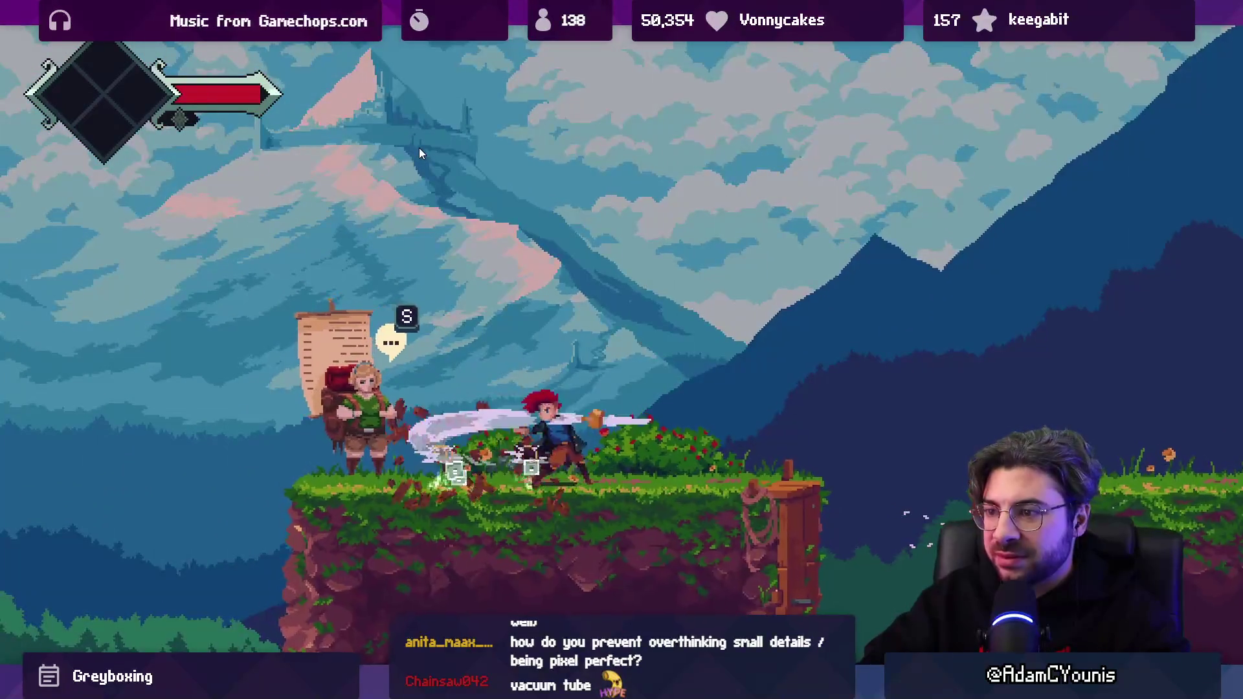
{"action": "key", "text": "Right"}
{"action": "key", "text": "Right"}
{"action": "key", "text": "z"}
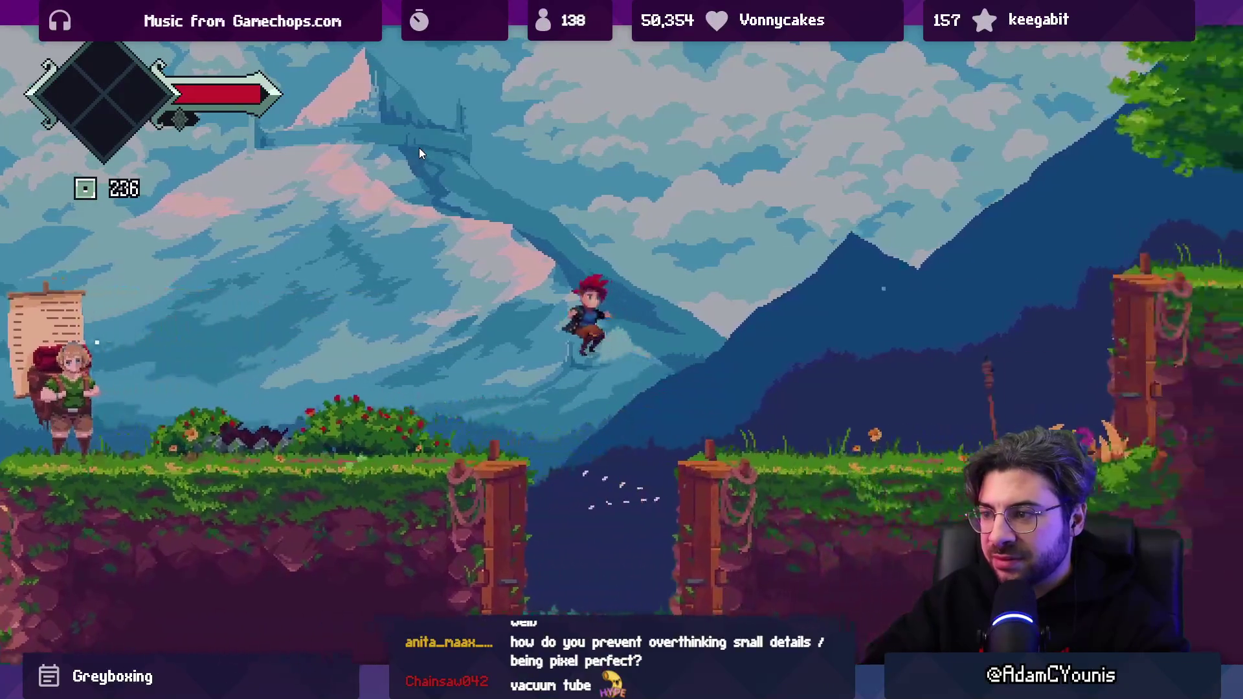
{"action": "key", "text": "x"}
{"action": "key", "text": "Right"}
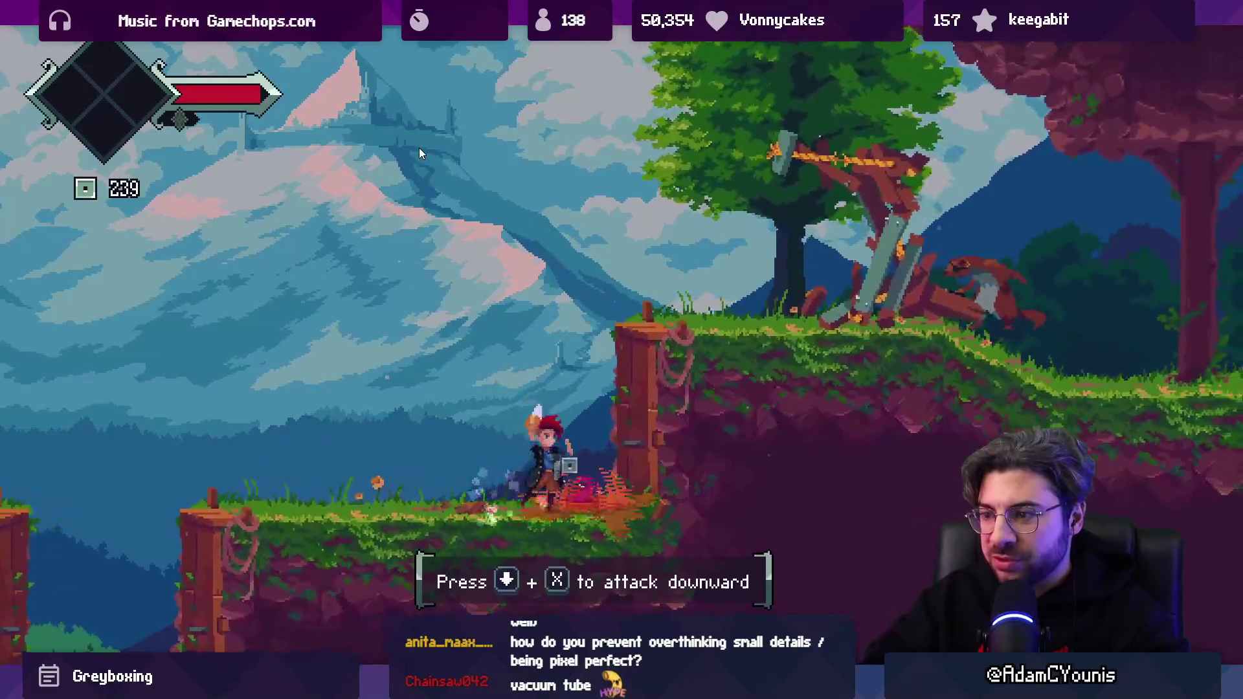
{"action": "key", "text": "z"}
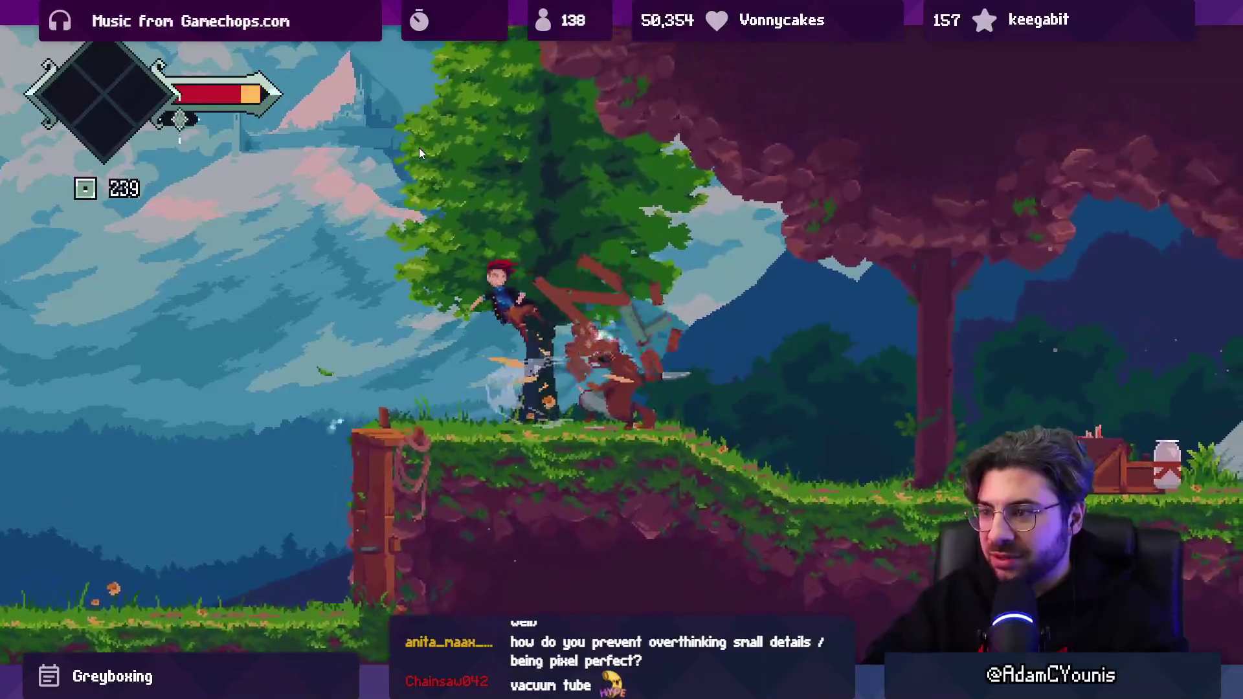
{"action": "key", "text": "Left"}
{"action": "key", "text": "z"}
{"action": "key", "text": "shift+space"}
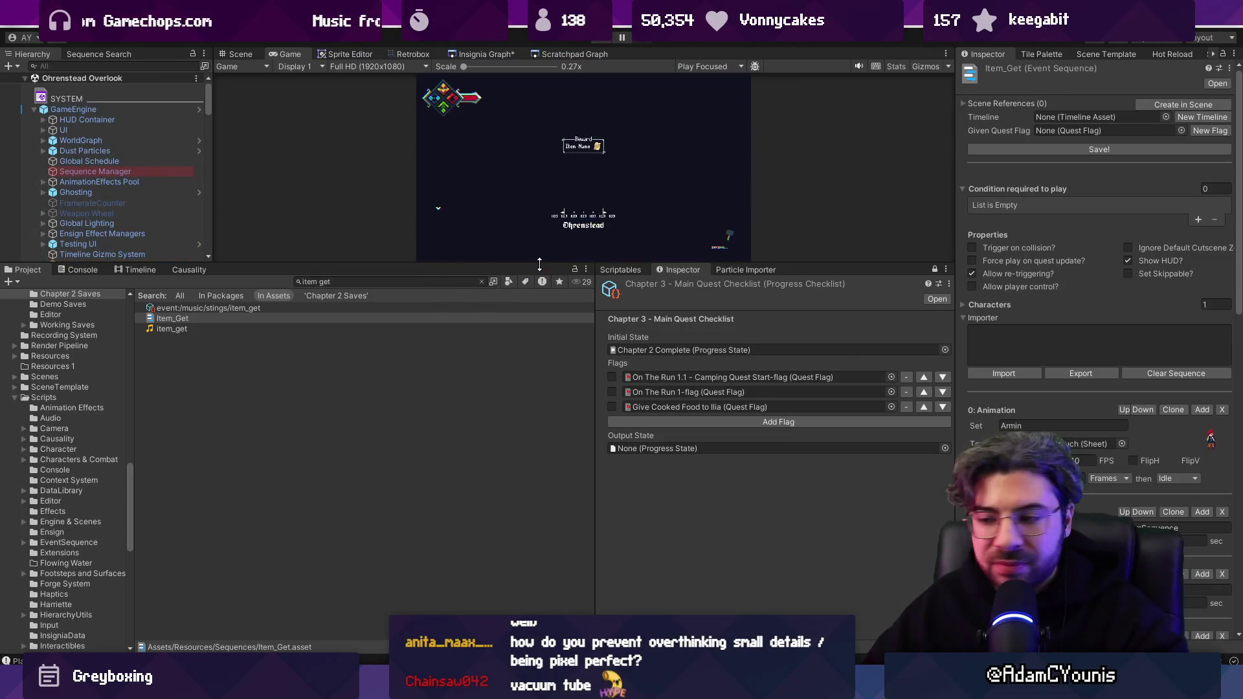
Commit the twelve local changes on development as 'Fixes Spotlight Effect' in Fork.
{"action": "key", "text": "alt+Tab"}
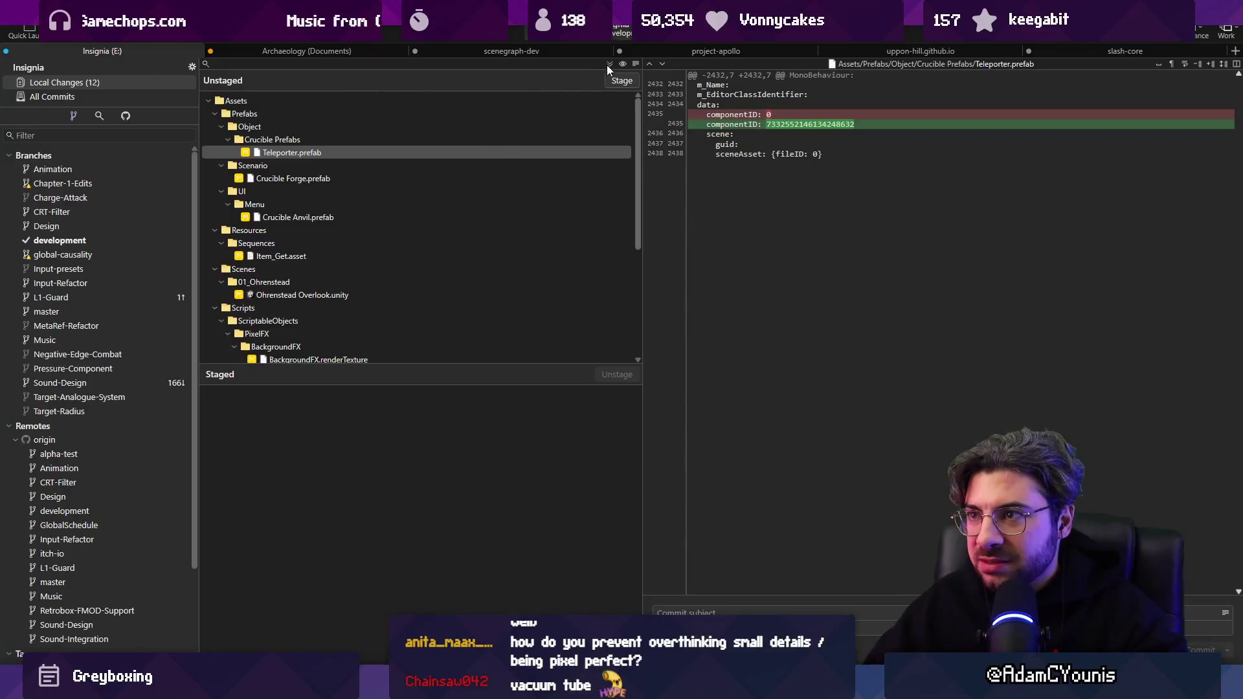
{"action": "type", "text": "Fixes"}
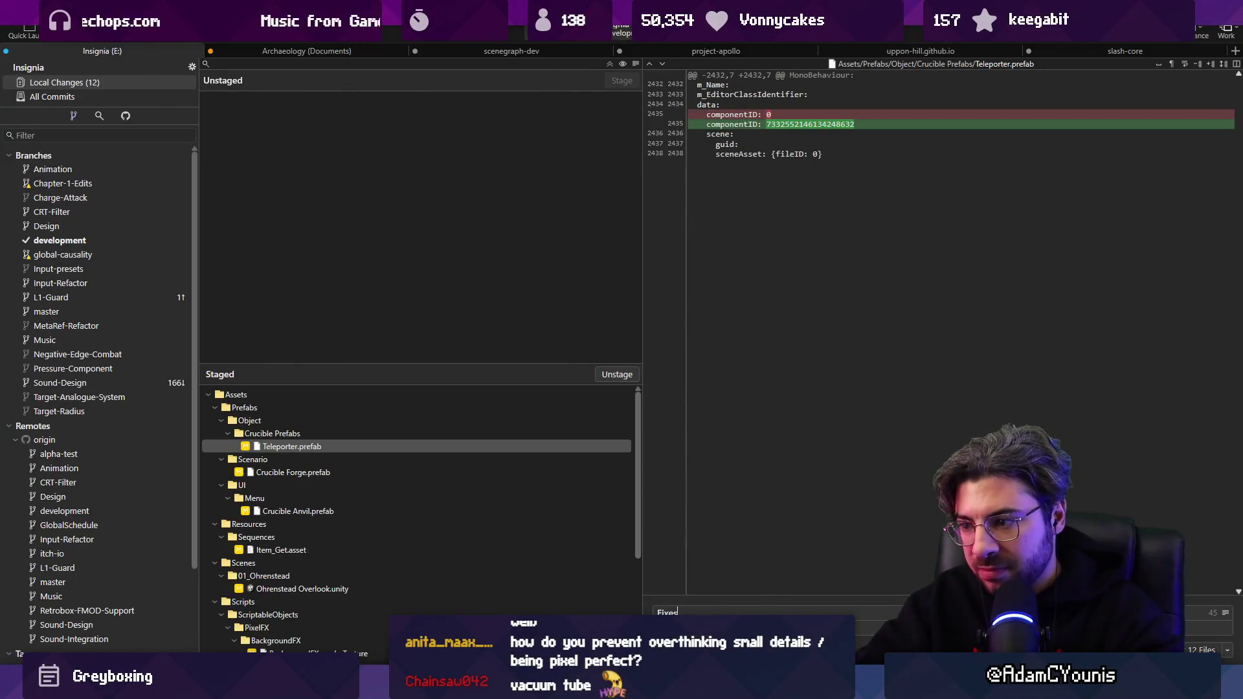
{"action": "type", "text": " Splict"}
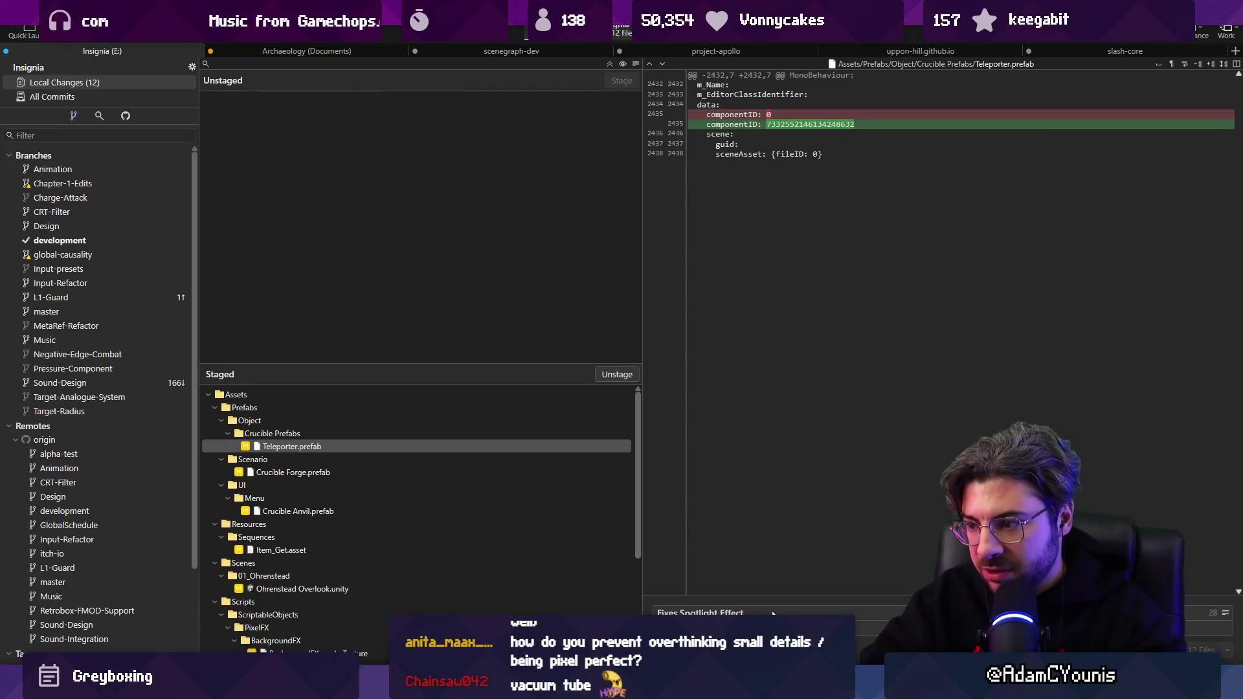
{"action": "key", "text": "ctrl+Return"}
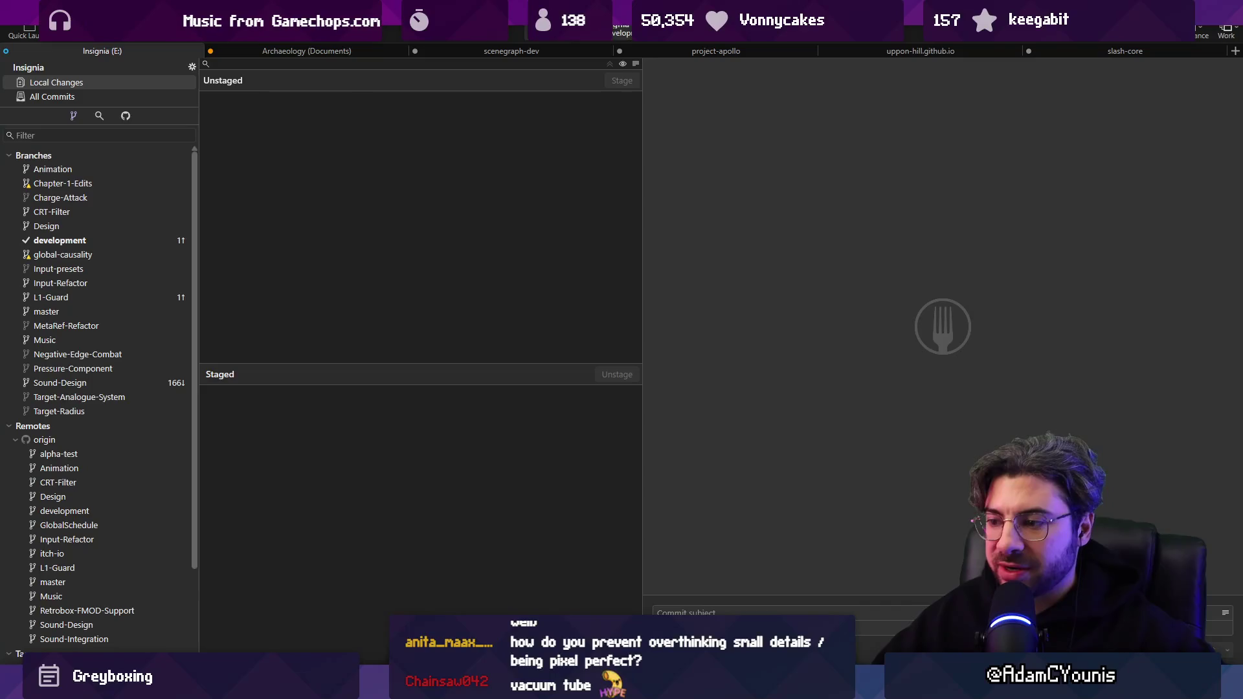
{"action": "mouse_move", "coordinate": [722, 687]}
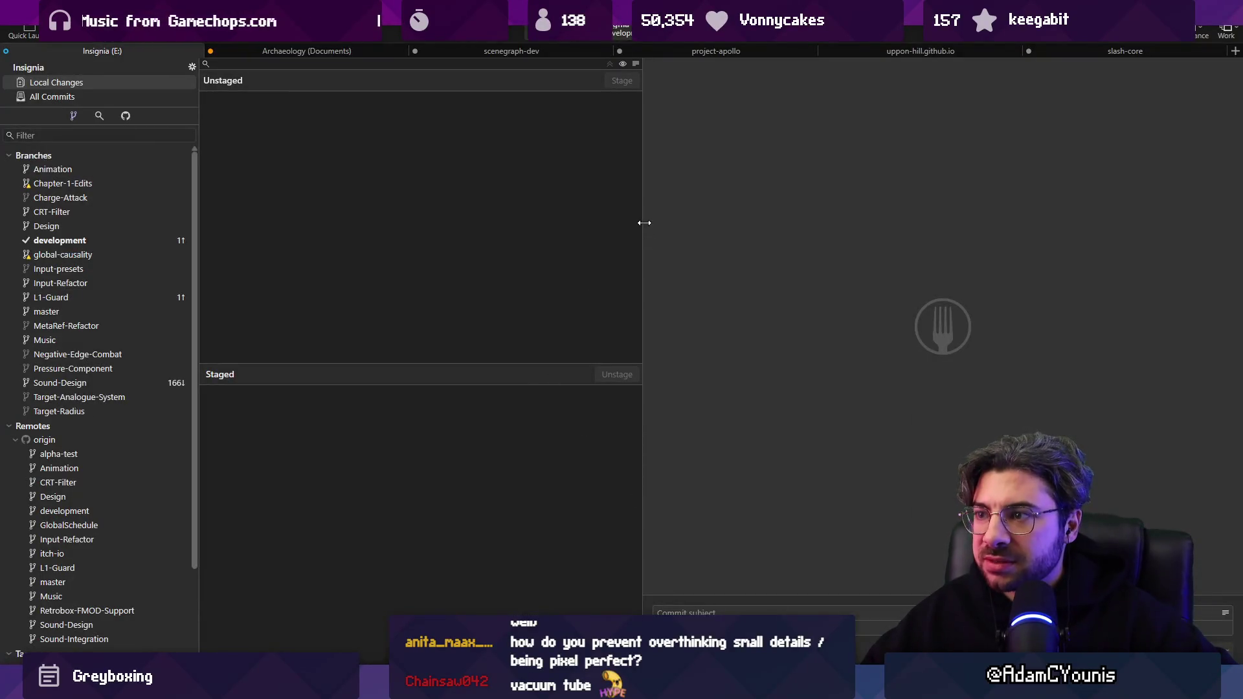
{"action": "left_click_drag", "start_coordinate": [644, 222], "coordinate": [546, 208]}
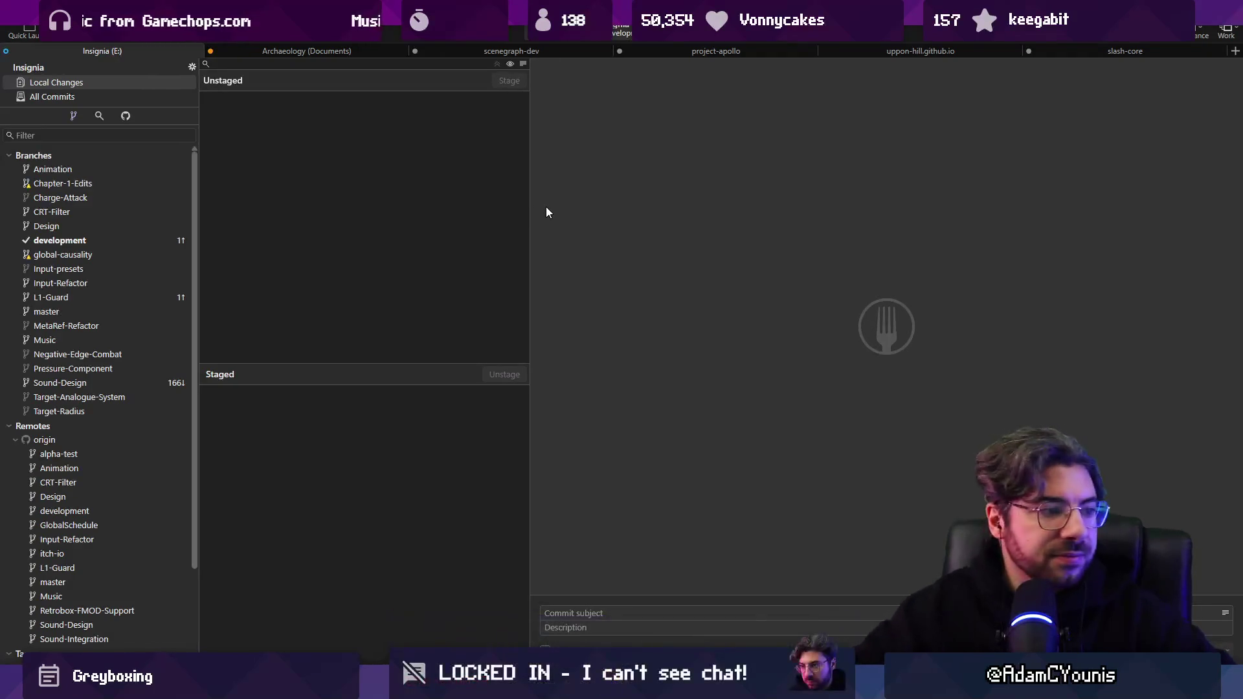
{"action": "key", "text": "alt+Tab"}
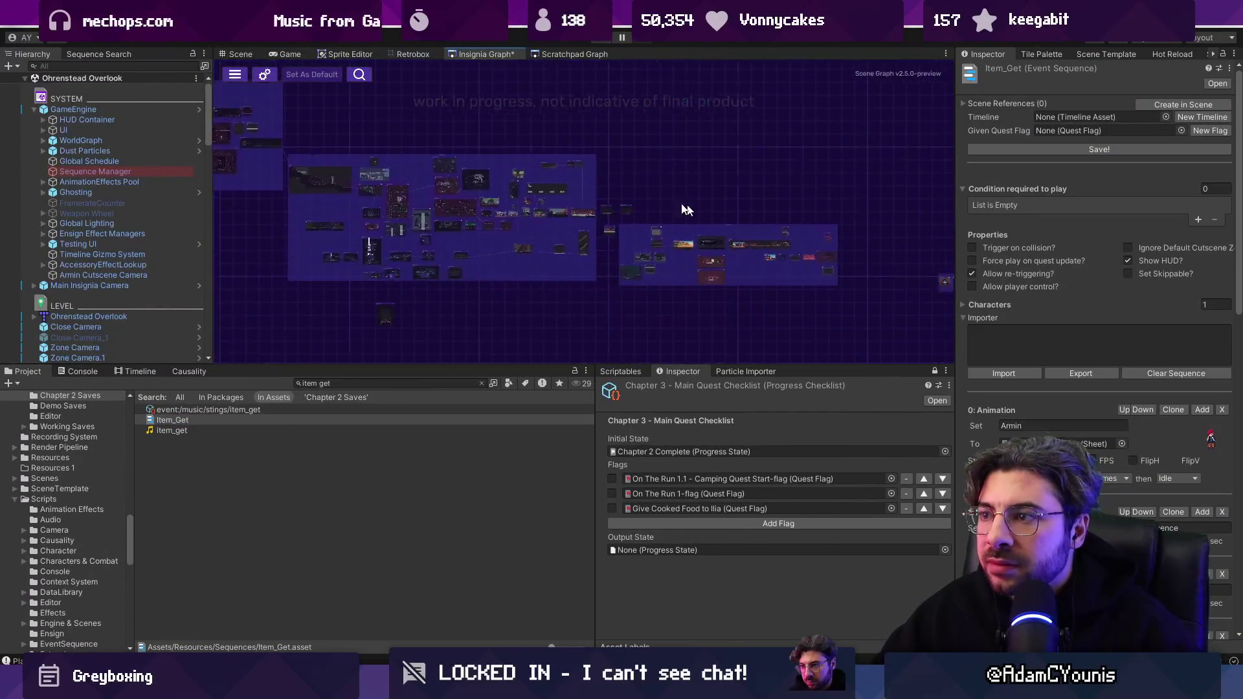
Drag the Unity panel splitters so the Insignia Graph area gets more room.
{"action": "left_click_drag", "start_coordinate": [559, 361], "coordinate": [560, 429]}
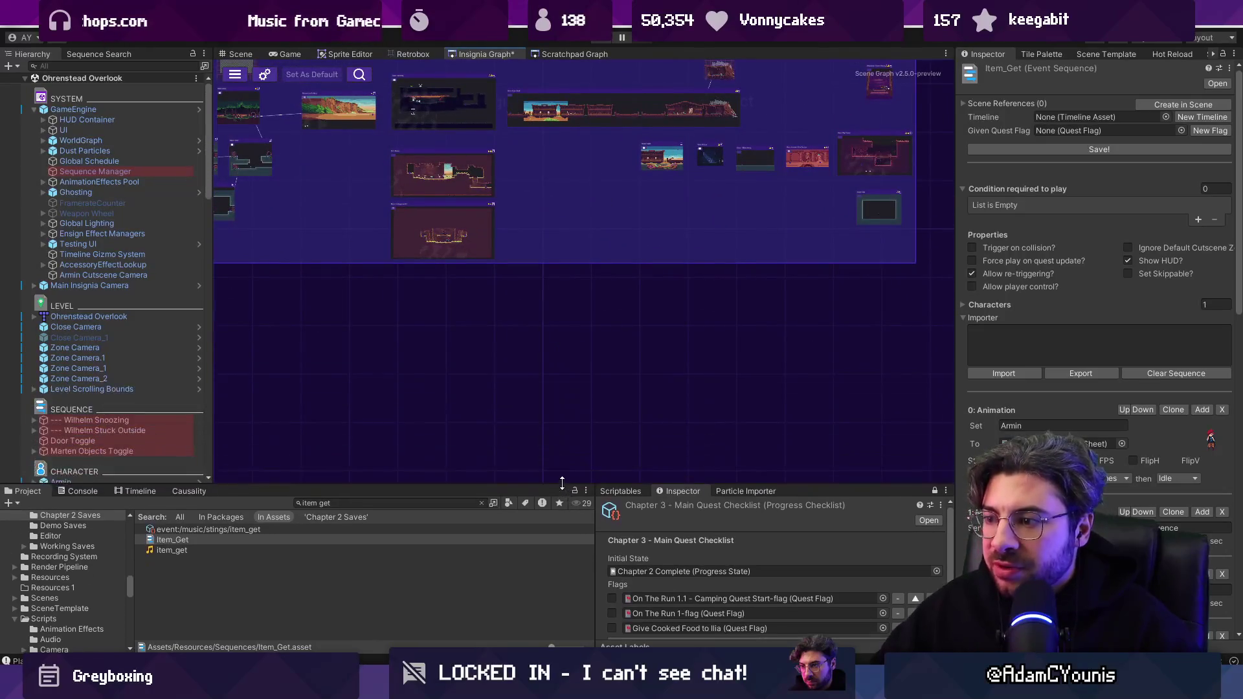
{"action": "left_click_drag", "start_coordinate": [593, 521], "coordinate": [733, 521]}
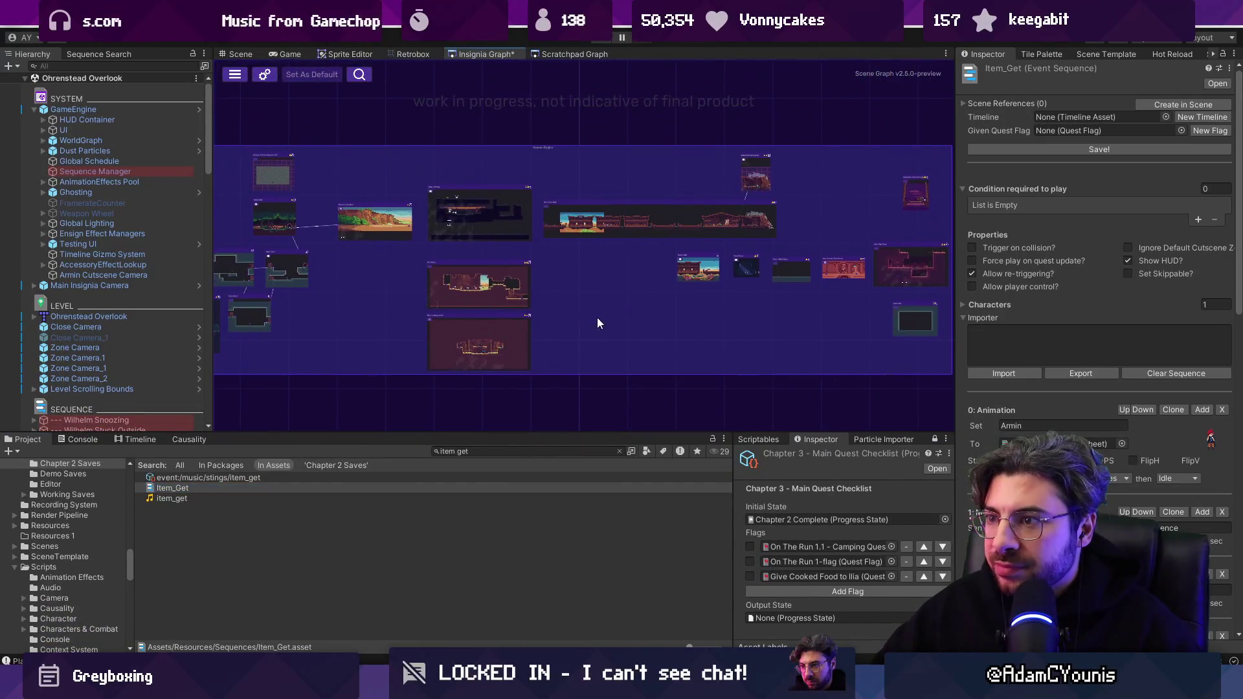
{"action": "left_click_drag", "start_coordinate": [661, 433], "coordinate": [661, 453]}
{"action": "scroll", "coordinate": [625, 361], "scroll_direction": "down", "scroll_amount": 2}
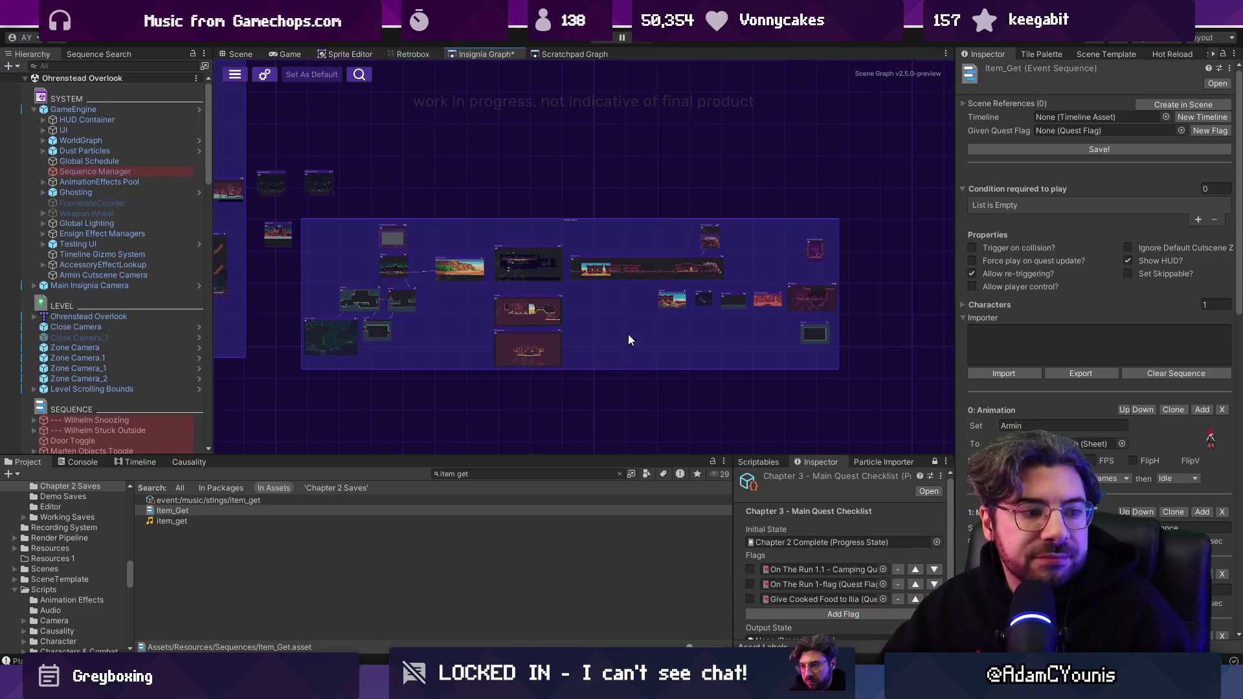
{"action": "scroll", "coordinate": [752, 316], "scroll_direction": "up", "scroll_amount": 3}
{"action": "left_click_drag", "start_coordinate": [953, 312], "coordinate": [979, 316]}
{"action": "scroll", "coordinate": [863, 325], "scroll_direction": "up", "scroll_amount": 2}
{"action": "scroll", "coordinate": [862, 325], "scroll_direction": "down", "scroll_amount": 2}
{"action": "key", "text": "alt+Tab"}
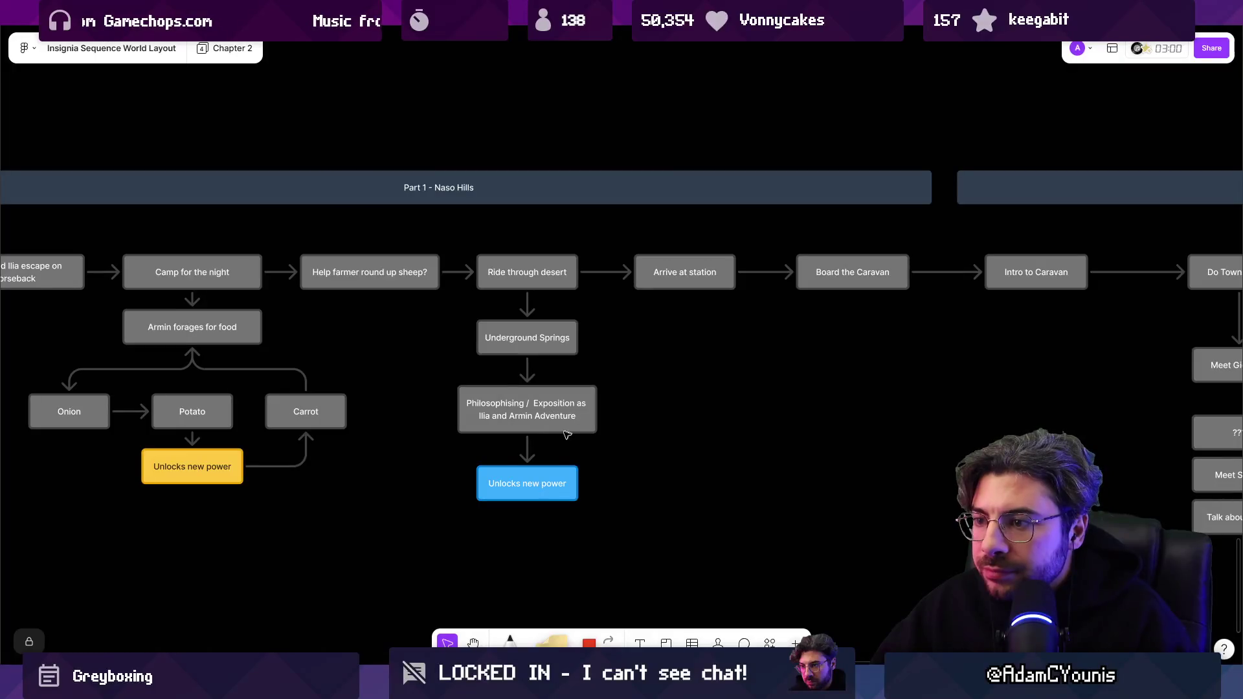
Pan the Chapter 2 flowchart left to reveal Do Town Things and Meet Giovanni.
{"action": "key", "text": "alt+Tab"}
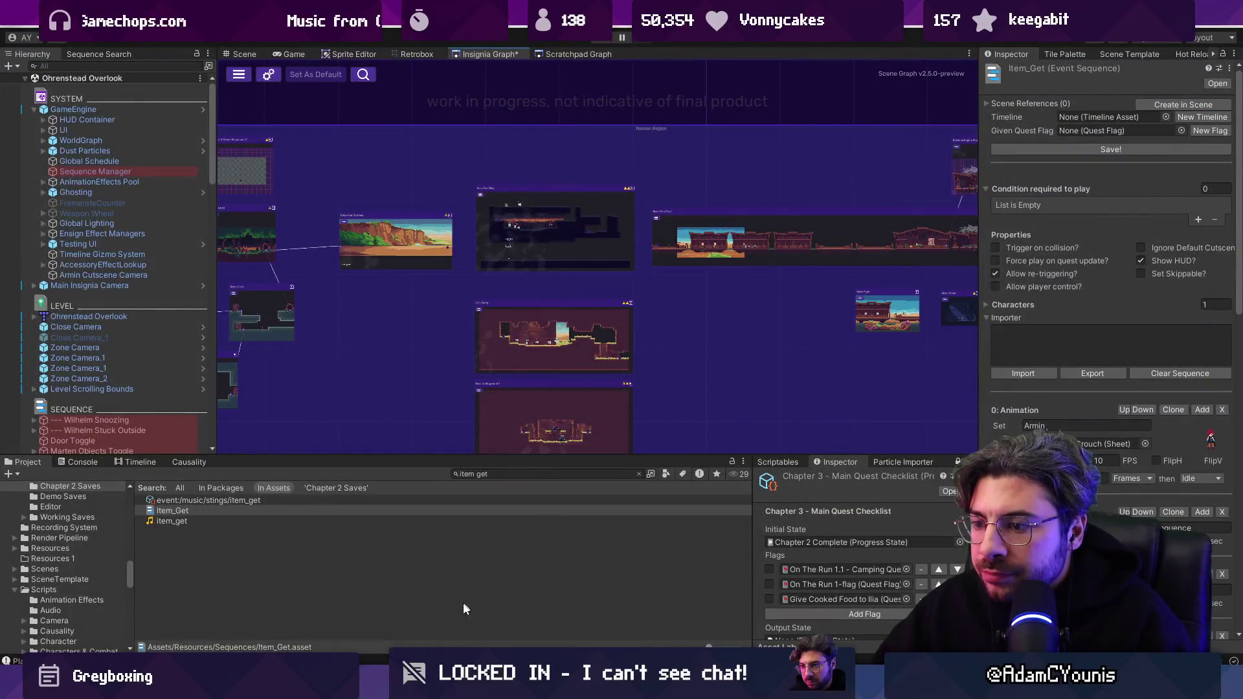
{"action": "key", "text": "alt+Tab"}
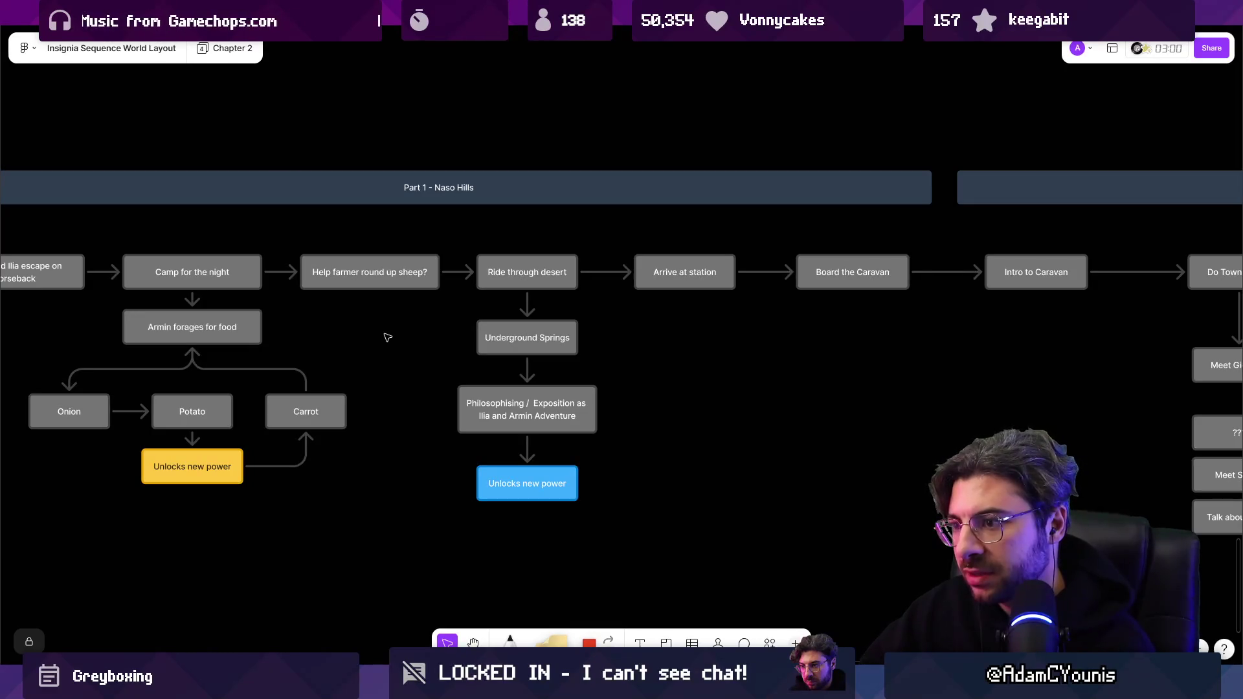
{"action": "left_click_drag", "start_coordinate": [688, 396], "coordinate": [478, 384]}
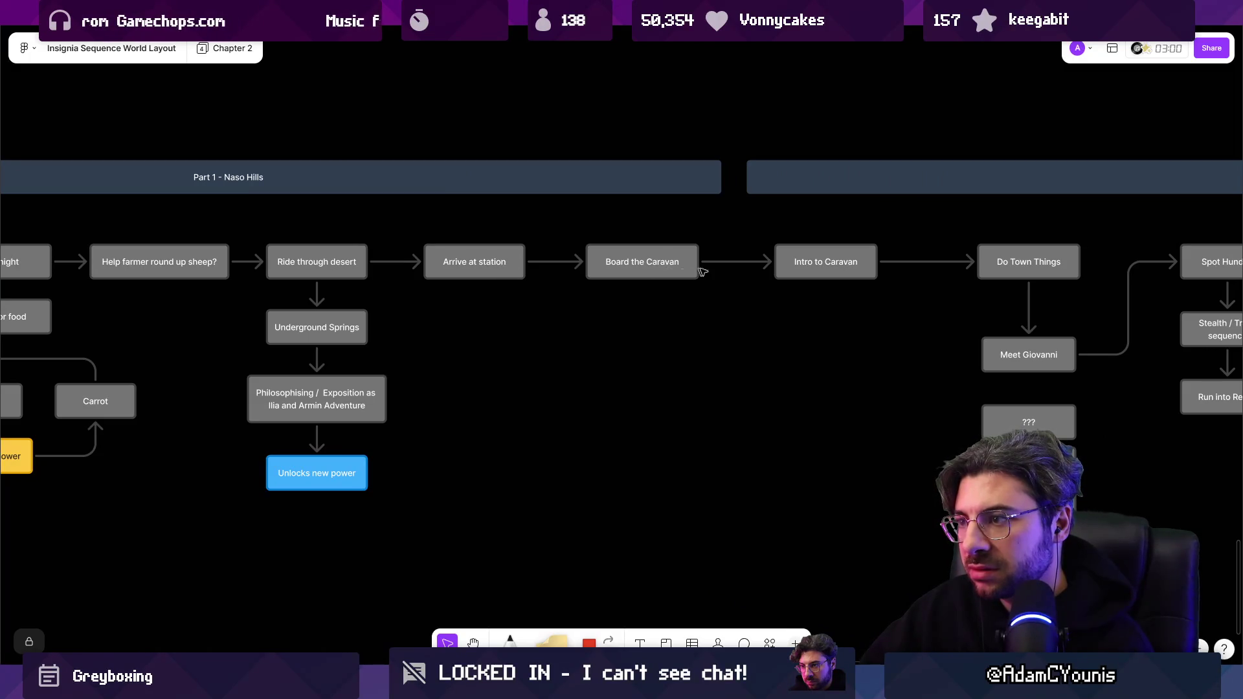
Select the Intro to Caravan, Do Town Things and Meet Giovanni boxes in turn.
{"action": "left_click", "coordinate": [826, 261]}
{"action": "scroll", "coordinate": [832, 279], "scroll_direction": "right", "scroll_amount": 3}
{"action": "left_click", "coordinate": [833, 283]}
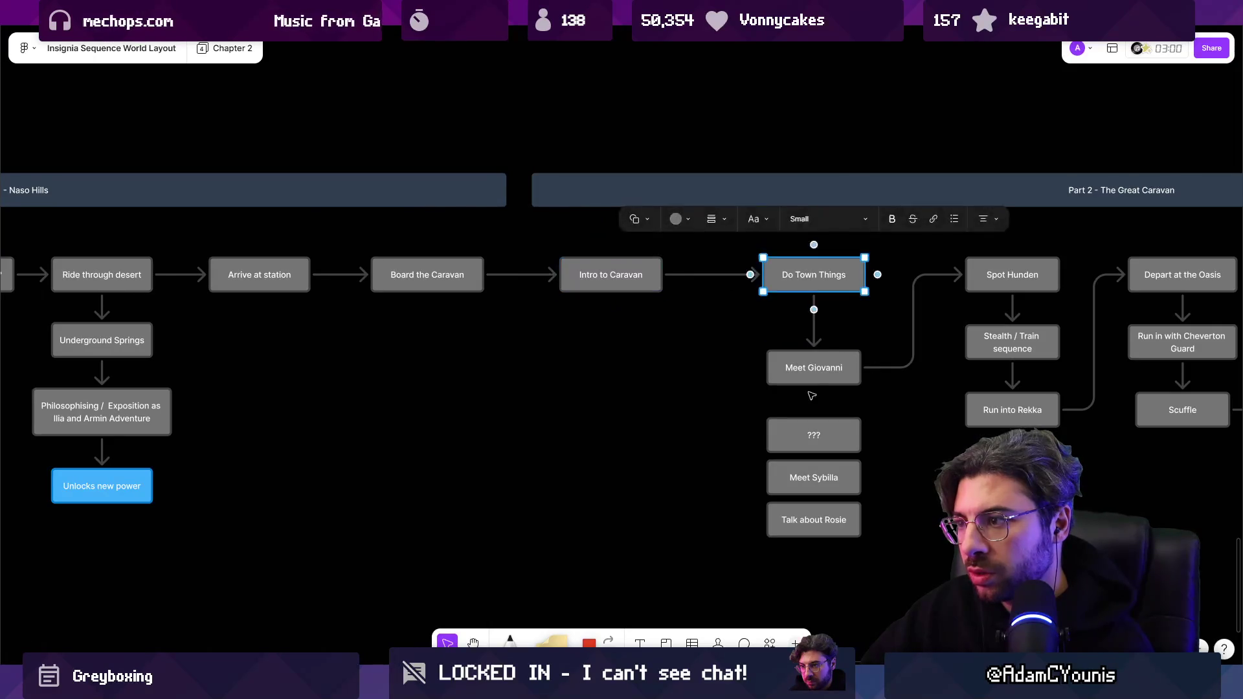
{"action": "left_click", "coordinate": [779, 363]}
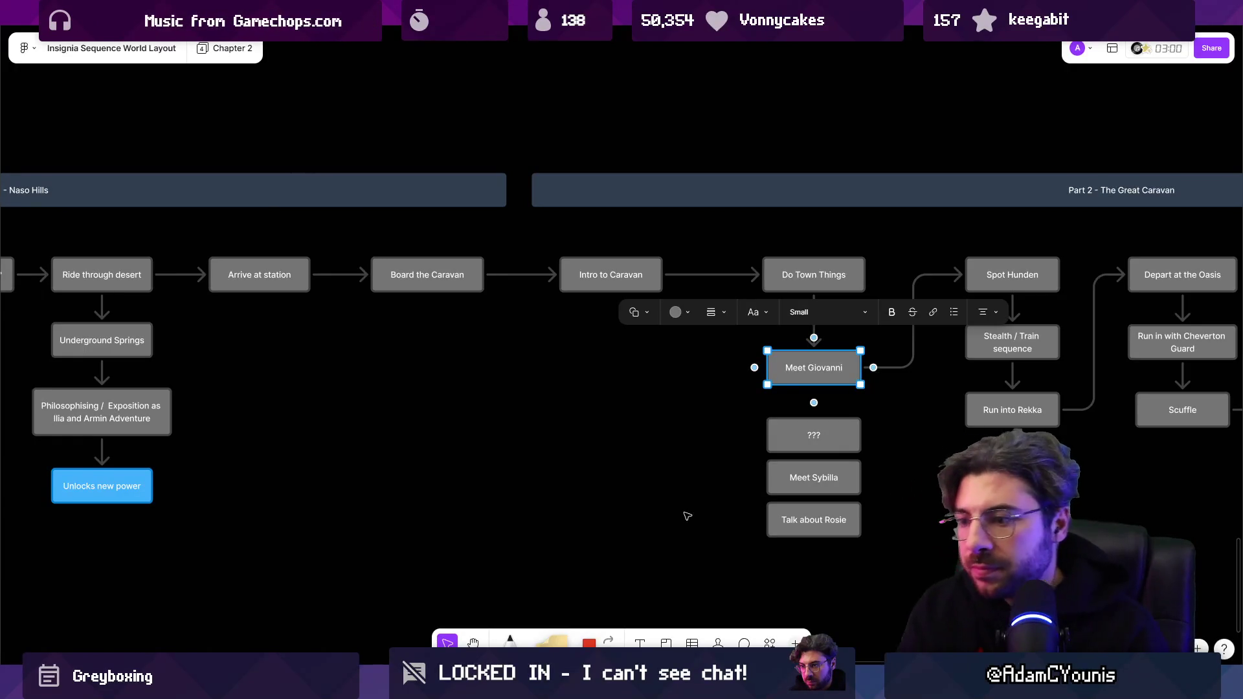
{"action": "mouse_move", "coordinate": [410, 688]}
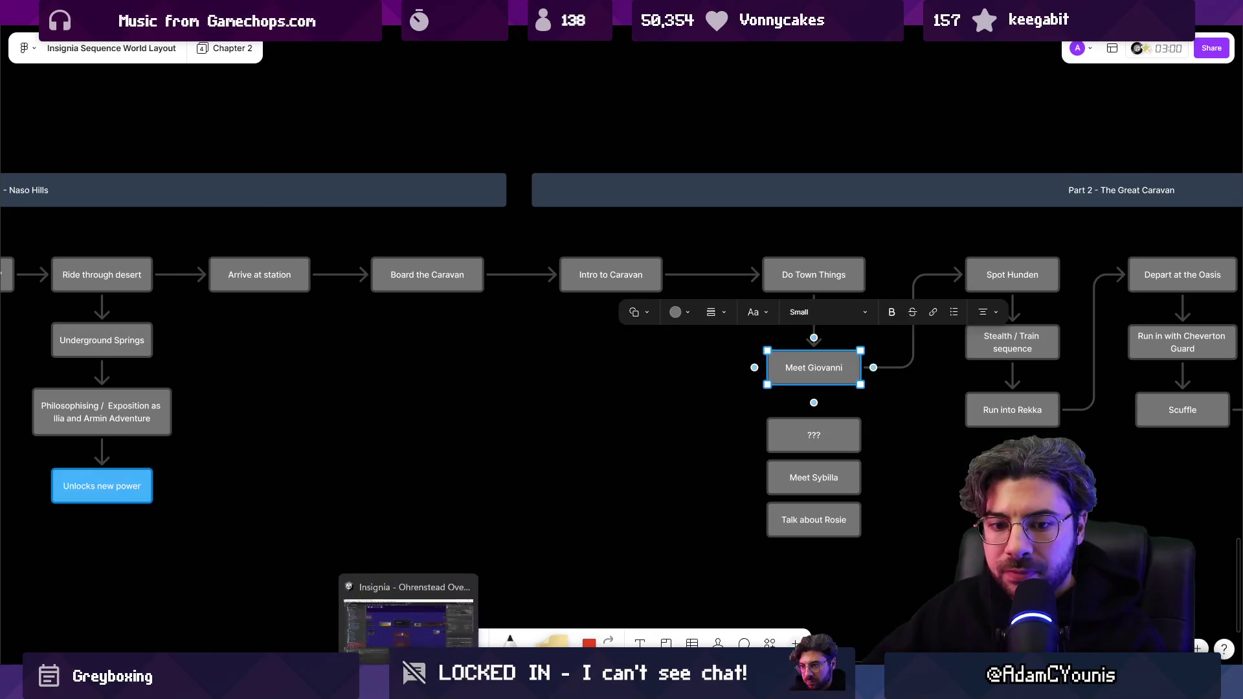
{"action": "left_click", "coordinate": [440, 615]}
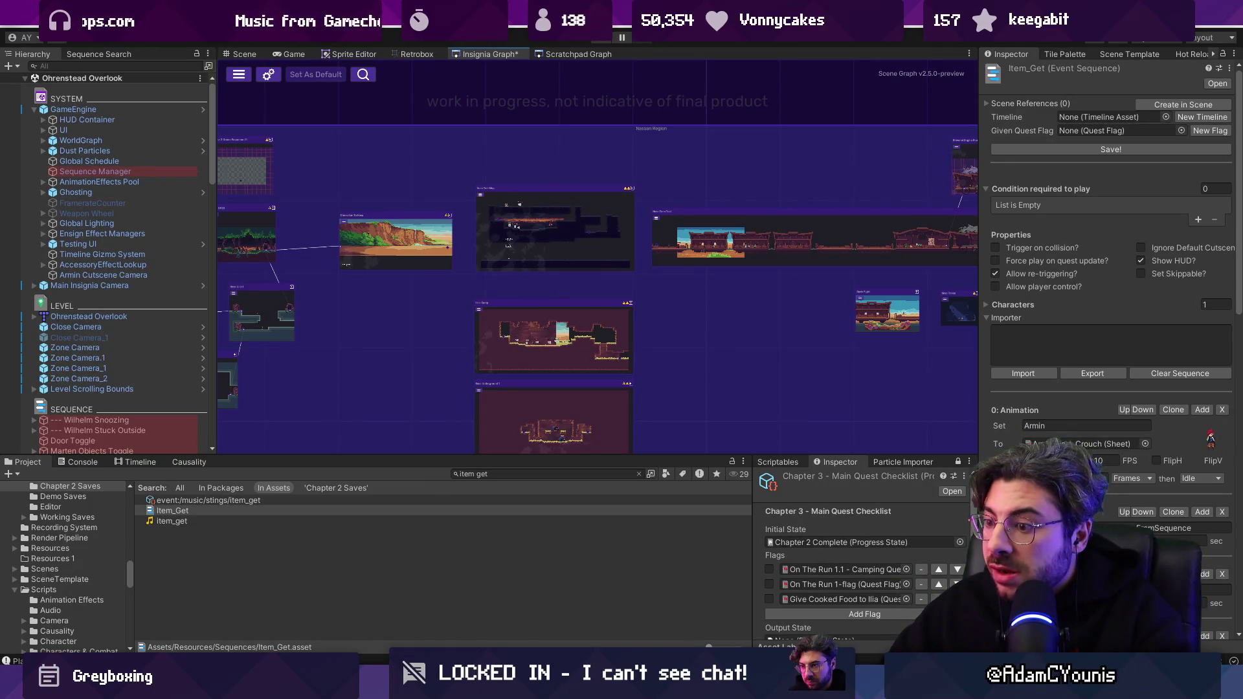
Open the Giovanni Engine Room scene and run a quick playtest.
{"action": "key", "text": "alt+Tab"}
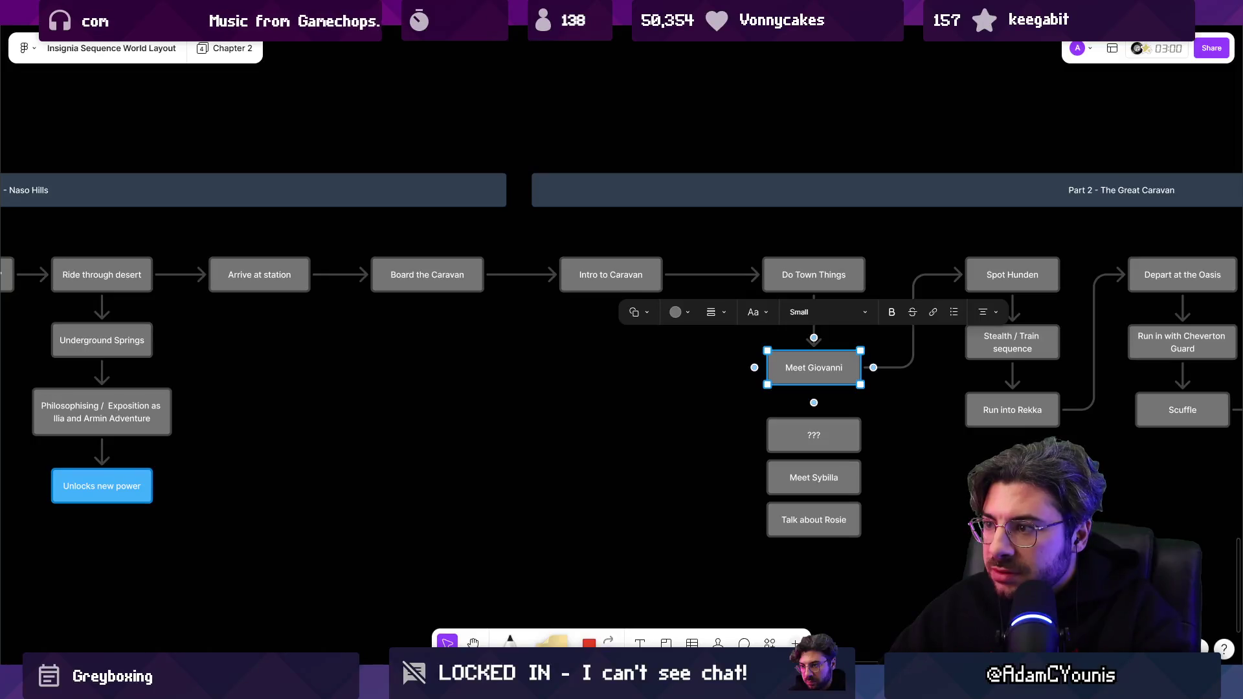
{"action": "key", "text": "alt+Tab"}
{"action": "scroll", "coordinate": [662, 164], "scroll_direction": "up", "scroll_amount": 5}
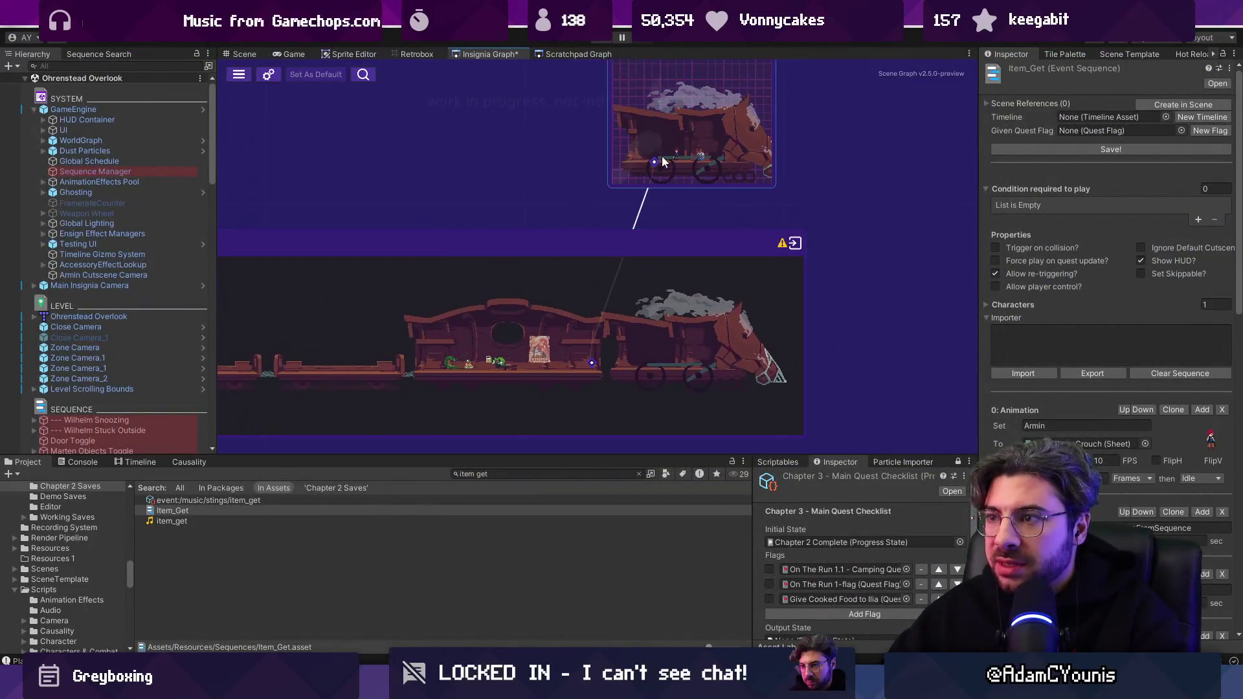
{"action": "double_click", "coordinate": [656, 107]}
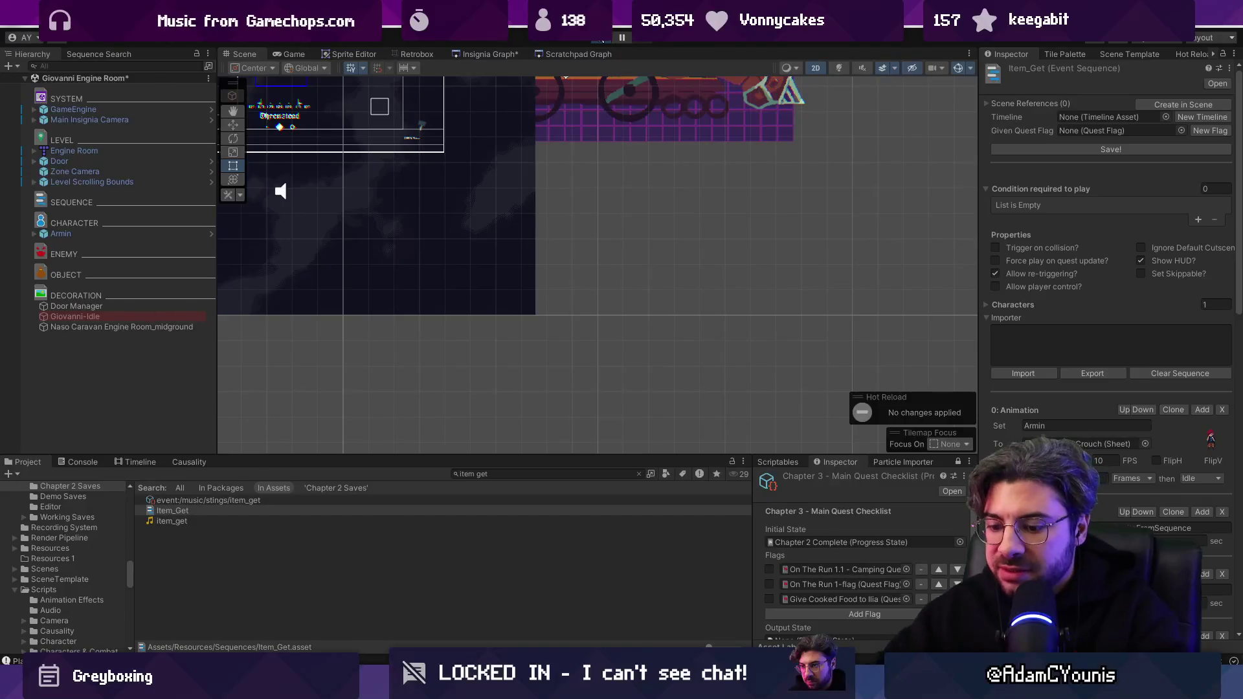
{"action": "left_click", "coordinate": [602, 38]}
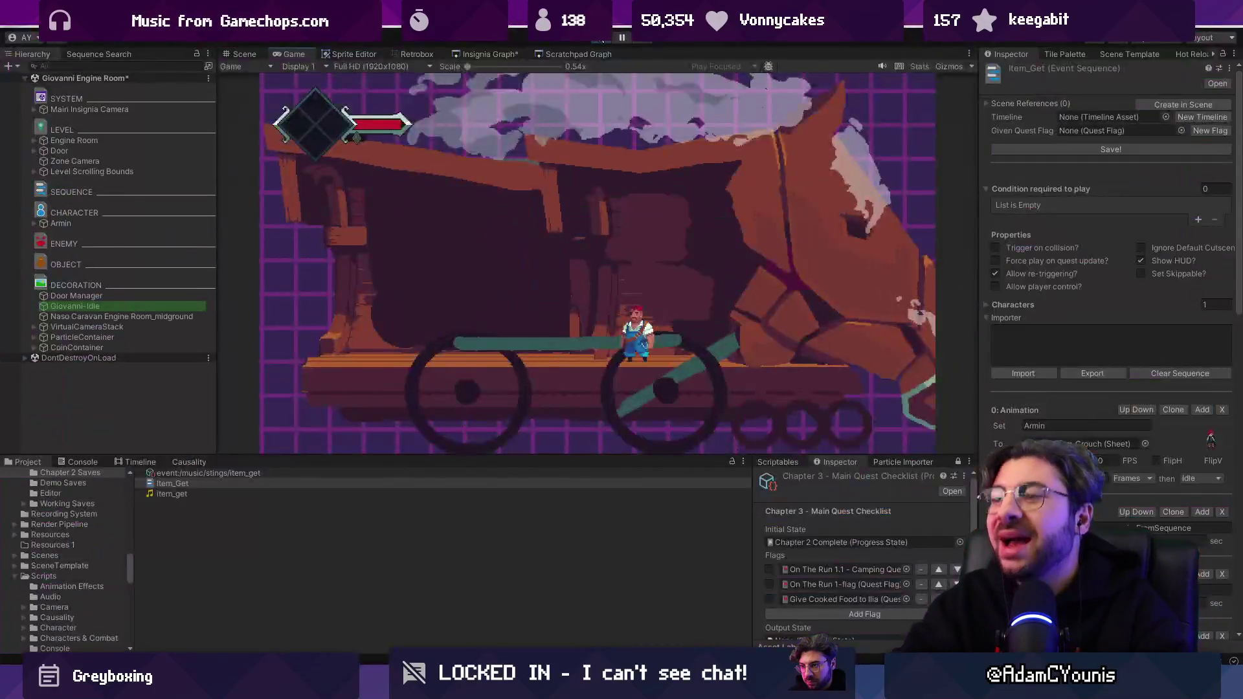
{"action": "left_click", "coordinate": [603, 37]}
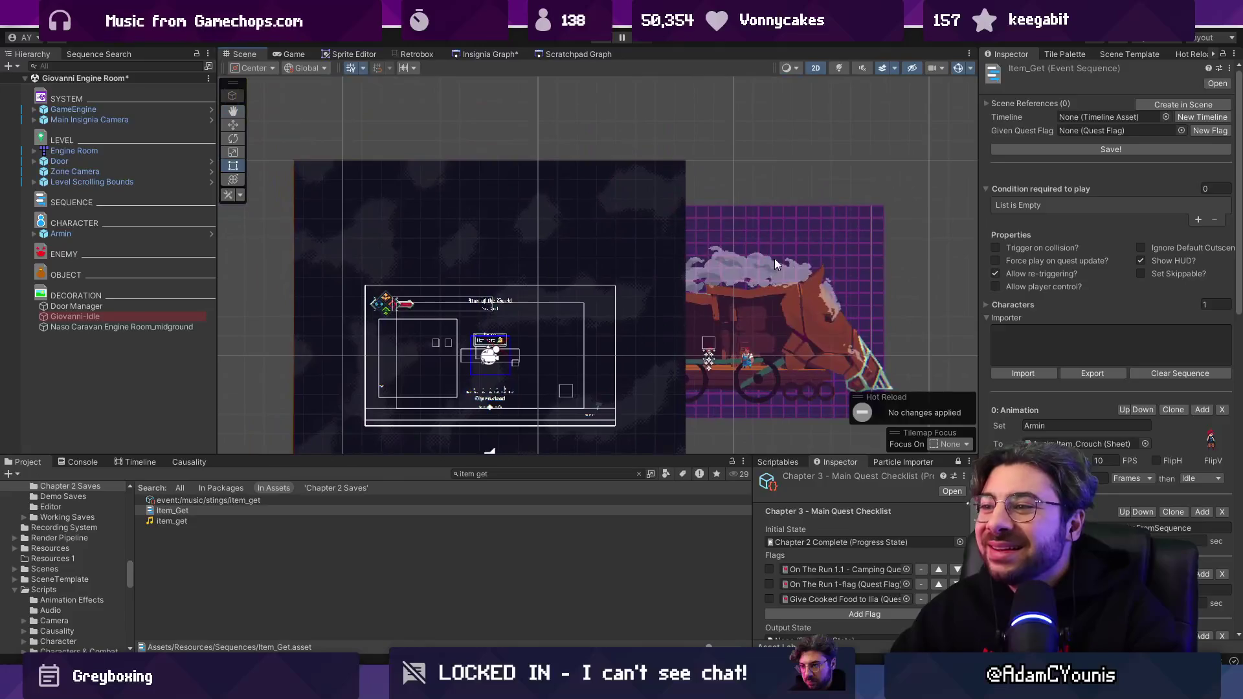
Open the Engine Room tilemap in Tiled via Prefab > Open Model.
{"action": "left_click", "coordinate": [779, 226]}
{"action": "right_click", "coordinate": [58, 150]}
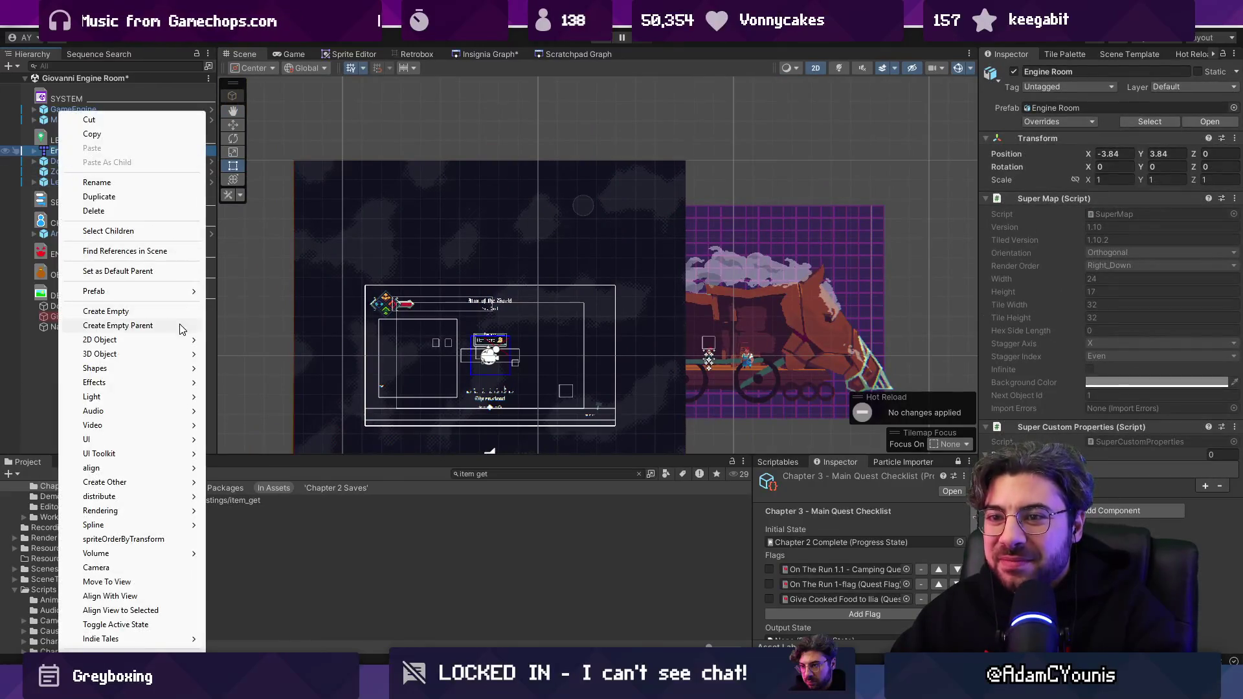
{"action": "mouse_move", "coordinate": [173, 298]}
{"action": "left_click", "coordinate": [248, 292]}
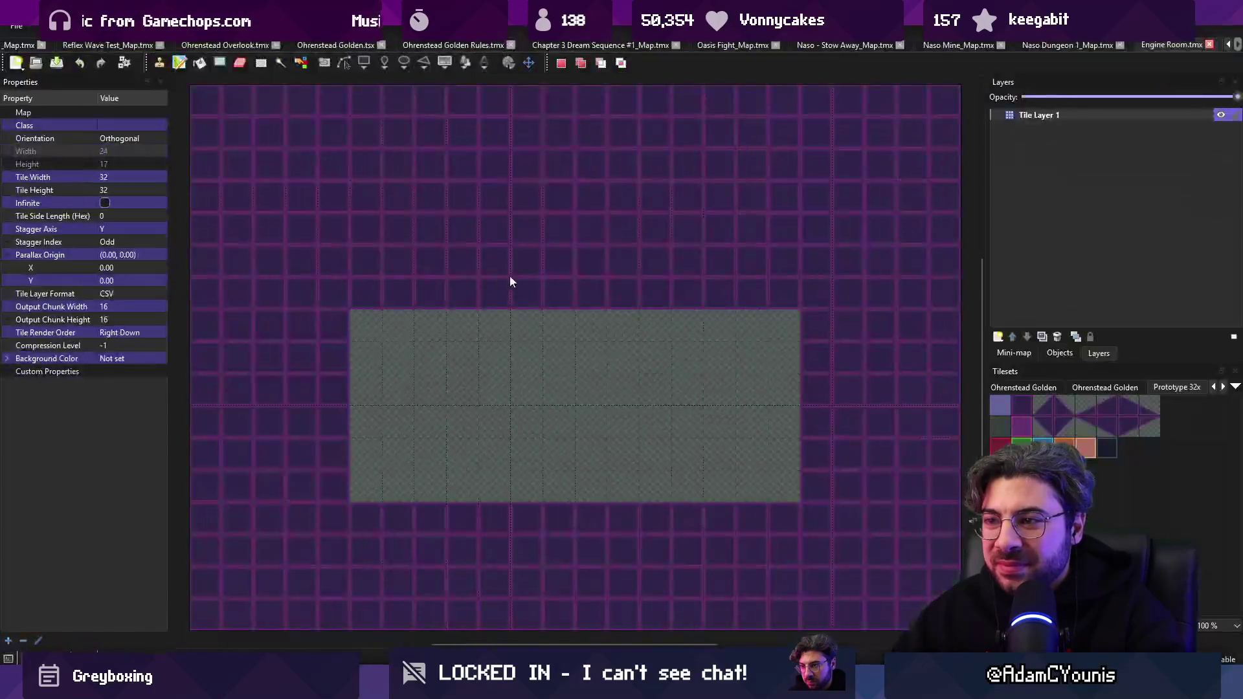
Rename Tile Layer 1 to 'prototype', correcting the initial typo.
{"action": "left_click", "coordinate": [1038, 115]}
{"action": "left_click", "coordinate": [1038, 116]}
{"action": "type", "text": "prototypoe"}
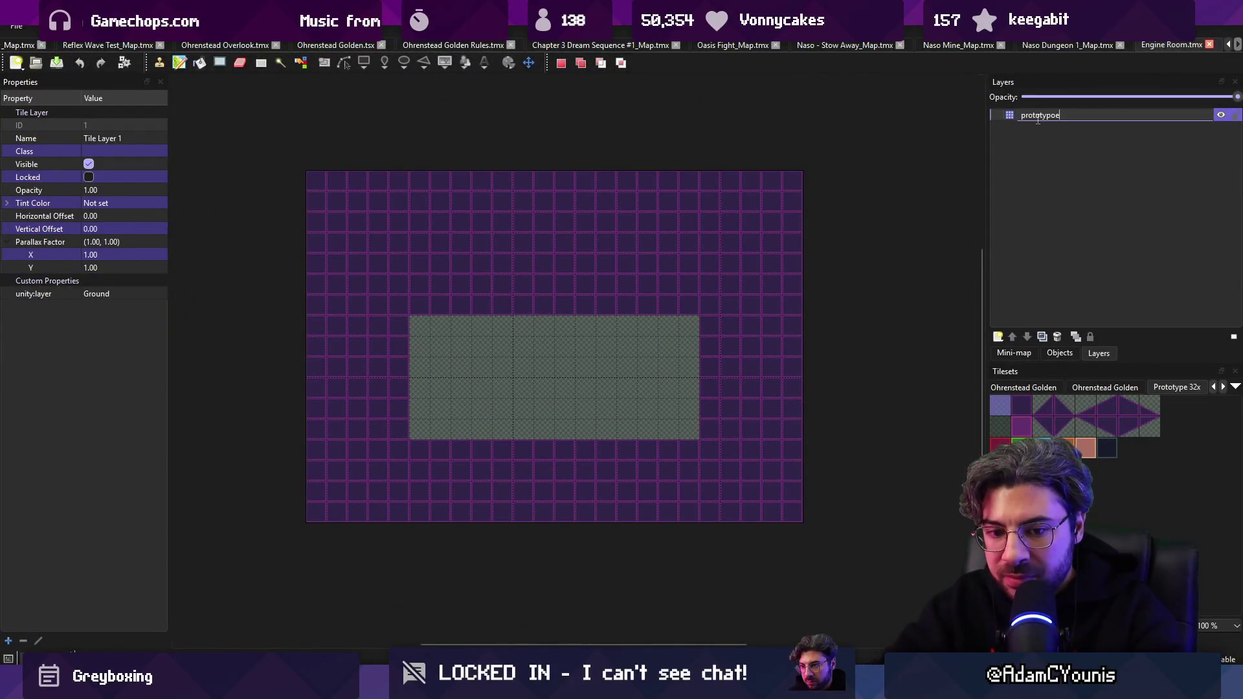
{"action": "key", "text": "Return"}
{"action": "double_click", "coordinate": [1037, 116]}
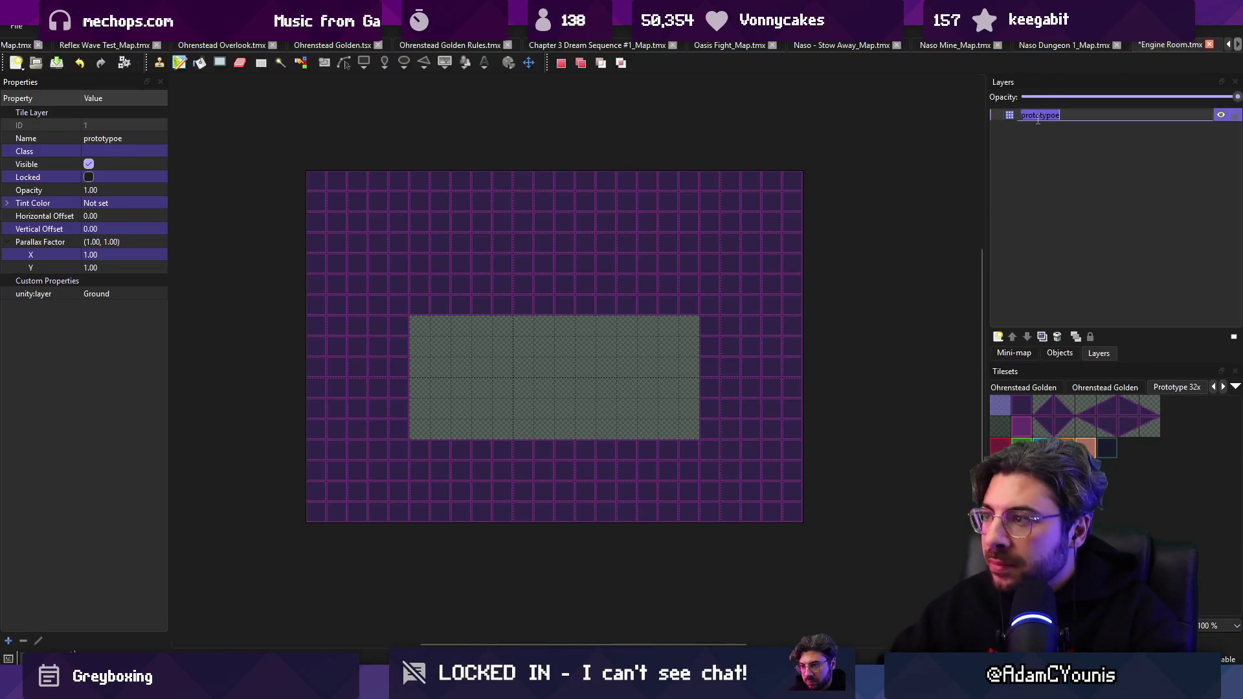
{"action": "type", "text": "prototype"}
{"action": "key", "text": "Return"}
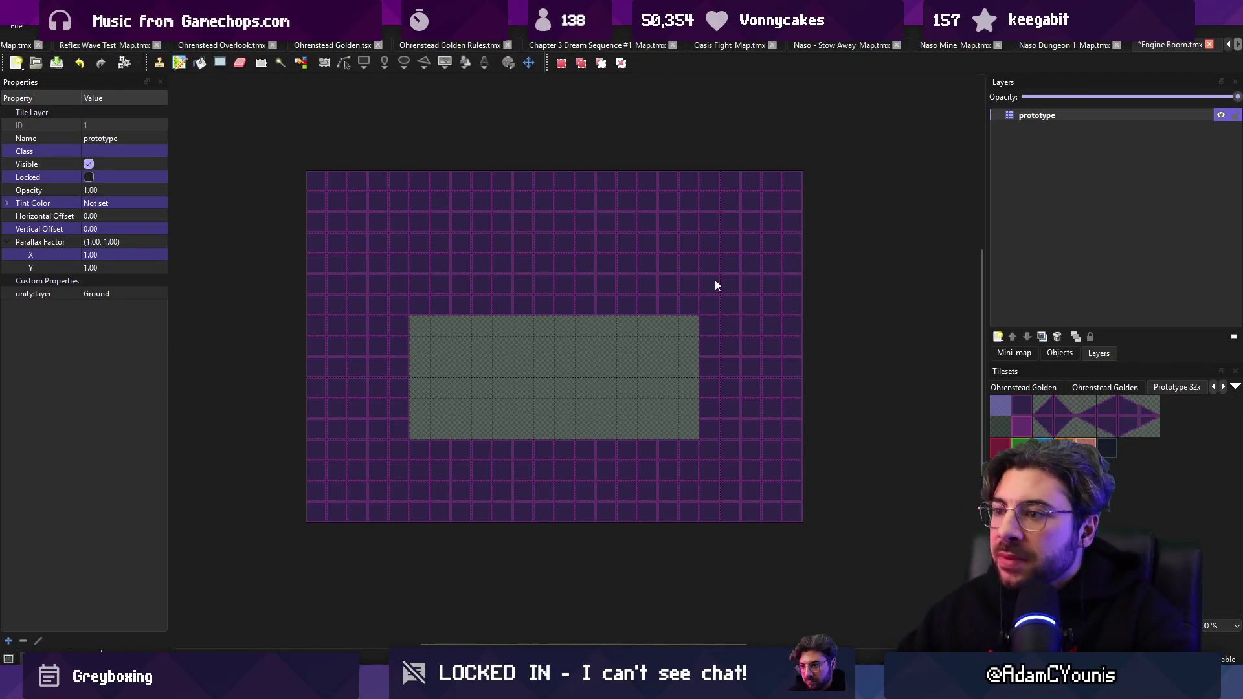
Copy a block of grey floor tiles and stamp it to enlarge the grey floor.
{"action": "left_click_drag", "start_coordinate": [448, 353], "coordinate": [639, 417]}
{"action": "key", "text": "ctrl+c"}
{"action": "key", "text": "ctrl+v"}
{"action": "mouse_move", "coordinate": [530, 293]}
{"action": "left_mouse_down"}
{"action": "mouse_move", "coordinate": [525, 395]}
{"action": "mouse_move", "coordinate": [637, 337]}
{"action": "left_mouse_up"}
{"action": "left_click", "coordinate": [708, 410]}
Copy purple wall tiles and paint them over the grey area's right columns.
{"action": "key", "text": "r"}
{"action": "left_click_drag", "start_coordinate": [763, 394], "coordinate": [782, 427]}
{"action": "key", "text": "ctrl+c"}
{"action": "key", "text": "ctrl+v"}
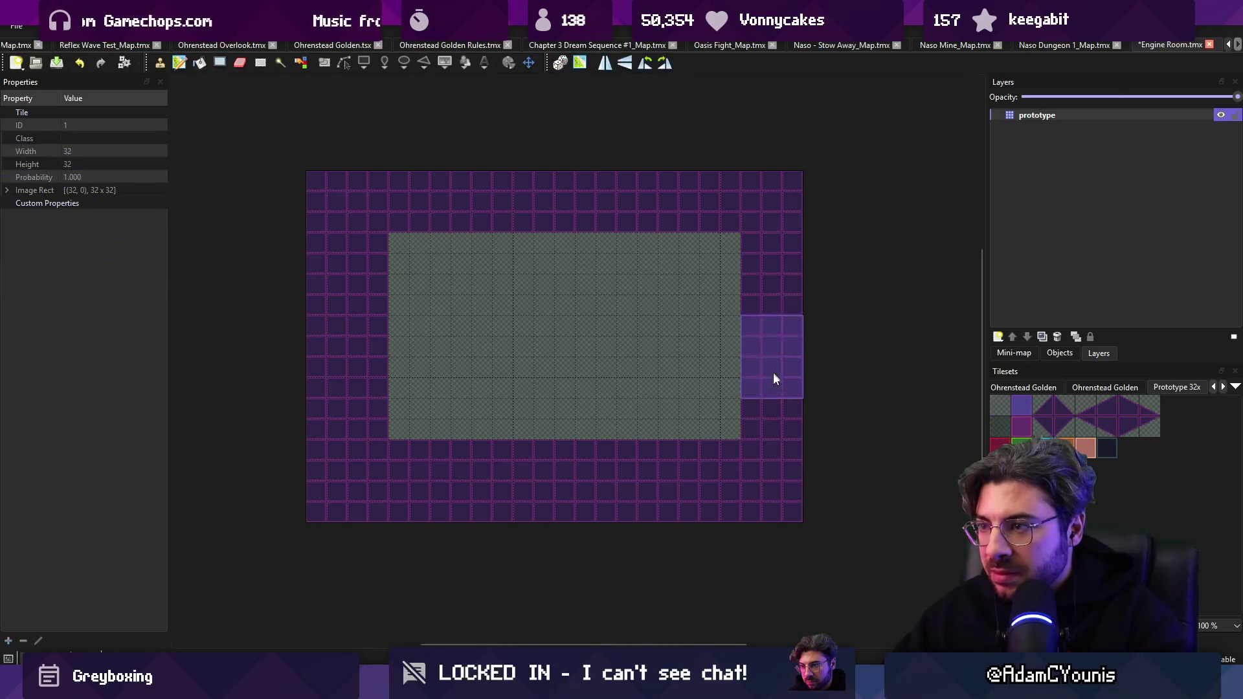
{"action": "left_click_drag", "start_coordinate": [754, 297], "coordinate": [738, 449]}
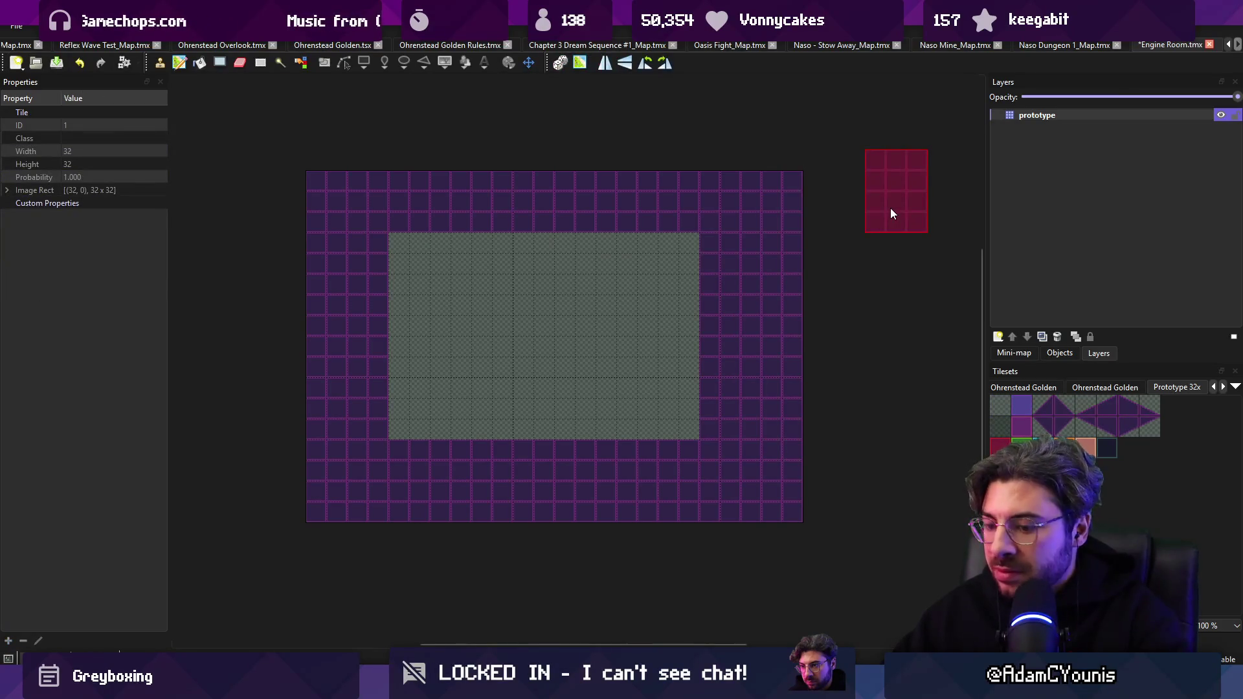
Save the Engine Room map.
{"action": "key", "text": "ctrl+s"}
{"action": "key", "text": "r"}
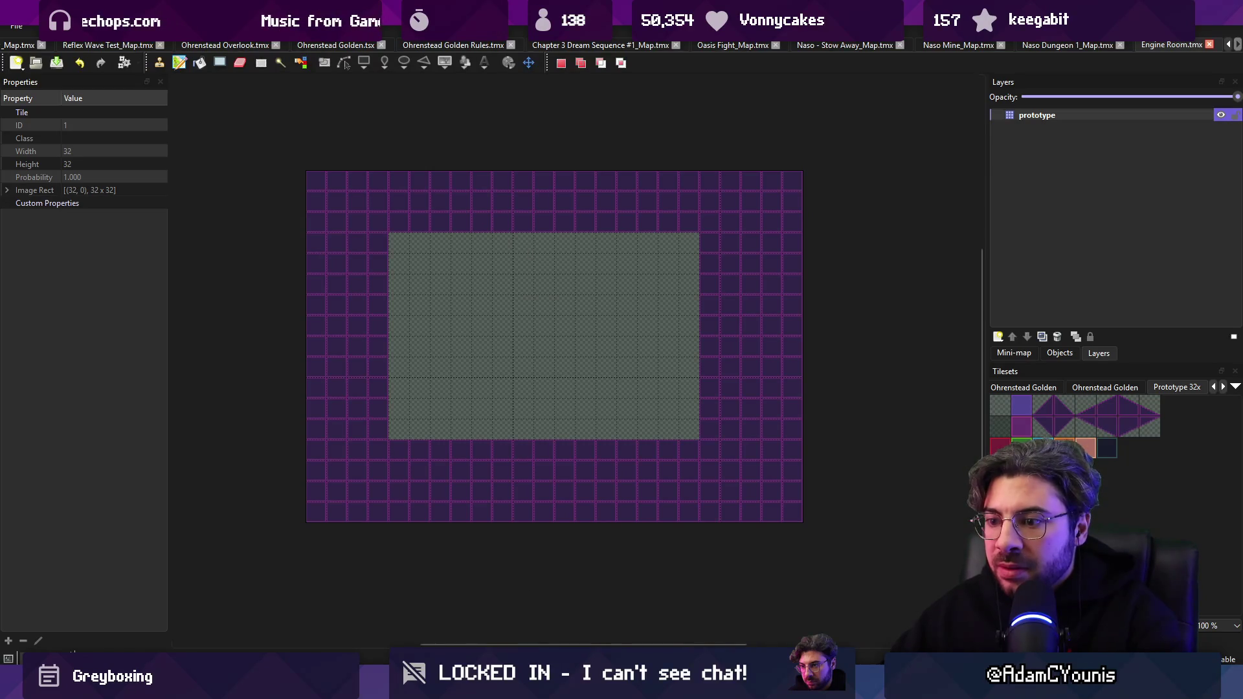
{"action": "mouse_move", "coordinate": [374, 680]}
{"action": "left_click", "coordinate": [385, 604]}
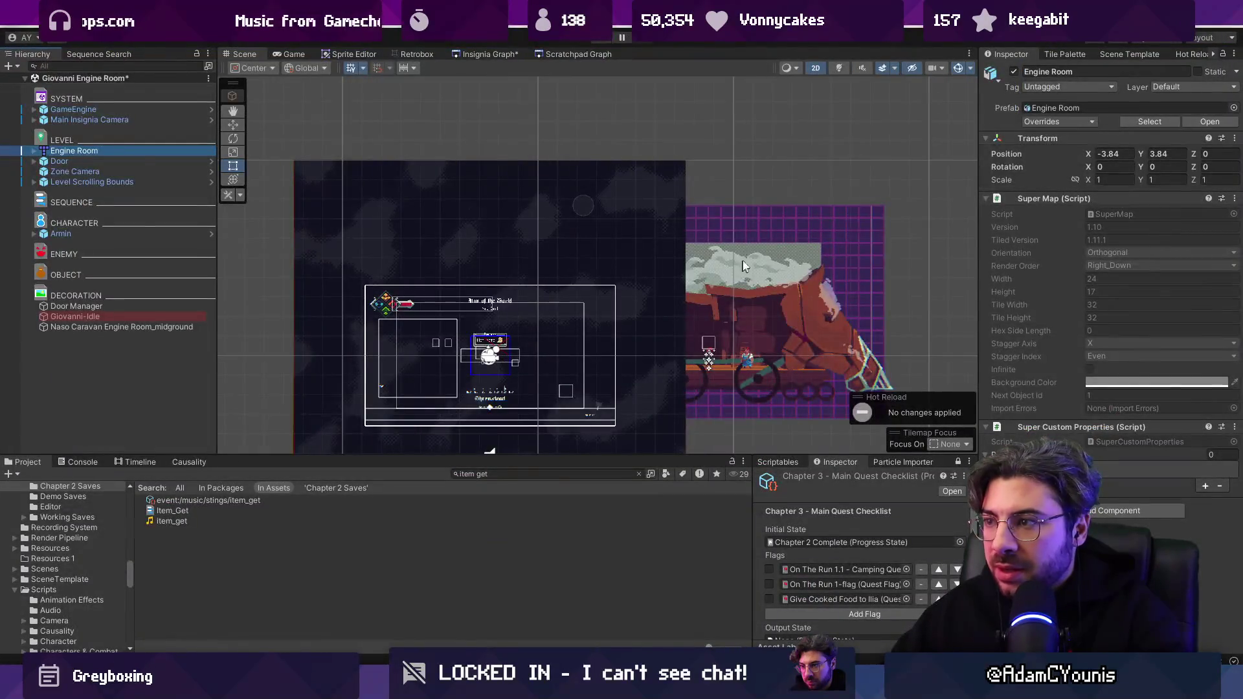
Check the reimported Engine Room's prototype layer and find its tilemap asset by searching 'engine room'.
{"action": "left_click", "coordinate": [768, 235]}
{"action": "left_click", "coordinate": [97, 151]}
{"action": "left_click", "coordinate": [507, 475]}
{"action": "type", "text": "engine room"}
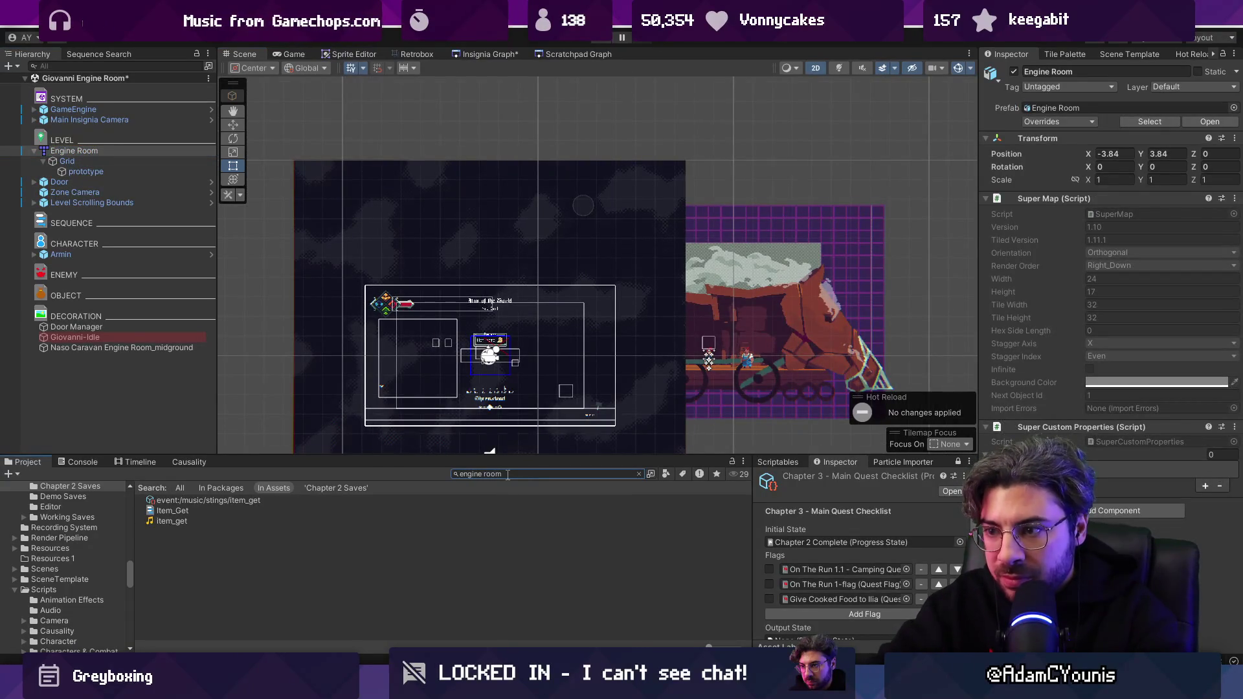
{"action": "key", "text": "Down"}
{"action": "key", "text": "Down"}
{"action": "left_click", "coordinate": [639, 474]}
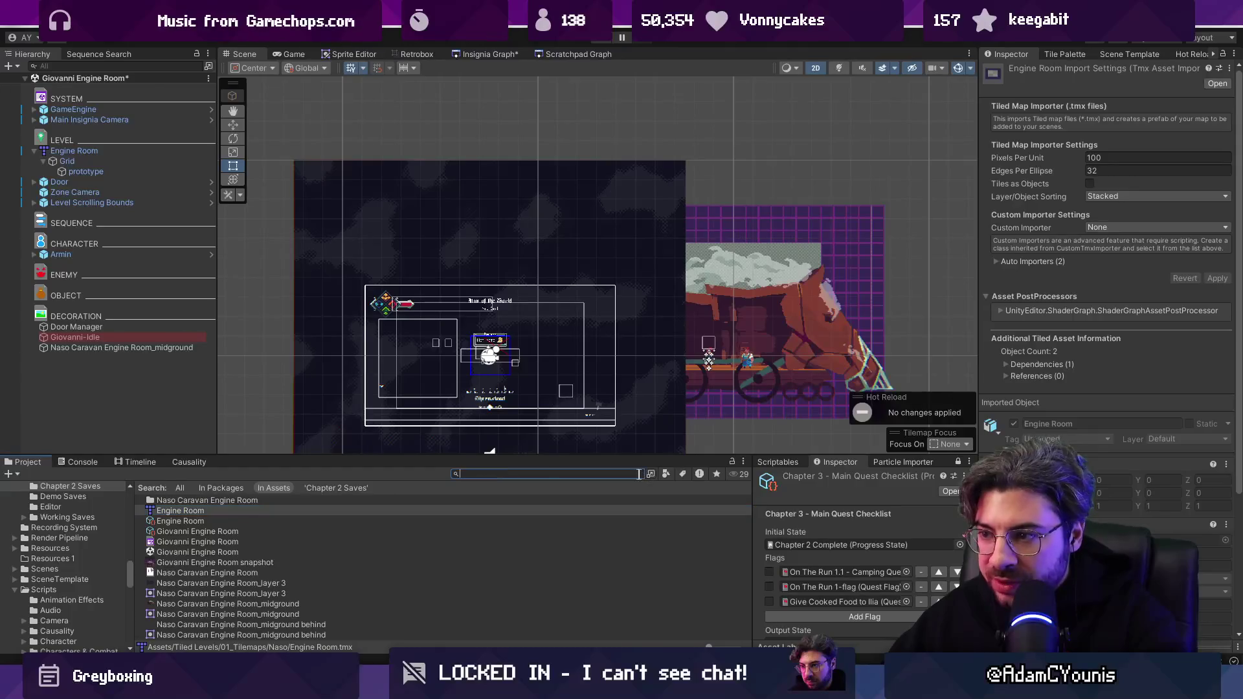
{"action": "left_click_drag", "start_coordinate": [307, 453], "coordinate": [298, 306]}
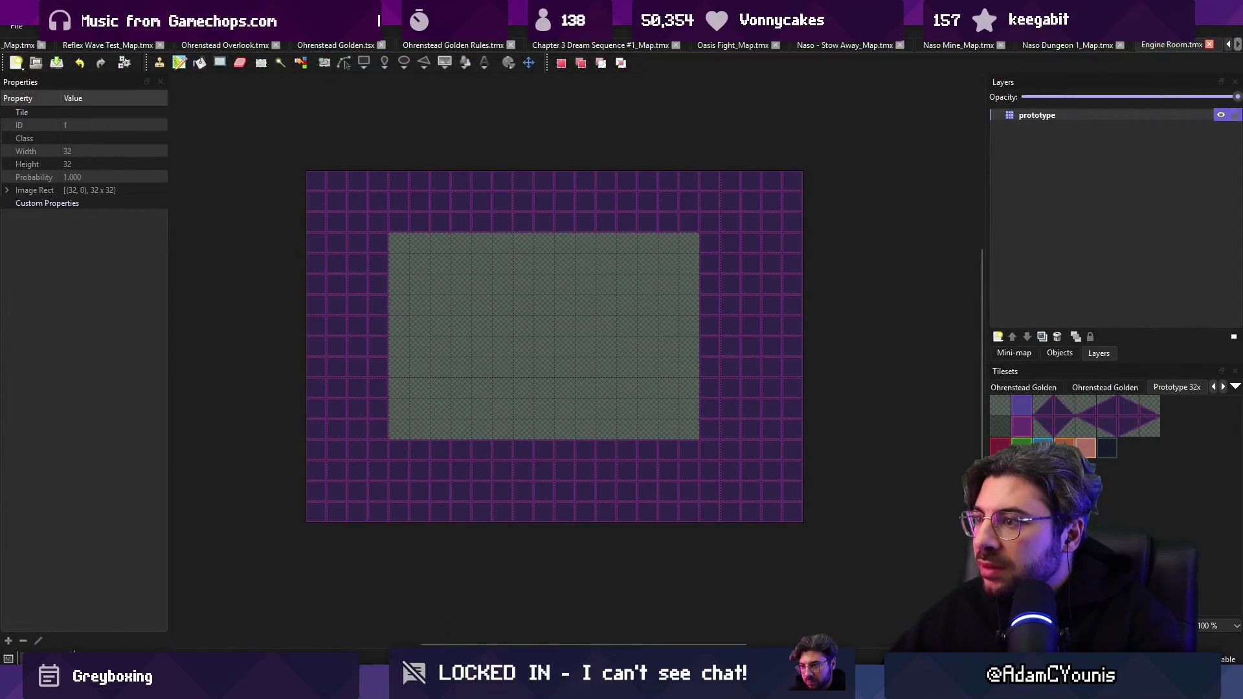
Check the prototype layer name in Tiled and glance at the Engine Room diff in Fork.
{"action": "double_click", "coordinate": [1030, 115]}
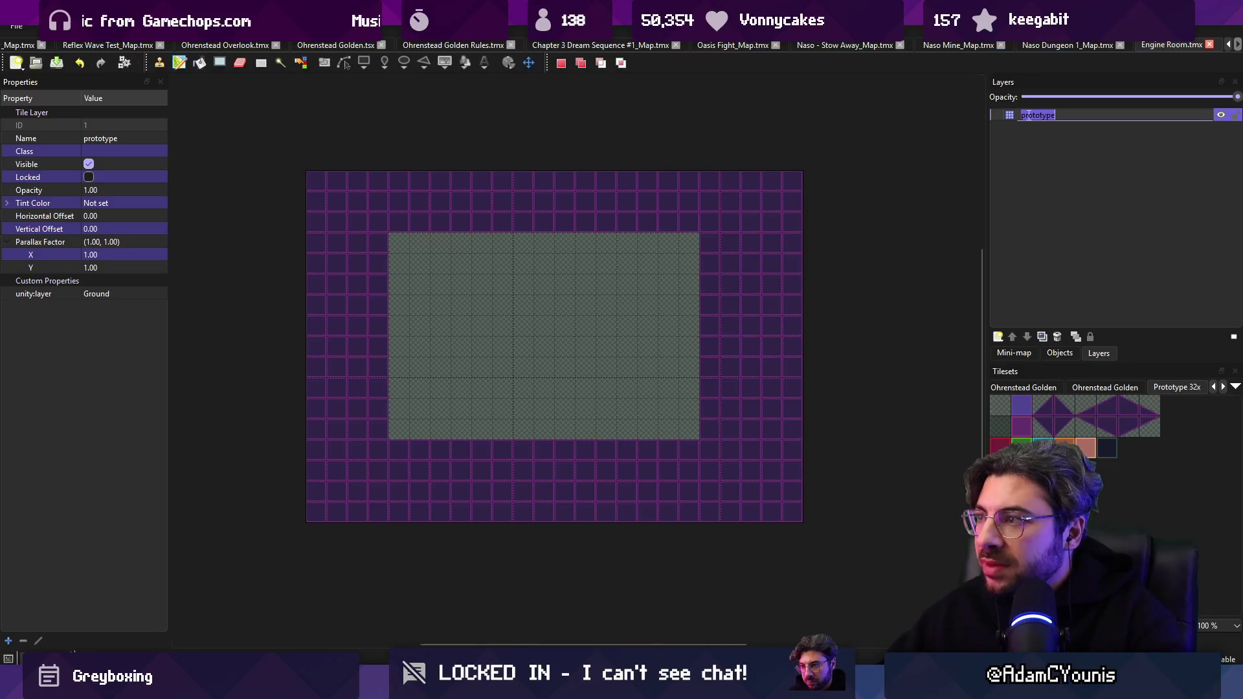
{"action": "left_click", "coordinate": [1018, 123]}
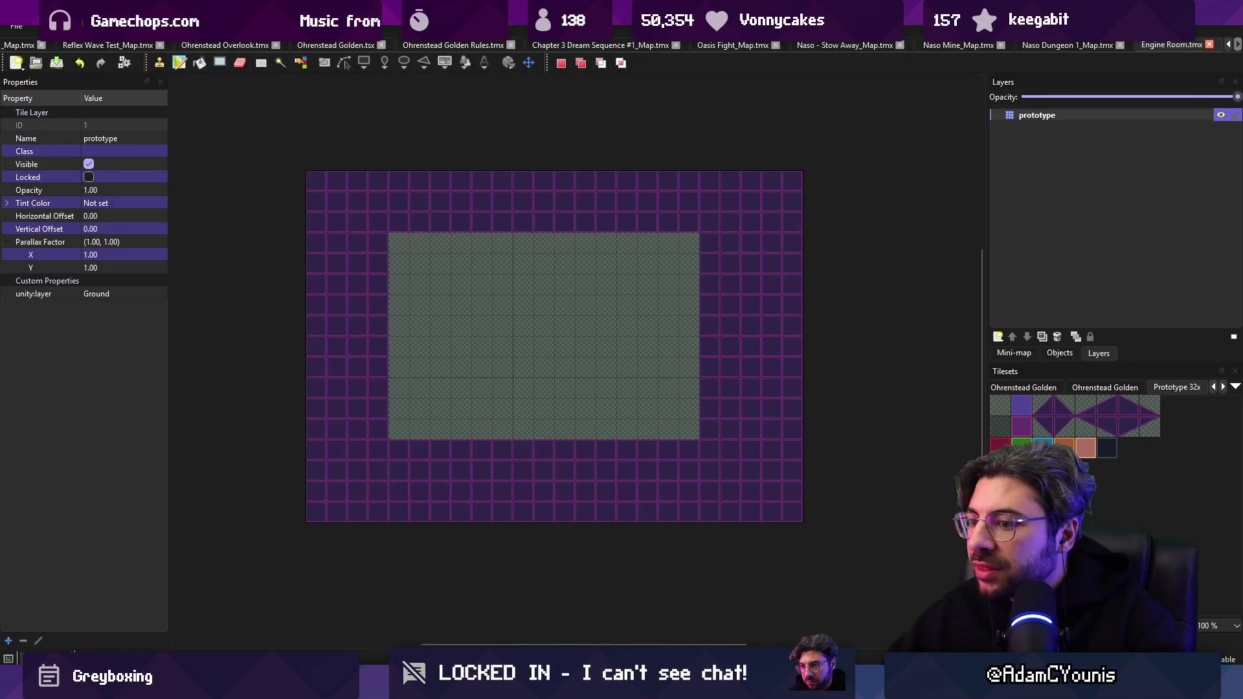
{"action": "key", "text": "alt+Tab"}
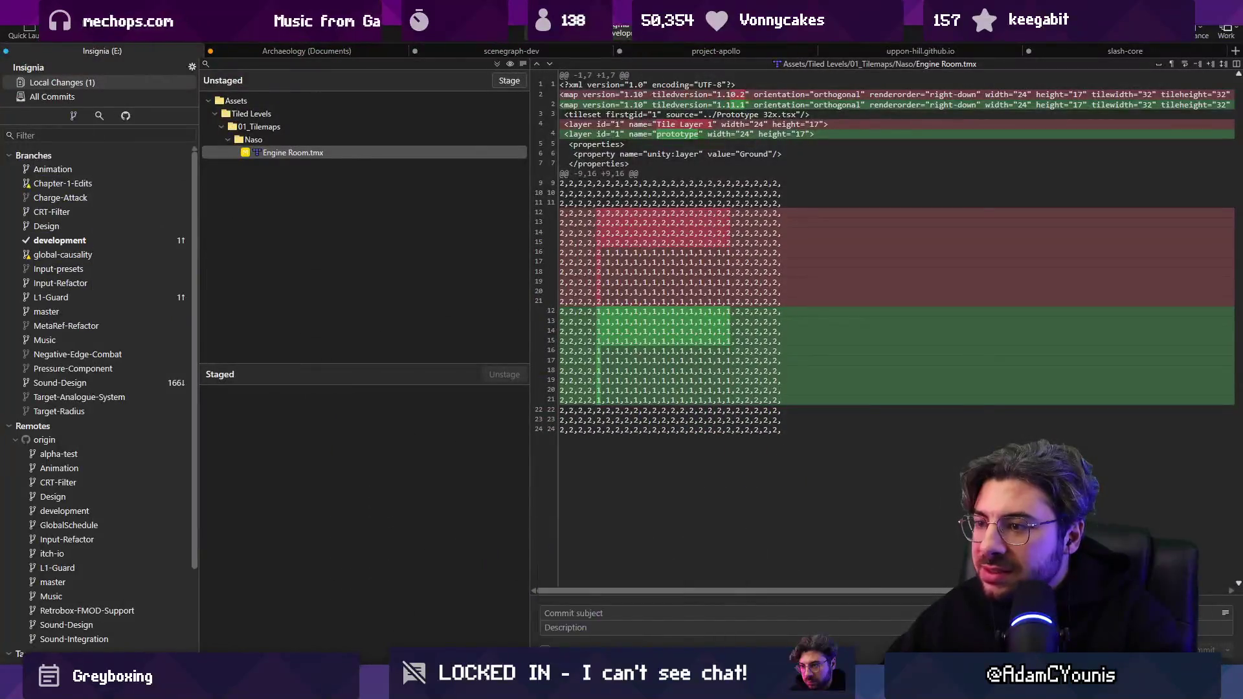
{"action": "key", "text": "alt+Tab"}
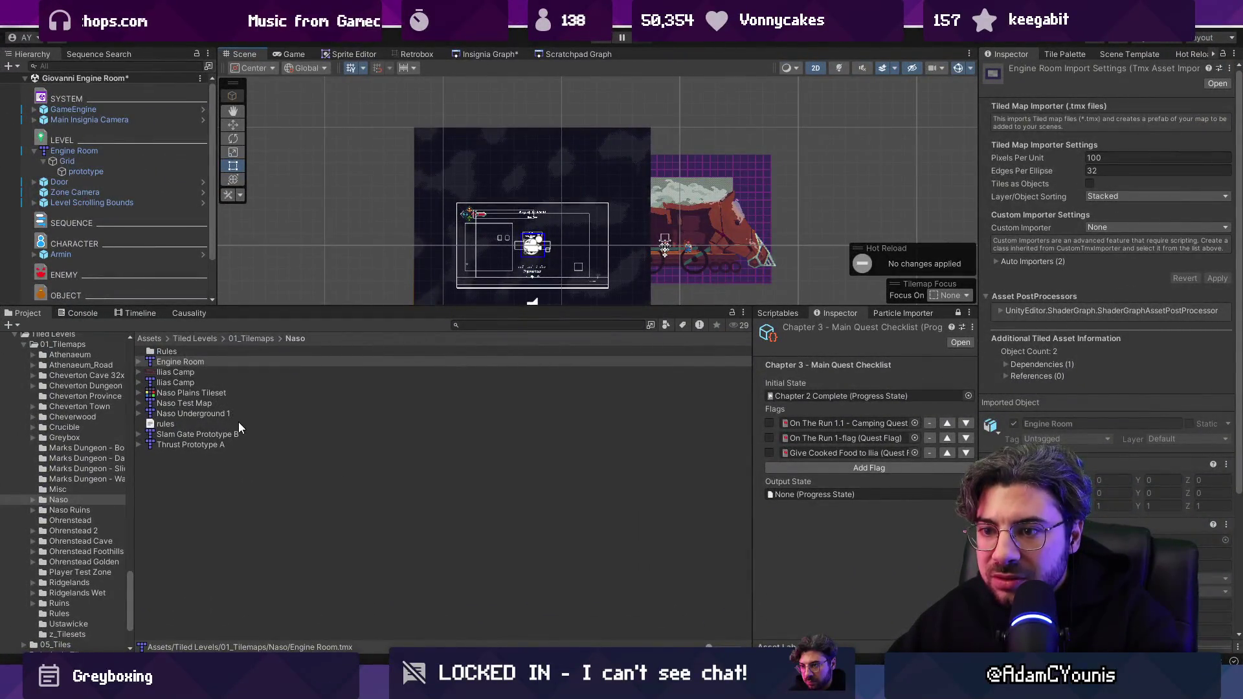
Open Naso Plains Tileset Rules.tmx from the Rules folder in Tiled.
{"action": "left_click", "coordinate": [243, 443]}
{"action": "left_click", "coordinate": [228, 363]}
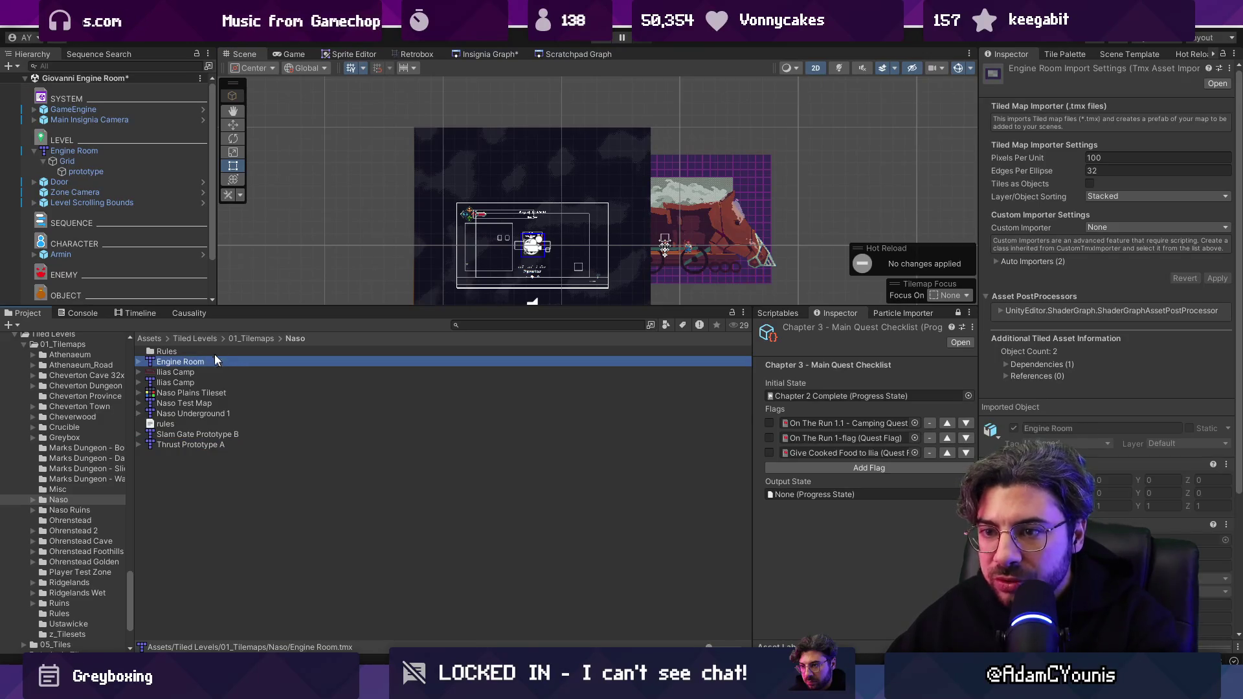
{"action": "double_click", "coordinate": [212, 350]}
{"action": "double_click", "coordinate": [216, 352]}
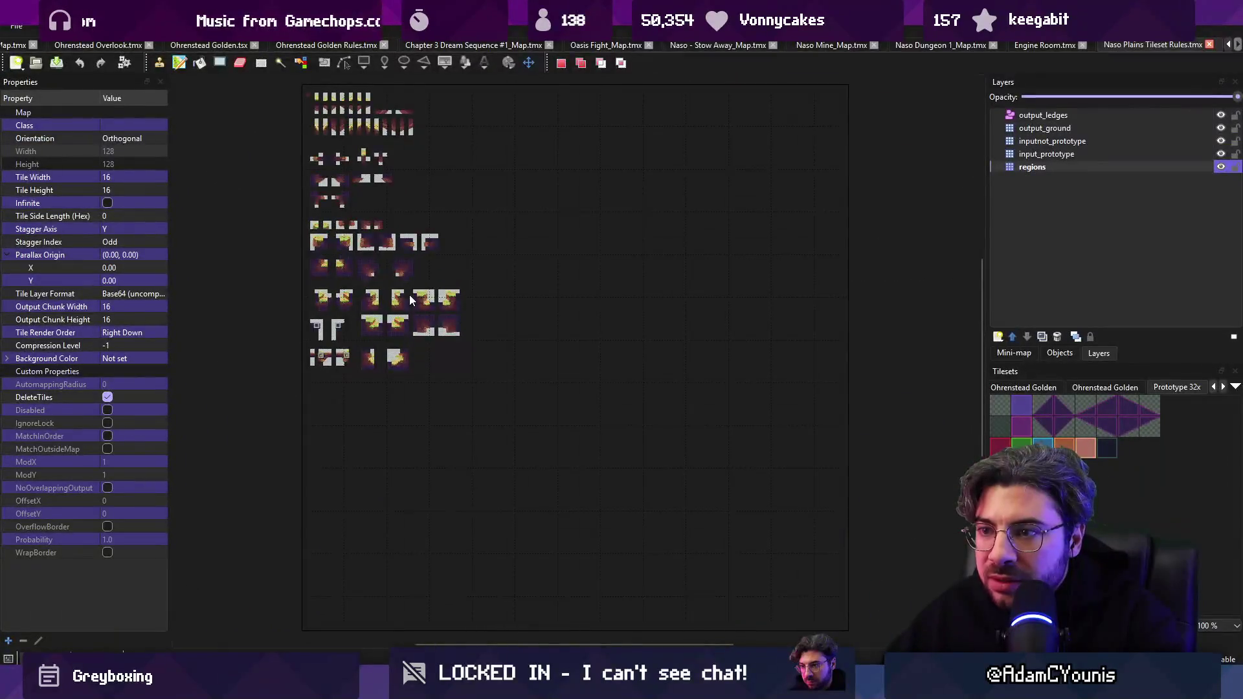
Close the Naso Plains Tileset Rules map and name the Engine Room tile layer prototype.
{"action": "scroll", "coordinate": [400, 284], "scroll_direction": "up", "scroll_amount": 3}
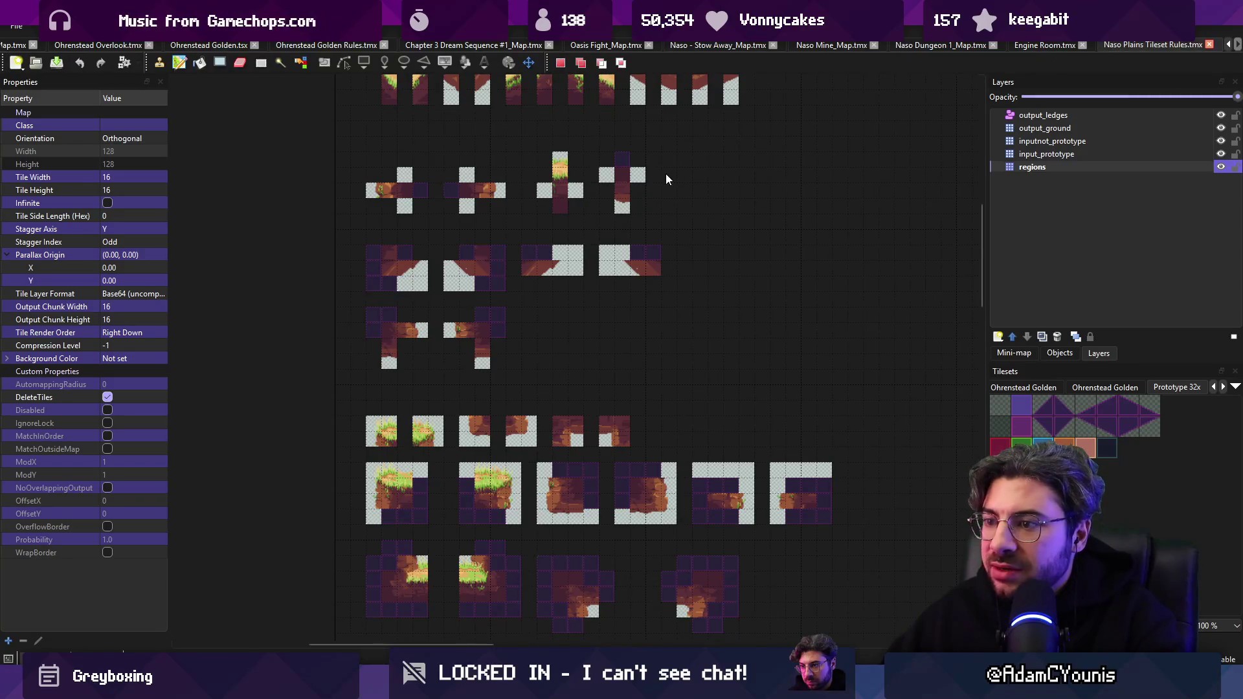
{"action": "key", "text": "ctrl+w"}
{"action": "double_click", "coordinate": [1040, 116]}
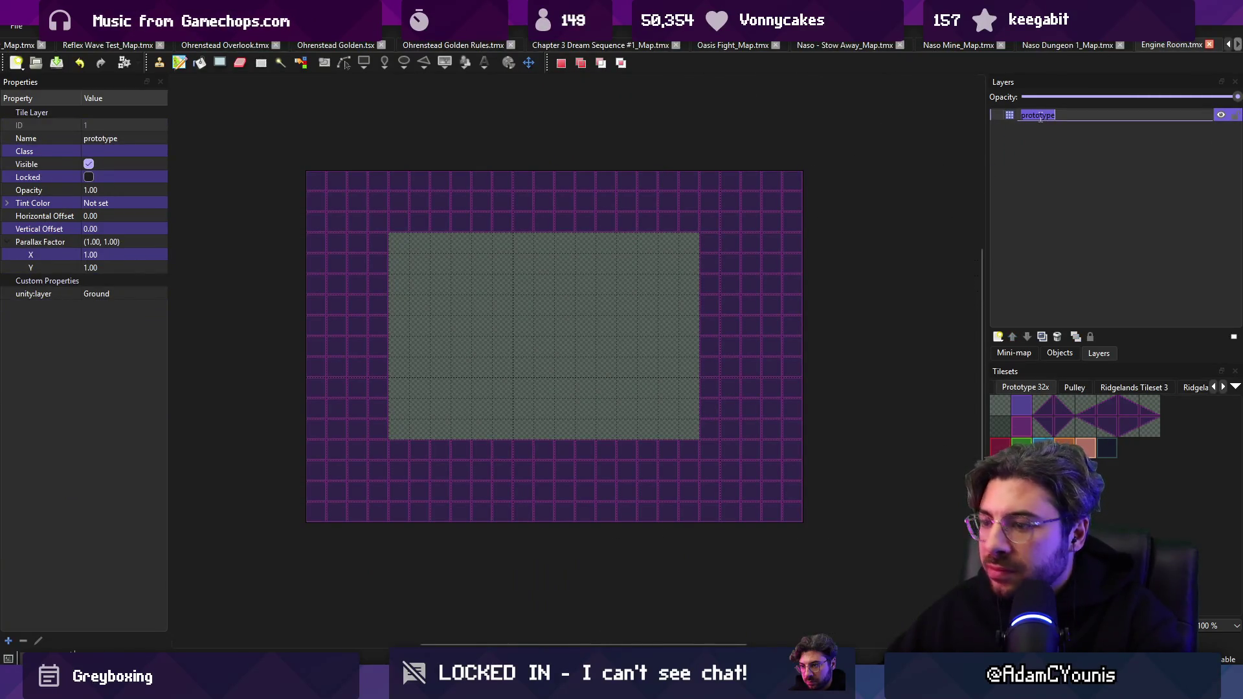
{"action": "type", "text": "pro"}
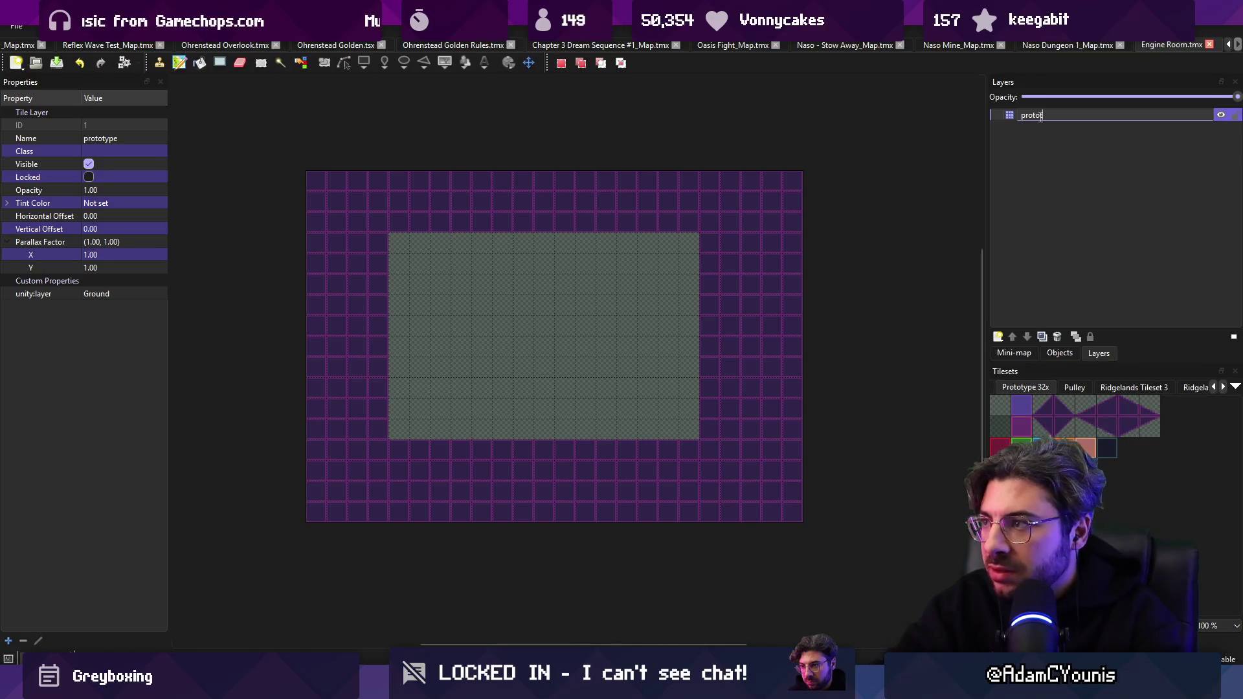
Dismiss the New Map dialog and save Engine Room.tmx.
{"action": "key", "text": "ctrl+n"}
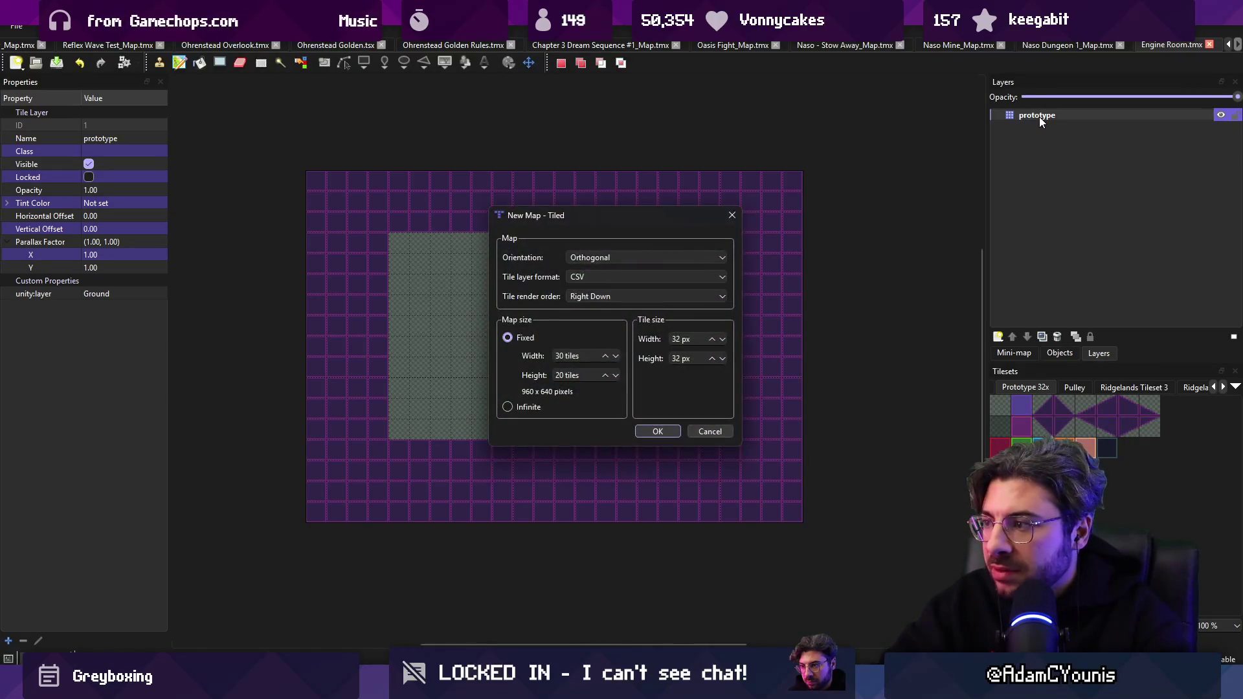
{"action": "key", "text": "Escape"}
{"action": "key", "text": "ctrl+s"}
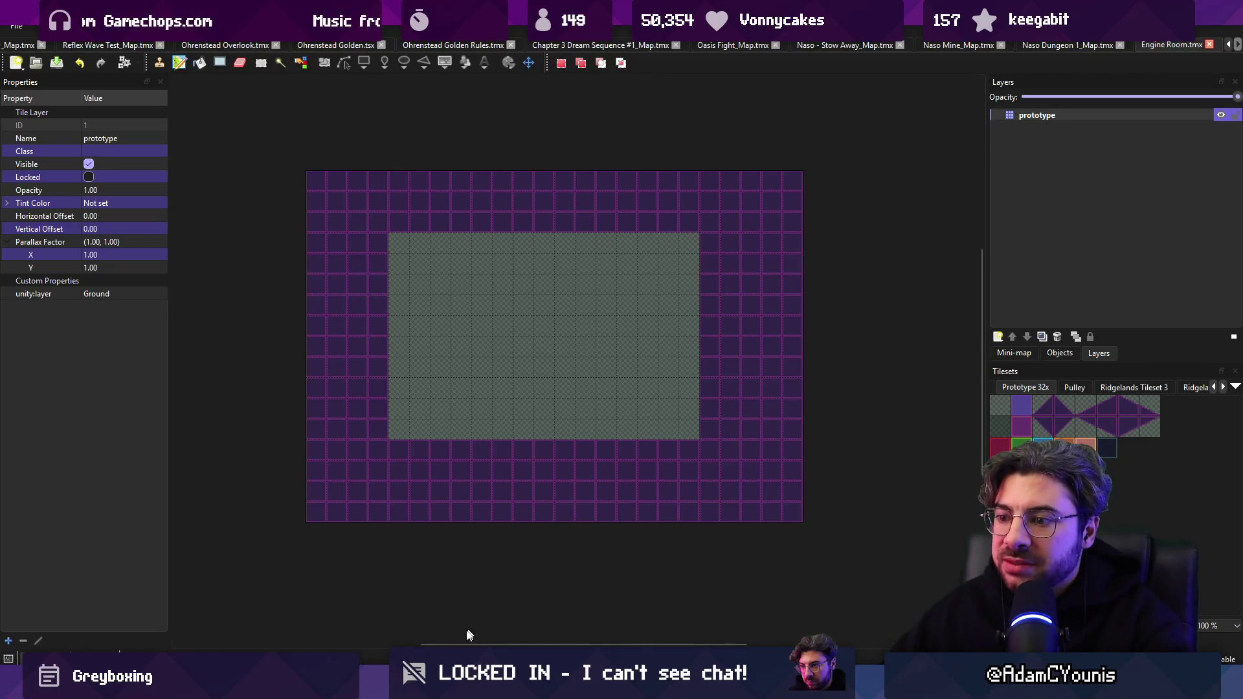
{"action": "key", "text": "alt+Tab"}
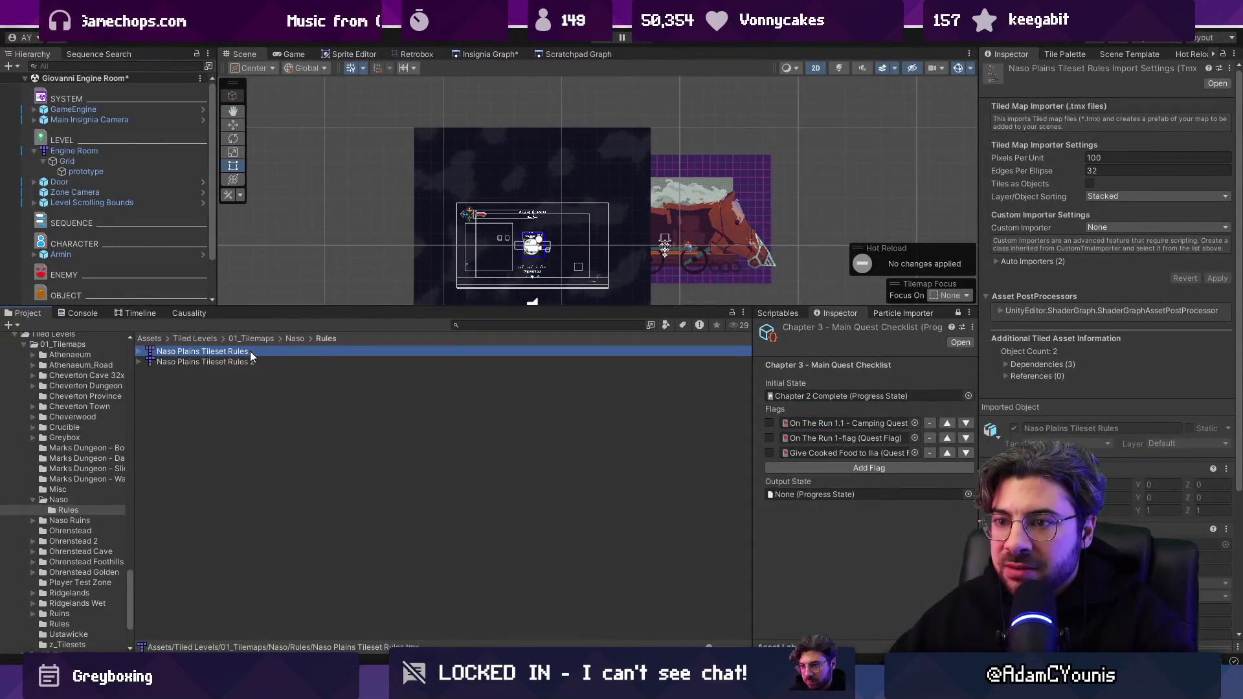
Move the Engine Room.tmx asset from the Naso folder into the Greybox folder.
{"action": "left_click", "coordinate": [294, 338]}
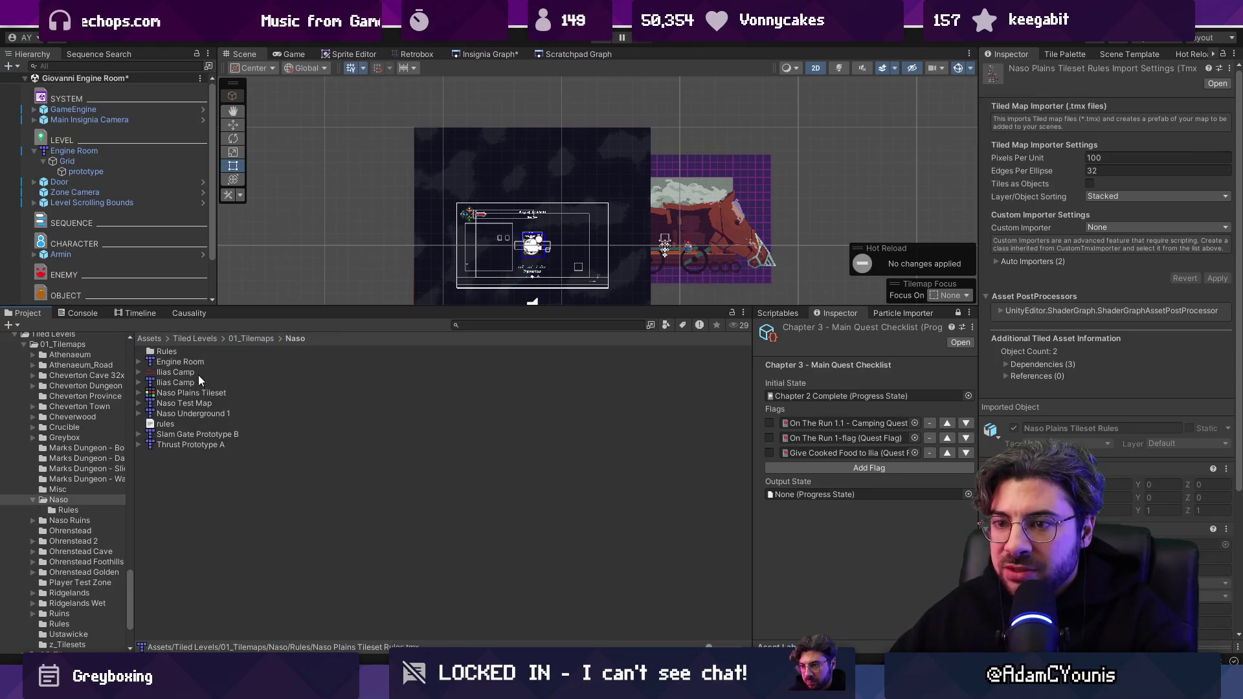
{"action": "left_click", "coordinate": [174, 364]}
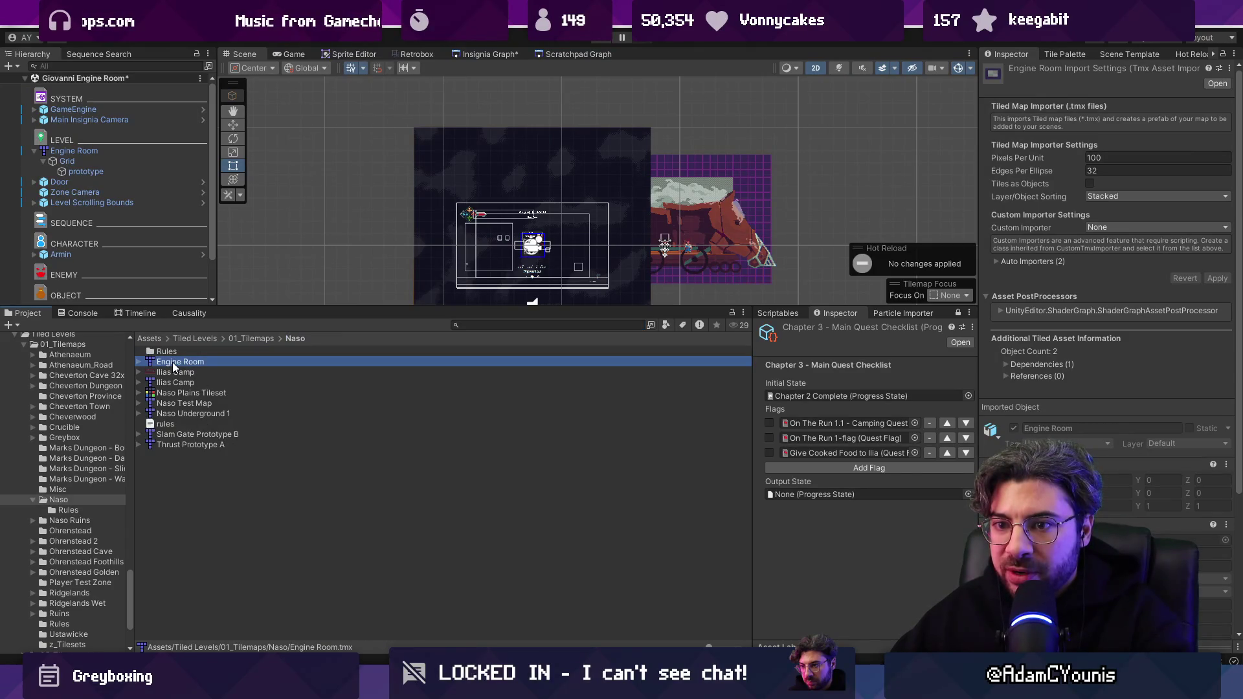
{"action": "left_click_drag", "start_coordinate": [175, 367], "coordinate": [76, 439]}
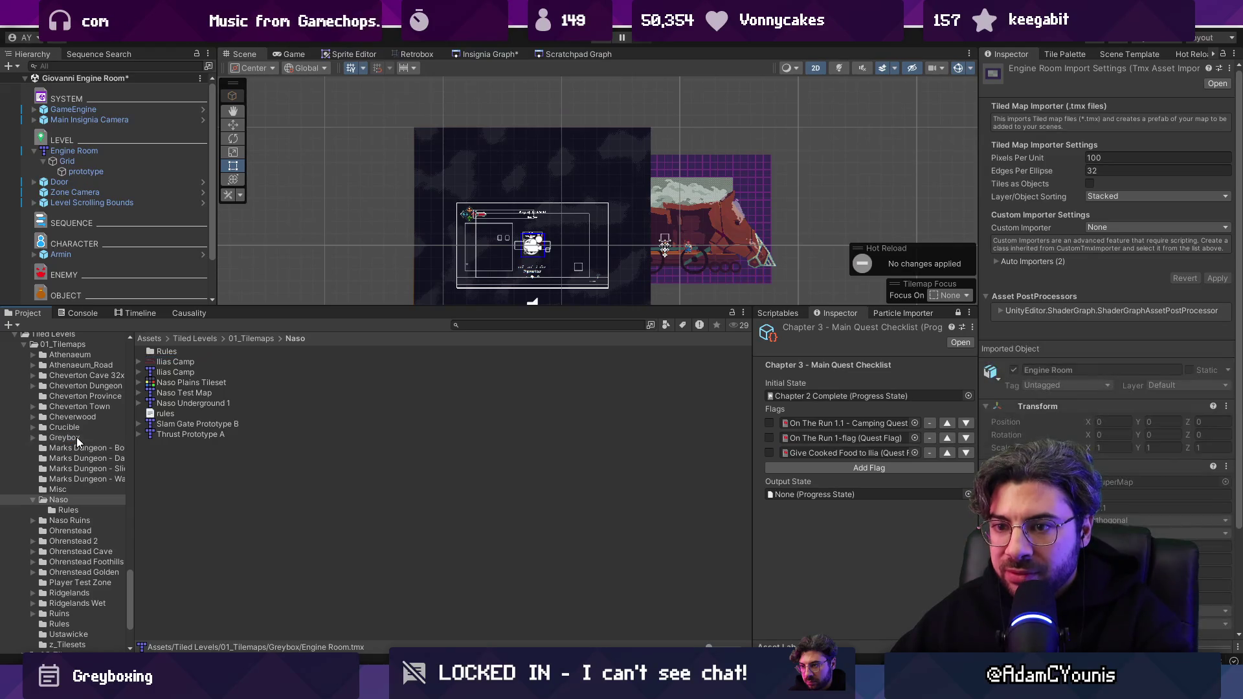
{"action": "left_click", "coordinate": [77, 437]}
Open the Engine Room object's map in Tiled from its Prefab context menu.
{"action": "left_click", "coordinate": [101, 152]}
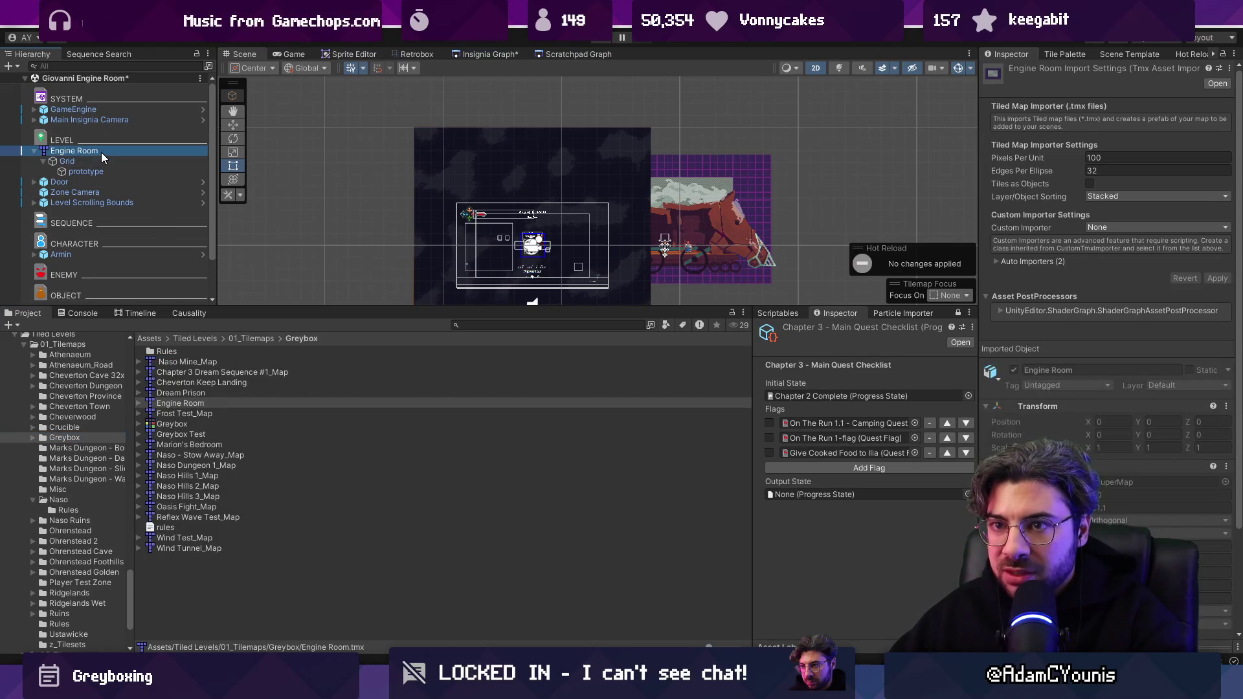
{"action": "right_click", "coordinate": [101, 153]}
{"action": "mouse_move", "coordinate": [143, 289]}
{"action": "left_click", "coordinate": [285, 291]}
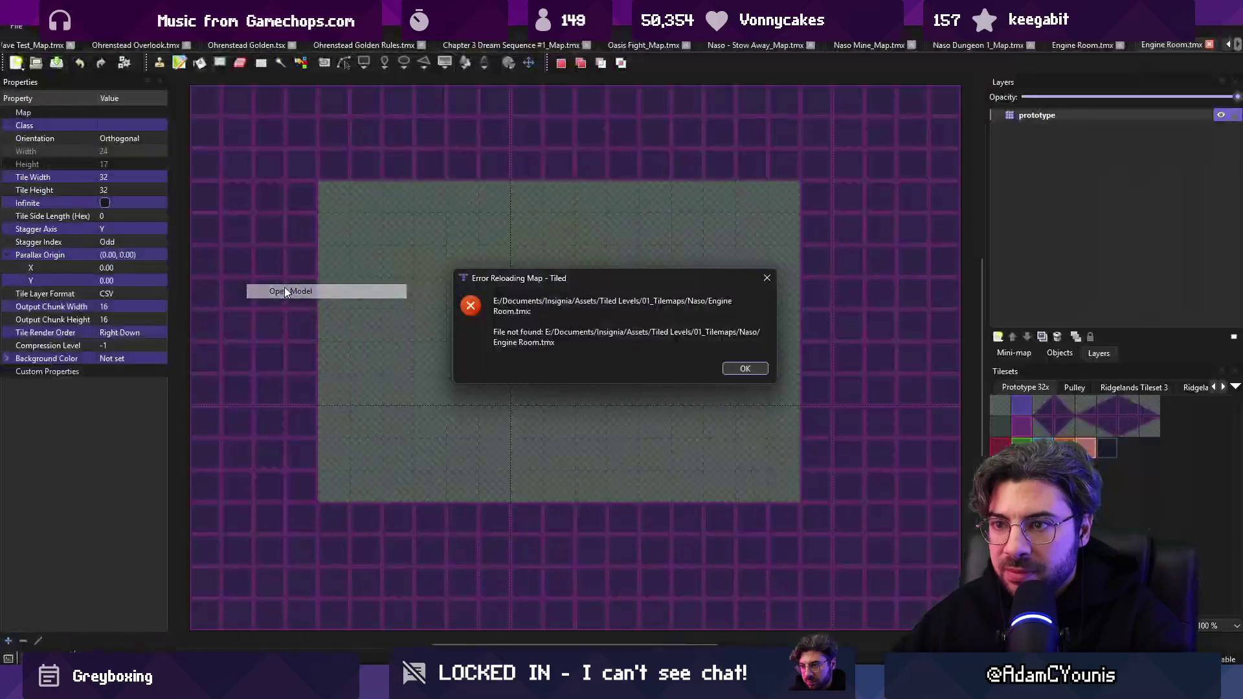
Dismiss the reload error, discard changes, and reopen Engine Room.tmx from the Greybox folder.
{"action": "key", "text": "Return"}
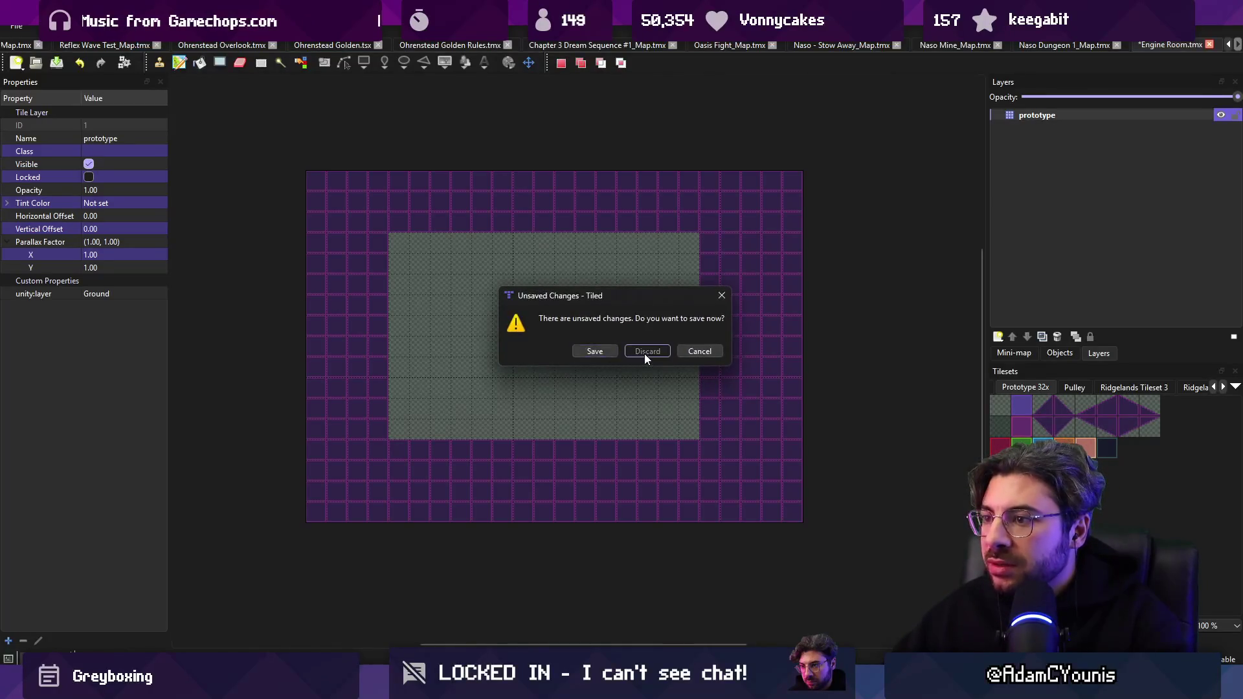
{"action": "left_click", "coordinate": [644, 353]}
{"action": "mouse_move", "coordinate": [408, 690]}
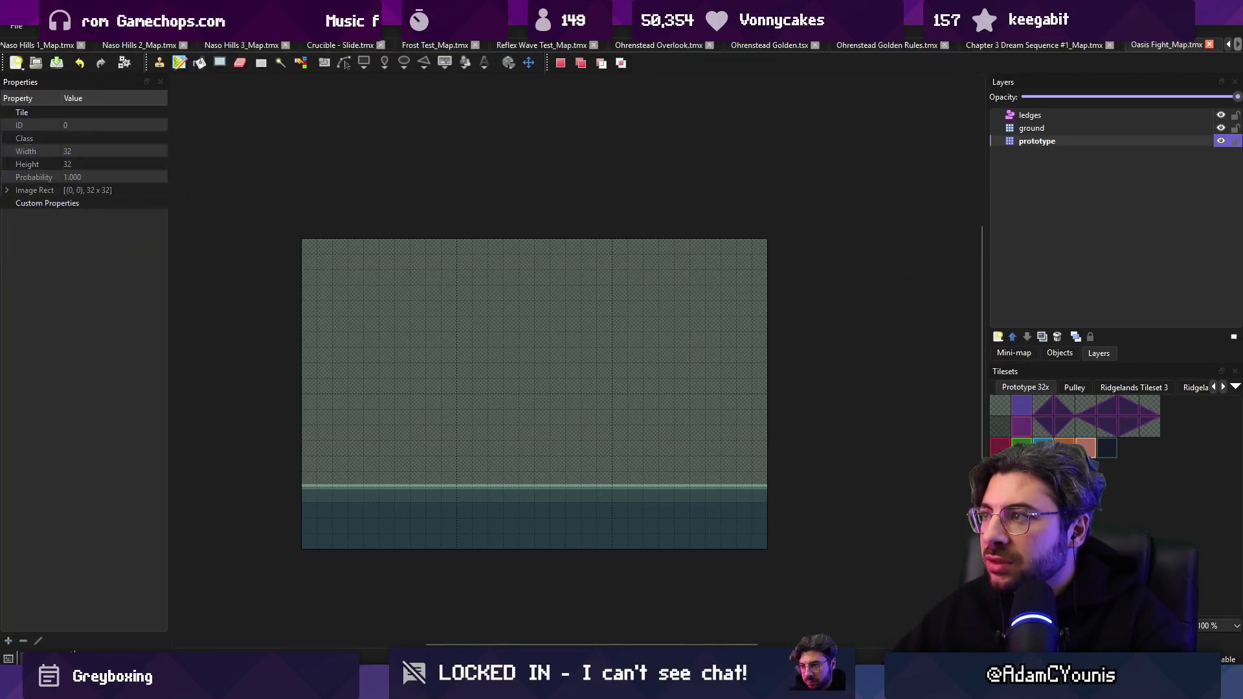
{"action": "key", "text": "alt+Tab"}
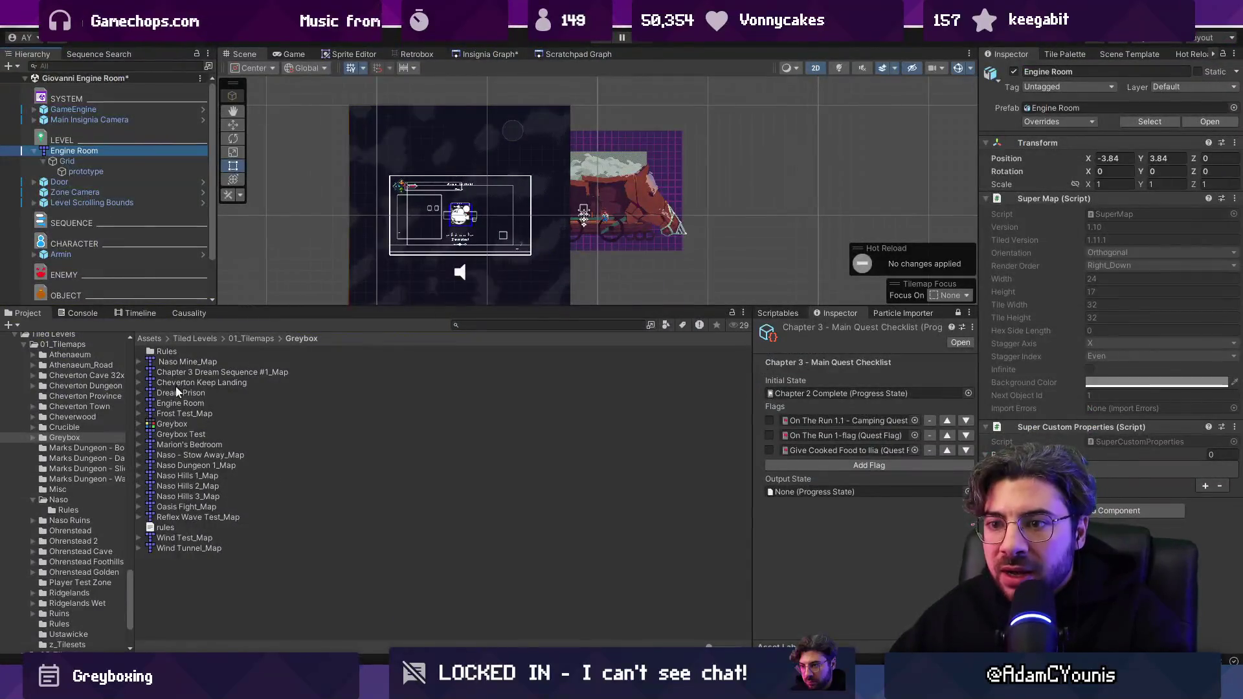
{"action": "left_click", "coordinate": [90, 437]}
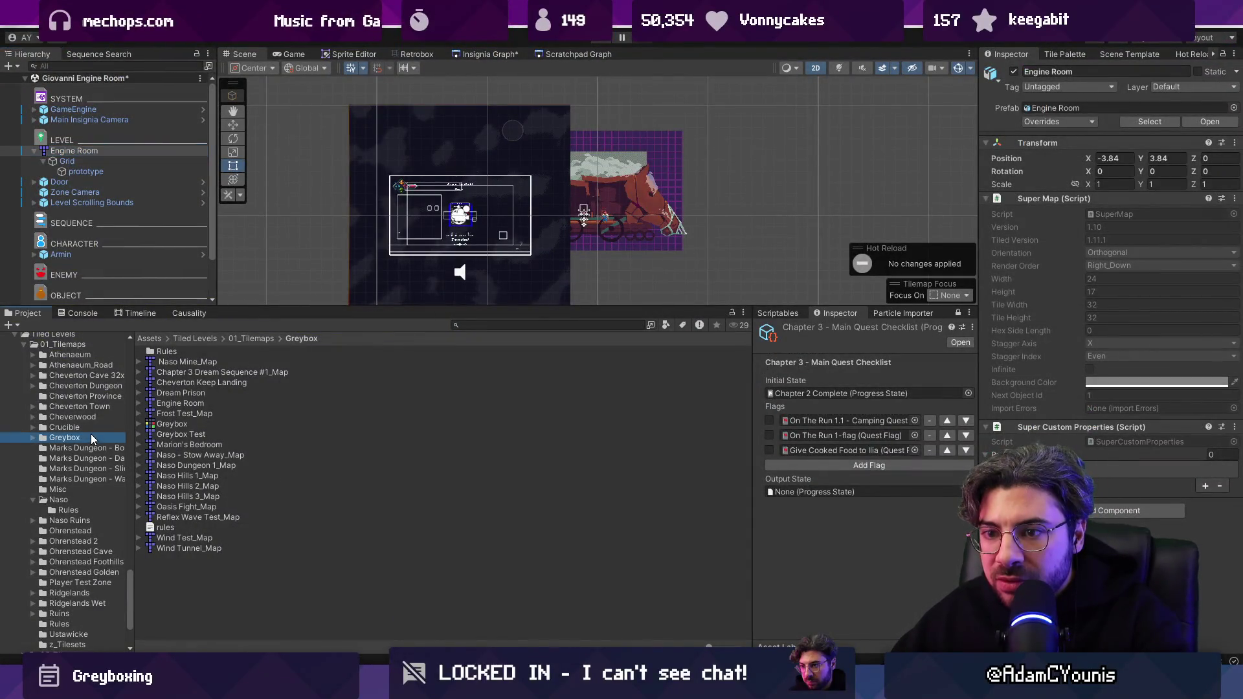
{"action": "double_click", "coordinate": [192, 402]}
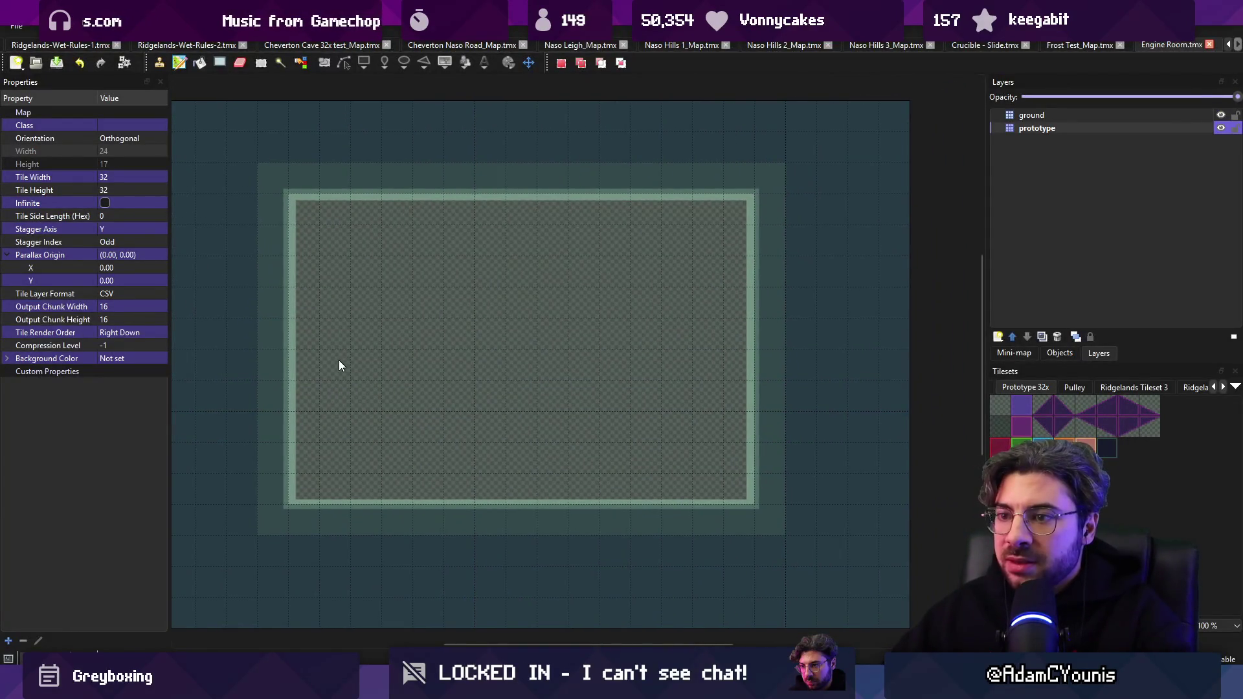
Stamp the Engine Room's left wall one tile further to the right.
{"action": "key", "text": "ctrl+v"}
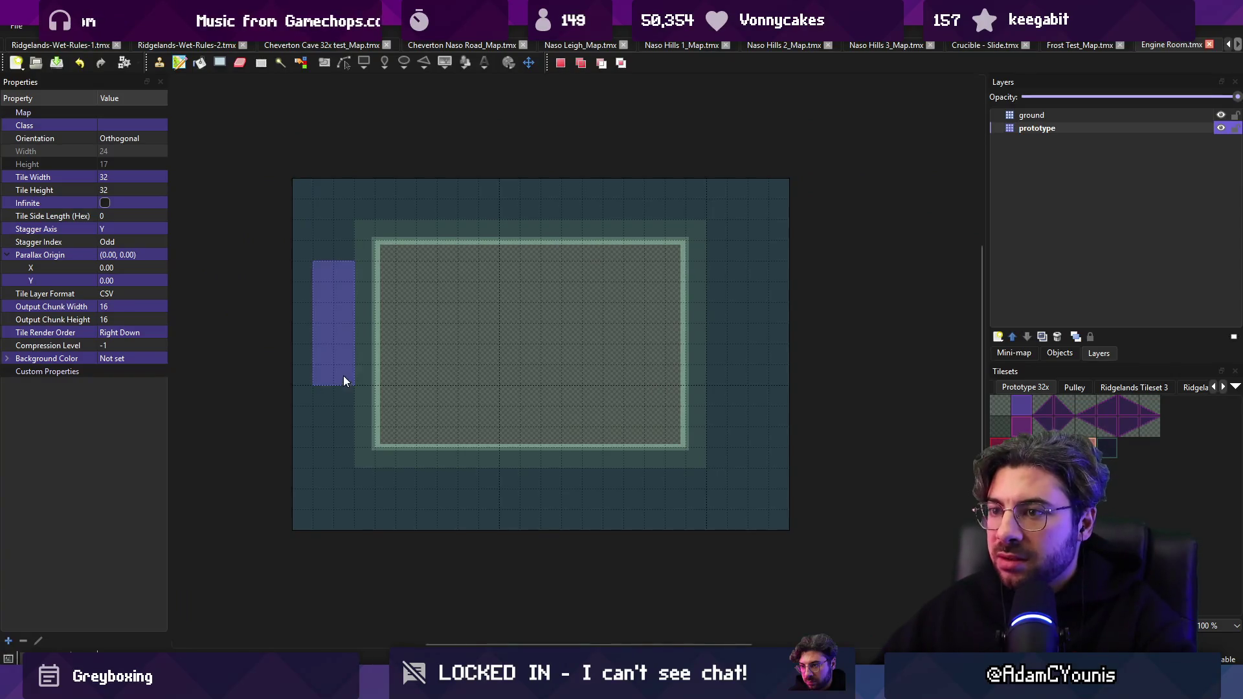
{"action": "left_click_drag", "start_coordinate": [380, 295], "coordinate": [381, 420]}
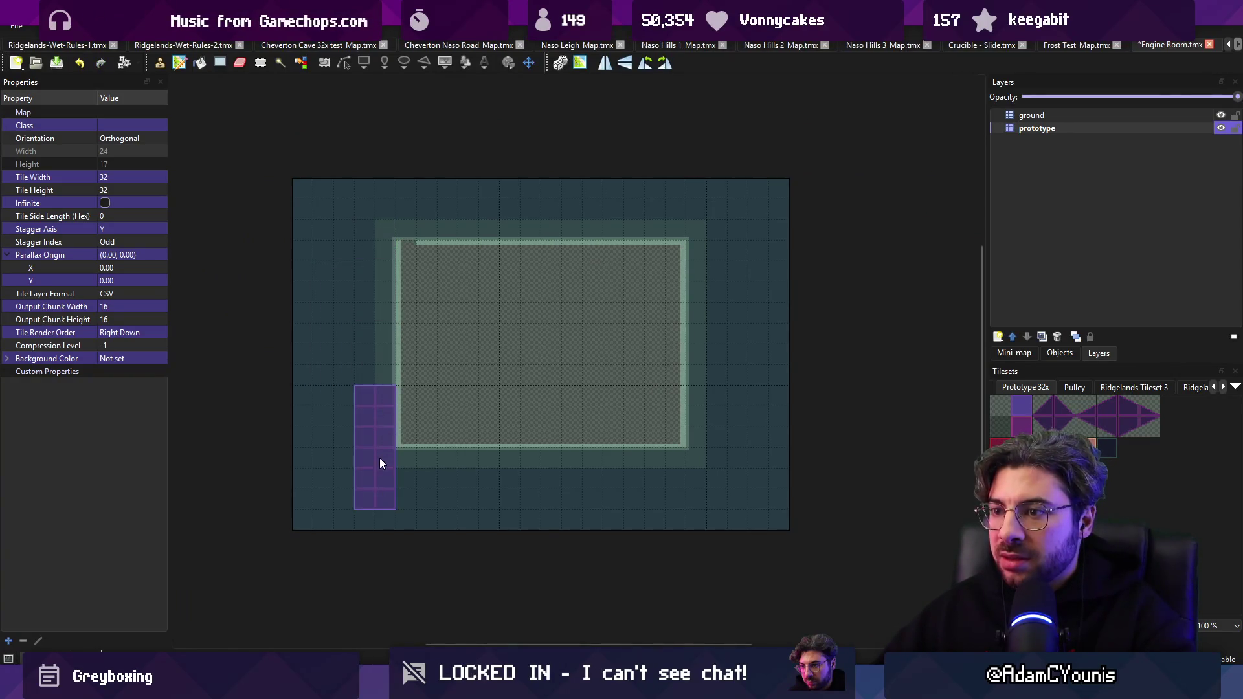
{"action": "key", "text": "alt+Tab"}
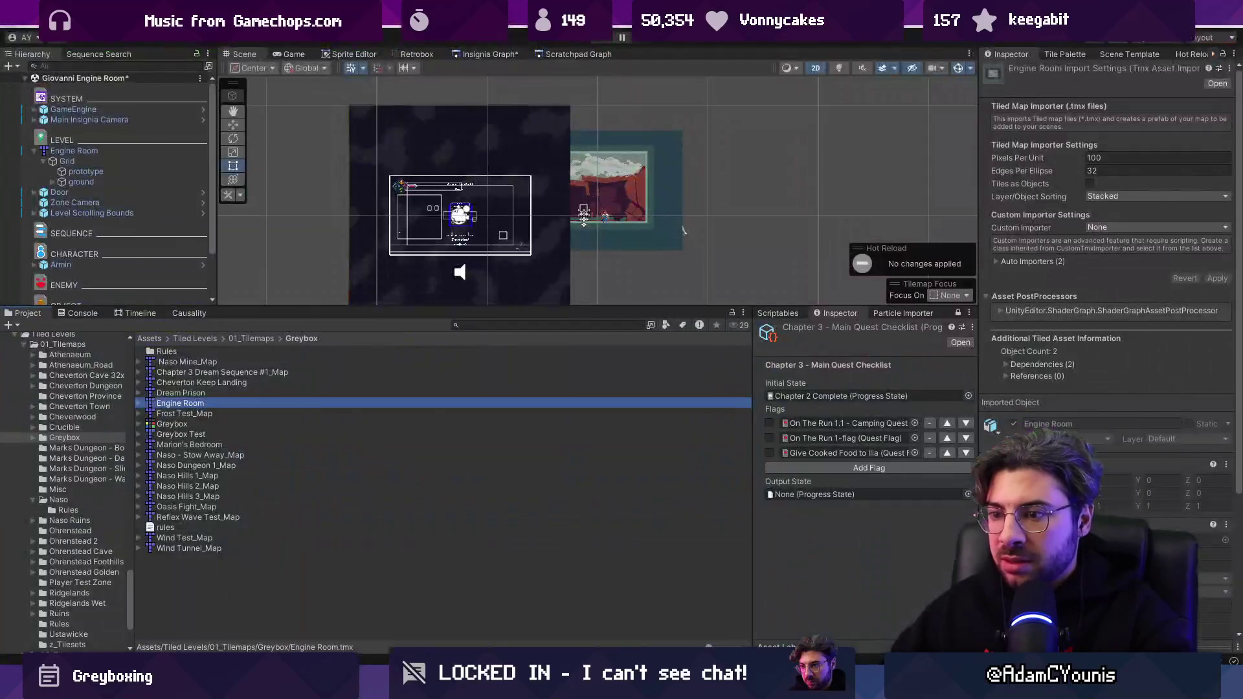
Run a quick Play Mode test of the Engine Room in the Game view, then stop it.
{"action": "scroll", "coordinate": [569, 232], "scroll_direction": "up", "scroll_amount": 3}
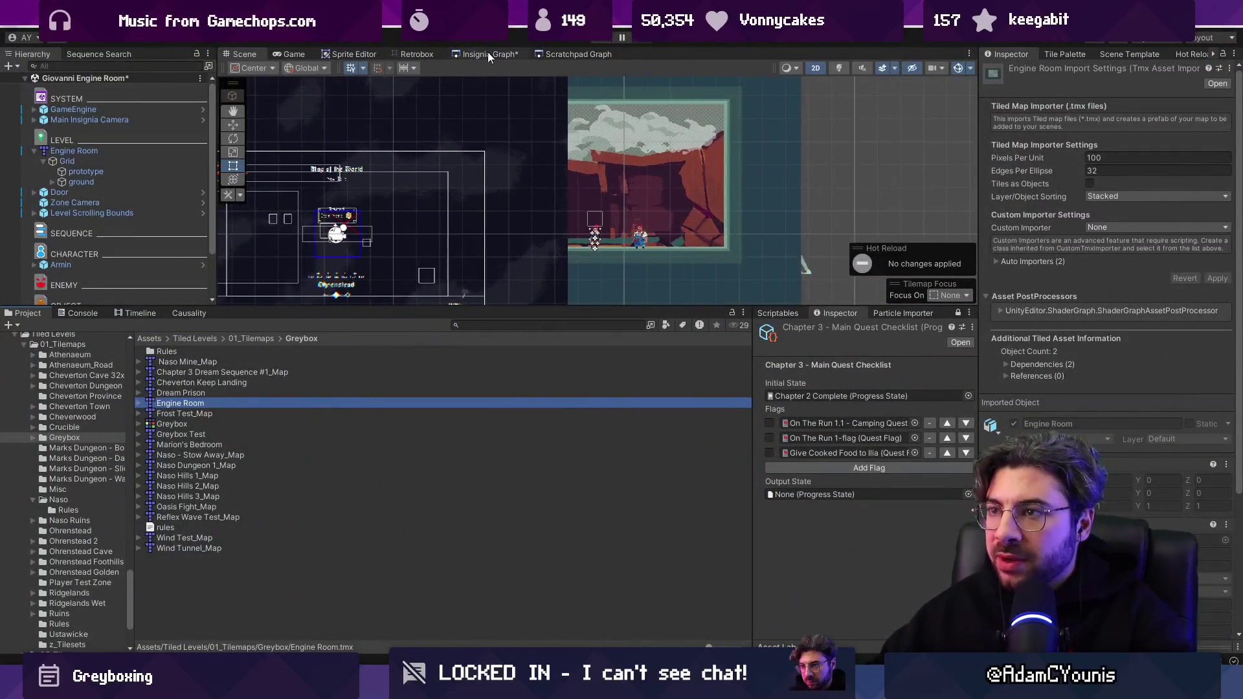
{"action": "left_click", "coordinate": [295, 54]}
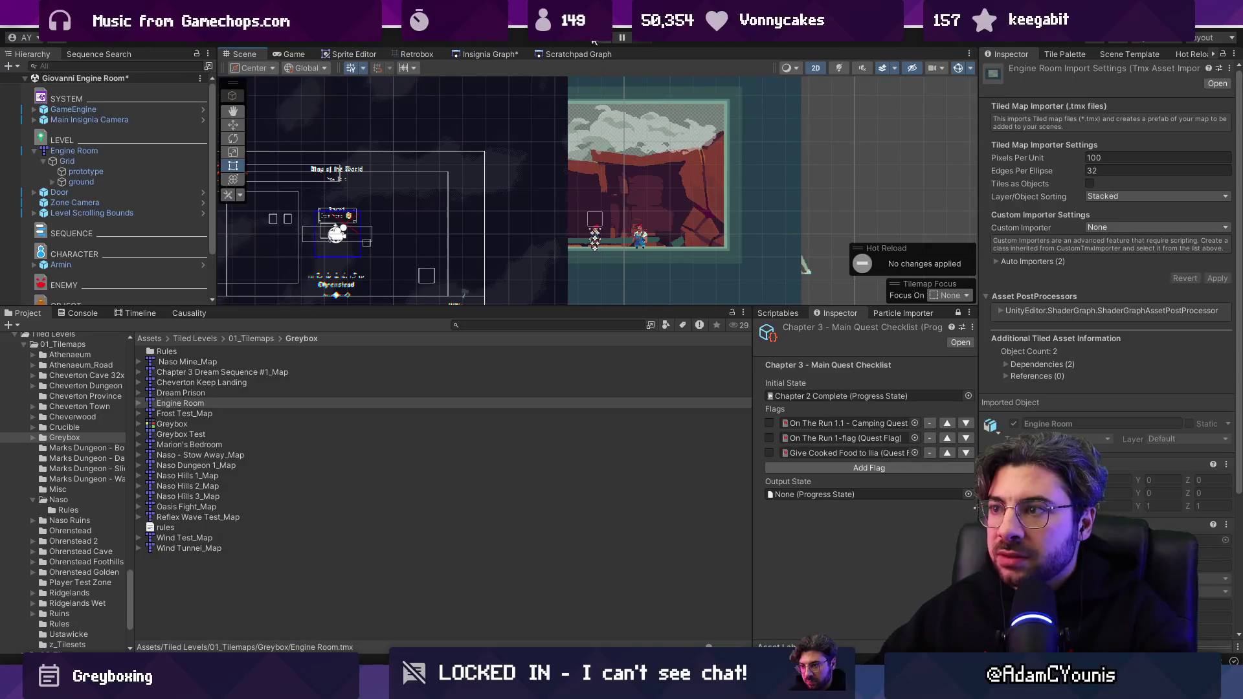
{"action": "left_click", "coordinate": [602, 40]}
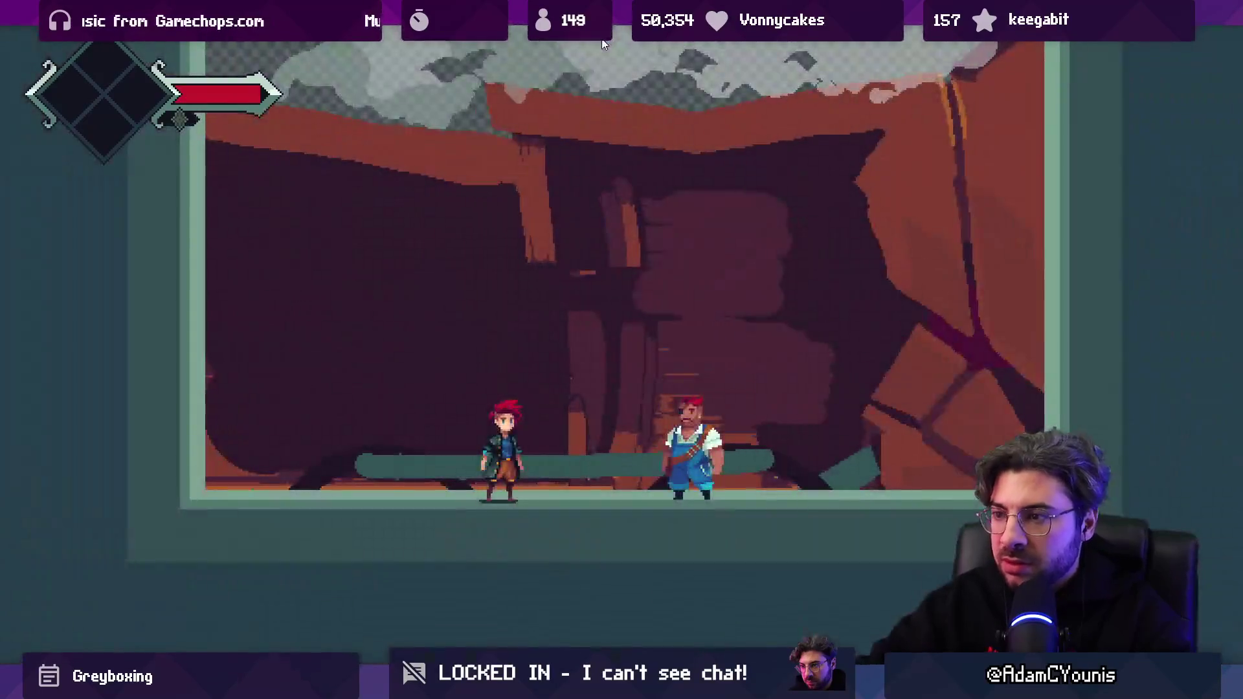
{"action": "left_click", "coordinate": [602, 41]}
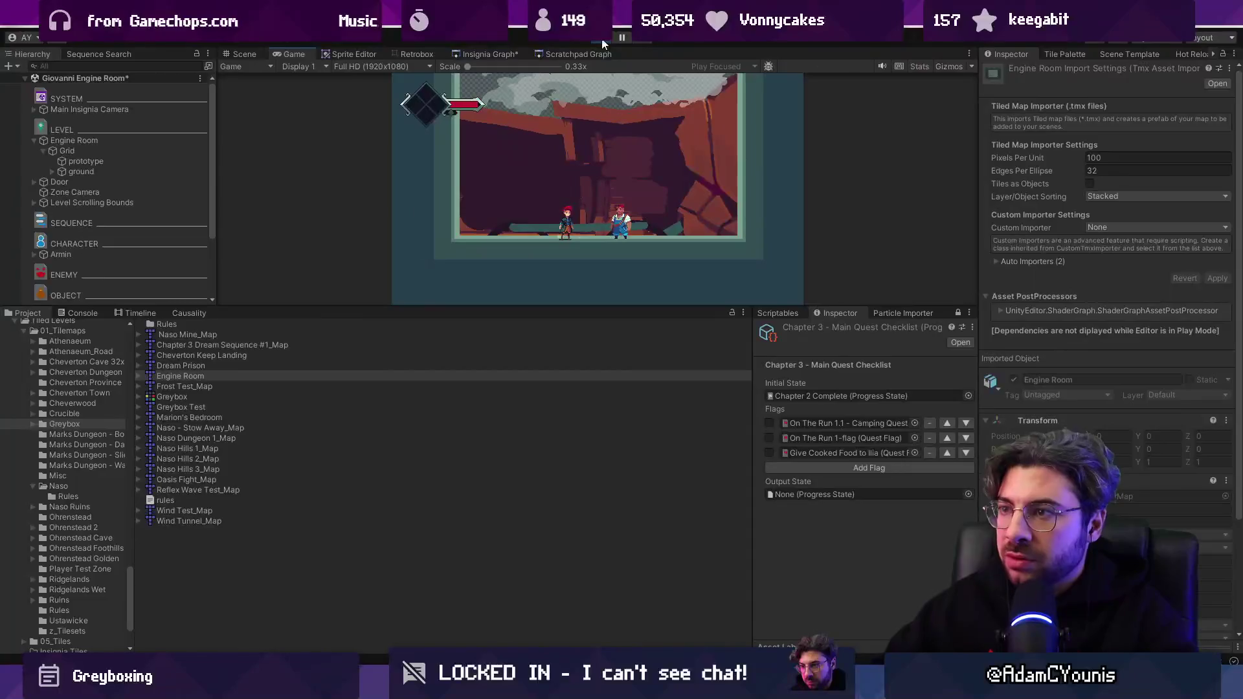
{"action": "key", "text": "alt+Tab"}
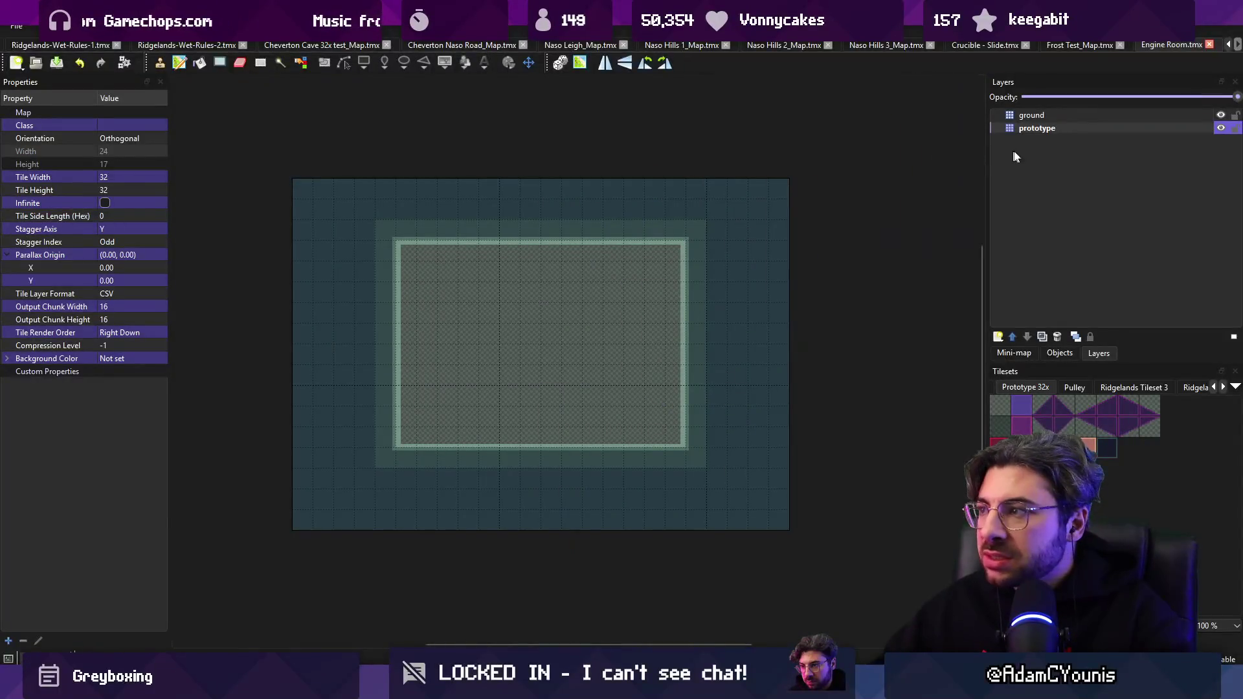
Add a bool custom property unity:ignore to the prototype layer, then select the Engine Room map in Unity.
{"action": "left_click", "coordinate": [999, 152]}
{"action": "left_click", "coordinate": [103, 294]}
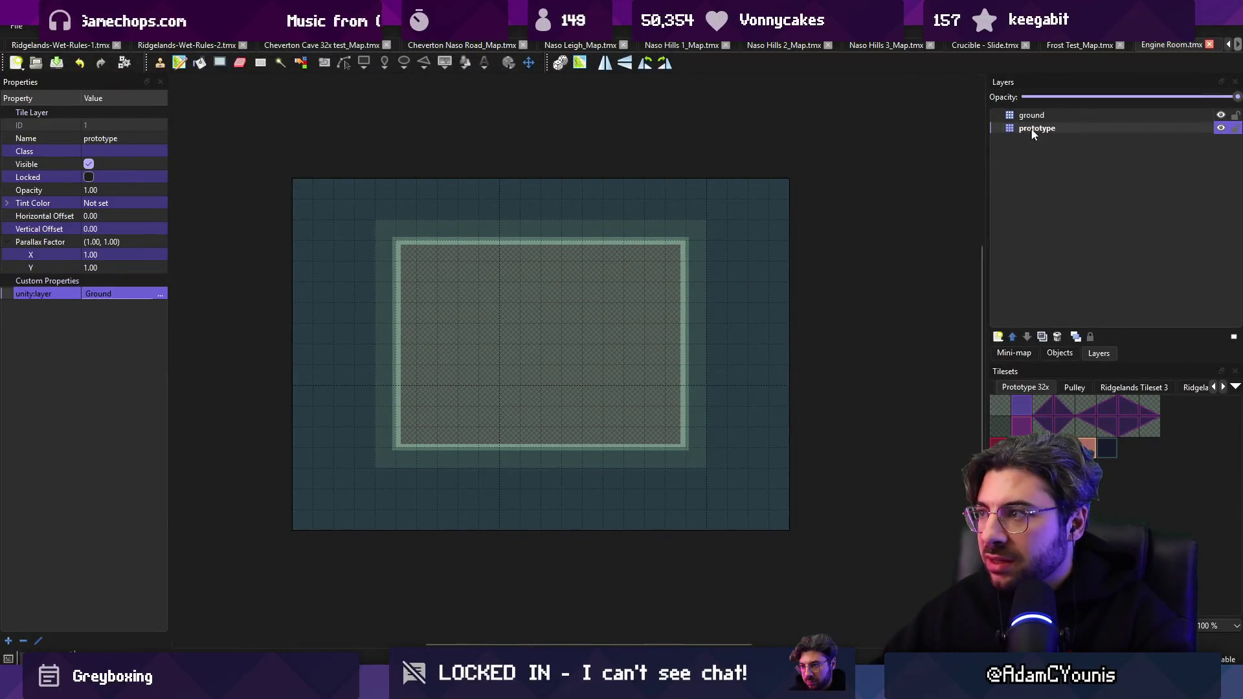
{"action": "right_click", "coordinate": [57, 333]}
{"action": "left_click", "coordinate": [40, 410]}
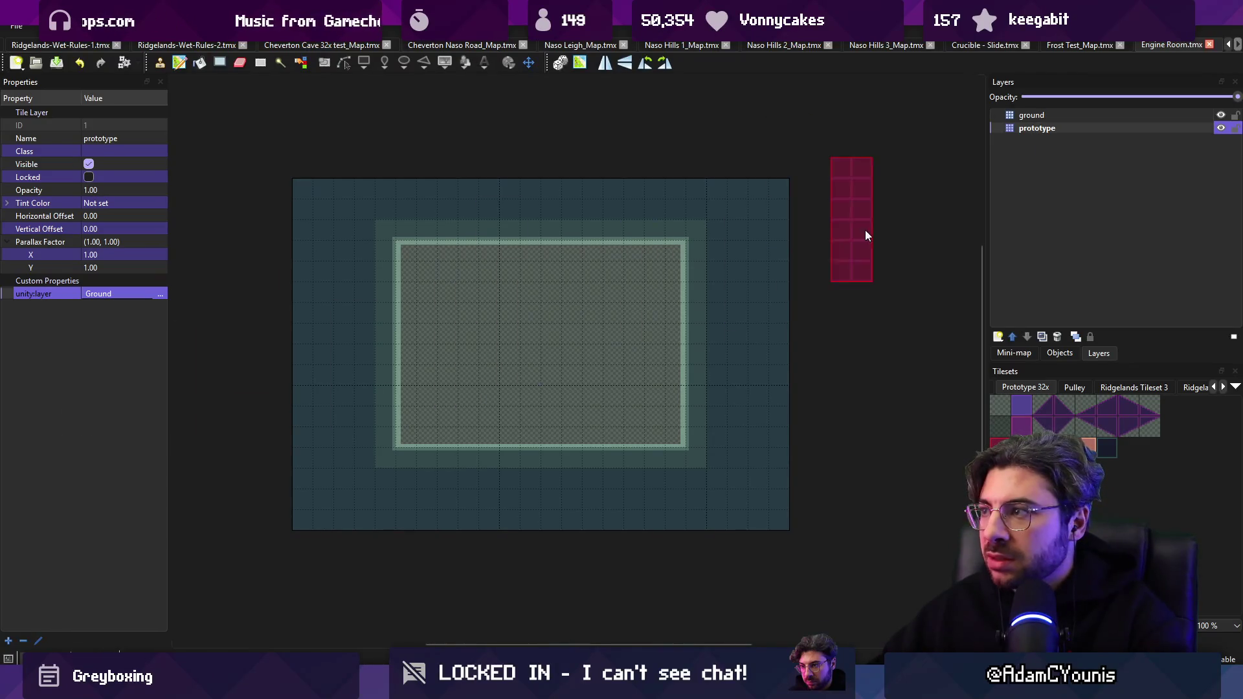
{"action": "left_click", "coordinate": [9, 641]}
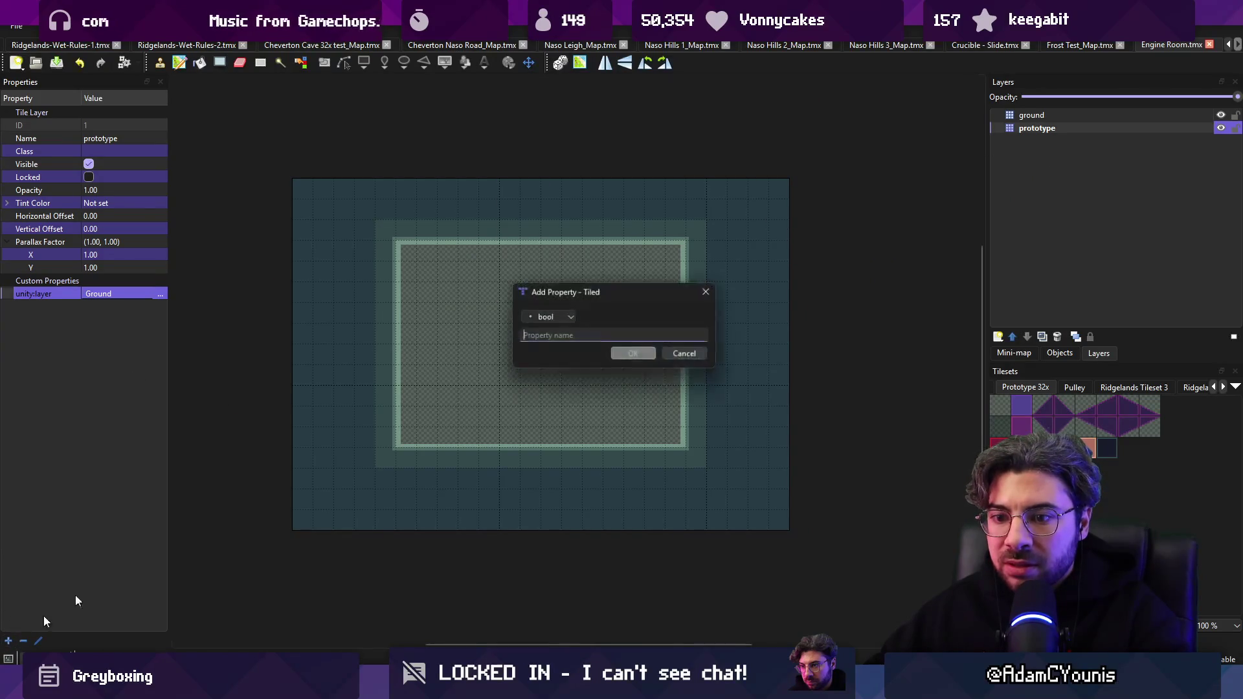
{"action": "left_click", "coordinate": [572, 318]}
{"action": "left_click", "coordinate": [570, 321]}
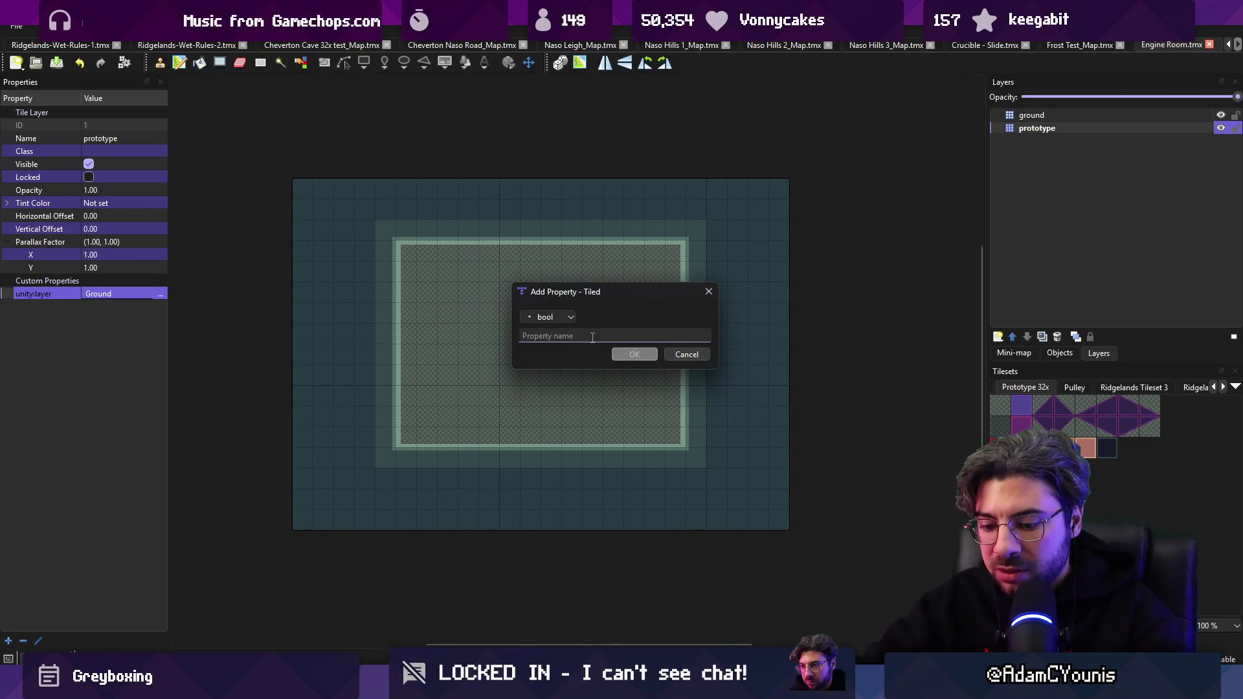
{"action": "type", "text": "uniyt"}
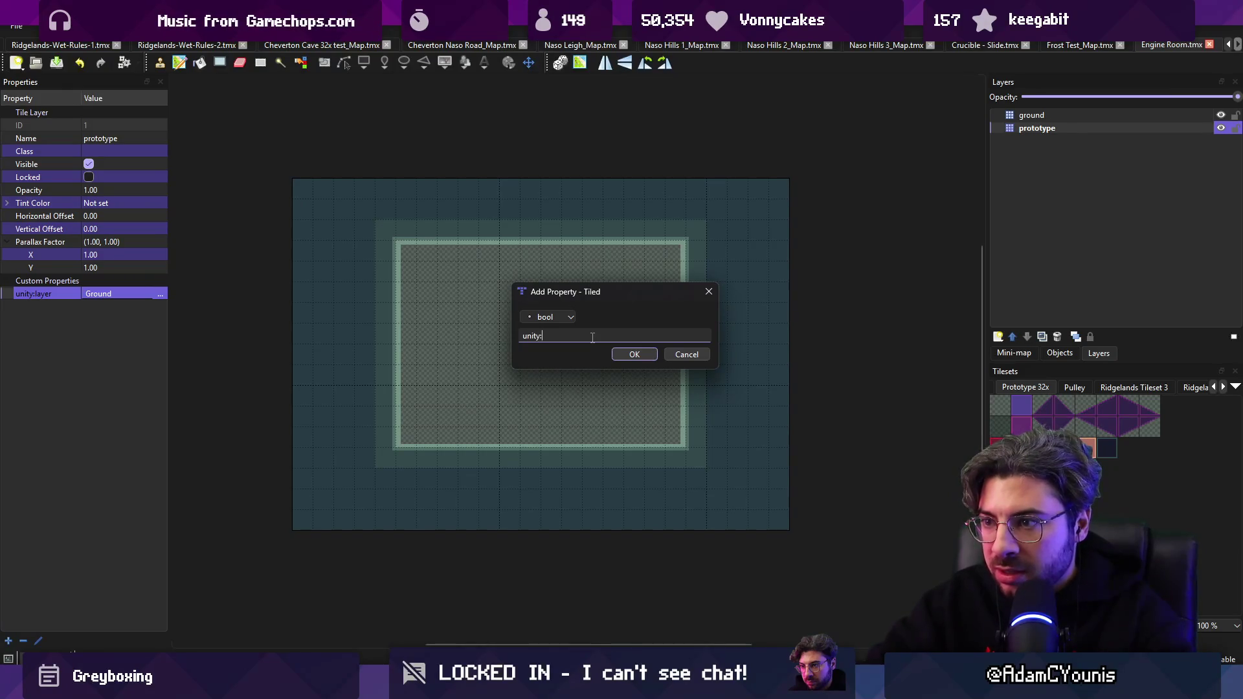
{"action": "type", "text": "nore"}
{"action": "key", "text": "Return"}
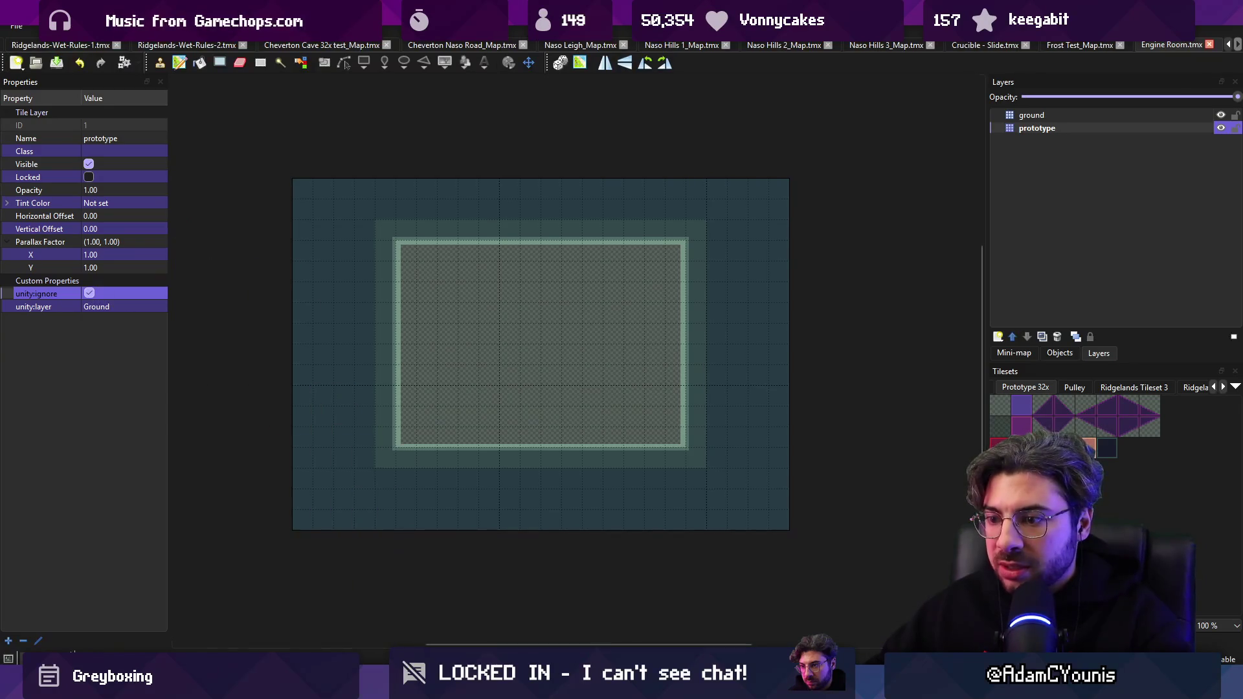
{"action": "key", "text": "alt+Tab"}
{"action": "left_click", "coordinate": [738, 216]}
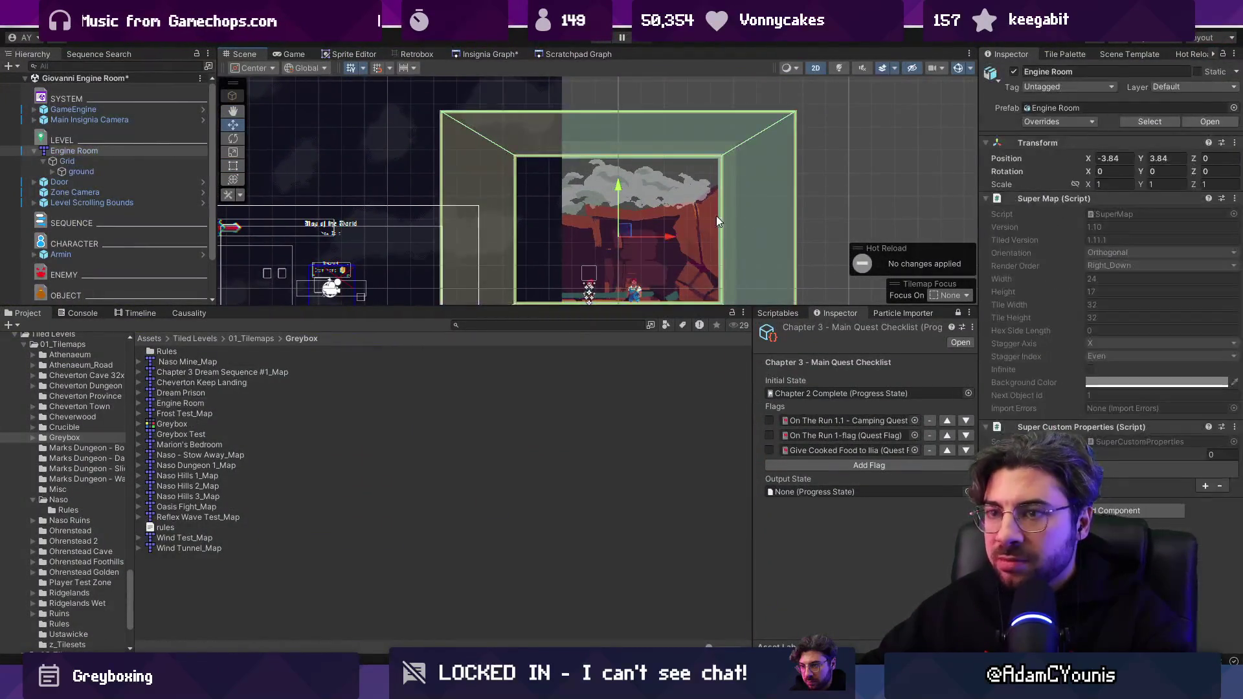
Inspect the ground tile layer and its Collision_Ground colliders in the Hierarchy.
{"action": "left_click", "coordinate": [52, 172]}
{"action": "left_click", "coordinate": [97, 182]}
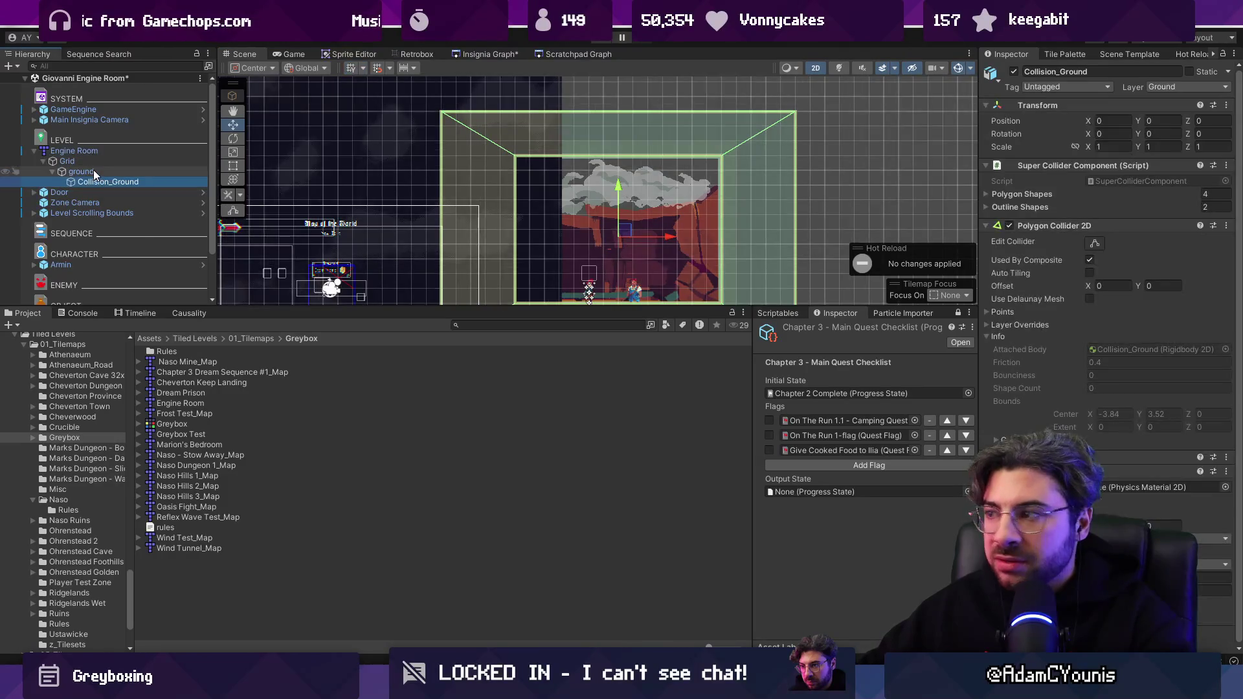
{"action": "left_click", "coordinate": [82, 171]}
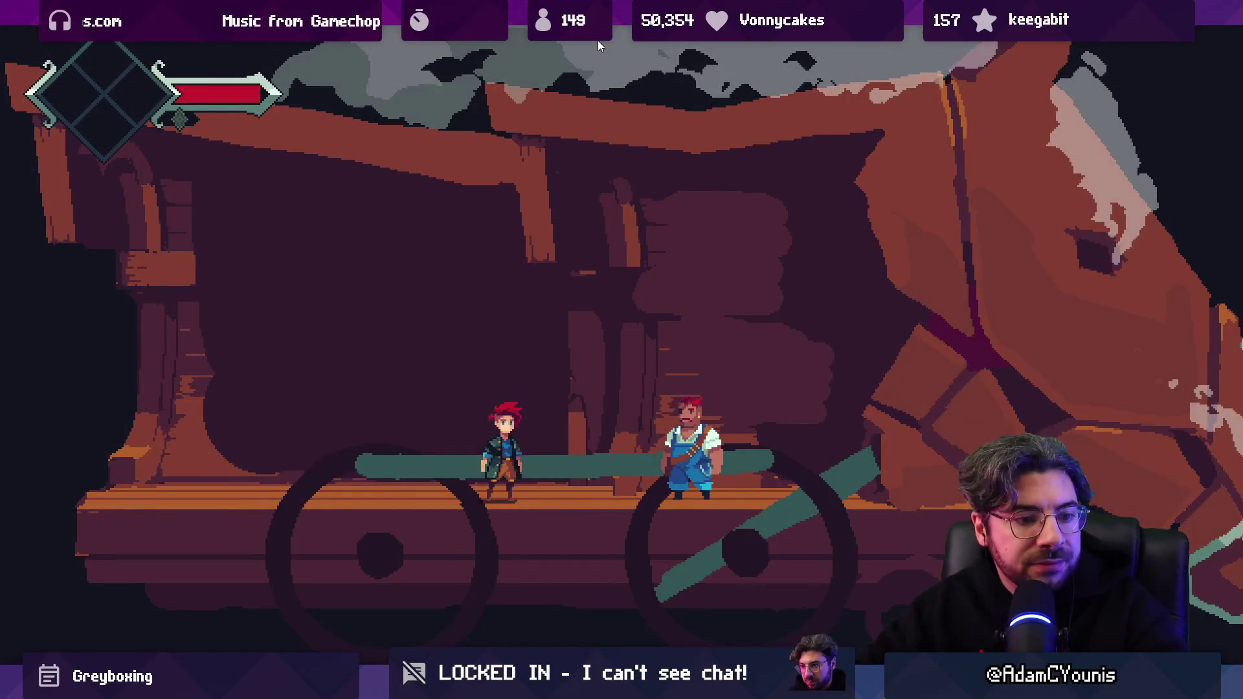
Run and jump the player back and forth across the cart past the NPC, then stop Play Mode.
{"action": "key", "text": "Right"}
{"action": "key", "text": "Left"}
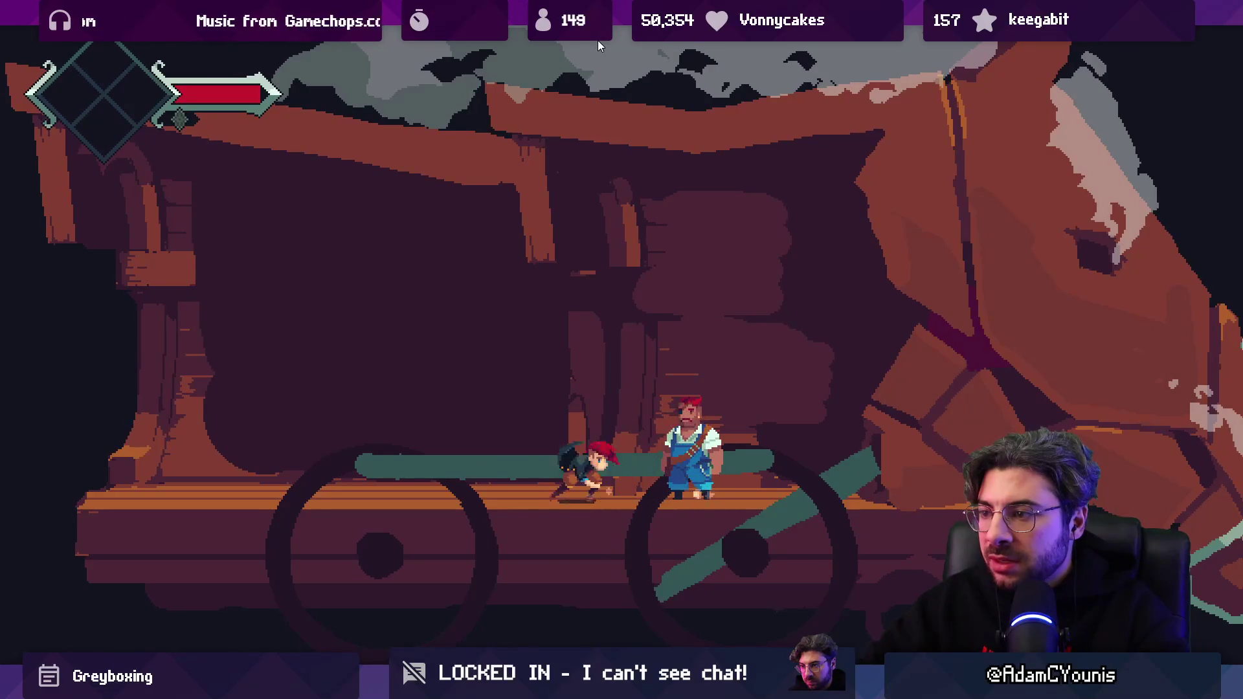
{"action": "key", "text": "Right"}
{"action": "key", "text": "space"}
{"action": "key", "text": "Left"}
{"action": "key", "text": "Left"}
{"action": "key", "text": "Right"}
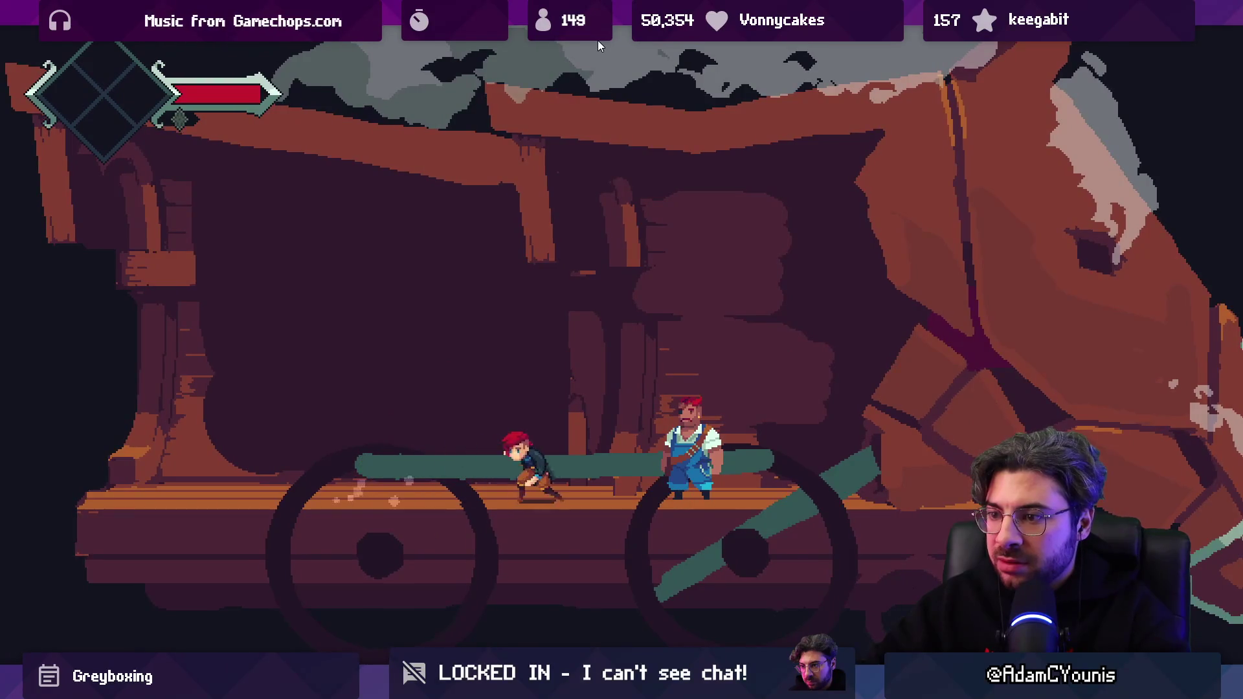
{"action": "key", "text": "Left"}
{"action": "key", "text": "Right"}
{"action": "key", "text": "Left"}
{"action": "key", "text": "space"}
{"action": "key", "text": "space"}
{"action": "key", "text": "Right"}
{"action": "key", "text": "shift+space"}
{"action": "left_click", "coordinate": [597, 40]}
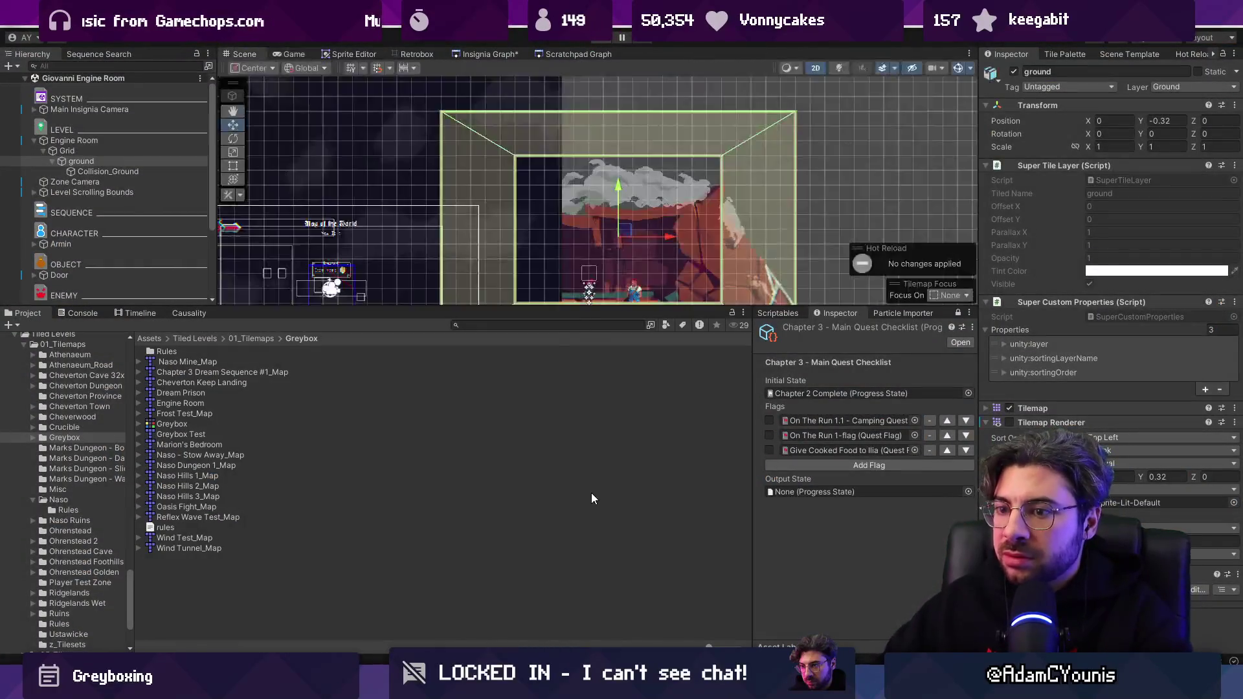
Enlarge the scene view and switch to the Insignia Story Map file in Figma.
{"action": "left_click_drag", "start_coordinate": [562, 307], "coordinate": [563, 412]}
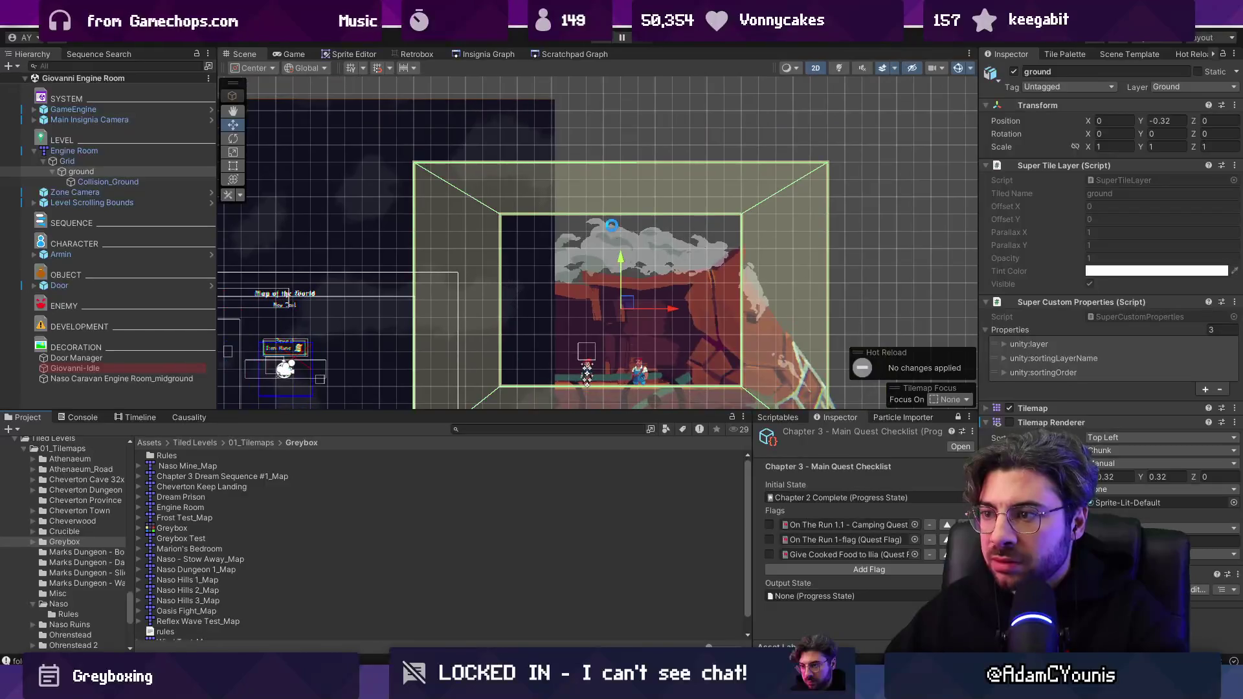
{"action": "scroll", "coordinate": [622, 272], "scroll_direction": "up", "scroll_amount": 3}
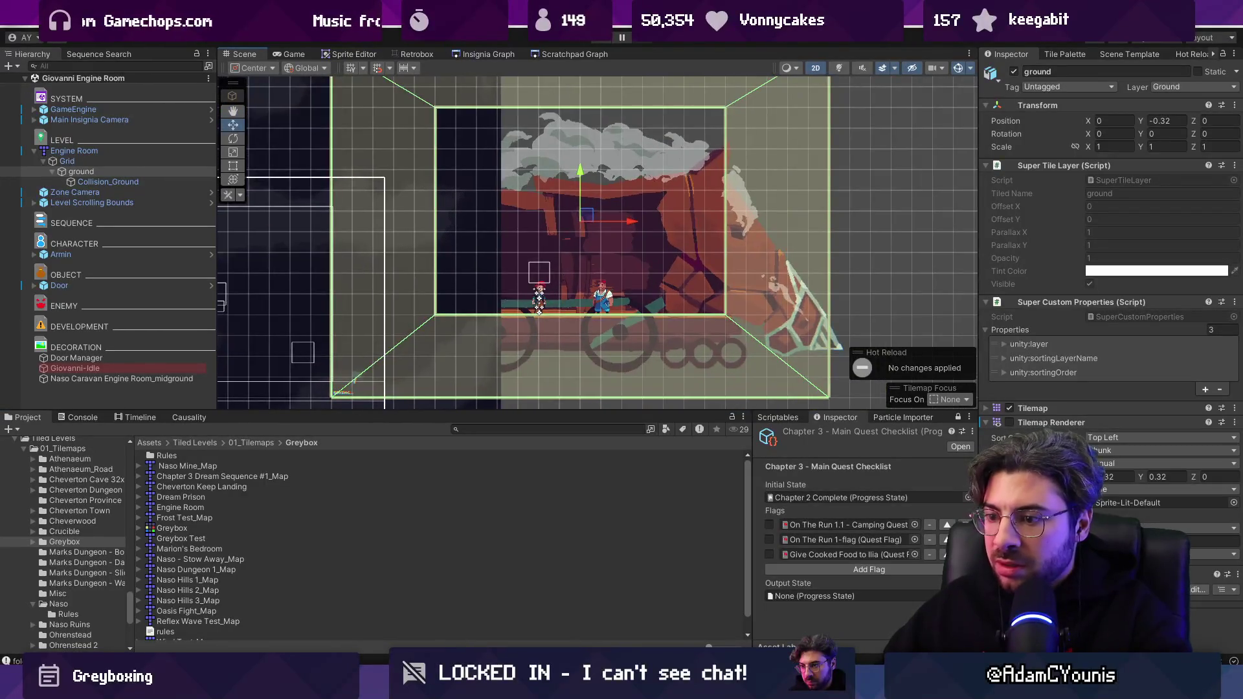
{"action": "key", "text": "alt+Tab"}
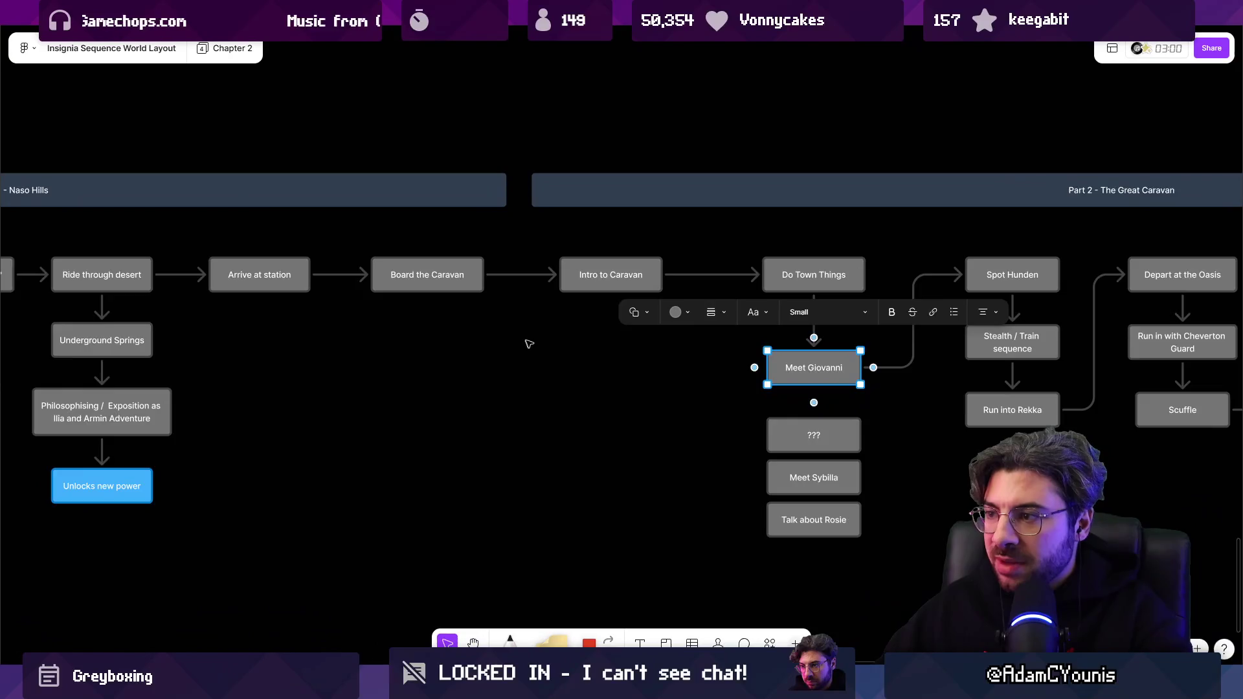
{"action": "scroll", "coordinate": [528, 345], "scroll_direction": "down", "scroll_amount": 5}
{"action": "key", "text": "ctrl+Tab"}
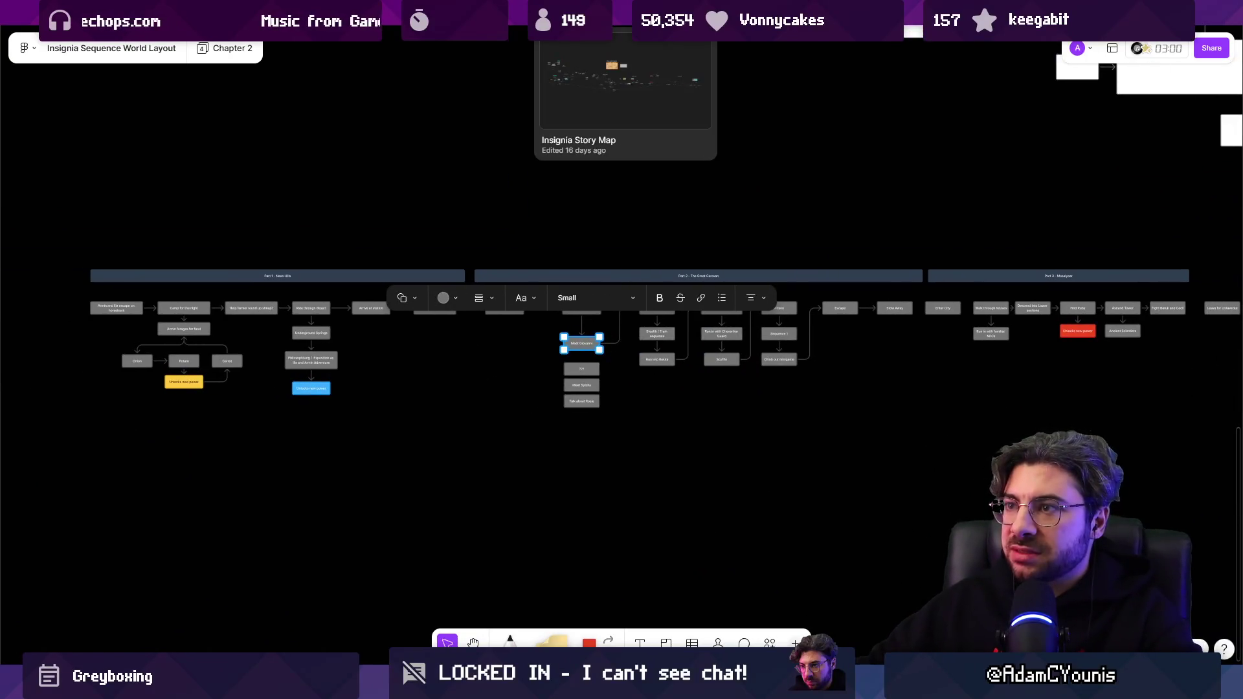
{"action": "scroll", "coordinate": [686, 374], "scroll_direction": "down", "scroll_amount": 5}
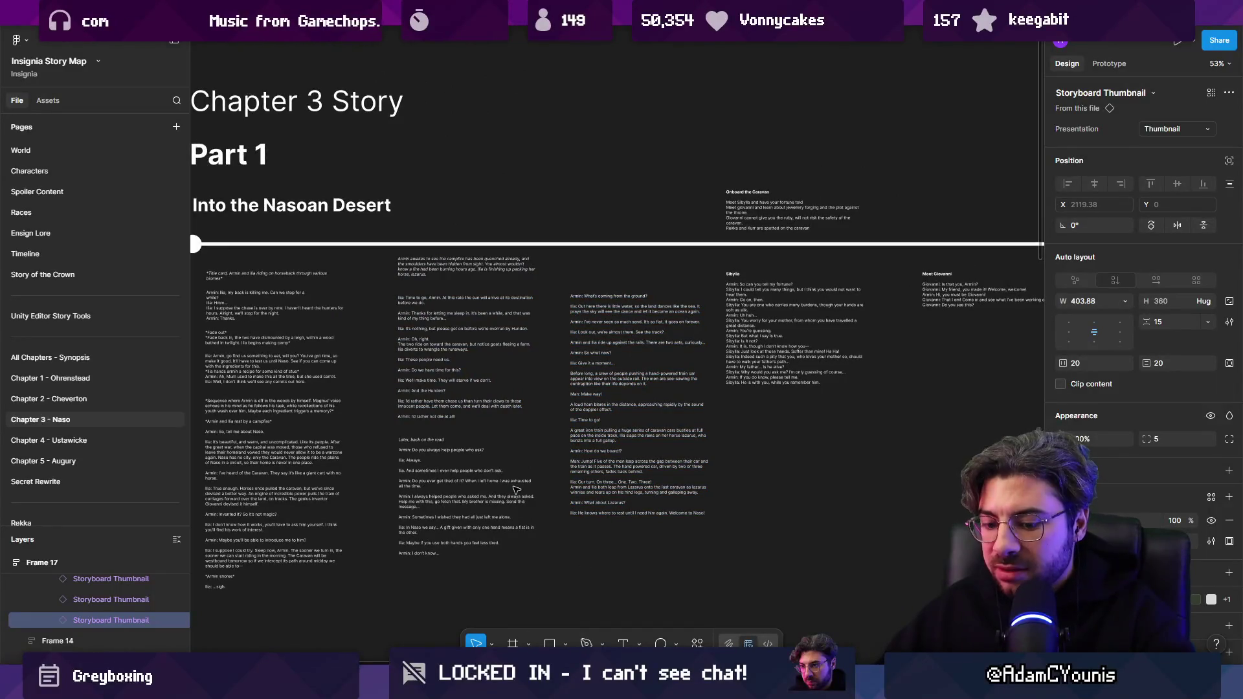
Search the page for 'giovanni', close Find, and select the Meet Giovanni dialogue text block.
{"action": "key", "text": "ctrl+f"}
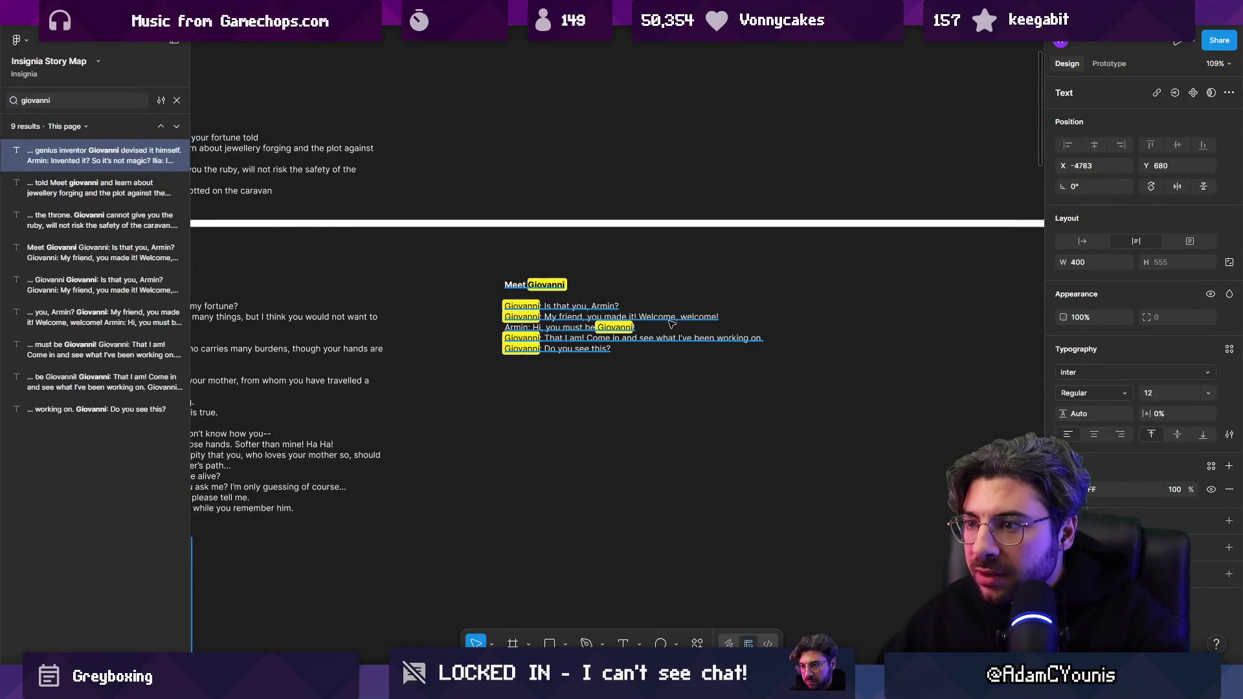
{"action": "scroll", "coordinate": [779, 368], "scroll_direction": "down", "scroll_amount": 3}
{"action": "scroll", "coordinate": [441, 250], "scroll_direction": "up", "scroll_amount": 4}
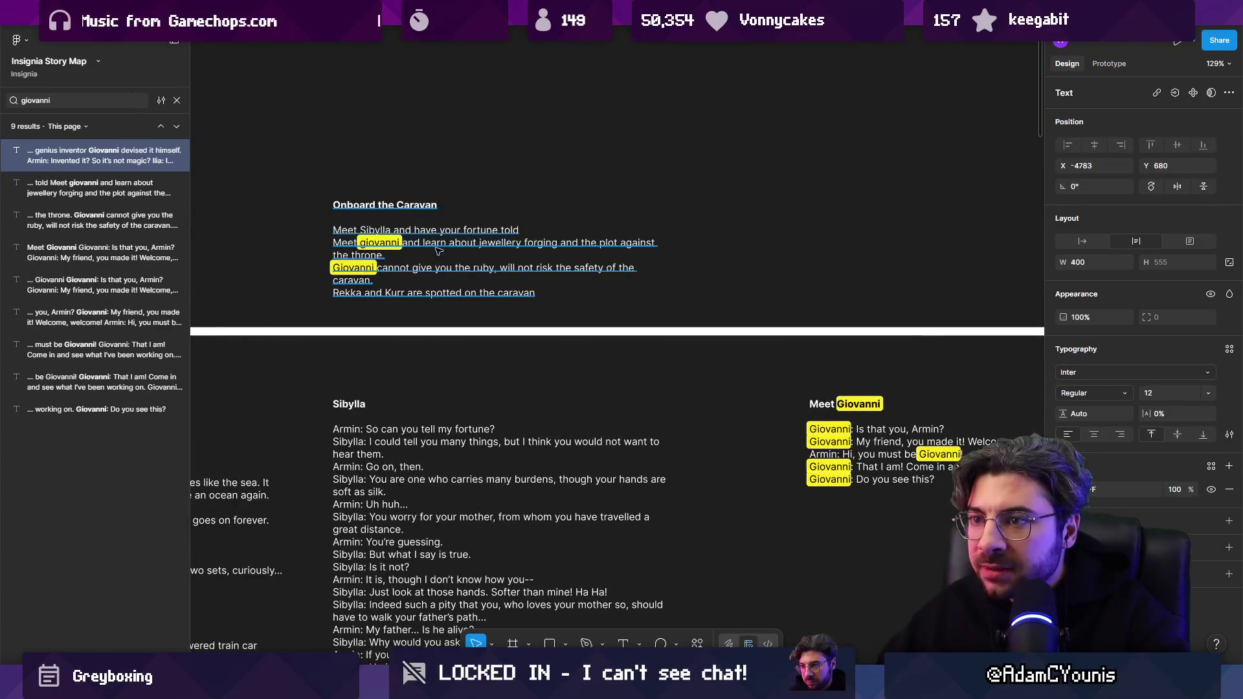
{"action": "scroll", "coordinate": [406, 241], "scroll_direction": "down", "scroll_amount": 5}
{"action": "scroll", "coordinate": [334, 285], "scroll_direction": "right", "scroll_amount": 5}
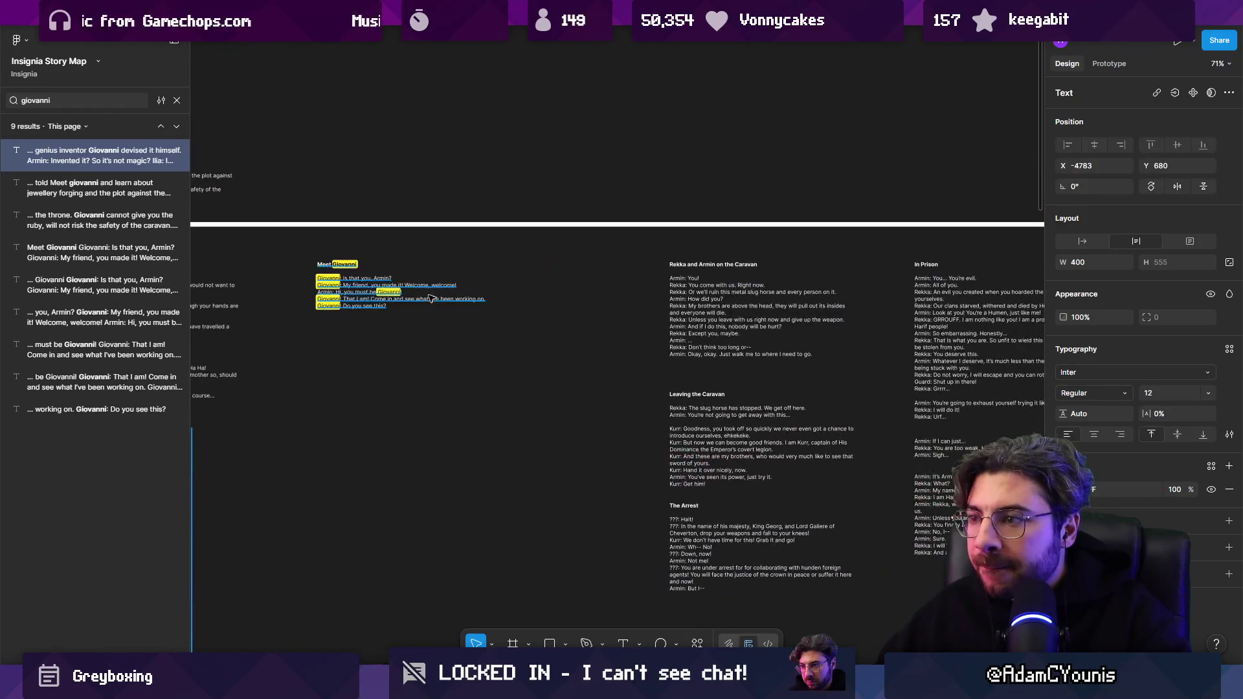
{"action": "scroll", "coordinate": [323, 283], "scroll_direction": "up", "scroll_amount": 5}
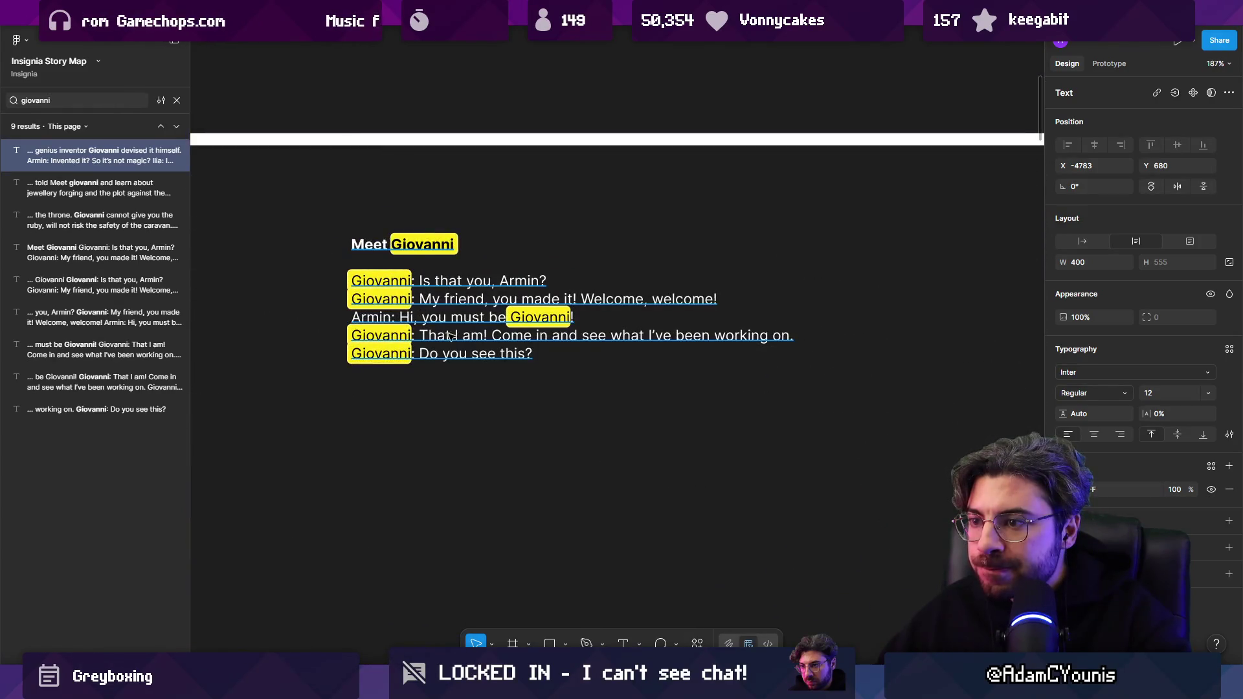
{"action": "left_click", "coordinate": [517, 391]}
{"action": "key", "text": "Escape"}
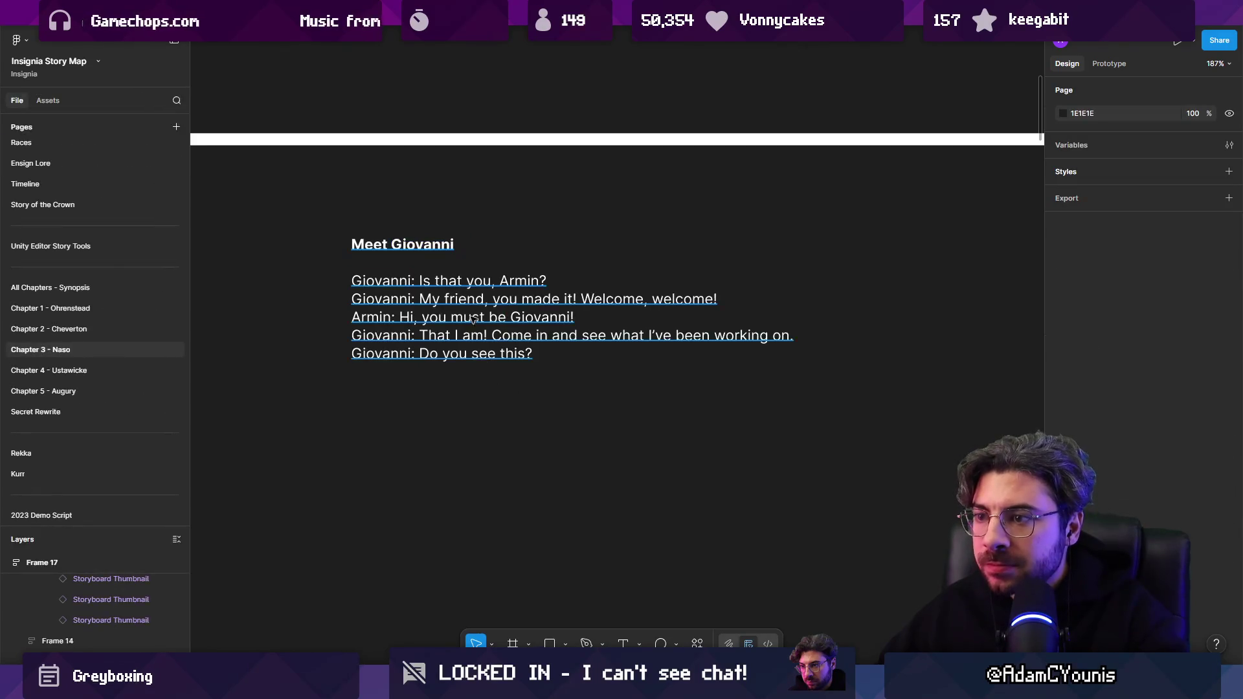
{"action": "left_click", "coordinate": [473, 315]}
Duplicate the Meet Giovanni text below the original, retitle it with 'Summary', and delete its dialogue lines.
{"action": "left_click_drag", "start_coordinate": [473, 316], "coordinate": [478, 454]}
{"action": "double_click", "coordinate": [477, 454]}
{"action": "left_click", "coordinate": [532, 477]}
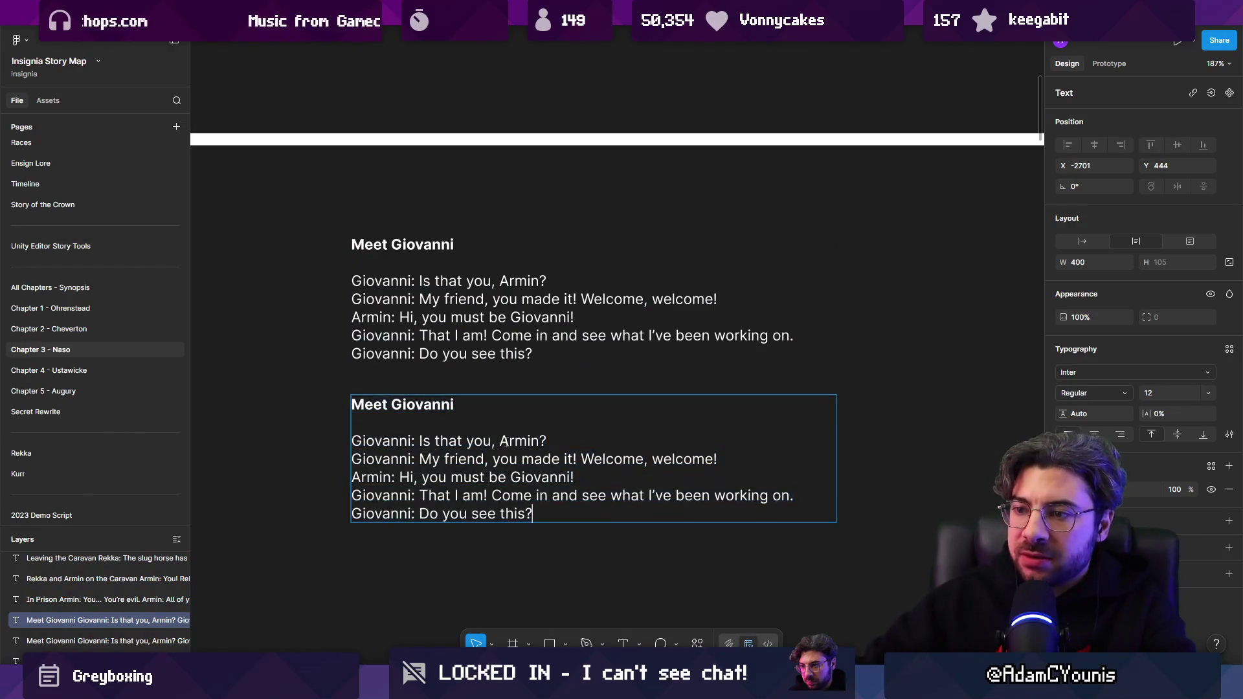
{"action": "type", "text": " Summary"}
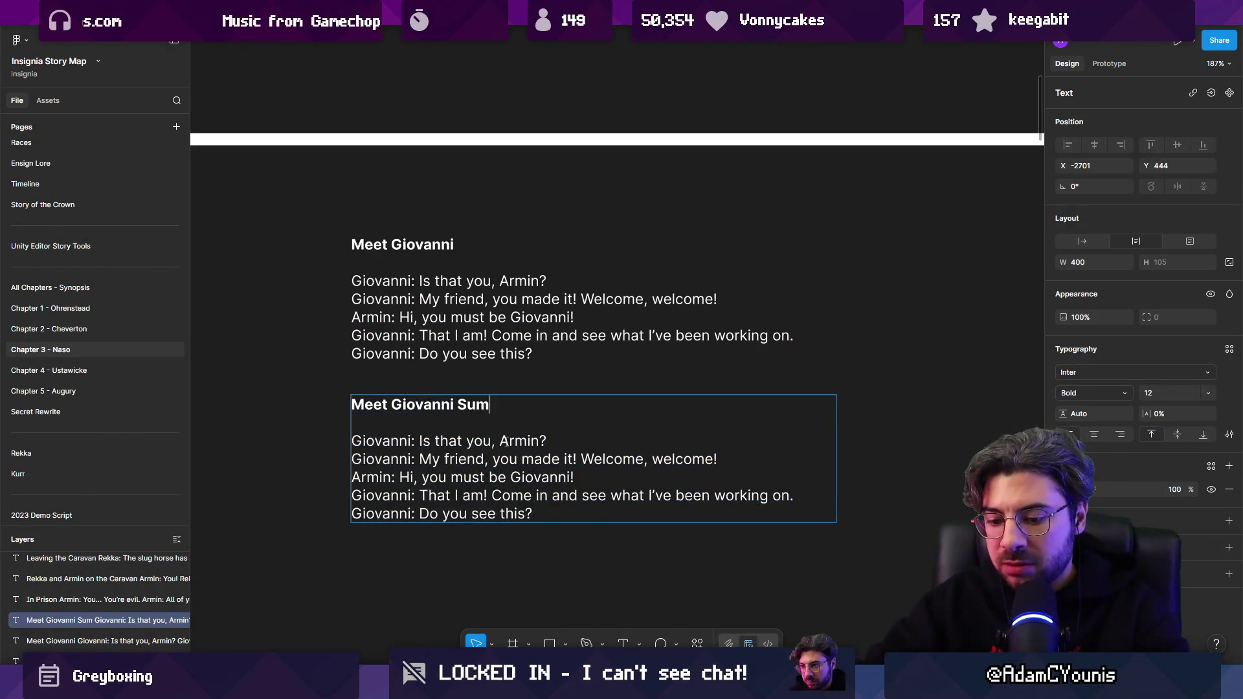
{"action": "key", "text": "Down"}
{"action": "key", "text": "shift+Down"}
{"action": "key", "text": "shift+Down"}
{"action": "key", "text": "shift+Down"}
{"action": "key", "text": "shift+Down"}
{"action": "key", "text": "BackSpace"}
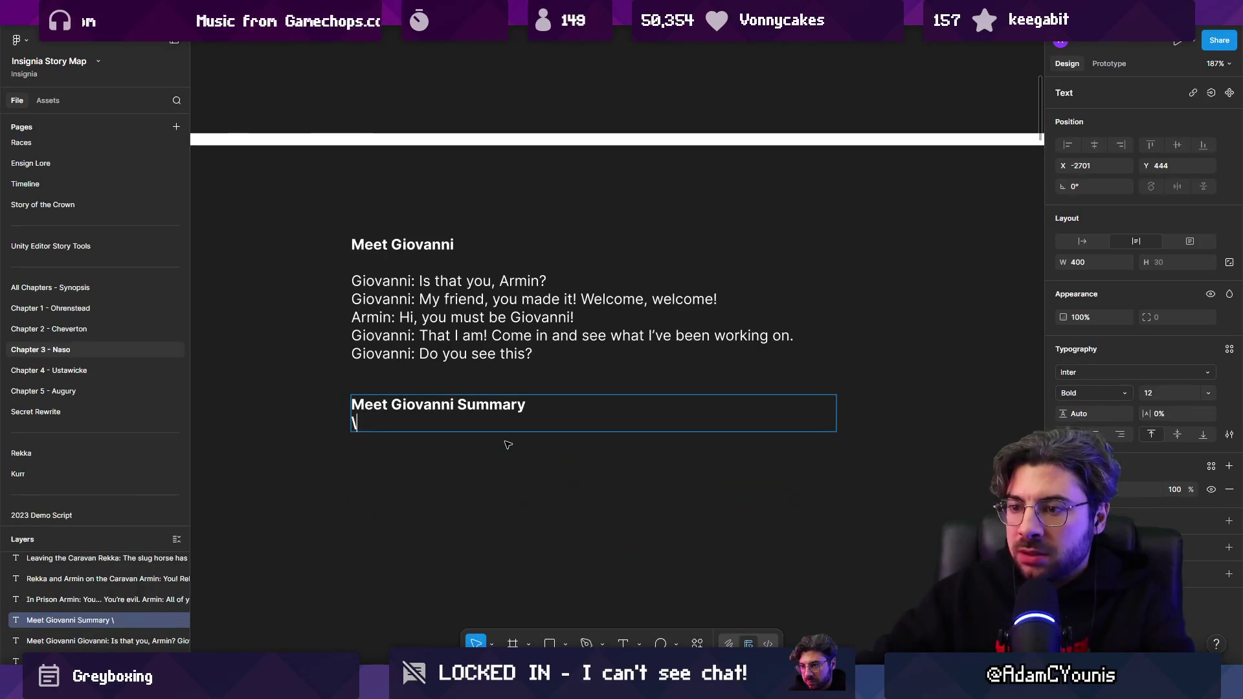
Write a first bullet reading 'Giovanni recognises Armin'.
{"action": "type", "text": "Giovanni"}
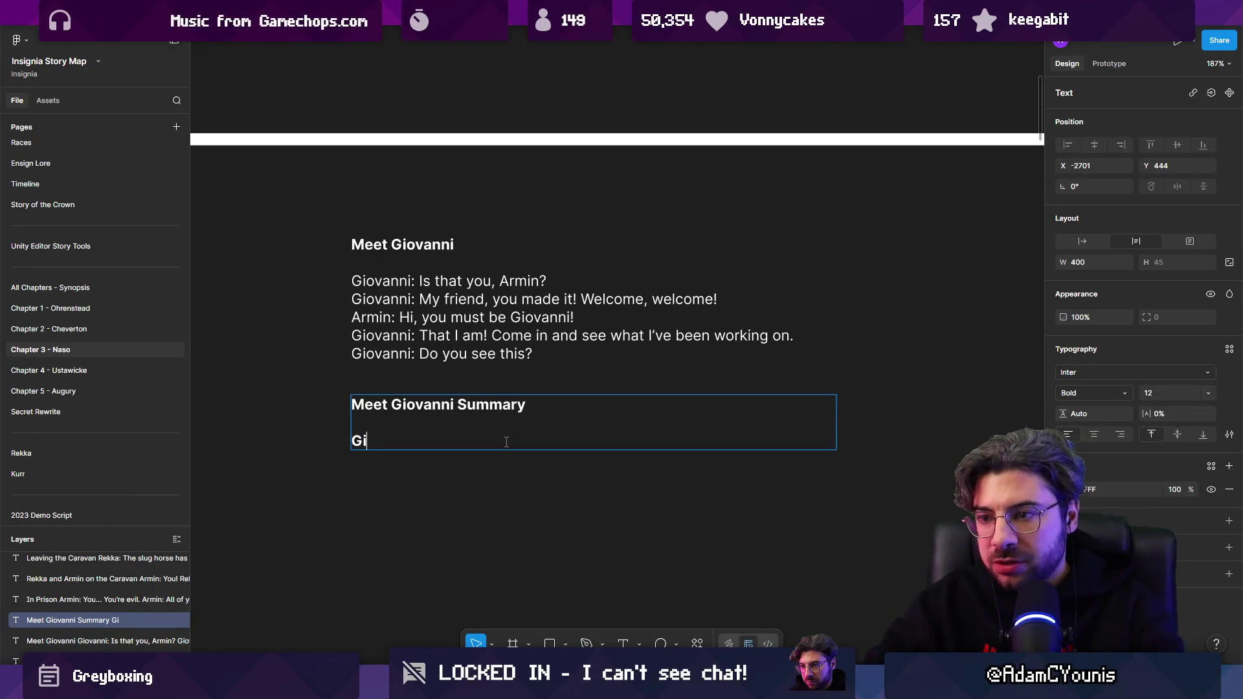
{"action": "key", "text": "shift+Left"}
{"action": "key", "text": "shift+Left"}
{"action": "key", "text": "shift+Left"}
{"action": "key", "text": "shift+Left"}
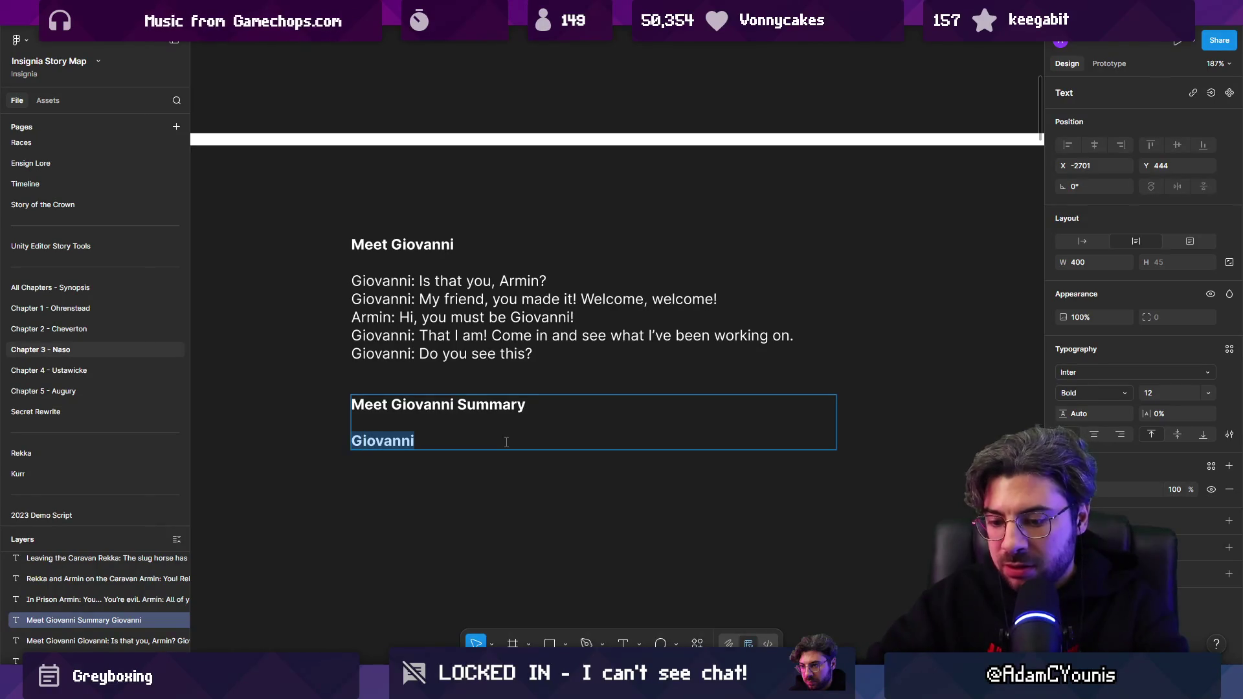
{"action": "key", "text": "ctrl+b"}
{"action": "key", "text": "Right"}
{"action": "type", "text": "recognises Armin"}
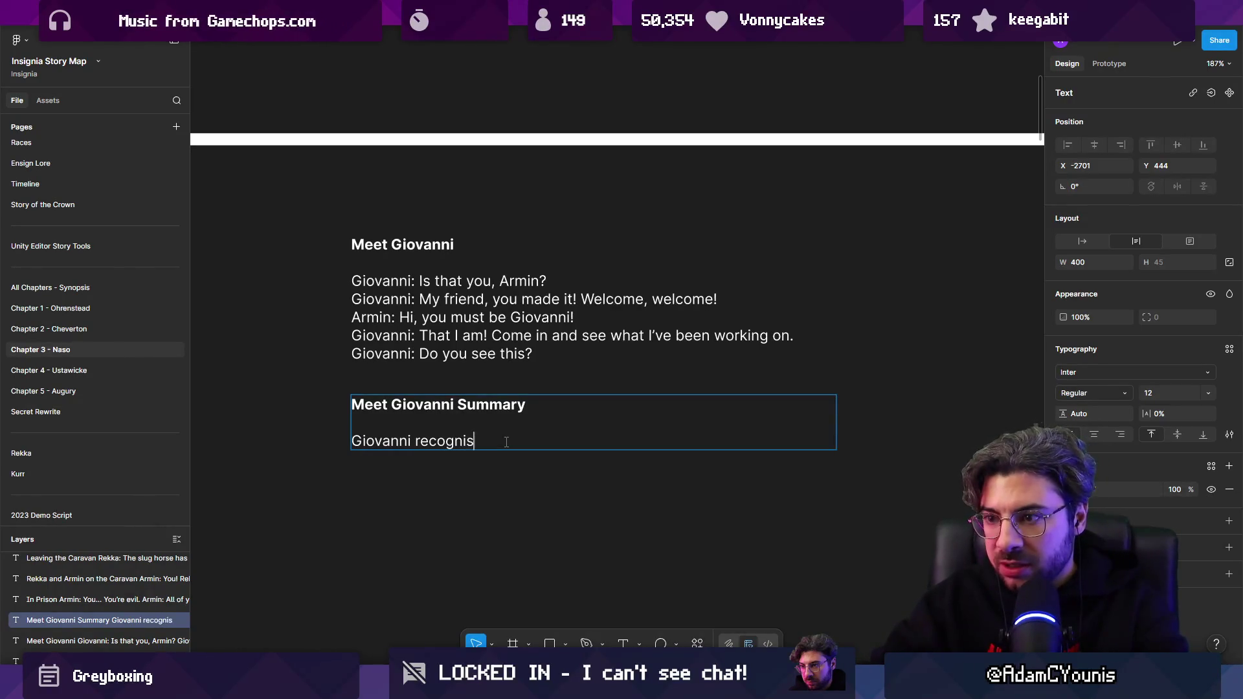
{"action": "key", "text": "Return"}
{"action": "key", "text": "Up"}
{"action": "key", "text": "ctrl+shift+8"}
{"action": "key", "text": "BackSpace"}
{"action": "key", "text": "ctrl+shift+8"}
{"action": "key", "text": "BackSpace"}
Finish the first bullet so it reads 'Giovanni recognises Armin as “Rosie's Son”'.
{"action": "key", "text": "Return"}
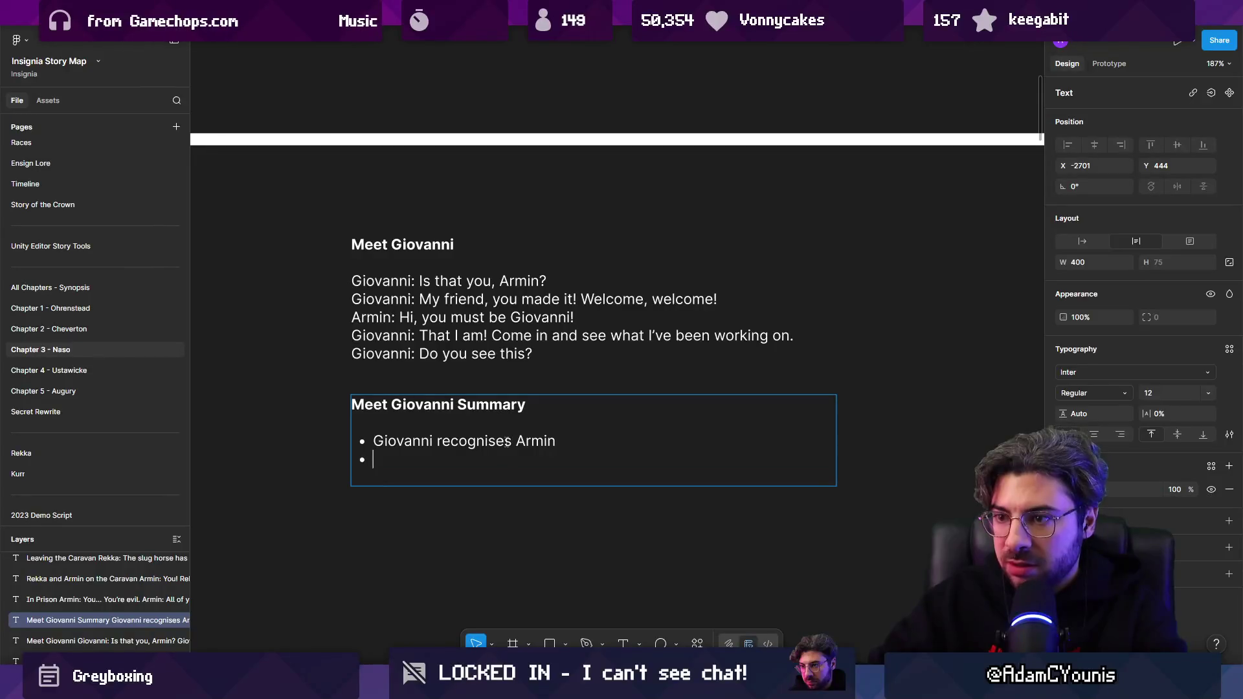
{"action": "type", "text": "Has "}
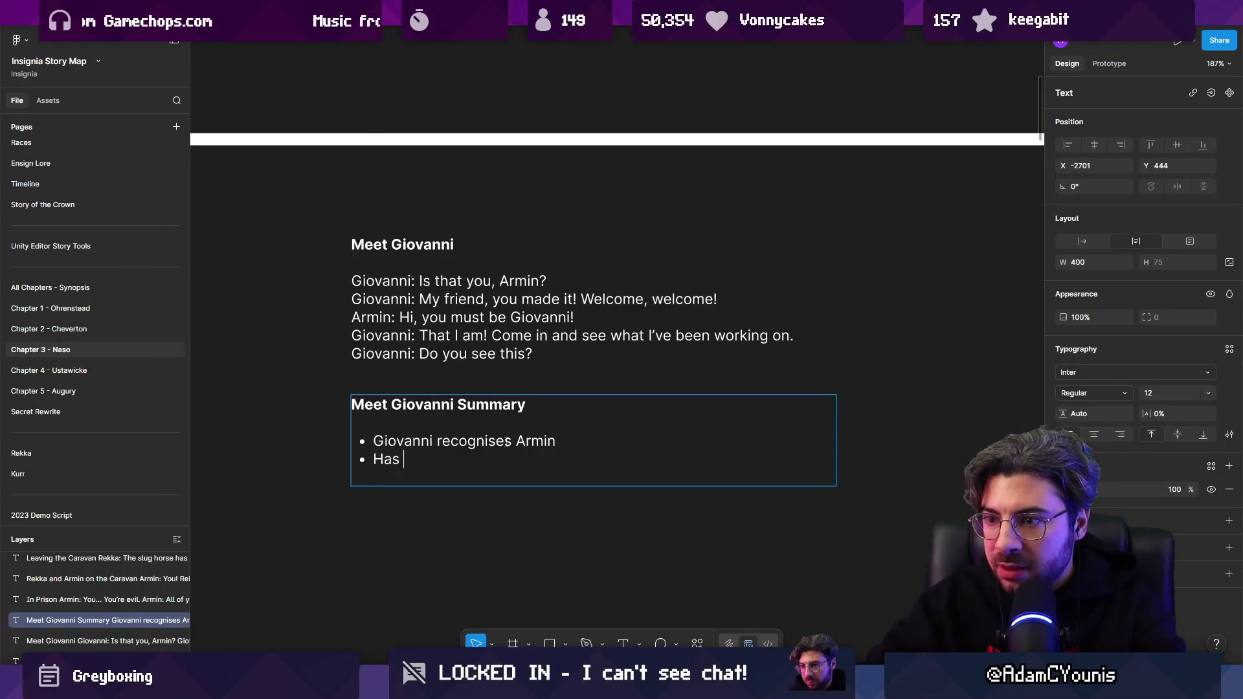
{"action": "type", "text": "heard about it"}
{"action": "key", "text": "BackSpace"}
{"action": "key", "text": "BackSpace"}
{"action": "type", "text": "him"}
{"action": "key", "text": "BackSpace"}
{"action": "key", "text": "BackSpace"}
{"action": "type", "text": "im"}
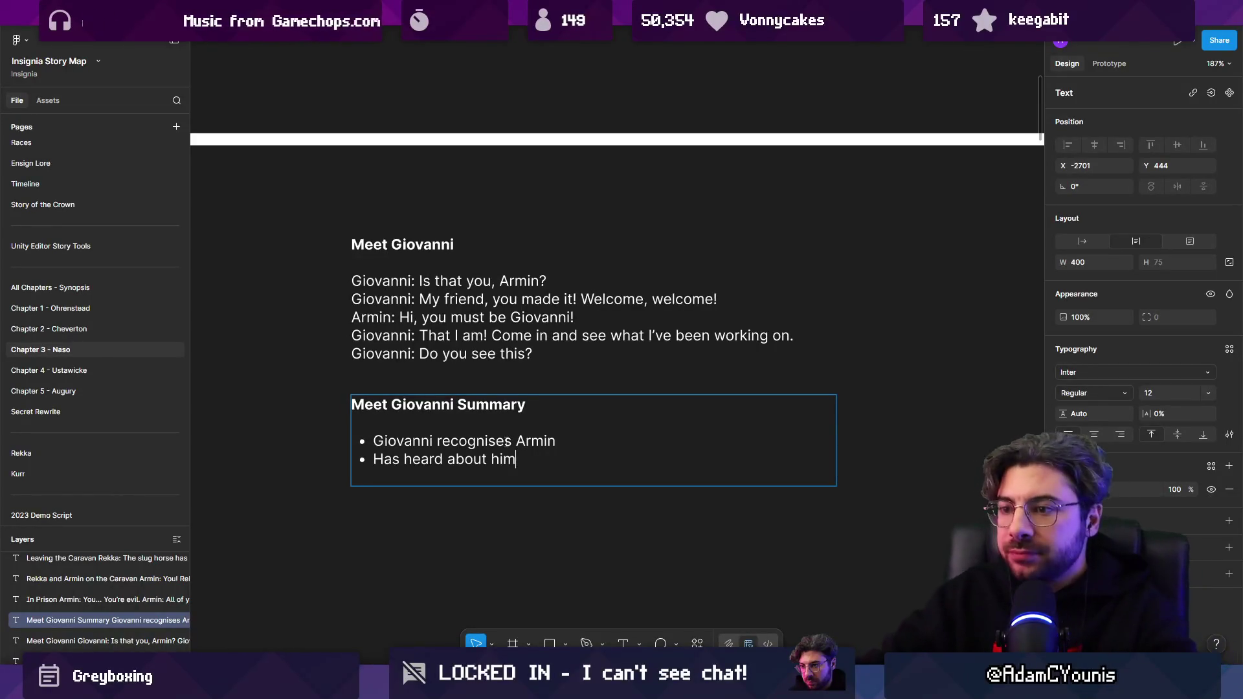
{"action": "key", "text": "ctrl+shift+Left"}
{"action": "key", "text": "ctrl+shift+Left"}
{"action": "key", "text": "ctrl+shift+Left"}
{"action": "key", "text": "ctrl+shift+Right"}
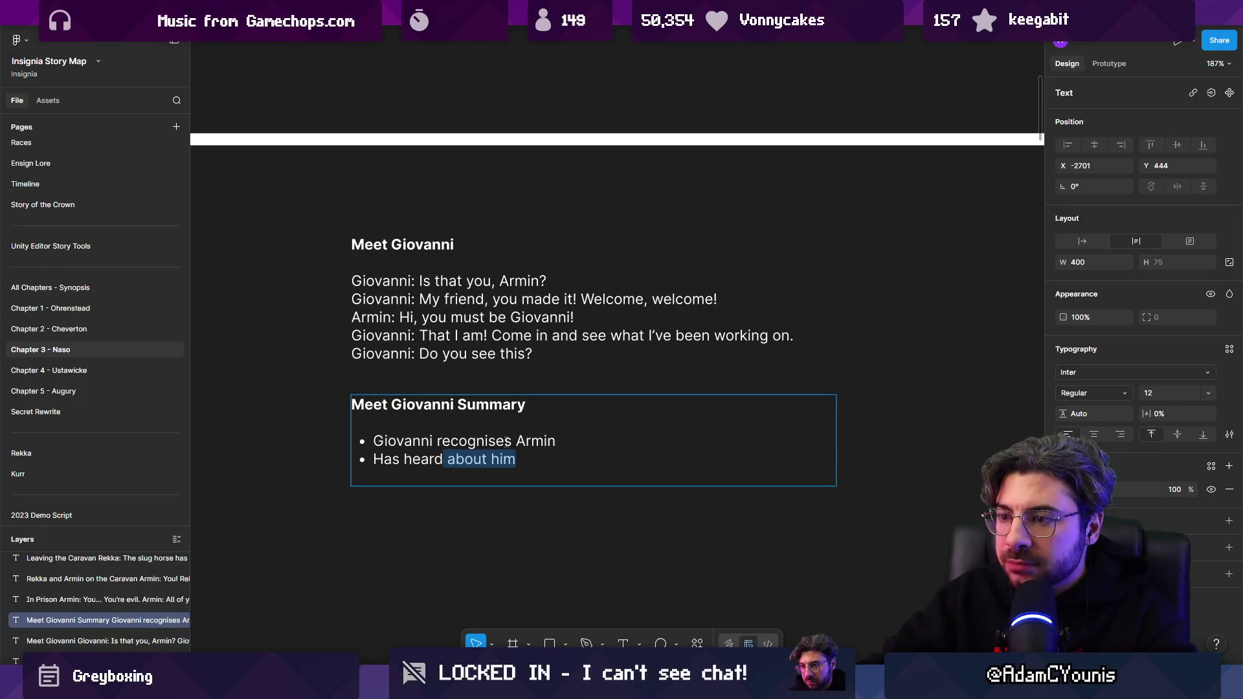
{"action": "key", "text": "ctrl+shift+Left"}
{"action": "key", "text": "ctrl+shift+Left"}
{"action": "key", "text": "ctrl+shift+Left"}
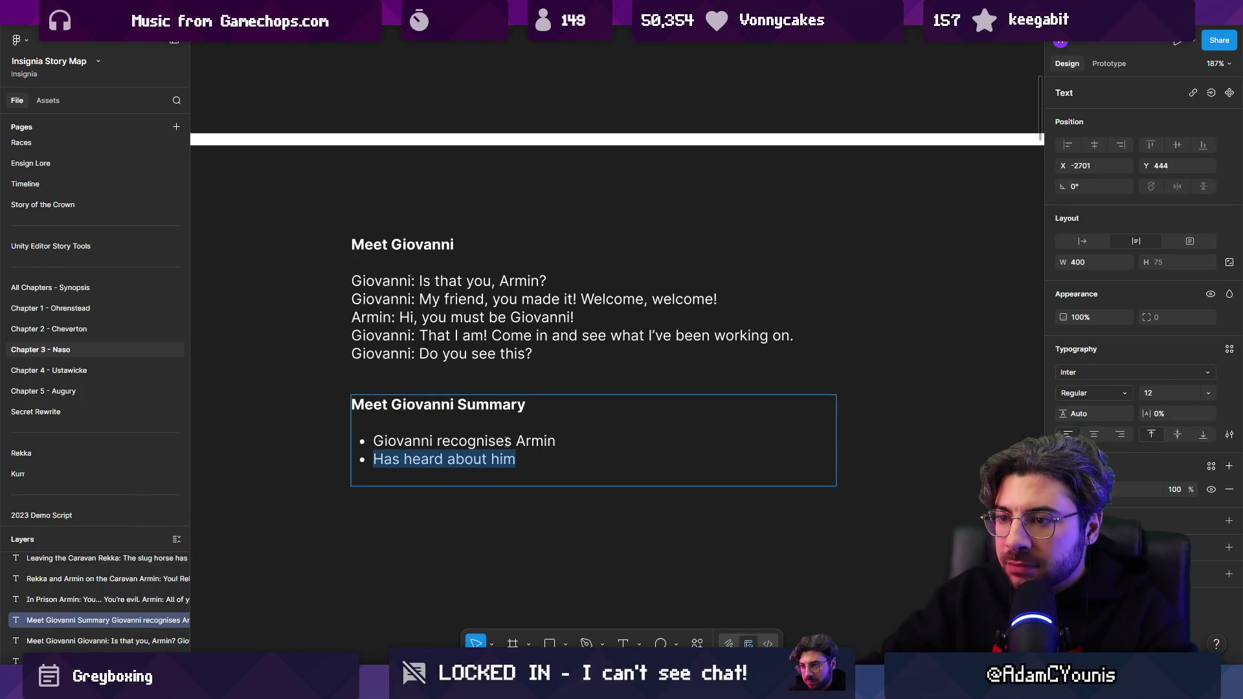
{"action": "key", "text": "BackSpace"}
{"action": "key", "text": "BackSpace"}
{"action": "type", "text": "as “Rosie"}
{"action": "key", "text": "BackSpace"}
{"action": "type", "text": "ie's "}
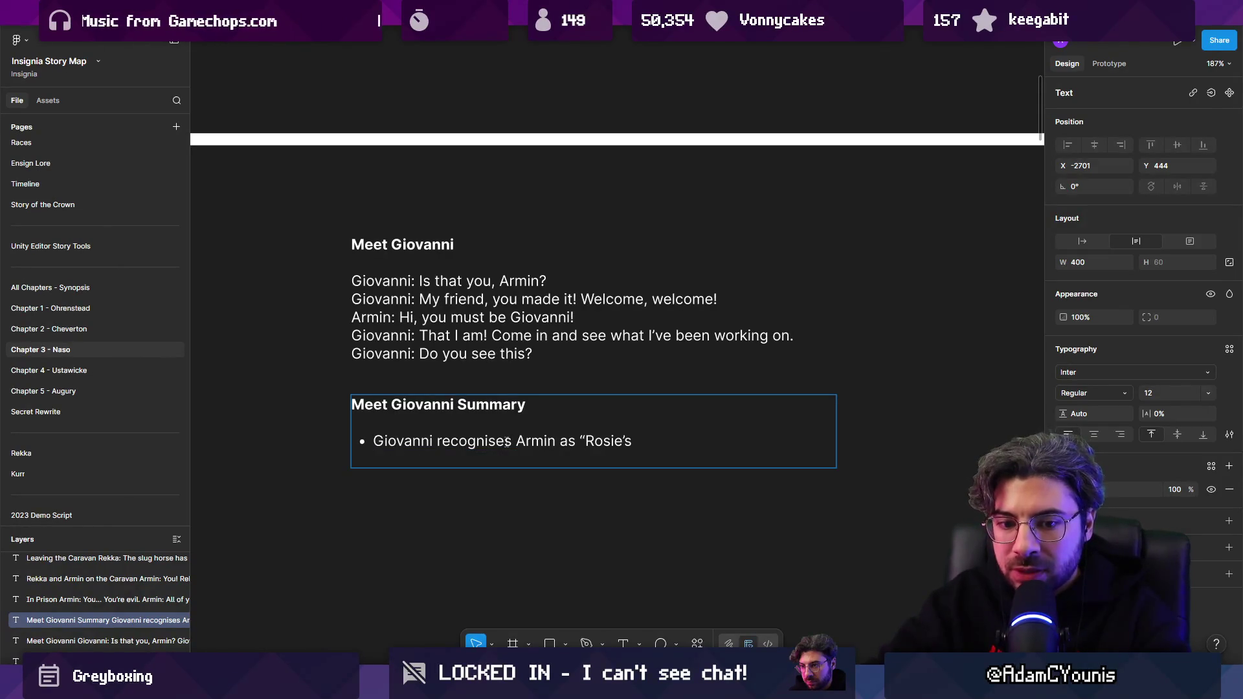
{"action": "type", "text": "Son”"}
Add bullets 'Excited to show him the engine room' and 'Armin is curious, interested, a little guarded'.
{"action": "key", "text": "Return"}
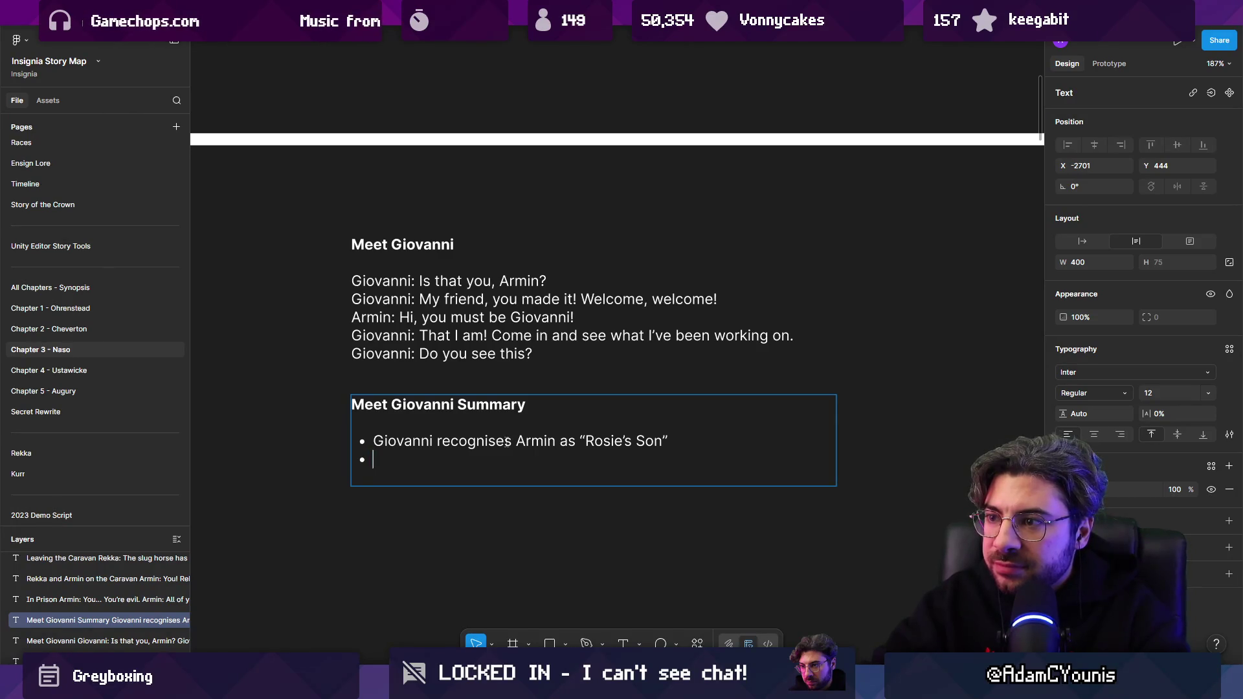
{"action": "type", "text": "E"}
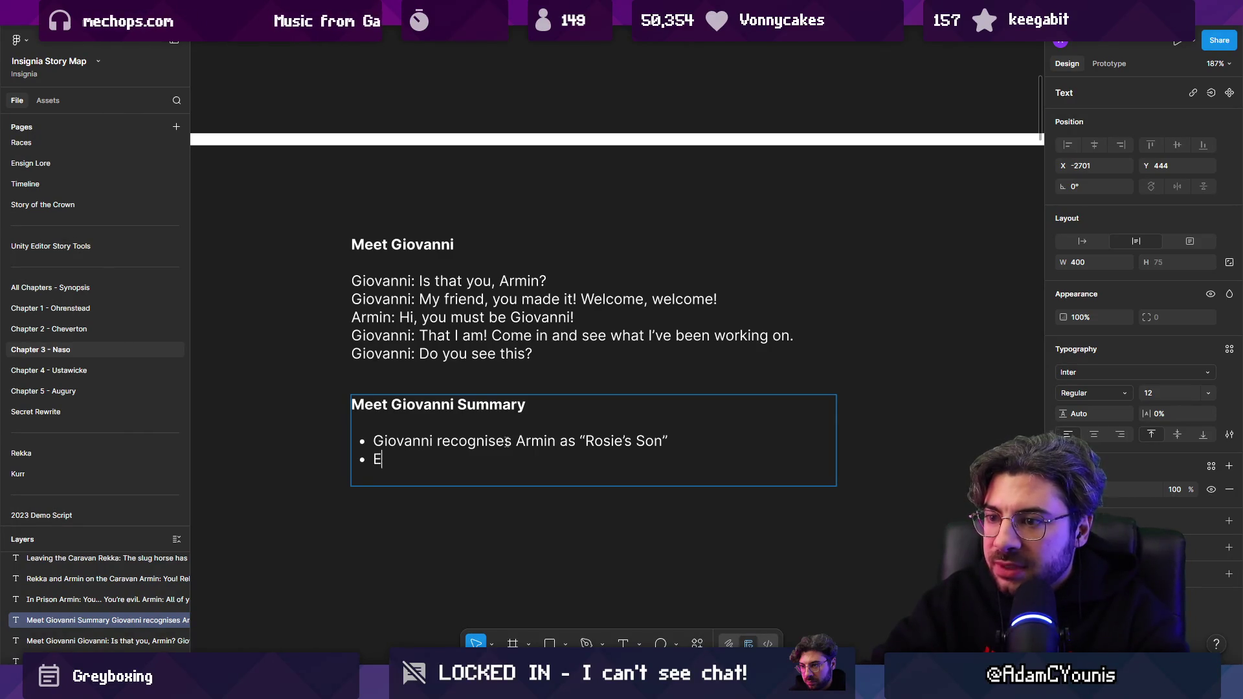
{"action": "type", "text": "xcited to show him the engine room"}
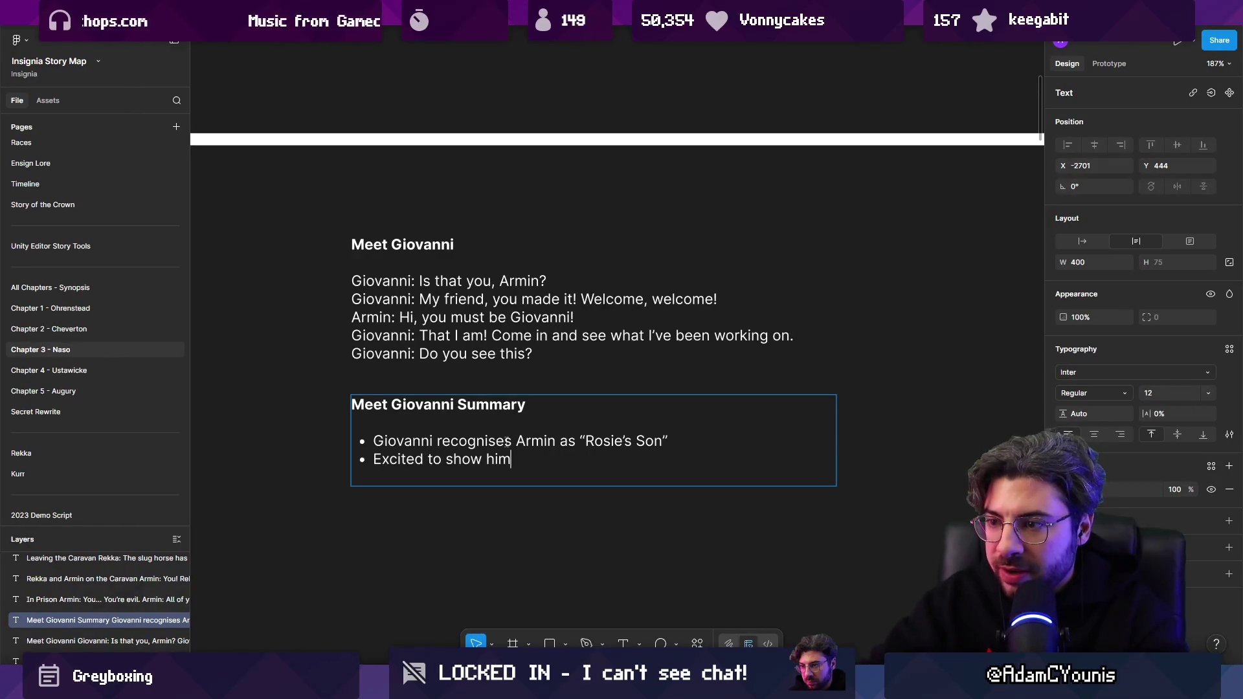
{"action": "key", "text": "Return"}
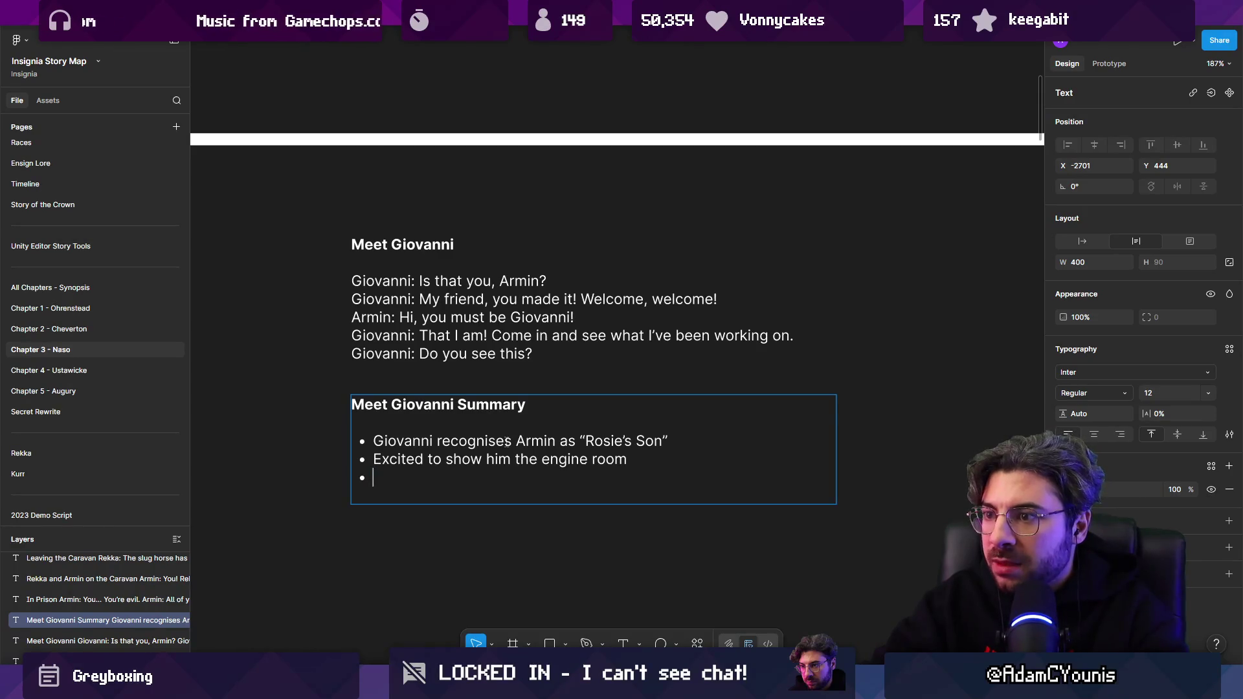
{"action": "type", "text": "Amrin"}
{"action": "key", "text": "BackSpace"}
{"action": "key", "text": "BackSpace"}
{"action": "type", "text": "nmi"}
{"action": "key", "text": "BackSpace"}
{"action": "key", "text": "BackSpace"}
{"action": "key", "text": "BackSpace"}
{"action": "type", "text": "rmin is curious"}
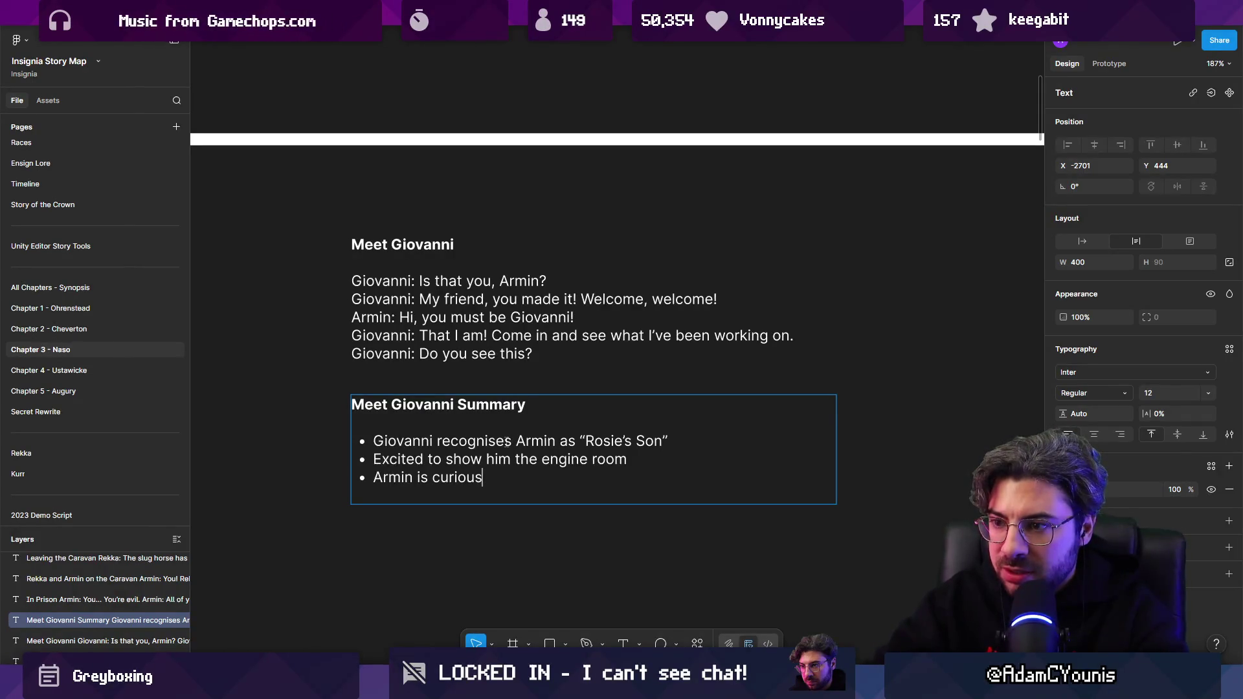
{"action": "type", "text": ", interet"}
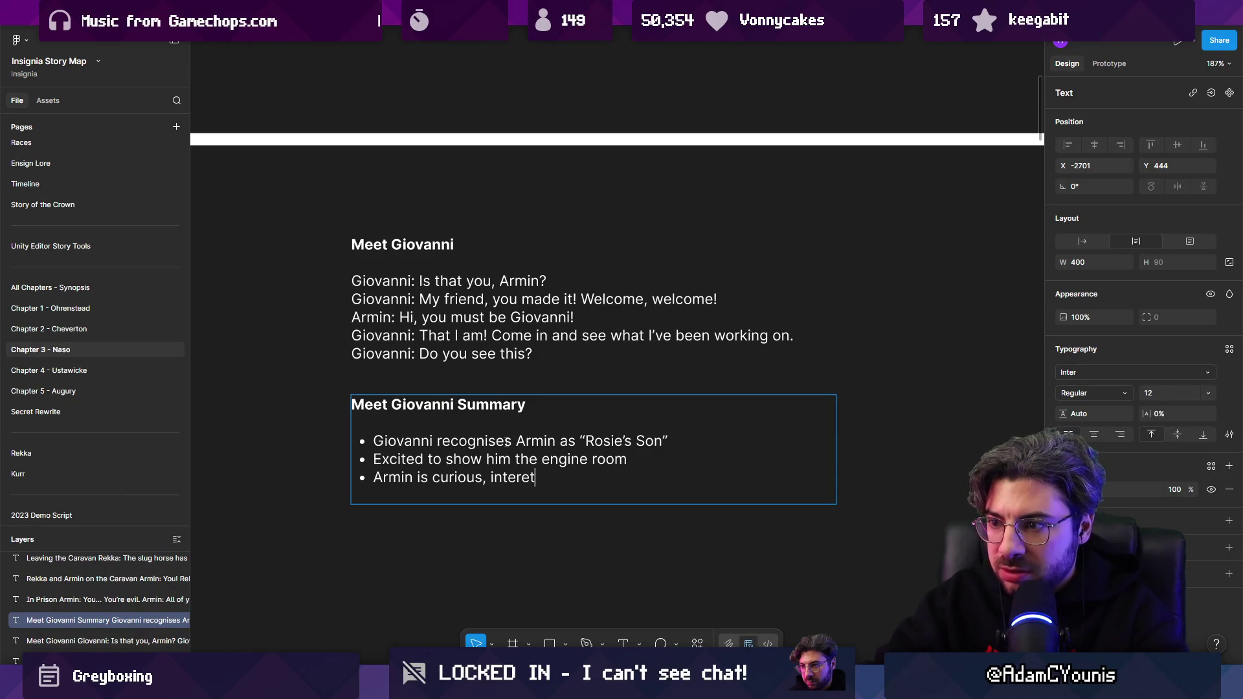
{"action": "key", "text": "BackSpace"}
{"action": "type", "text": "sted,"}
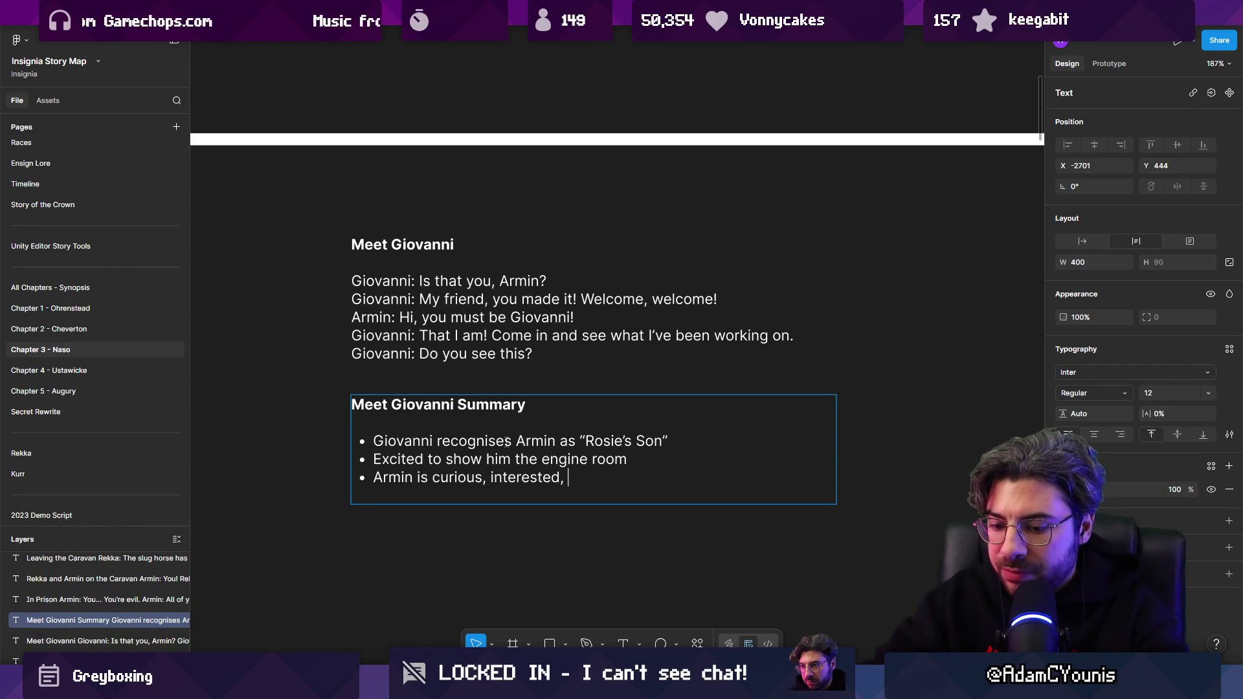
{"action": "type", "text": "a little guarded"}
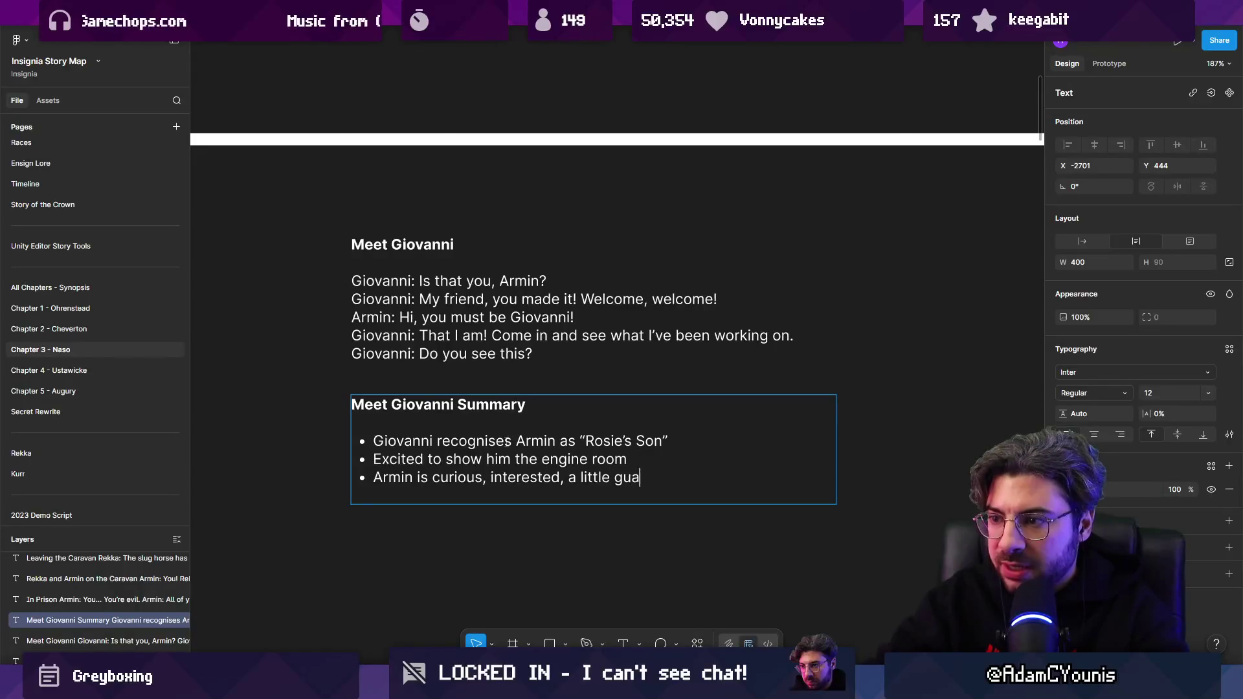
{"action": "key", "text": "Return"}
Add a bullet: Giovanni shows Armin the caravan's engine room, raving about harmonics and resonance.
{"action": "type", "text": "Giovnni"}
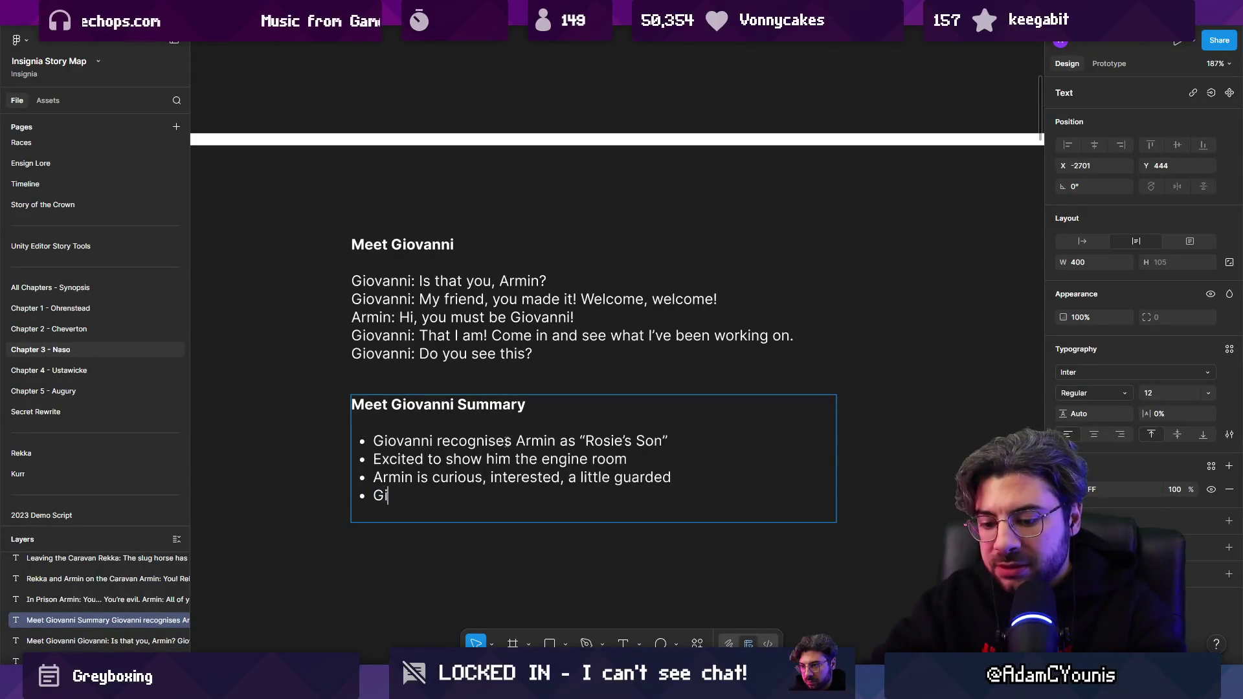
{"action": "key", "text": "BackSpace"}
{"action": "key", "text": "BackSpace"}
{"action": "key", "text": "BackSpace"}
{"action": "type", "text": "anni "}
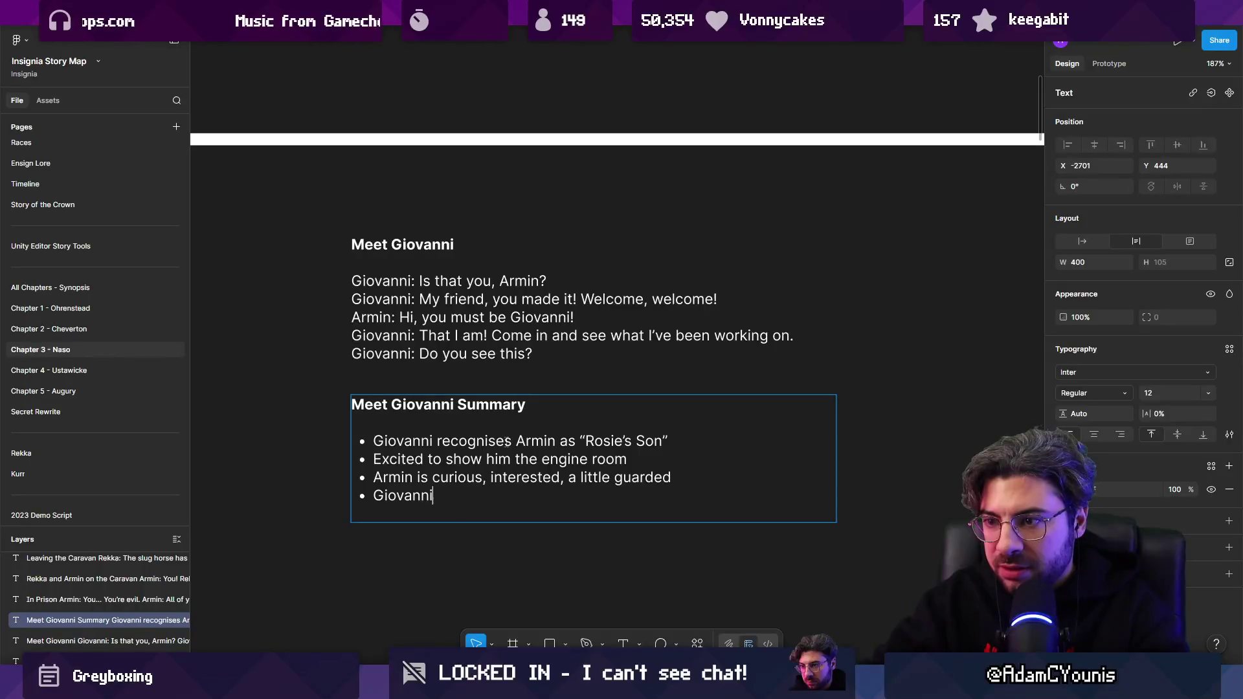
{"action": "type", "text": "shows"}
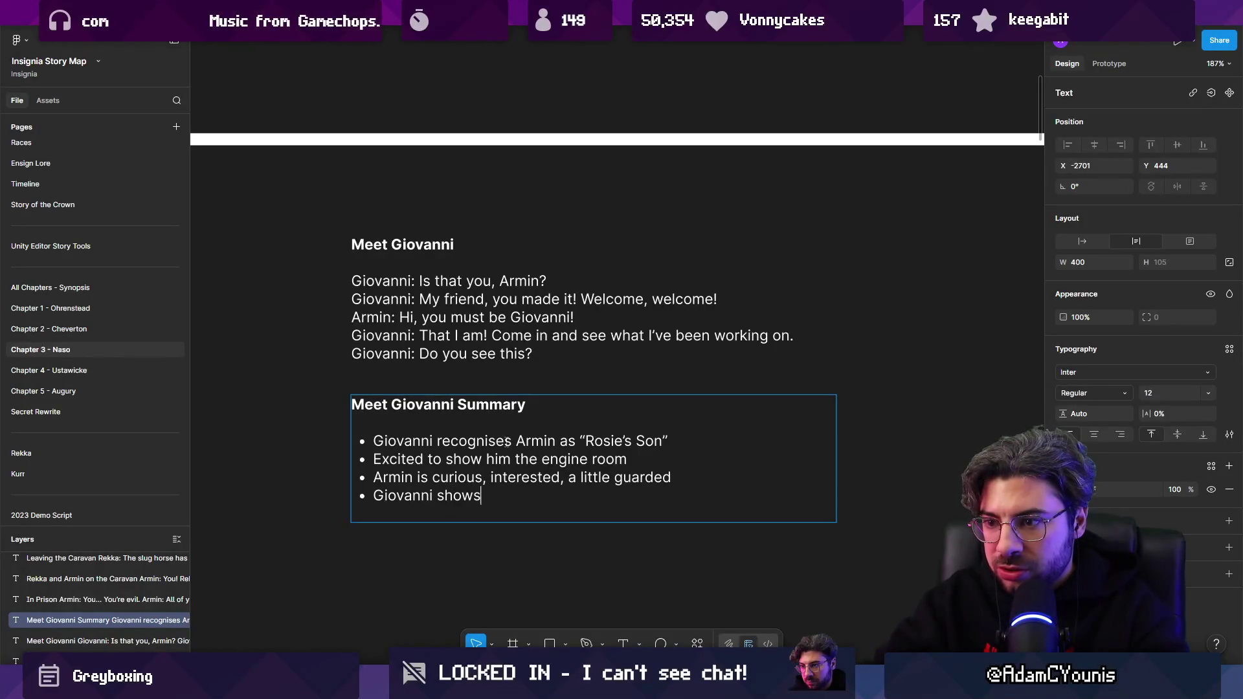
{"action": "type", "text": " armin the engine room of the"}
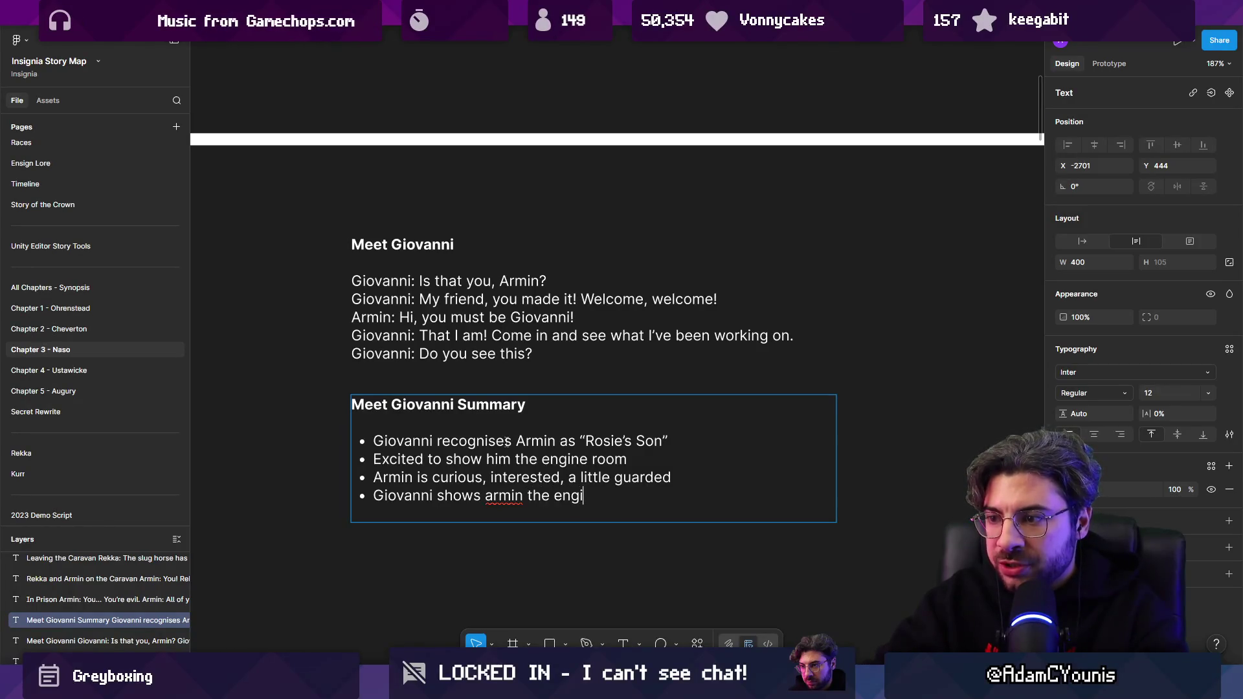
{"action": "key", "text": "ctrl+shift+Left"}
{"action": "key", "text": "ctrl+shift+Left"}
{"action": "key", "text": "ctrl+shift+Left"}
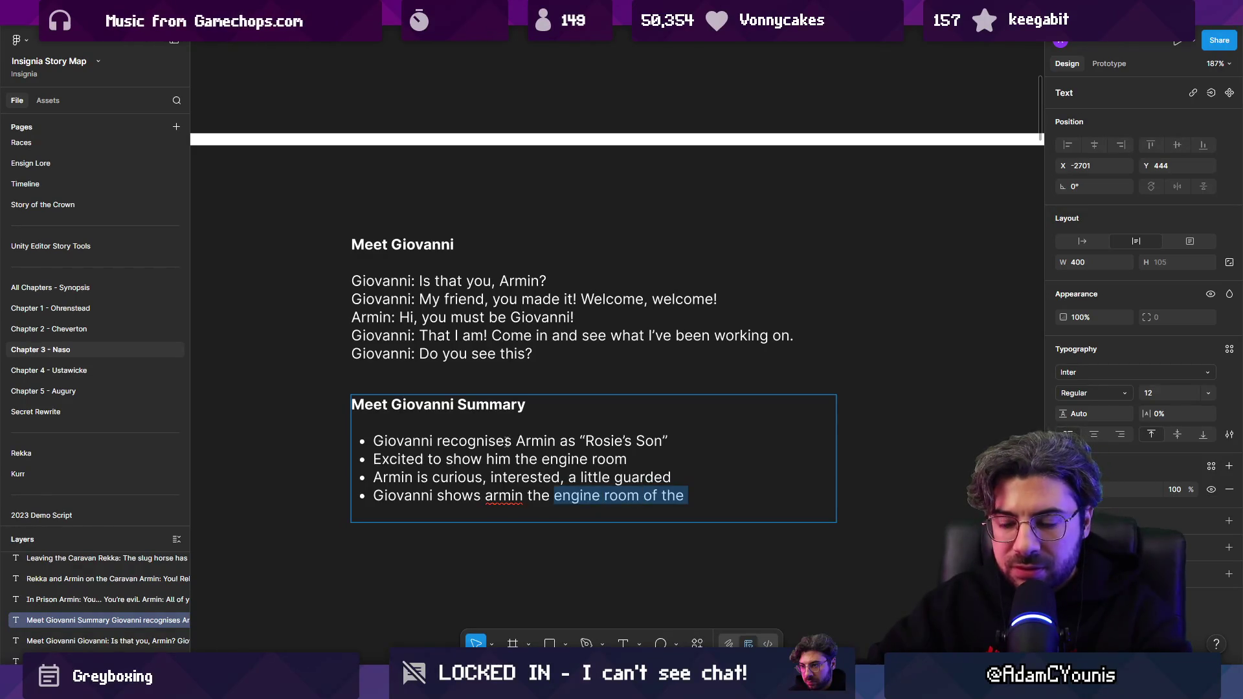
{"action": "key", "text": "Right"}
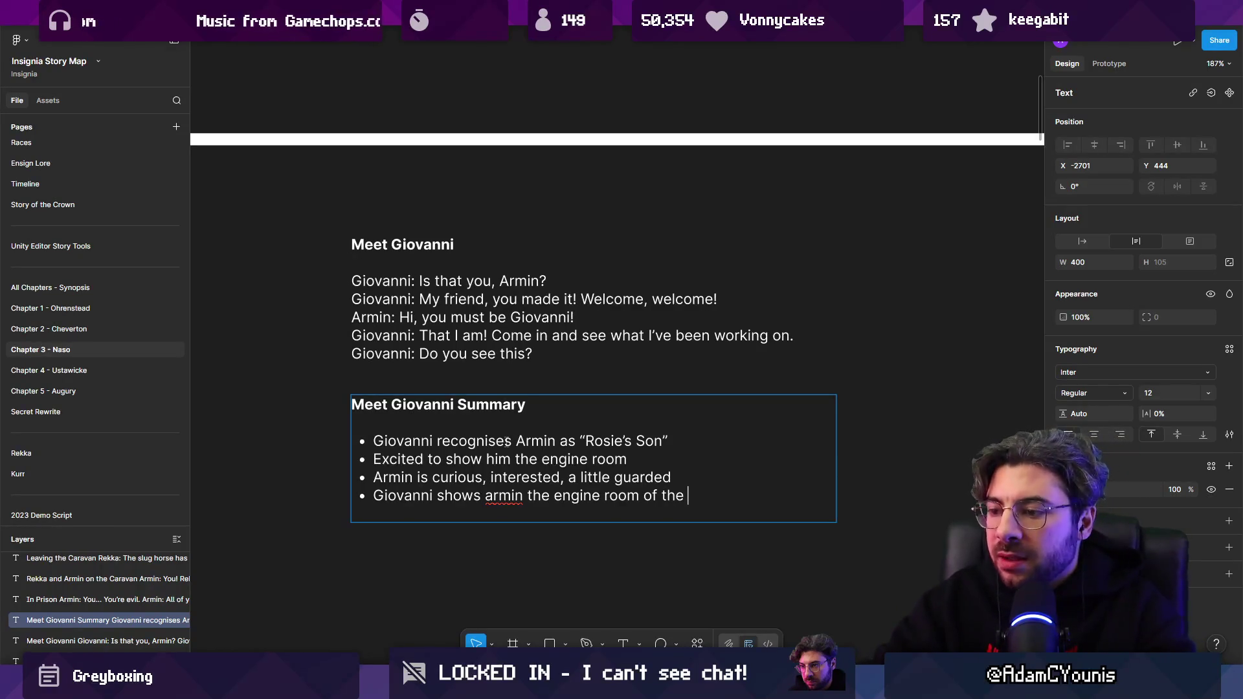
{"action": "type", "text": "caravan"}
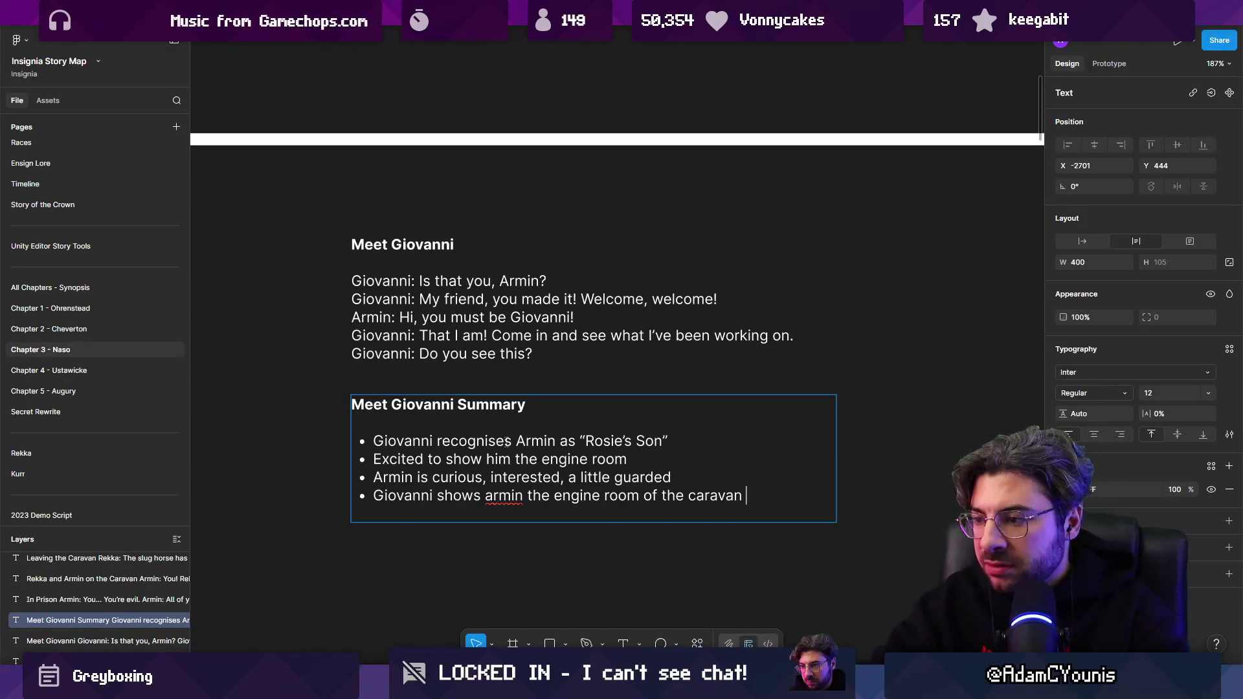
{"action": "type", "text": ", e"}
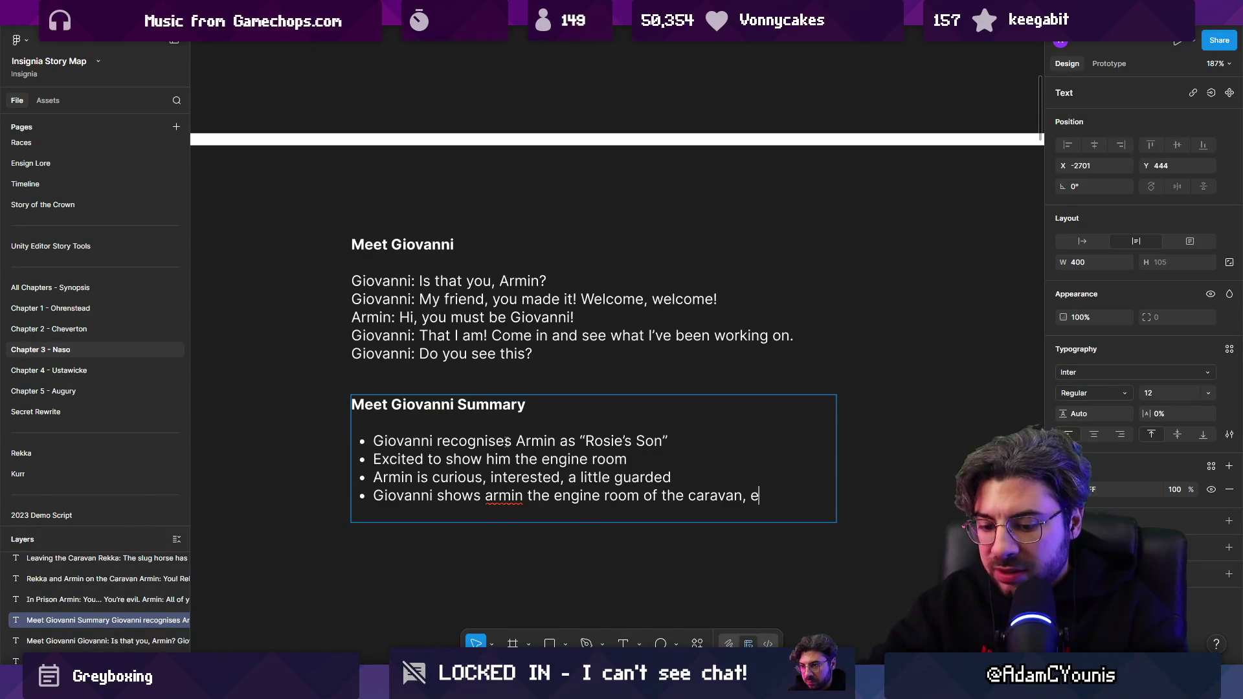
{"action": "type", "text": "xplains the mechanisms, "}
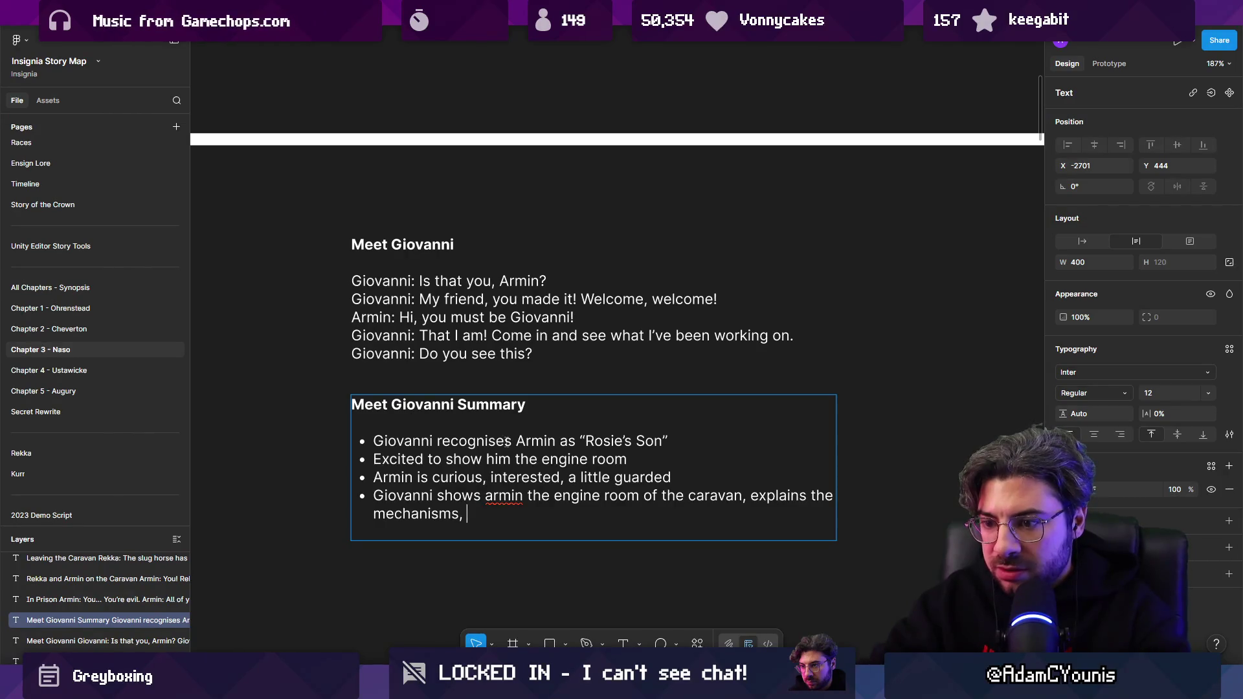
{"action": "type", "text": "raves a little abouy"}
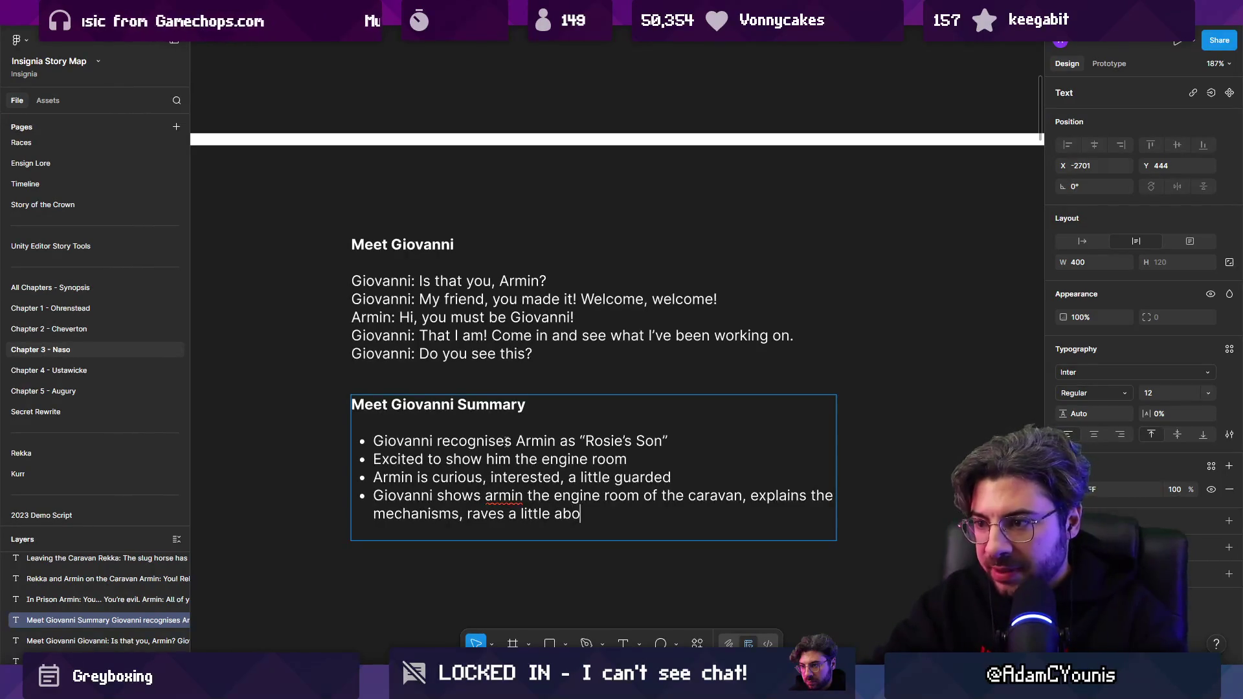
{"action": "key", "text": "BackSpace"}
{"action": "type", "text": "t harmoni"}
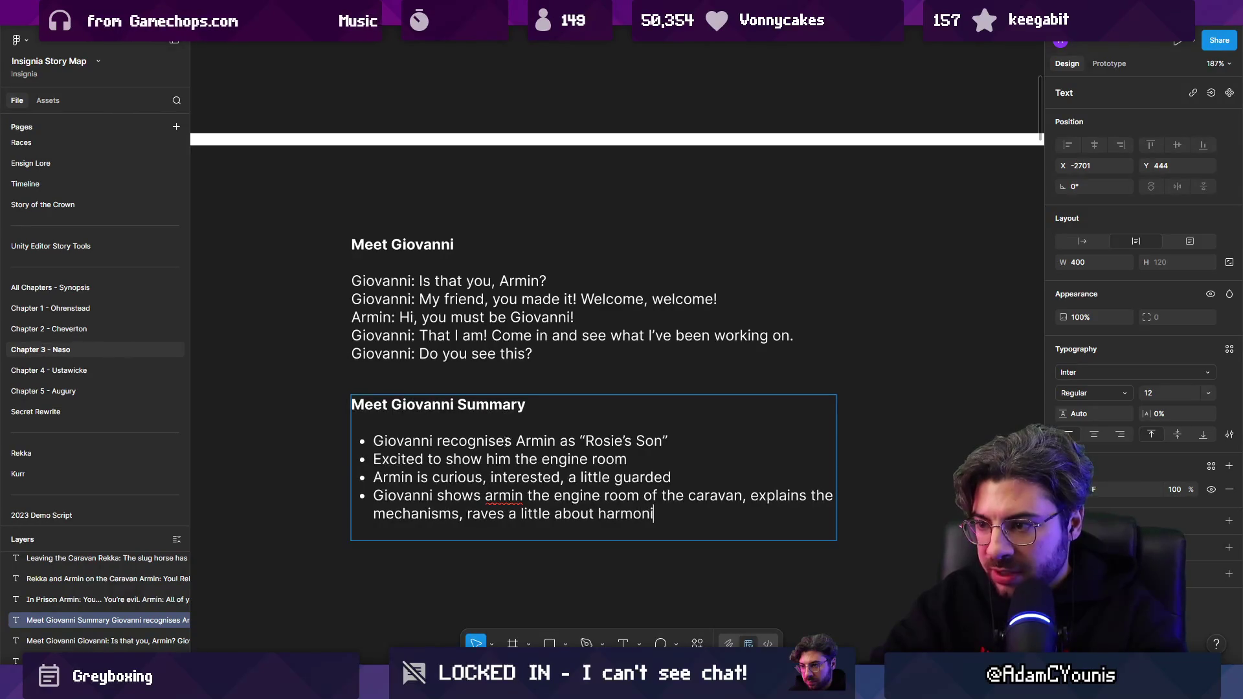
{"action": "type", "text": "cs and resosns"}
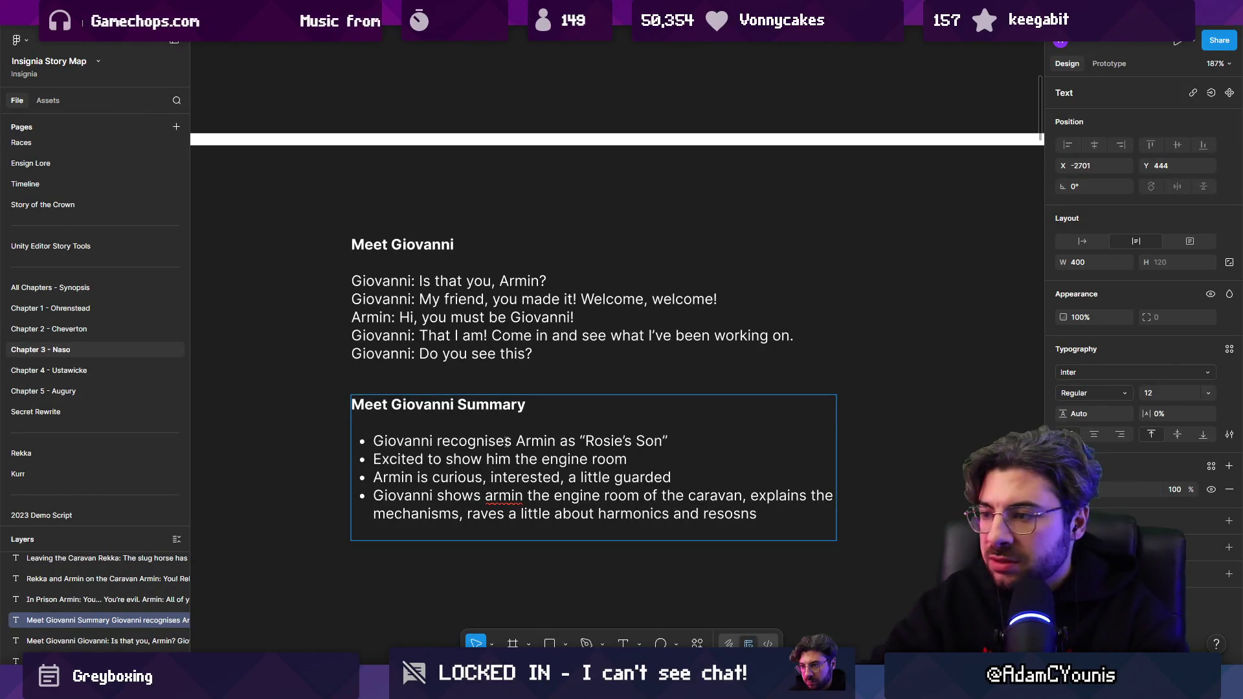
{"action": "key", "text": "BackSpace"}
{"action": "type", "text": "ancen"}
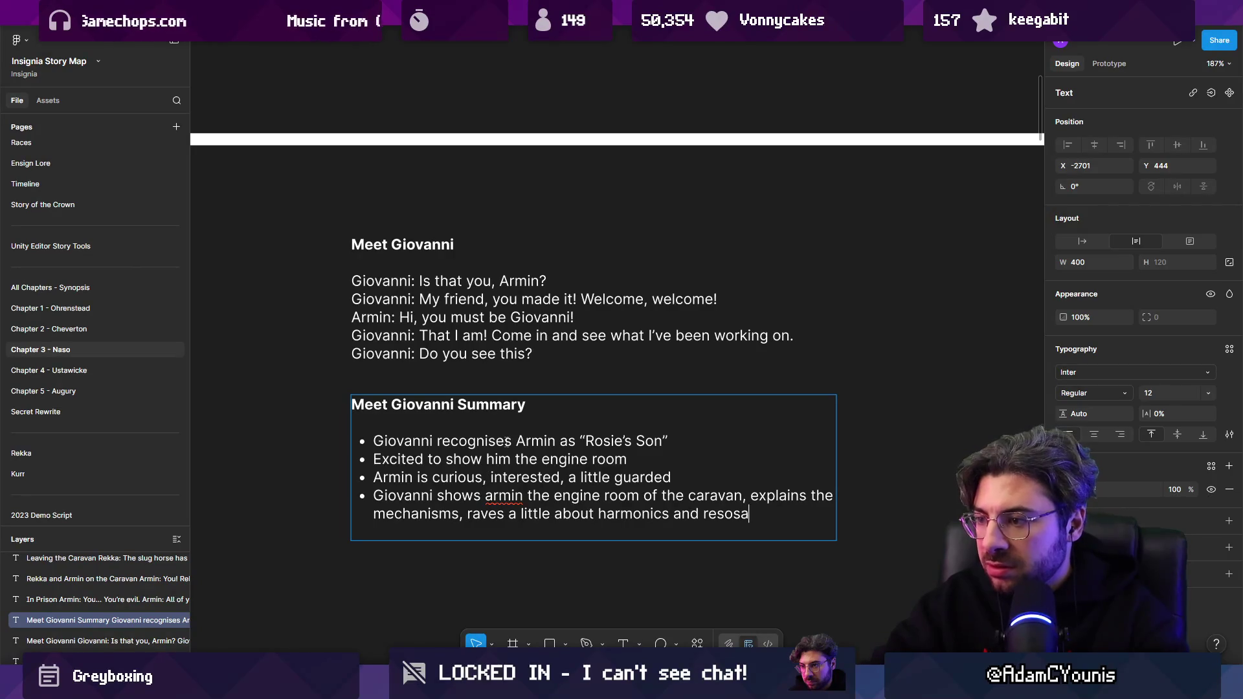
{"action": "key", "text": "BackSpace"}
{"action": "key", "text": "BackSpace"}
{"action": "key", "text": "BackSpace"}
{"action": "type", "text": "nance in the engine constri"}
{"action": "key", "text": "BackSpace"}
{"action": "type", "text": "uction."}
Add a final bullet: Armin, musically inclined, takes an interest and the two nerd out.
{"action": "key", "text": "Return"}
{"action": "type", "text": "ARMI"}
{"action": "key", "text": "BackSpace"}
{"action": "key", "text": "BackSpace"}
{"action": "key", "text": "BackSpace"}
{"action": "type", "text": "rmin, being musical"}
{"action": "key", "text": "BackSpace"}
{"action": "key", "text": "BackSpace"}
{"action": "key", "text": "BackSpace"}
{"action": "type", "text": "cally inclines,"}
{"action": "key", "text": "BackSpace"}
{"action": "key", "text": "BackSpace"}
{"action": "key", "text": "BackSpace"}
{"action": "type", "text": "d, takes an interest"}
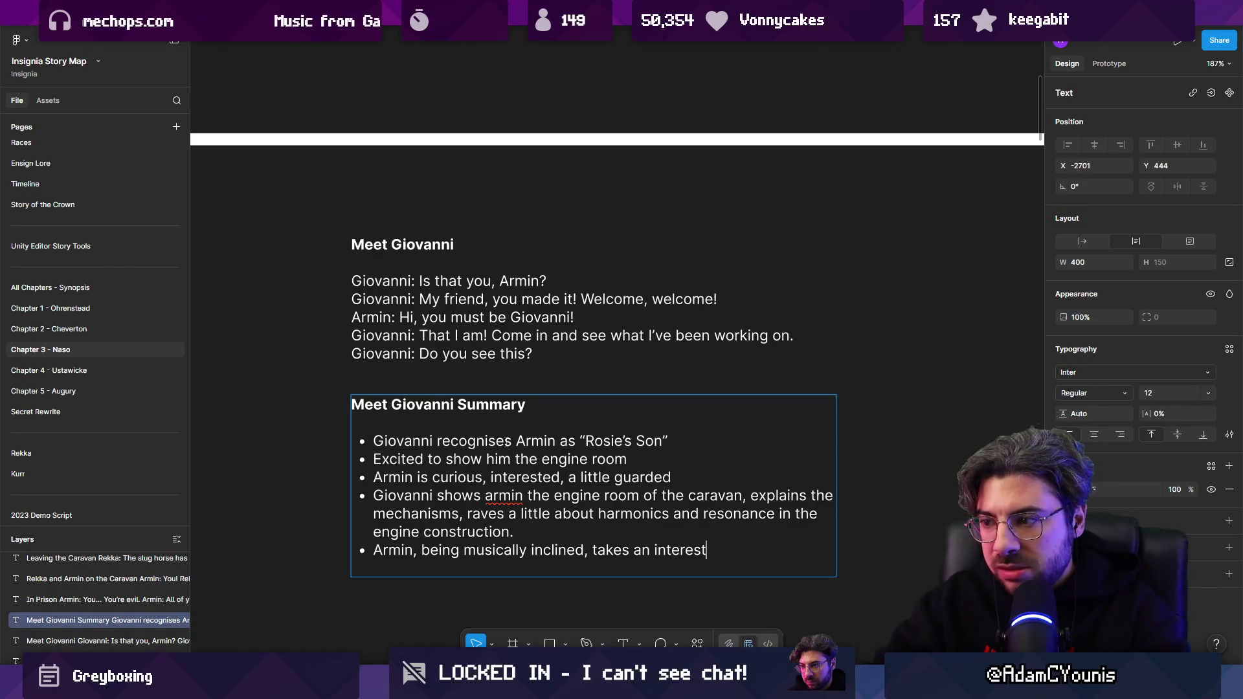
{"action": "type", "text": "and st"}
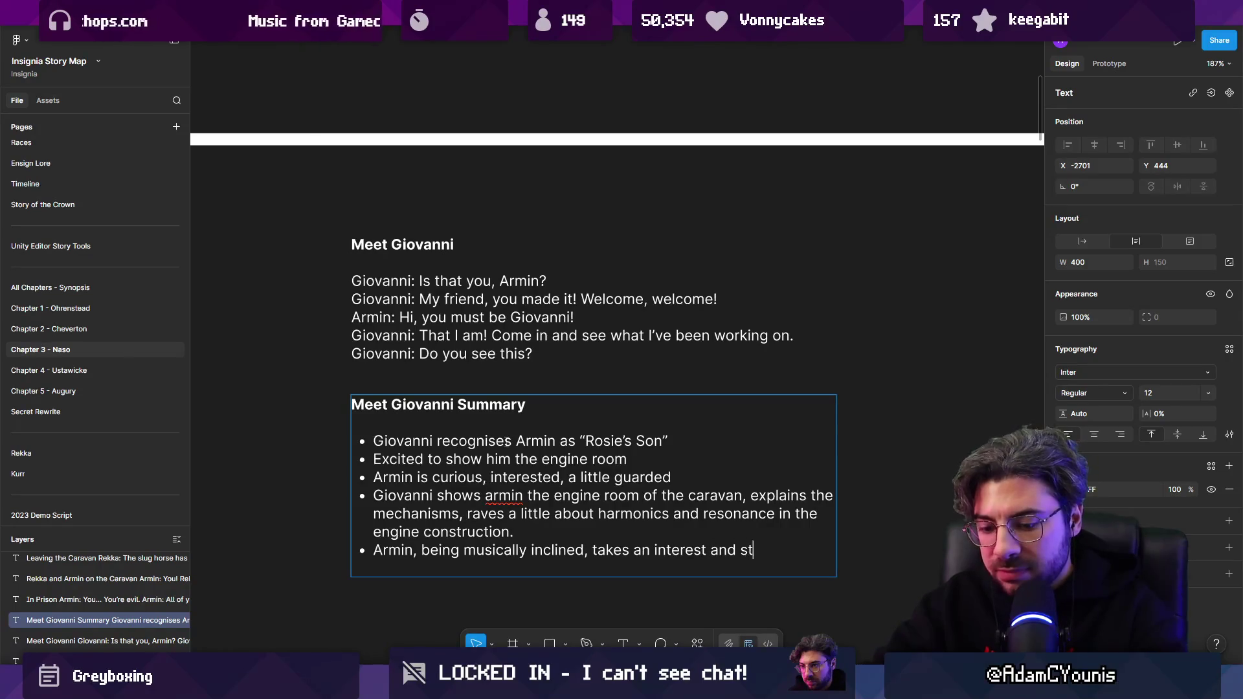
{"action": "key", "text": "BackSpace"}
{"action": "key", "text": "BackSpace"}
{"action": "type", "text": "the two nerd out for a bit."}
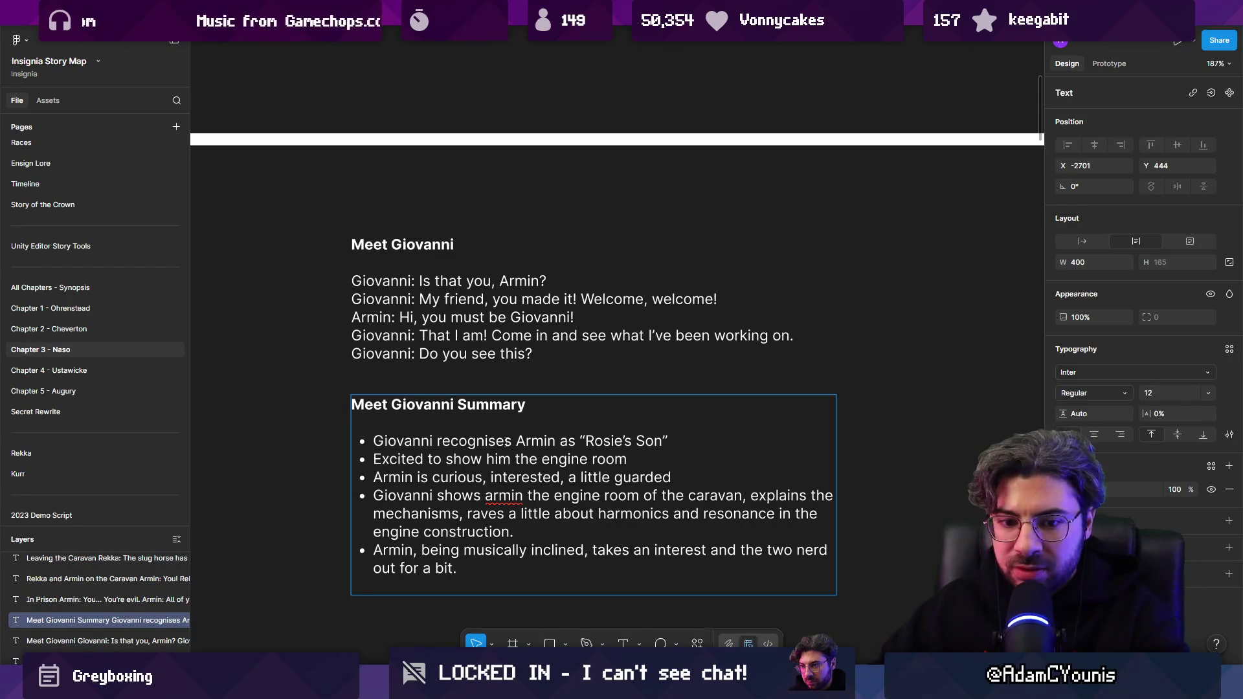
{"action": "scroll", "coordinate": [507, 441], "scroll_direction": "down", "scroll_amount": 2}
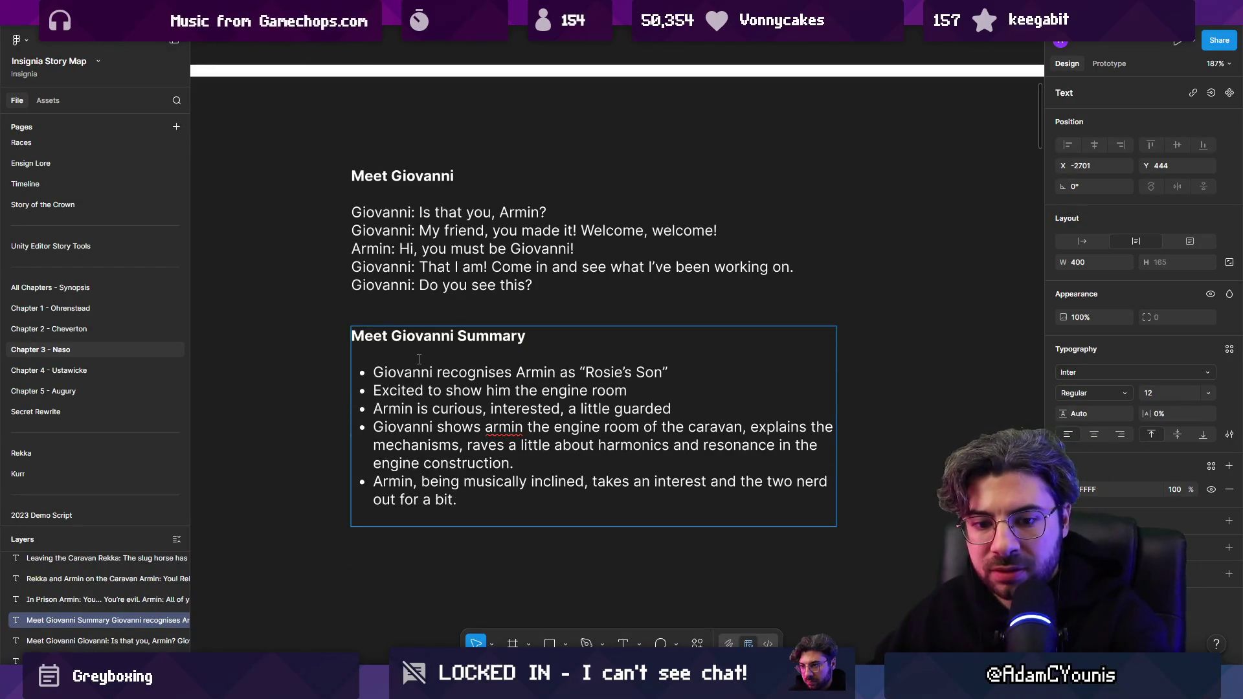
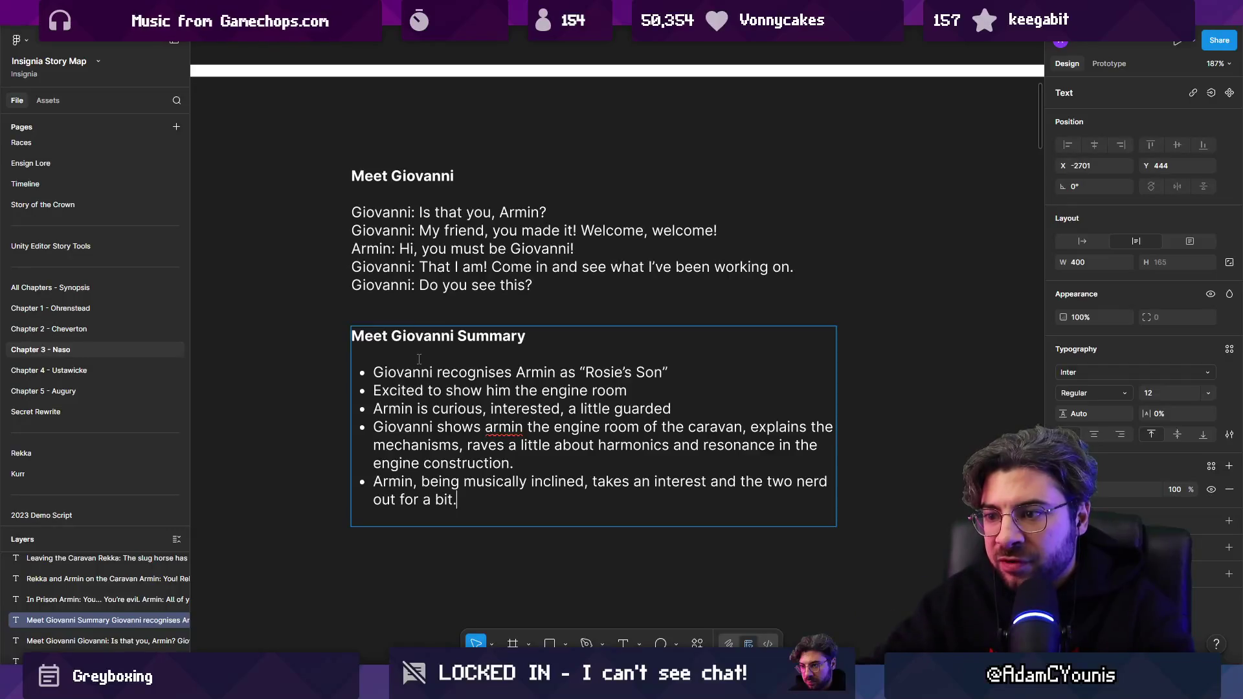
Add a nested bullet: Armin didn't realise blacksmithing could be as intellectually in-depth as all this.
{"action": "type", "text": "Armin"}
{"action": "key", "text": "BackSpace"}
{"action": "key", "text": "BackSpace"}
{"action": "key", "text": "BackSpace"}
{"action": "key", "text": "Return"}
{"action": "key", "text": "Tab"}
{"action": "type", "text": "Armin didn't realui"}
{"action": "key", "text": "BackSpace"}
{"action": "key", "text": "BackSpace"}
{"action": "type", "text": "ise that"}
{"action": "type", "text": " \"blask"}
{"action": "key", "text": "BackSpace"}
{"action": "key", "text": "BackSpace"}
{"action": "type", "text": "cksmithing\" was"}
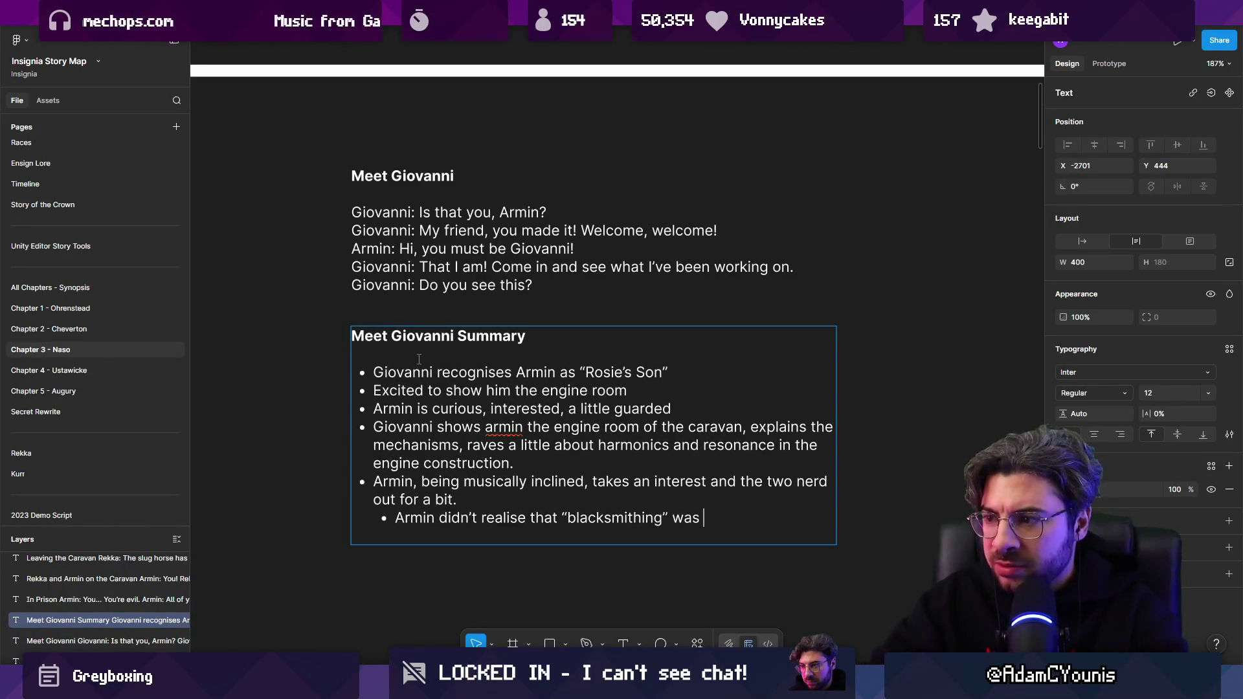
{"action": "key", "text": "BackSpace"}
{"action": "key", "text": "BackSpace"}
{"action": "key", "text": "BackSpace"}
{"action": "key", "text": "BackSpace"}
{"action": "type", "text": "could be as"}
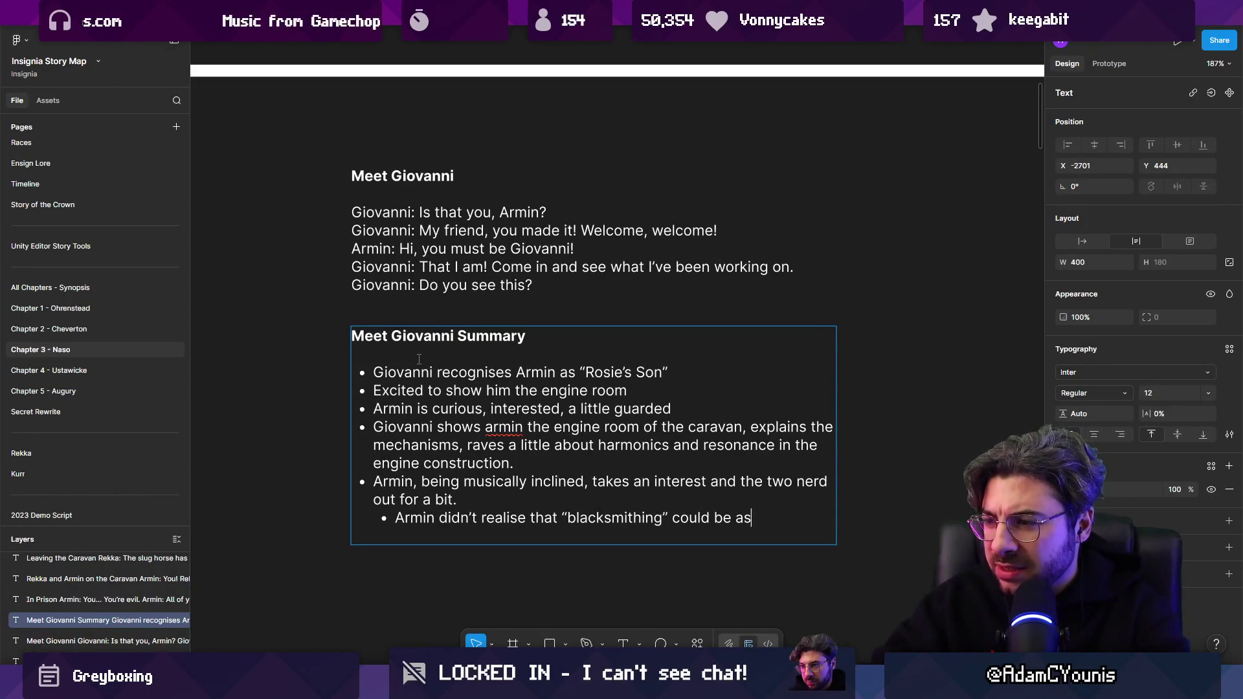
{"action": "type", "text": " in"}
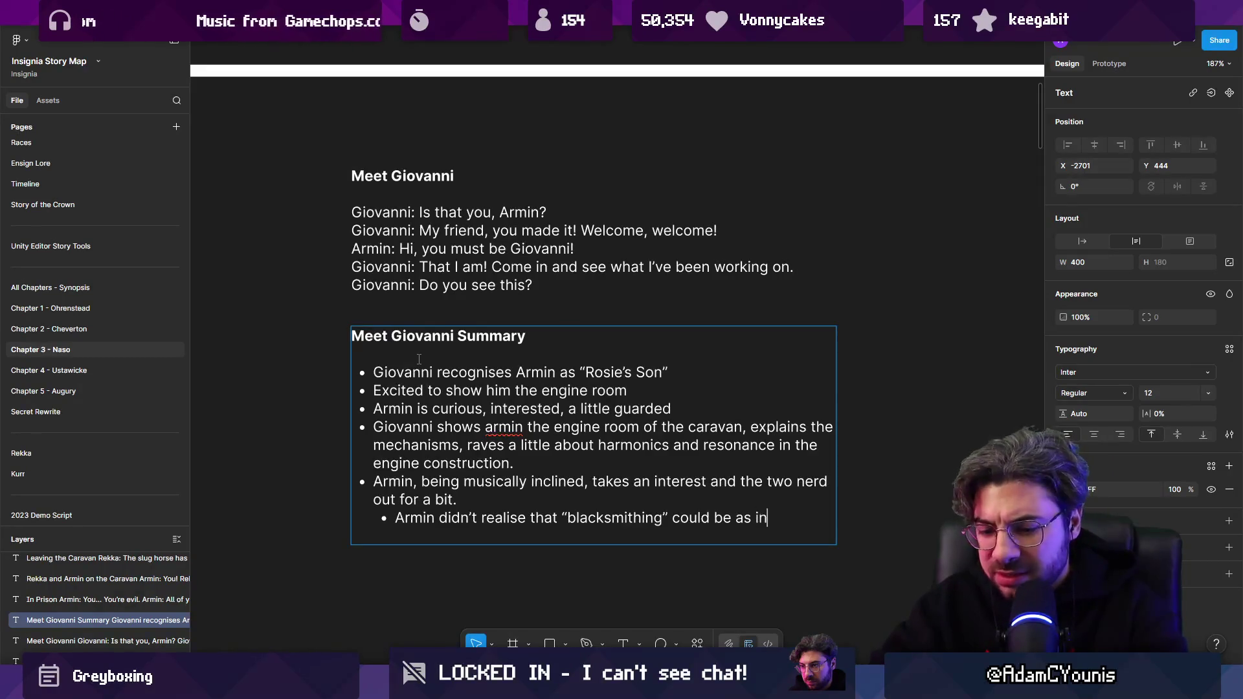
{"action": "type", "text": "tellectually "}
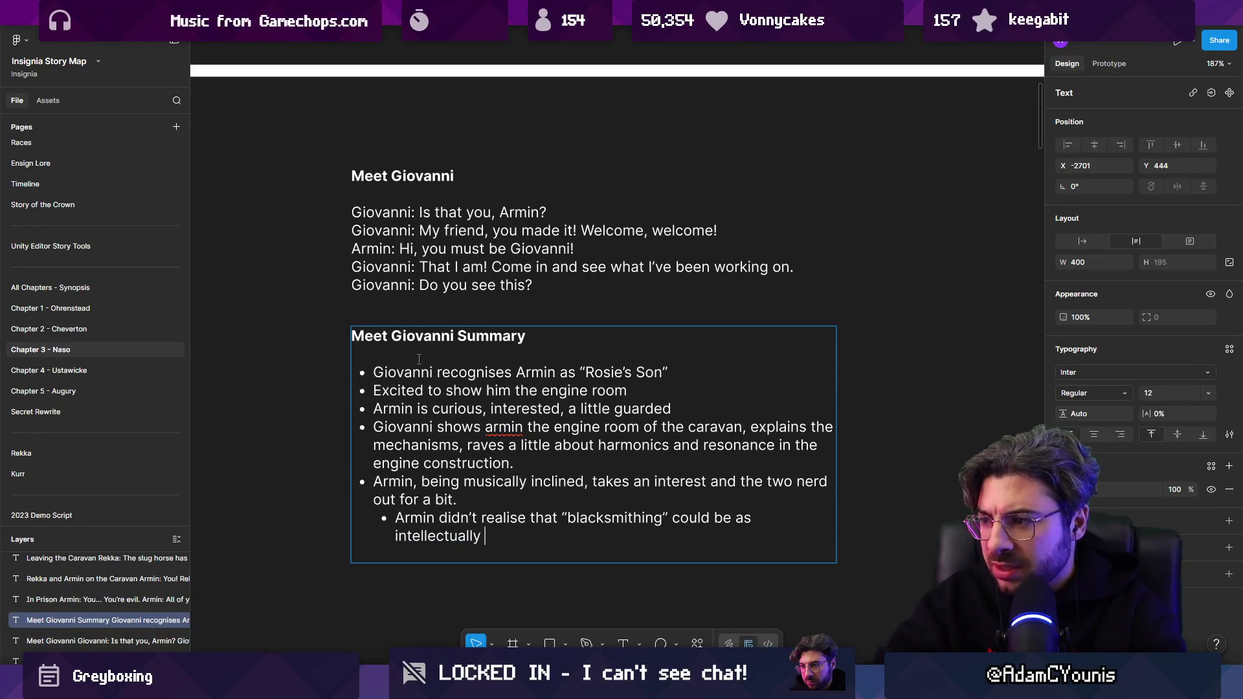
{"action": "type", "text": "in-dept"}
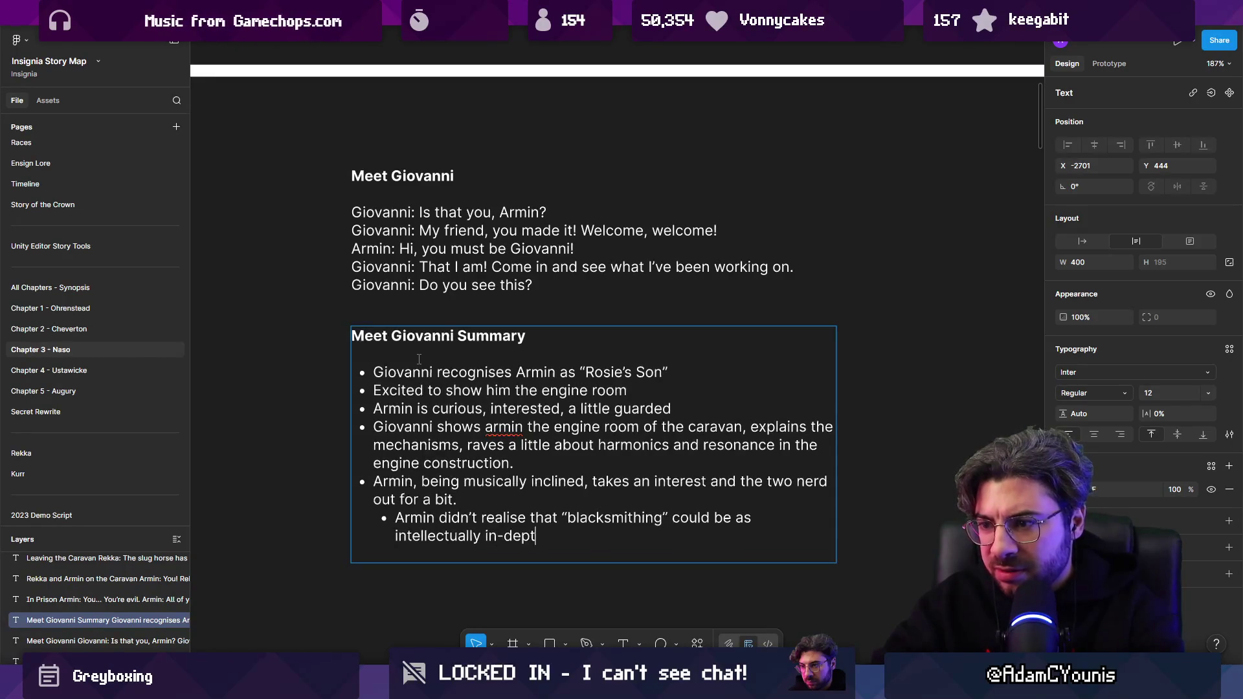
{"action": "type", "text": "h as all this. "}
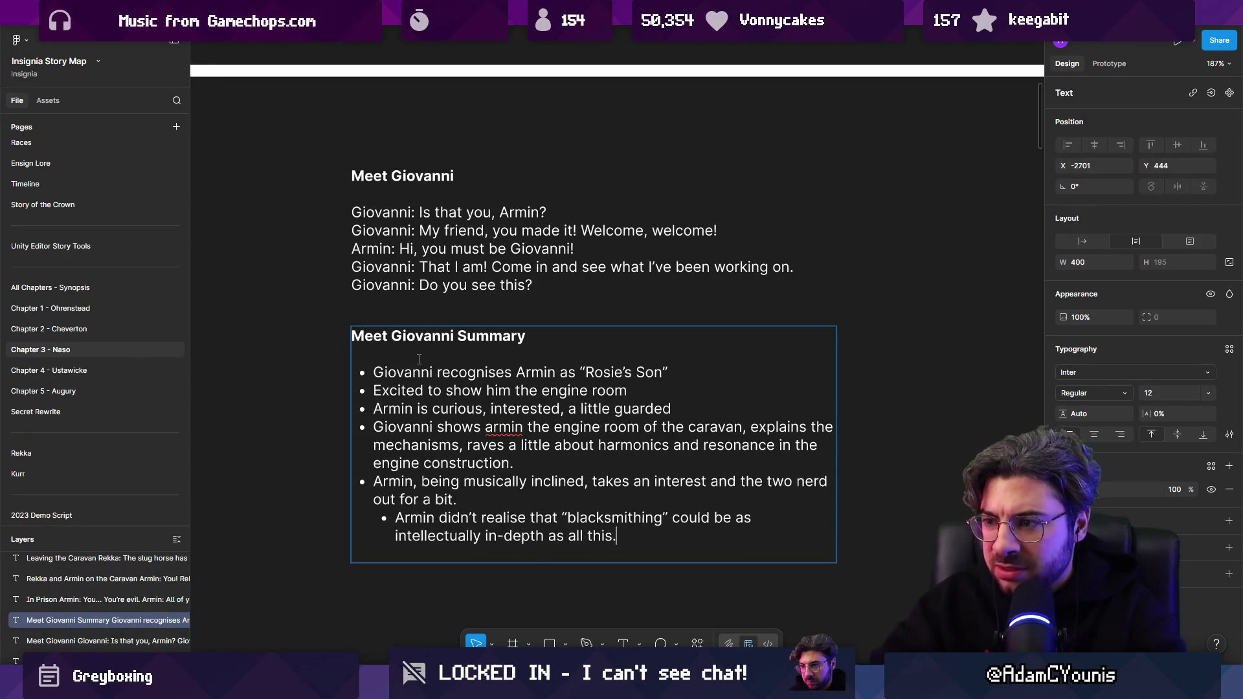
{"action": "type", "text": "In his mind"}
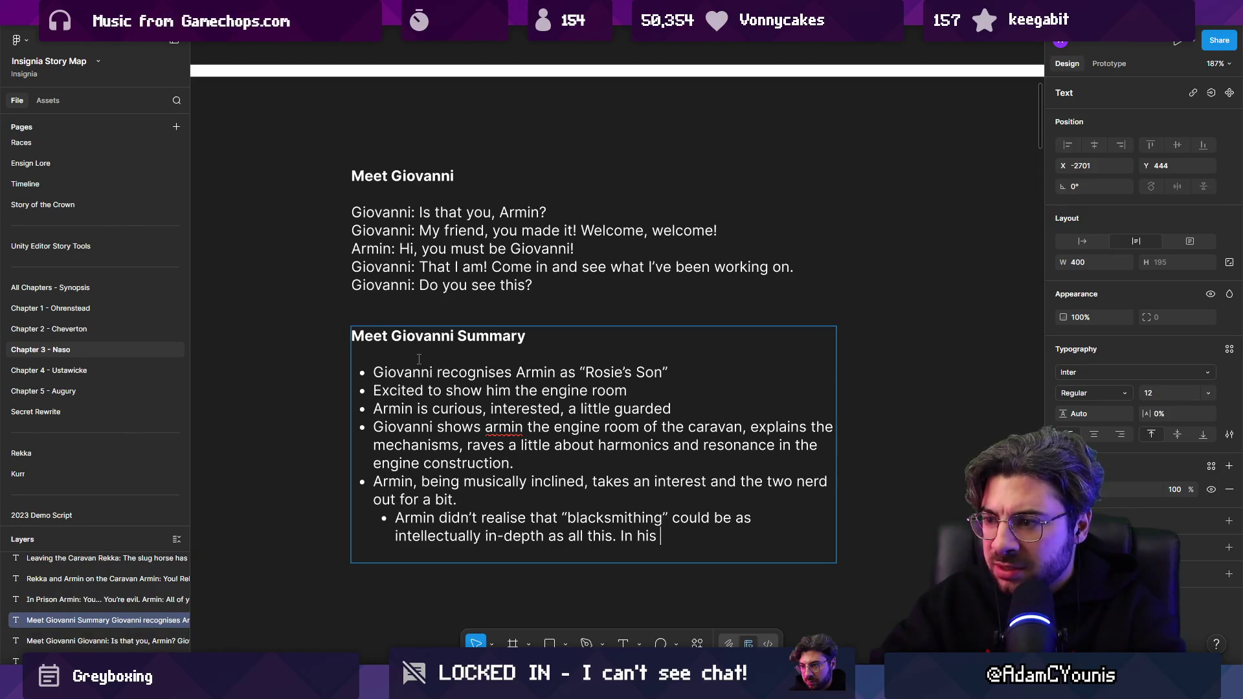
Replace 'In his mind' with 'Since Magbrunus only ever built swords, Armin assumed that's all it ever was'.
{"action": "key", "text": "ctrl+shift+Left"}
{"action": "key", "text": "ctrl+shift+Left"}
{"action": "key", "text": "ctrl+shift+Left"}
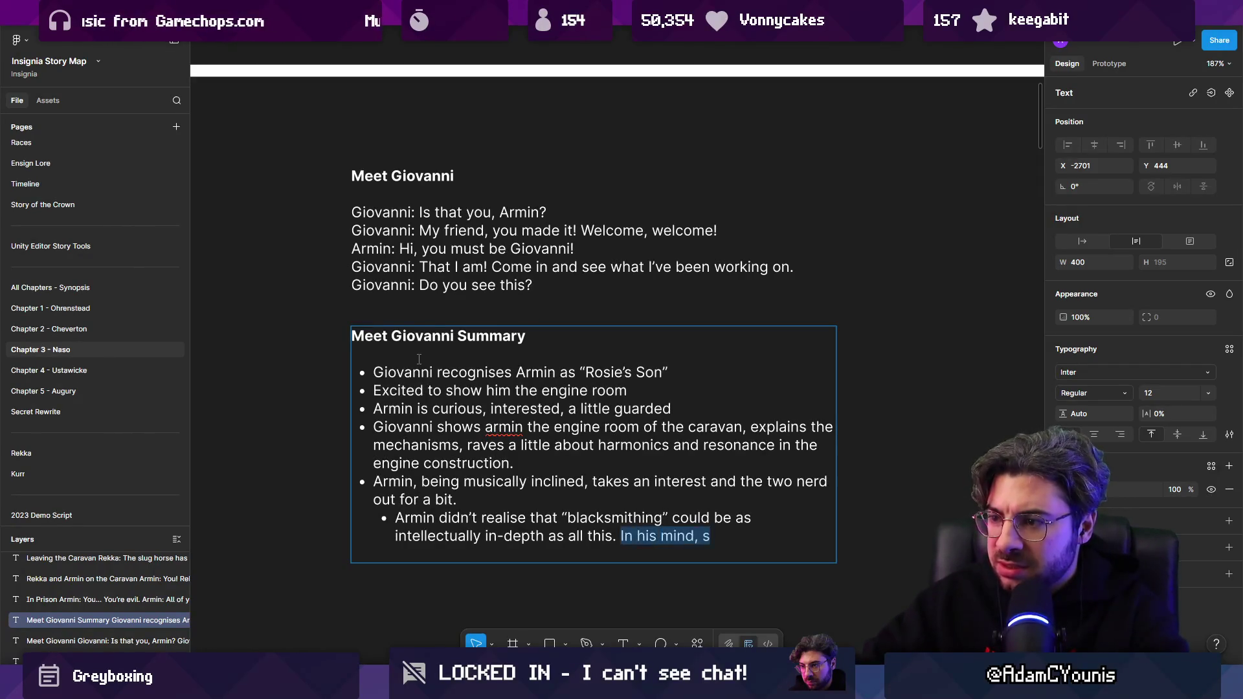
{"action": "type", "text": "Since "}
{"action": "type", "text": "AMg"}
{"action": "key", "text": "BackSpace"}
{"action": "key", "text": "BackSpace"}
{"action": "key", "text": "BackSpace"}
{"action": "type", "text": "Magbru"}
{"action": "key", "text": "BackSpace"}
{"action": "key", "text": "BackSpace"}
{"action": "key", "text": "BackSpace"}
{"action": "type", "text": "nus only ev"}
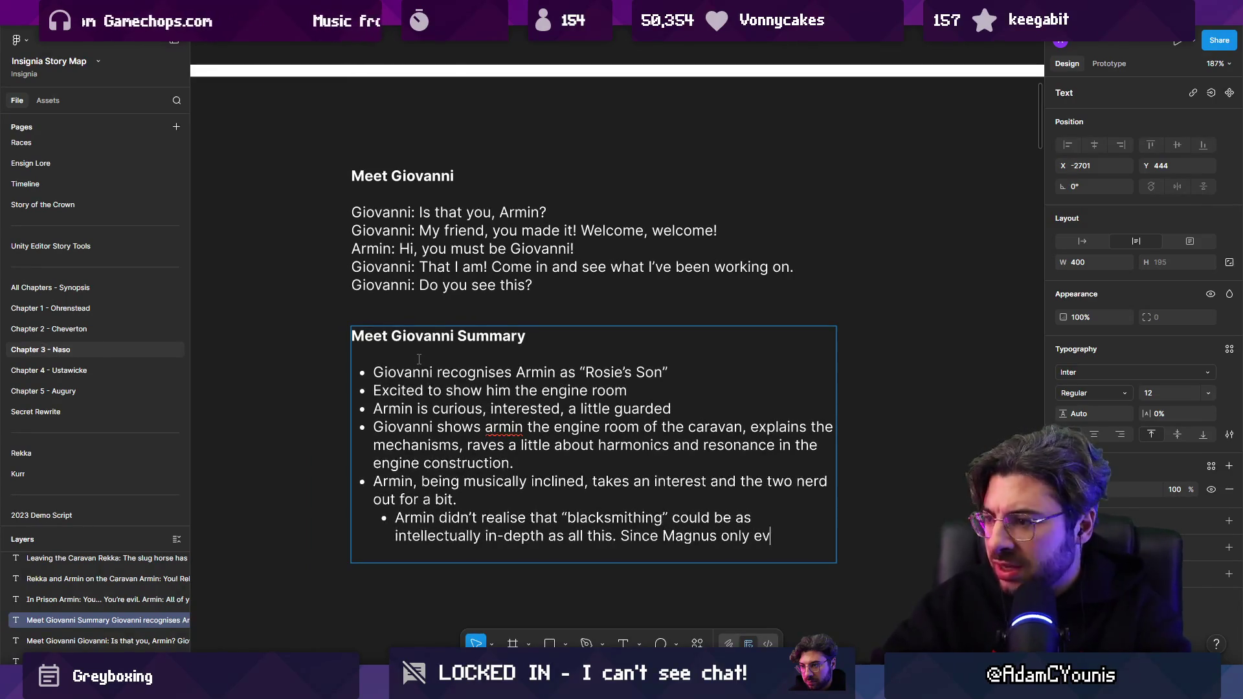
{"action": "type", "text": "er build ss"}
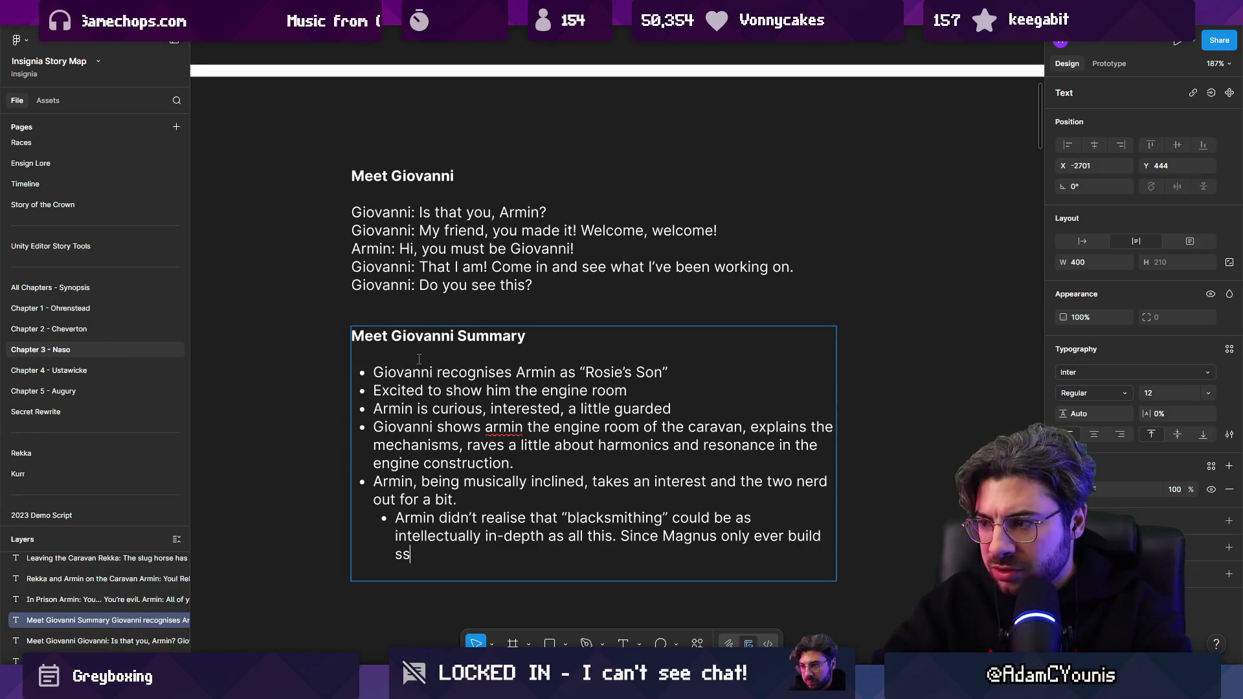
{"action": "key", "text": "BackSpace"}
{"action": "type", "text": "words, "}
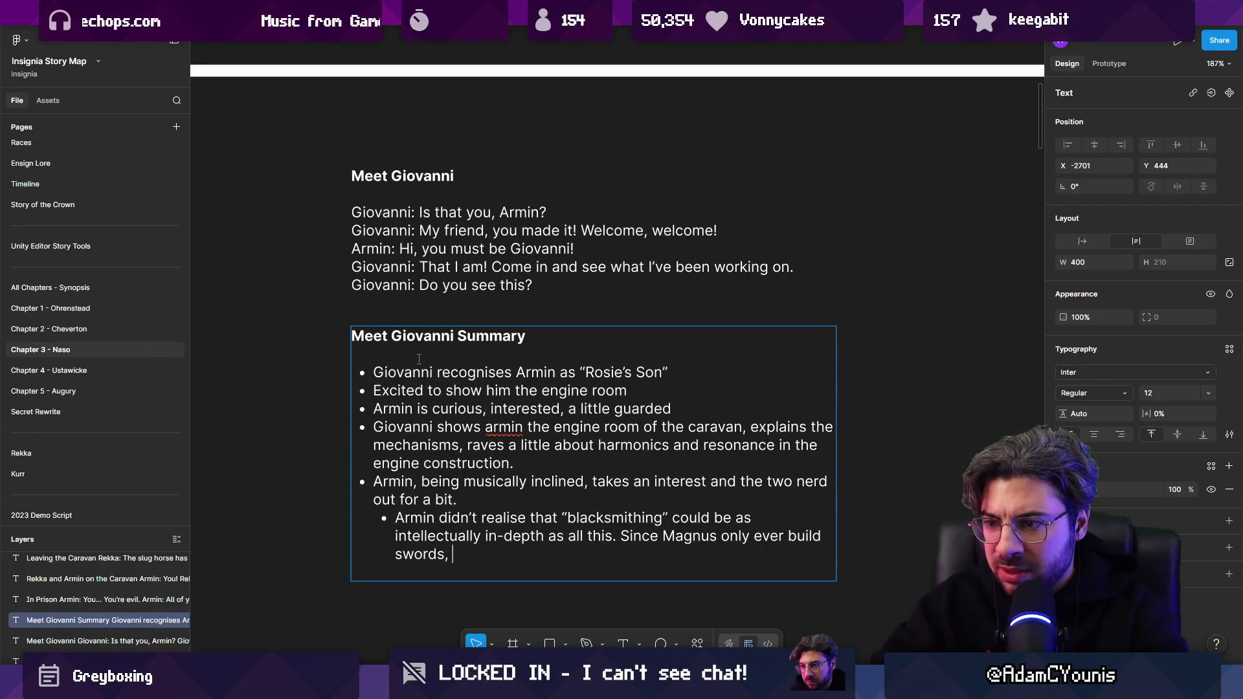
{"action": "type", "text": "Armin assumed that "}
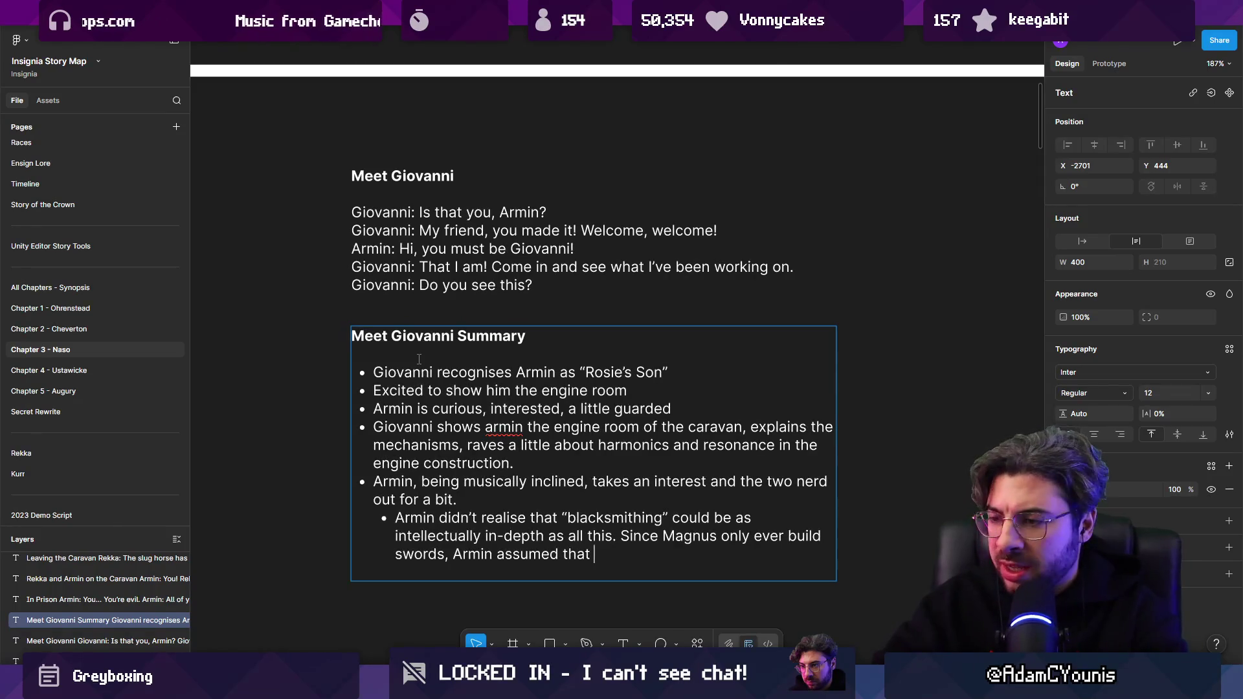
{"action": "type", "text": "that's all it ever was"}
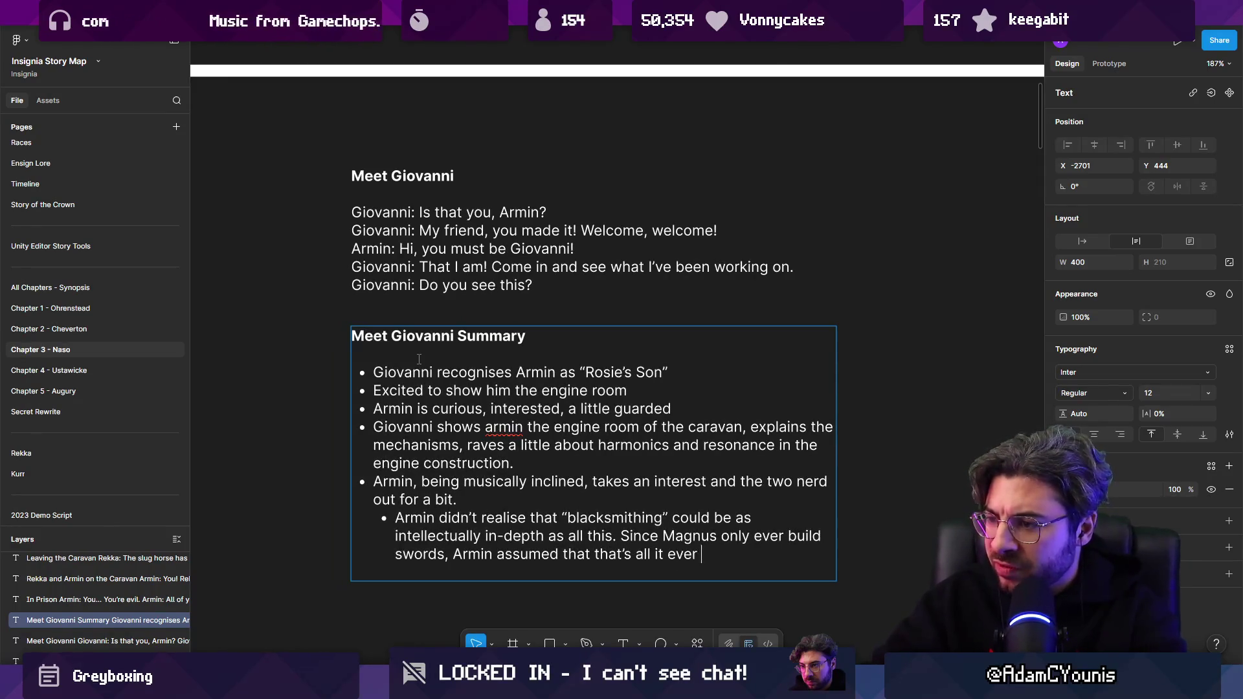
Start a new bullet: 'Giovanni laughs. He's an innovator, for him and Kenji'.
{"action": "key", "text": "Return"}
{"action": "type", "text": "Guid"}
{"action": "key", "text": "BackSpace"}
{"action": "key", "text": "BackSpace"}
{"action": "key", "text": "BackSpace"}
{"action": "type", "text": "iovanni laughs"}
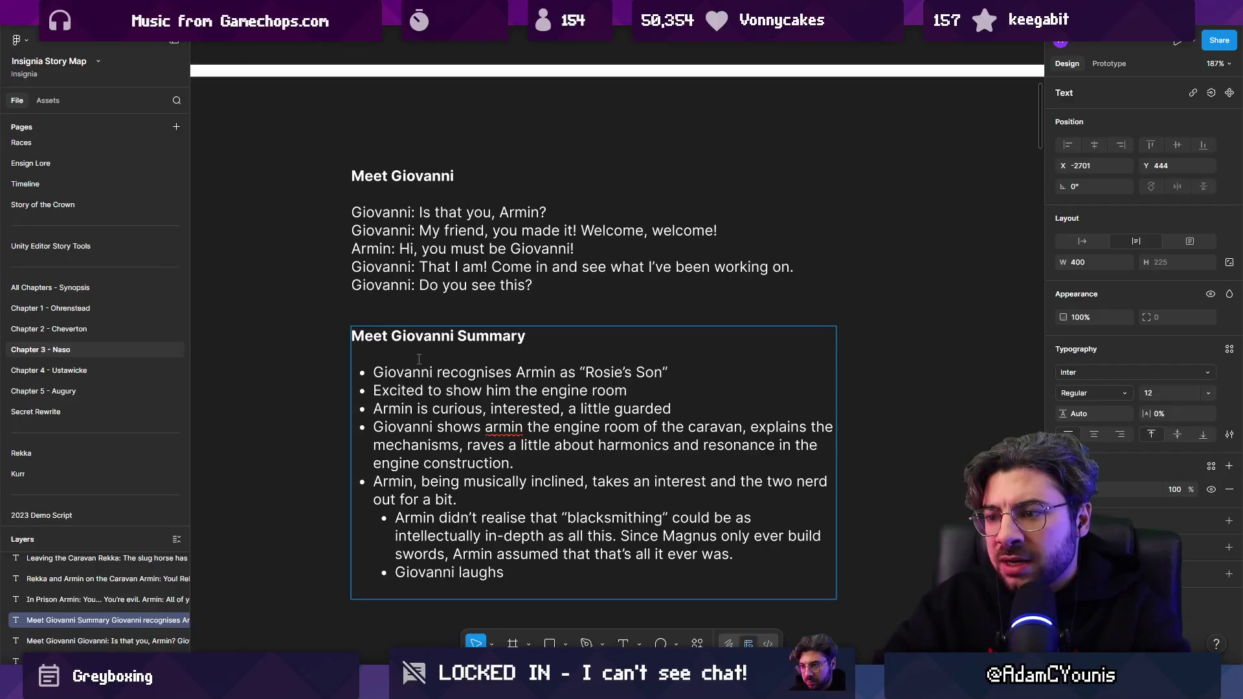
{"action": "type", "text": "He's an innovat"}
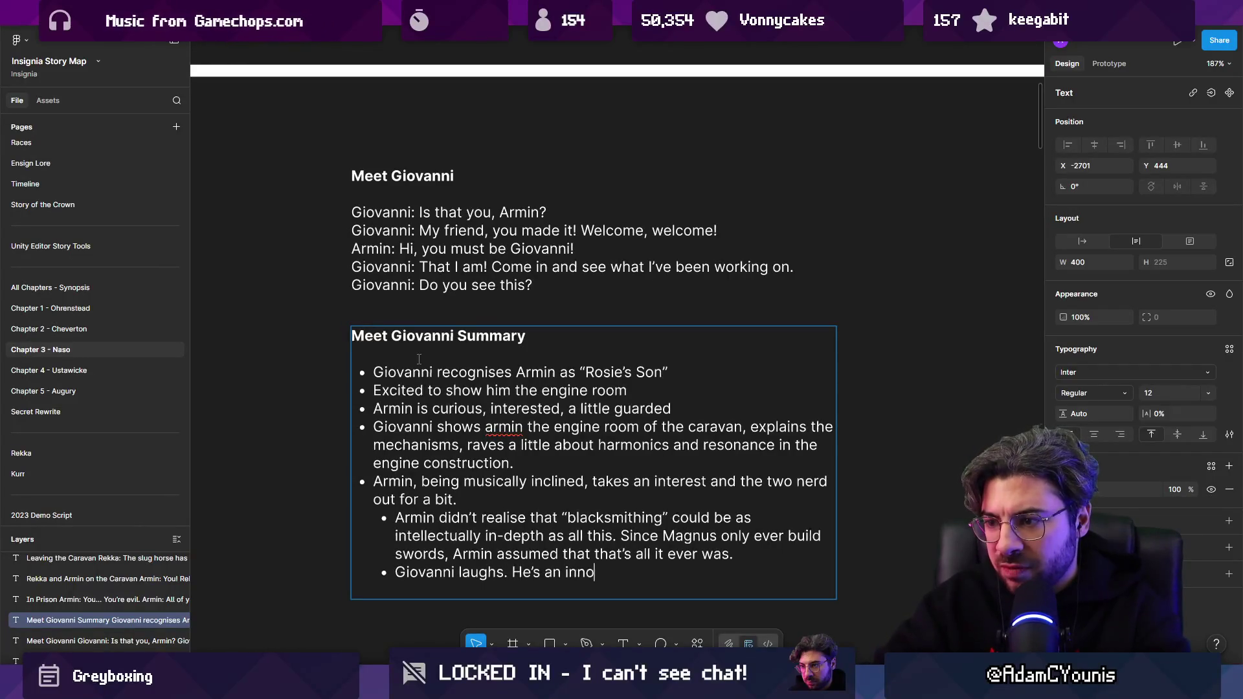
{"action": "type", "text": "or, for "}
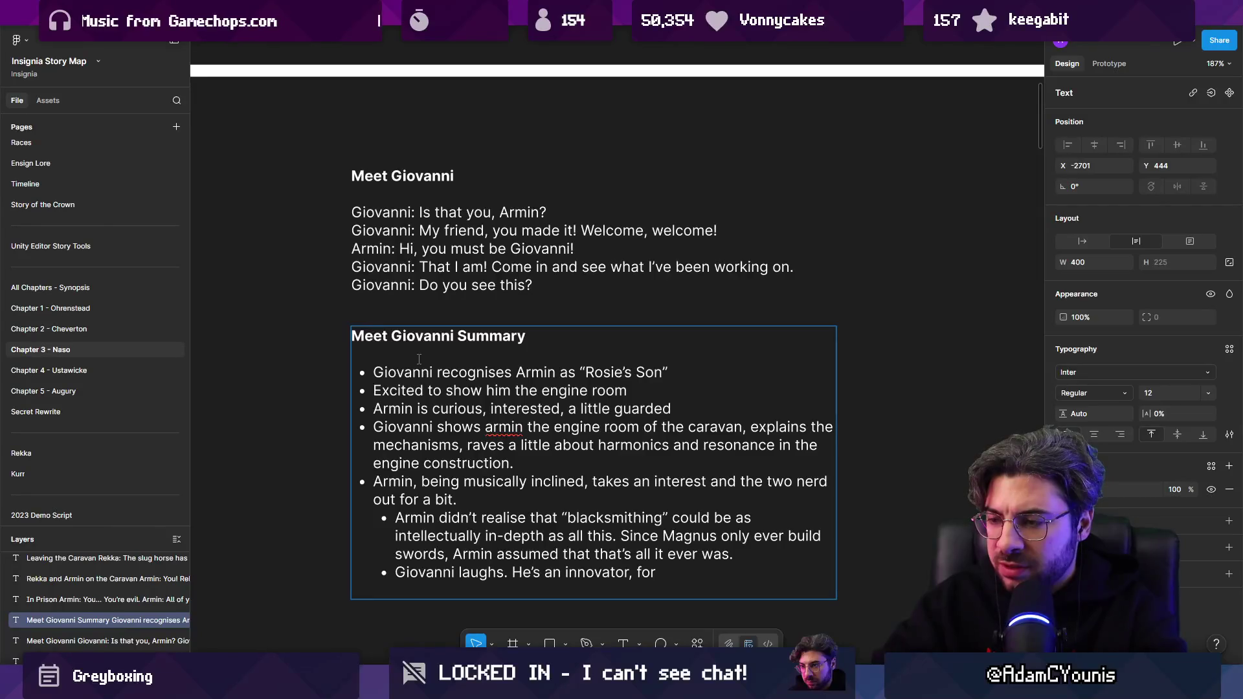
{"action": "type", "text": "him and Kenji"}
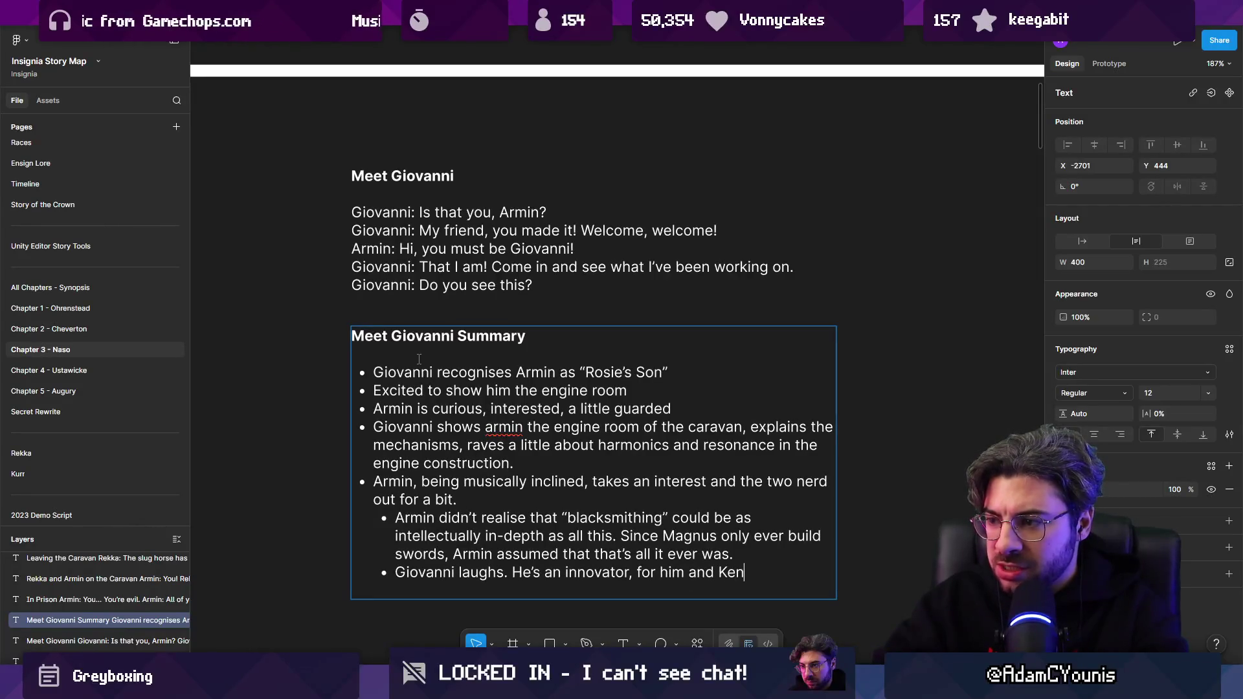
Reword the bullet to 'He's an innovator. He and Hana'.
{"action": "key", "text": "ctrl+shift+Left"}
{"action": "type", "text": "Hana,"}
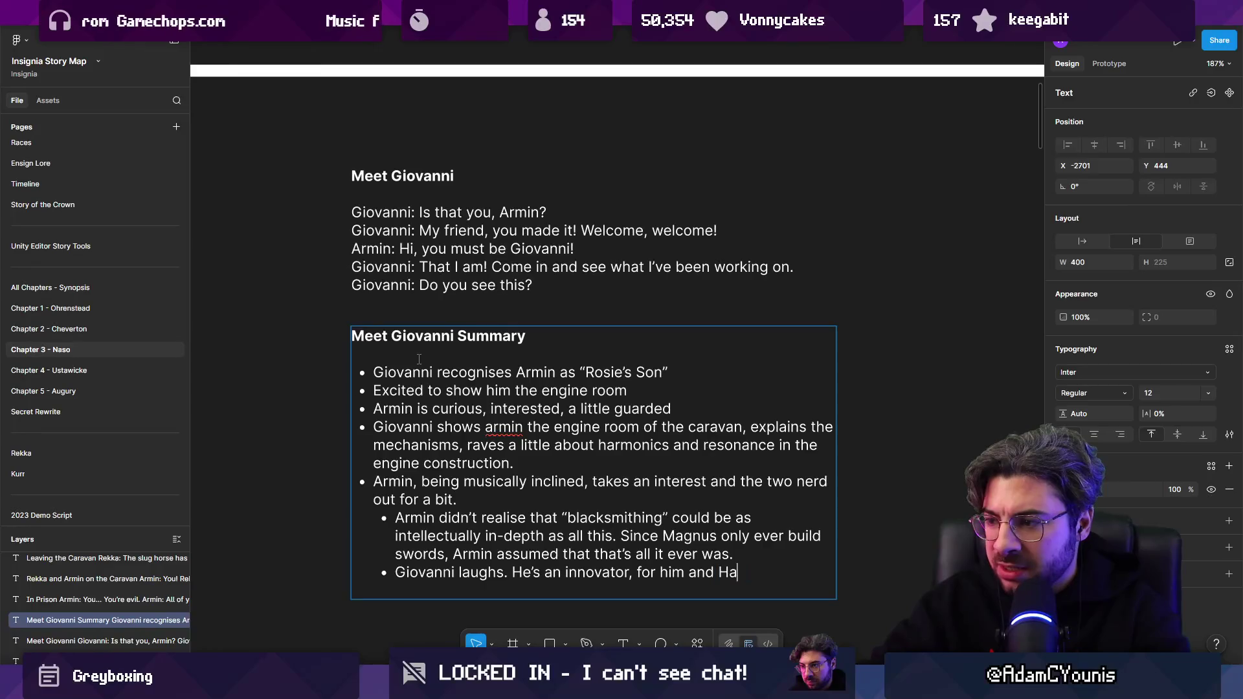
{"action": "key", "text": "ctrl+shift+Left"}
{"action": "key", "text": "ctrl+shift+Left"}
{"action": "key", "text": "ctrl+shift+Left"}
{"action": "key", "text": "Left"}
{"action": "key", "text": "Left"}
{"action": "key", "text": "BackSpace"}
{"action": "type", "text": "."}
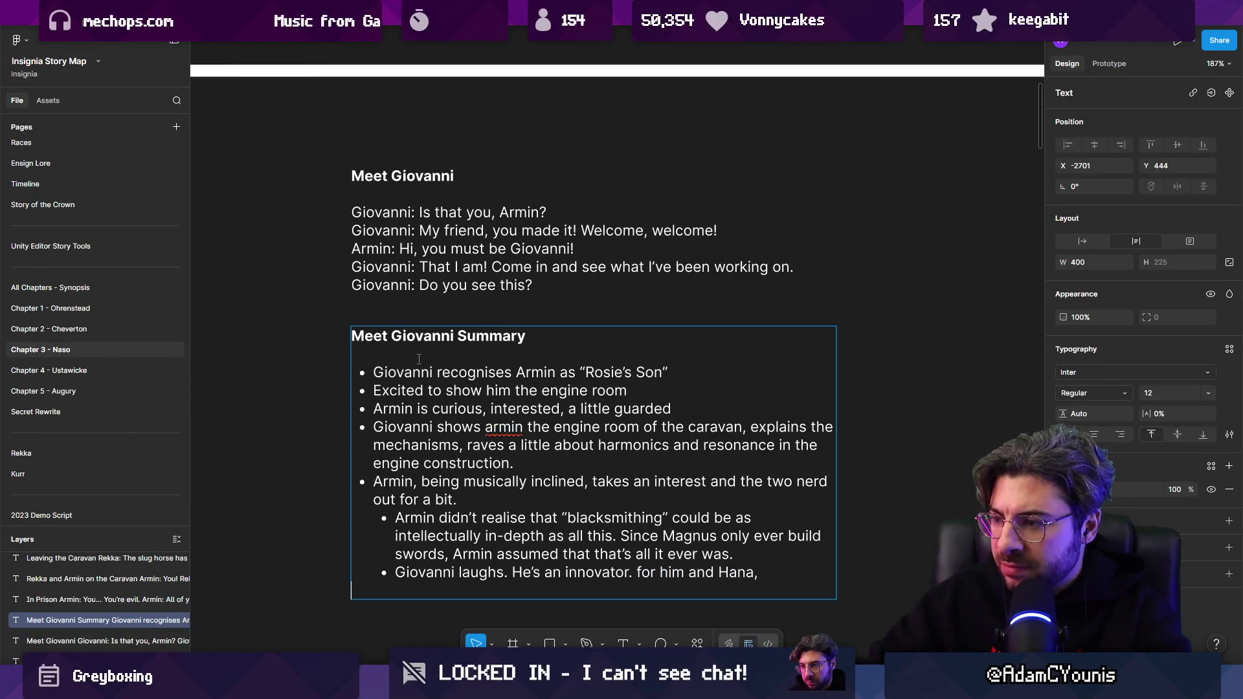
{"action": "key", "text": "ctrl+shift+Left"}
{"action": "key", "text": "ctrl+shift+Left"}
{"action": "key", "text": "ctrl+shift+Left"}
{"action": "type", "text": "He and"}
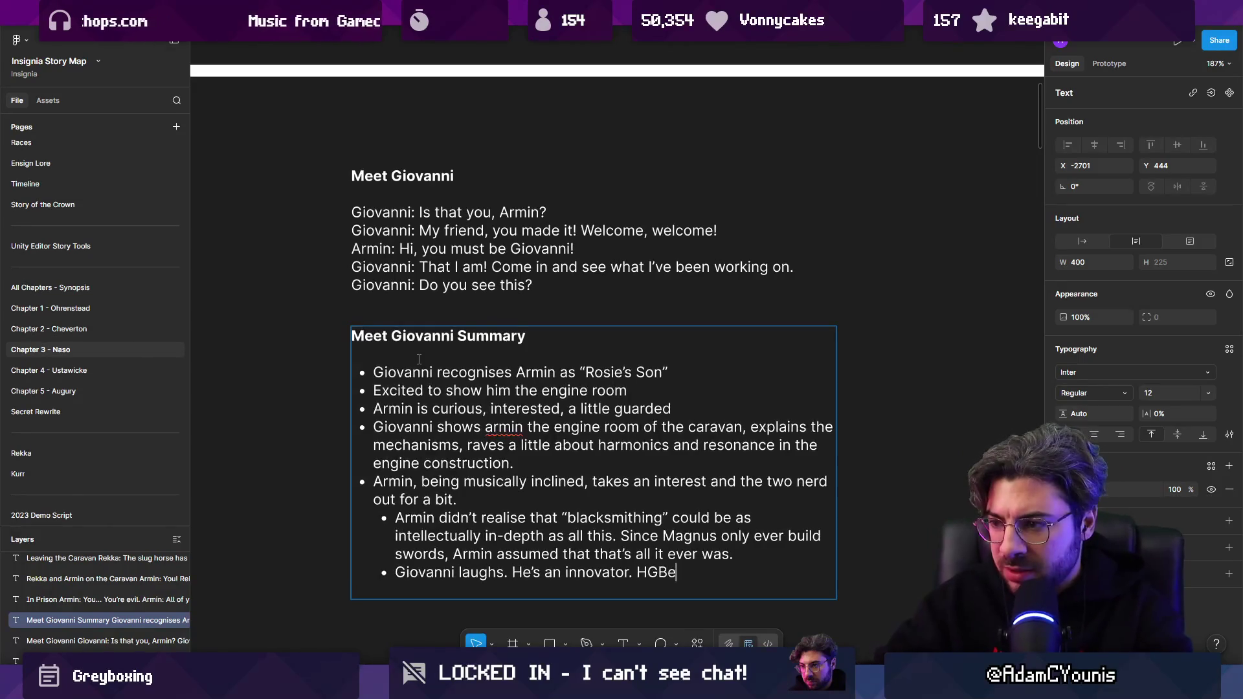
Continue with 'have been advancing… frowned upon / forbidden by the council', fixing 'fobidden' via spell-check.
{"action": "type", "text": "have be"}
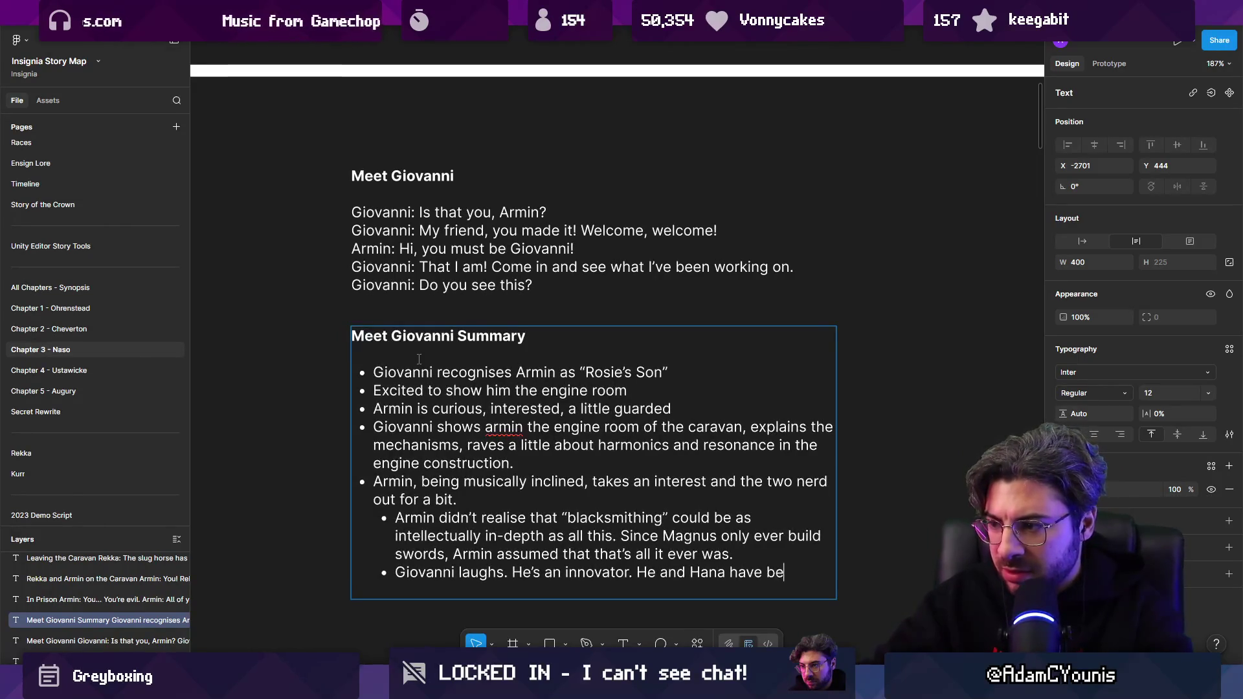
{"action": "type", "text": "en advancing the craft"}
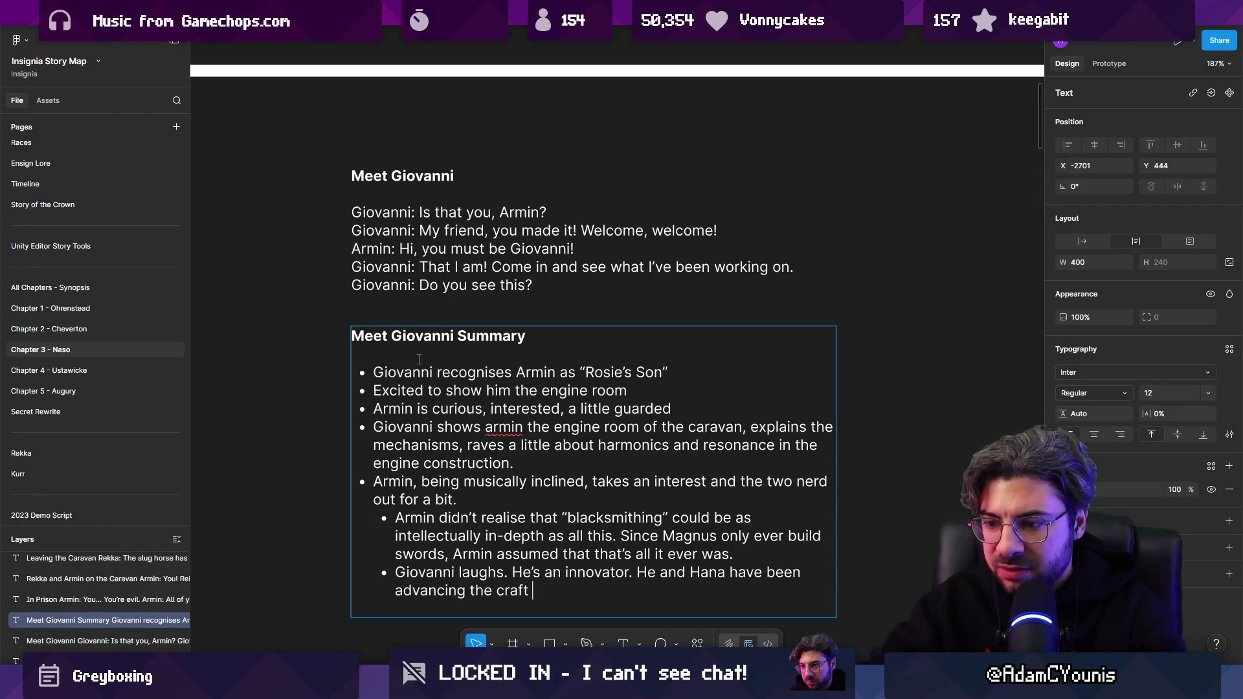
{"action": "type", "text": "or somme"}
{"action": "key", "text": "BackSpace"}
{"action": "key", "text": "BackSpace"}
{"action": "type", "text": "e tim"}
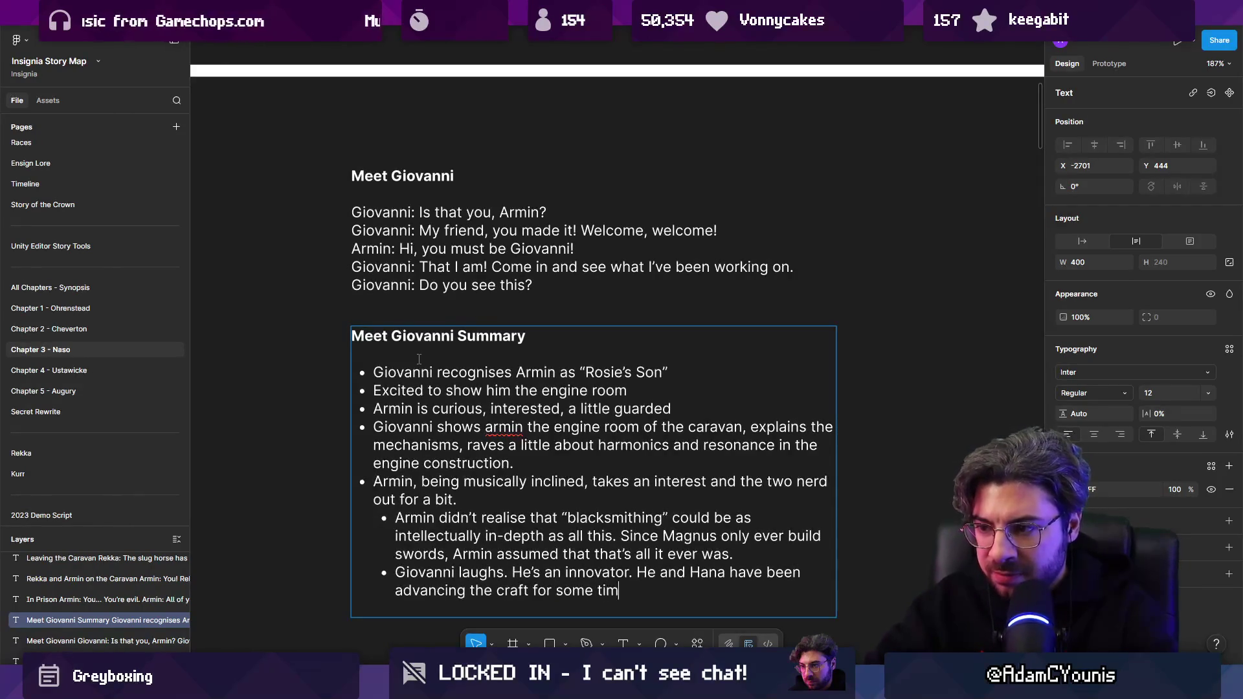
{"action": "type", "text": "e, but "}
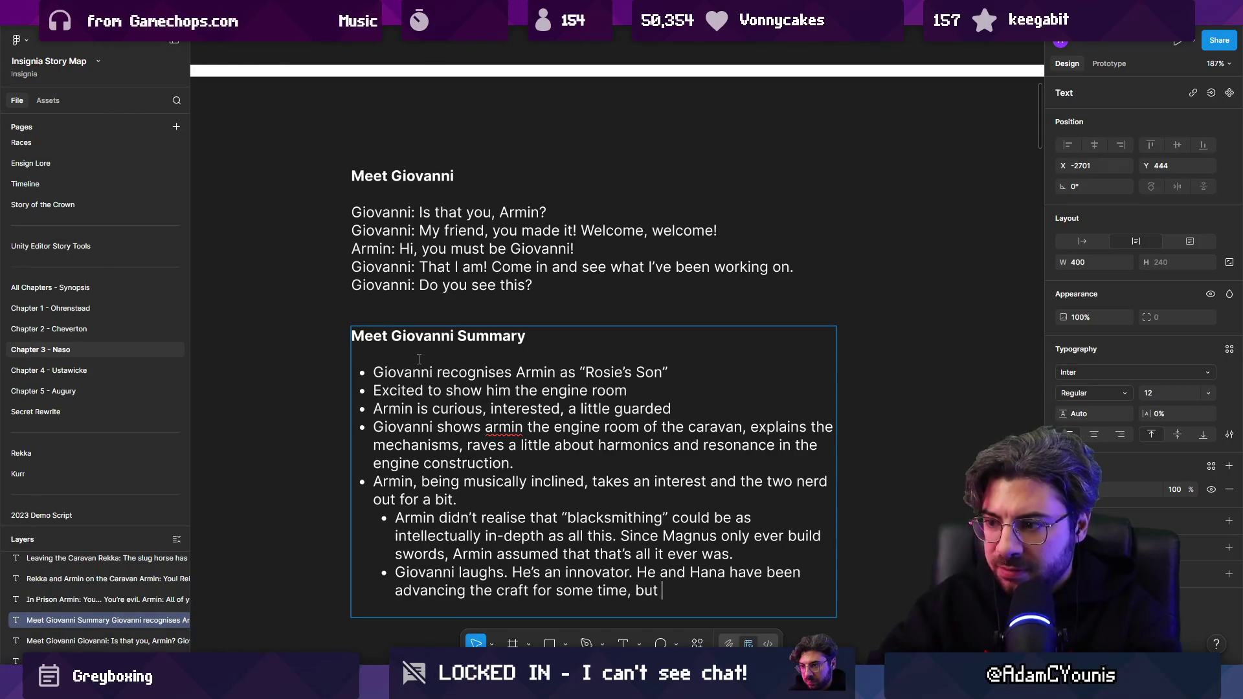
{"action": "type", "text": "traditiona"}
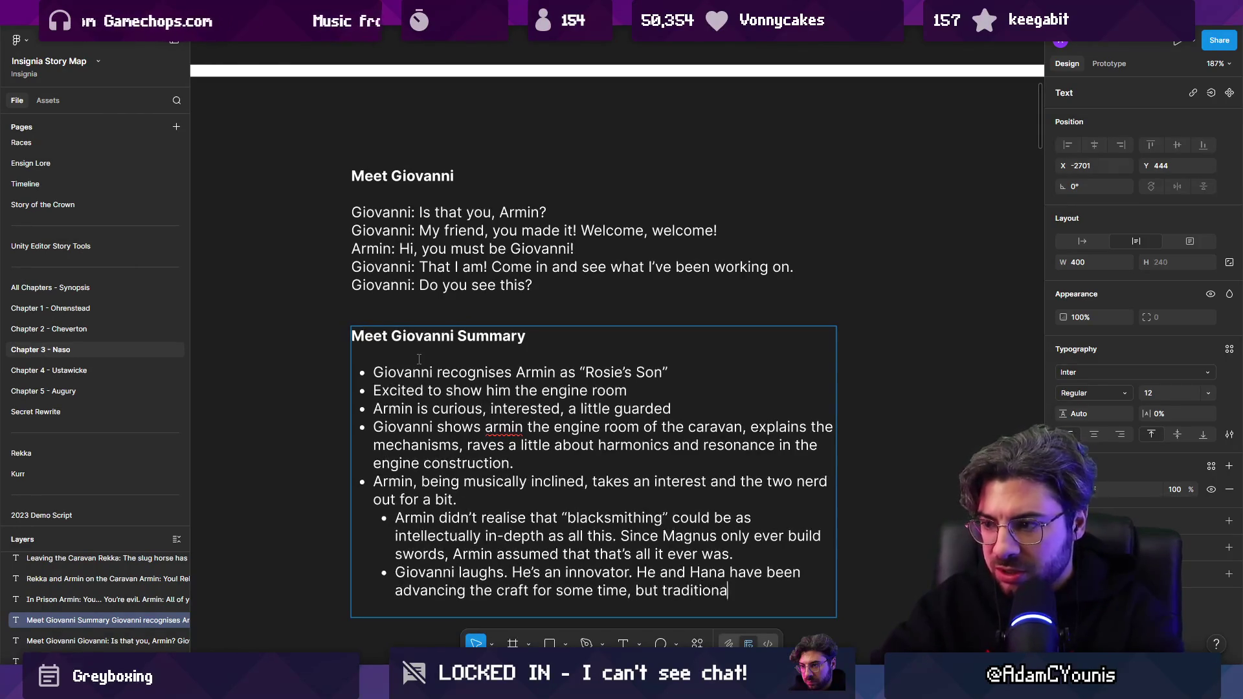
{"action": "type", "text": "this hgaj"}
{"action": "key", "text": "BackSpace"}
{"action": "key", "text": "BackSpace"}
{"action": "key", "text": "BackSpace"}
{"action": "type", "text": "as been fro"}
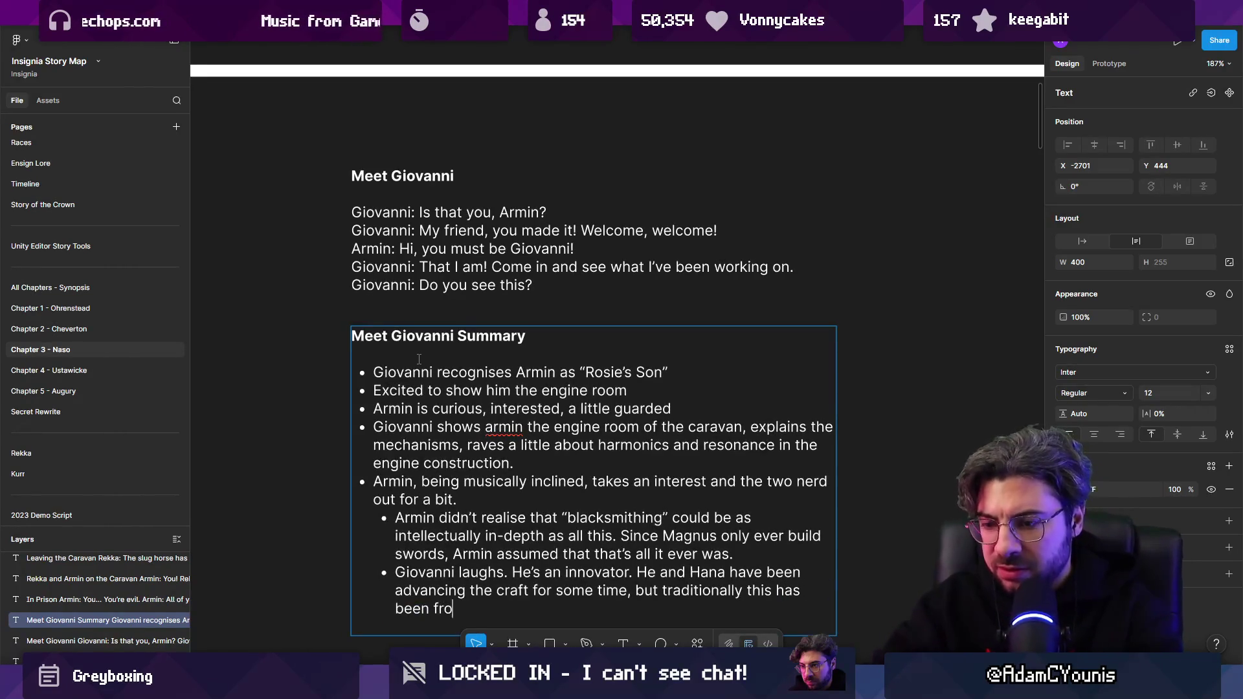
{"action": "type", "text": "wned upon / "}
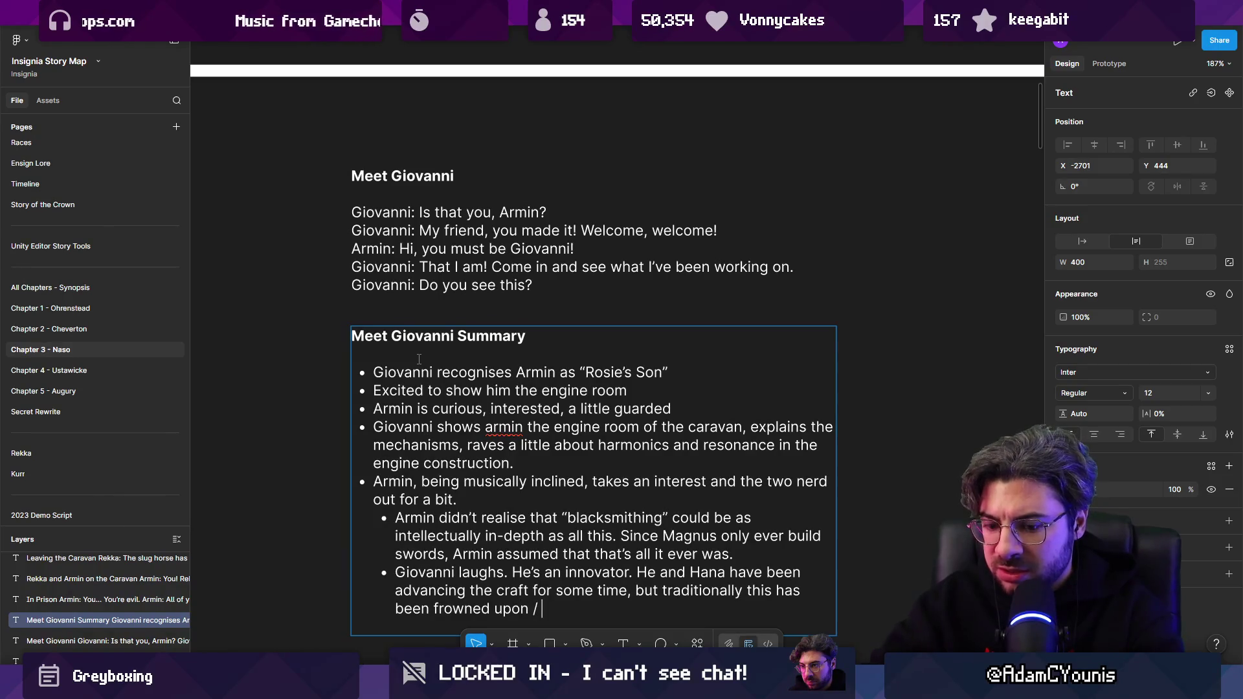
{"action": "type", "text": "fobidd"}
{"action": "type", "text": "en by the council"}
{"action": "type", "text": "n"}
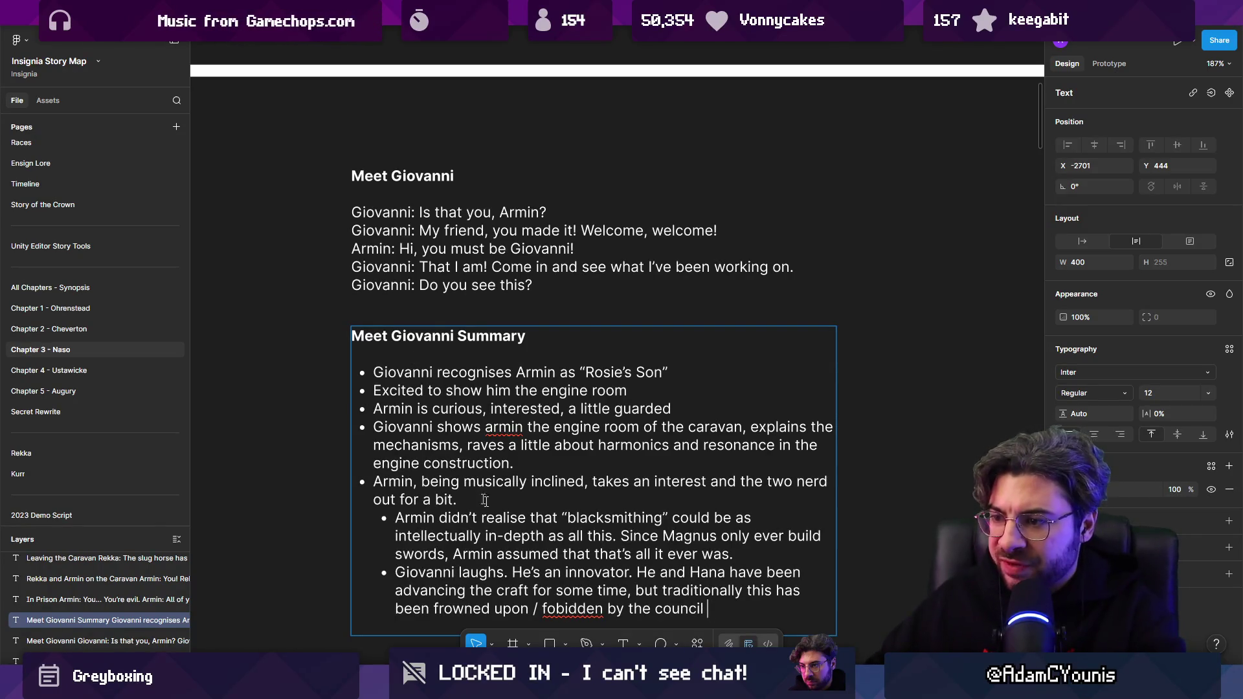
{"action": "right_click", "coordinate": [573, 611]}
{"action": "left_click", "coordinate": [623, 480]}
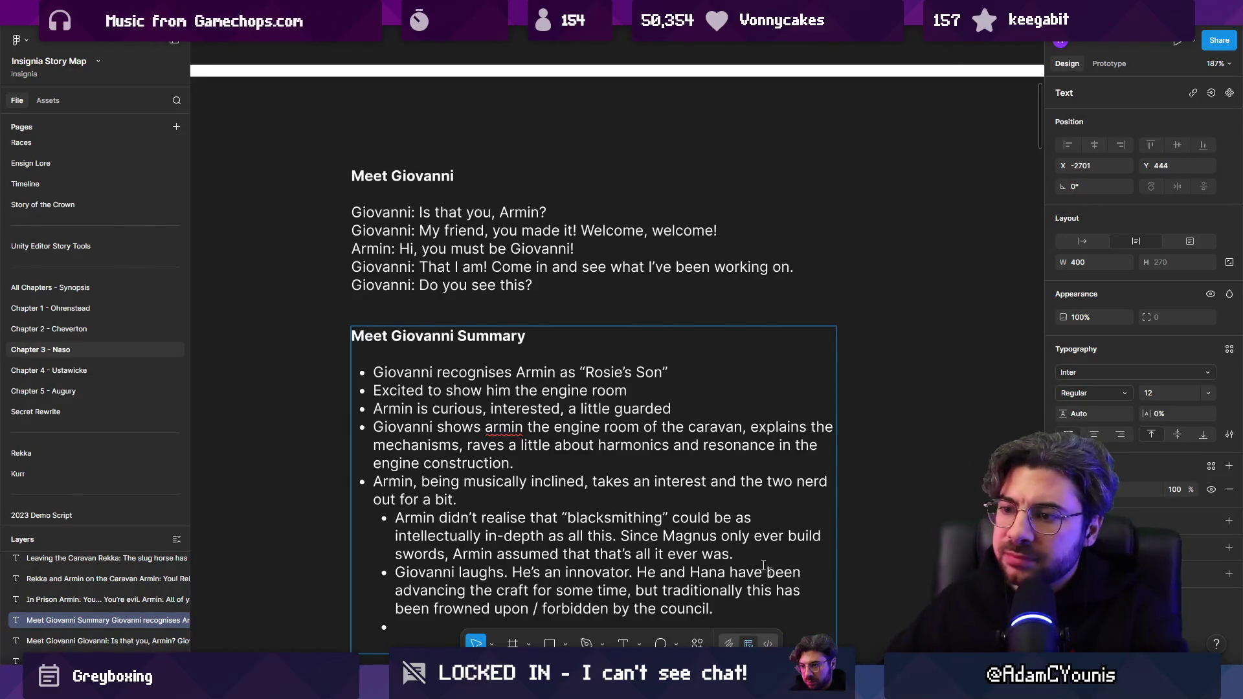
Draft a new bullet 'Armin begins to appreciate engineering', then clear it to start over.
{"action": "key", "text": "Return"}
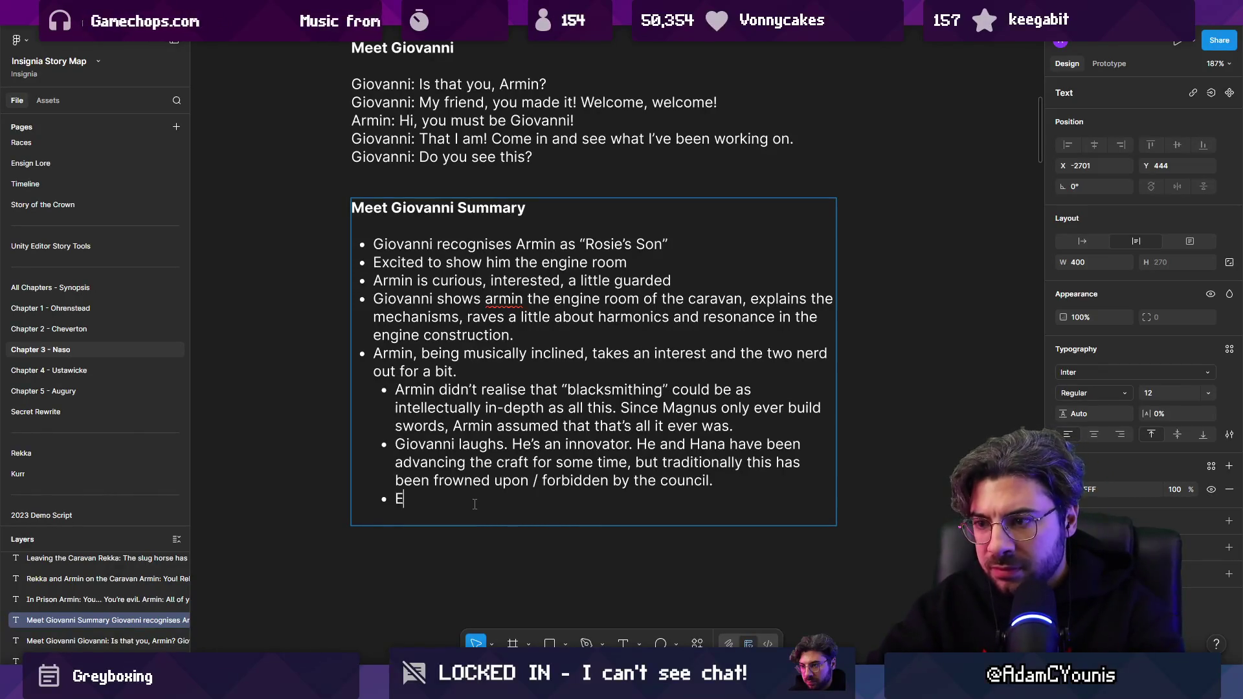
{"action": "type", "text": "rmin"}
{"action": "type", "text": "egins to apprio"}
{"action": "type", "text": "c"}
{"action": "key", "text": "BackSpace"}
{"action": "key", "text": "BackSpace"}
{"action": "key", "text": "BackSpace"}
{"action": "type", "text": "eciate a"}
{"action": "type", "text": "ngineering"}
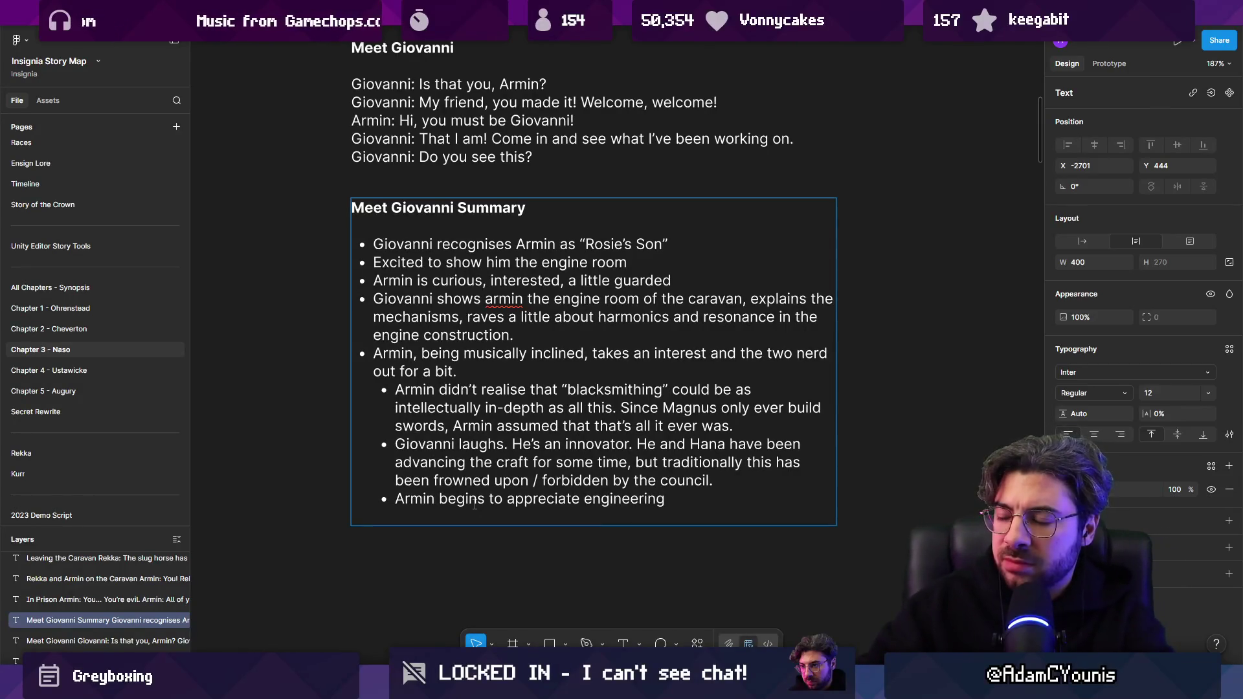
{"action": "key", "text": "ctrl+shift+Left"}
{"action": "key", "text": "Left"}
{"action": "key", "text": "ctrl+shift+Left"}
{"action": "key", "text": "ctrl+shift+Left"}
{"action": "key", "text": "End"}
{"action": "key", "text": "shift+Home"}
{"action": "type", "text": "Ar"}
{"action": "key", "text": "BackSpace"}
{"action": "key", "text": "BackSpace"}
Write 'We take a moment to acknowledge Armin's appreciation for engineering…' about his father's trade, then select it.
{"action": "type", "text": "We take a "}
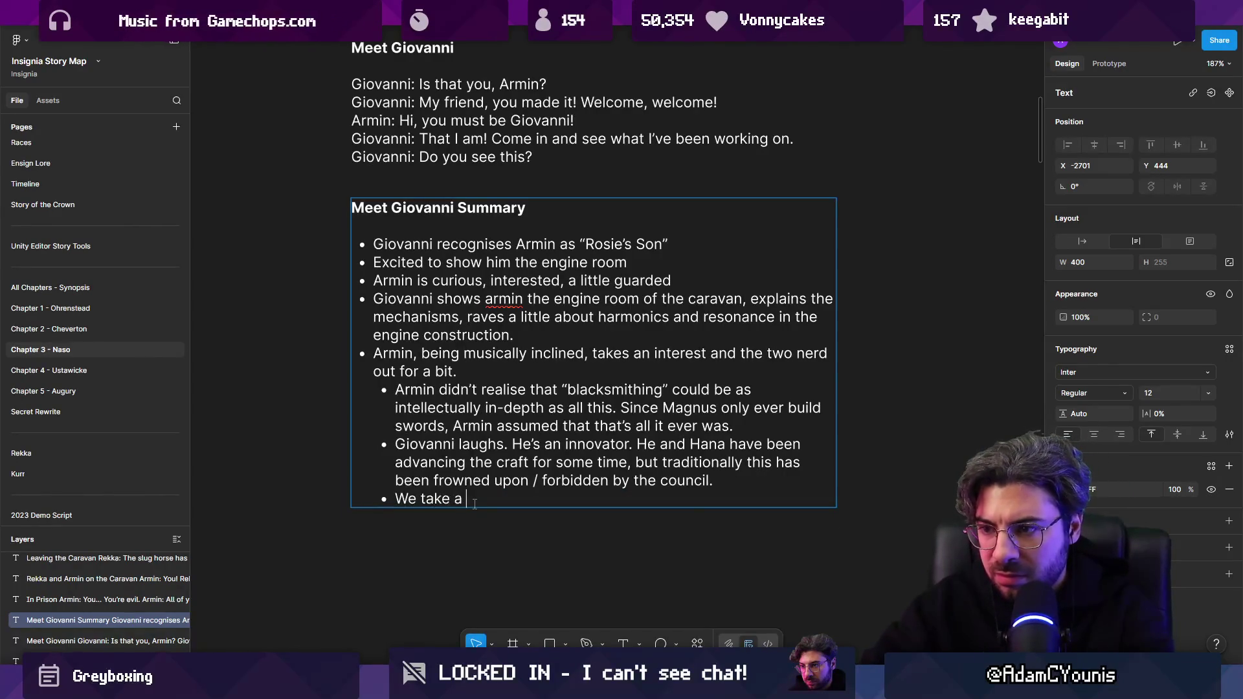
{"action": "type", "text": "momenac"}
{"action": "type", "text": "nowl"}
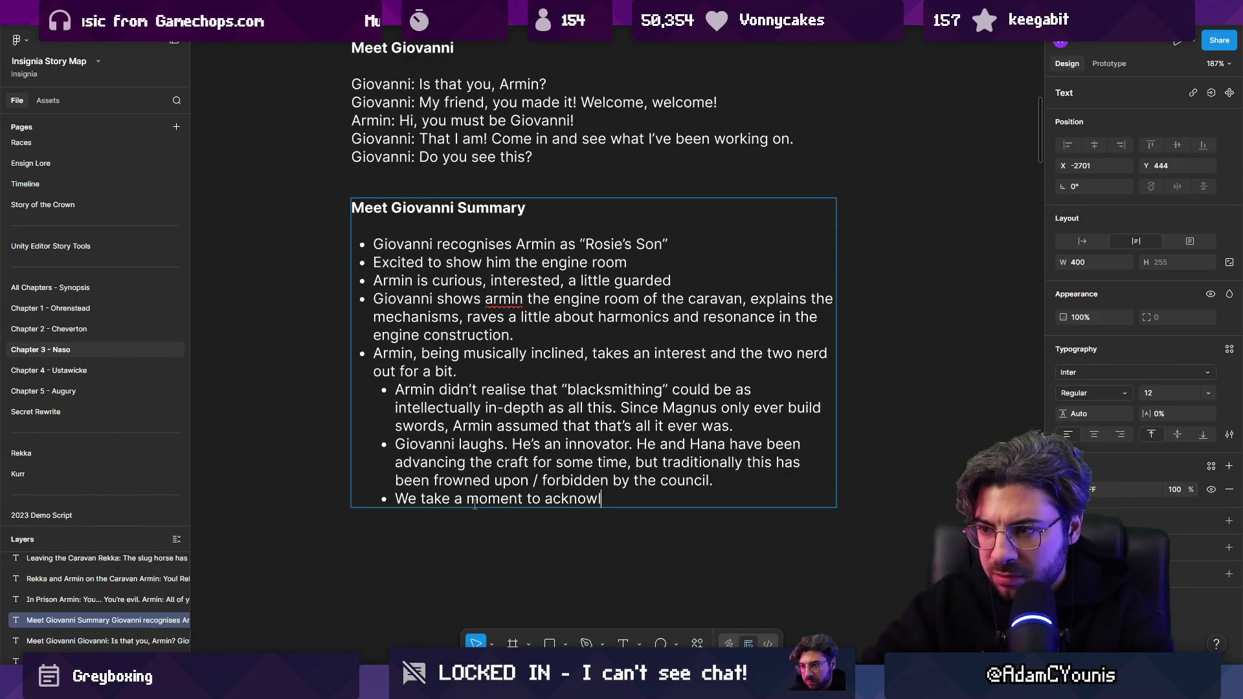
{"action": "type", "text": "edge rmin's appr"}
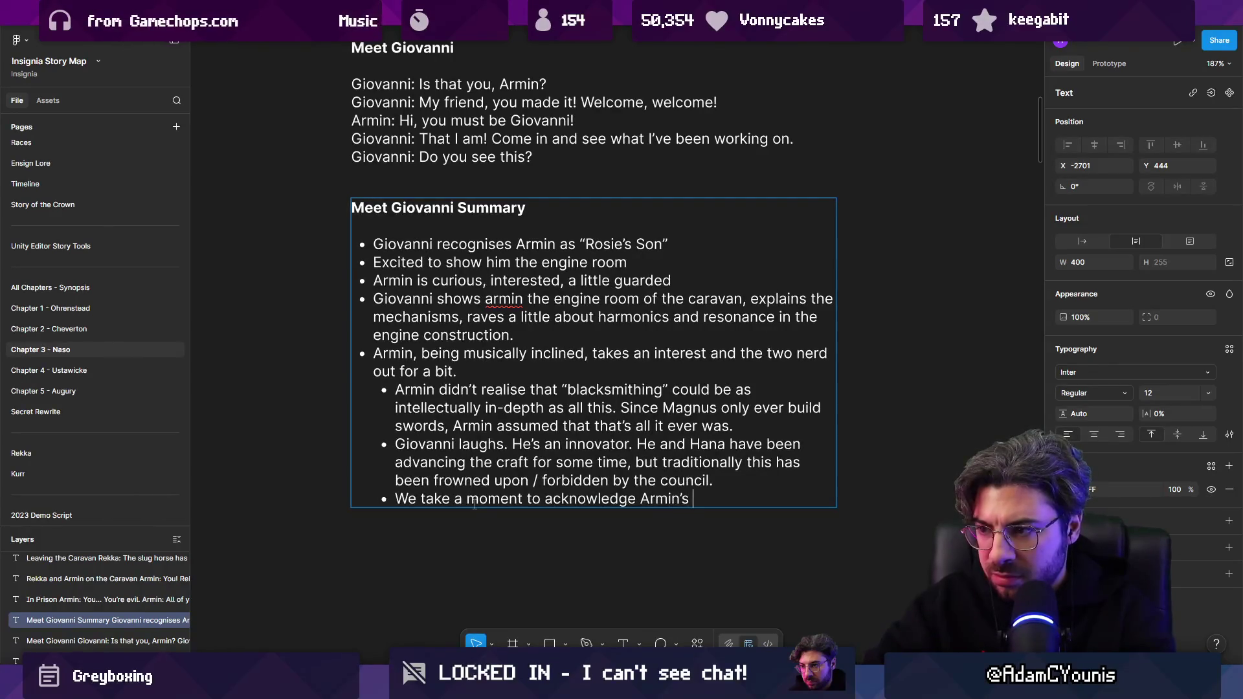
{"action": "type", "text": "ciation for "}
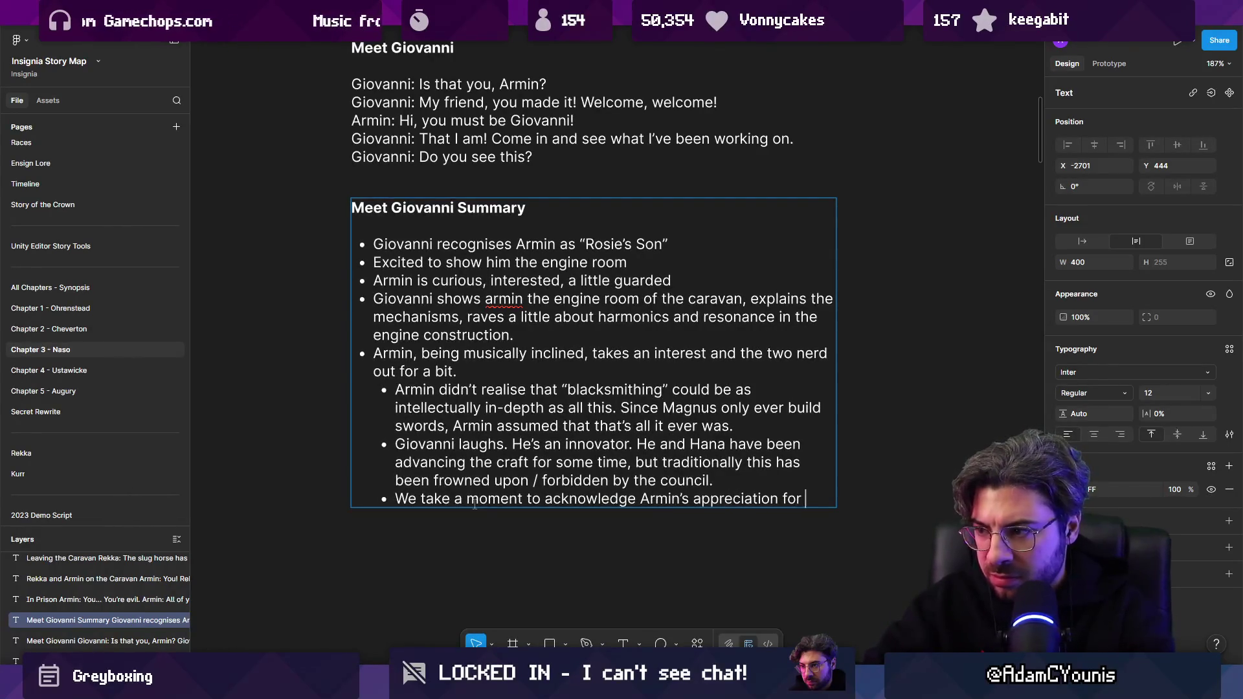
{"action": "type", "text": "engineering. This is t"}
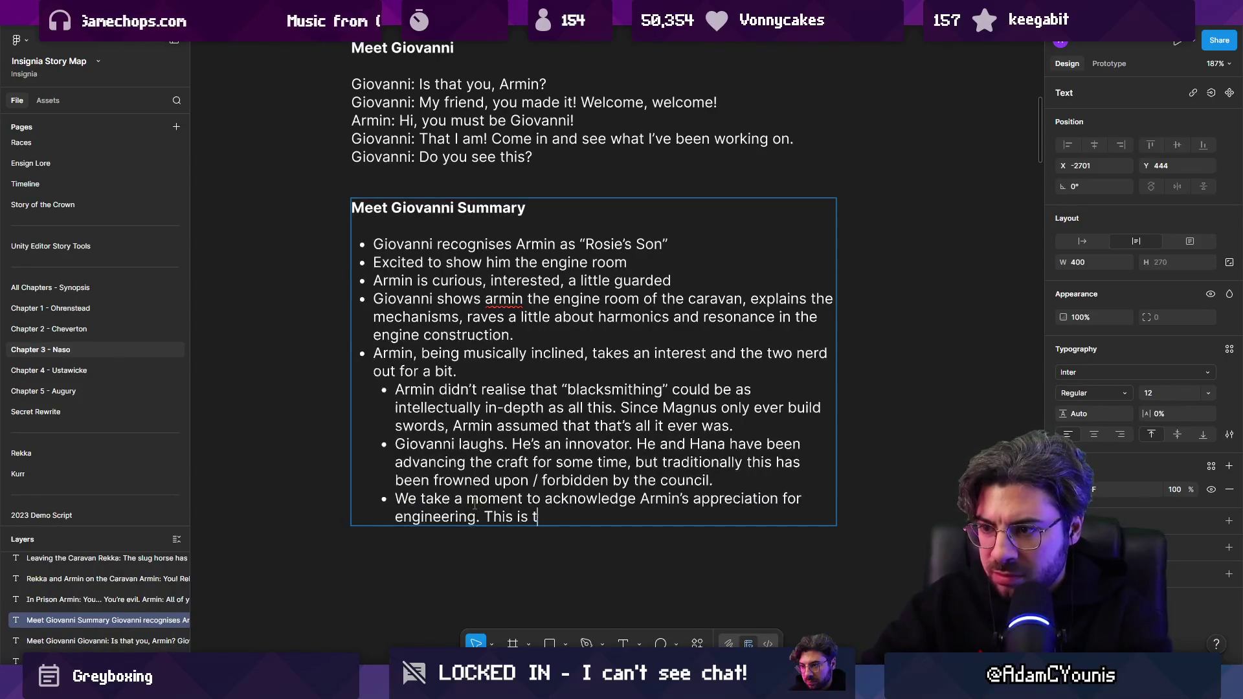
{"action": "type", "text": "he ftime he has"}
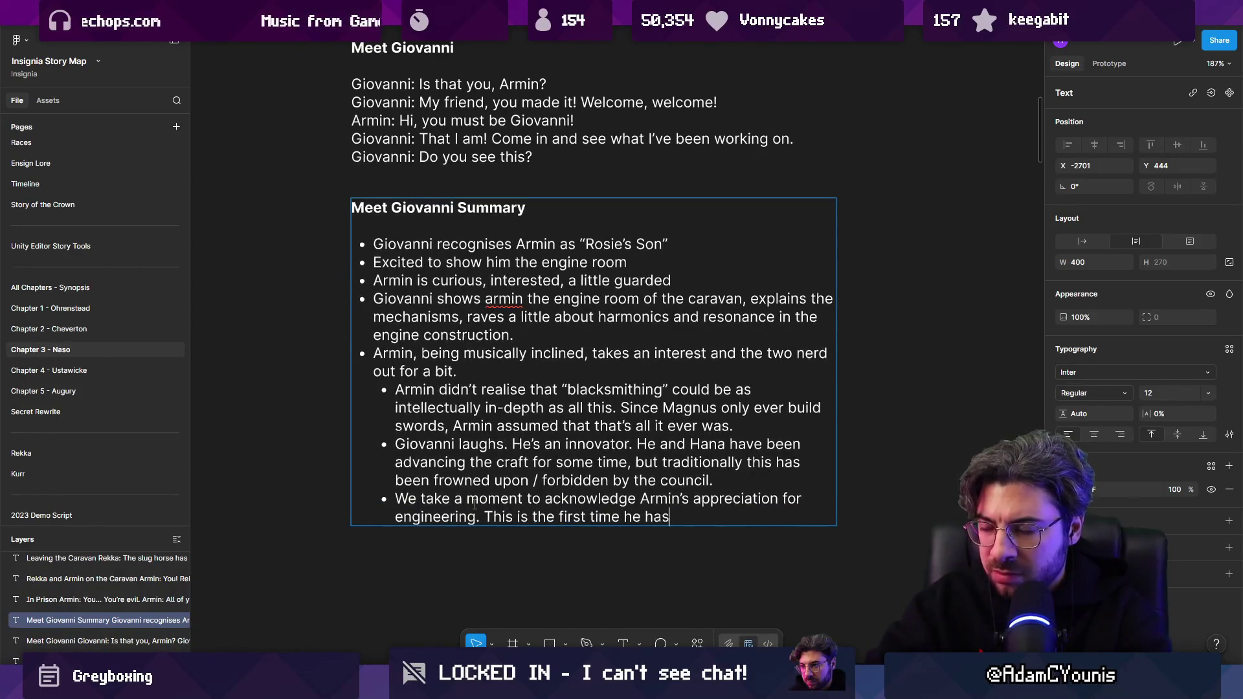
{"action": "type", "text": " evesponded to ti"}
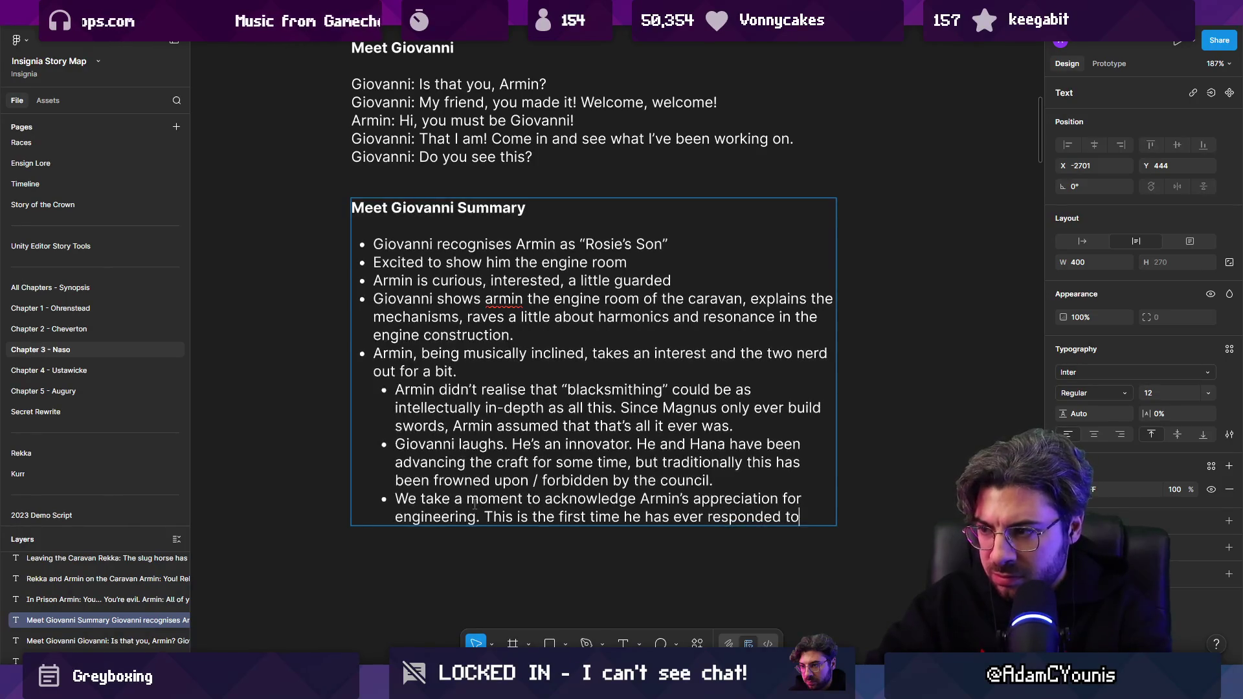
{"action": "key", "text": "BackSpace"}
{"action": "type", "text": "his"}
{"action": "key", "text": "BackSpace"}
{"action": "key", "text": "BackSpace"}
{"action": "key", "text": "BackSpace"}
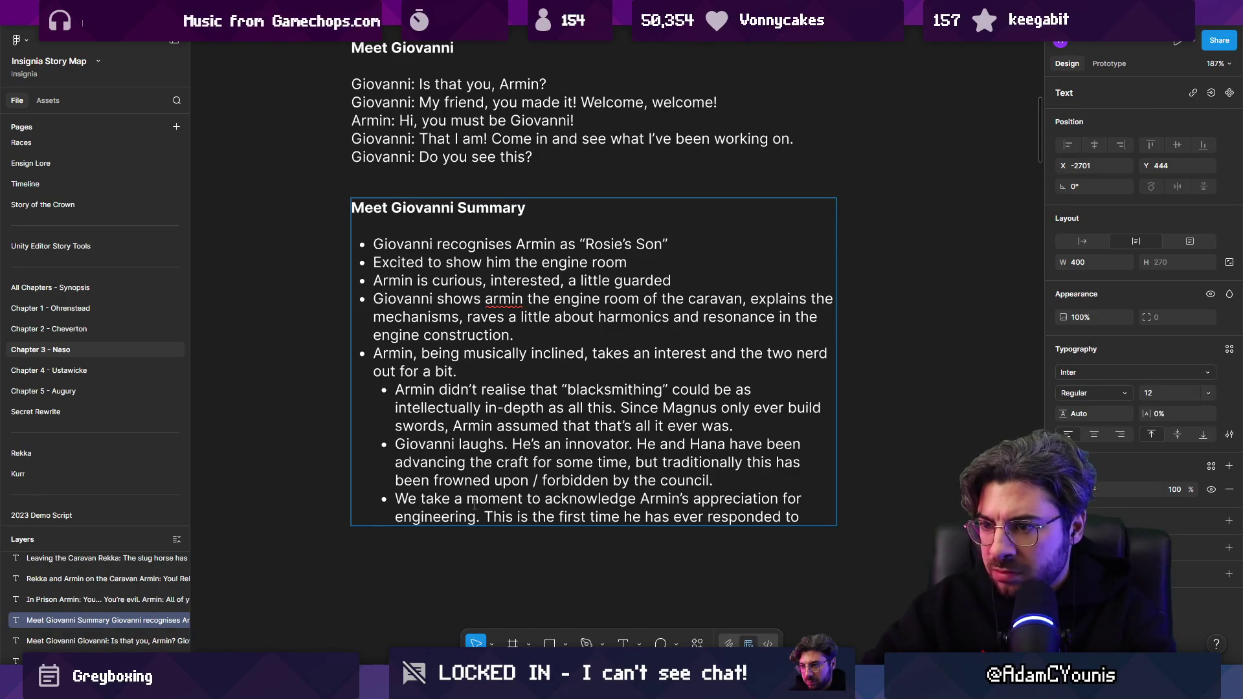
{"action": "key", "text": "ctrl+shift+Left"}
{"action": "key", "text": "ctrl+shift+Left"}
{"action": "type", "text": "rfel"}
{"action": "key", "text": "BackSpace"}
{"action": "key", "text": "BackSpace"}
{"action": "key", "text": "BackSpace"}
{"action": "type", "text": "elated to his f"}
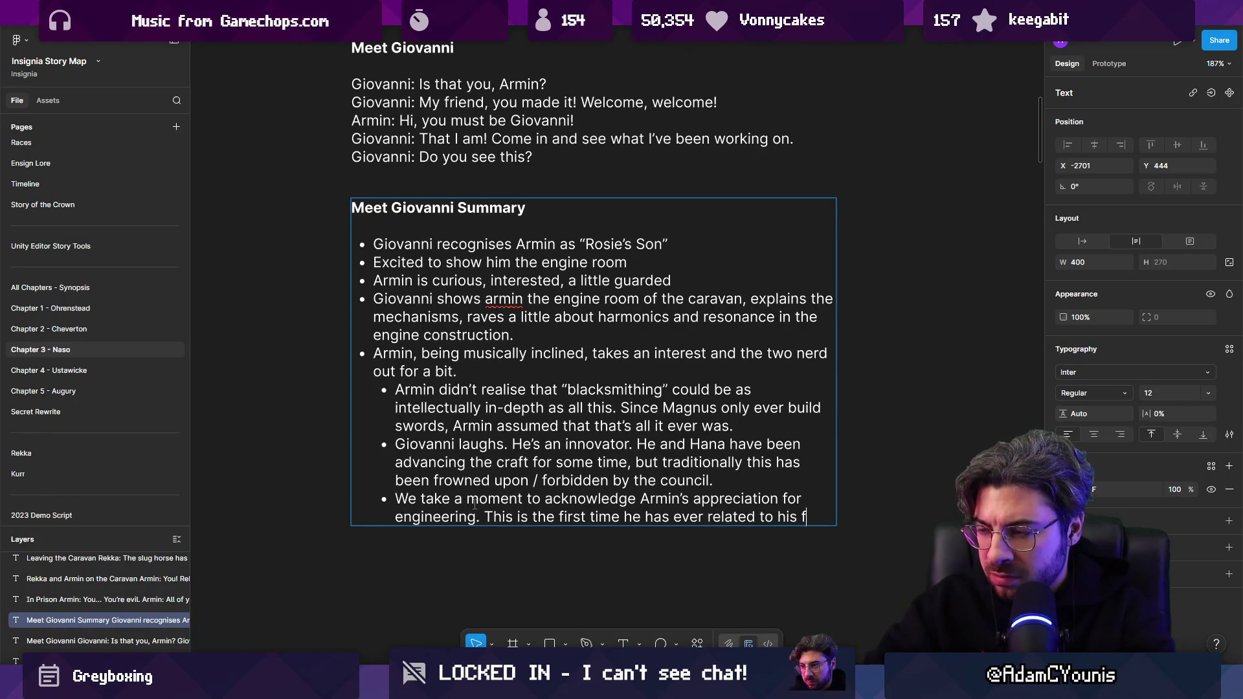
{"action": "type", "text": "athertrade"}
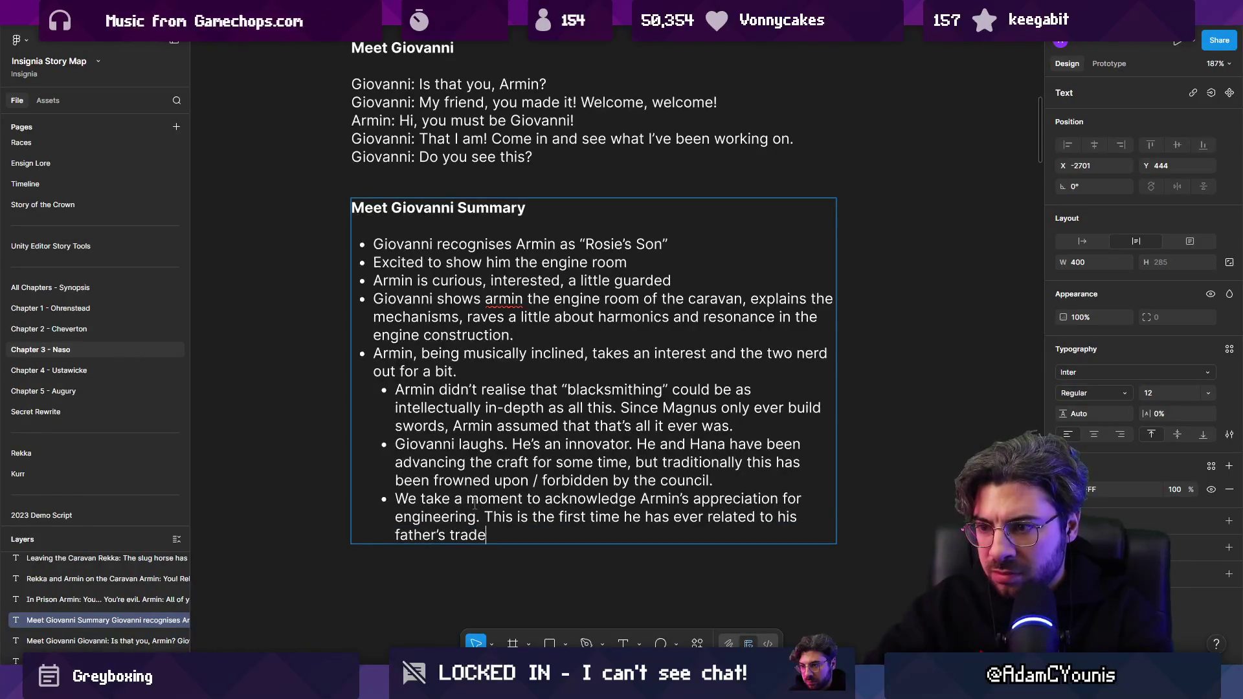
{"action": "type", "text": " in any fashion"}
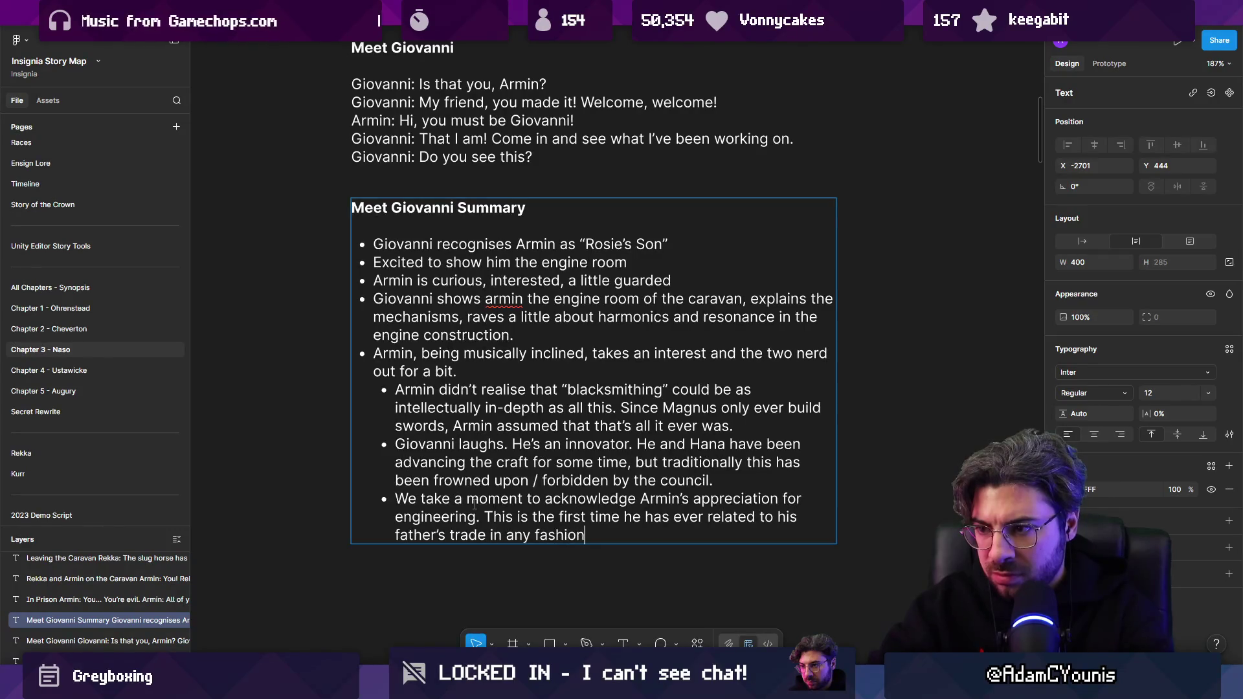
{"action": "type", "text": ". Now"}
{"action": "type", "text": "thgrou"}
{"action": "key", "text": "BackSpace"}
{"action": "key", "text": "BackSpace"}
{"action": "key", "text": "BackSpace"}
{"action": "type", "text": "hrough a distant relative ofg  his mother, he"}
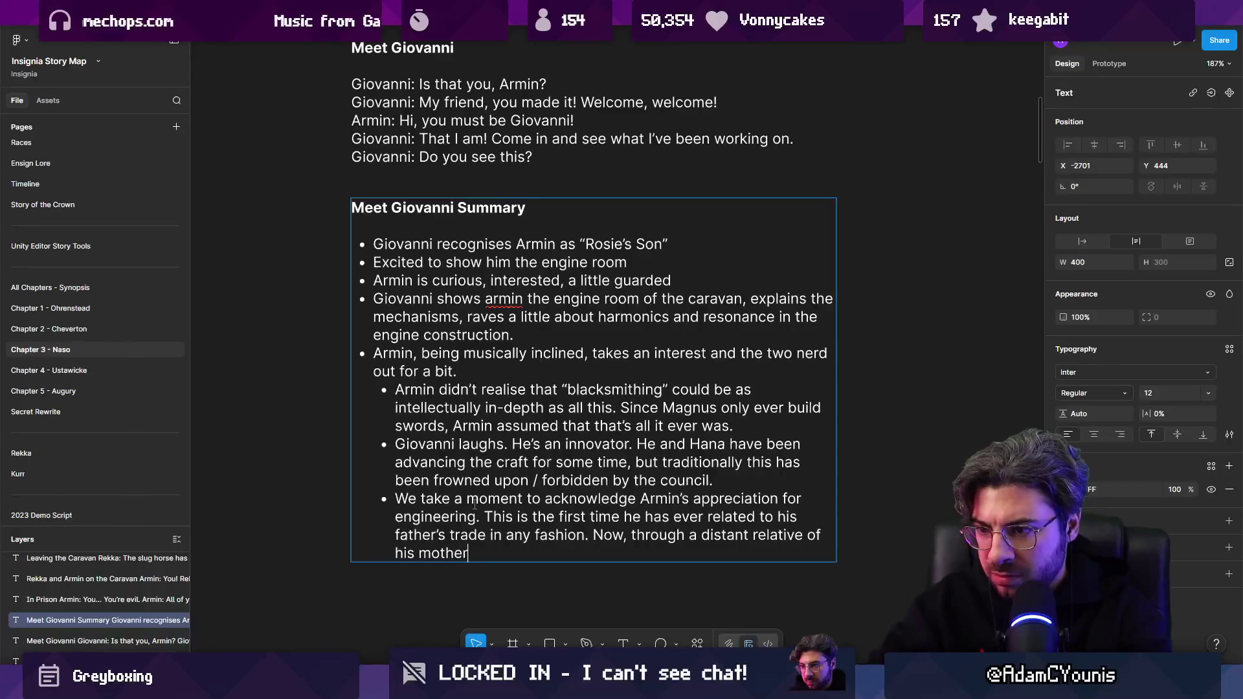
{"action": "type", "text": "tart"}
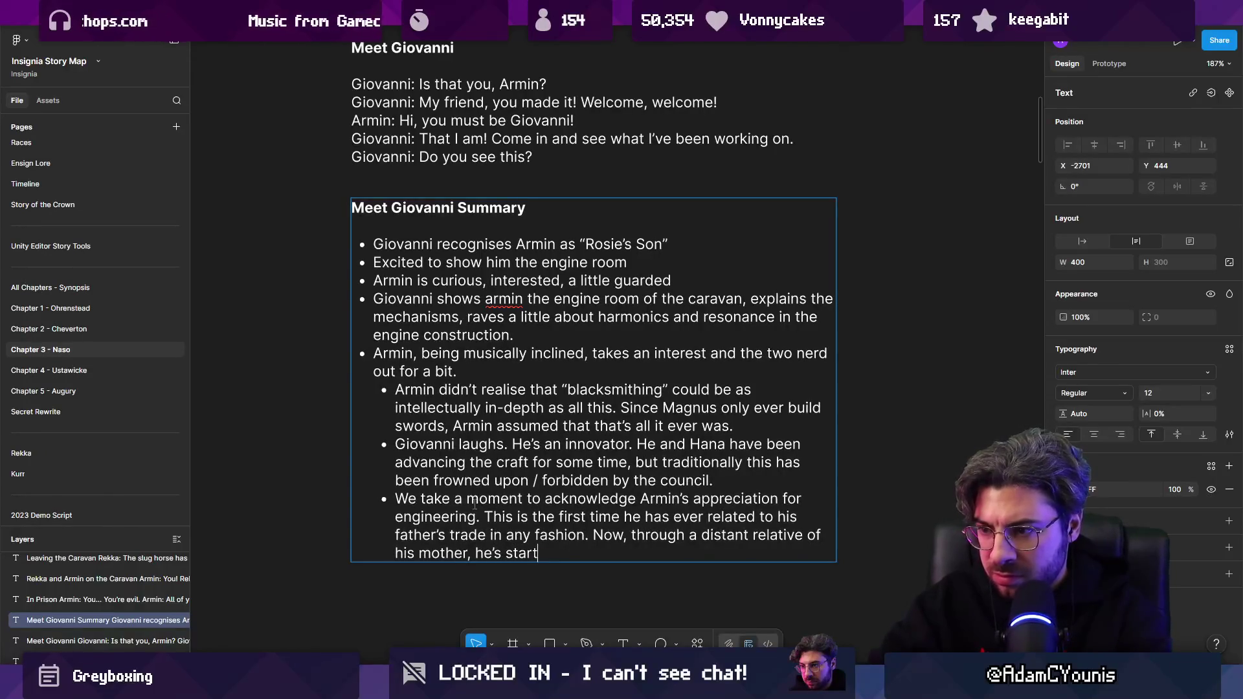
{"action": "type", "text": "ing to understand."}
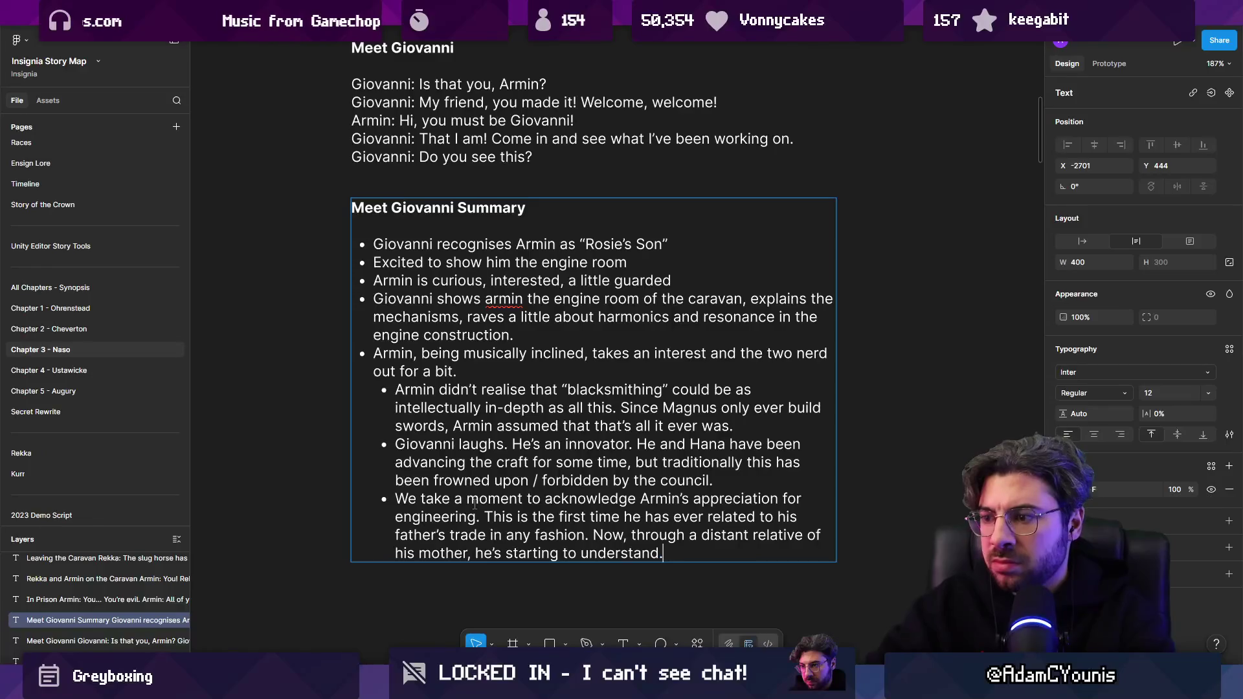
{"action": "key", "text": "shift+Up"}
{"action": "key", "text": "shift+Up"}
{"action": "key", "text": "shift+Up"}
{"action": "key", "text": "ctrl+shift+Right"}
{"action": "key", "text": "ctrl+shift+Right"}
{"action": "key", "text": "ctrl+shift+Right"}
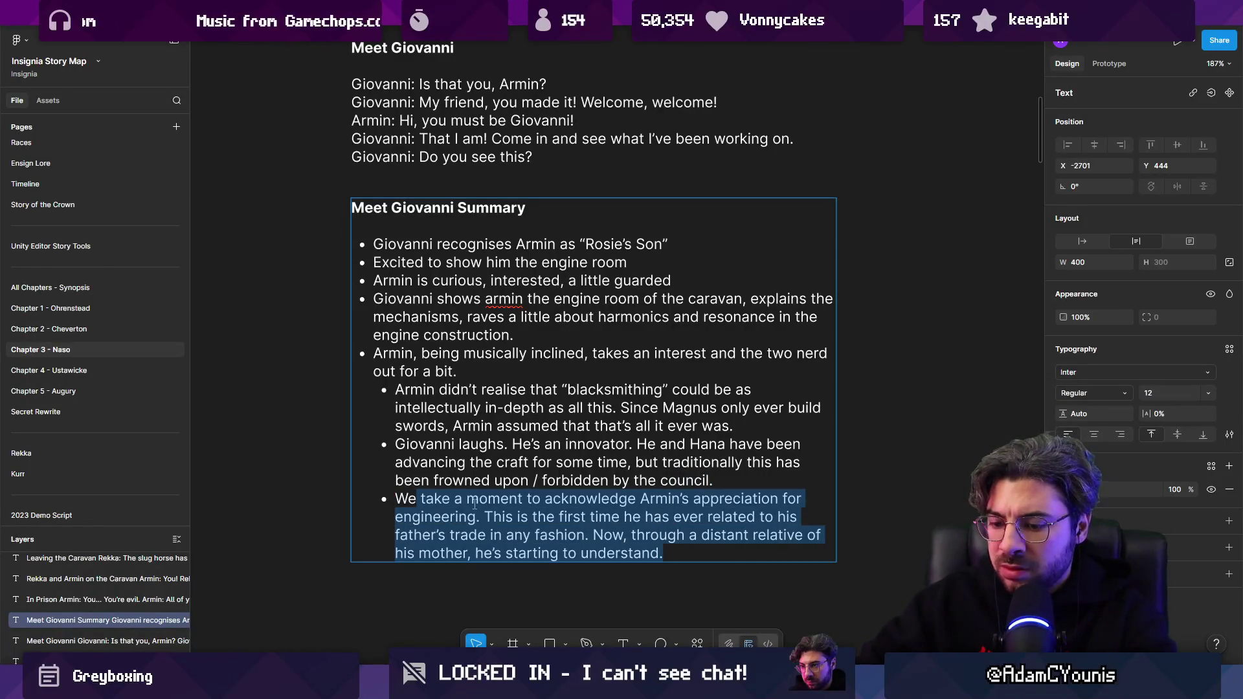
Italicize the acknowledgement paragraph and remove its bullet so it stands apart.
{"action": "key", "text": "ctrl+i"}
{"action": "key", "text": "Right"}
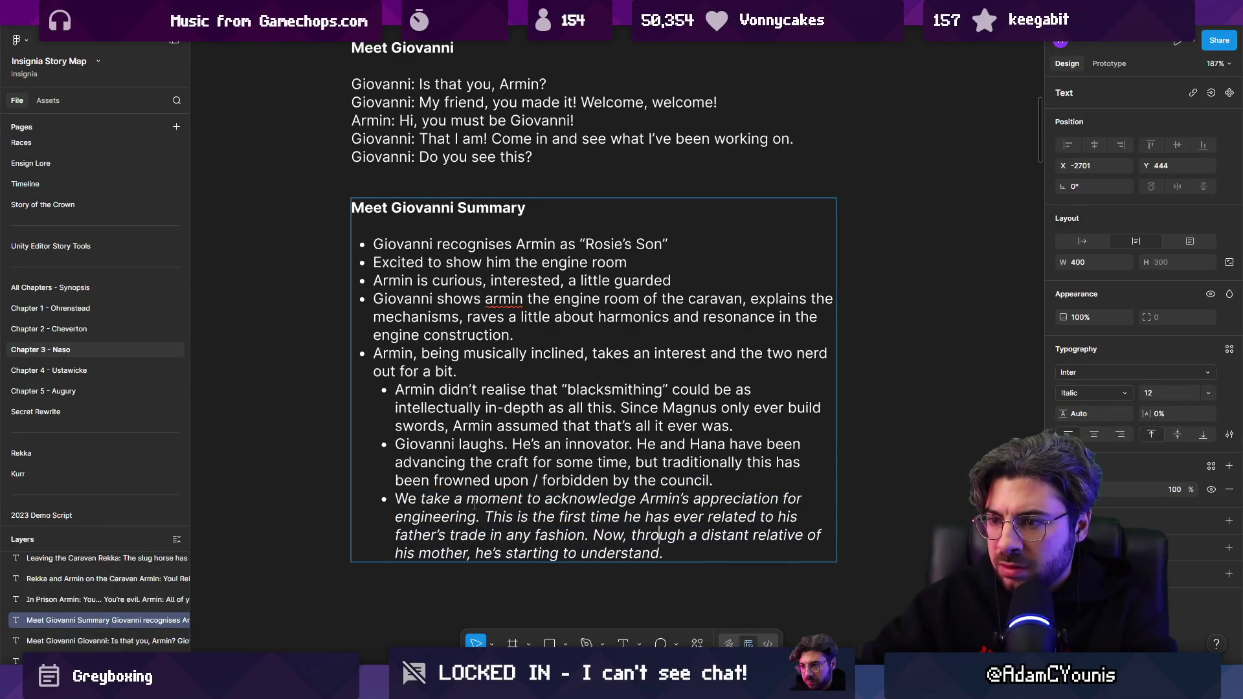
{"action": "key", "text": "shift+Up"}
{"action": "key", "text": "ctrl+shift+Right"}
{"action": "key", "text": "ctrl+shift+Right"}
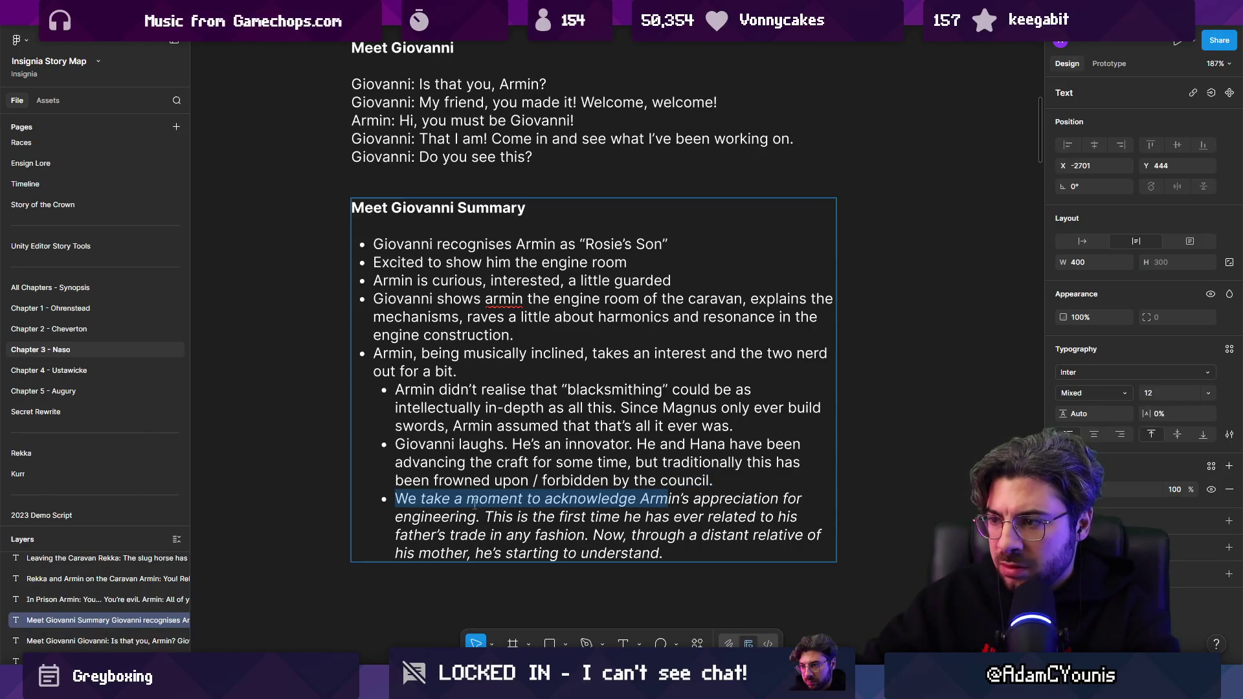
{"action": "key", "text": "ctrl+i"}
{"action": "key", "text": "Right"}
{"action": "key", "text": "Left"}
{"action": "key", "text": "shift+Up"}
{"action": "key", "text": "ctrl+Right"}
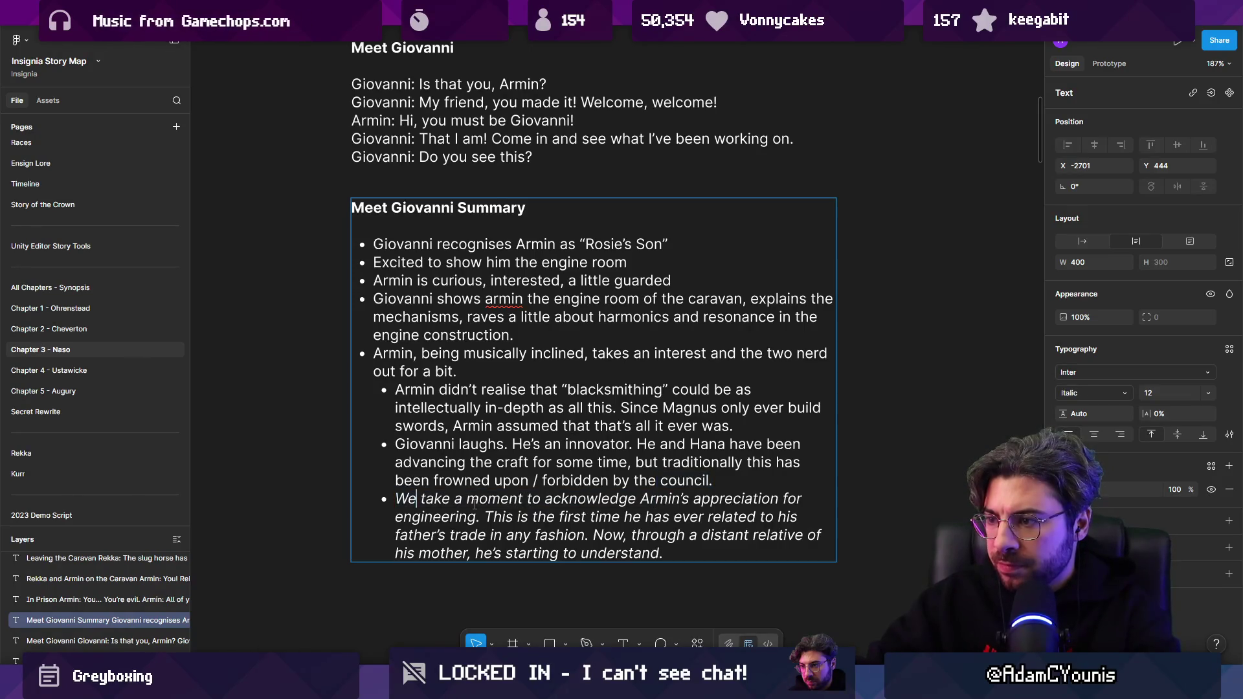
{"action": "key", "text": "Return"}
{"action": "key", "text": "BackSpace"}
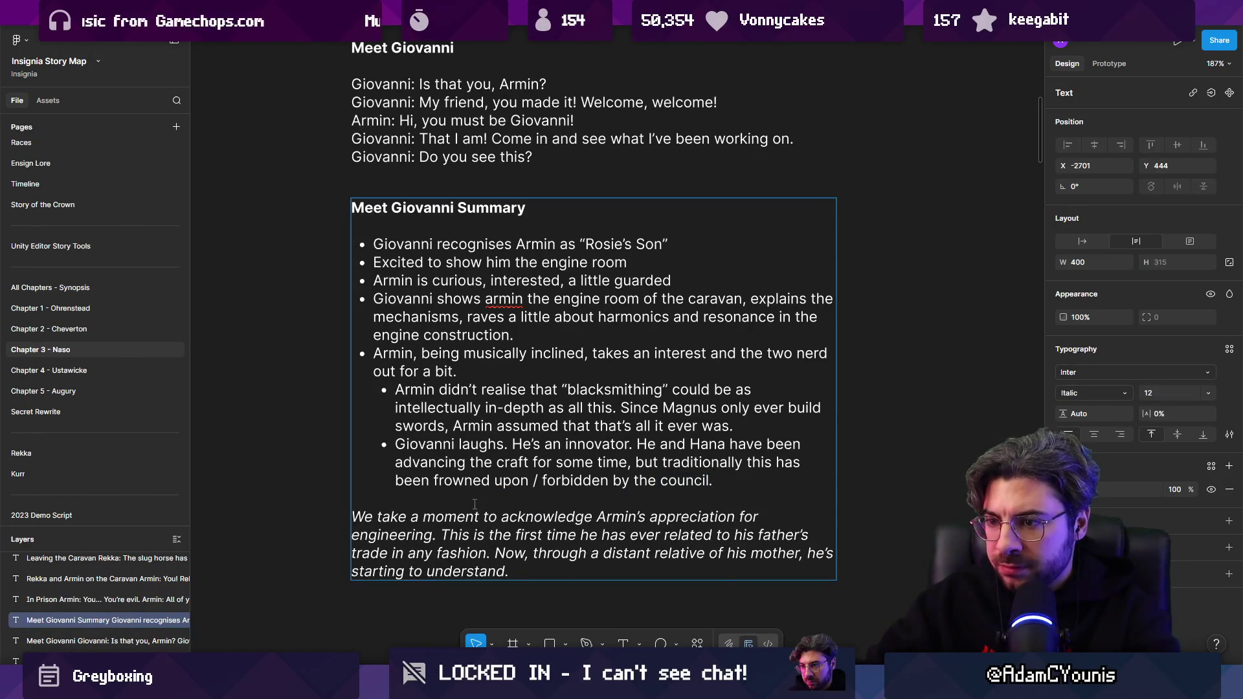
Start a new regular, non-italic bullet below the paragraph beginning 'The'.
{"action": "key", "text": "ctrl+End"}
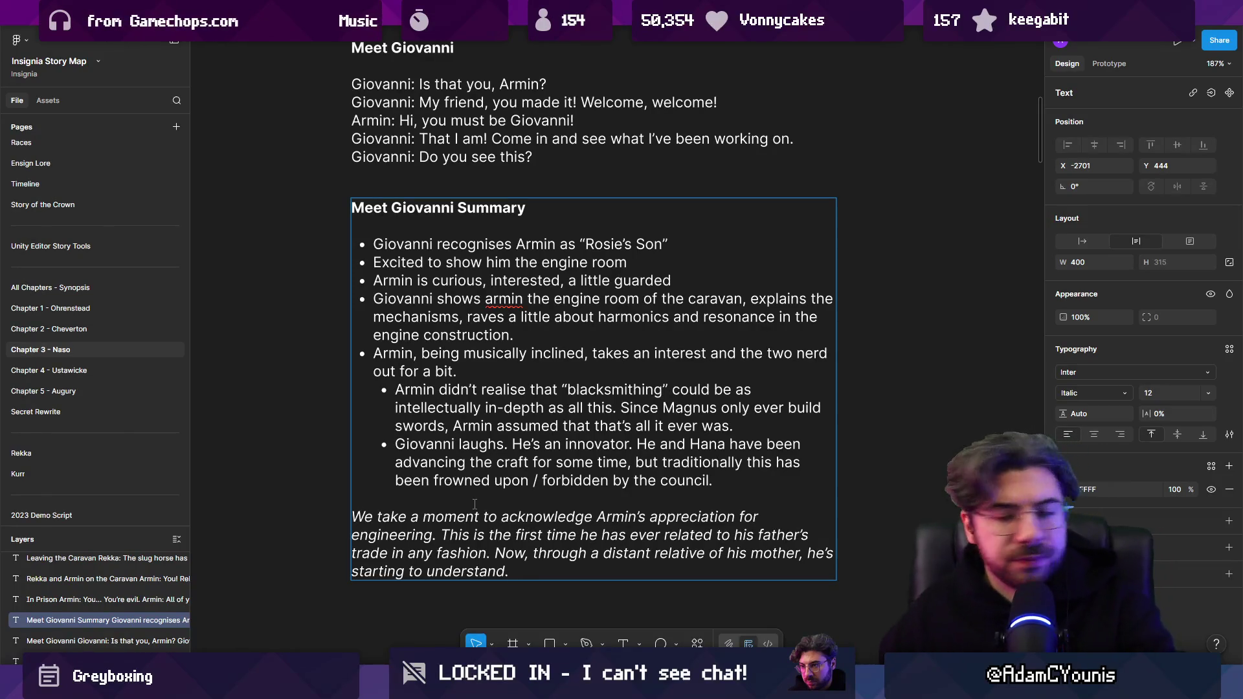
{"action": "key", "text": "Return"}
{"action": "key", "text": "Return"}
{"action": "key", "text": "ctrl+shift+8"}
{"action": "type", "text": "The"}
{"action": "key", "text": "shift+Home"}
{"action": "key", "text": "ctrl+i"}
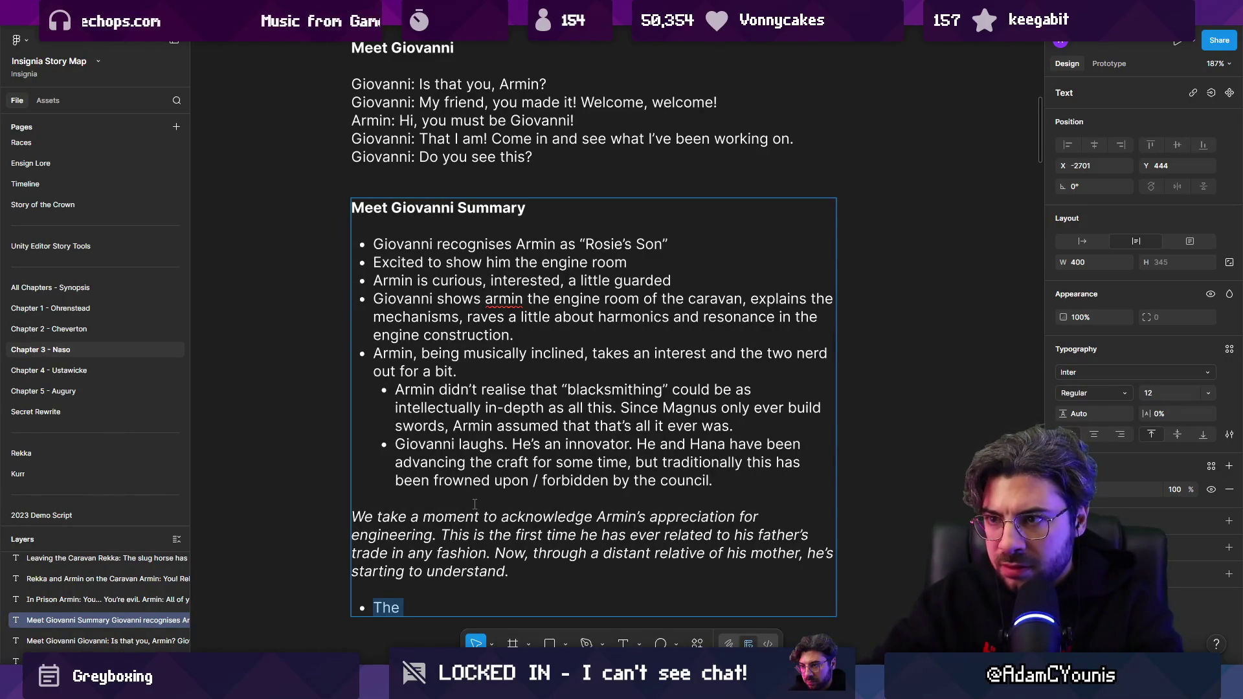
Write that Giovanni lets his excitement get the better of him.
{"action": "type", "text": "Giovasn"}
{"action": "key", "text": "BackSpace"}
{"action": "key", "text": "BackSpace"}
{"action": "scroll", "coordinate": [474, 503], "scroll_direction": "down", "scroll_amount": 5}
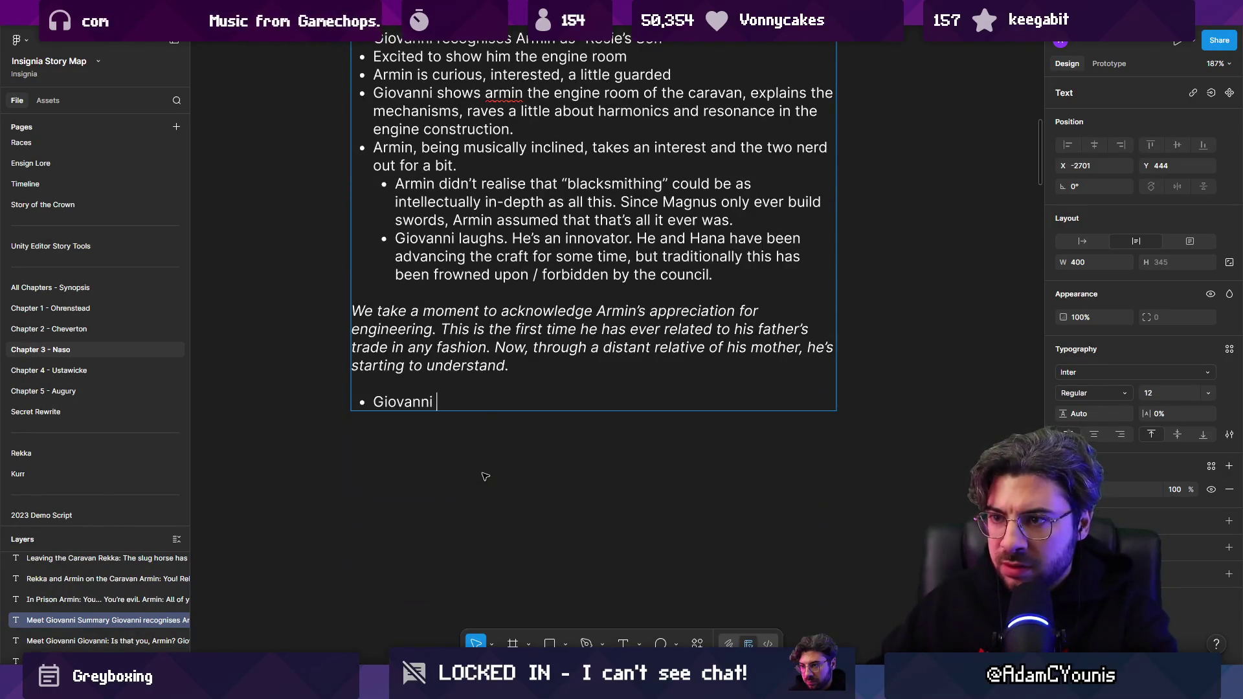
{"action": "type", "text": "lets his inhibition get"}
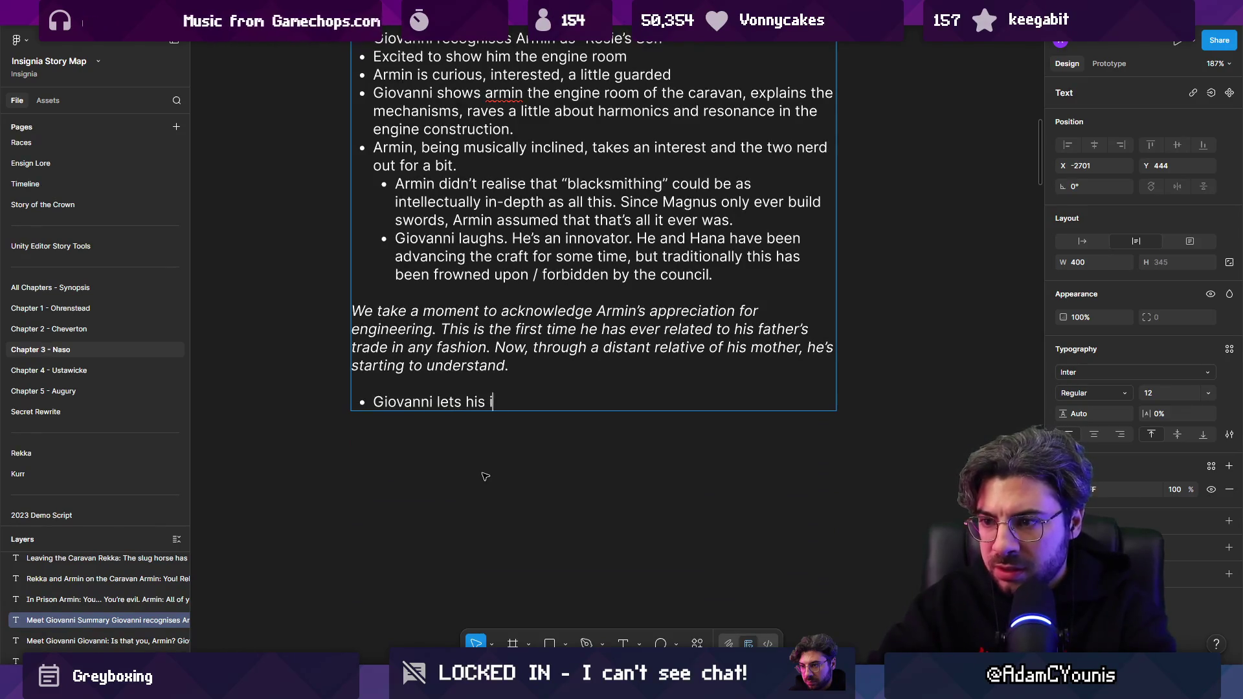
{"action": "type", "text": " the"}
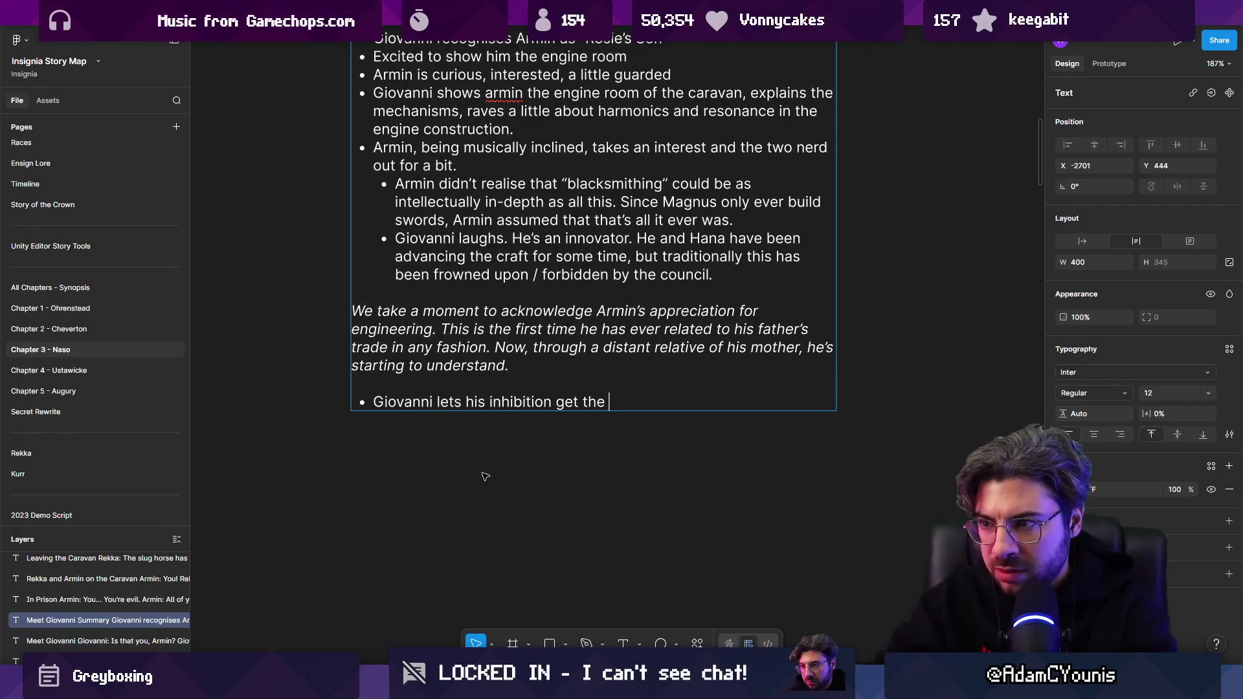
{"action": "key", "text": "ctrl+shift+Left"}
{"action": "key", "text": "ctrl+shift+Left"}
{"action": "key", "text": "ctrl+shift+Left"}
{"action": "type", "text": "exc"}
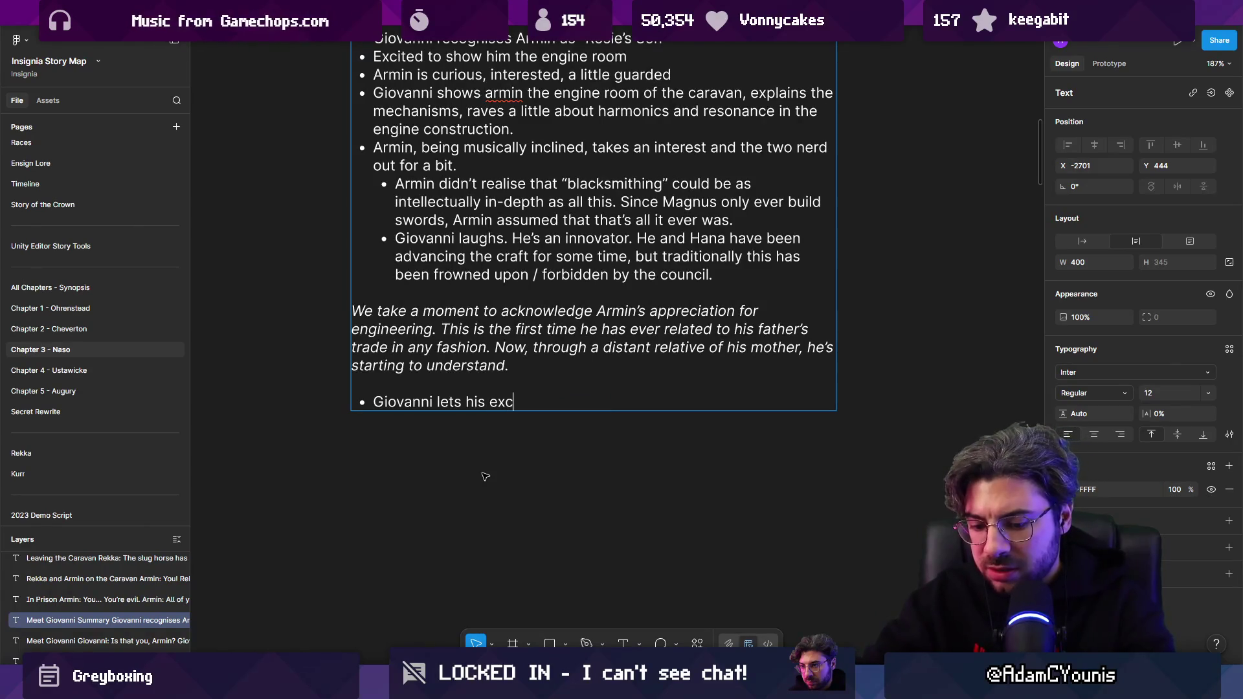
{"action": "type", "text": "itement get the but"}
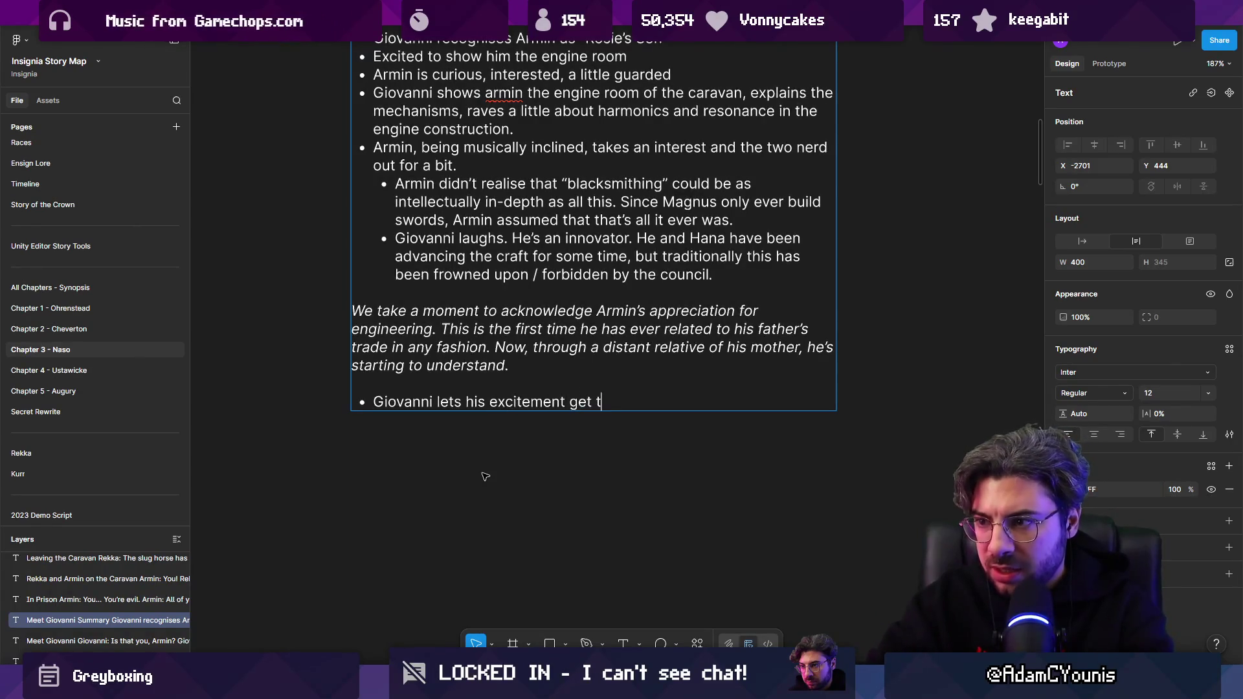
{"action": "key", "text": "BackSpace"}
{"action": "key", "text": "BackSpace"}
{"action": "type", "text": "etter ofhim"}
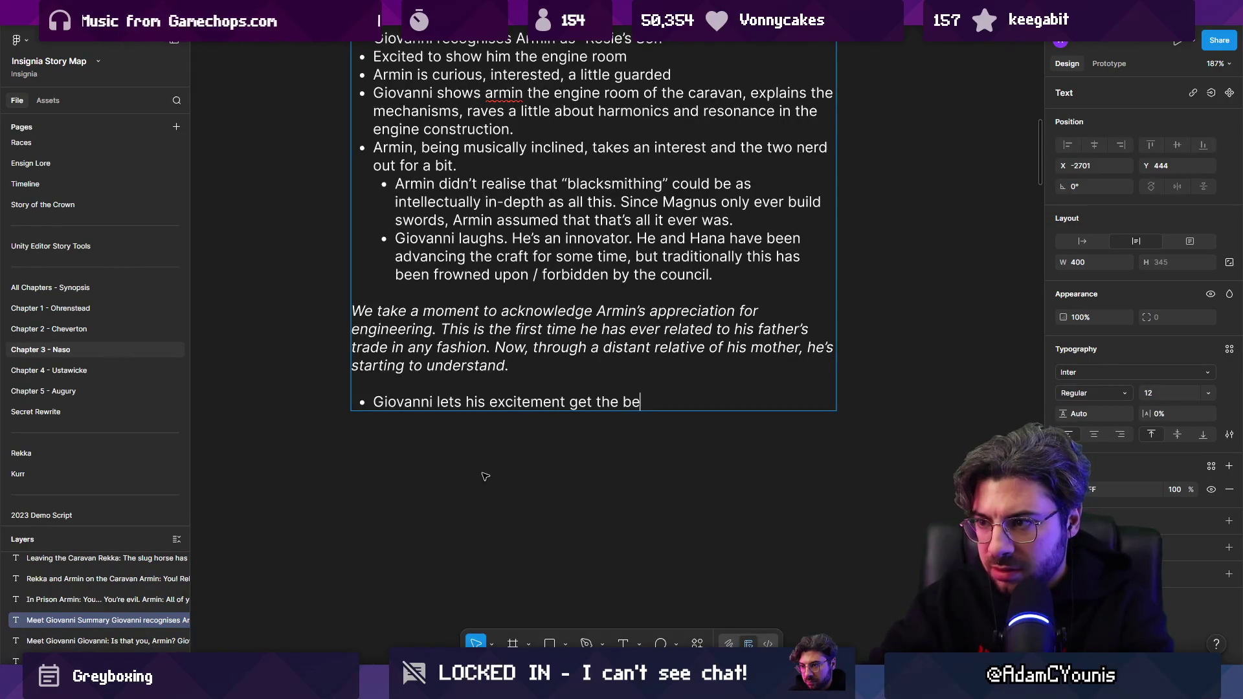
{"action": "key", "text": "BackSpace"}
{"action": "key", "text": "BackSpace"}
{"action": "key", "text": "BackSpace"}
{"action": "type", "text": "him,m and"}
{"action": "key", "text": "BackSpace"}
{"action": "key", "text": "BackSpace"}
{"action": "key", "text": "BackSpace"}
{"action": "key", "text": "BackSpace"}
{"action": "type", "text": "and "}
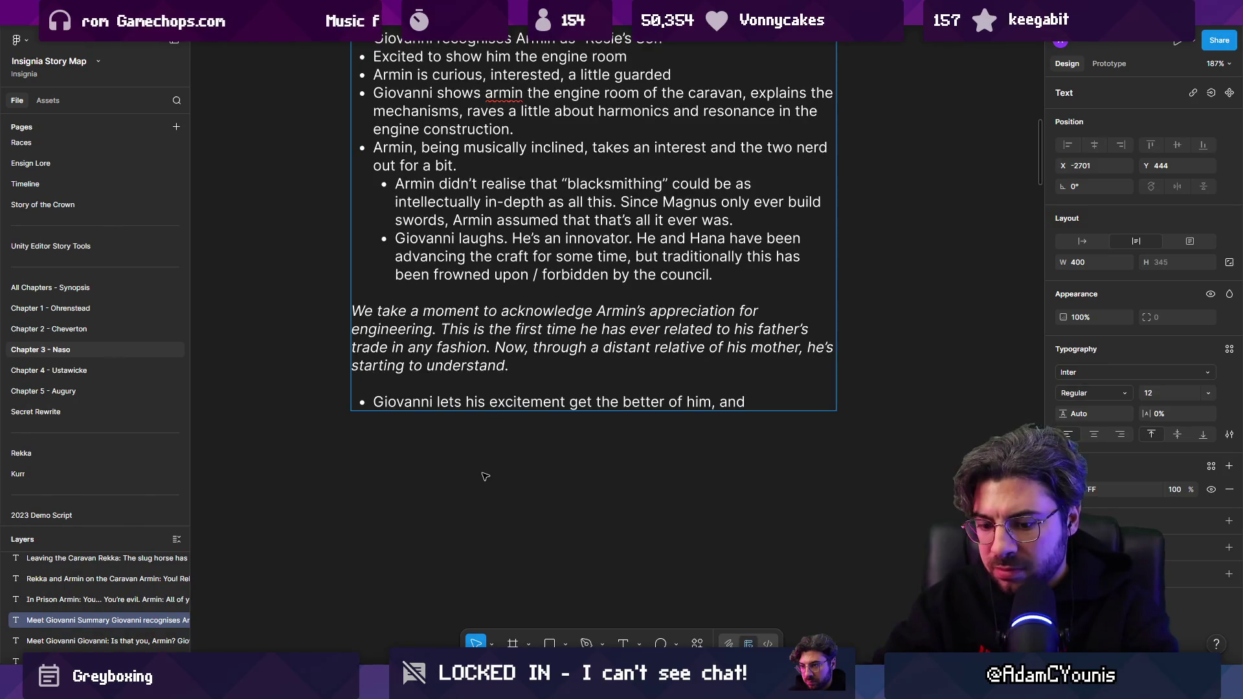
{"action": "type", "text": "raises the"}
Finish with Giovanni offering to show the power source (The Ruby); start 'The two peer into the engine'.
{"action": "key", "text": "ctrl+shift+Left"}
{"action": "key", "text": "ctrl+shift+Left"}
{"action": "type", "text": "asks "}
{"action": "type", "text": "Armin would like to see the"}
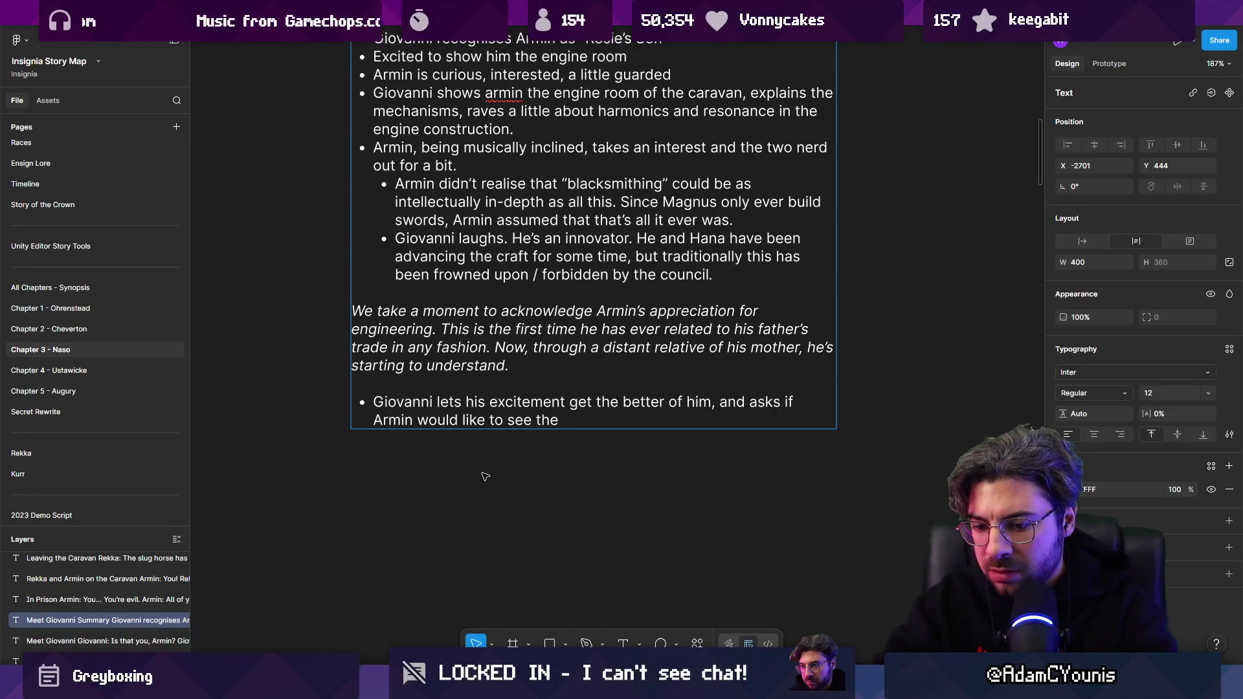
{"action": "type", "text": " power sour"}
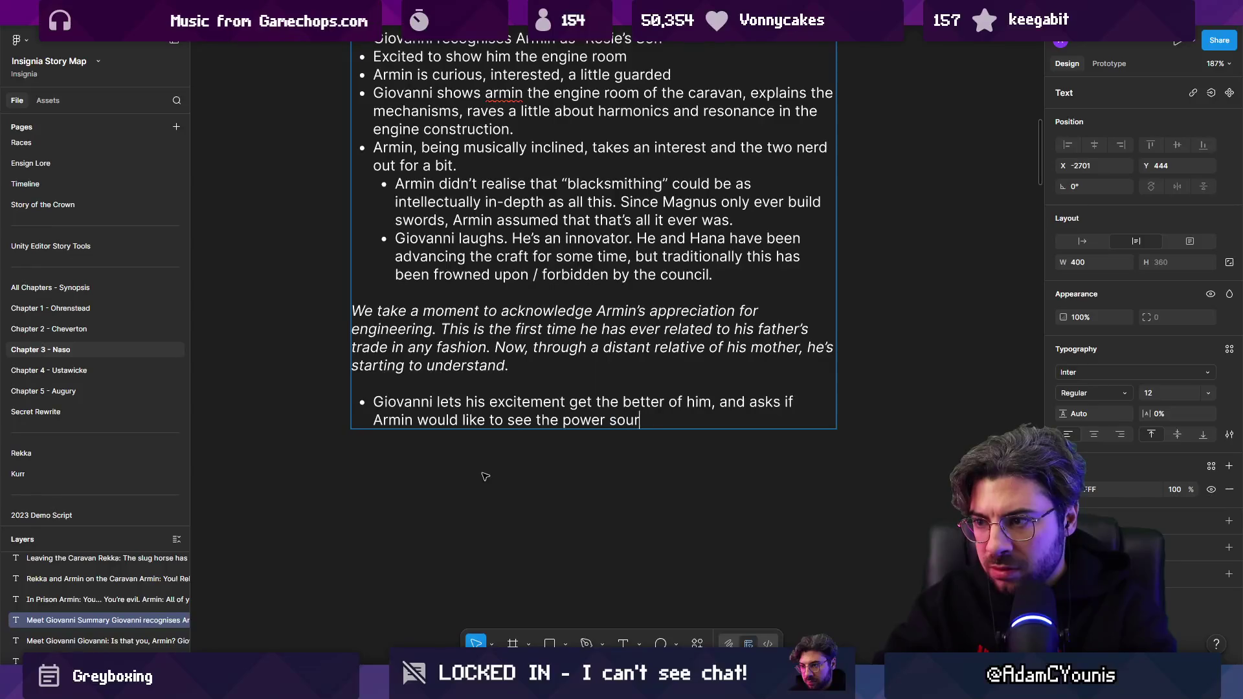
{"action": "type", "text": "(The Ruby?"}
{"action": "key", "text": "BackSpace"}
{"action": "key", "text": "BackSpace"}
{"action": "key", "text": "BackSpace"}
{"action": "type", "text": "by)."}
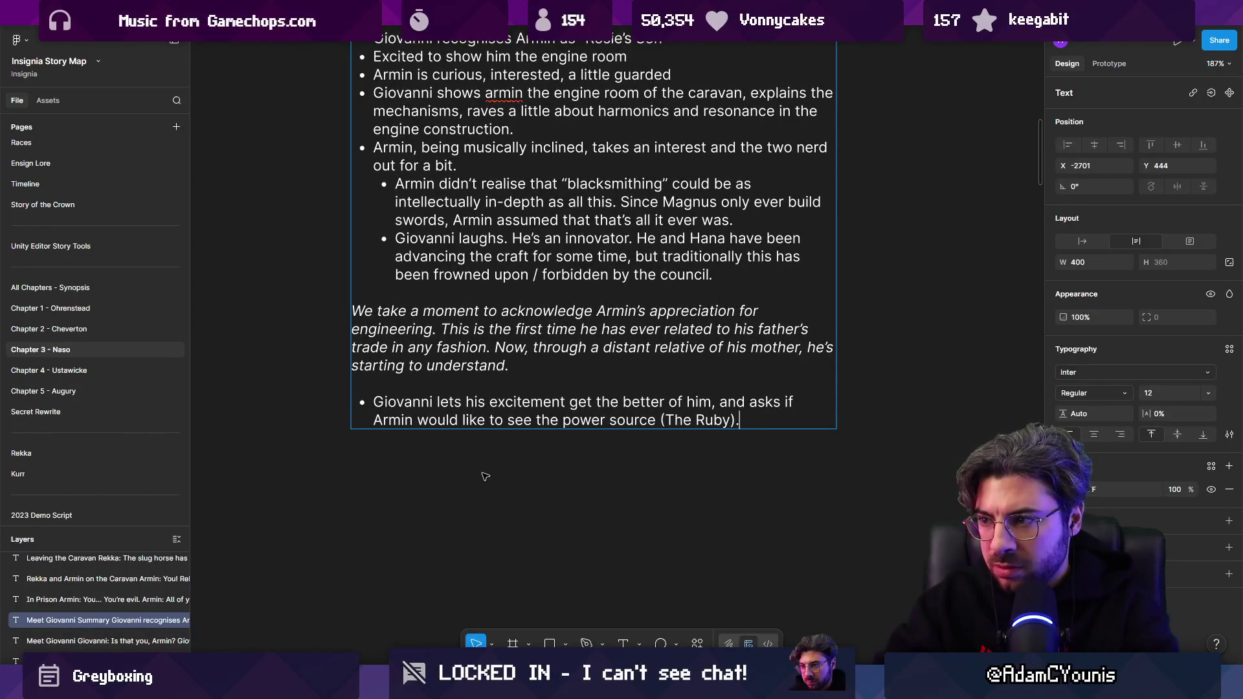
{"action": "key", "text": "Return"}
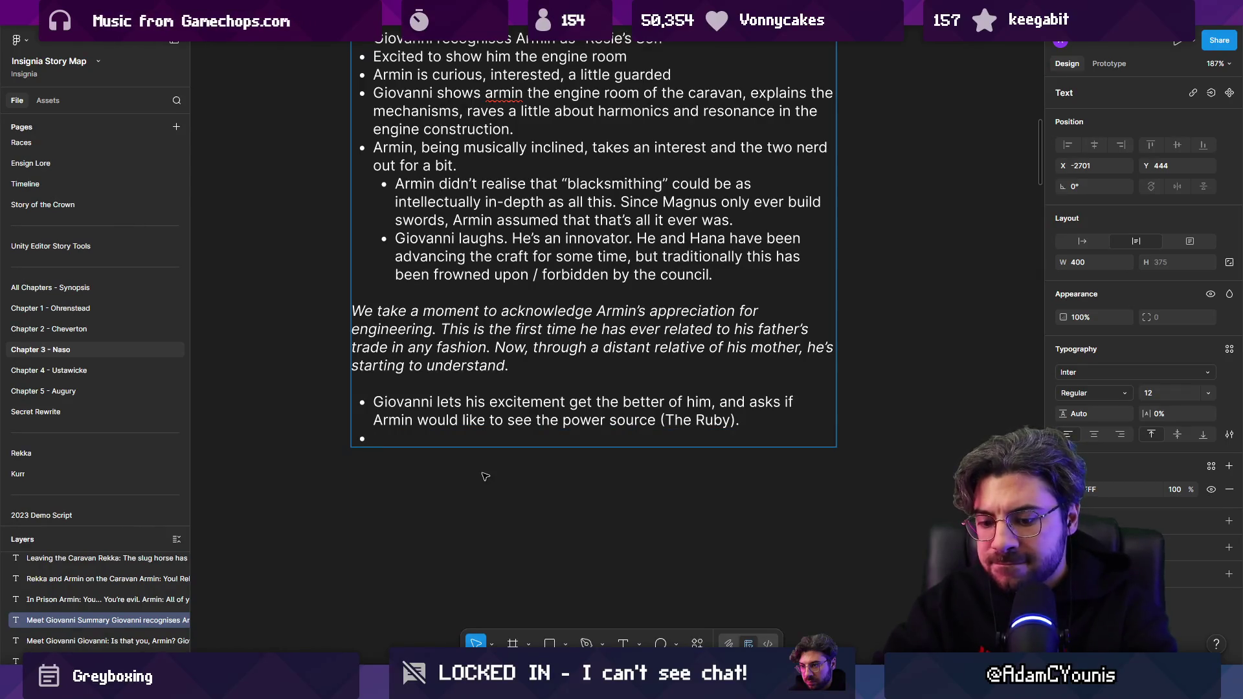
{"action": "type", "text": "The "}
{"action": "type", "text": "two "}
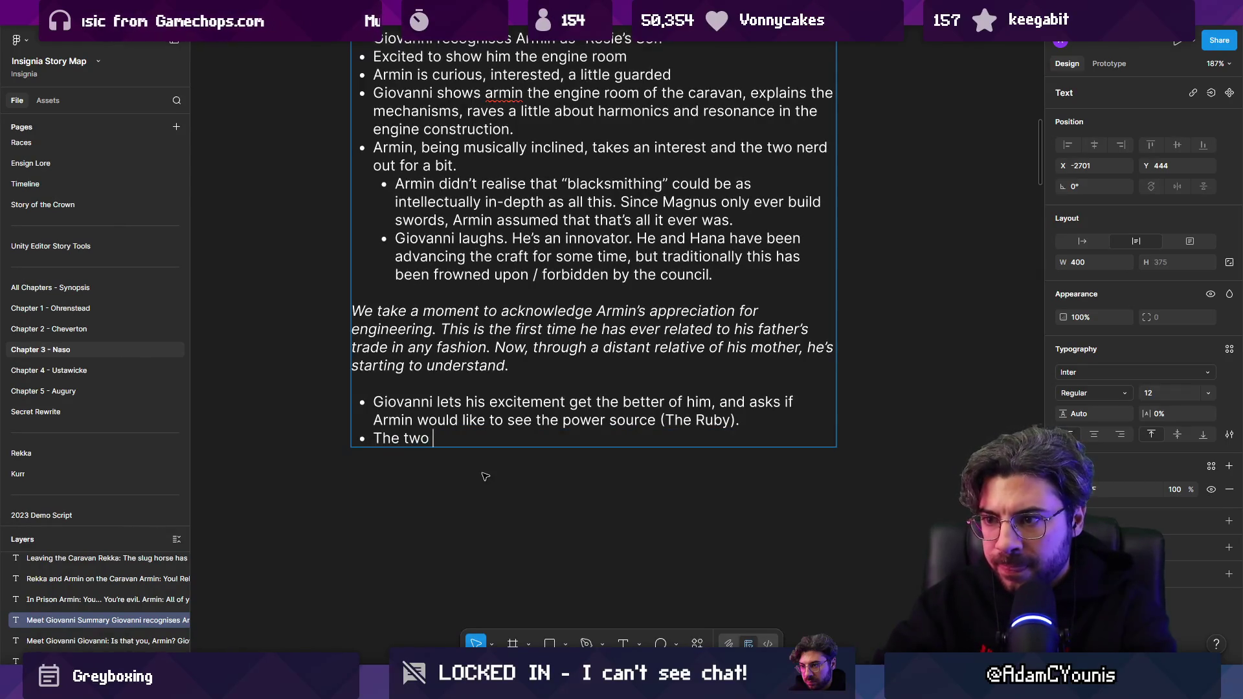
{"action": "type", "text": "pee"}
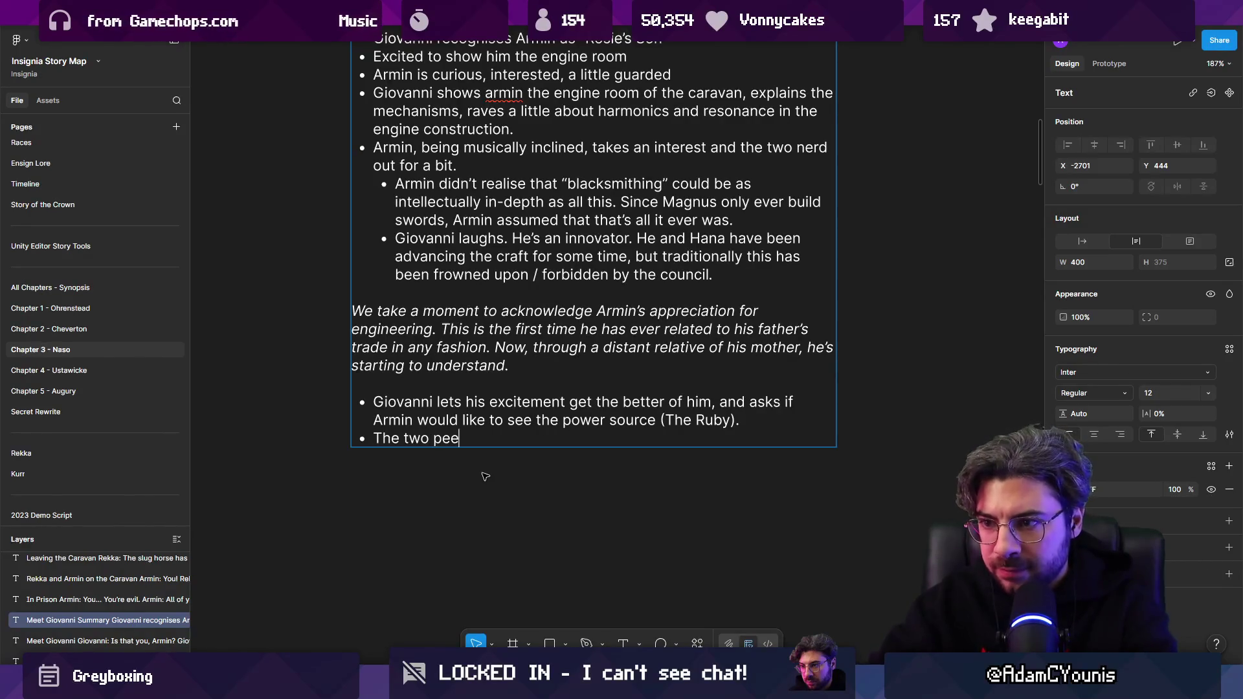
{"action": "type", "text": "r into the engine, "}
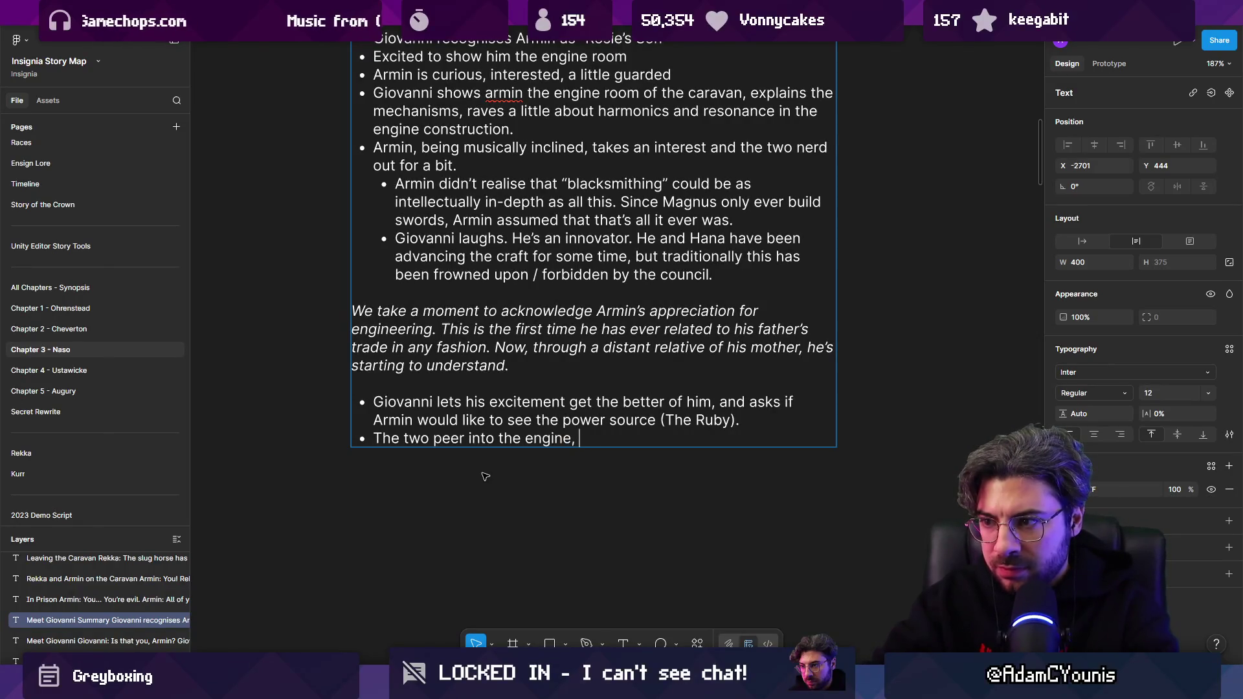
{"action": "type", "text": "weplayer sees it"}
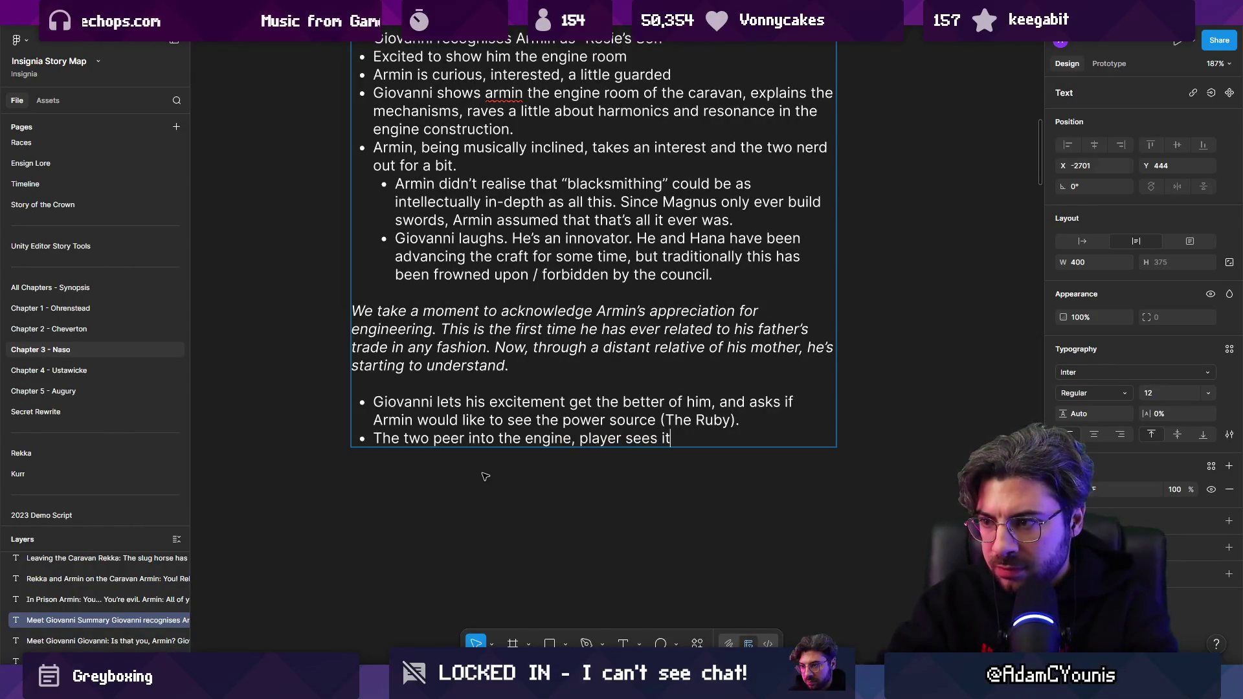
Rewrite the bullet as 'This is what Armin came for, but he can't take it for obvious reasons'.
{"action": "key", "text": "ctrl+shift+Left"}
{"action": "key", "text": "ctrl+shift+Left"}
{"action": "key", "text": "ctrl+shift+Left"}
{"action": "key", "text": "ctrl+shift+Left"}
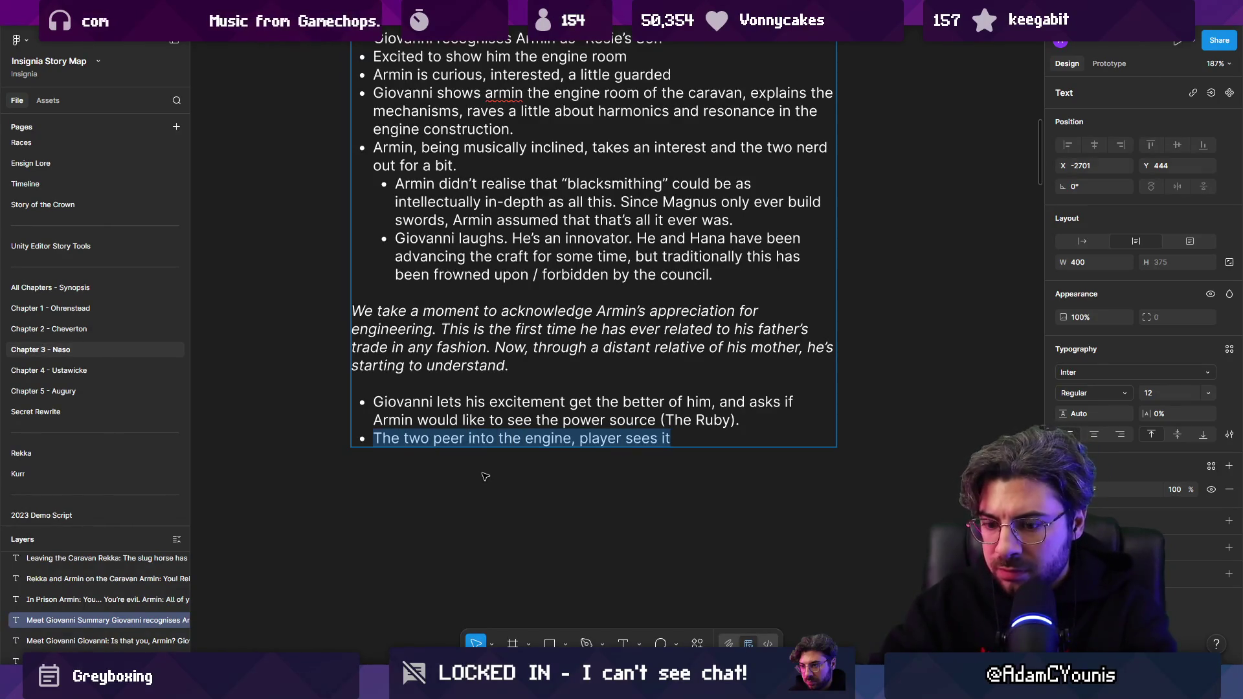
{"action": "type", "text": "This bis t"}
{"action": "key", "text": "BackSpace"}
{"action": "key", "text": "BackSpace"}
{"action": "key", "text": "BackSpace"}
{"action": "type", "text": "is what Armin came for"}
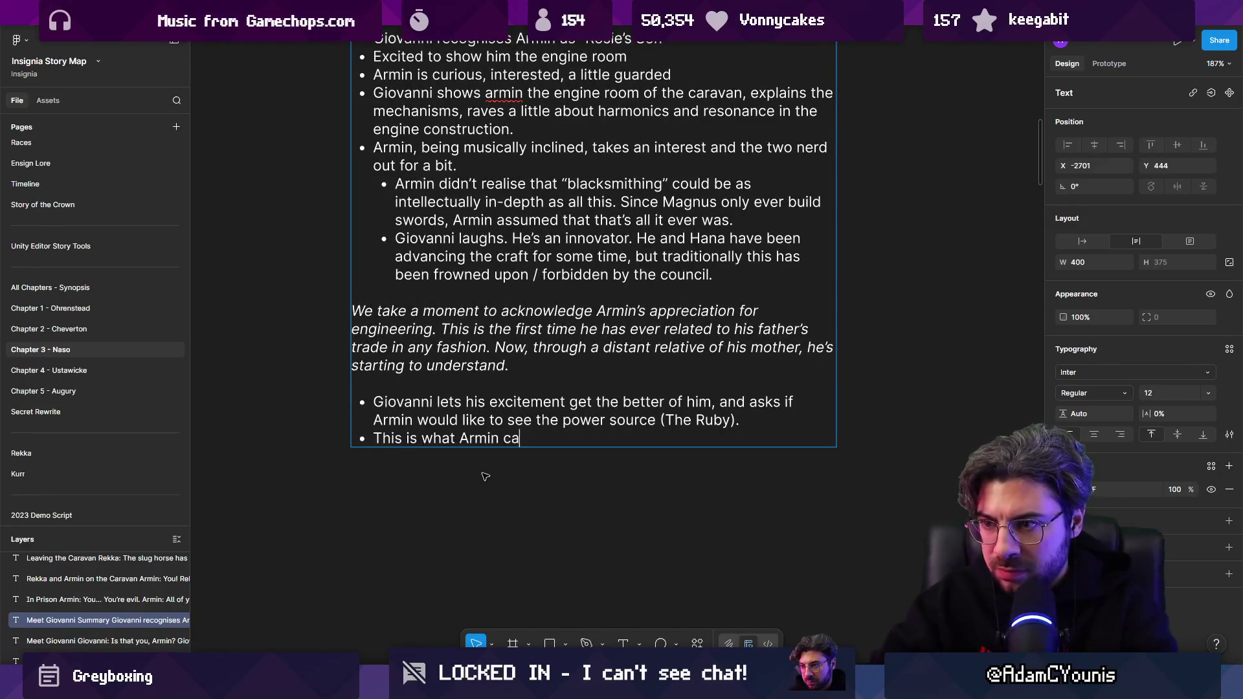
{"action": "type", "text": ", but he can't t"}
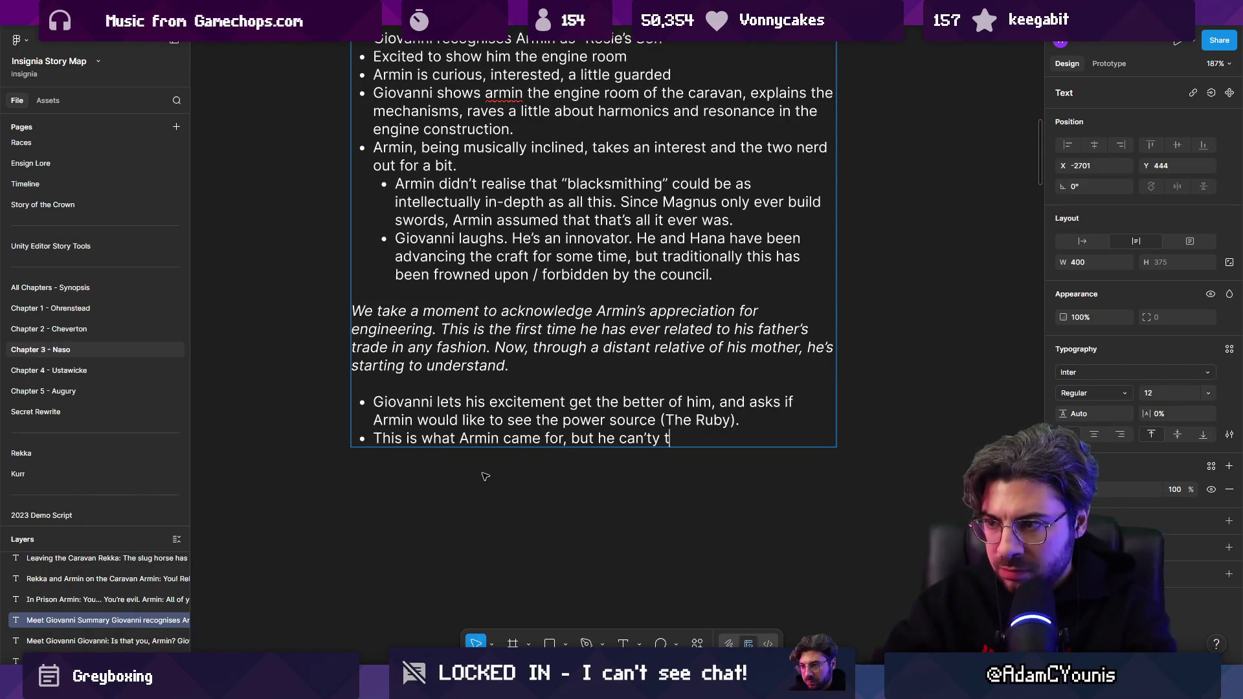
{"action": "key", "text": "BackSpace"}
{"action": "key", "text": "BackSpace"}
{"action": "type", "text": "t take it for obvious reasons."}
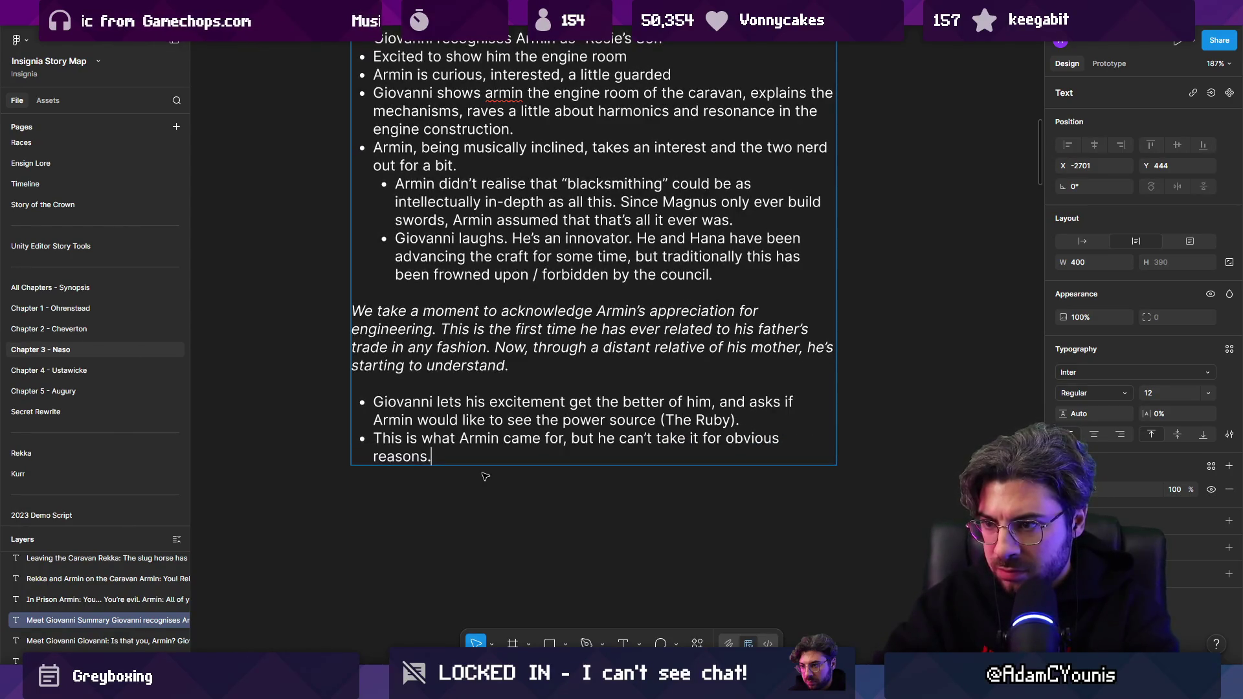
Add bullets 'The two hear some kind of noise behind them. It's nothing' and 'Giovanni shuts the lid on the box'.
{"action": "key", "text": "Return"}
{"action": "type", "text": "The t"}
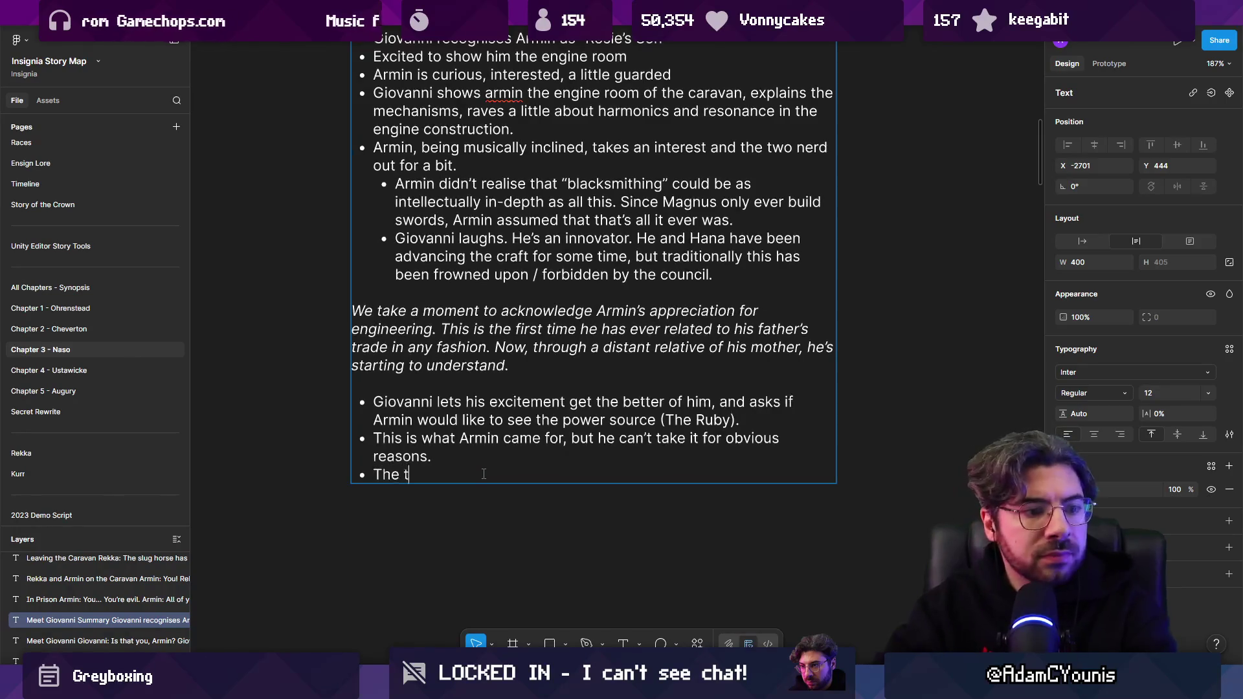
{"action": "type", "text": "wo hear some kind of scuff"}
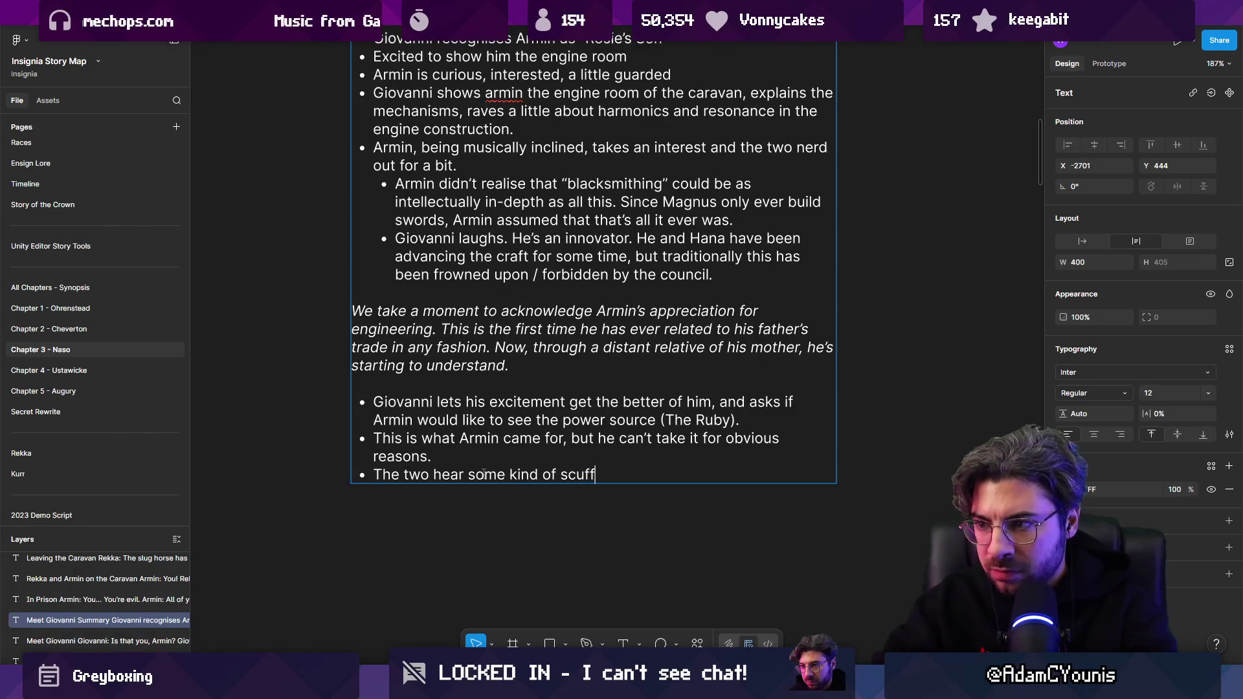
{"action": "type", "text": "ehind them"}
{"action": "key", "text": "BackSpace"}
{"action": "key", "text": "BackSpace"}
{"action": "key", "text": "BackSpace"}
{"action": "type", "text": "jind them."}
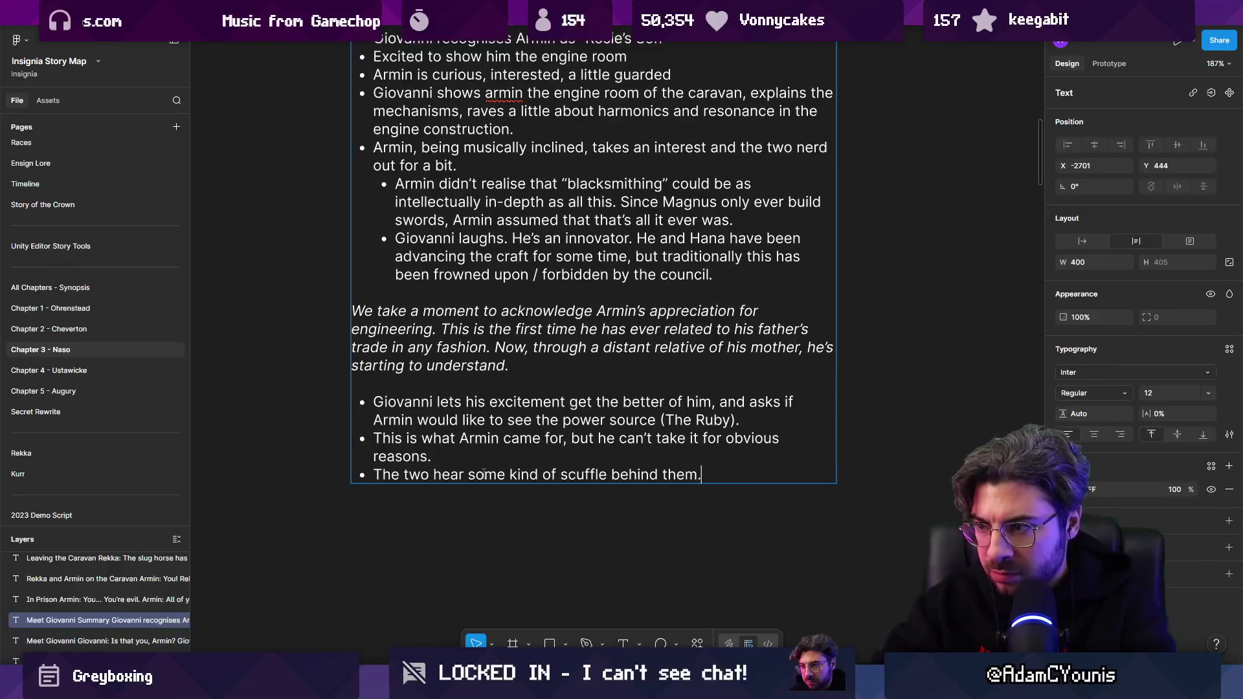
{"action": "type", "text": "it's nothing?"}
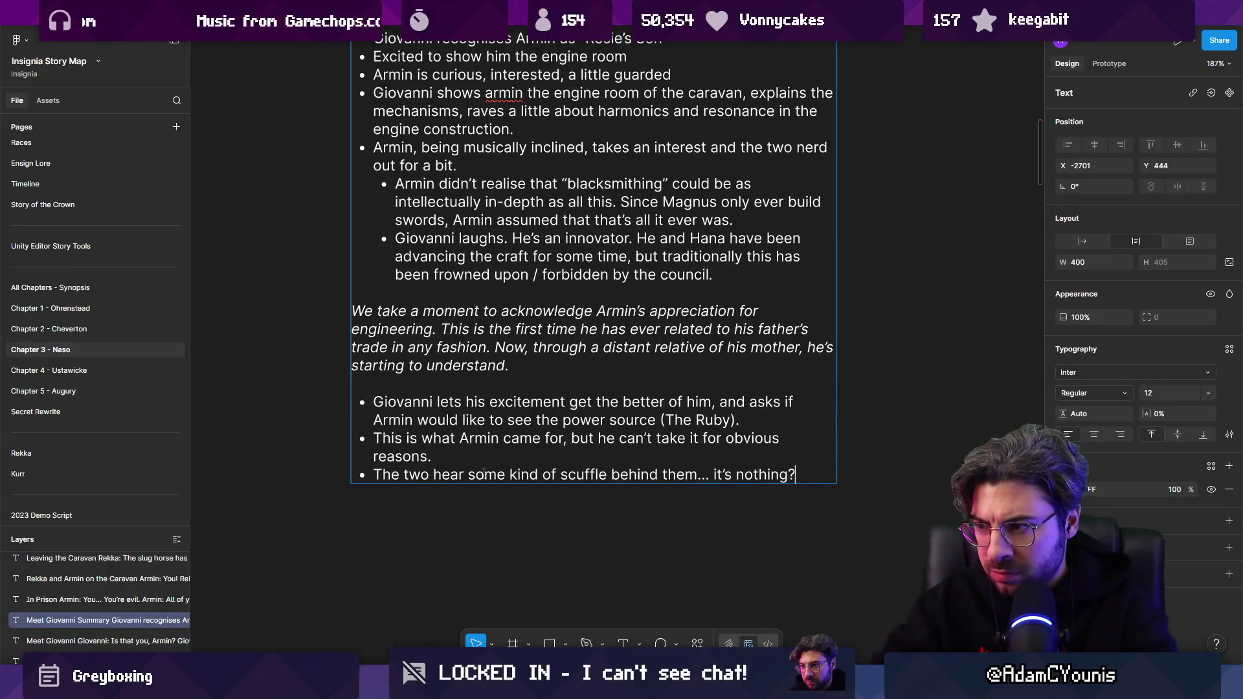
{"action": "key", "text": "Return"}
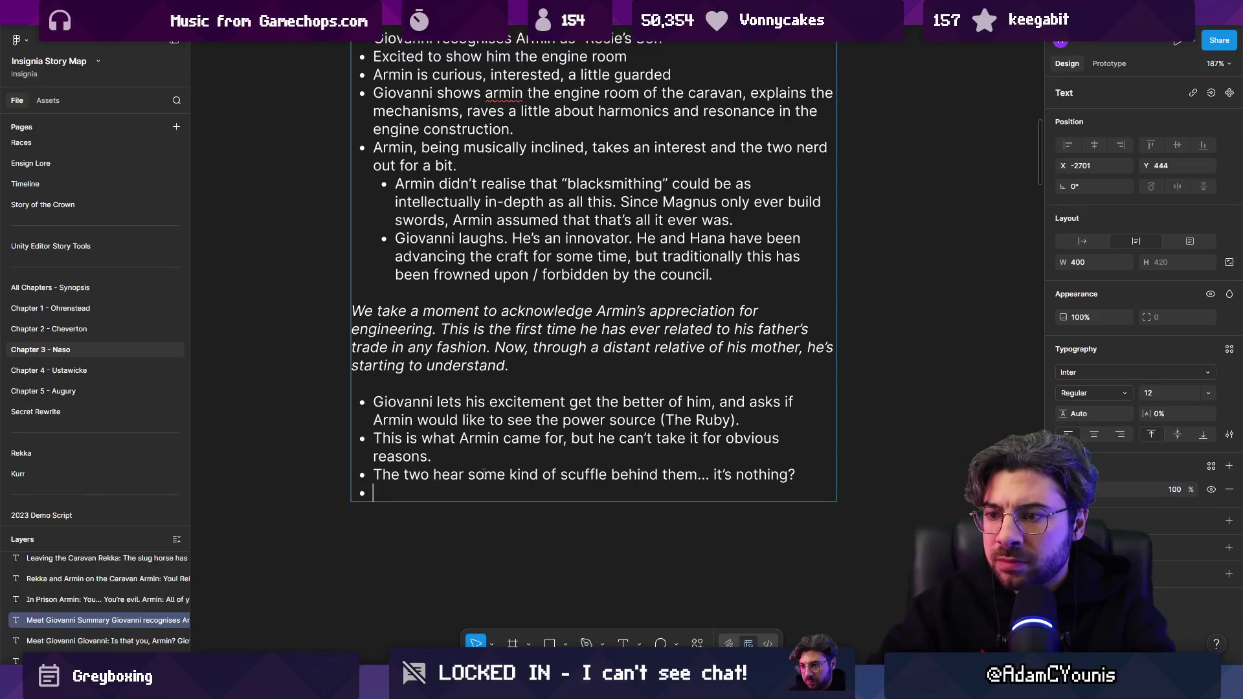
{"action": "type", "text": "Giov"}
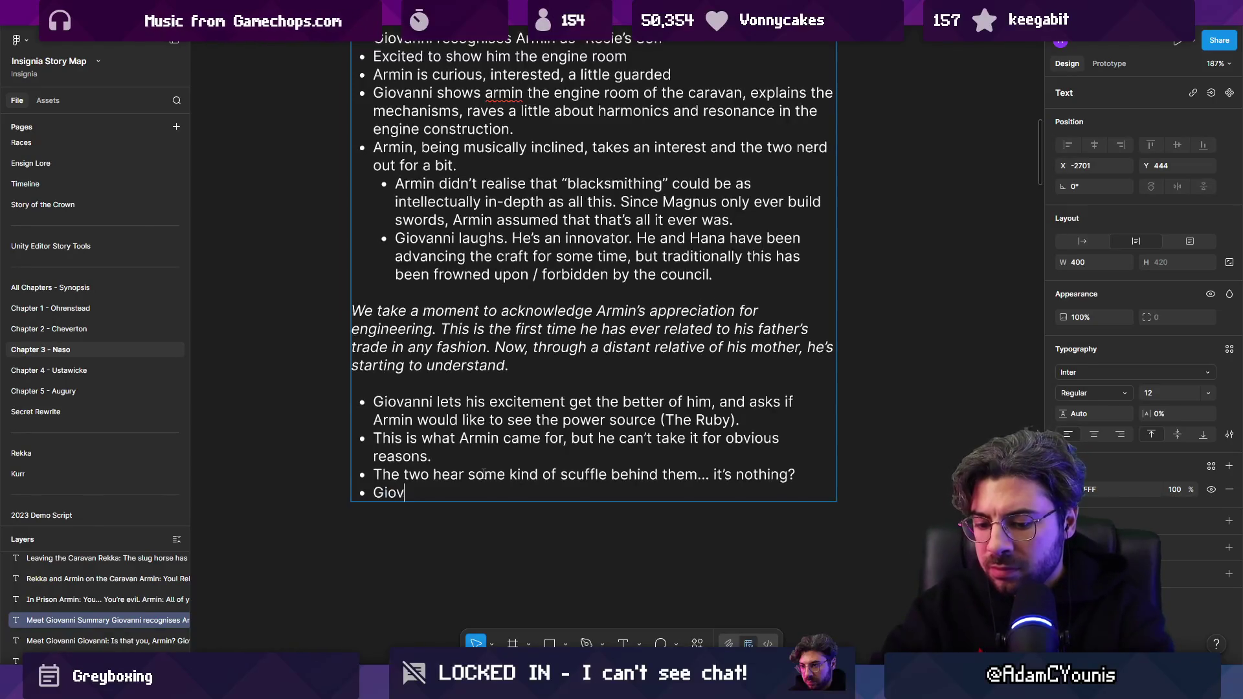
{"action": "type", "text": "anni shut"}
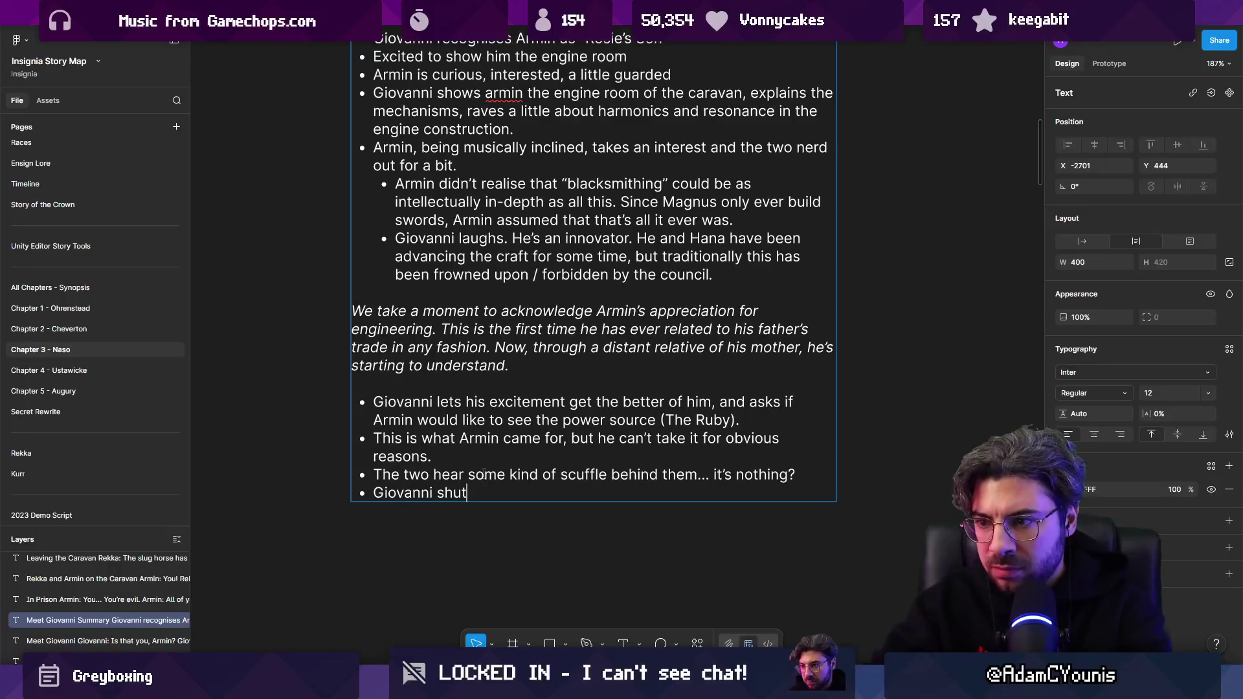
{"action": "type", "text": "s the lid on t"}
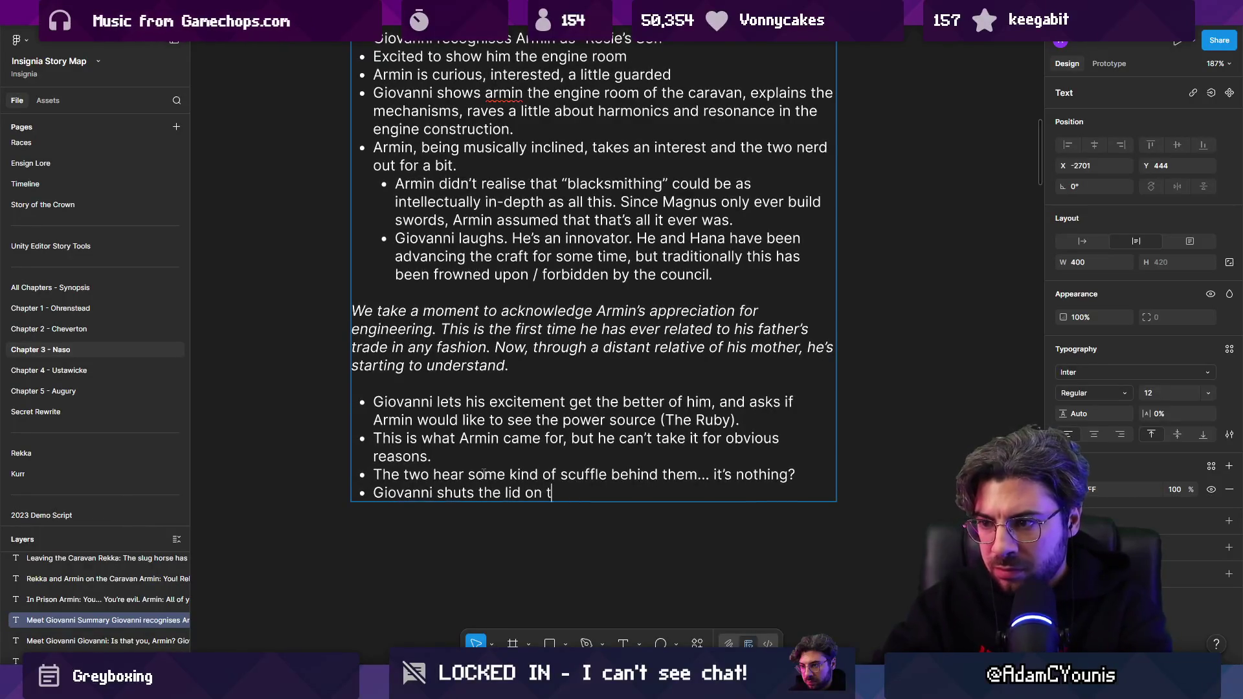
{"action": "type", "text": "he boiler, invites Armin to dinner."}
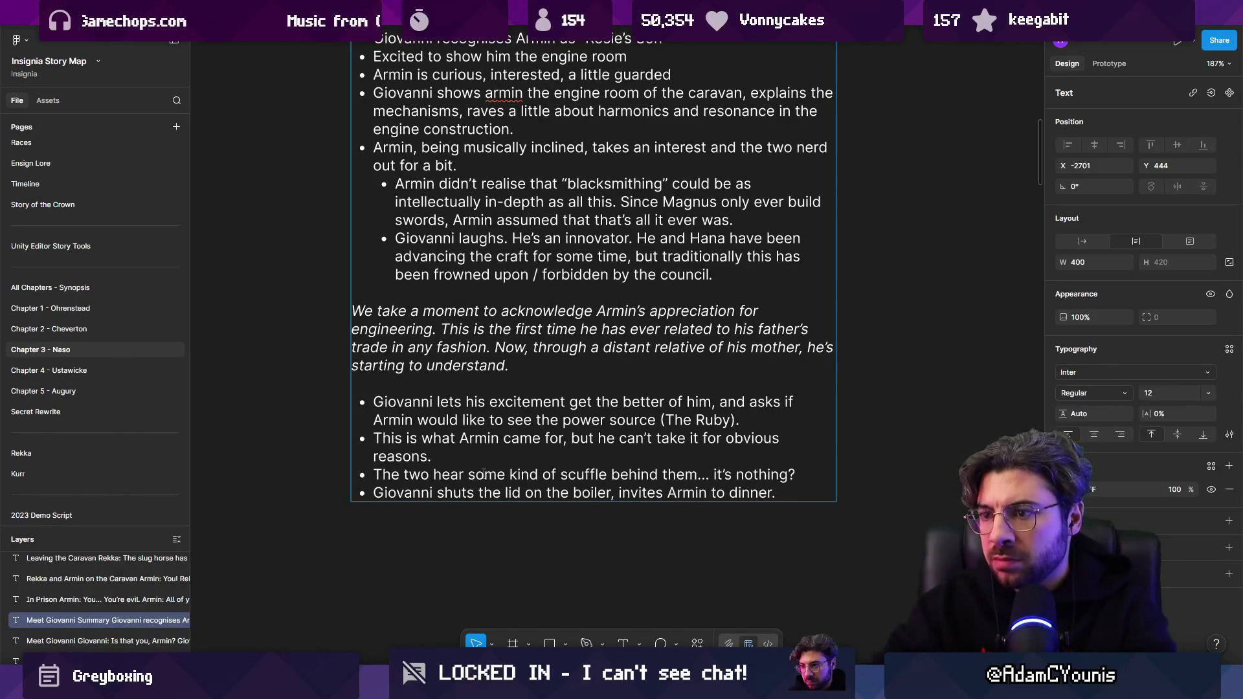
{"action": "scroll", "coordinate": [484, 475], "scroll_direction": "down", "scroll_amount": 5}
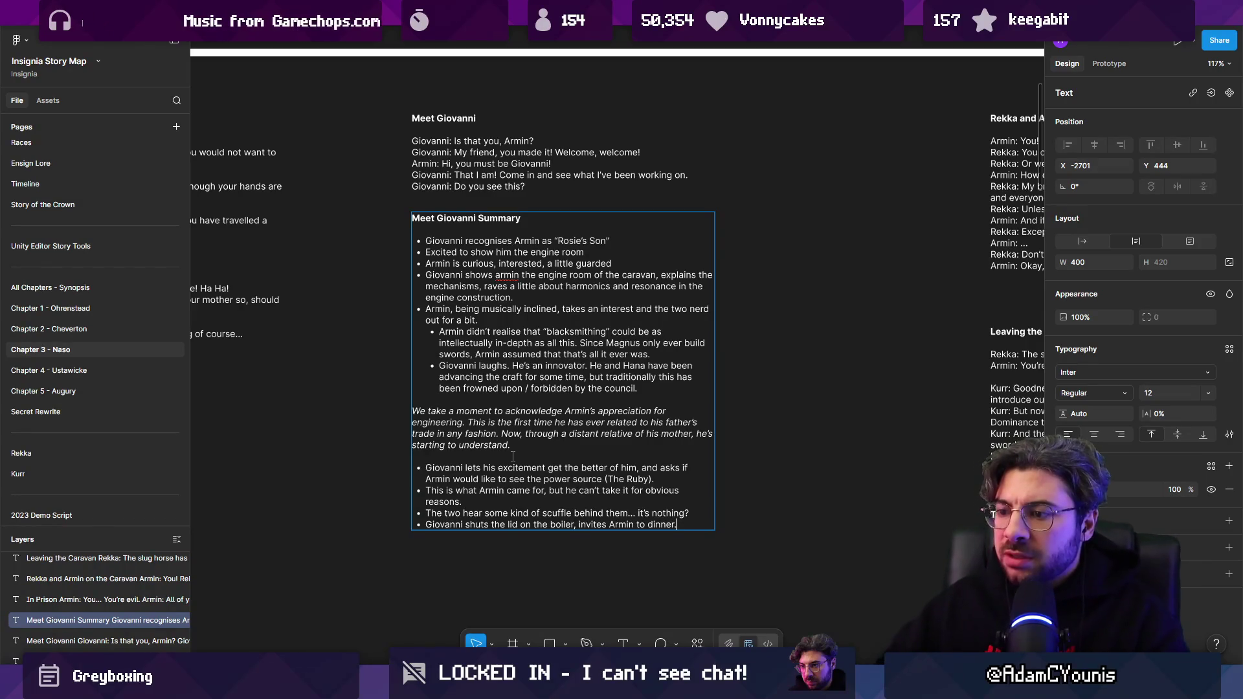
{"action": "key", "text": "alt+Tab"}
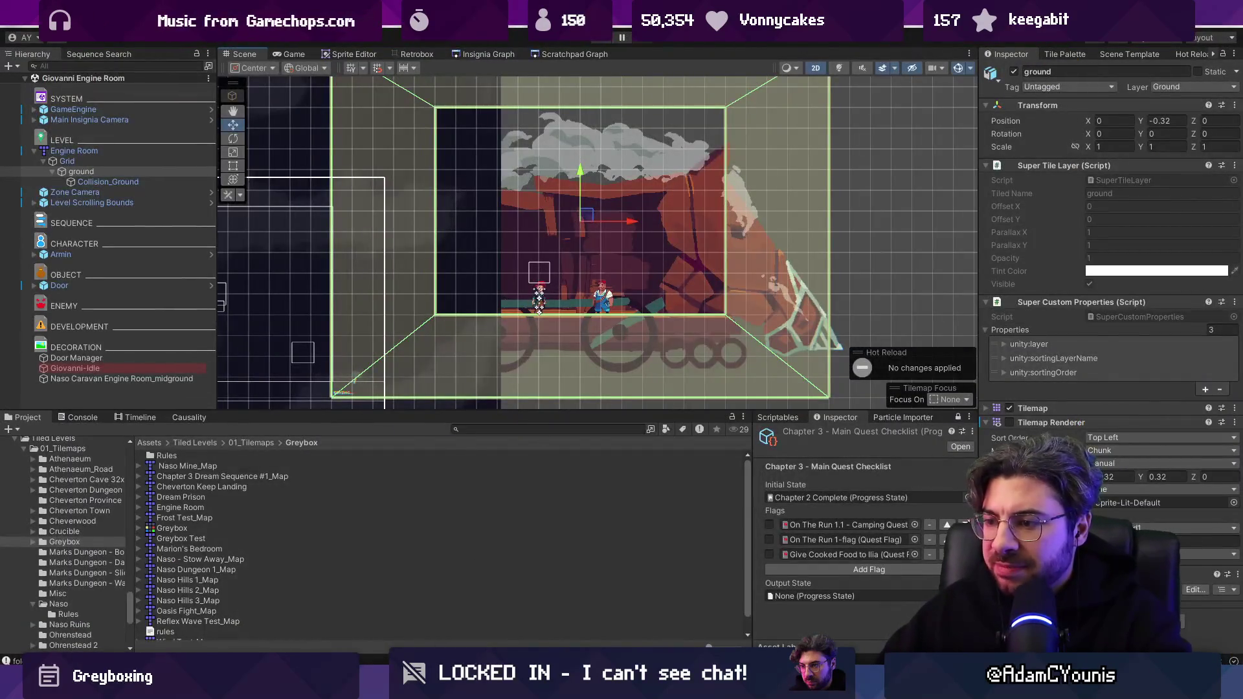
Open Figma's Insignia Sequence World Layout board, then display Unity's Insignia Graph of level thumbnails.
{"action": "key", "text": "alt+Tab"}
{"action": "left_click", "coordinate": [590, 575]}
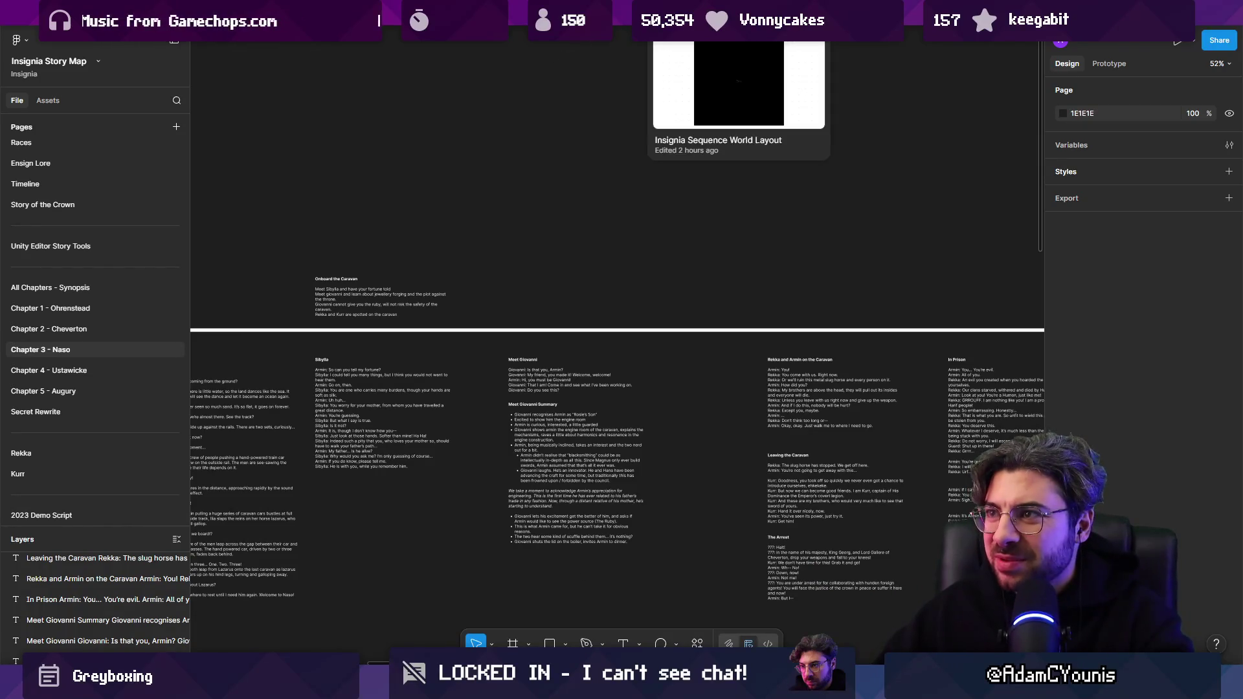
{"action": "left_click", "coordinate": [658, 26]}
{"action": "scroll", "coordinate": [620, 185], "scroll_direction": "down", "scroll_amount": 5}
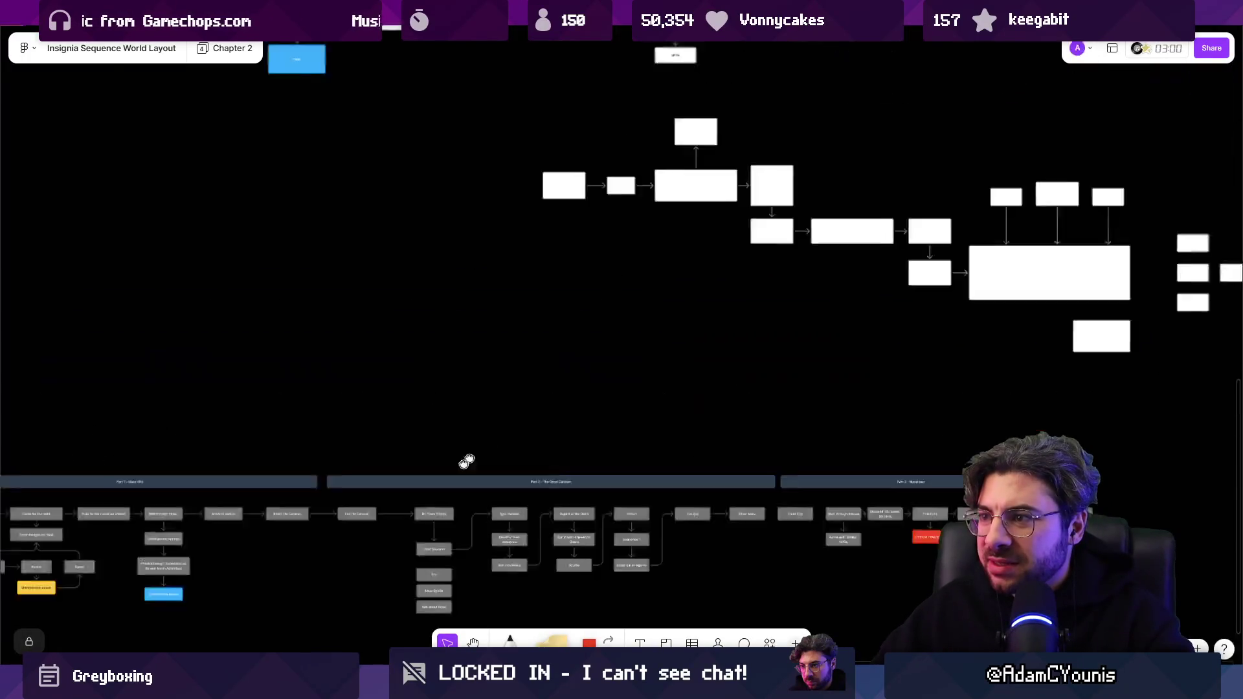
{"action": "key", "text": "alt+Tab"}
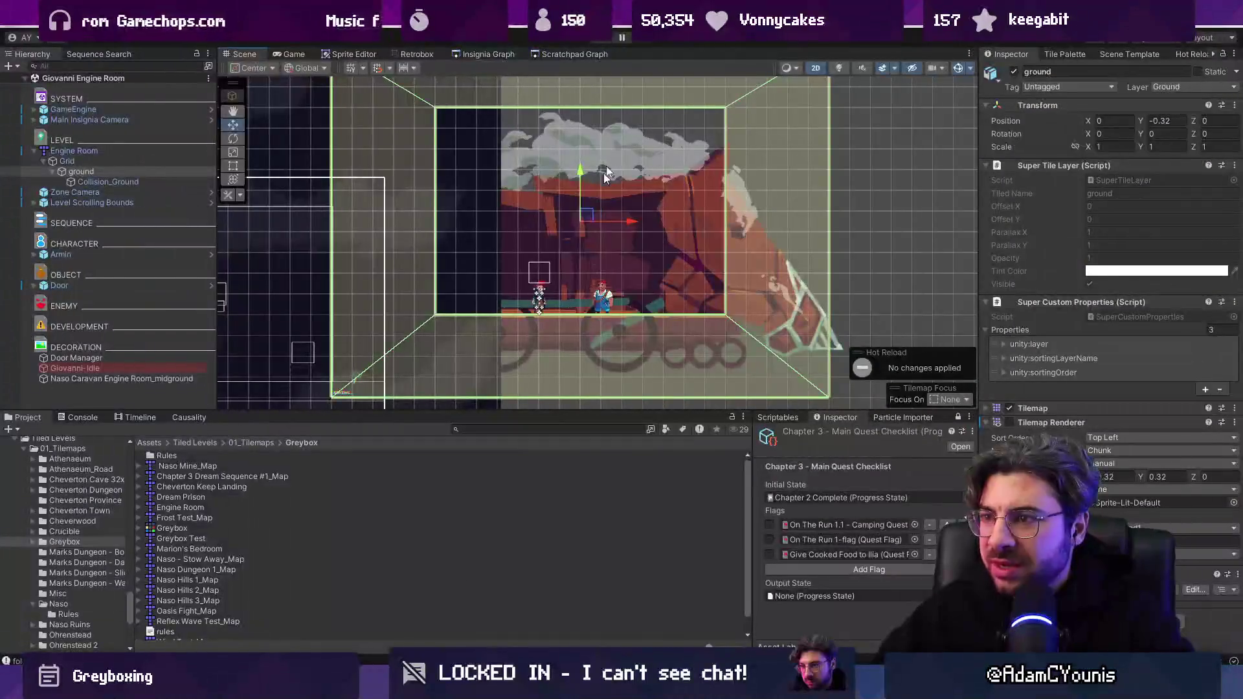
{"action": "left_click", "coordinate": [492, 50]}
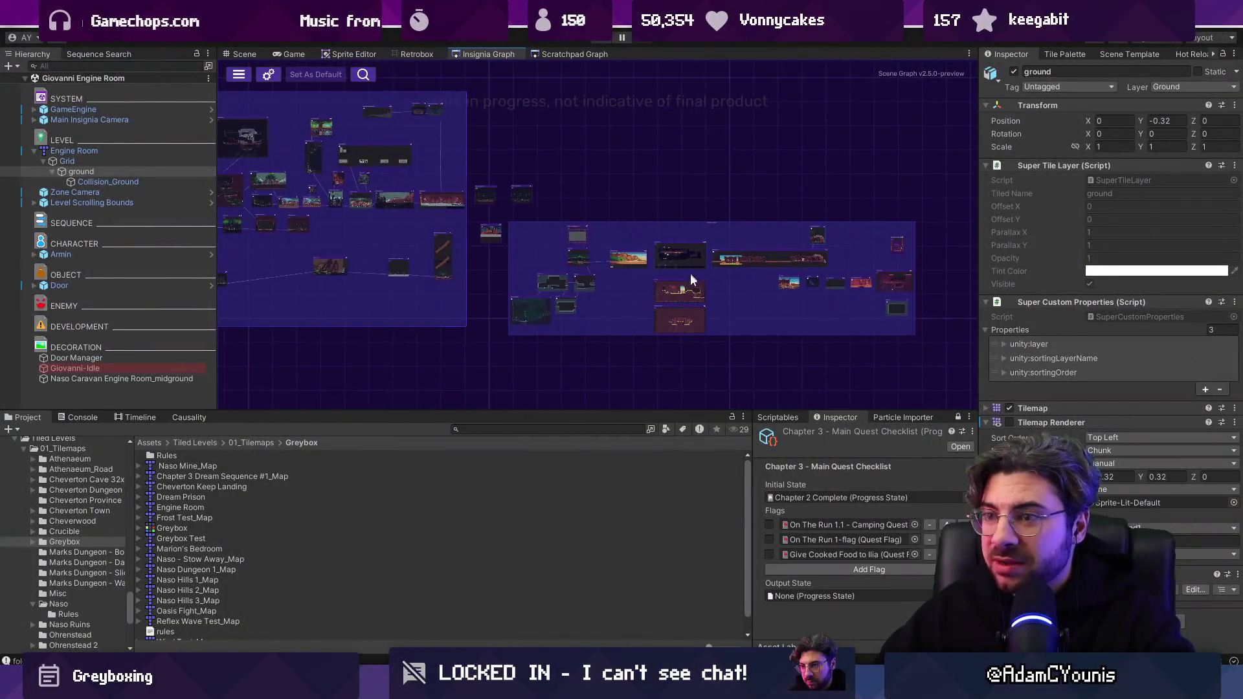
Enlarge the graph panel and zoom the Insignia Graph onto the Naso Train Test area.
{"action": "scroll", "coordinate": [709, 303], "scroll_direction": "up", "scroll_amount": 1}
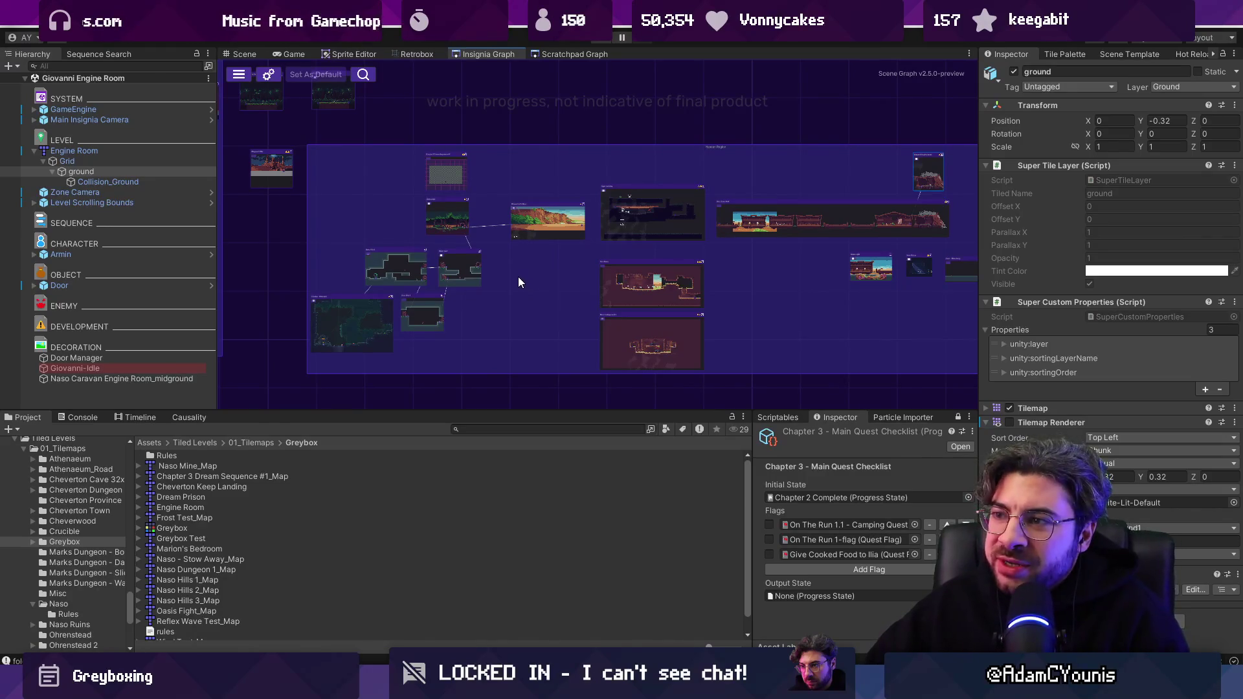
{"action": "left_click_drag", "start_coordinate": [546, 412], "coordinate": [540, 482]}
{"action": "scroll", "coordinate": [350, 298], "scroll_direction": "up", "scroll_amount": 2}
{"action": "scroll", "coordinate": [350, 239], "scroll_direction": "up", "scroll_amount": 3}
{"action": "scroll", "coordinate": [576, 279], "scroll_direction": "down", "scroll_amount": 5}
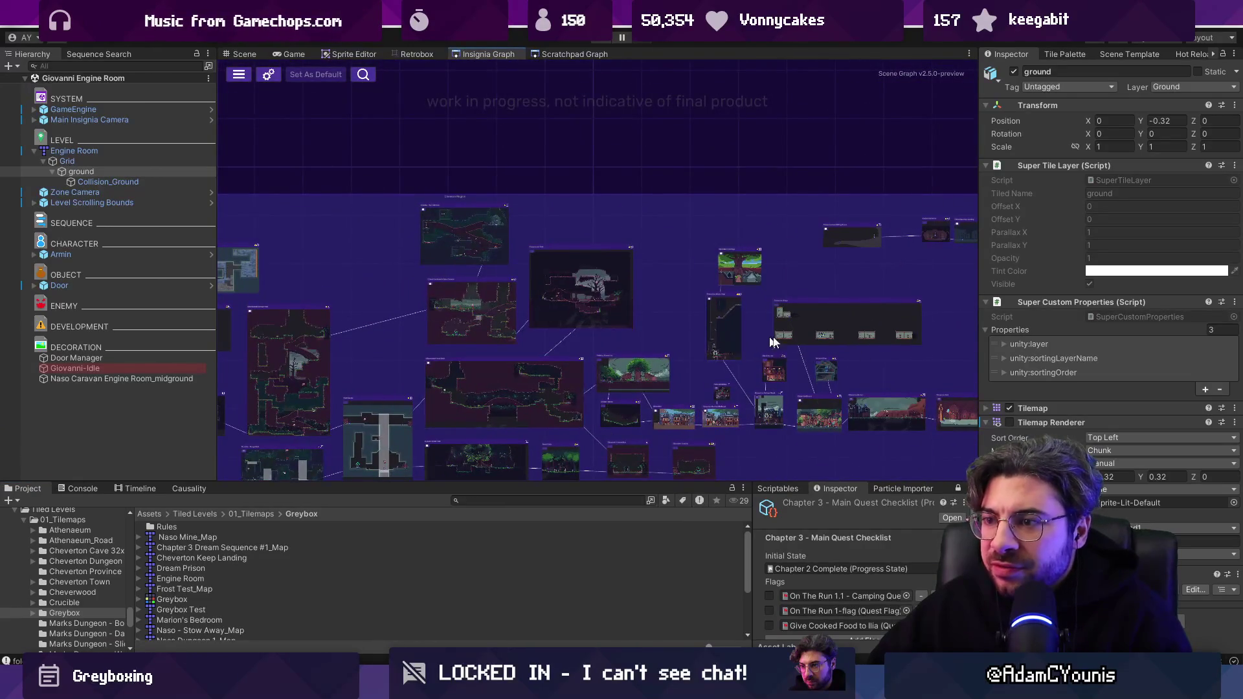
{"action": "scroll", "coordinate": [756, 343], "scroll_direction": "down", "scroll_amount": 3}
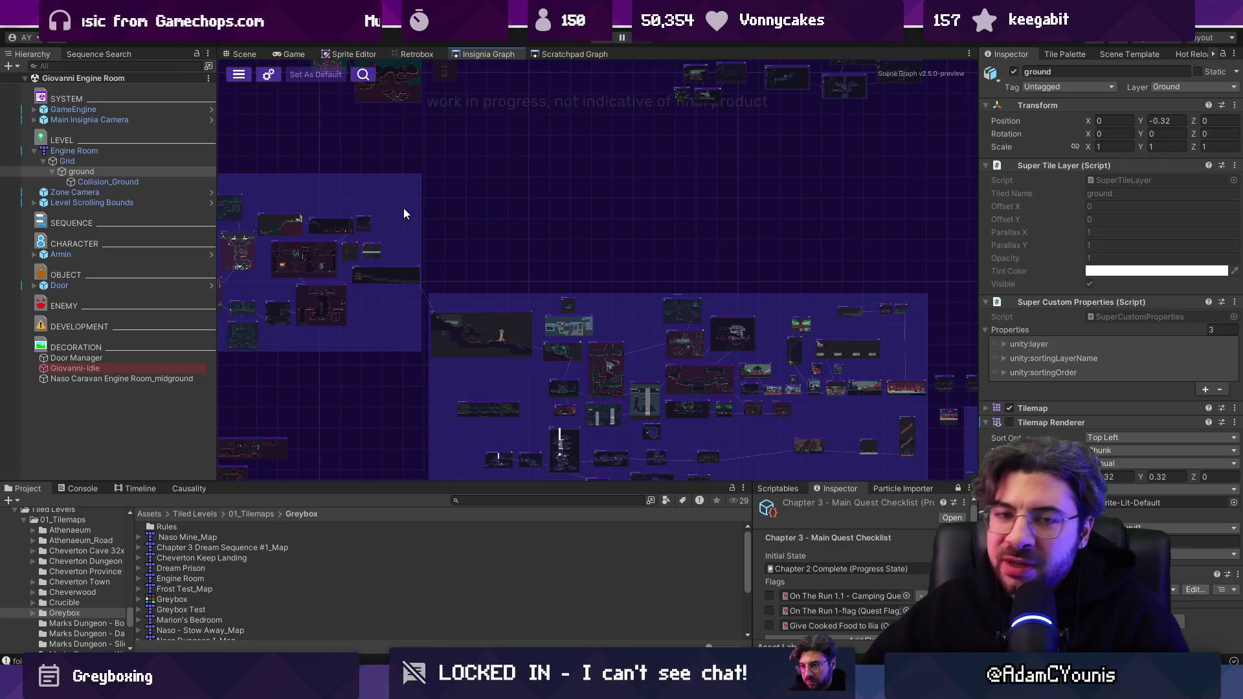
{"action": "scroll", "coordinate": [572, 215], "scroll_direction": "down", "scroll_amount": 3}
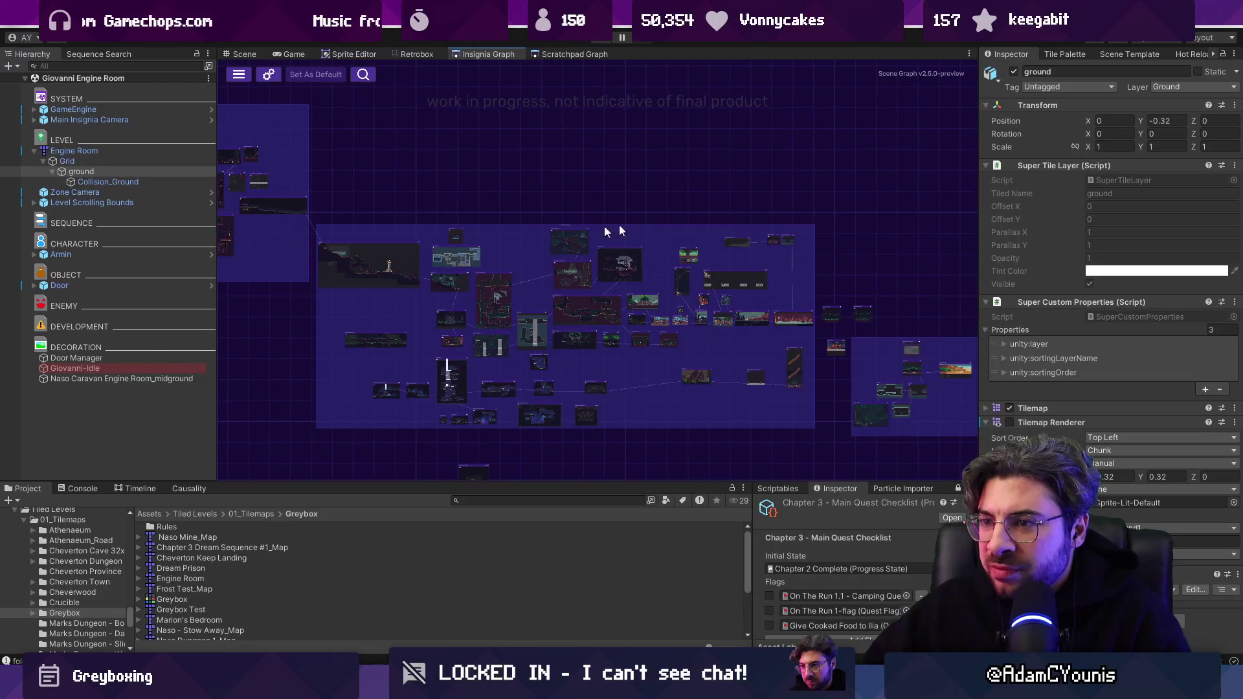
{"action": "scroll", "coordinate": [570, 236], "scroll_direction": "right", "scroll_amount": 5}
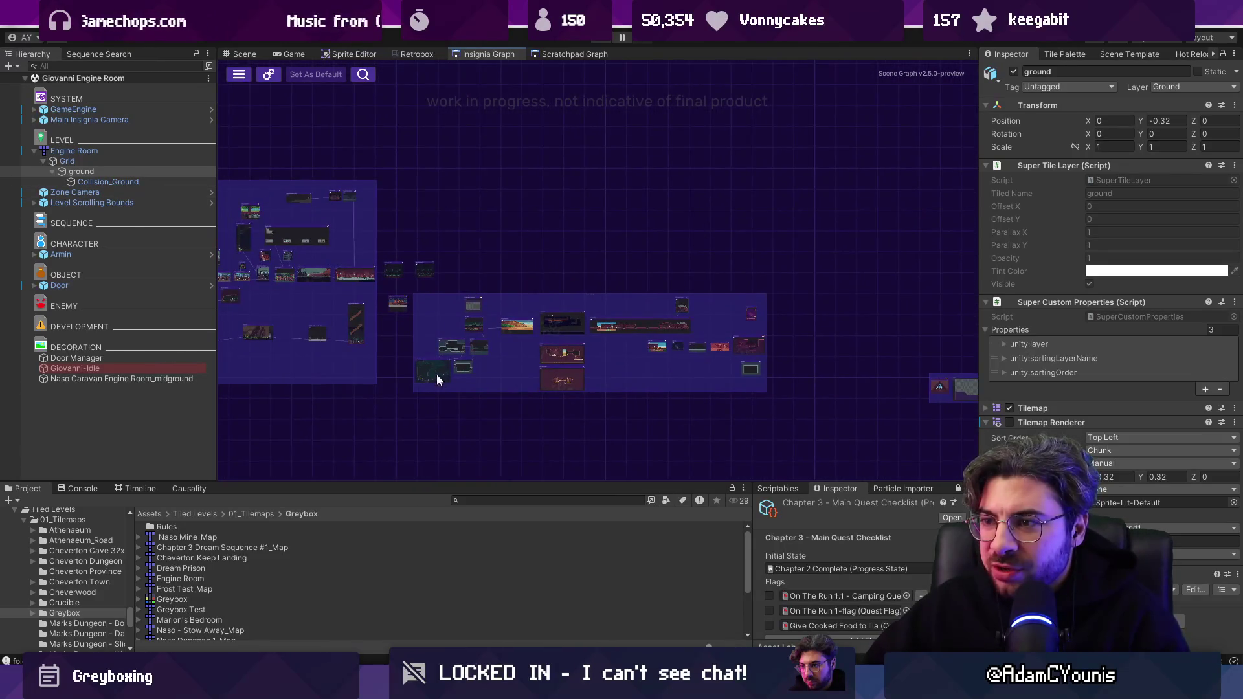
{"action": "scroll", "coordinate": [570, 323], "scroll_direction": "up", "scroll_amount": 3}
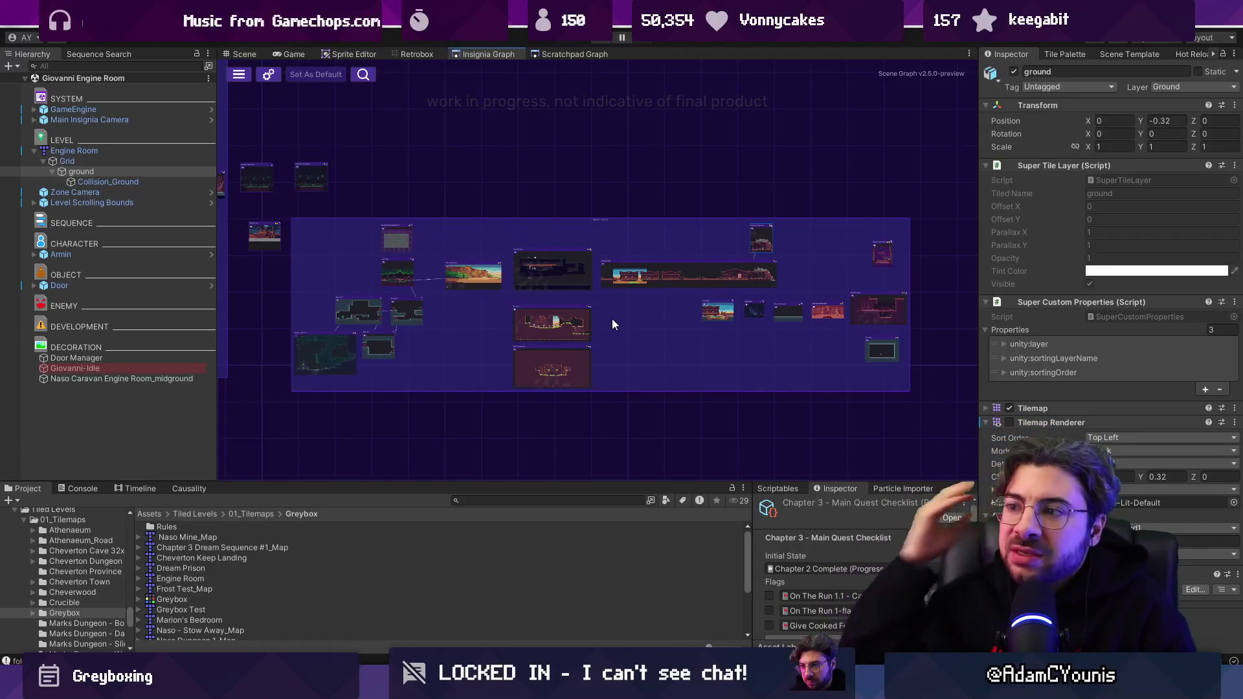
{"action": "scroll", "coordinate": [627, 312], "scroll_direction": "up", "scroll_amount": 5}
{"action": "scroll", "coordinate": [732, 278], "scroll_direction": "down", "scroll_amount": 3}
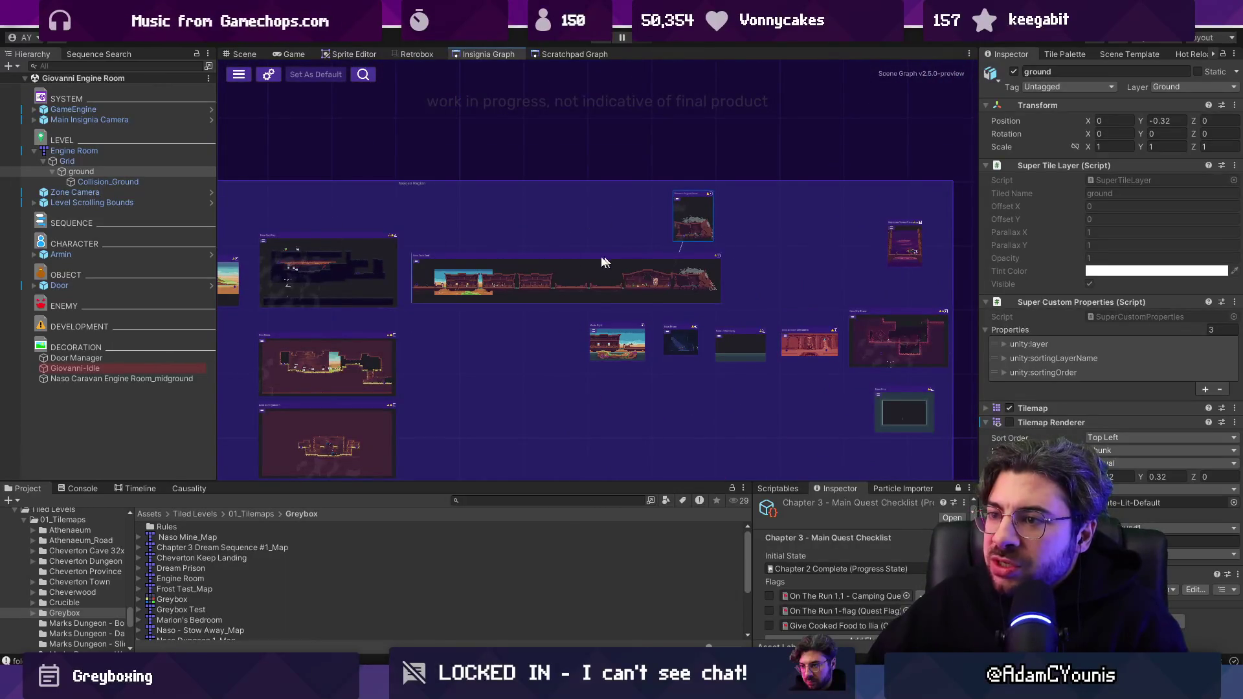
{"action": "scroll", "coordinate": [532, 281], "scroll_direction": "up", "scroll_amount": 5}
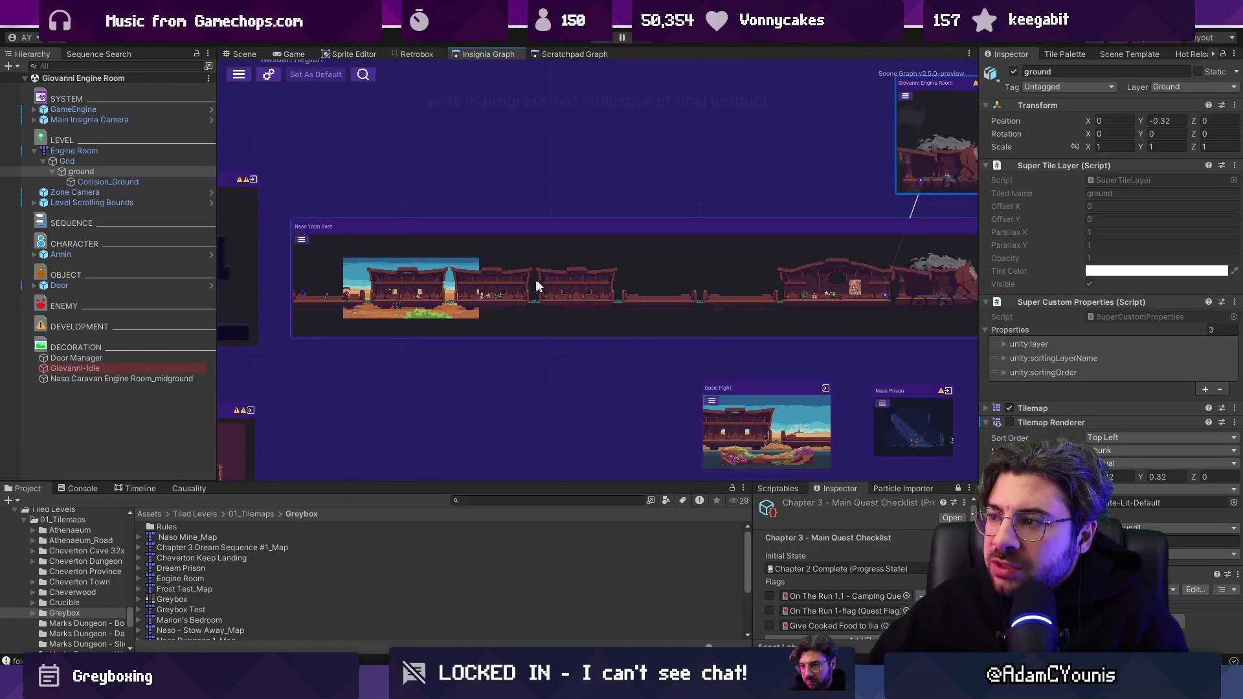
{"action": "left_click_drag", "start_coordinate": [491, 288], "coordinate": [510, 290]}
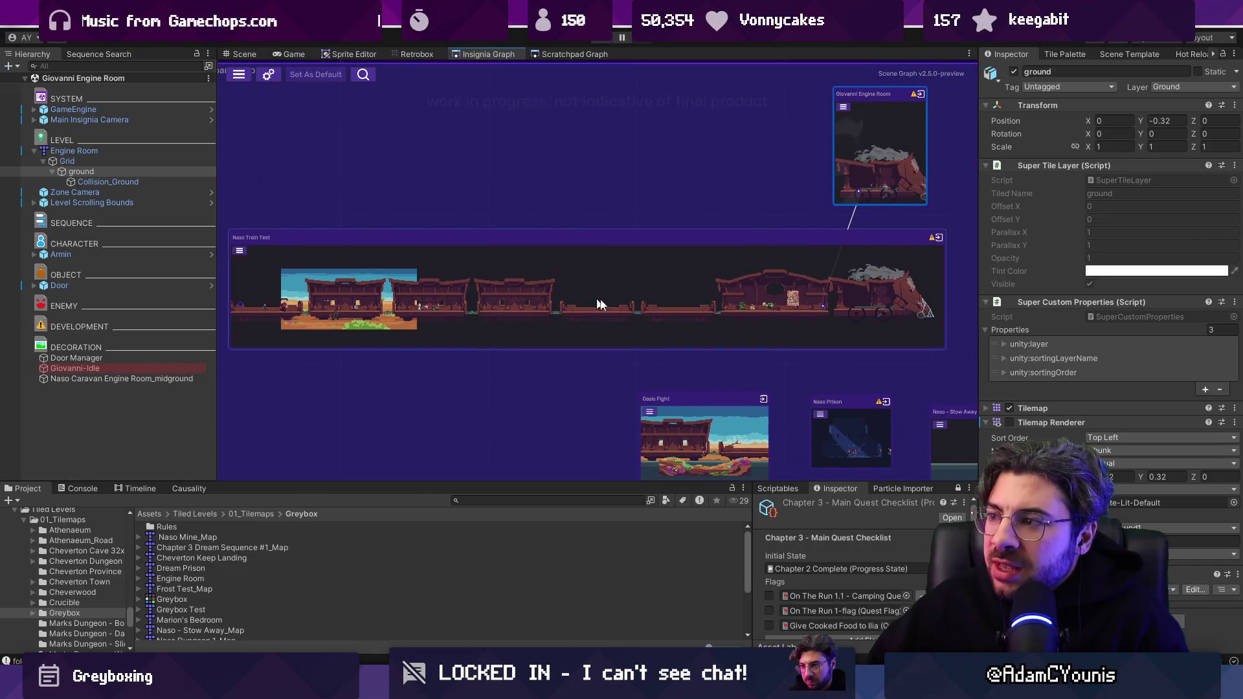
{"action": "scroll", "coordinate": [928, 306], "scroll_direction": "up", "scroll_amount": 3}
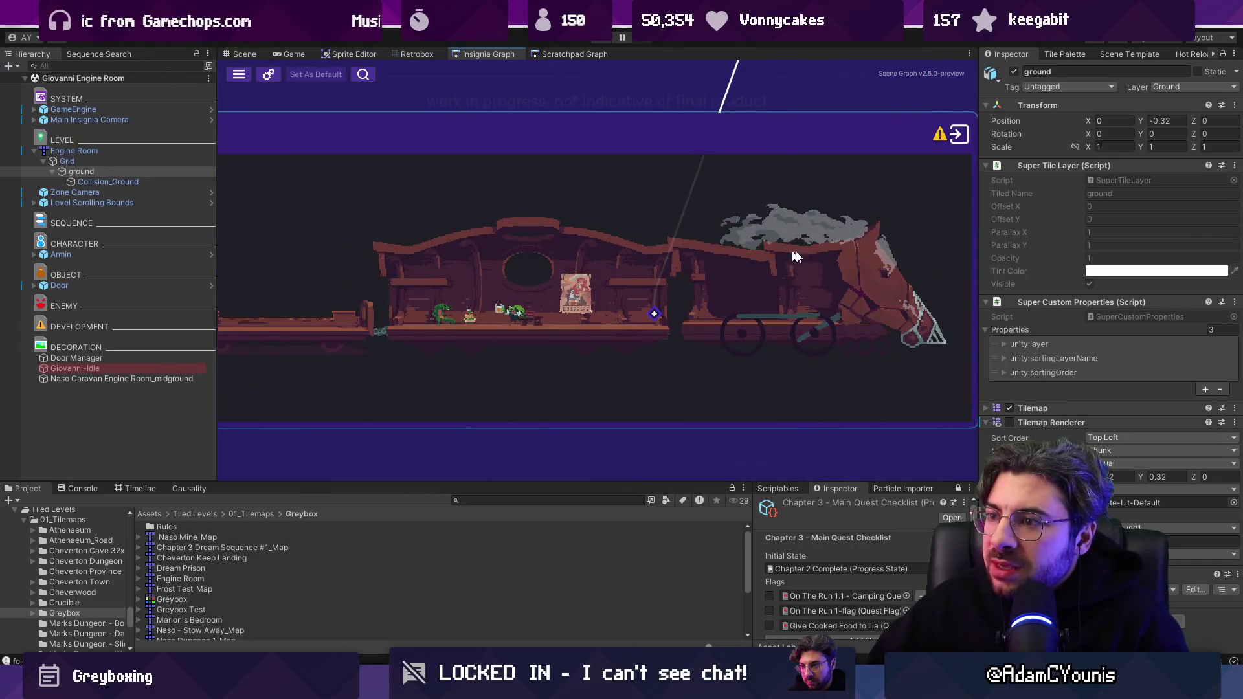
{"action": "scroll", "coordinate": [841, 278], "scroll_direction": "down", "scroll_amount": 5}
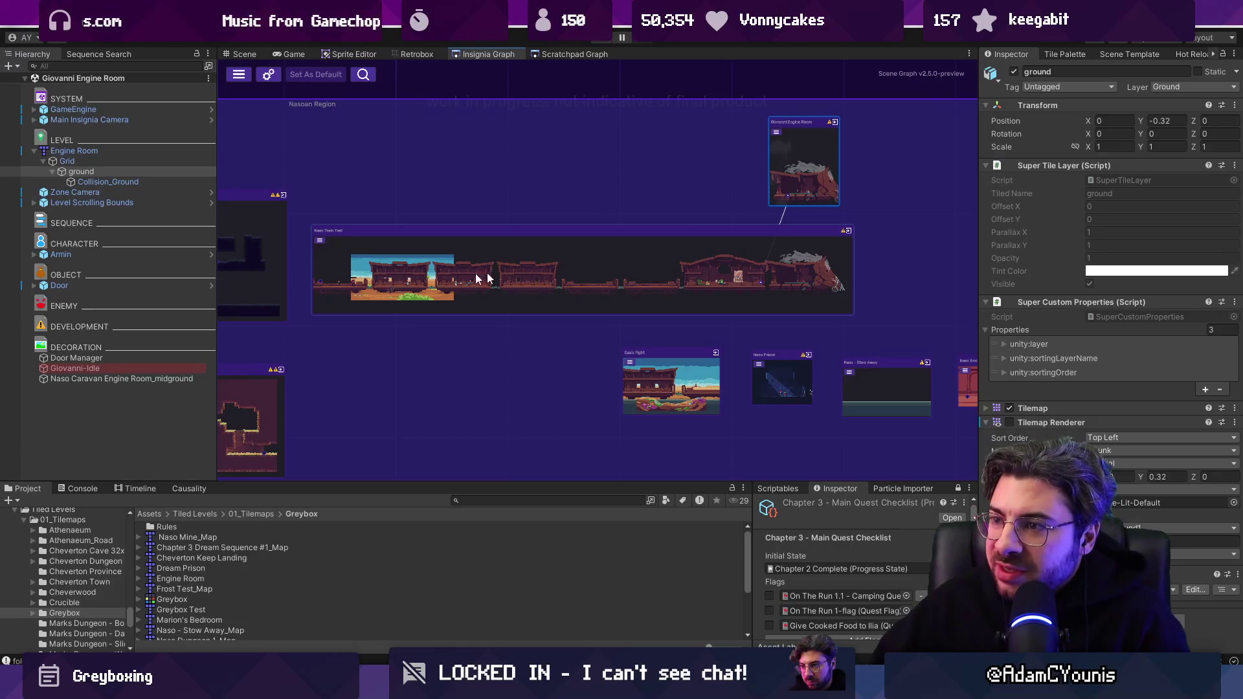
{"action": "scroll", "coordinate": [841, 289], "scroll_direction": "up", "scroll_amount": 4}
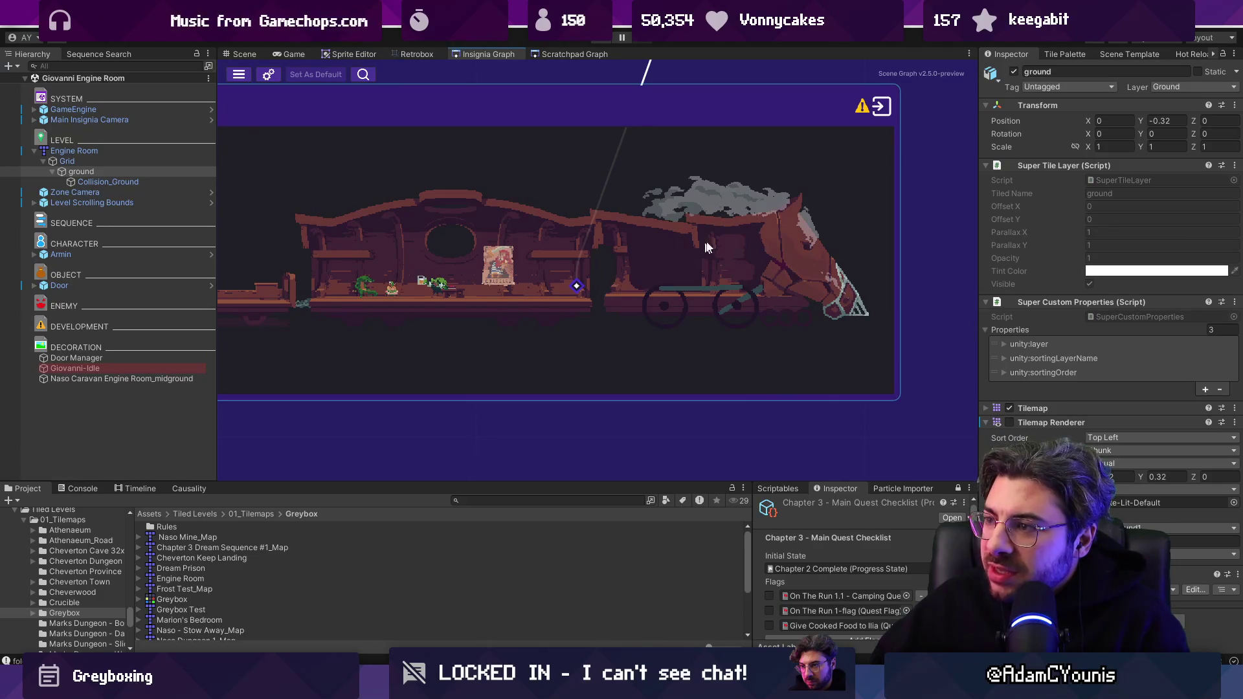
{"action": "scroll", "coordinate": [628, 316], "scroll_direction": "down", "scroll_amount": 3}
{"action": "scroll", "coordinate": [638, 317], "scroll_direction": "down", "scroll_amount": 3}
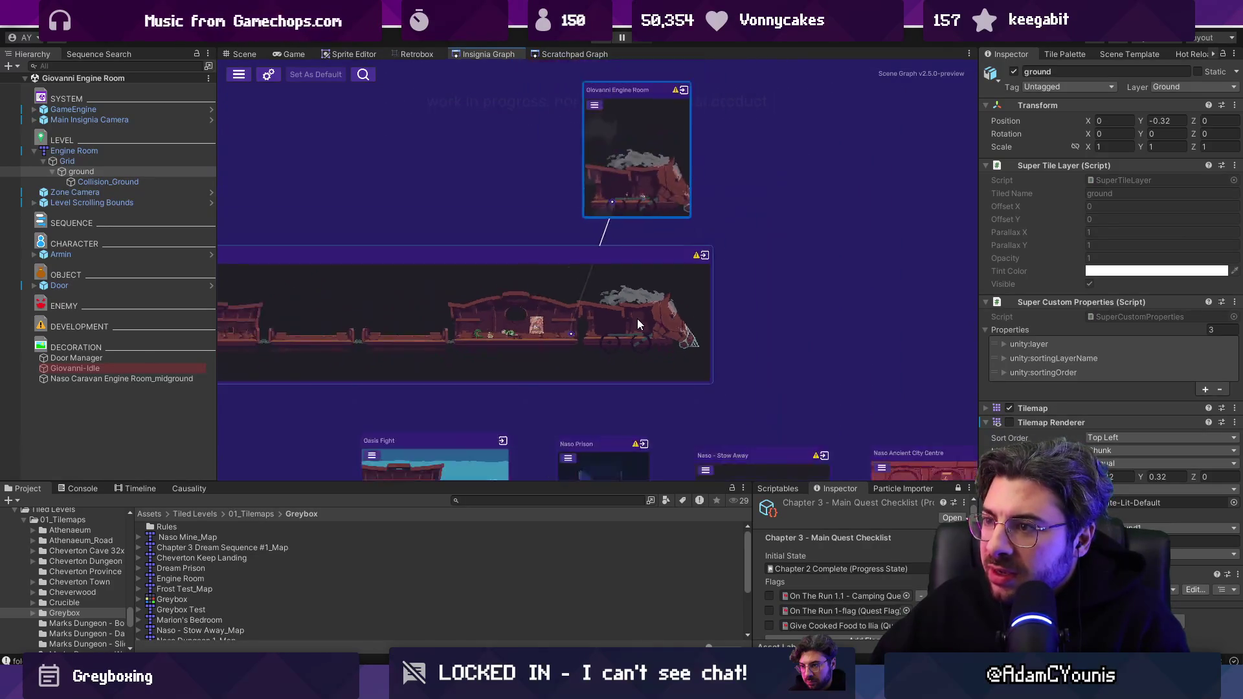
Open the Giovanni Engine Room node and view it in the Scene tab.
{"action": "double_click", "coordinate": [634, 215]}
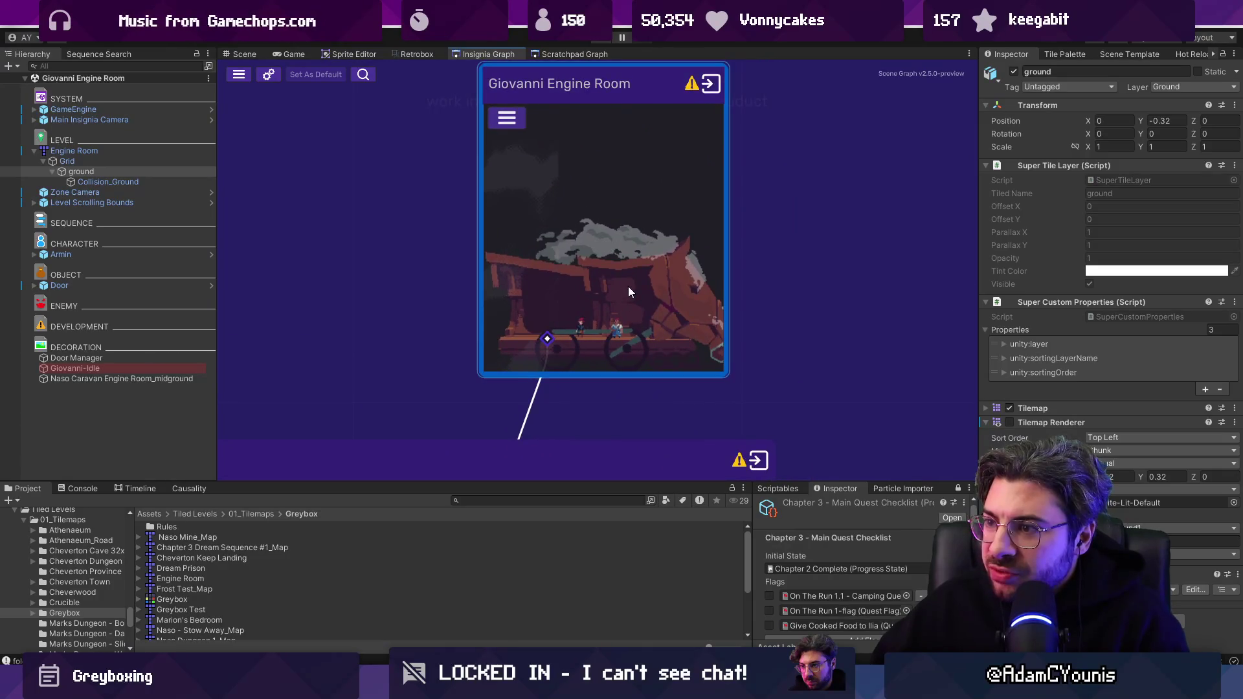
{"action": "left_click", "coordinate": [245, 53]}
{"action": "scroll", "coordinate": [597, 334], "scroll_direction": "up", "scroll_amount": 3}
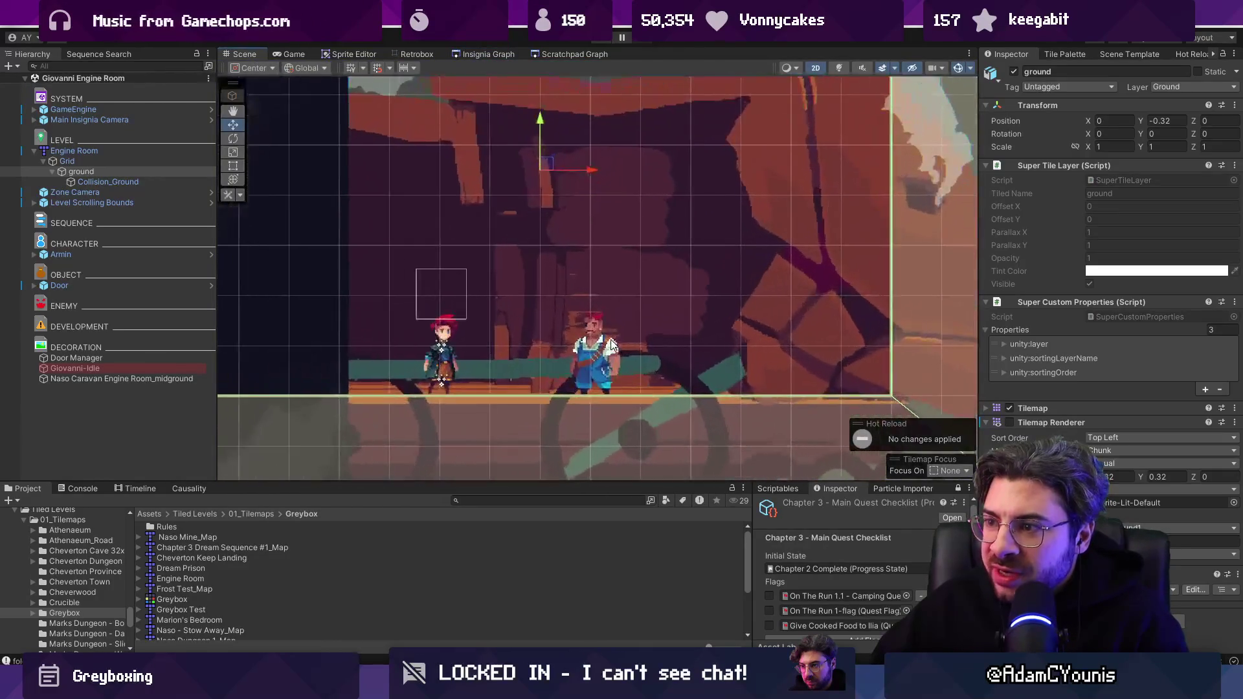
Switch to the Insignia Graph to look over the room layout.
{"action": "scroll", "coordinate": [586, 347], "scroll_direction": "down", "scroll_amount": 2}
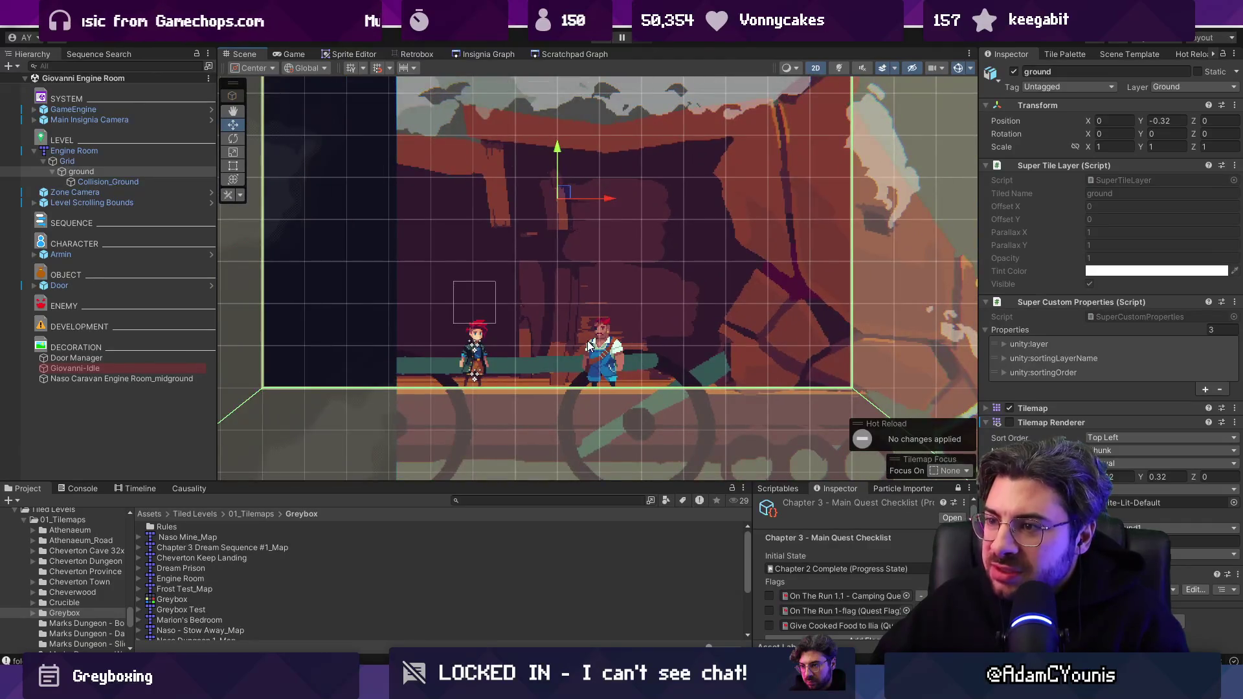
{"action": "scroll", "coordinate": [577, 356], "scroll_direction": "down", "scroll_amount": 2}
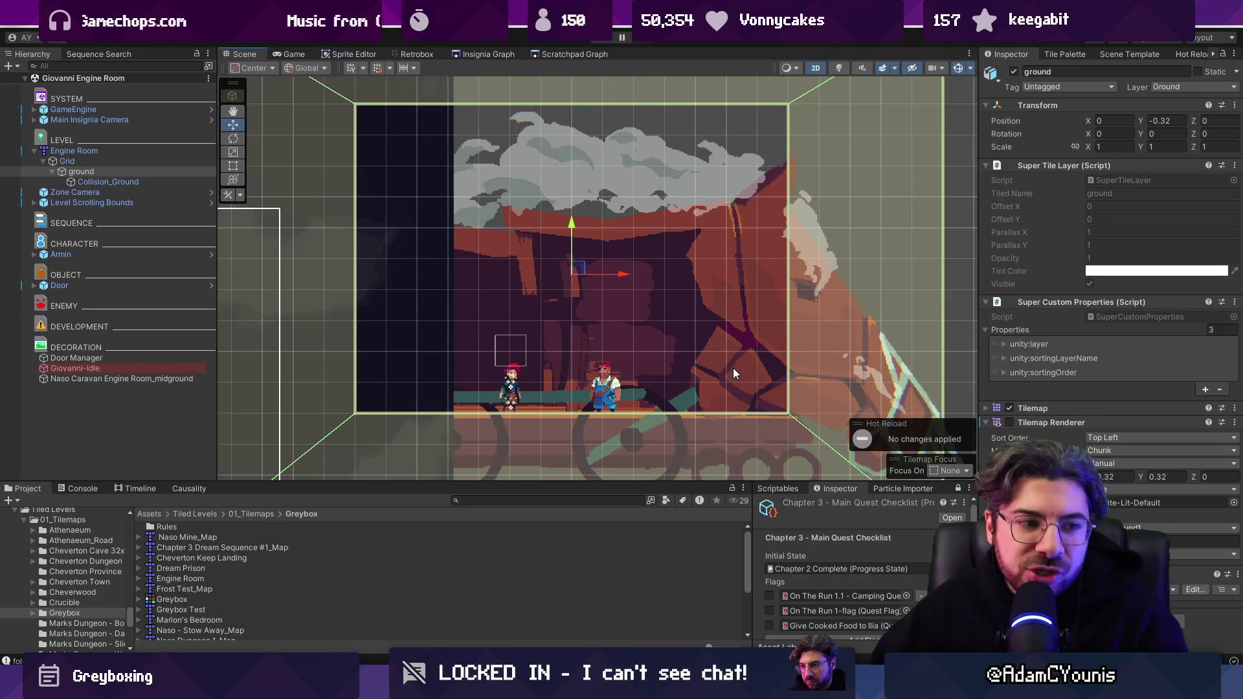
{"action": "left_click", "coordinate": [496, 55]}
{"action": "scroll", "coordinate": [564, 191], "scroll_direction": "down", "scroll_amount": 3}
{"action": "scroll", "coordinate": [634, 305], "scroll_direction": "up", "scroll_amount": 4}
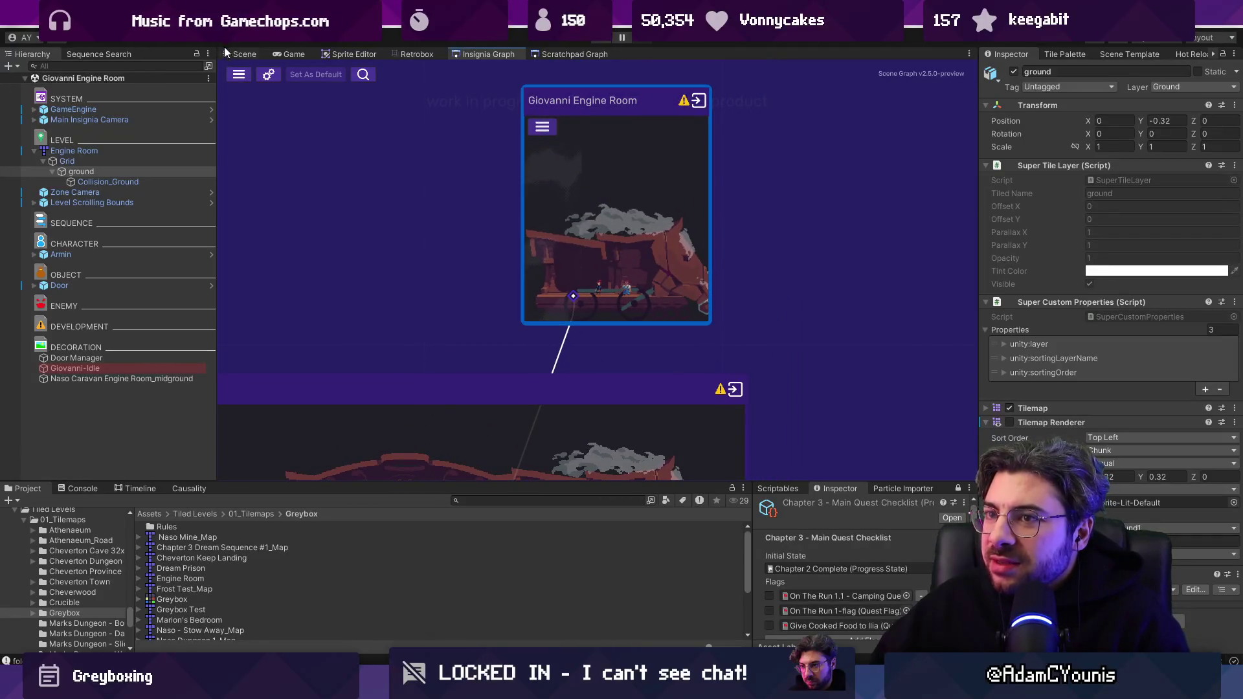
Pan across the Engine Room in the Scene view, then return to the Insignia Graph.
{"action": "left_click", "coordinate": [241, 54]}
{"action": "scroll", "coordinate": [694, 371], "scroll_direction": "up", "scroll_amount": 2}
{"action": "left_click_drag", "start_coordinate": [693, 371], "coordinate": [600, 329]}
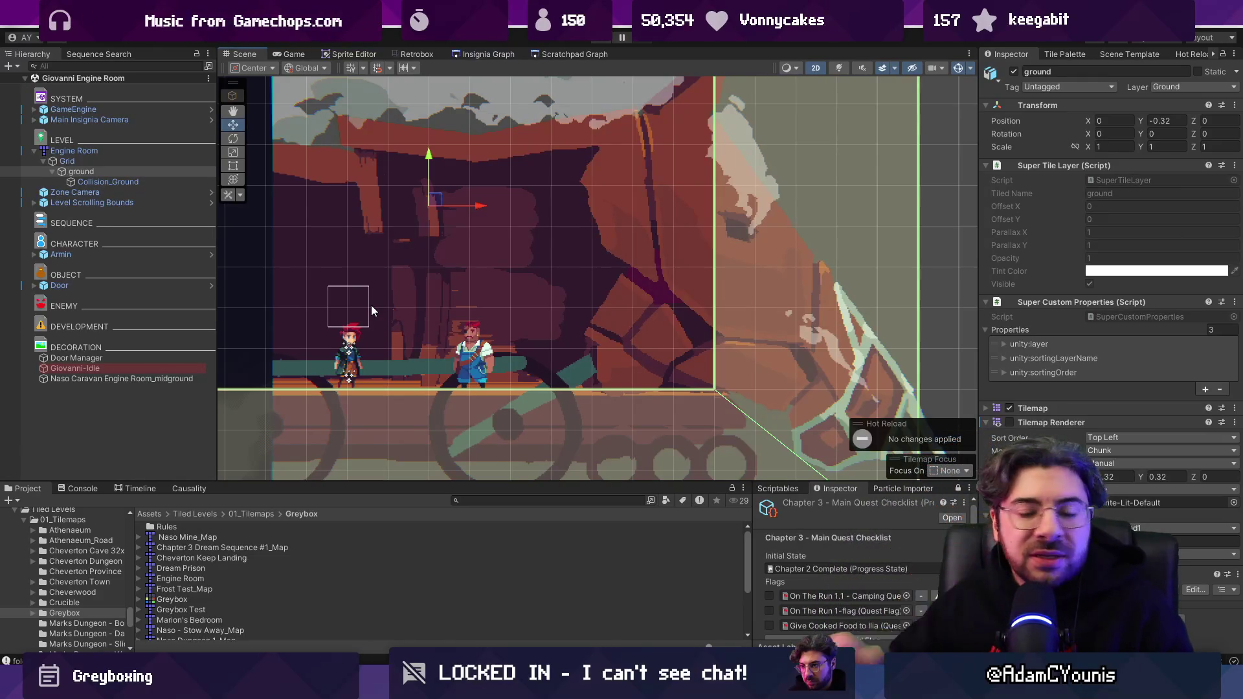
{"action": "scroll", "coordinate": [409, 320], "scroll_direction": "down", "scroll_amount": 5}
{"action": "scroll", "coordinate": [543, 385], "scroll_direction": "up", "scroll_amount": 5}
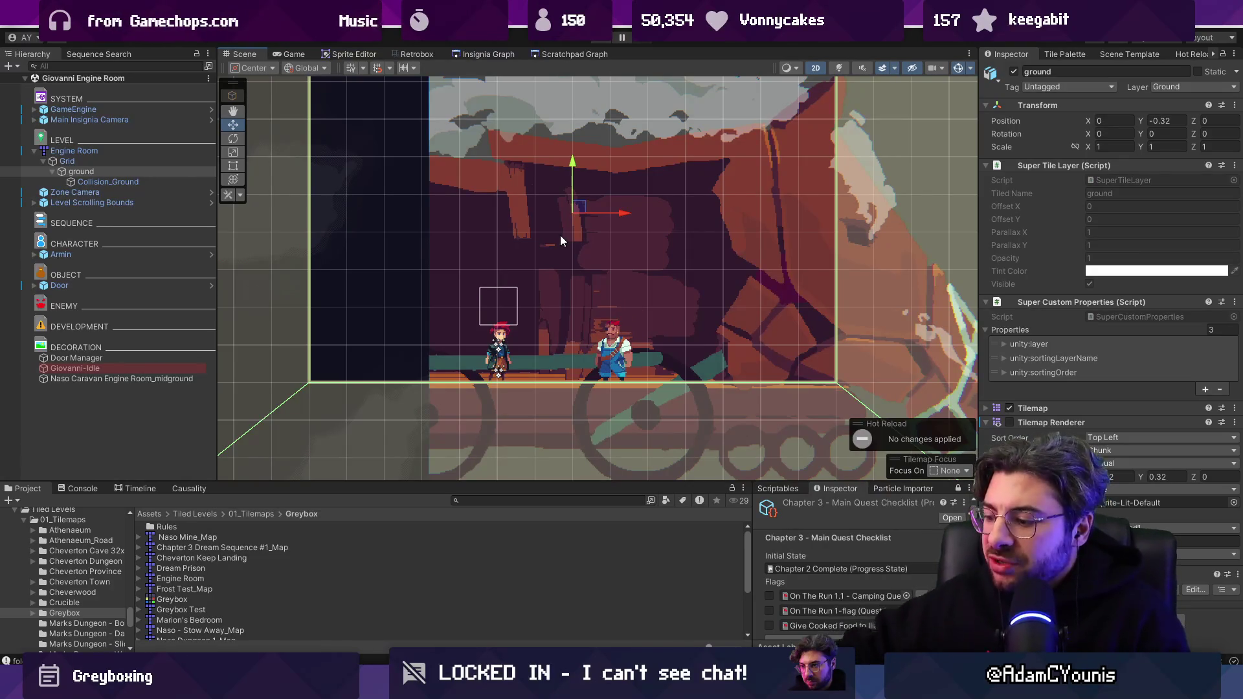
{"action": "left_click", "coordinate": [480, 55]}
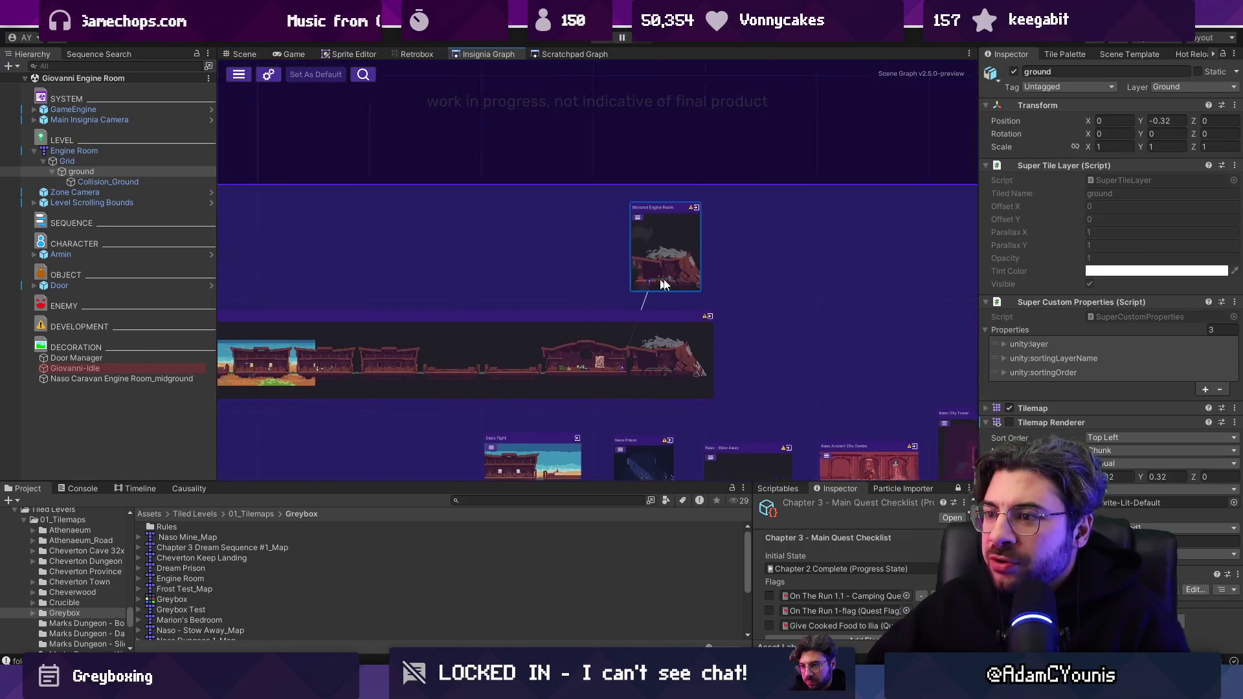
{"action": "left_click_drag", "start_coordinate": [826, 251], "coordinate": [730, 294]}
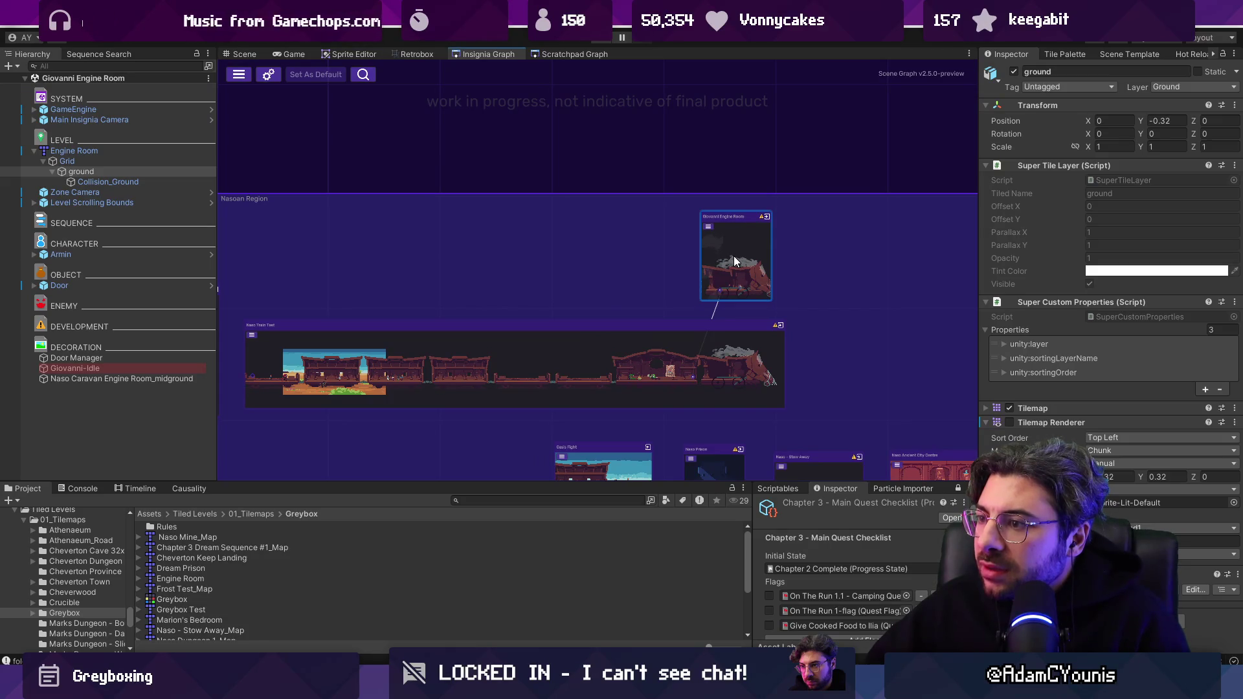
{"action": "scroll", "coordinate": [741, 270], "scroll_direction": "up", "scroll_amount": 2}
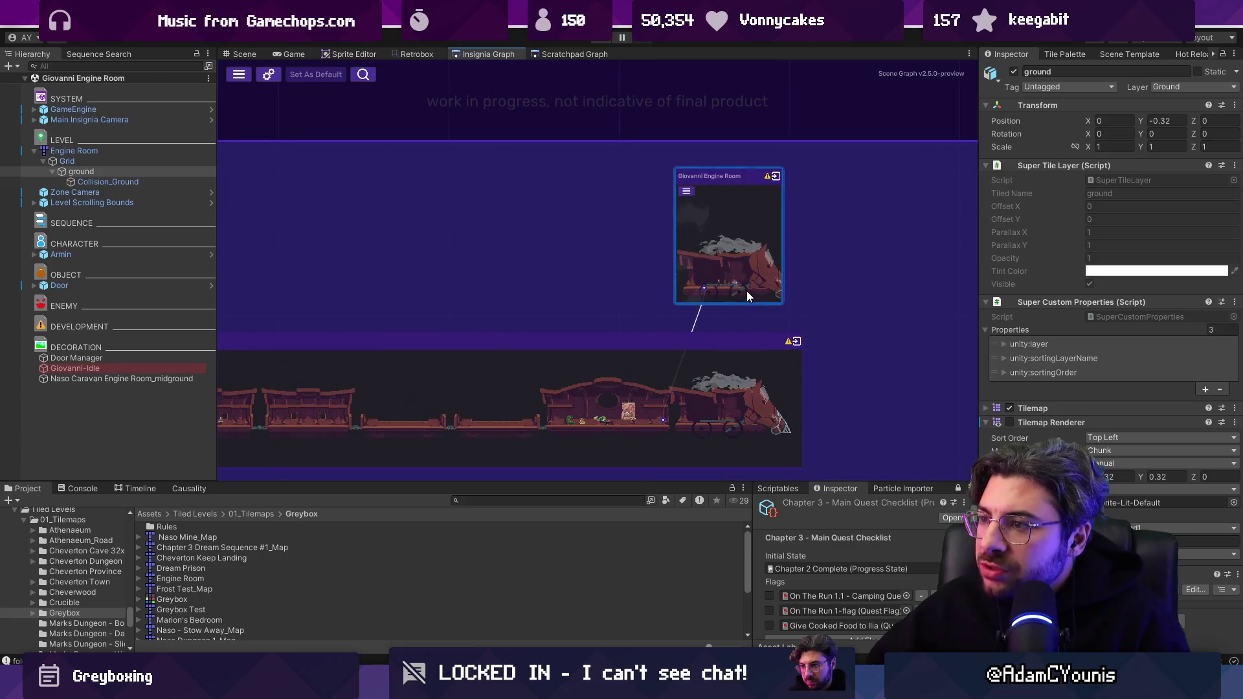
{"action": "left_click", "coordinate": [243, 54]}
{"action": "scroll", "coordinate": [658, 365], "scroll_direction": "down", "scroll_amount": 2}
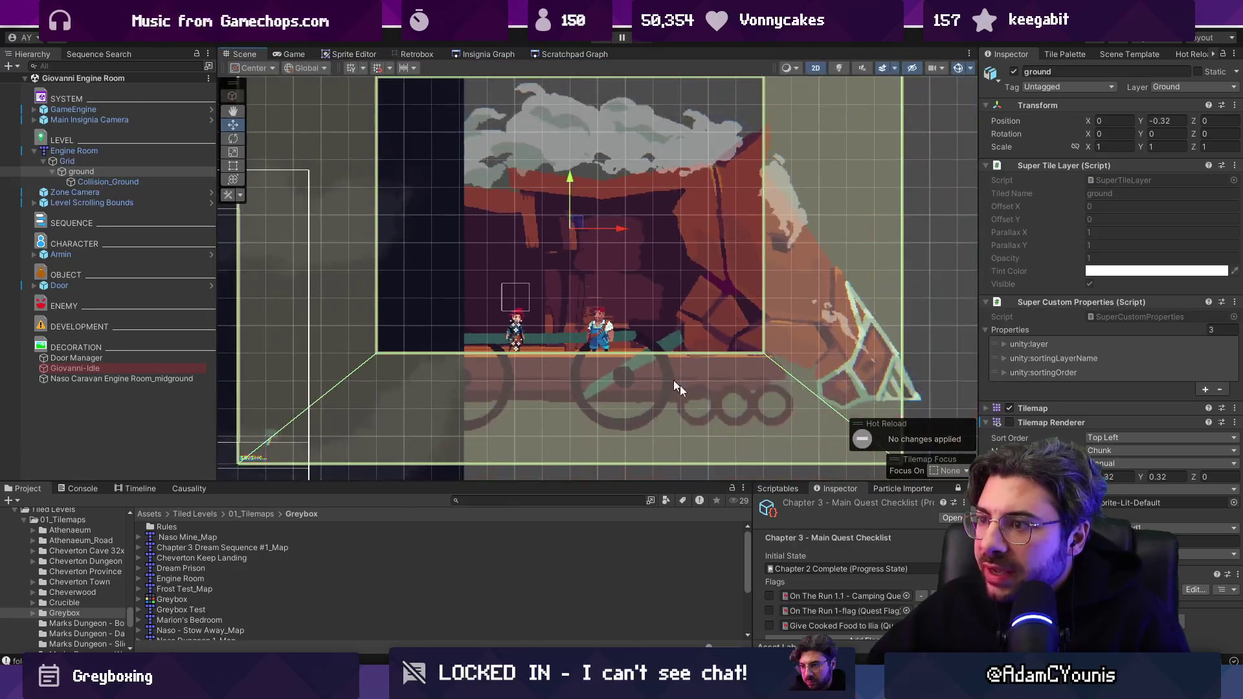
{"action": "key", "text": "alt+Tab"}
{"action": "mouse_move", "coordinate": [633, 391]}
{"action": "left_mouse_down"}
{"action": "mouse_move", "coordinate": [721, 495]}
{"action": "mouse_move", "coordinate": [651, 492]}
{"action": "left_mouse_up"}
{"action": "left_click_drag", "start_coordinate": [355, 466], "coordinate": [492, 469]}
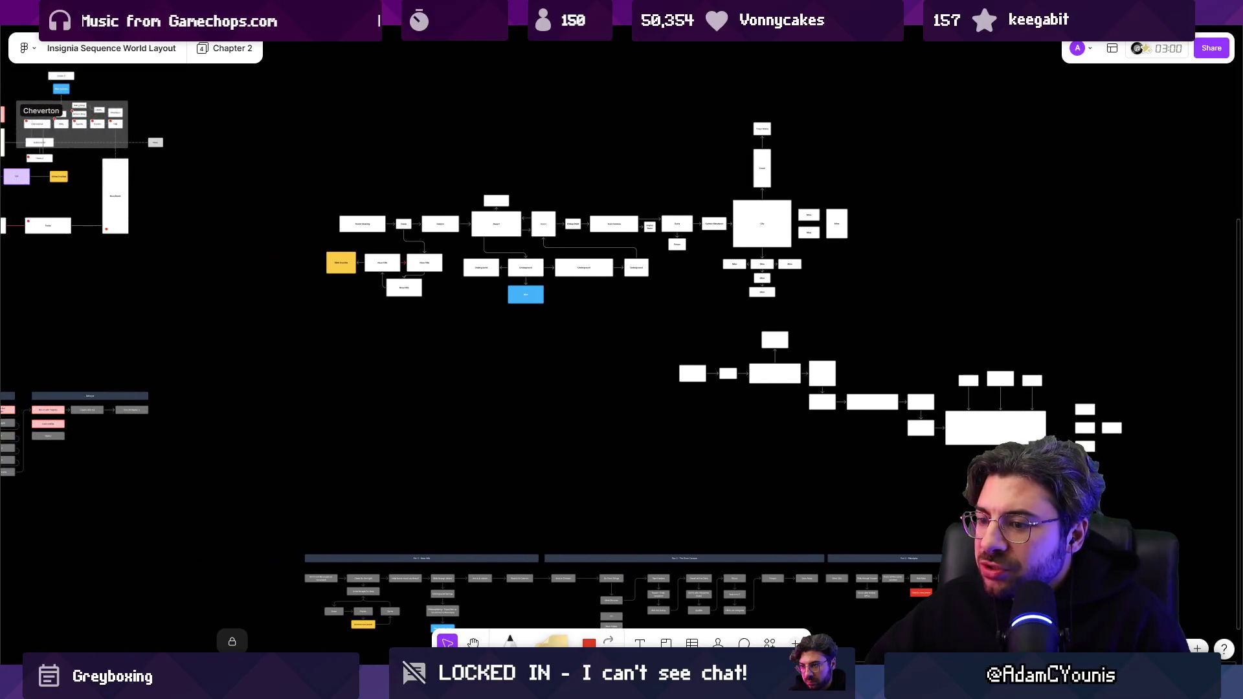
{"action": "key", "text": "alt+Tab"}
{"action": "left_click", "coordinate": [478, 53]}
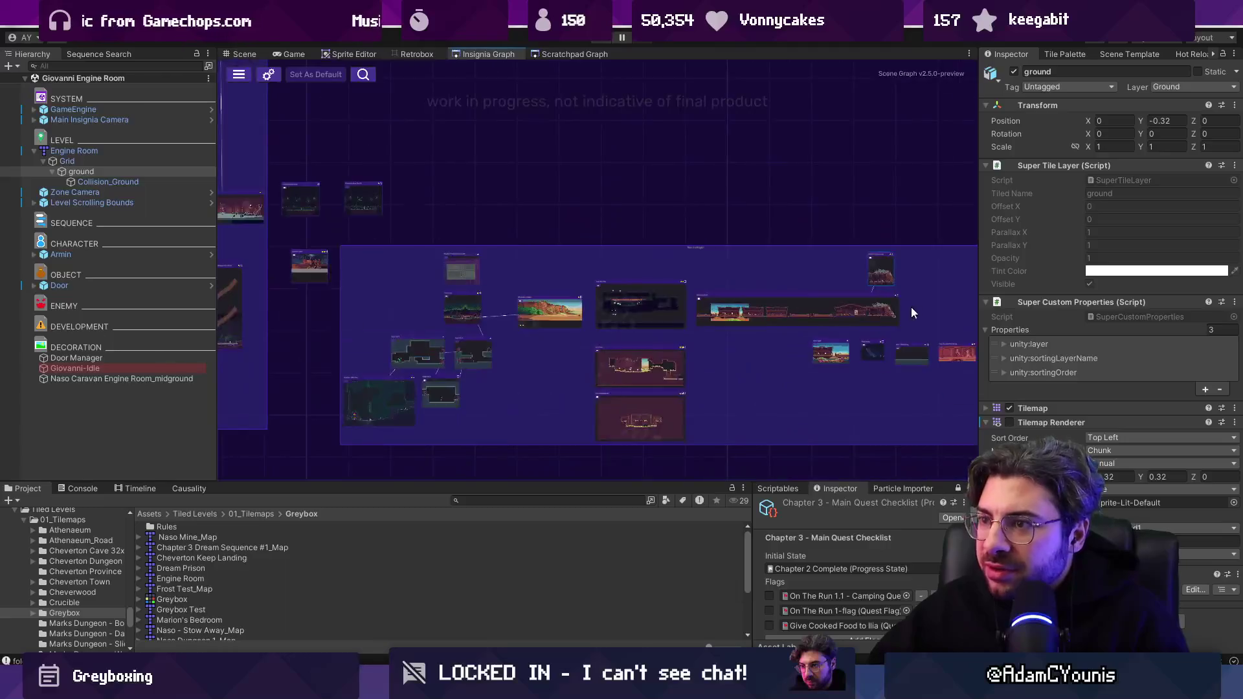
{"action": "scroll", "coordinate": [614, 369], "scroll_direction": "up", "scroll_amount": 3}
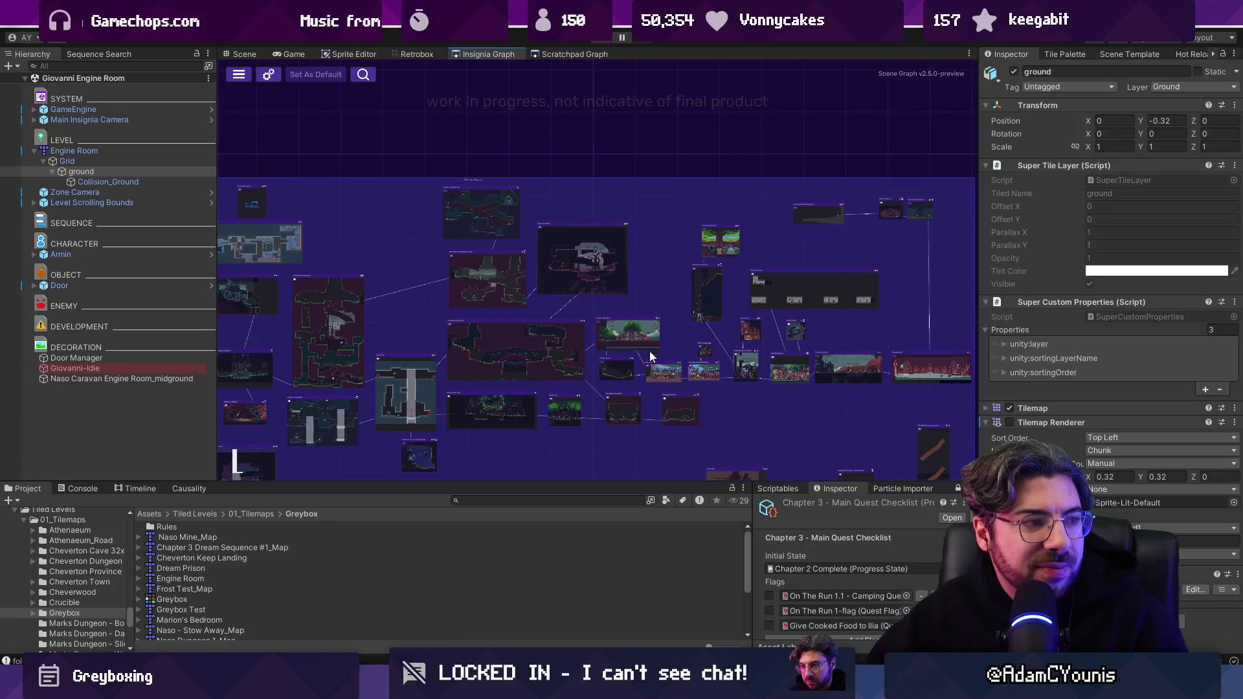
{"action": "mouse_move", "coordinate": [651, 350]}
{"action": "left_mouse_down"}
{"action": "mouse_move", "coordinate": [437, 289]}
{"action": "mouse_move", "coordinate": [367, 205]}
{"action": "left_mouse_up"}
{"action": "scroll", "coordinate": [424, 285], "scroll_direction": "up", "scroll_amount": 3}
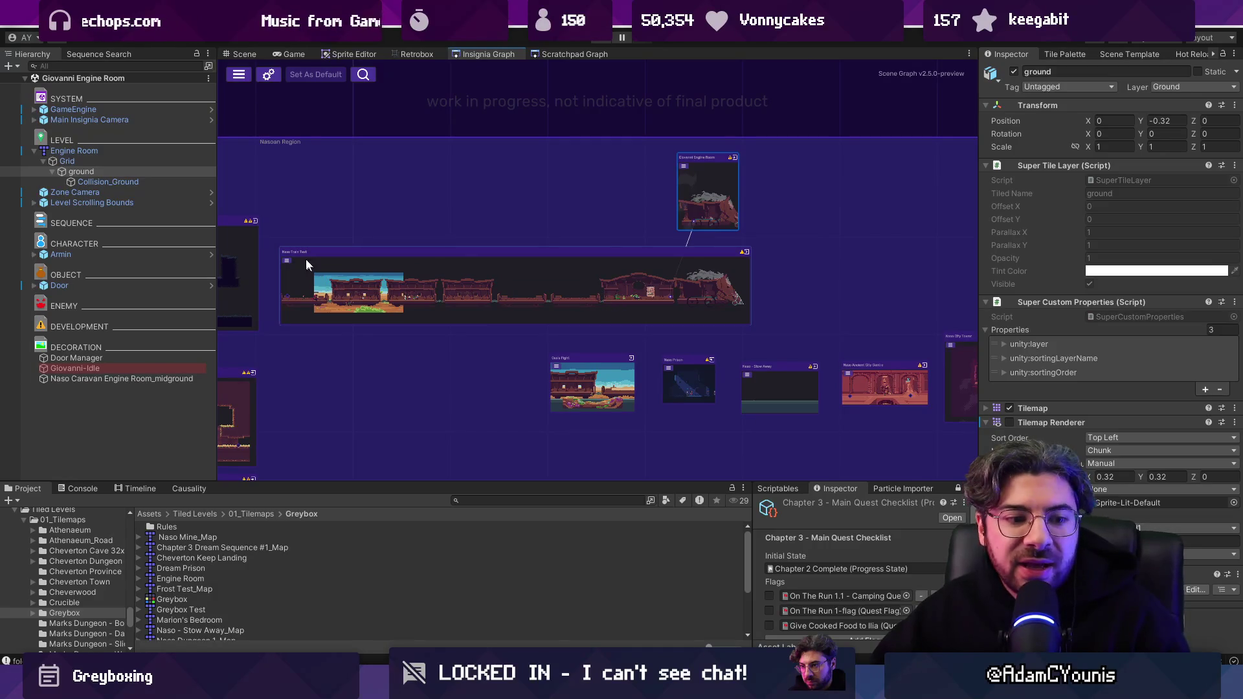
{"action": "key", "text": "ctrl+1"}
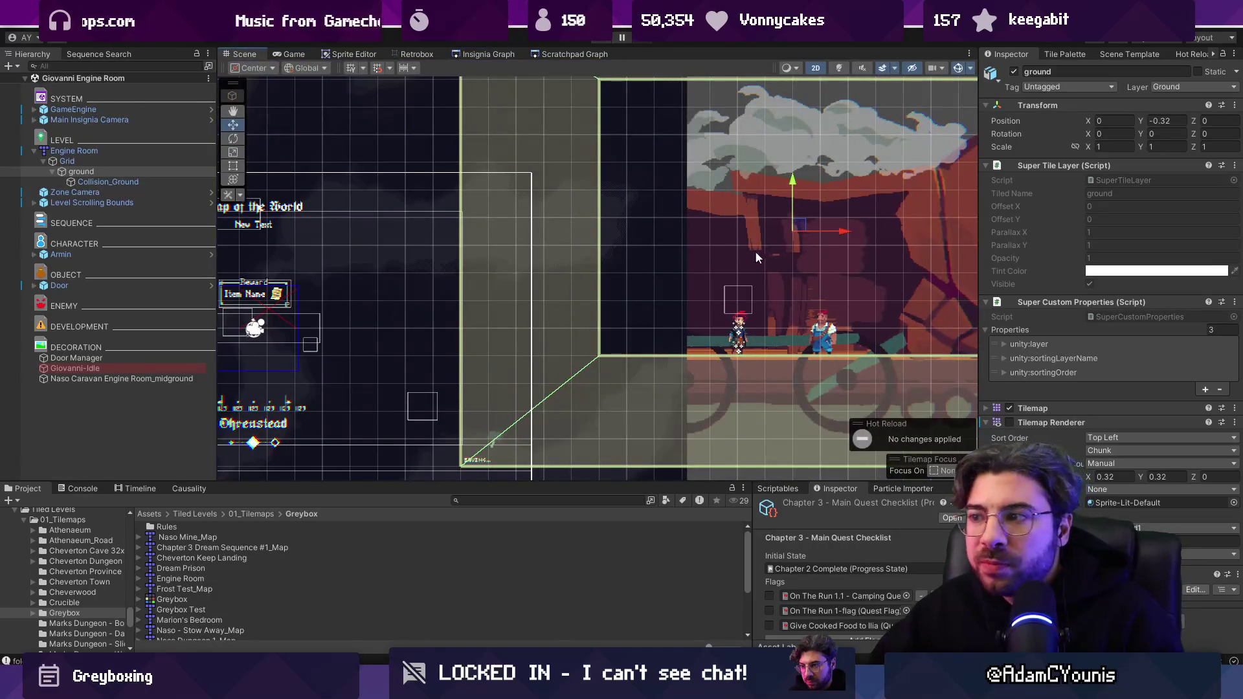
{"action": "scroll", "coordinate": [752, 255], "scroll_direction": "down", "scroll_amount": 3}
{"action": "left_click", "coordinate": [485, 54]}
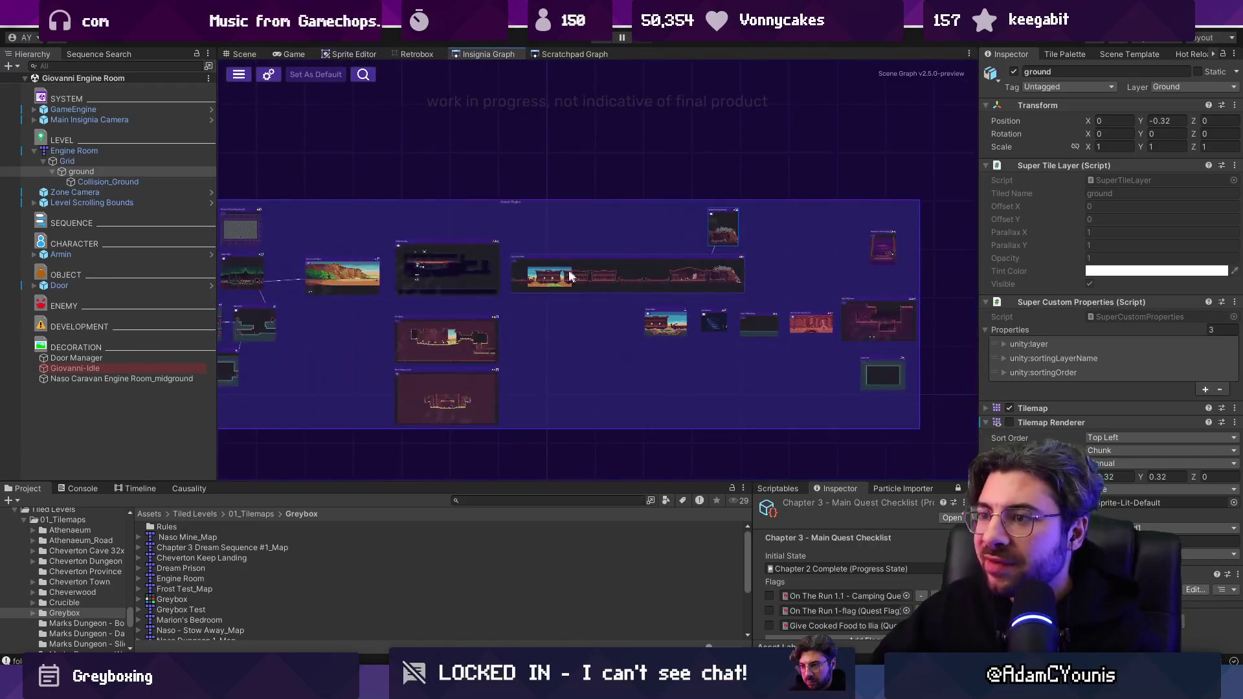
Load Naso Train Test from its graph node and play-test it, running the hero right.
{"action": "double_click", "coordinate": [582, 277]}
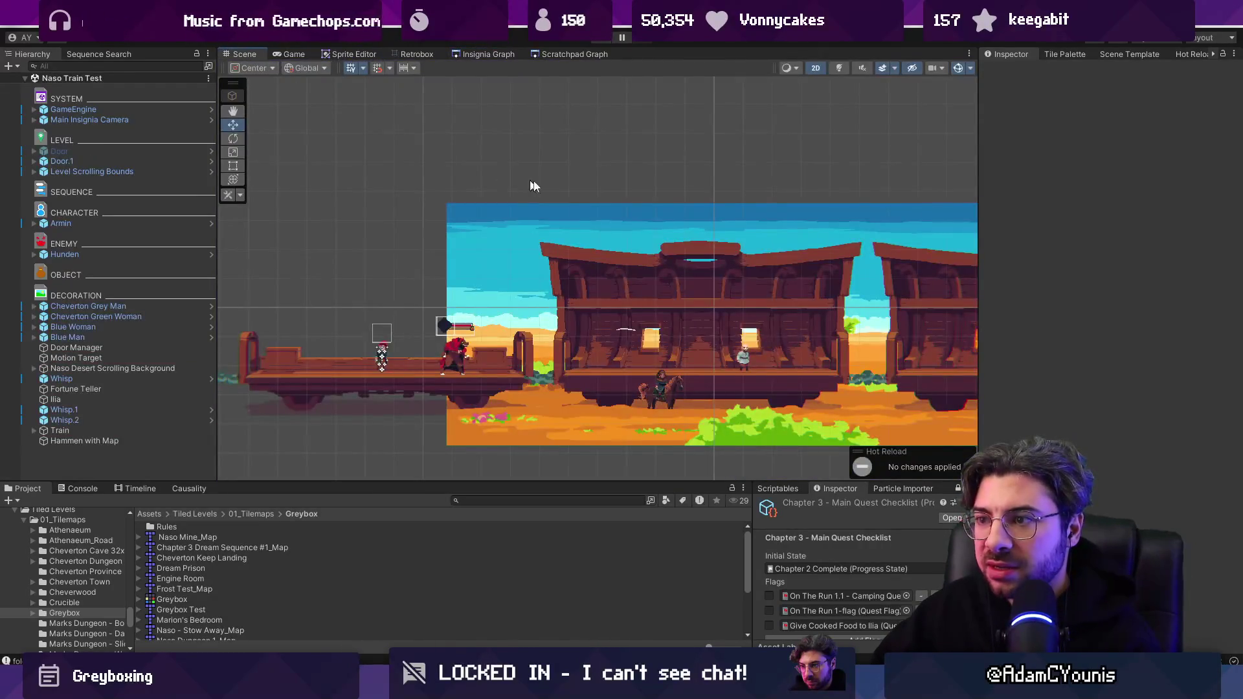
{"action": "scroll", "coordinate": [500, 171], "scroll_direction": "down", "scroll_amount": 3}
{"action": "scroll", "coordinate": [602, 109], "scroll_direction": "up", "scroll_amount": 1}
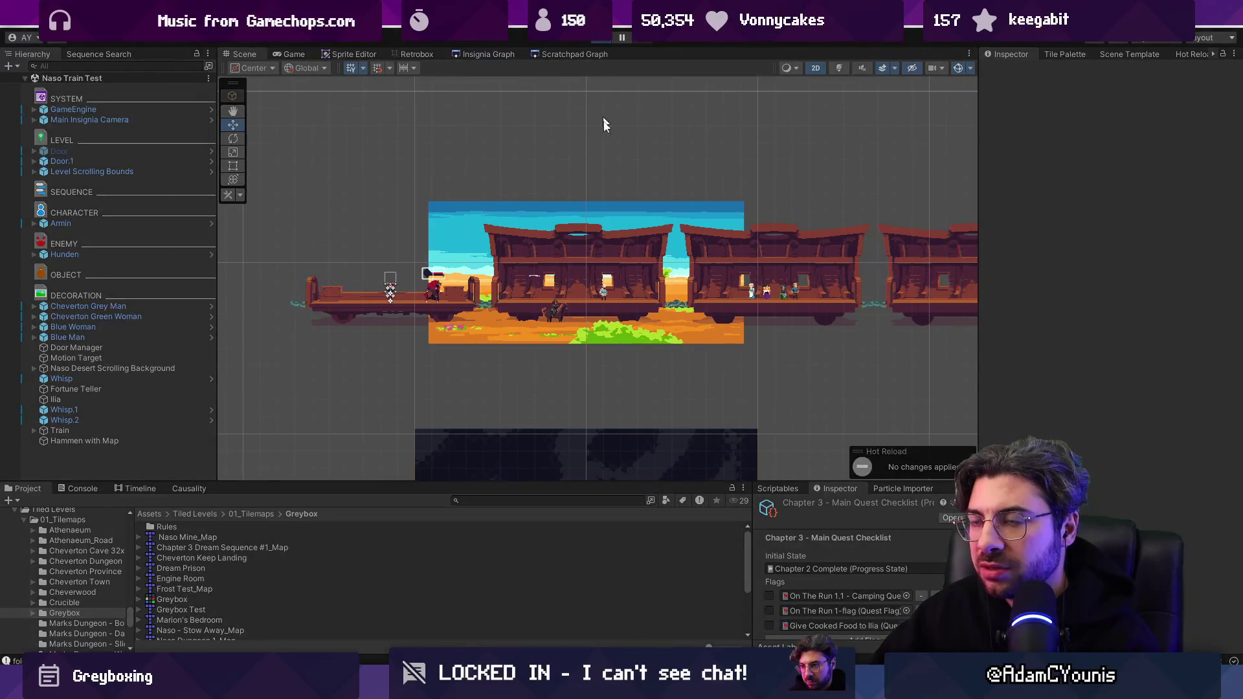
{"action": "key", "text": "ctrl+p"}
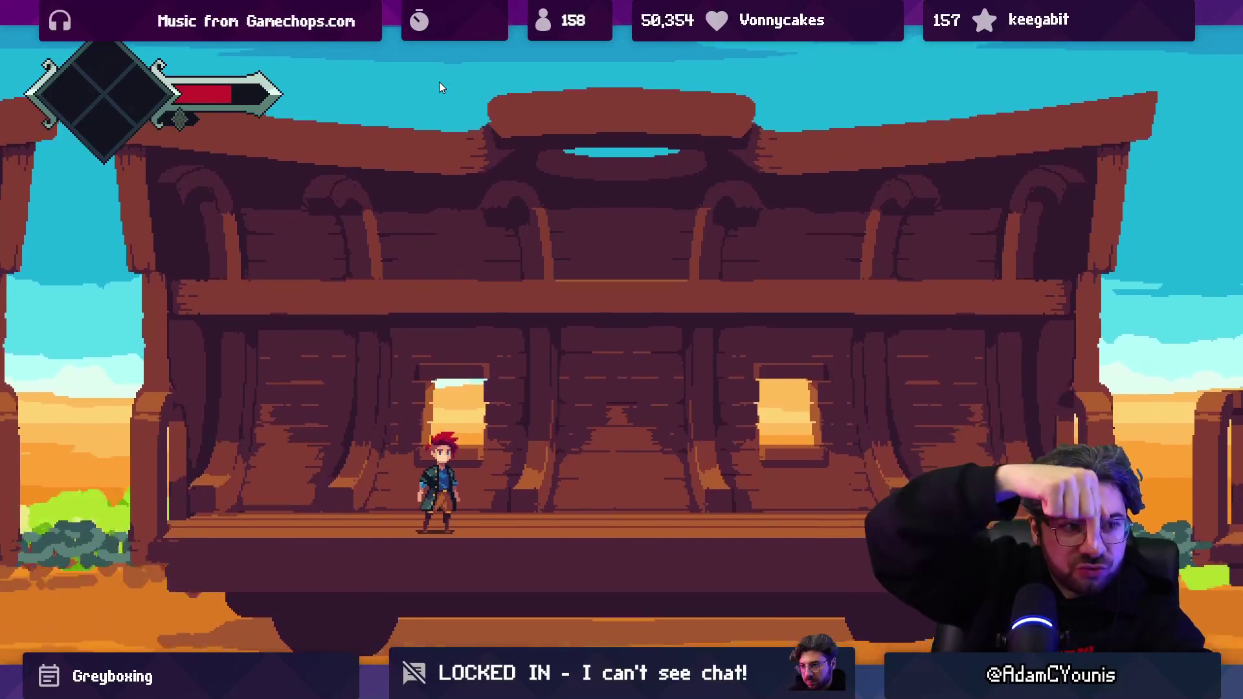
{"action": "key", "text": "Right"}
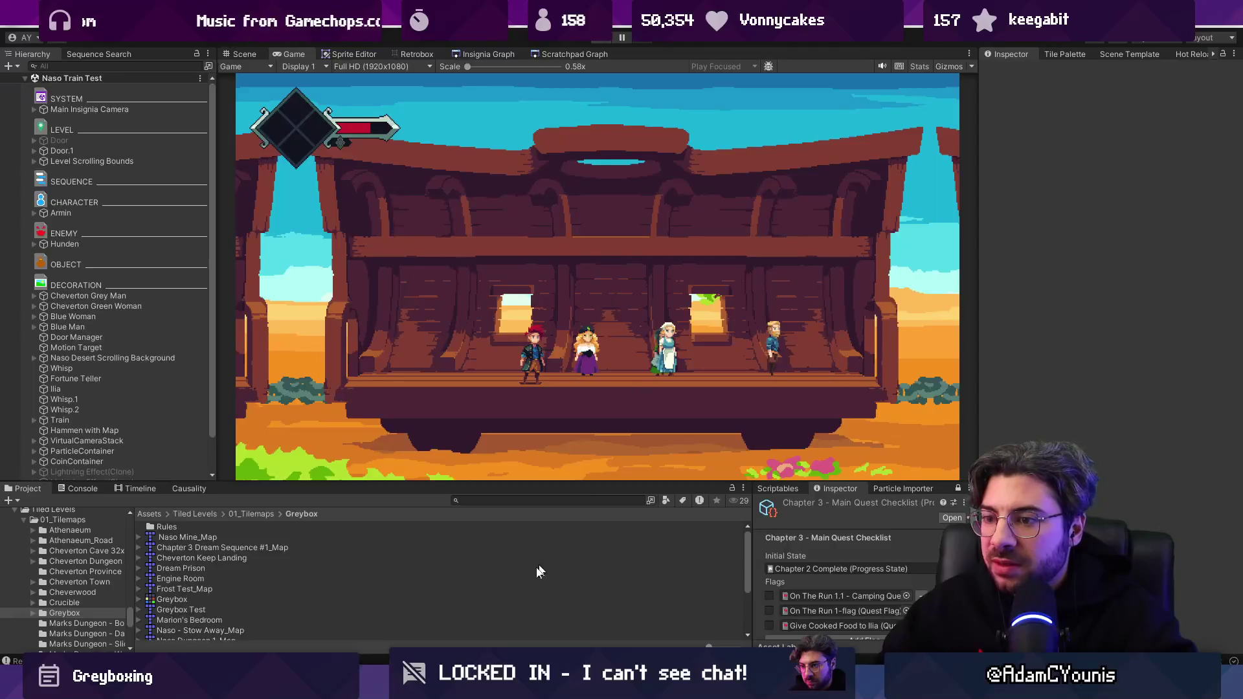
Stop the play test and inspect the caravan tray cars, Zone Camera and shadow objects.
{"action": "key", "text": "ctrl+p"}
{"action": "left_click", "coordinate": [601, 239]}
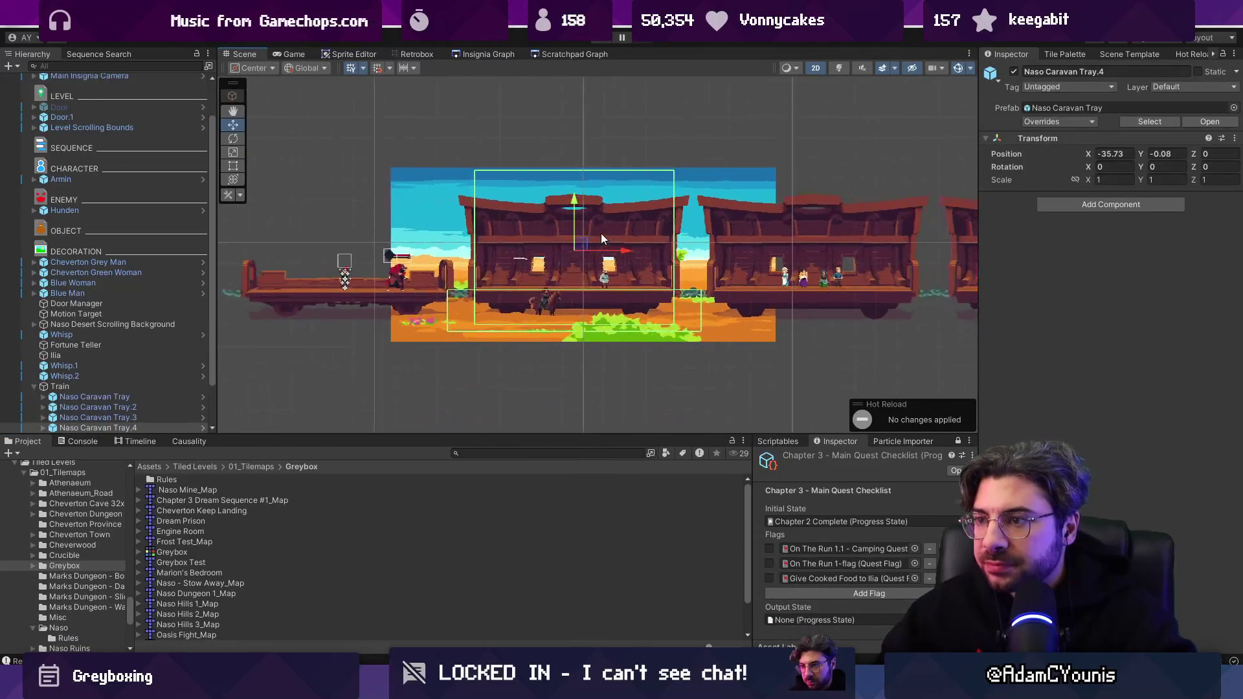
{"action": "scroll", "coordinate": [601, 239], "scroll_direction": "up", "scroll_amount": 2}
{"action": "left_click", "coordinate": [824, 256]}
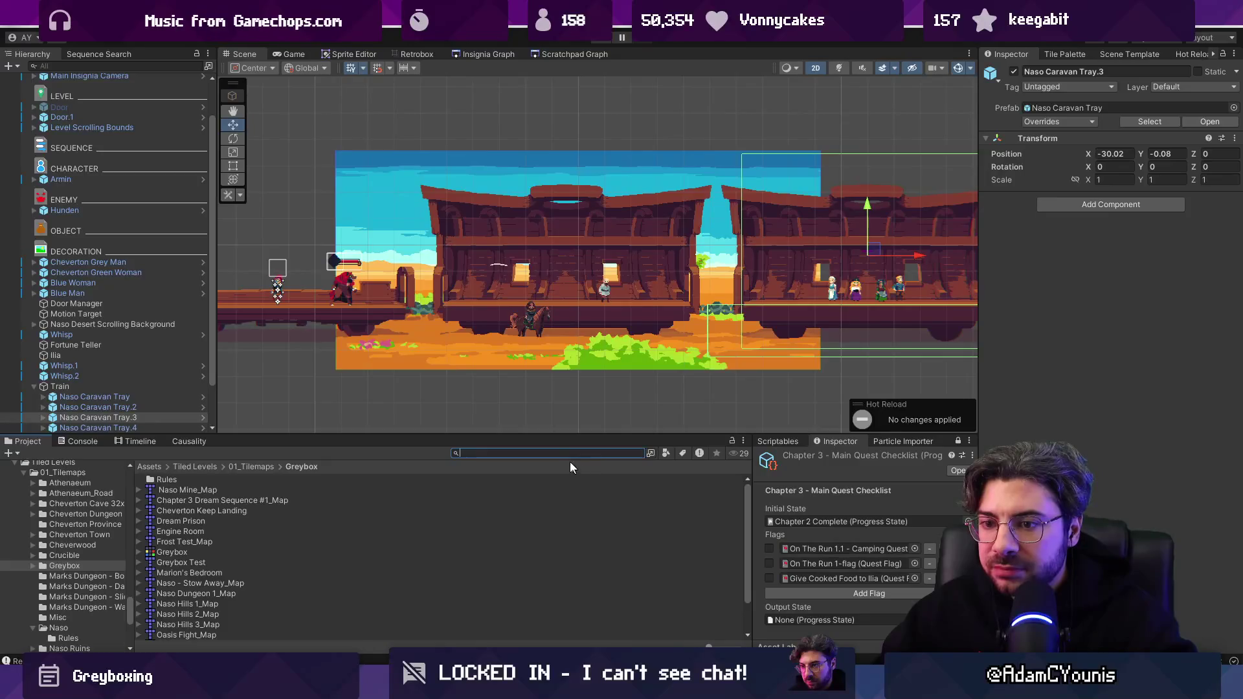
{"action": "left_click", "coordinate": [160, 400]}
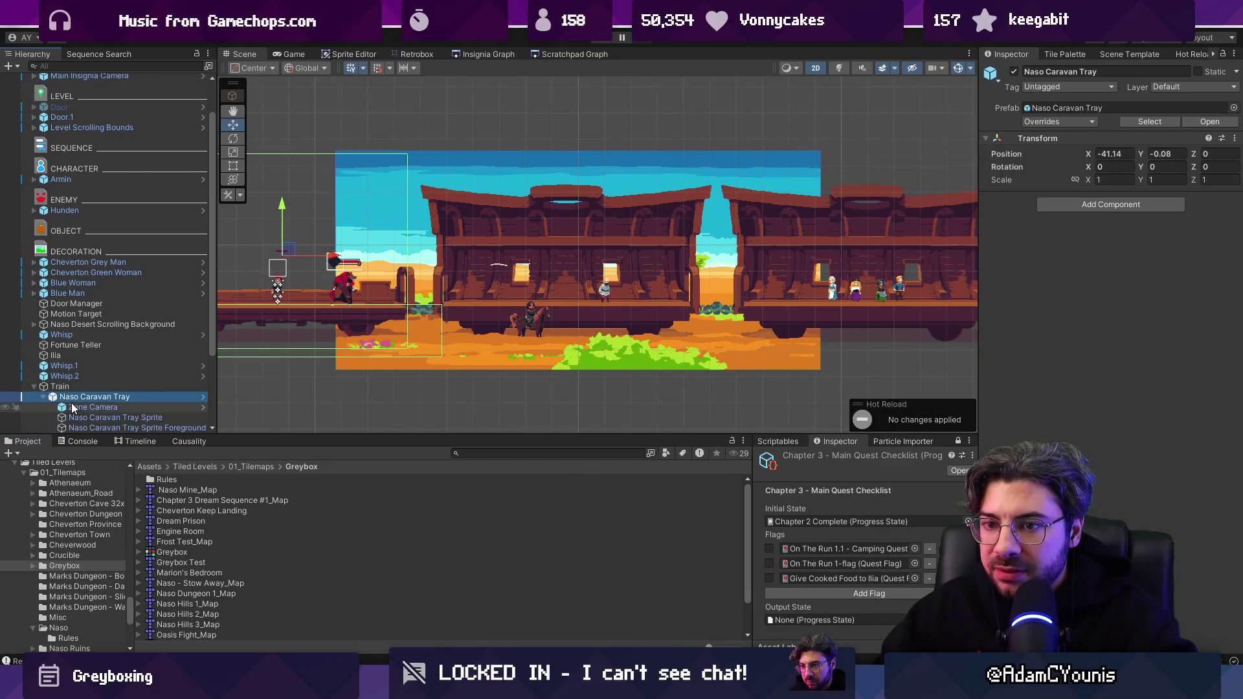
{"action": "left_click", "coordinate": [71, 407]}
{"action": "scroll", "coordinate": [144, 351], "scroll_direction": "down", "scroll_amount": 3}
{"action": "left_click", "coordinate": [146, 336]}
{"action": "left_click", "coordinate": [145, 345]}
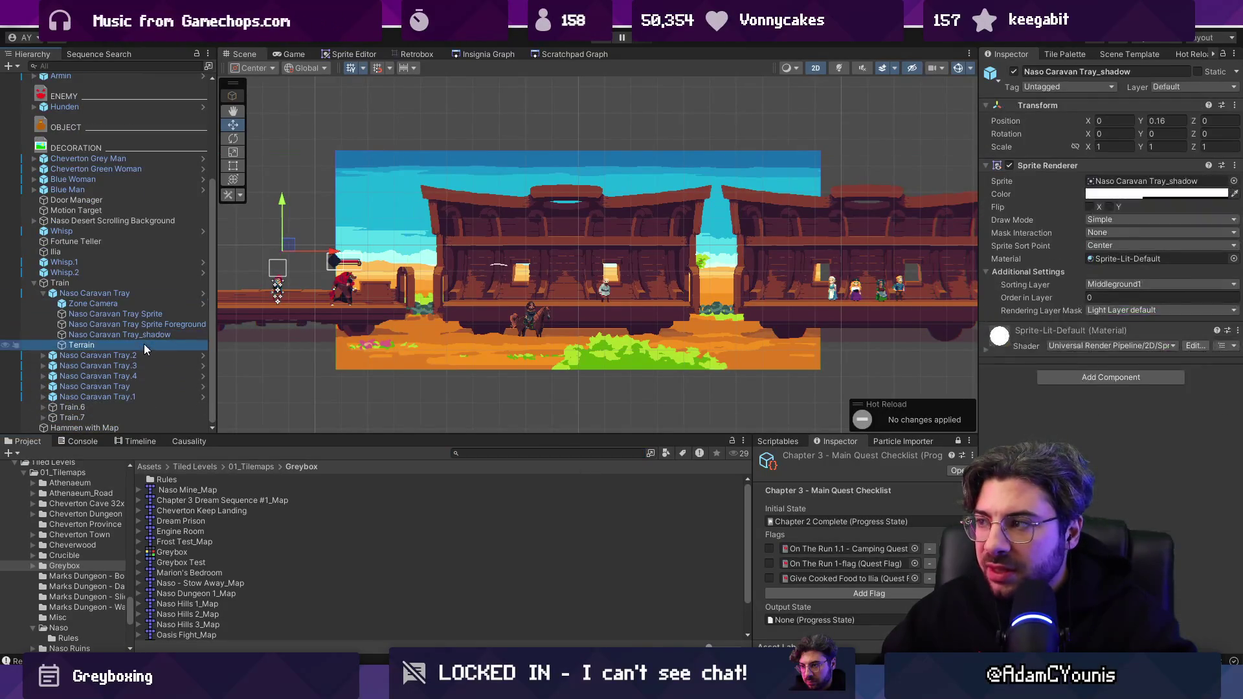
{"action": "left_click", "coordinate": [120, 335]}
Review the tray sprite assets, search the Project for 'caravan tray' and open its .aseprite file.
{"action": "left_click", "coordinate": [1159, 180]}
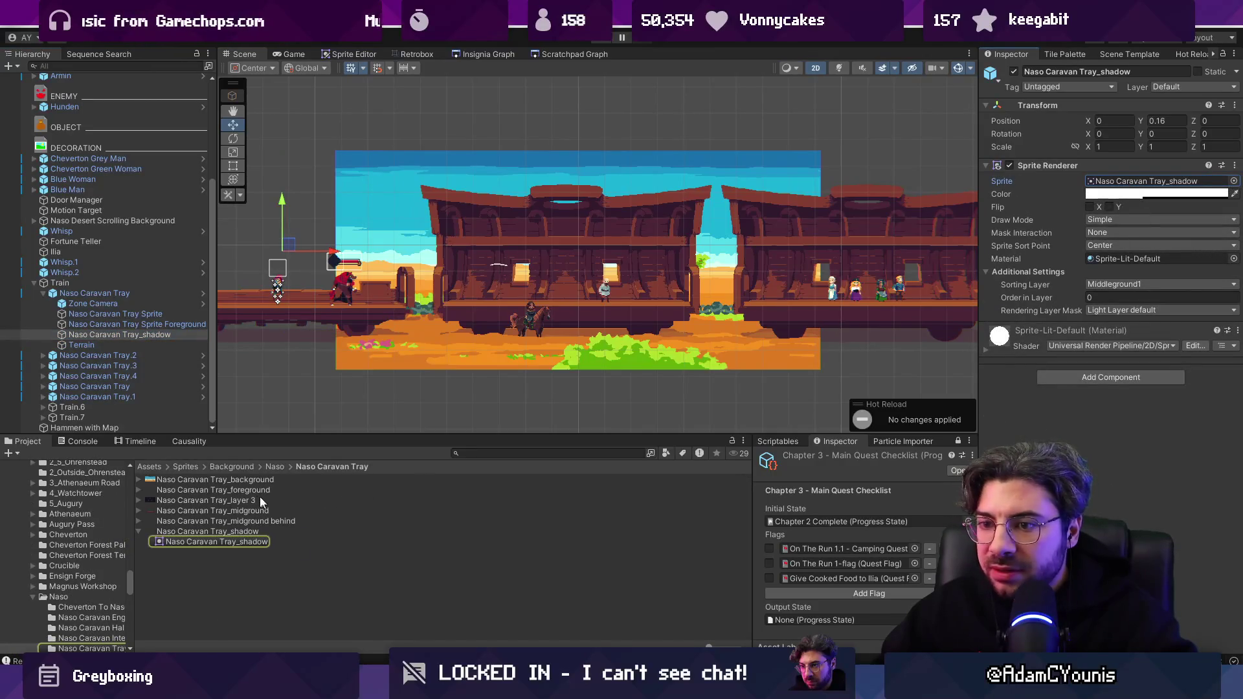
{"action": "left_click", "coordinate": [278, 500]}
{"action": "left_click", "coordinate": [280, 522]}
{"action": "left_click", "coordinate": [258, 477]}
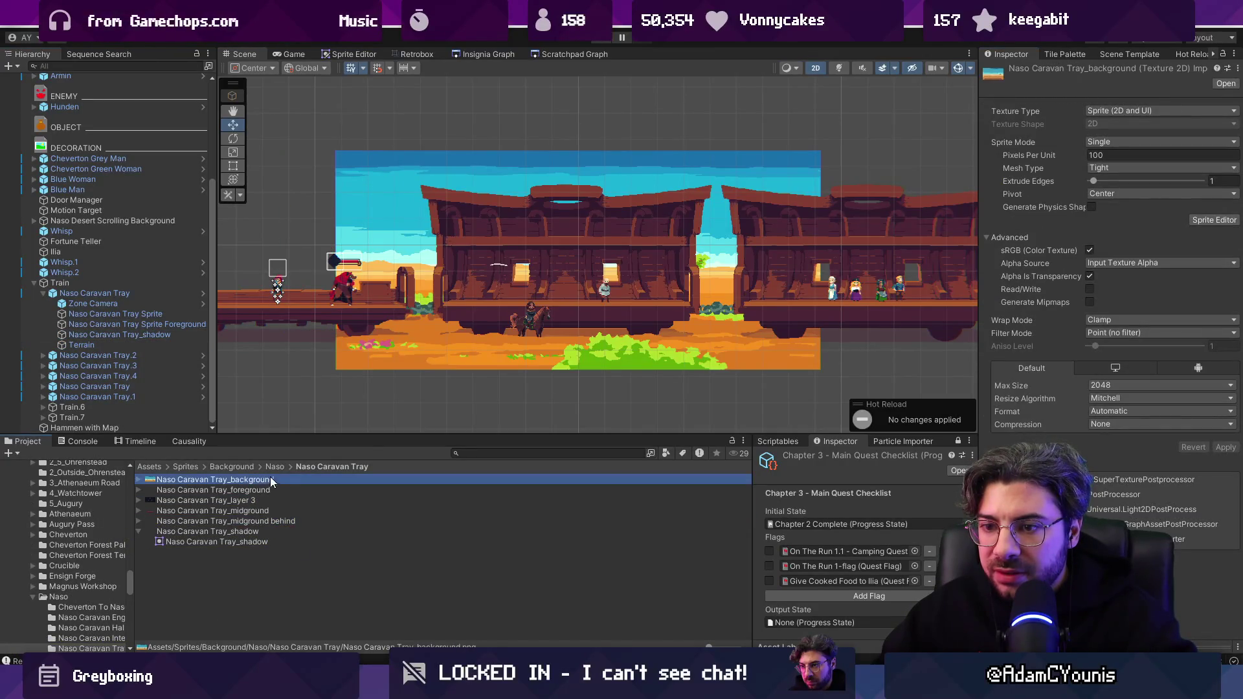
{"action": "left_click", "coordinate": [279, 467]}
{"action": "type", "text": "car"}
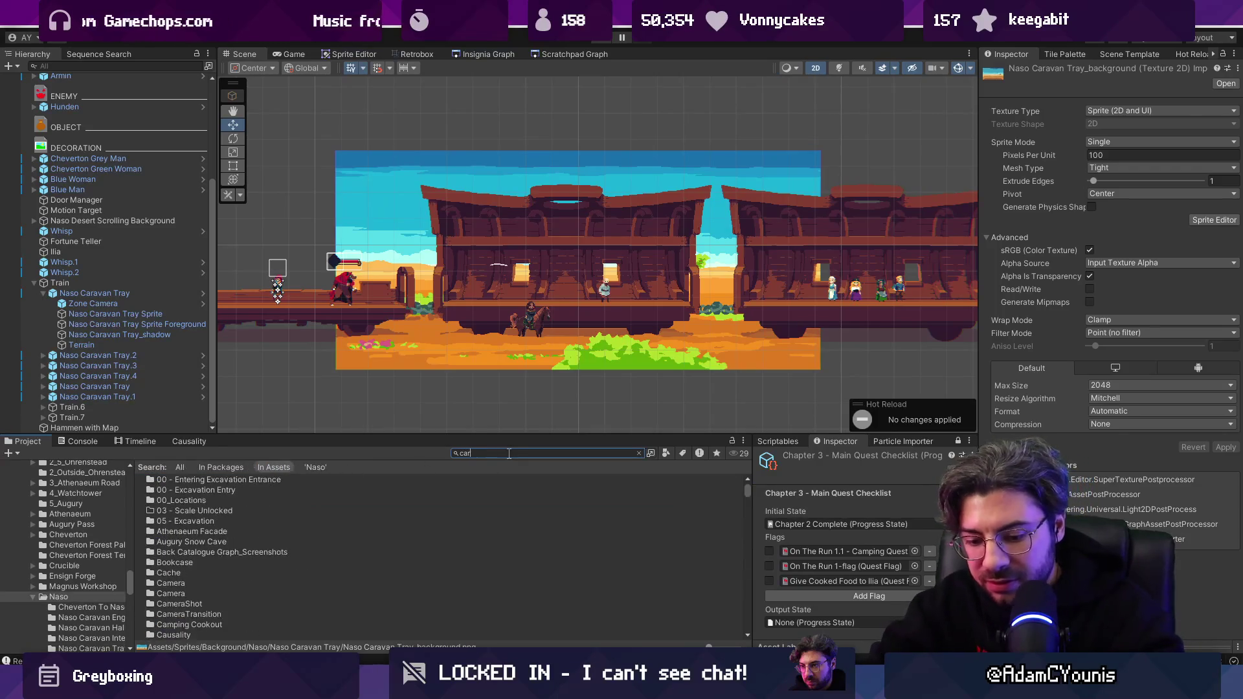
{"action": "type", "text": "avan tray"}
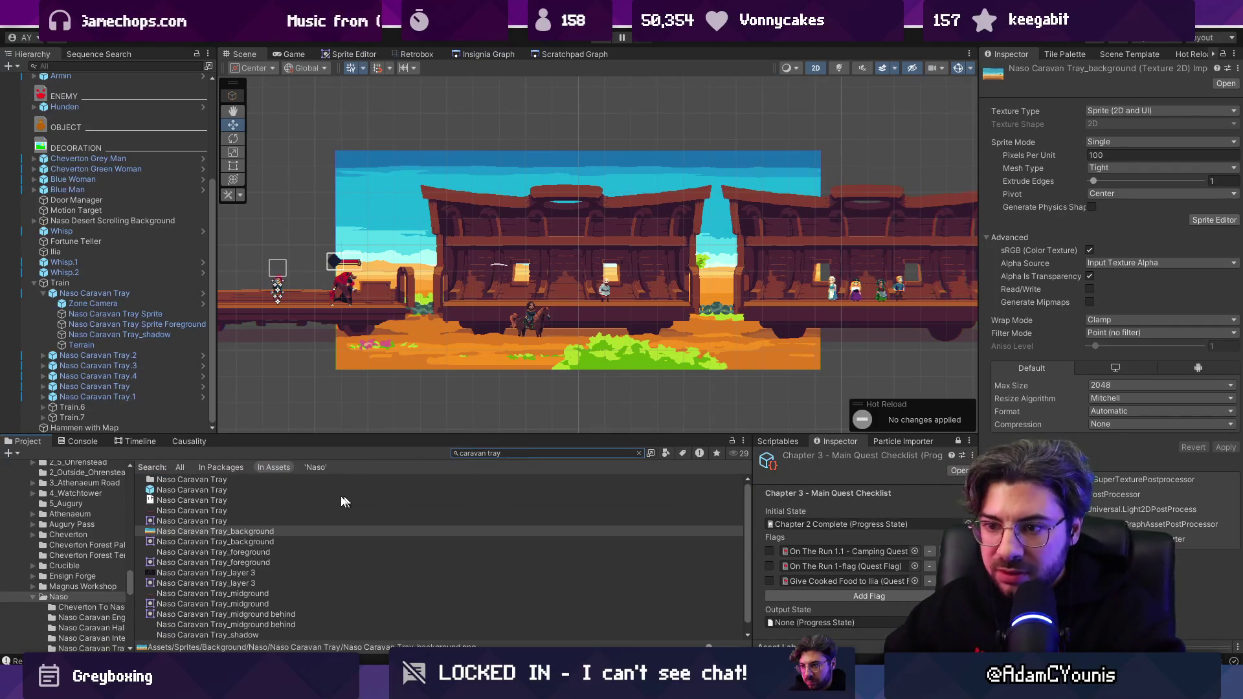
{"action": "double_click", "coordinate": [366, 500]}
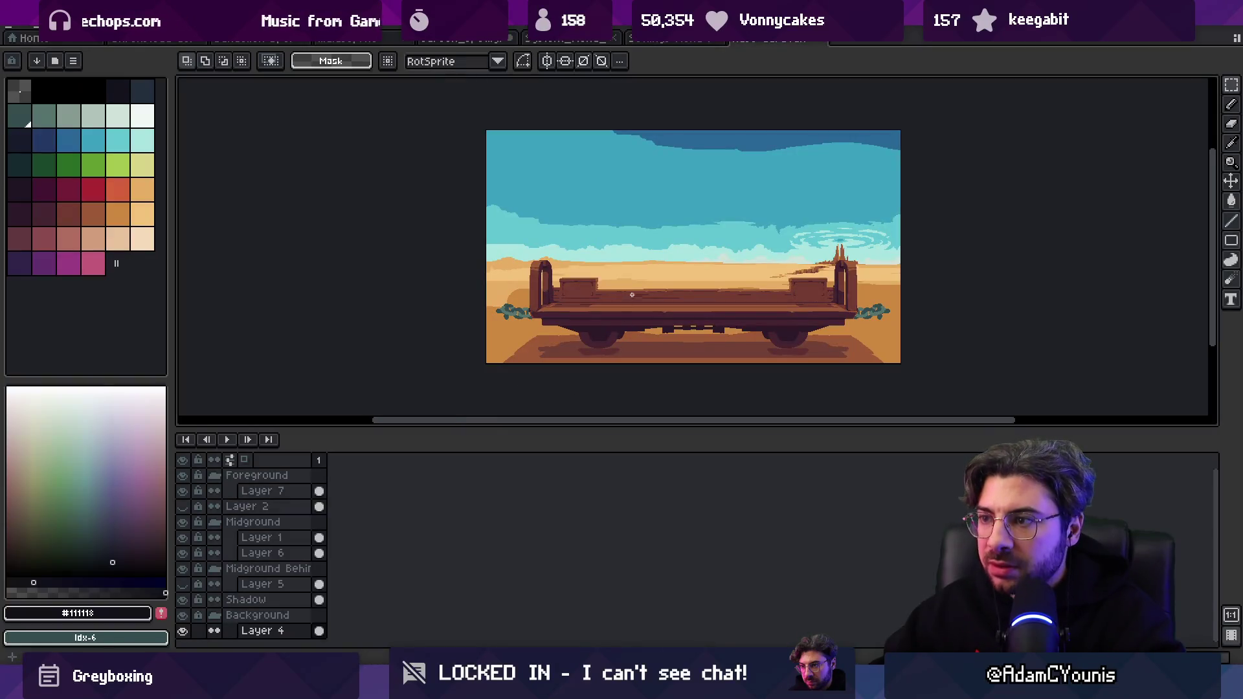
Toggle the rock pillars, shadow and background layers, leaving the rock pillars hidden.
{"action": "scroll", "coordinate": [661, 314], "scroll_direction": "up", "scroll_amount": 1}
{"action": "key", "text": "v"}
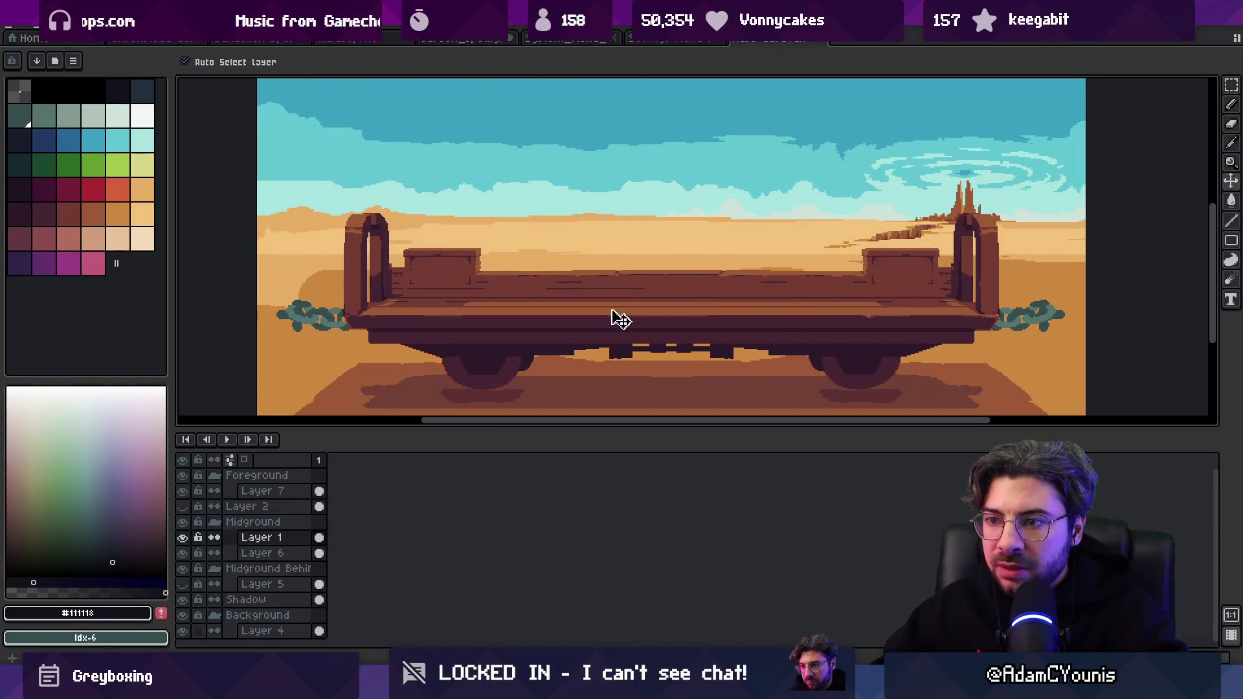
{"action": "scroll", "coordinate": [251, 491], "scroll_direction": "down", "scroll_amount": 1}
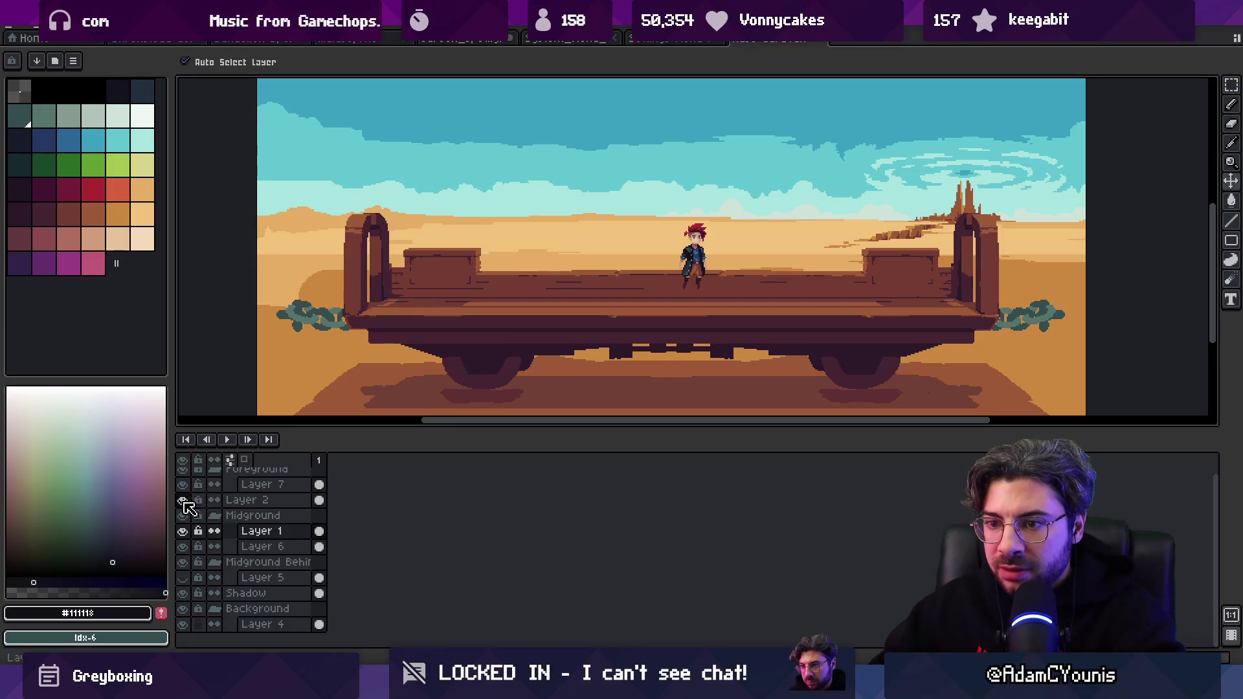
{"action": "left_click", "coordinate": [185, 577]}
{"action": "scroll", "coordinate": [573, 349], "scroll_direction": "down", "scroll_amount": 1}
{"action": "scroll", "coordinate": [566, 366], "scroll_direction": "up", "scroll_amount": 1}
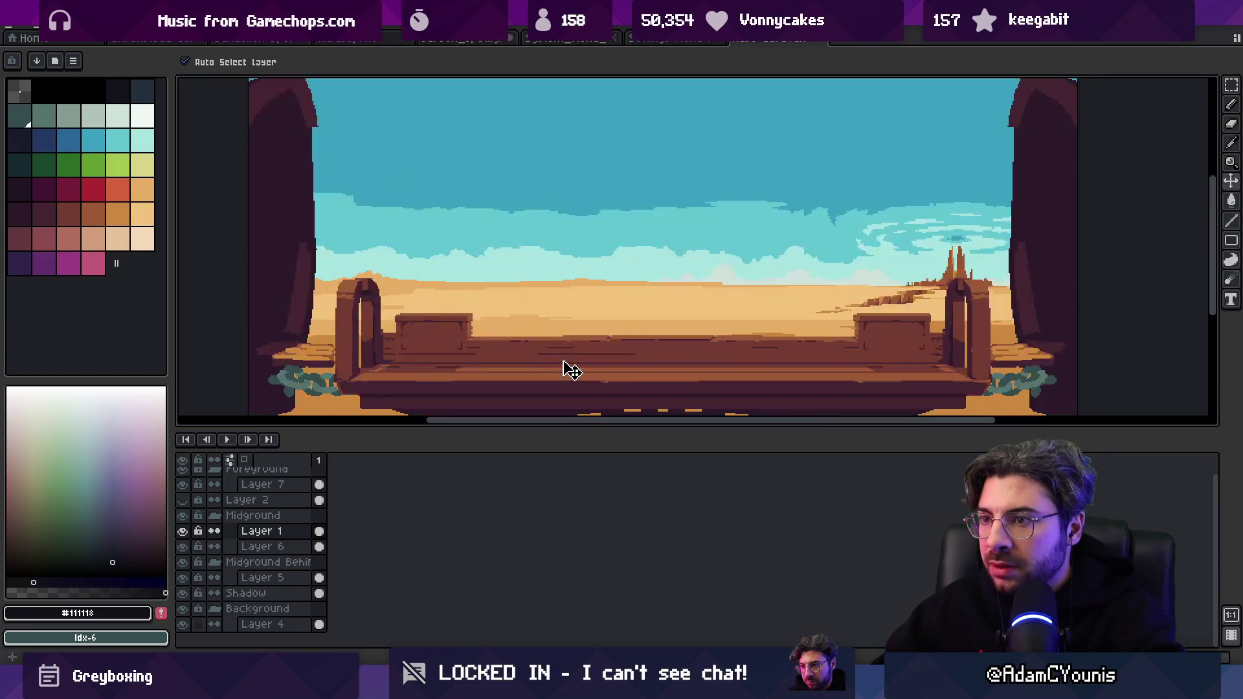
{"action": "scroll", "coordinate": [586, 358], "scroll_direction": "down", "scroll_amount": 1}
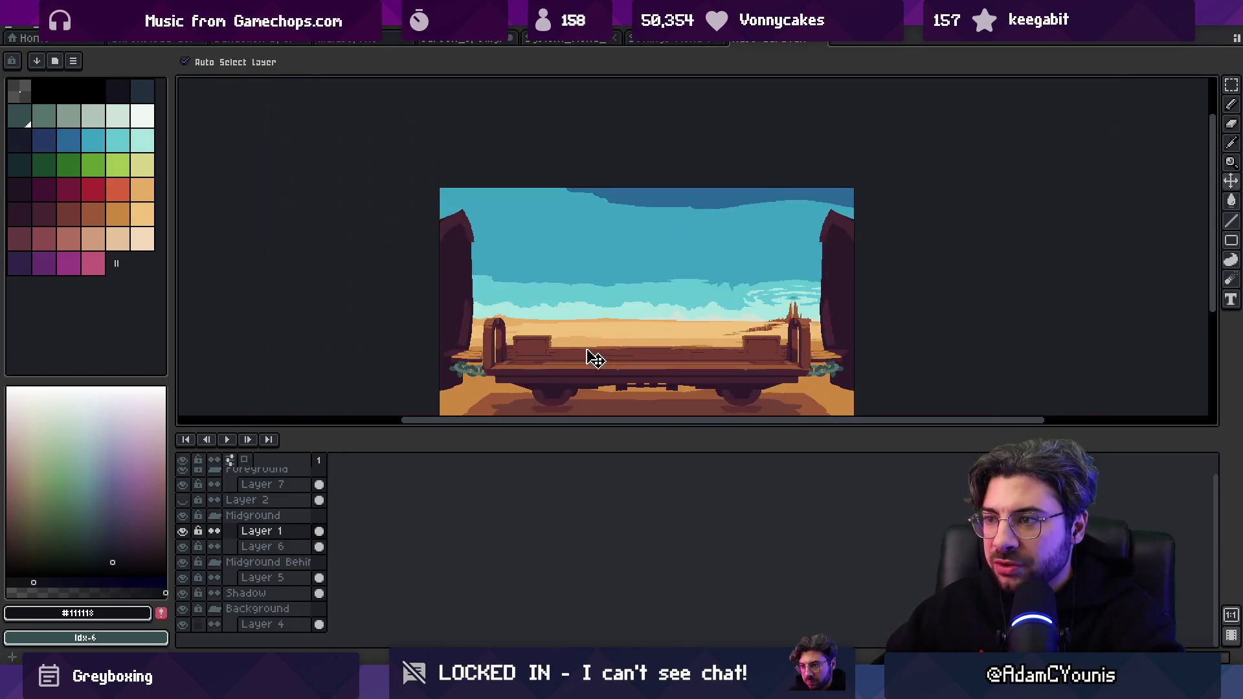
{"action": "left_click", "coordinate": [183, 594]}
{"action": "left_click", "coordinate": [184, 593]}
{"action": "left_click", "coordinate": [183, 609]}
{"action": "left_click", "coordinate": [183, 609]}
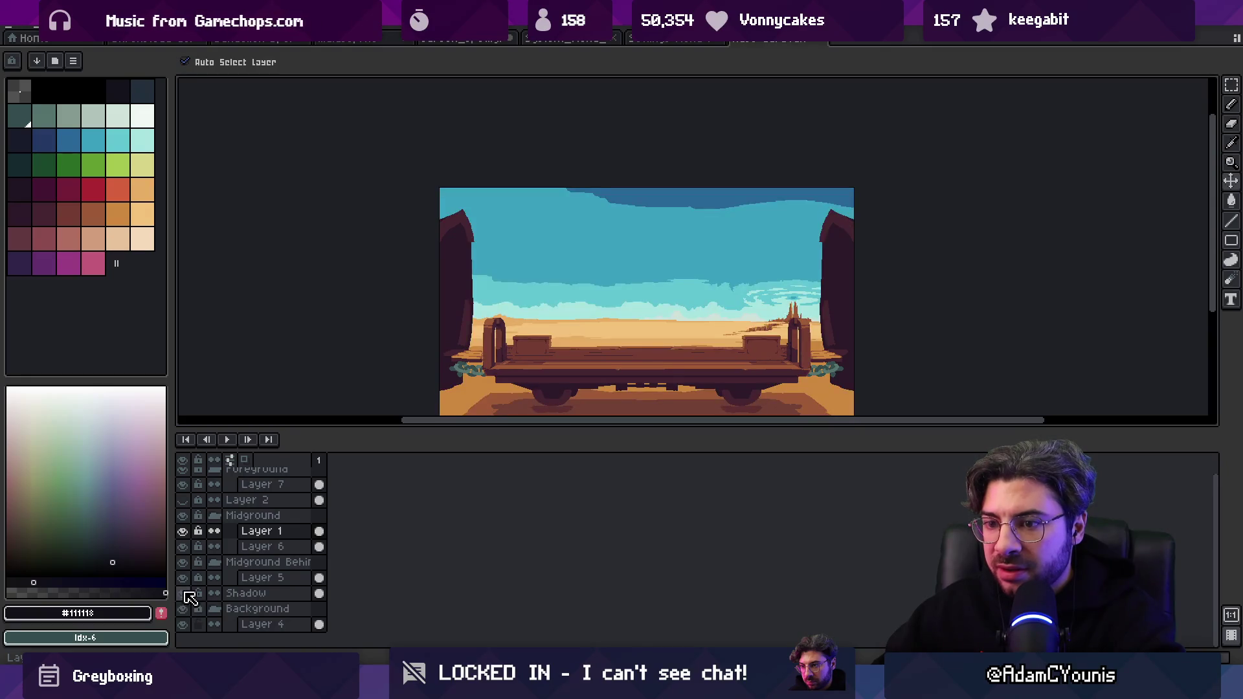
{"action": "left_click", "coordinate": [185, 578]}
Marquee-select the wagon, clear the selection with Ctrl+D and return to Unity.
{"action": "key", "text": "m"}
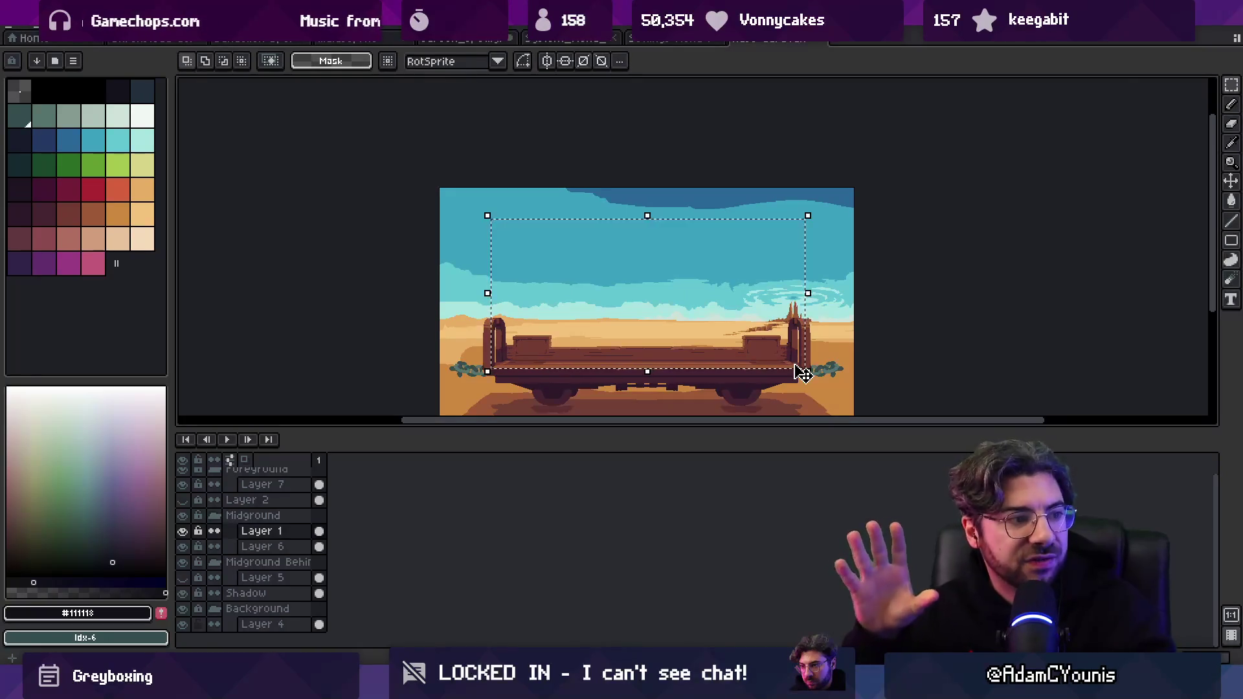
{"action": "key", "text": "ctrl+d"}
{"action": "key", "text": "alt+Tab"}
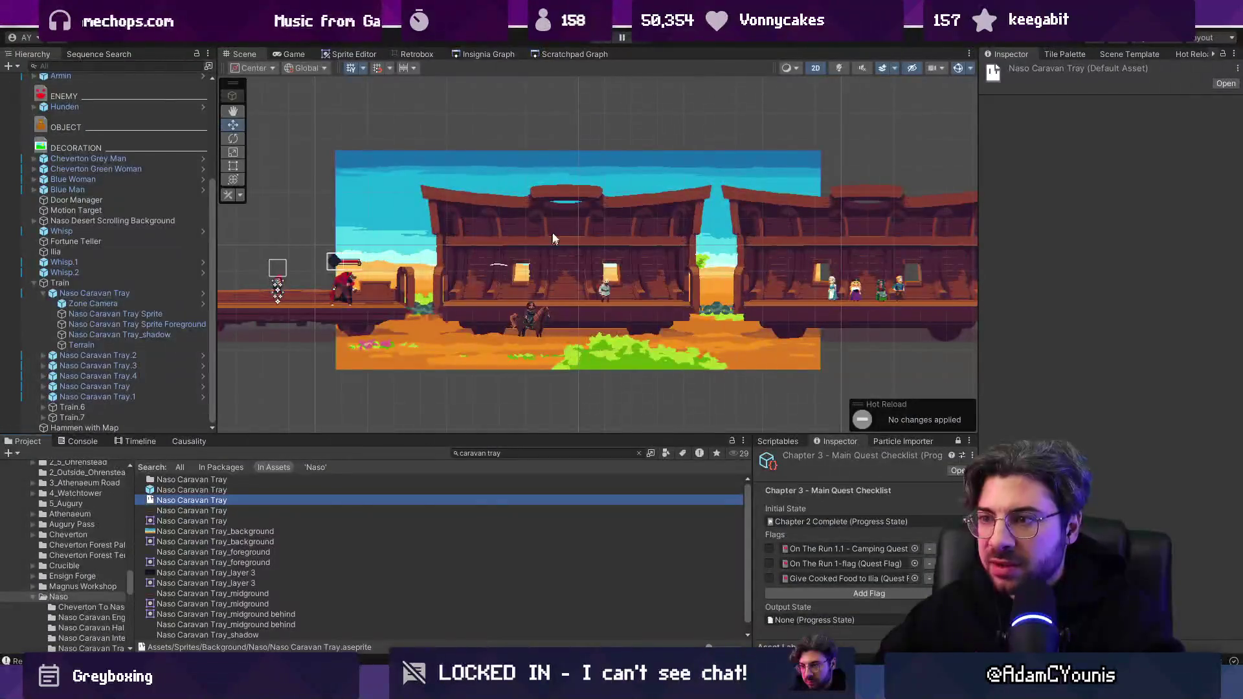
Run a quick play test, then filter the Hierarchy for Zone Cameras and select the third one.
{"action": "key", "text": "ctrl+p"}
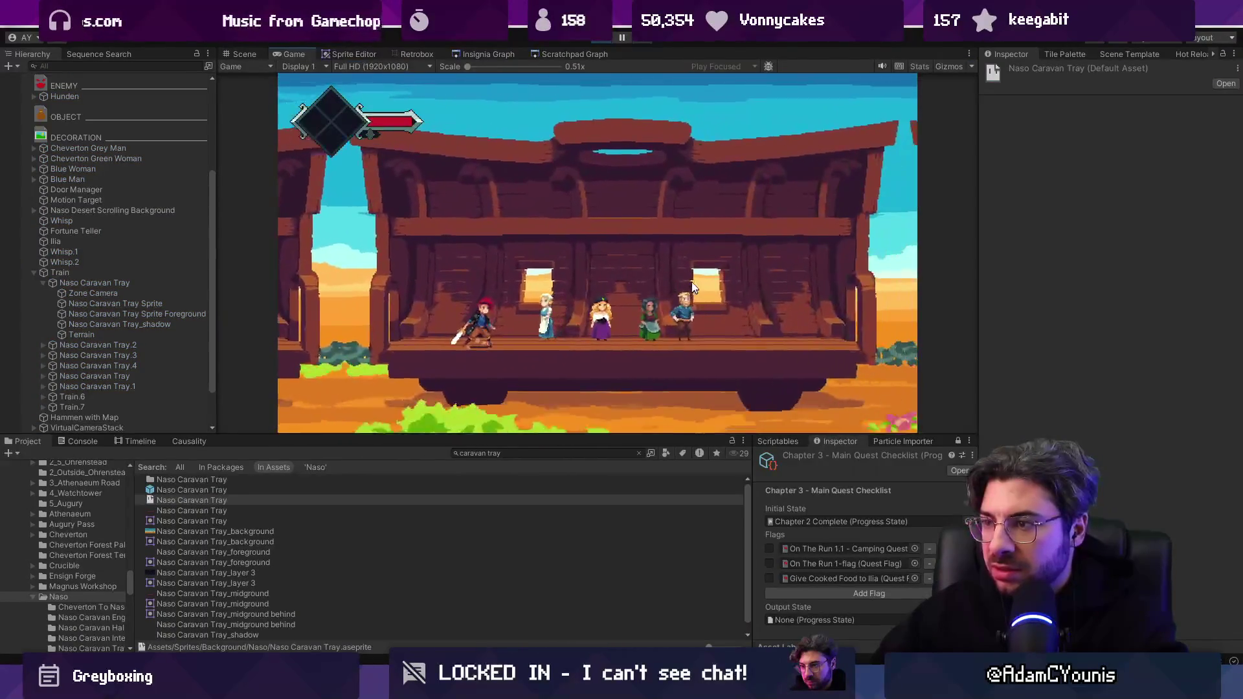
{"action": "key", "text": "ctrl+p"}
{"action": "scroll", "coordinate": [97, 259], "scroll_direction": "up", "scroll_amount": 5}
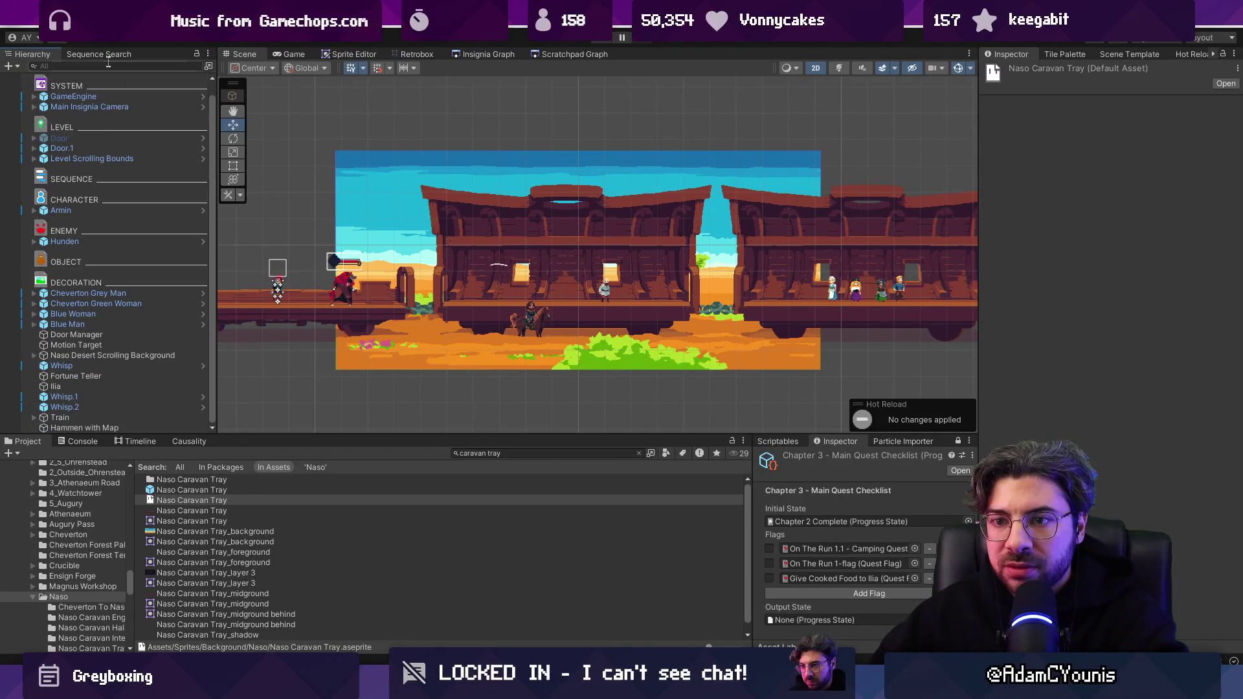
{"action": "type", "text": "on"}
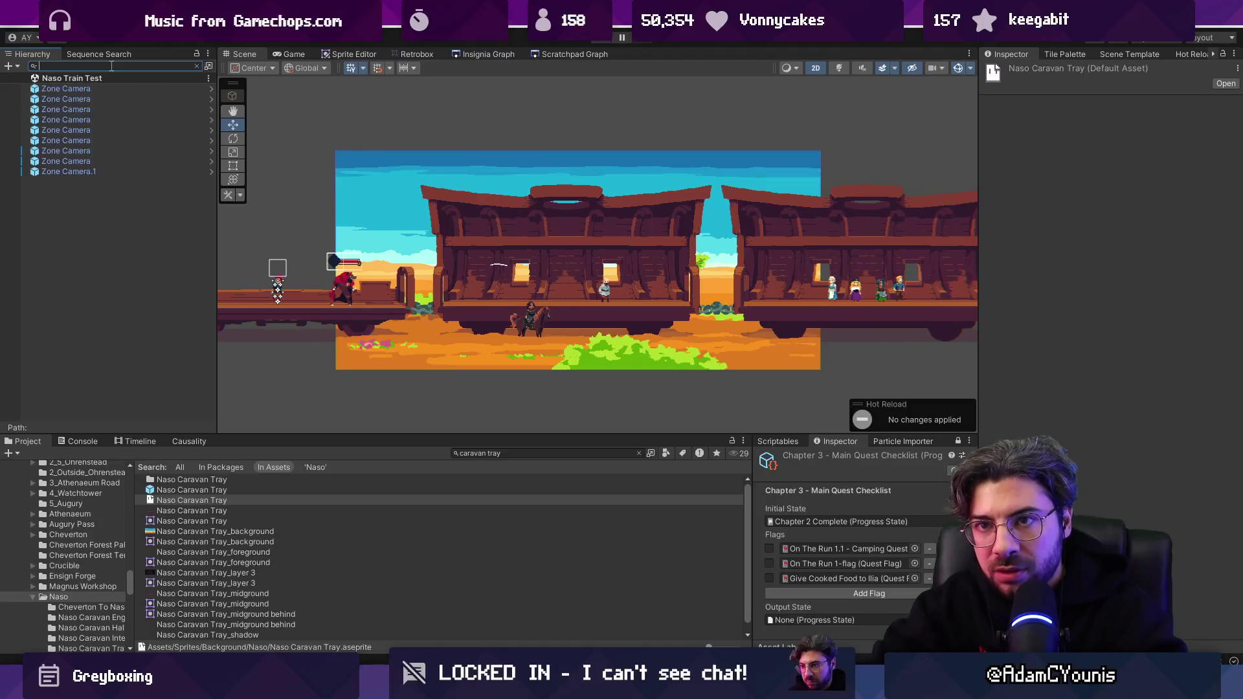
{"action": "type", "text": "zz"}
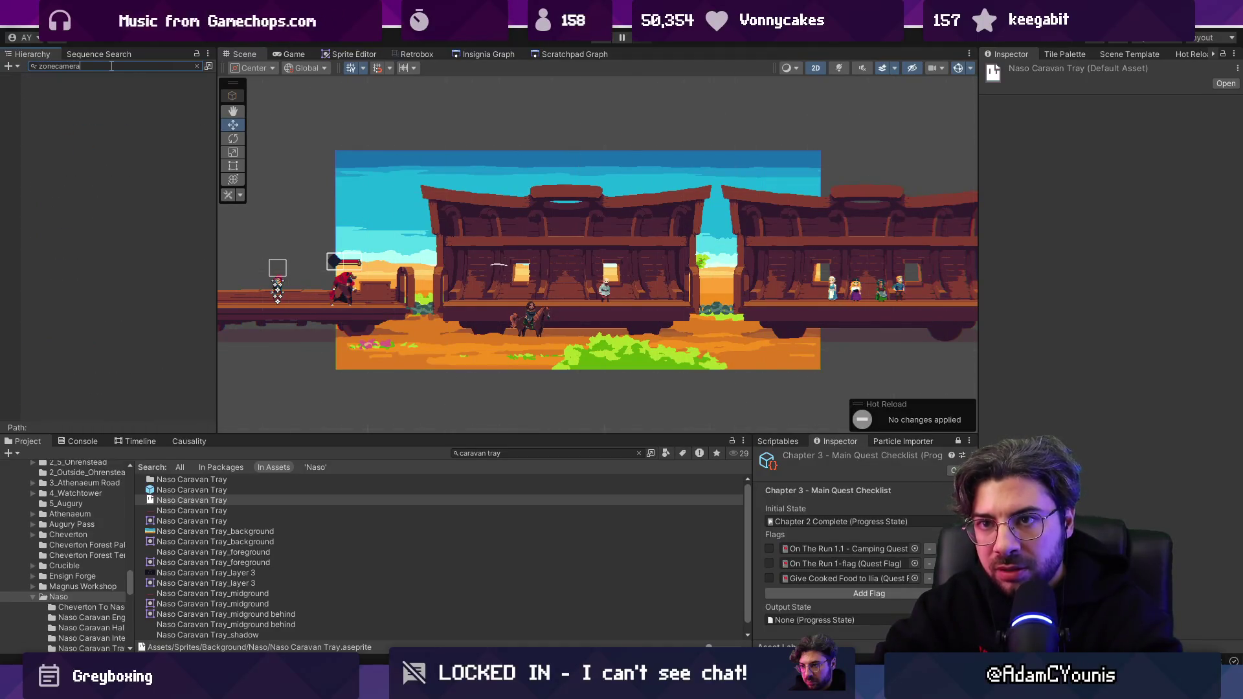
{"action": "left_click", "coordinate": [88, 91]}
{"action": "key", "text": "Down"}
{"action": "key", "text": "Down"}
{"action": "key", "text": "Down"}
Give the zone camera its own ortho size of 0.9 and play-test the framing.
{"action": "left_click", "coordinate": [1090, 263]}
{"action": "type", "text": "0.8"}
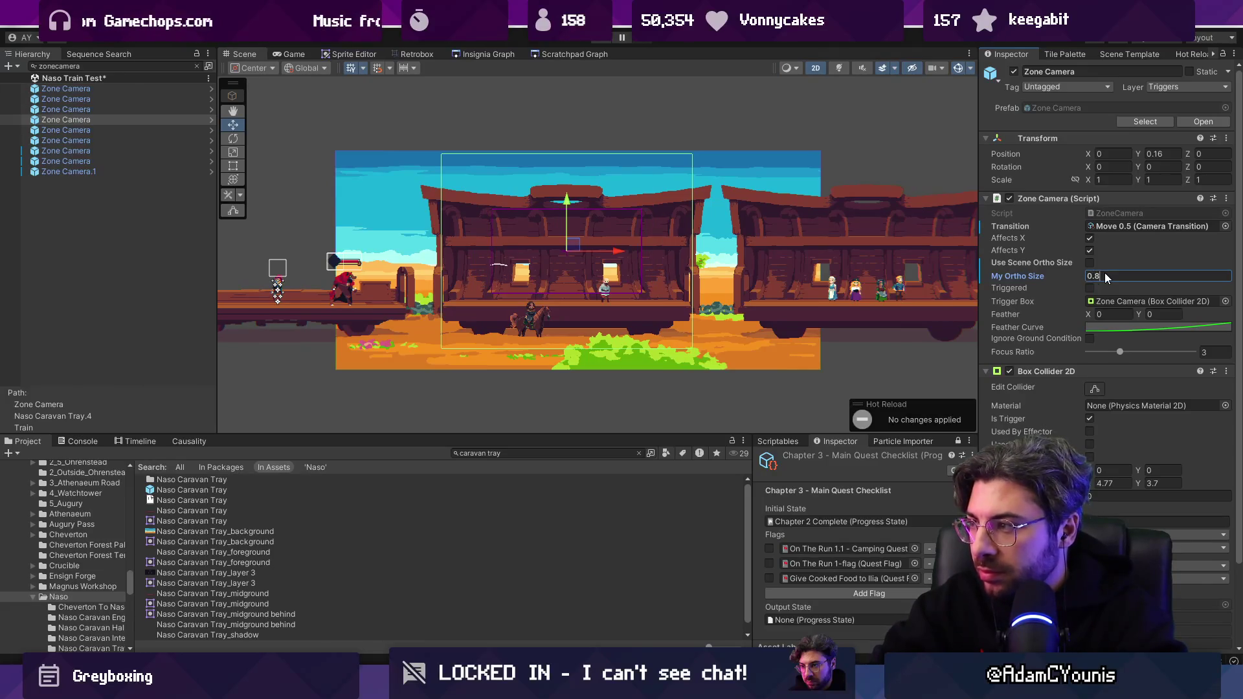
{"action": "type", "text": "9"}
{"action": "key", "text": "ctrl+p"}
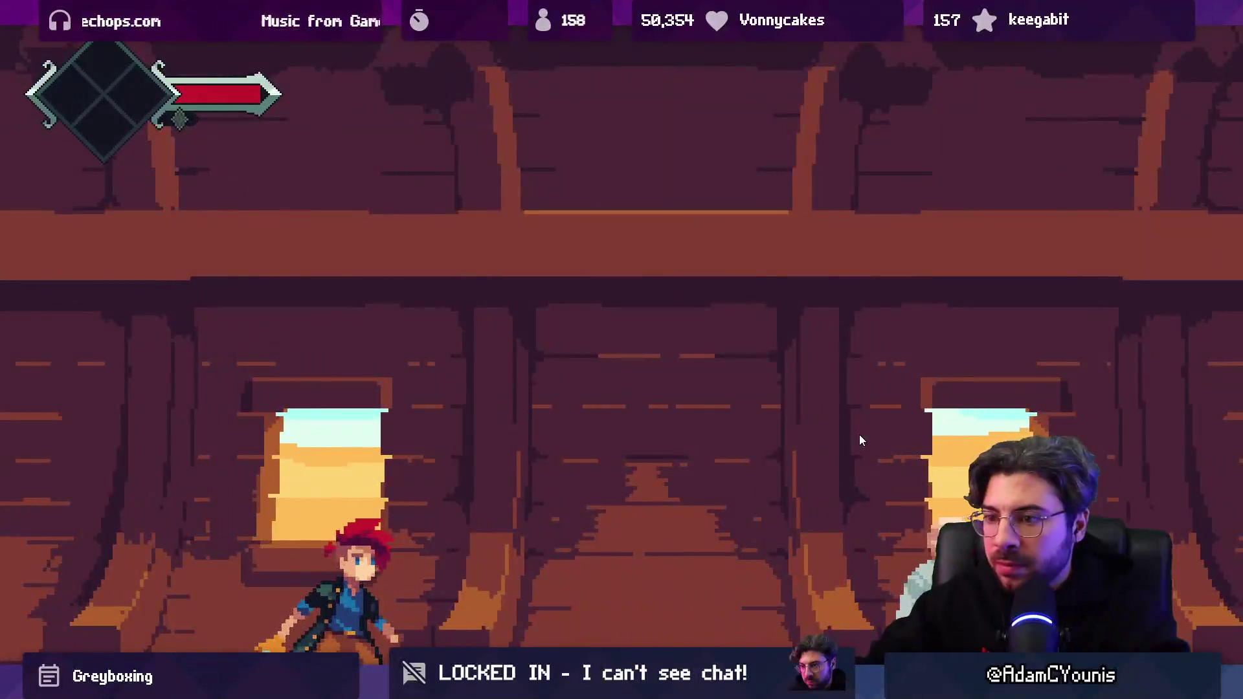
{"action": "key", "text": "Right"}
{"action": "key", "text": "shift+space"}
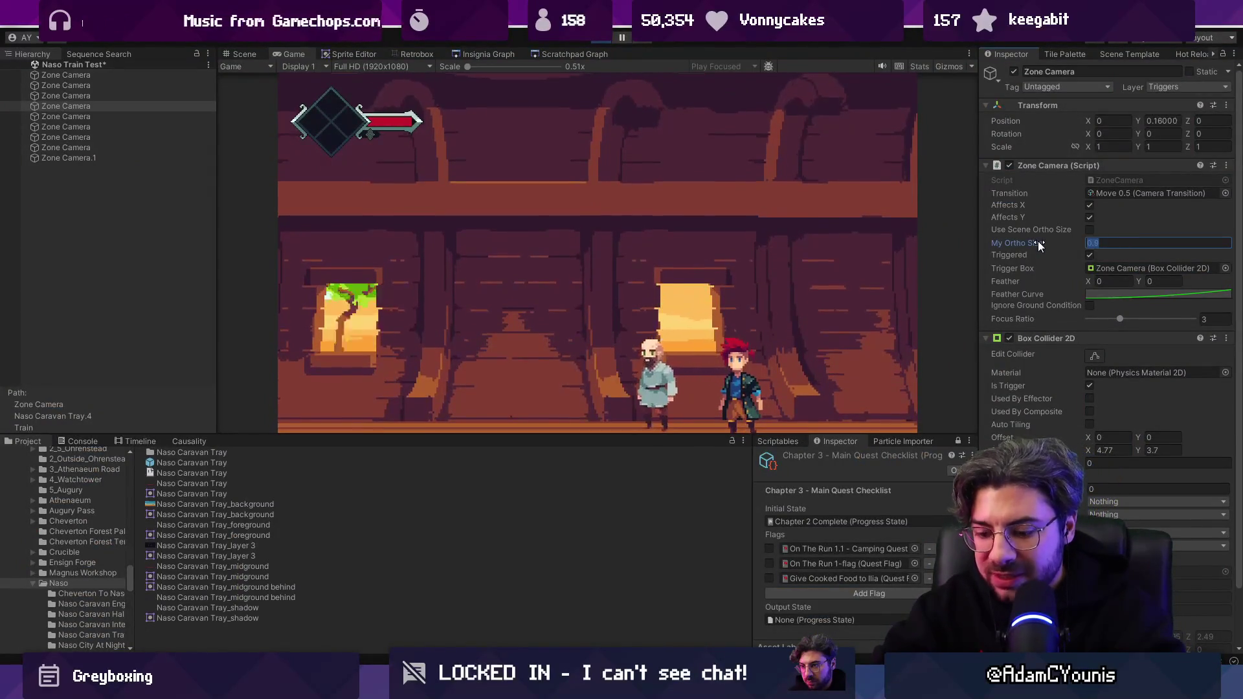
Try zone camera ortho sizes of 1.25 and then 3.
{"action": "type", "text": "1.25"}
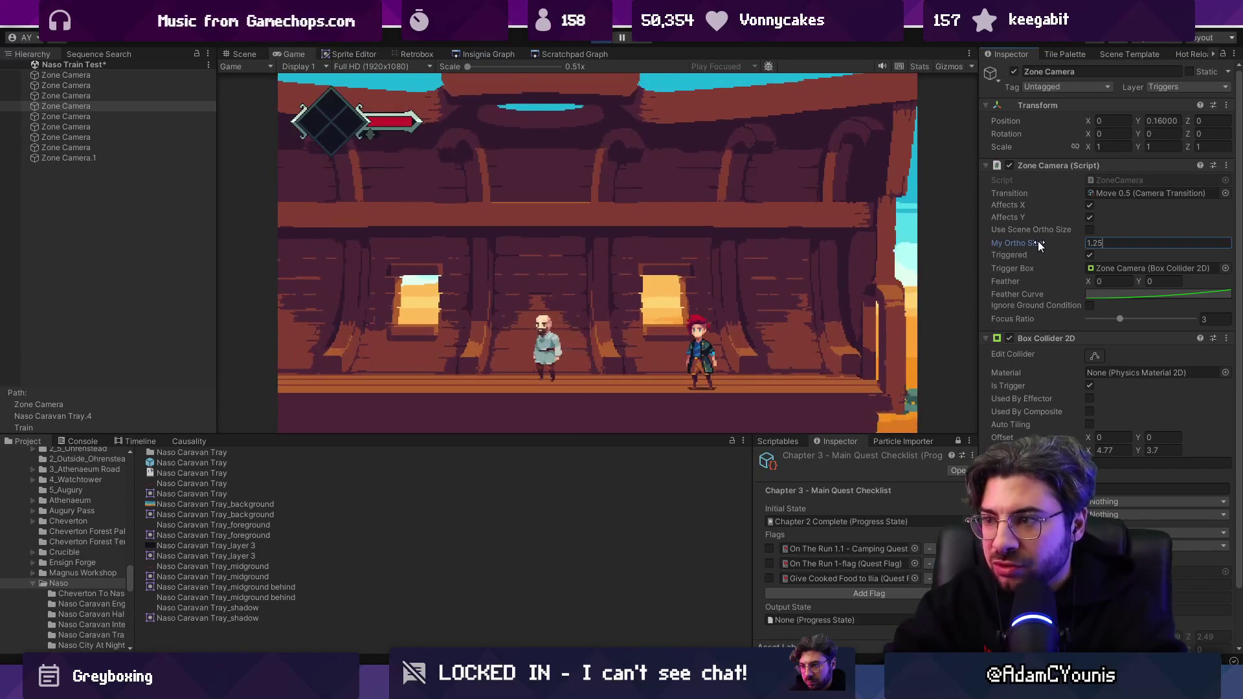
{"action": "left_click", "coordinate": [854, 250]}
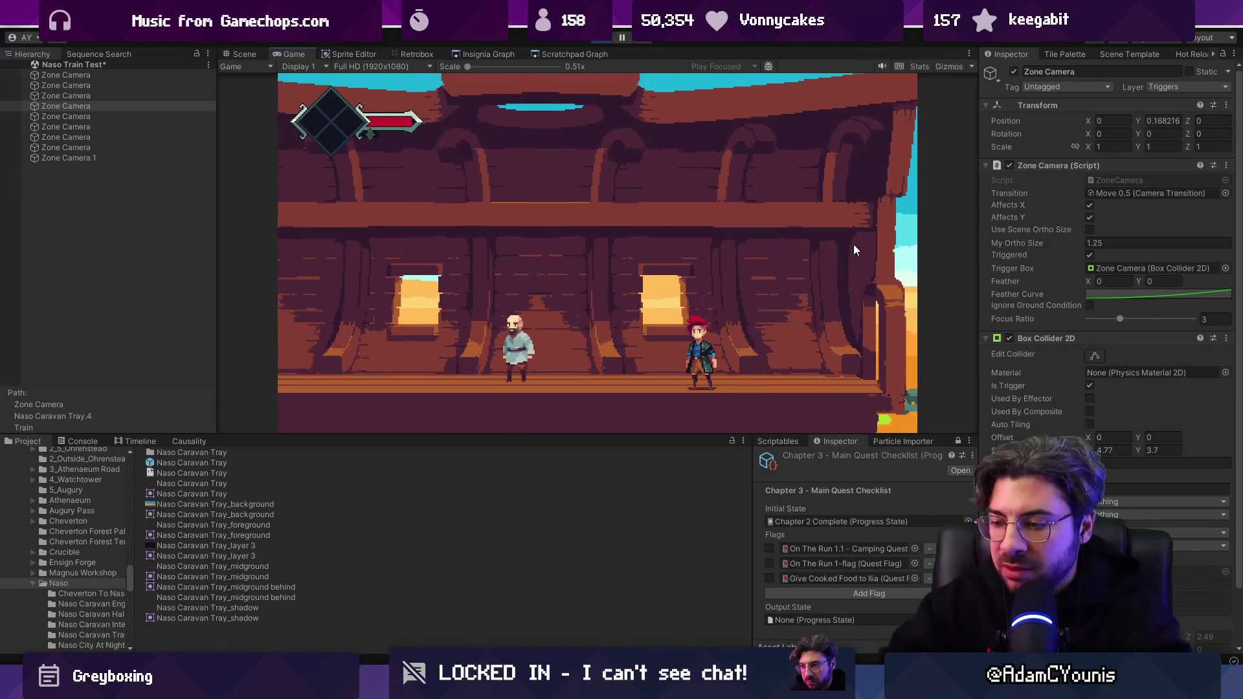
{"action": "left_click", "coordinate": [1095, 243]}
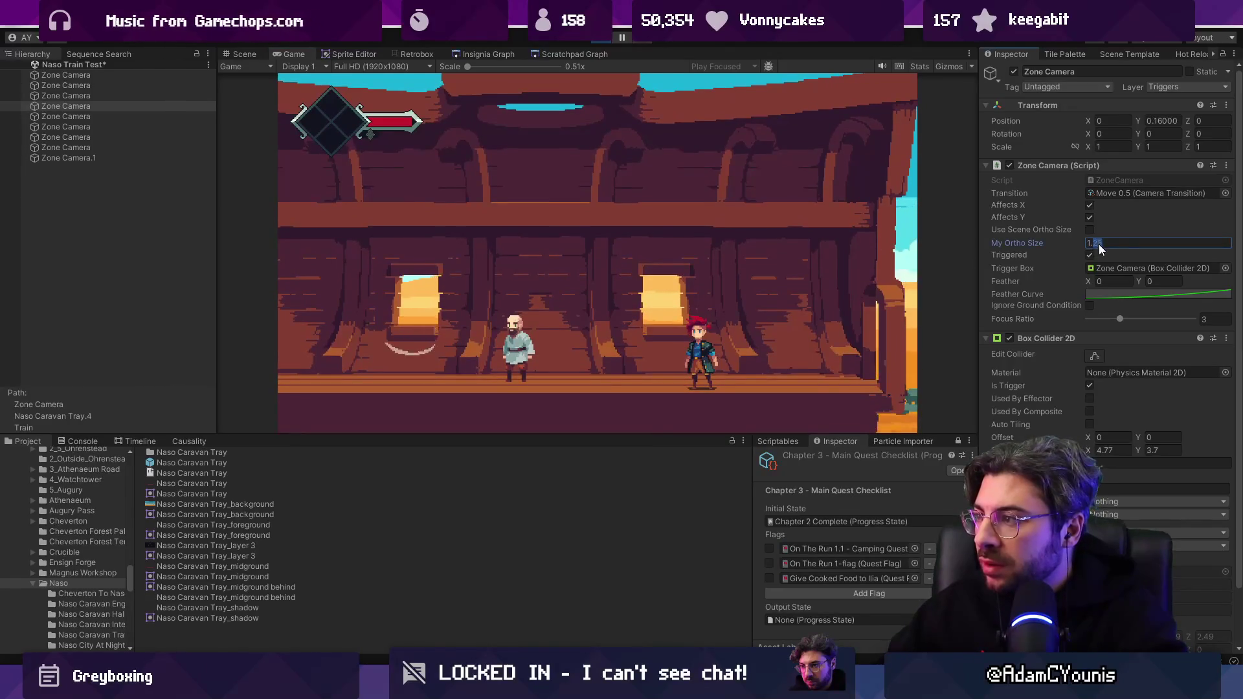
{"action": "type", "text": "3"}
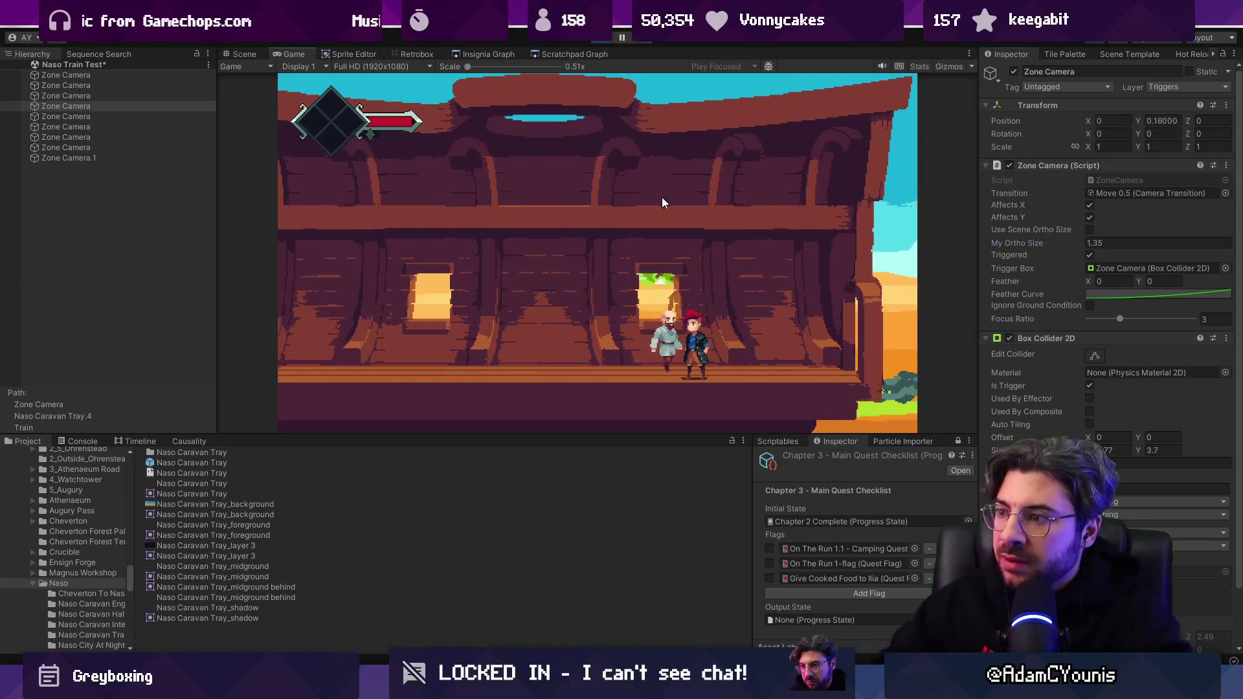
Play-test in the maximized Game view, running past the bald NPC, then stop.
{"action": "key", "text": "shift+space"}
{"action": "key", "text": "ctrl+2"}
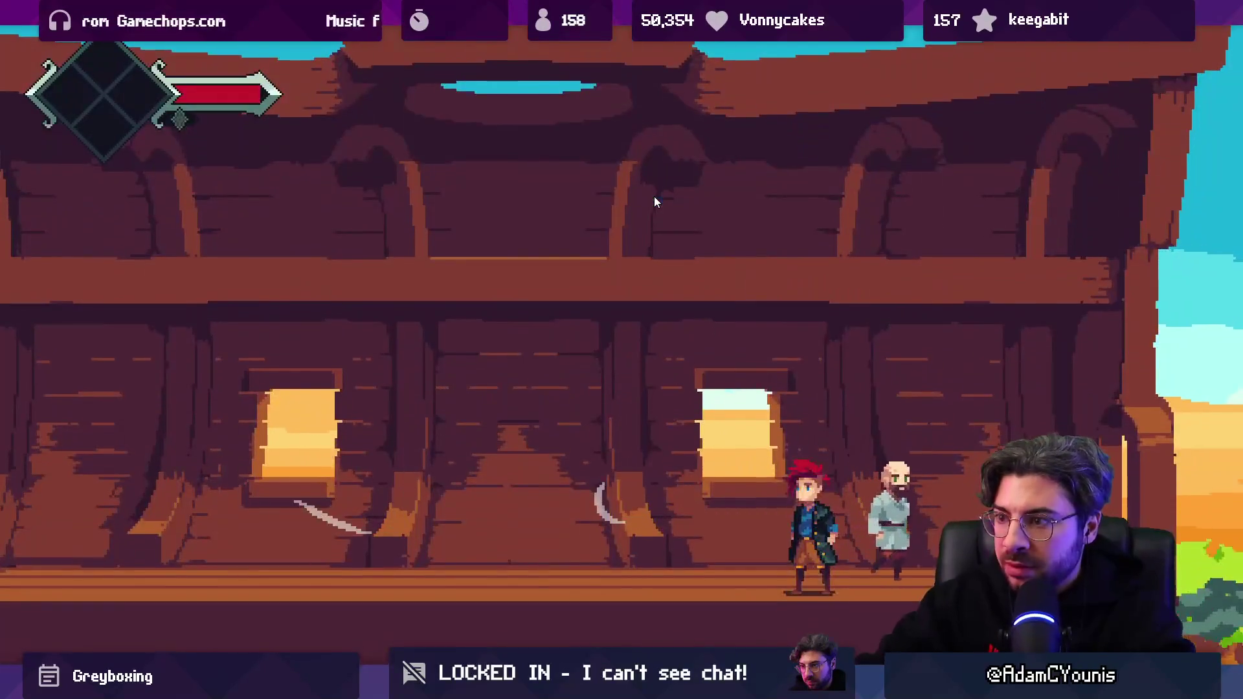
{"action": "key", "text": "Right"}
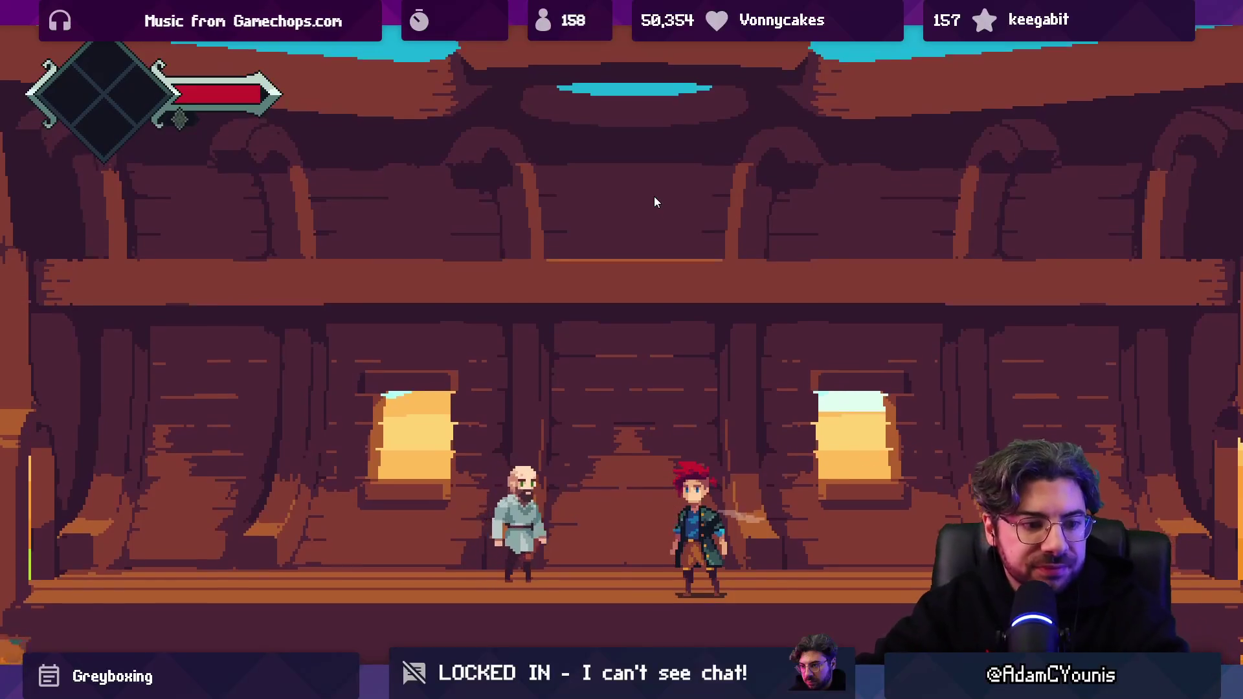
{"action": "key", "text": "Left"}
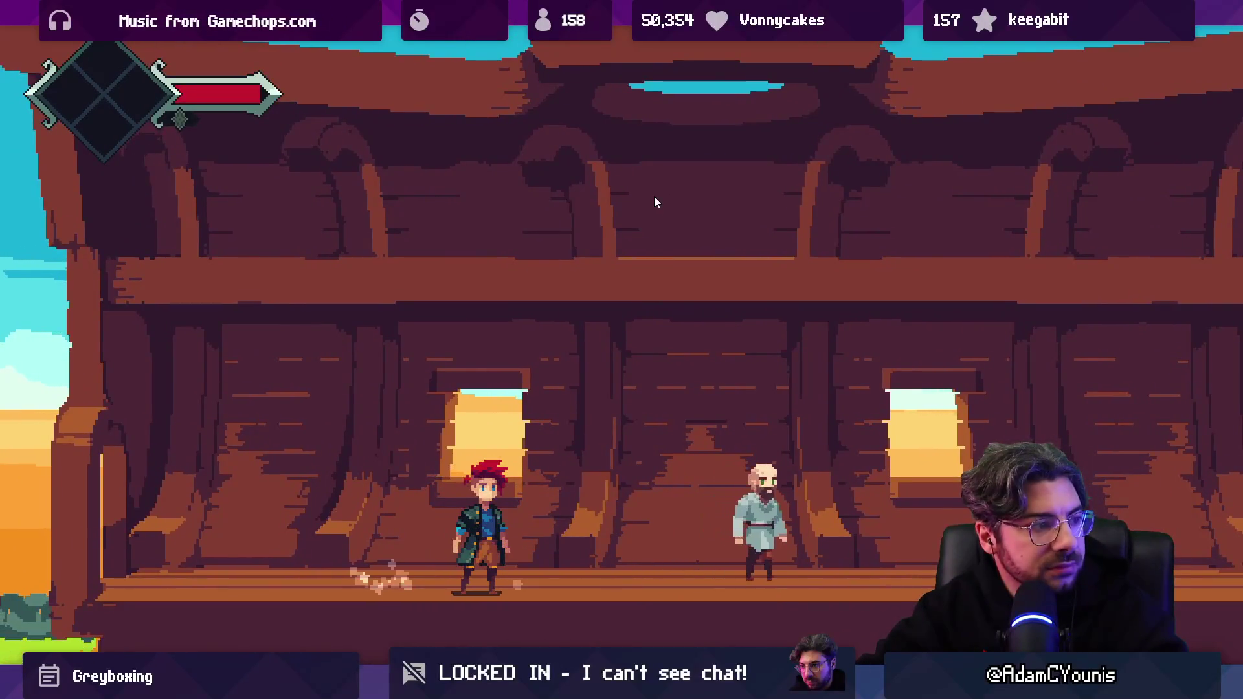
{"action": "key", "text": "Right"}
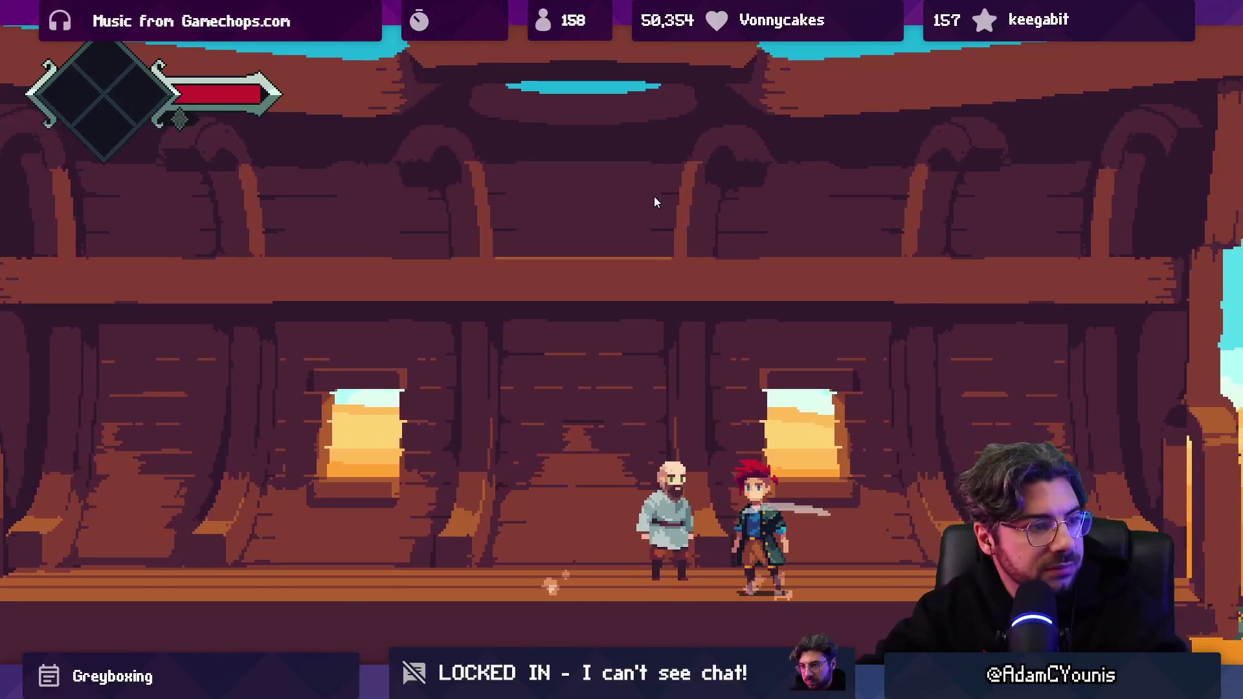
{"action": "key", "text": "shift+space"}
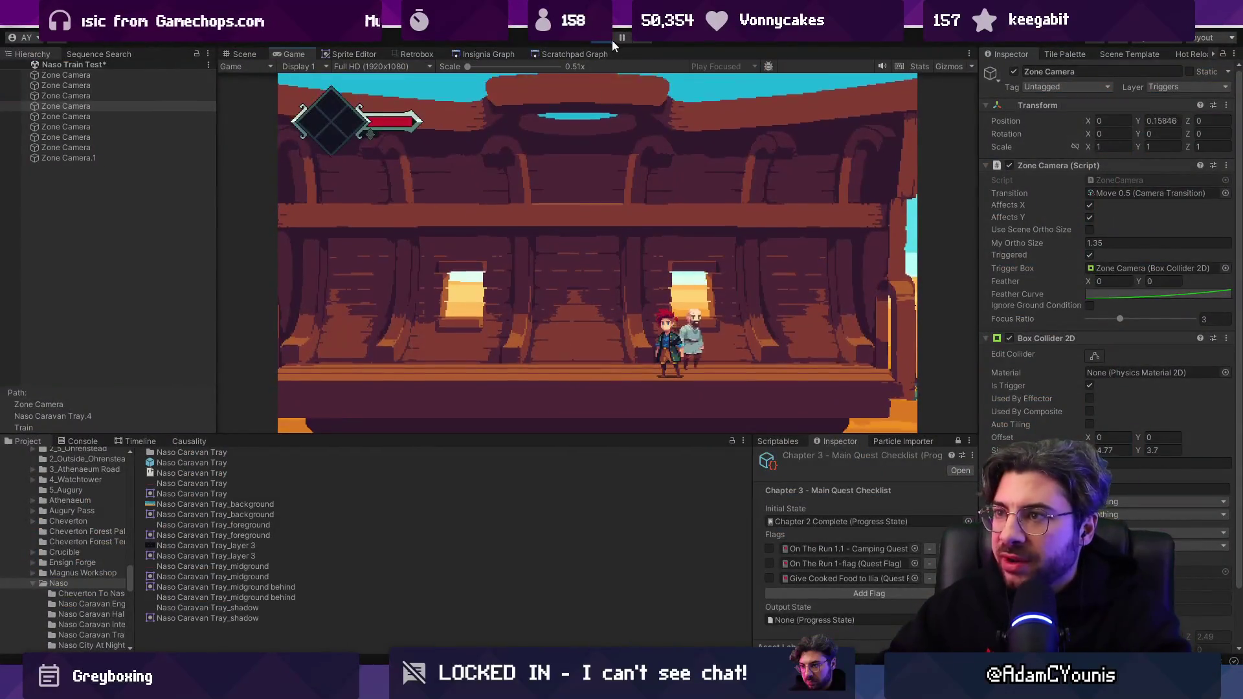
{"action": "left_click", "coordinate": [613, 39]}
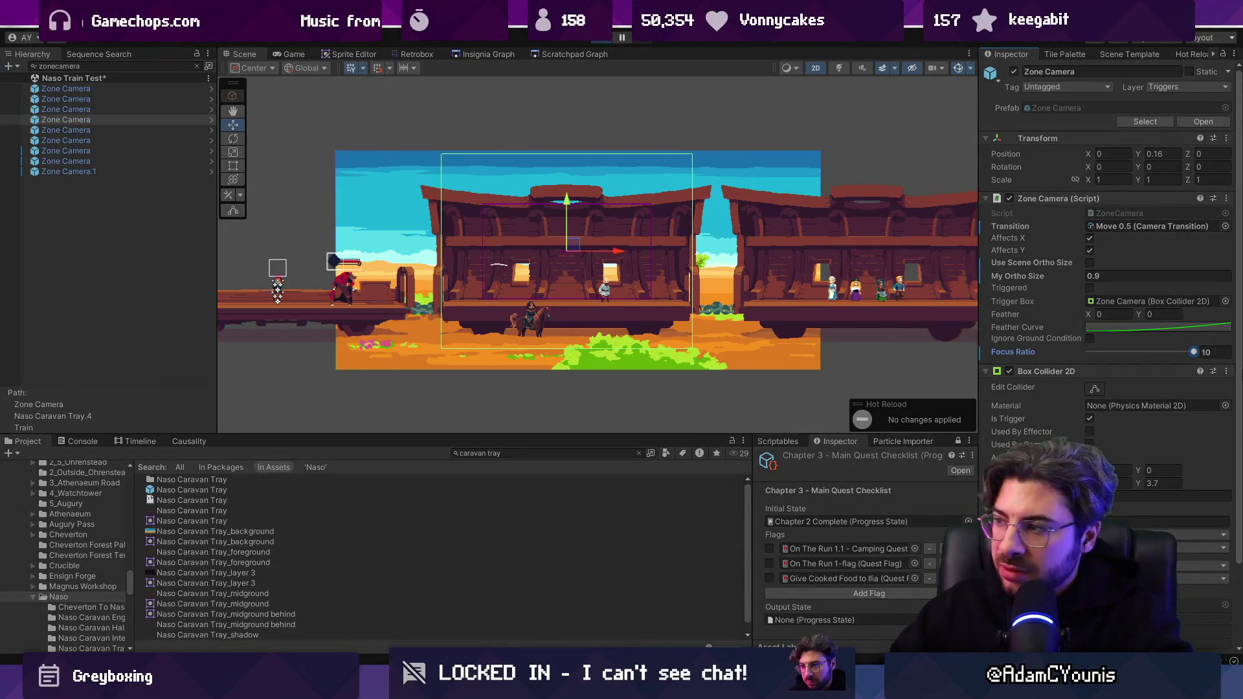
Set the Zone Camera's My Ortho Size to 1.35.
{"action": "left_click", "coordinate": [606, 39]}
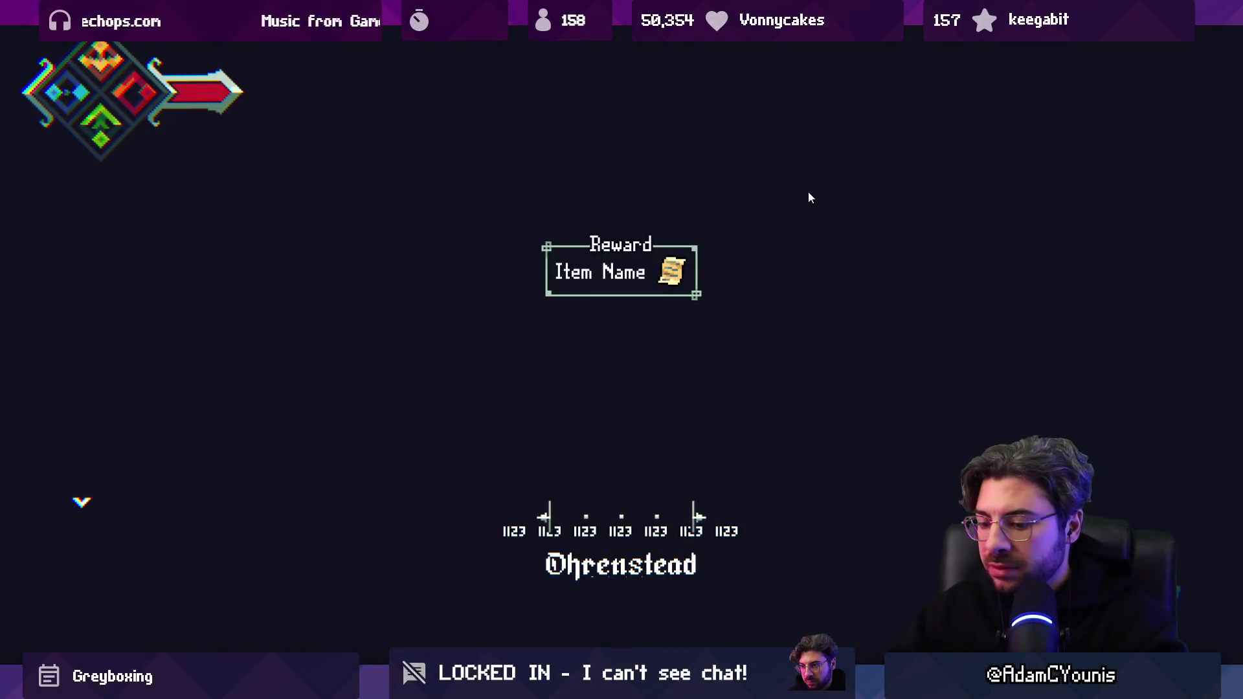
{"action": "key", "text": "ctrl+p"}
{"action": "type", "text": "1.35"}
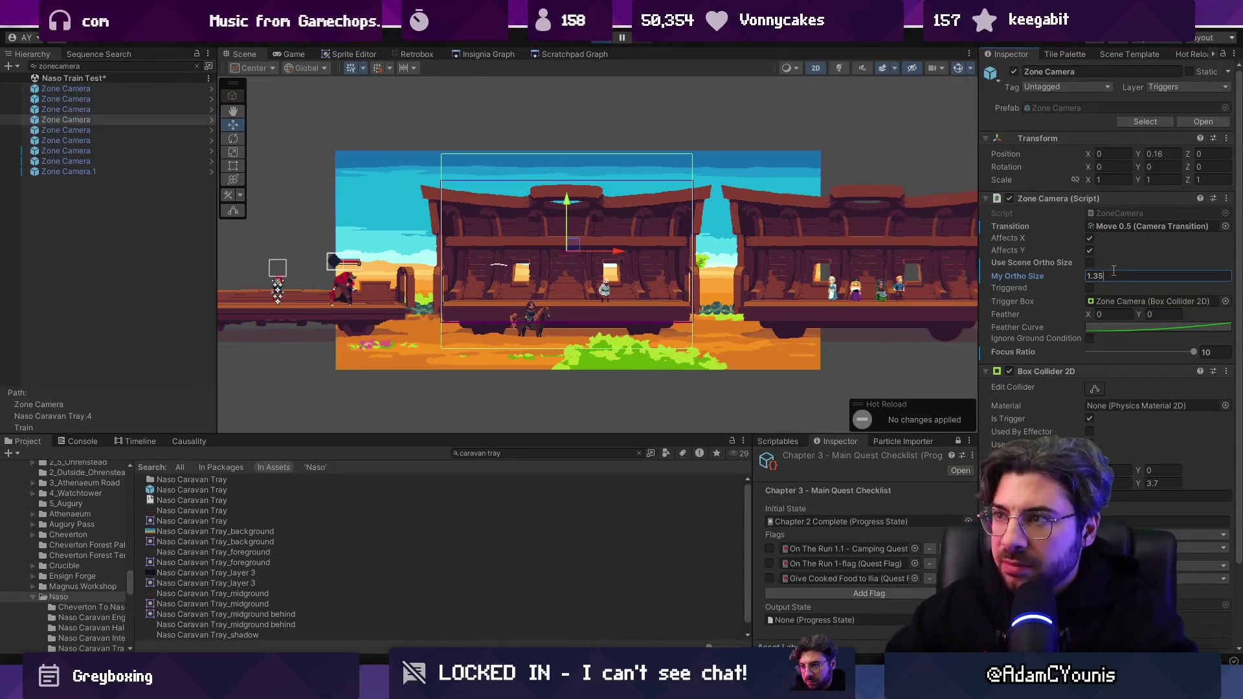
Play-test the 1.35 framing in the maximized Game view, walking across the car, then stop.
{"action": "key", "text": "ctrl+p"}
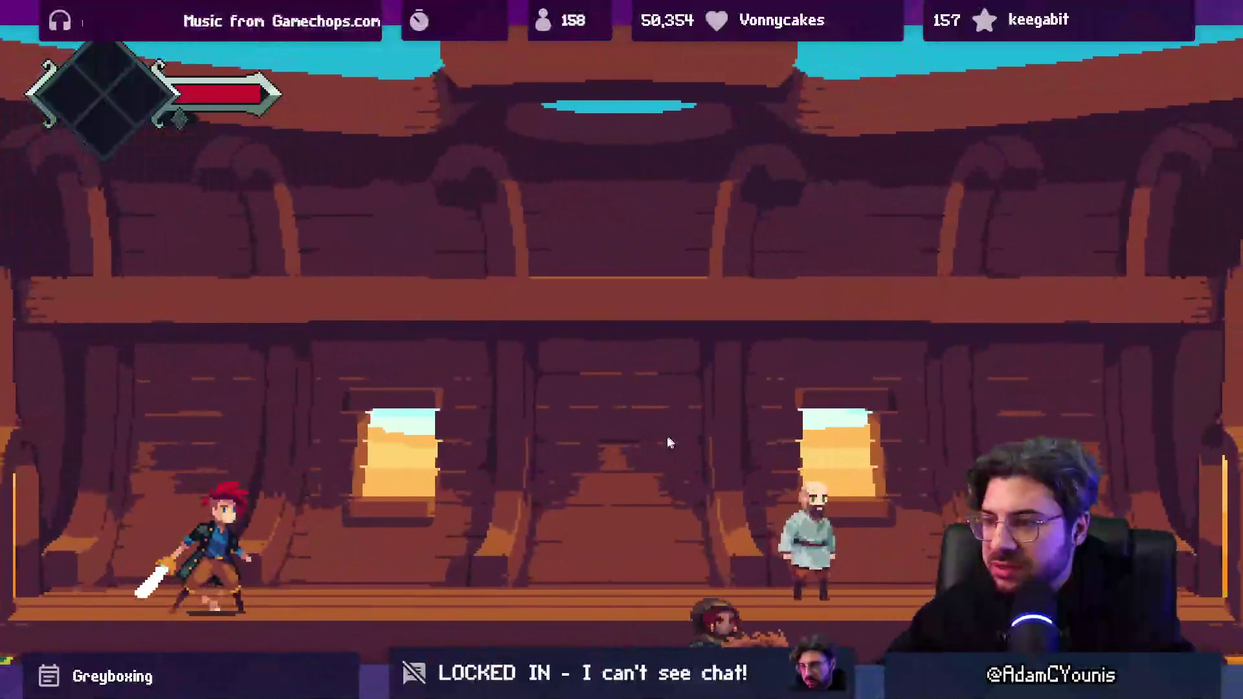
{"action": "key", "text": "d"}
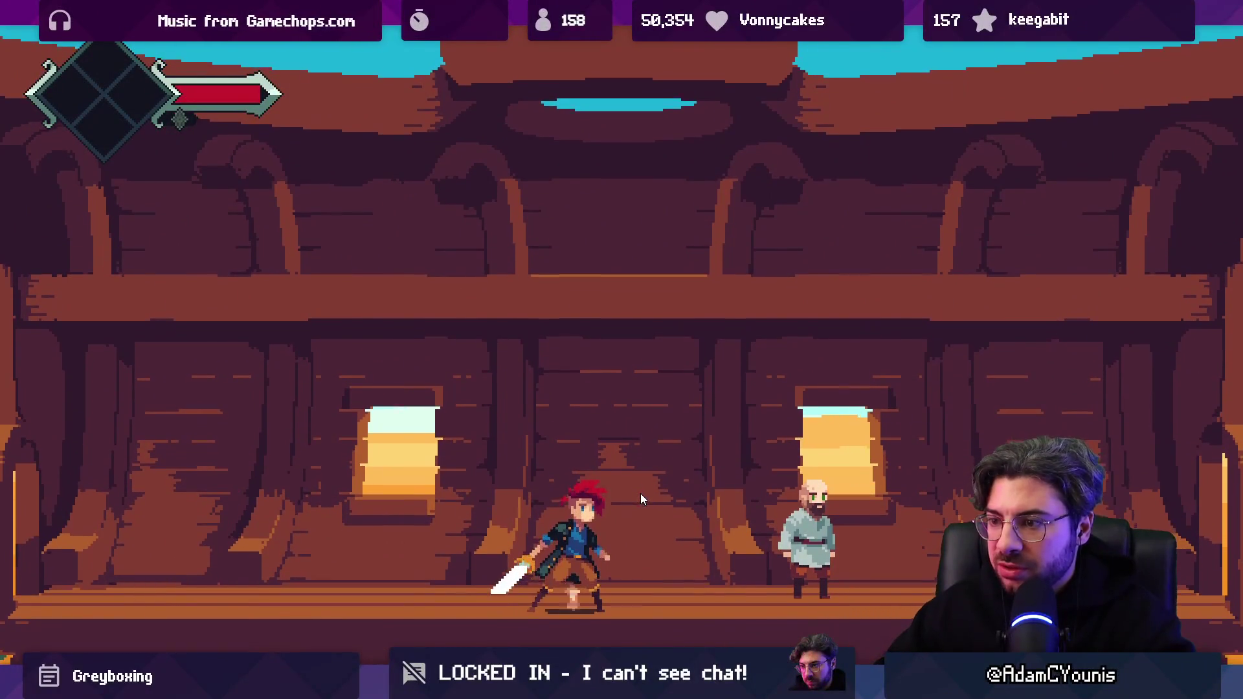
{"action": "key", "text": "a"}
{"action": "key", "text": "a"}
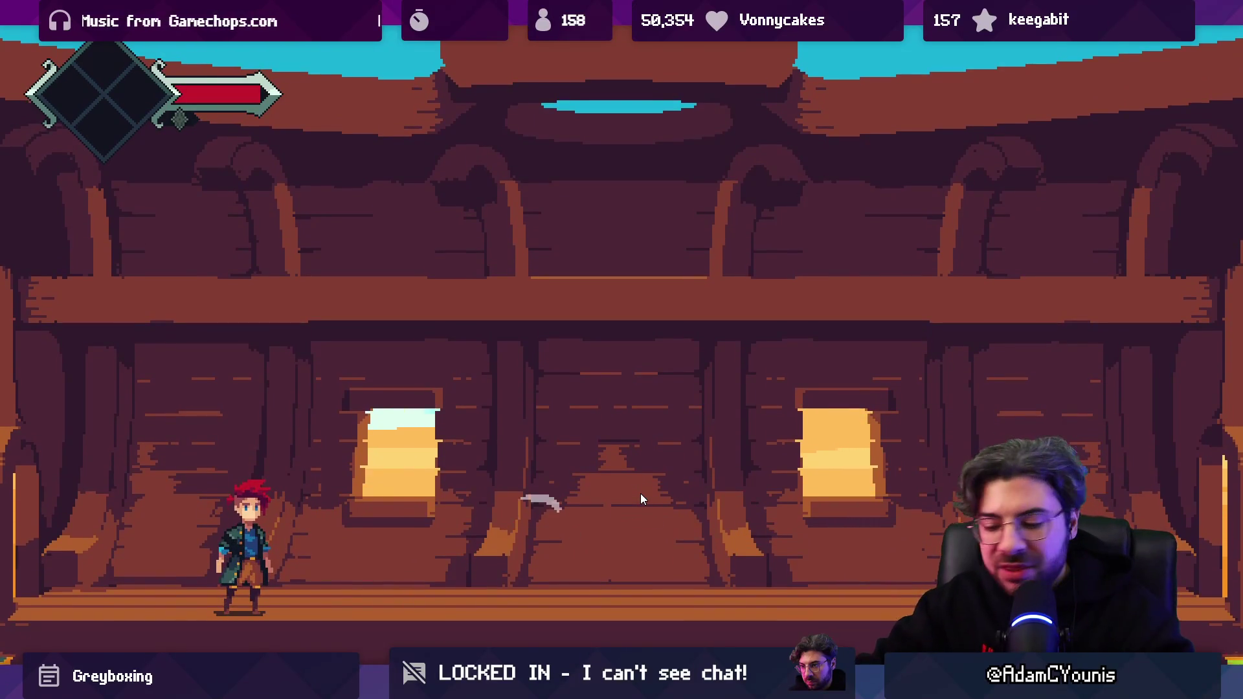
{"action": "key", "text": "shift+space"}
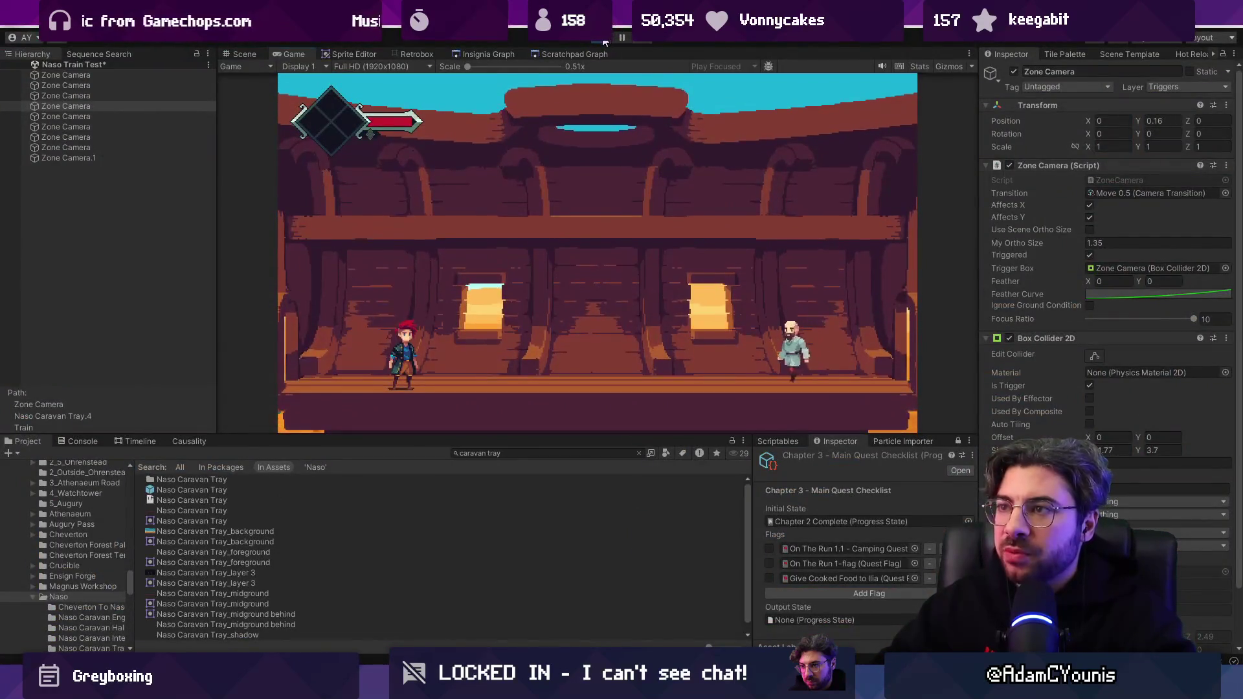
{"action": "left_click", "coordinate": [603, 41]}
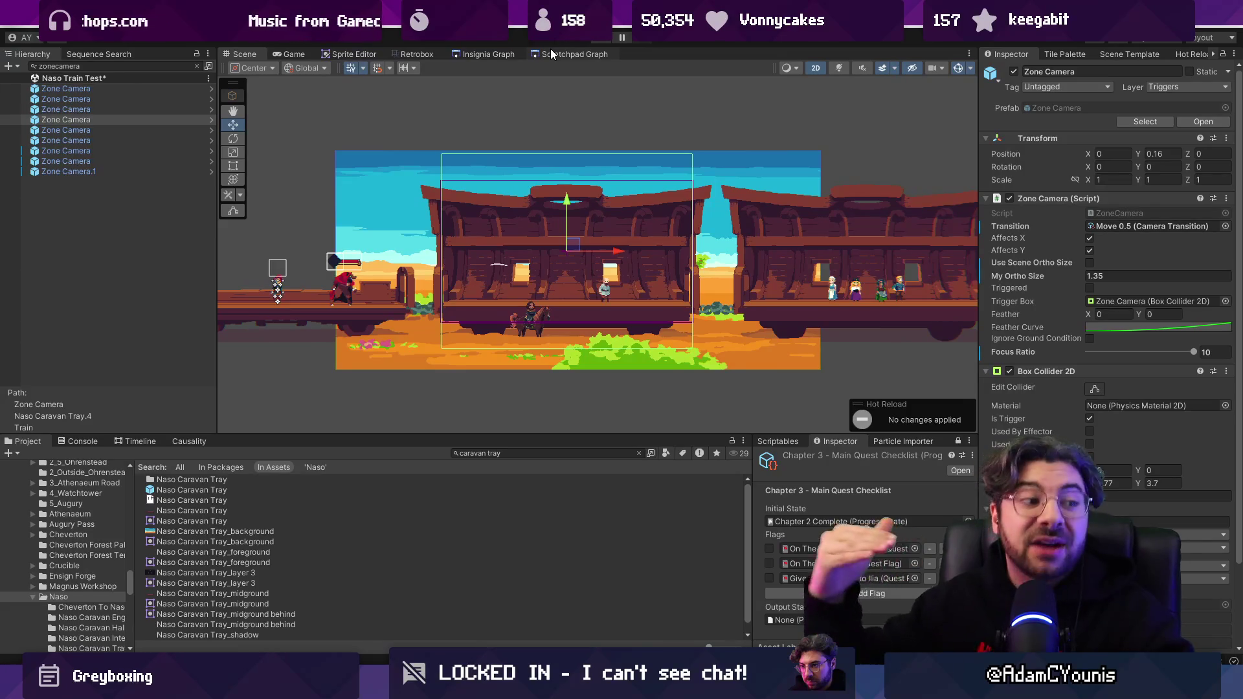
{"action": "left_click", "coordinate": [490, 55]}
In Aseprite, flick the Foreground group's visibility and show Layer 2, then return to Unity.
{"action": "left_click", "coordinate": [245, 54]}
{"action": "scroll", "coordinate": [571, 244], "scroll_direction": "up", "scroll_amount": 5}
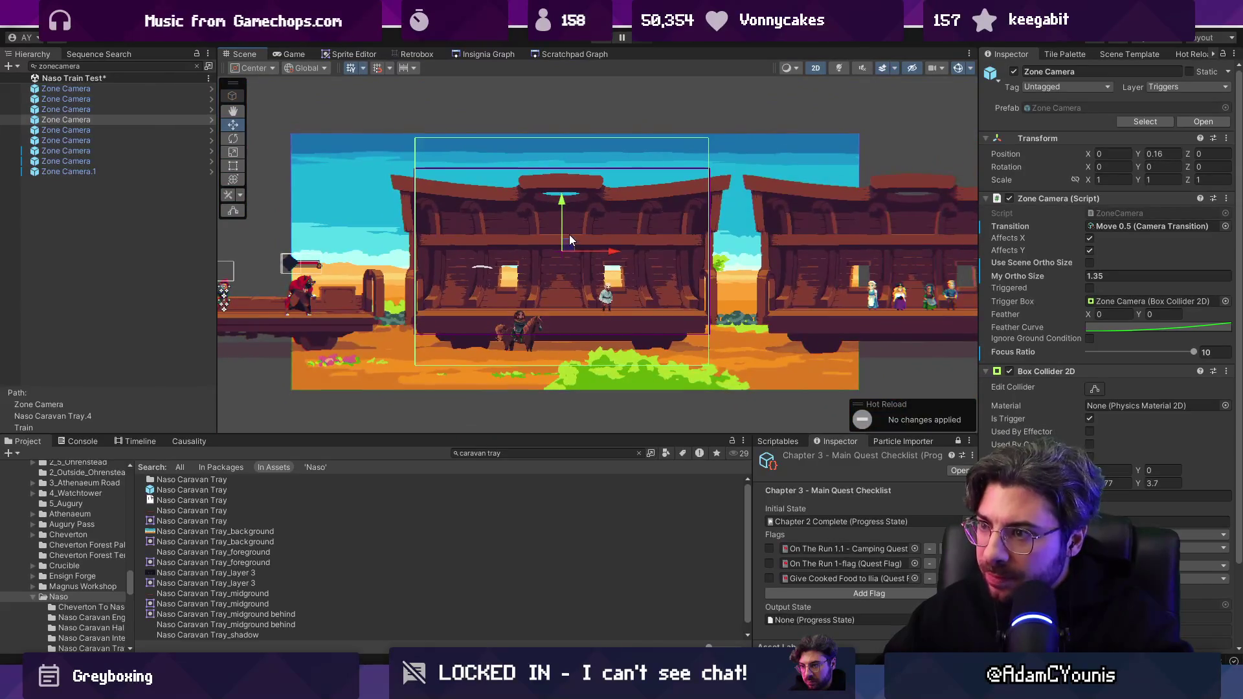
{"action": "key", "text": "alt+Tab"}
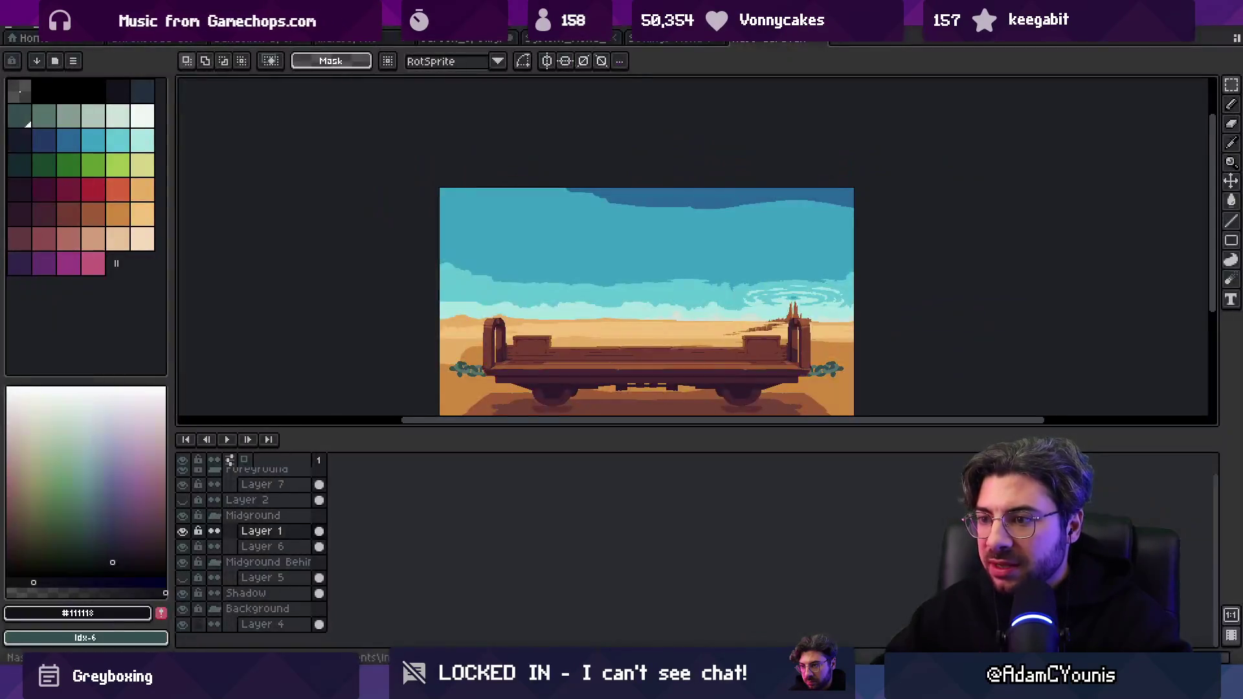
{"action": "scroll", "coordinate": [293, 512], "scroll_direction": "up", "scroll_amount": 1}
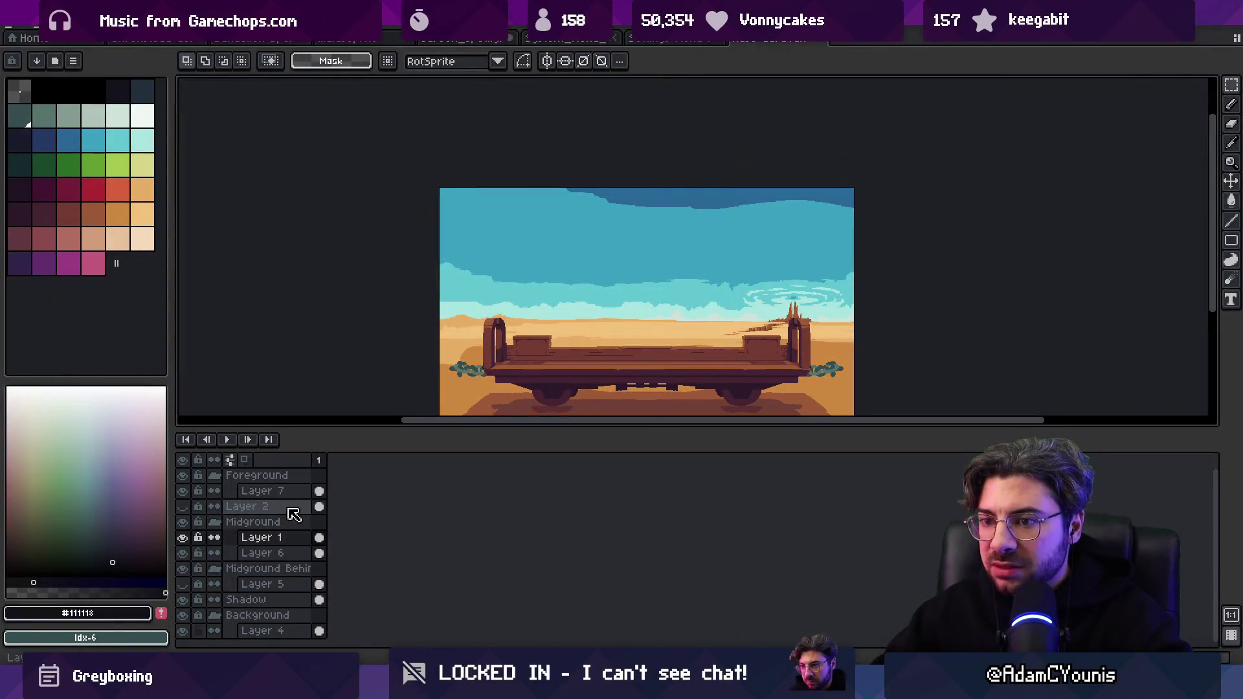
{"action": "left_click", "coordinate": [183, 478]}
{"action": "left_click", "coordinate": [183, 476]}
{"action": "left_click", "coordinate": [184, 476]}
{"action": "left_click", "coordinate": [183, 477]}
{"action": "left_click", "coordinate": [184, 507]}
{"action": "key", "text": "alt+Tab"}
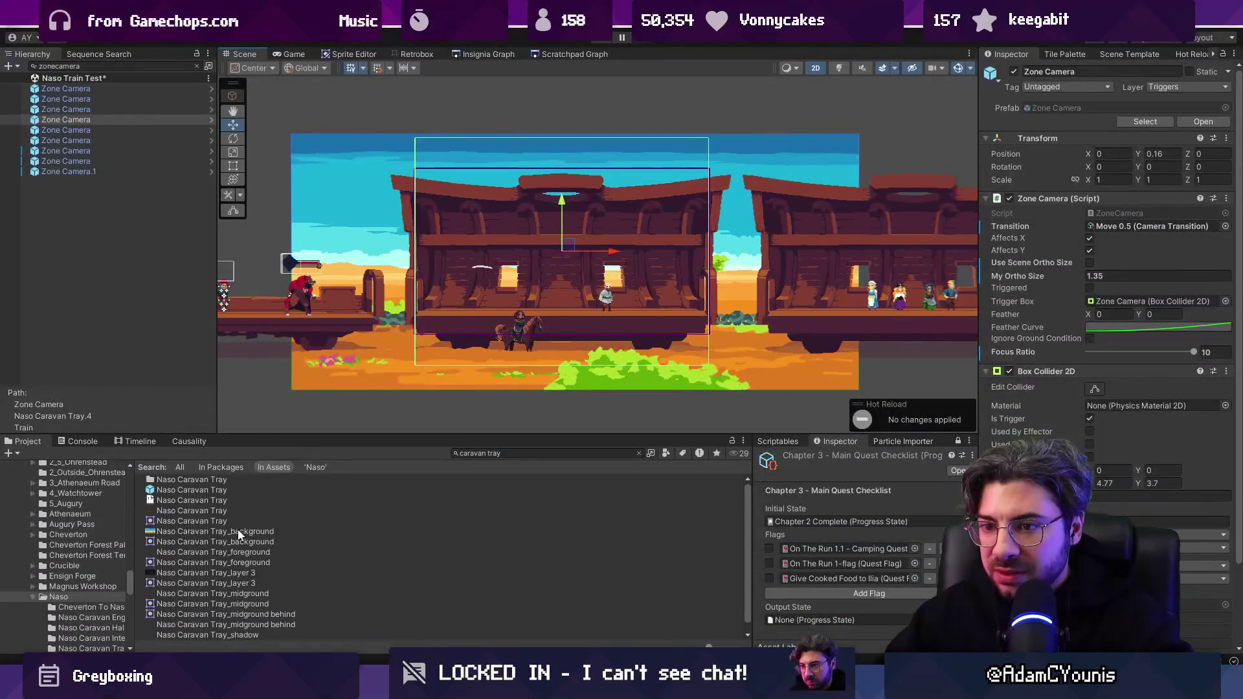
Broaden the Project search to 'caravan' and open the Naso Caravan Hall Interior sprite in Aseprite.
{"action": "scroll", "coordinate": [223, 526], "scroll_direction": "up", "scroll_amount": 2, "text": "ctrl"}
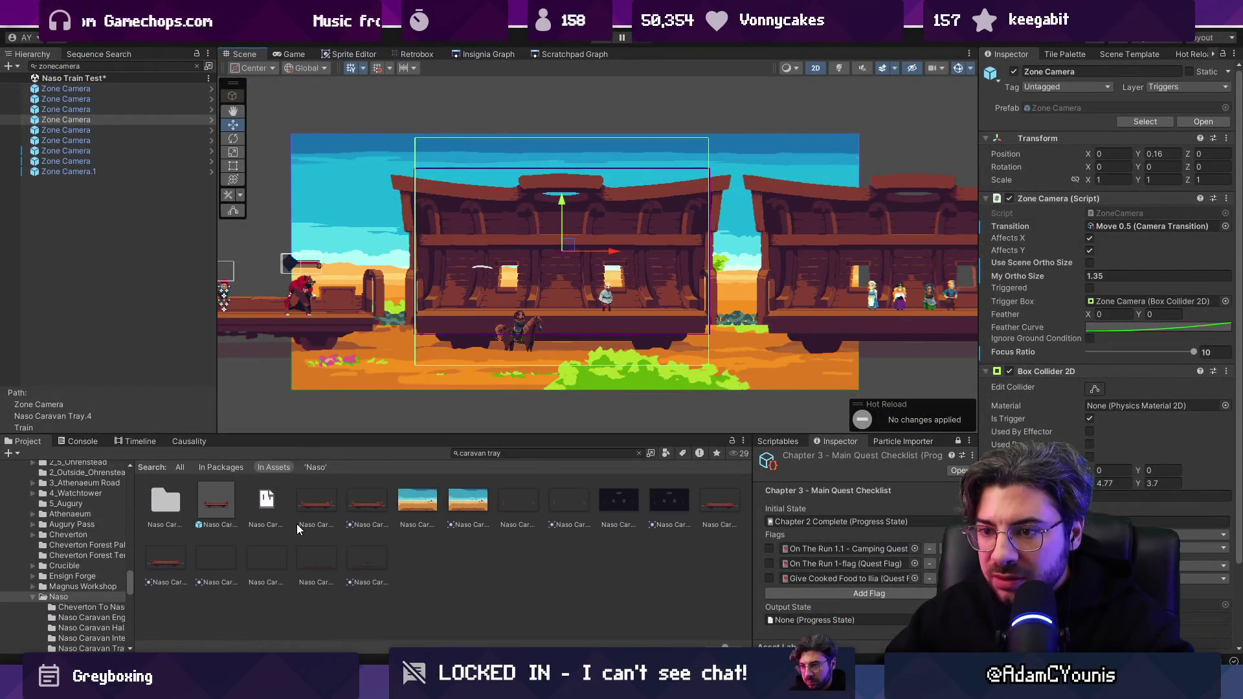
{"action": "left_click", "coordinate": [527, 453]}
{"action": "key", "text": "BackSpace"}
{"action": "key", "text": "BackSpace"}
{"action": "key", "text": "BackSpace"}
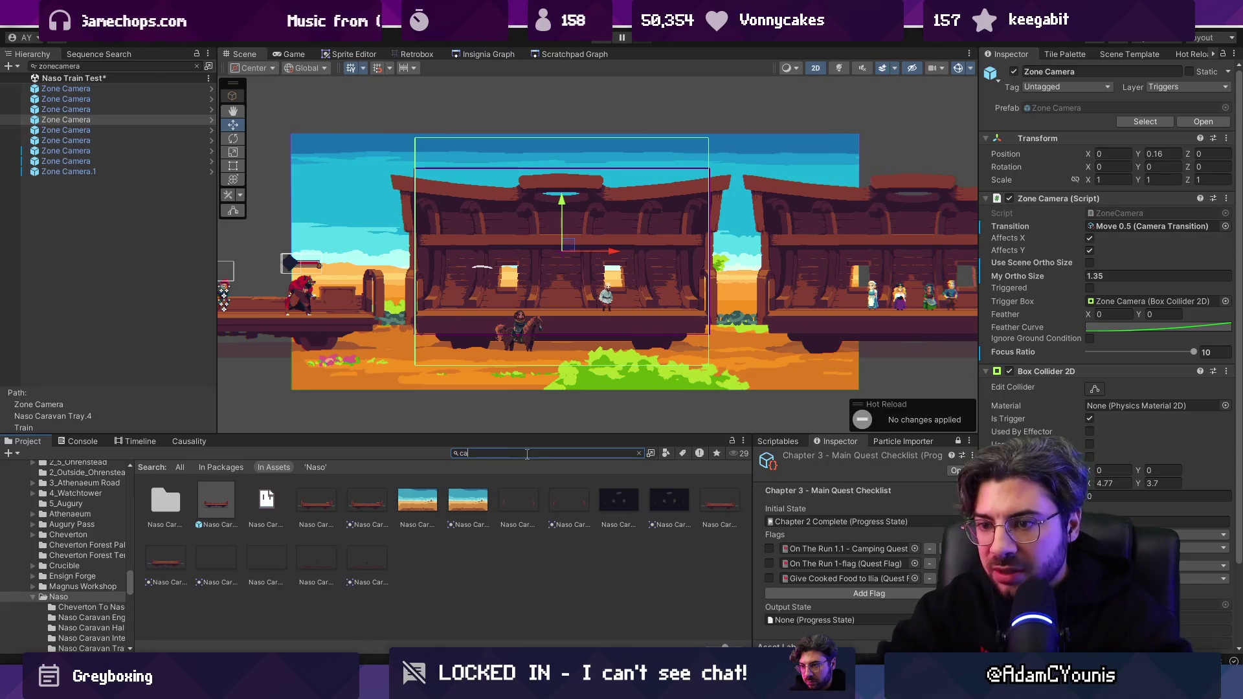
{"action": "type", "text": "ravan"}
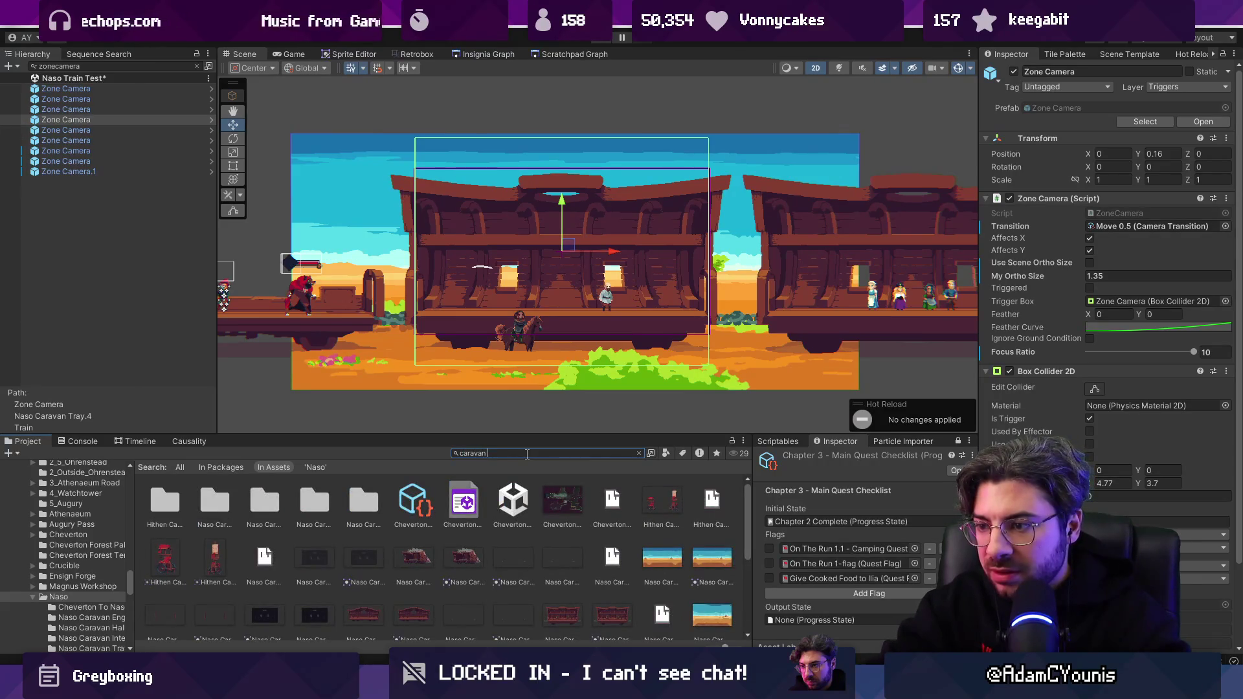
{"action": "scroll", "coordinate": [647, 593], "scroll_direction": "down", "scroll_amount": 3}
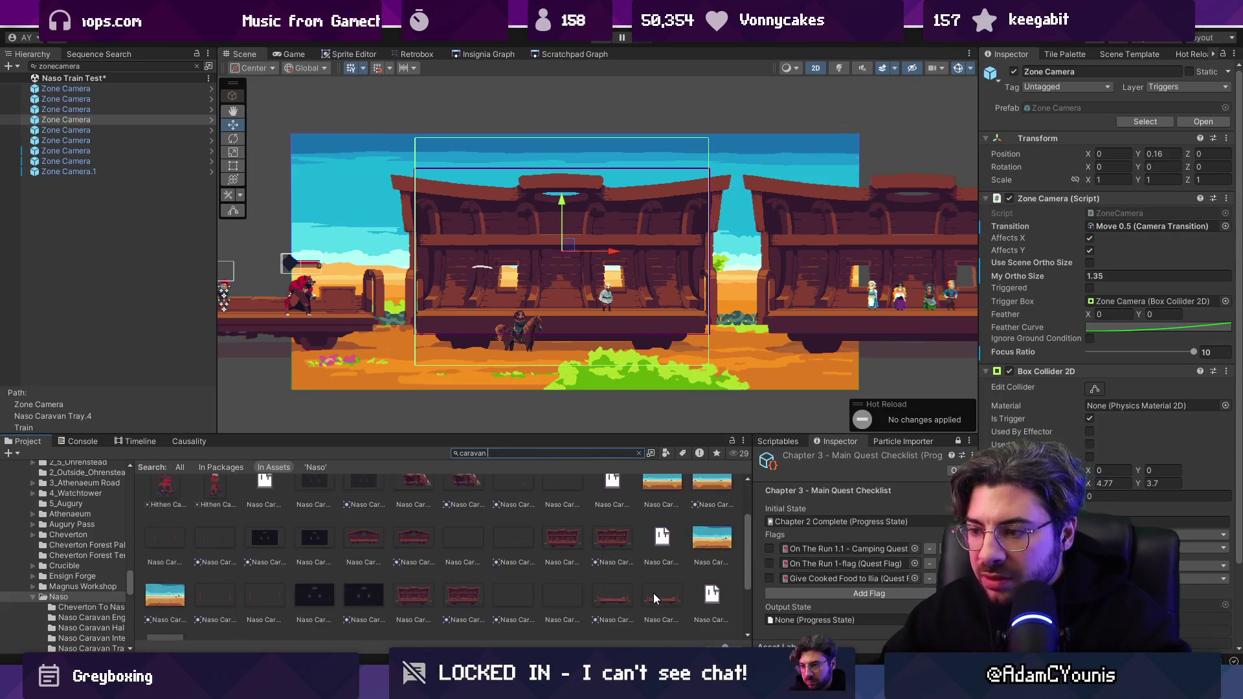
{"action": "double_click", "coordinate": [666, 542]}
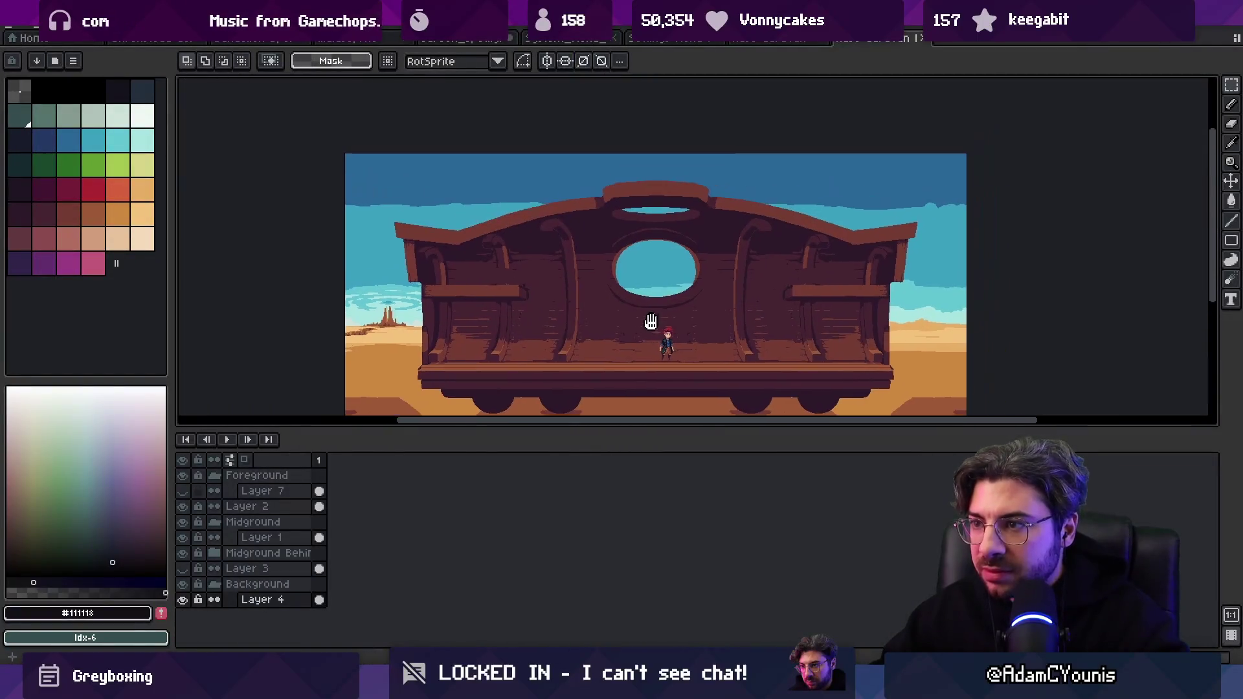
{"action": "key", "text": "alt+Tab"}
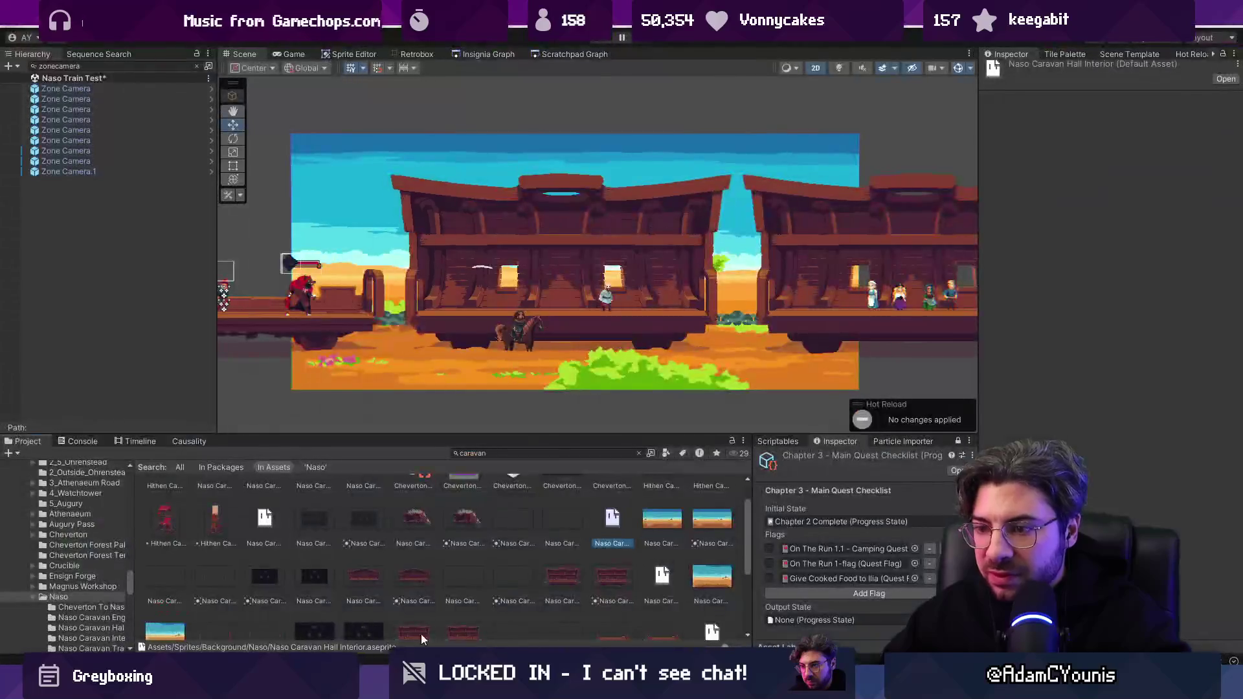
{"action": "double_click", "coordinate": [664, 579]}
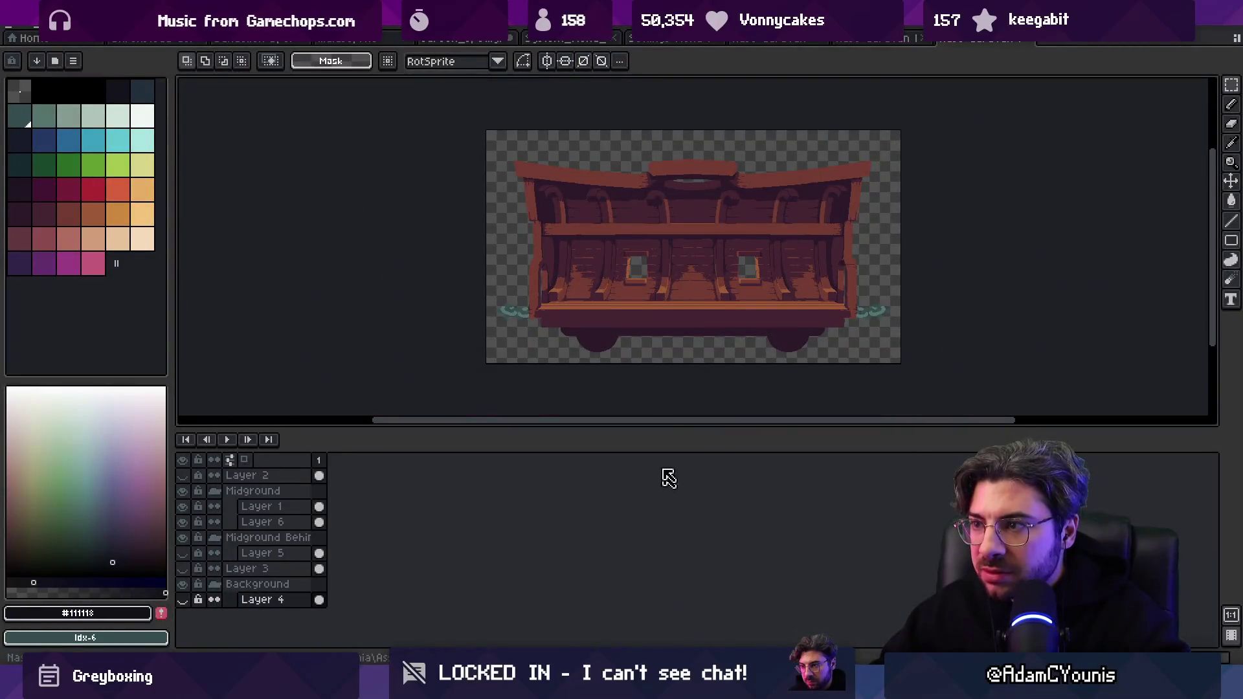
Enlarge and zoom the Aseprite canvas on the interior art, then start a new Sketchable canvas.
{"action": "left_click_drag", "start_coordinate": [503, 425], "coordinate": [500, 460]}
{"action": "scroll", "coordinate": [463, 350], "scroll_direction": "left", "scroll_amount": 3}
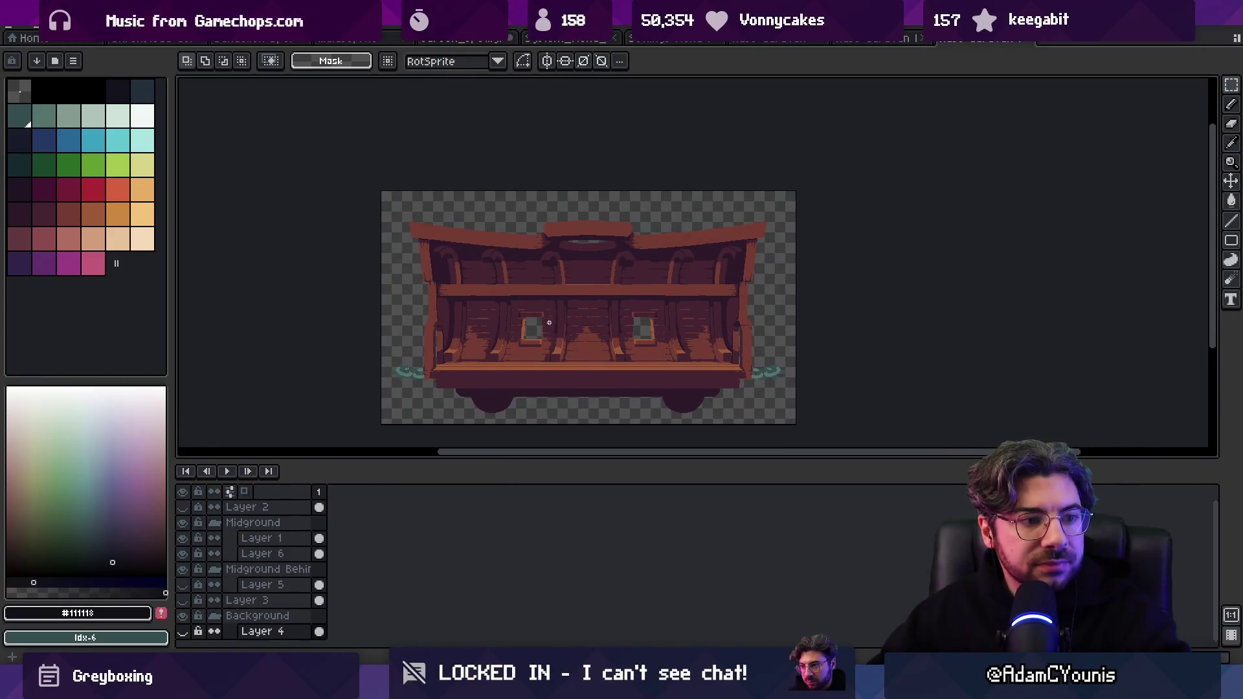
{"action": "scroll", "coordinate": [547, 319], "scroll_direction": "up", "scroll_amount": 1}
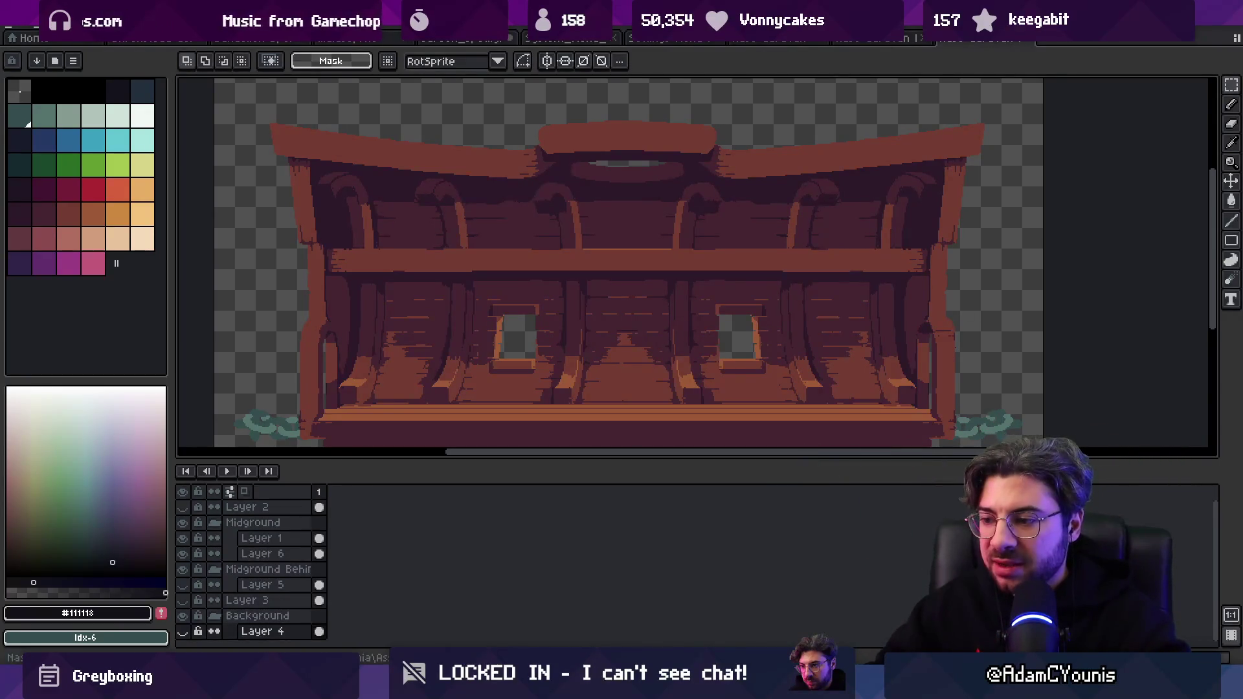
{"action": "key", "text": "alt+Tab"}
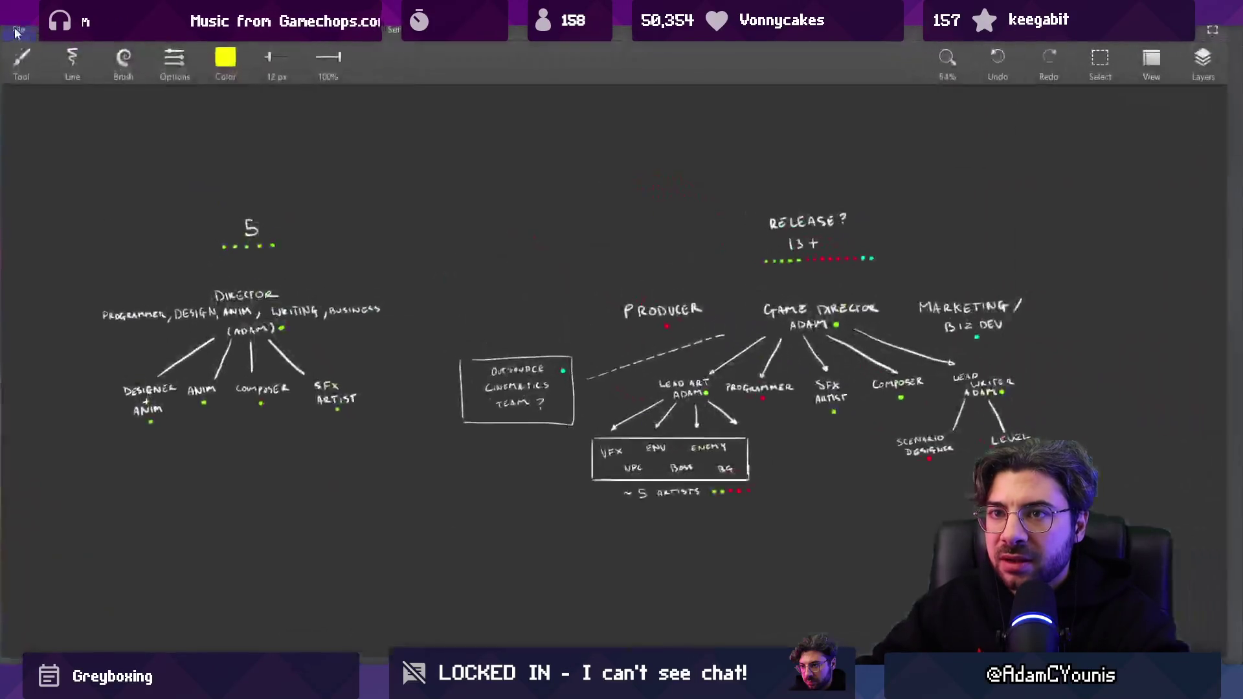
{"action": "left_click", "coordinate": [17, 31]}
Start a new blank canvas and undo the trial yellow car-outline strokes.
{"action": "mouse_move", "coordinate": [29, 57]}
{"action": "left_click", "coordinate": [270, 57]}
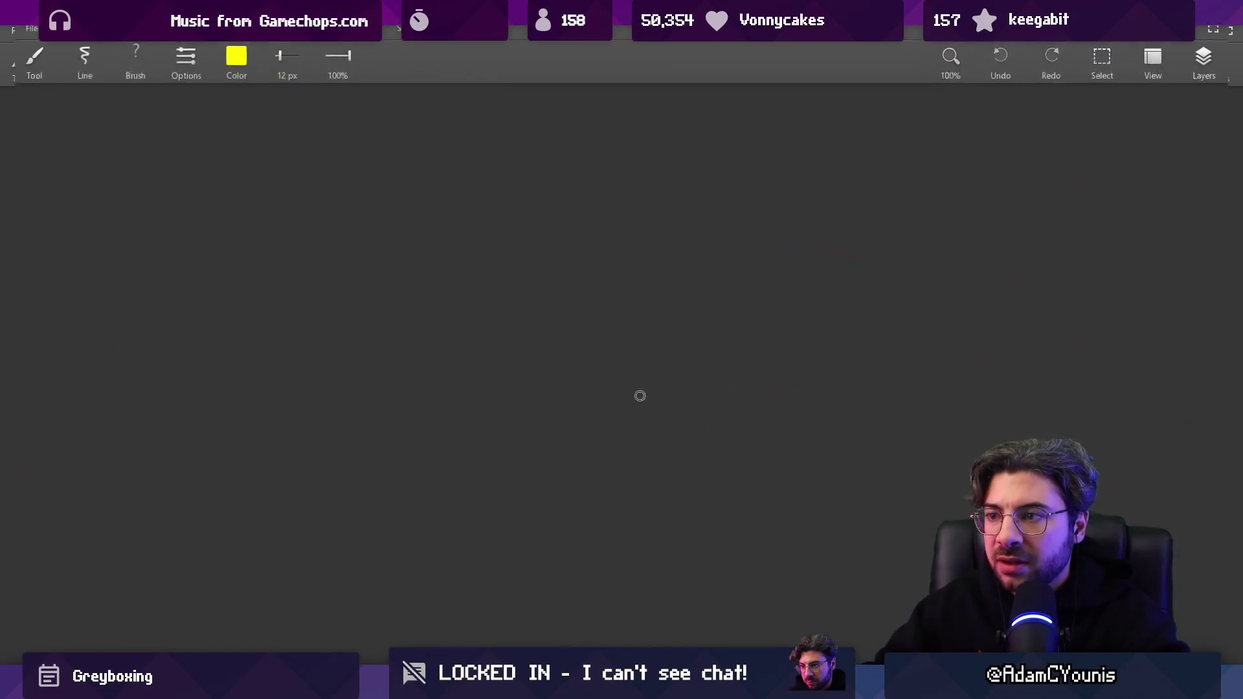
{"action": "left_click_drag", "start_coordinate": [818, 364], "coordinate": [311, 265]}
{"action": "left_click_drag", "start_coordinate": [423, 275], "coordinate": [791, 271]}
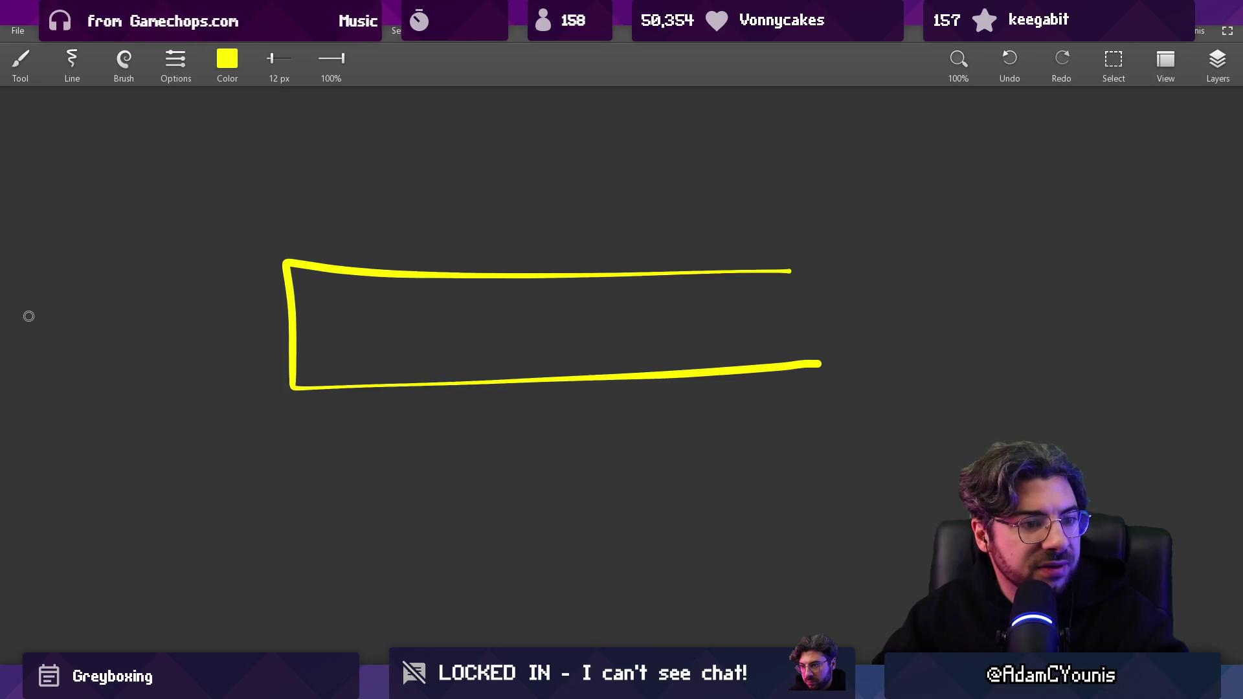
{"action": "key", "text": "ctrl+z"}
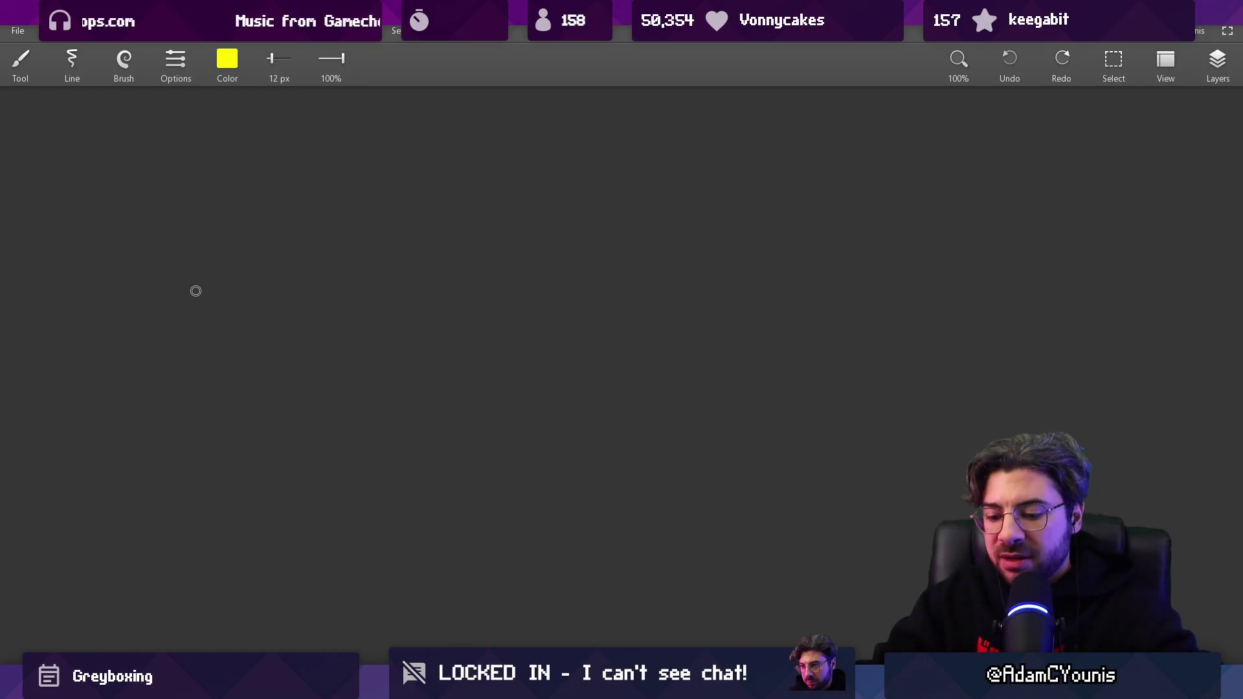
Set the brush colour to white (Blue 255) and shrink the brush to 9.9 px.
{"action": "left_click", "coordinate": [231, 60]}
{"action": "left_click_drag", "start_coordinate": [148, 224], "coordinate": [313, 224]}
{"action": "left_click", "coordinate": [227, 288]}
{"action": "key", "text": "bracketleft"}
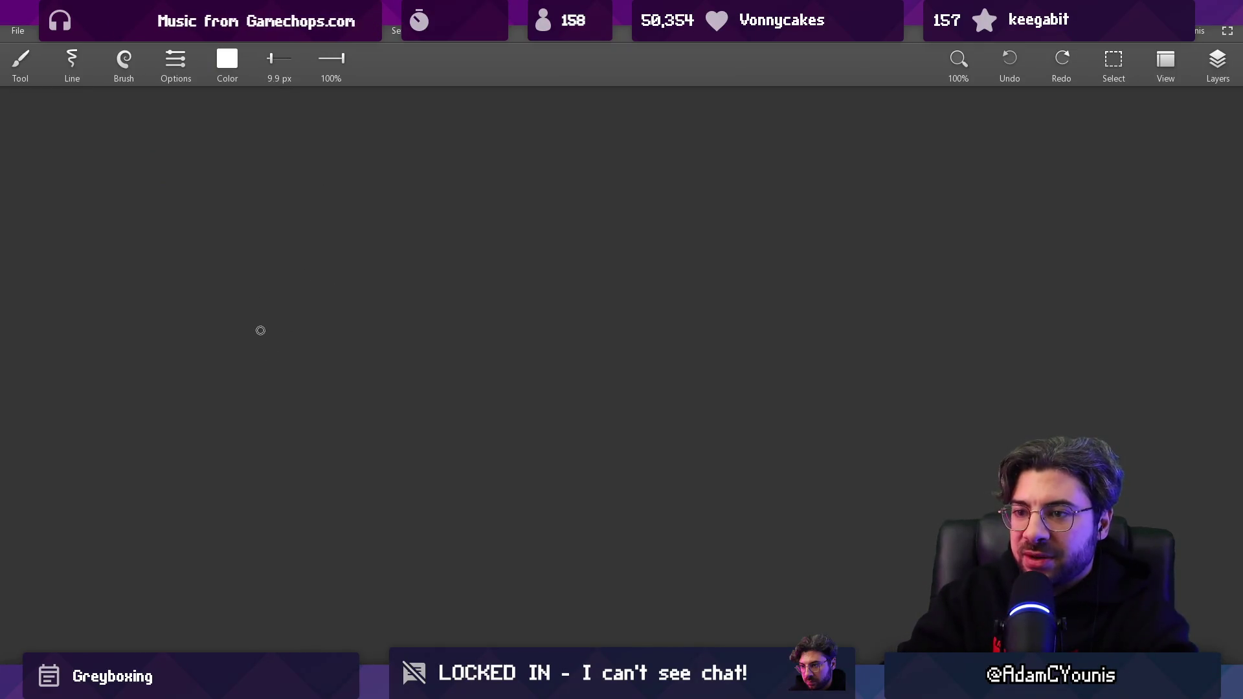
Draw the car outline in white: side walls, top edge, inner walls and two floor lines.
{"action": "left_click_drag", "start_coordinate": [261, 231], "coordinate": [248, 443]}
{"action": "mouse_move", "coordinate": [262, 227]}
{"action": "left_mouse_down"}
{"action": "mouse_move", "coordinate": [777, 227]}
{"action": "mouse_move", "coordinate": [777, 472]}
{"action": "left_mouse_up"}
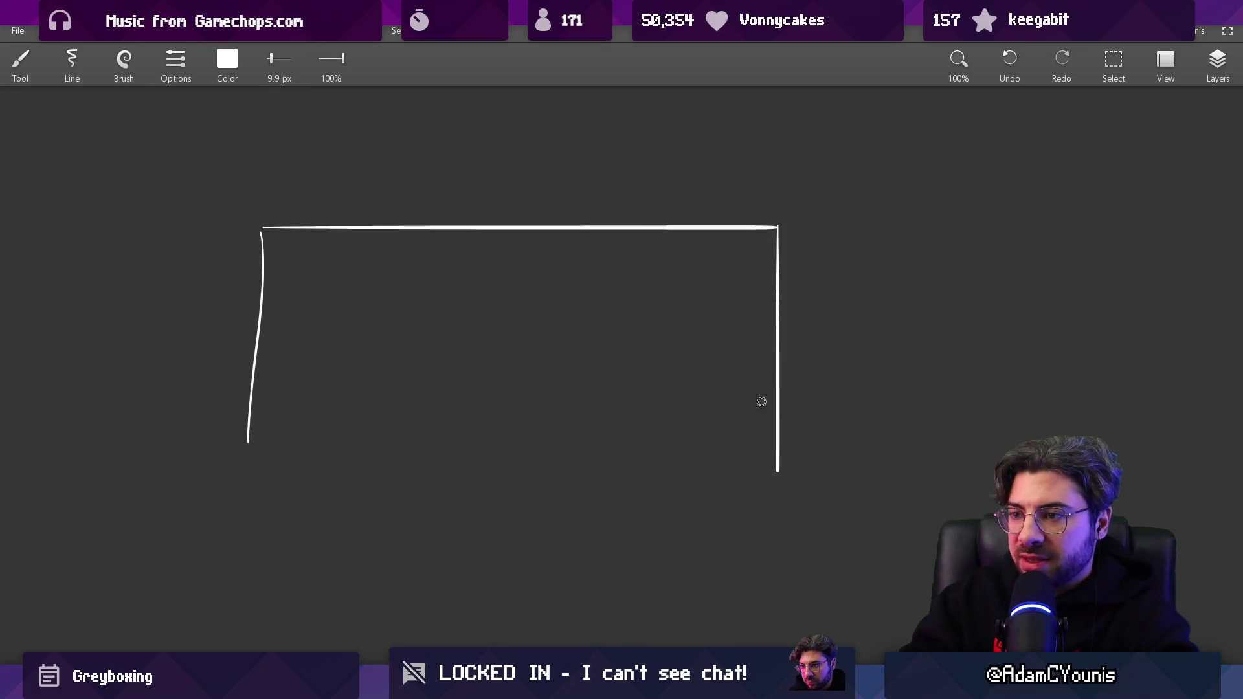
{"action": "left_click_drag", "start_coordinate": [226, 466], "coordinate": [718, 467]}
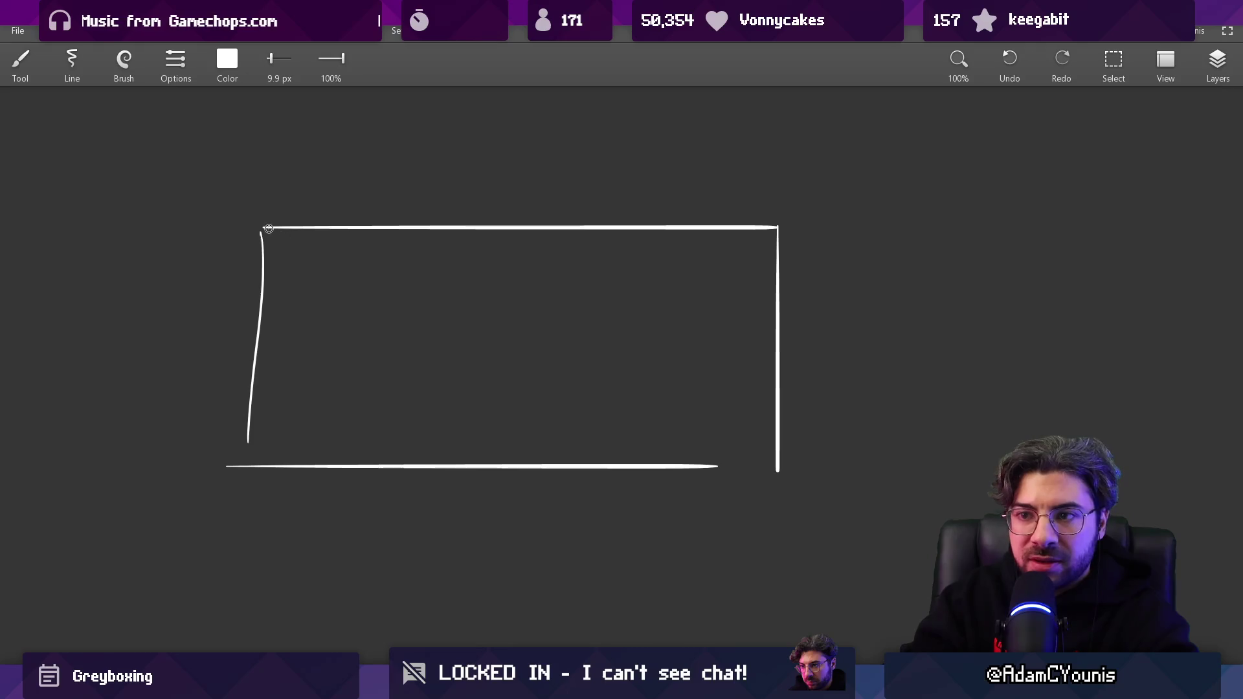
{"action": "left_click_drag", "start_coordinate": [296, 274], "coordinate": [298, 461]}
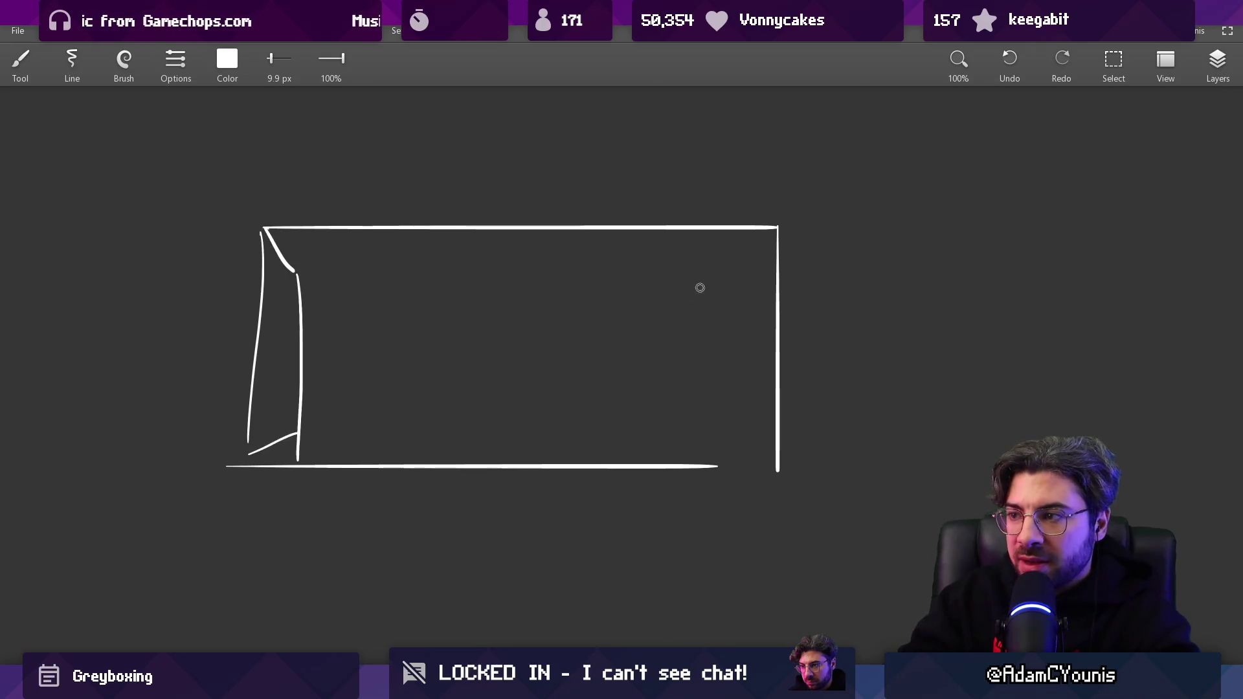
{"action": "left_click_drag", "start_coordinate": [733, 254], "coordinate": [713, 417]}
{"action": "left_click_drag", "start_coordinate": [305, 429], "coordinate": [710, 428]}
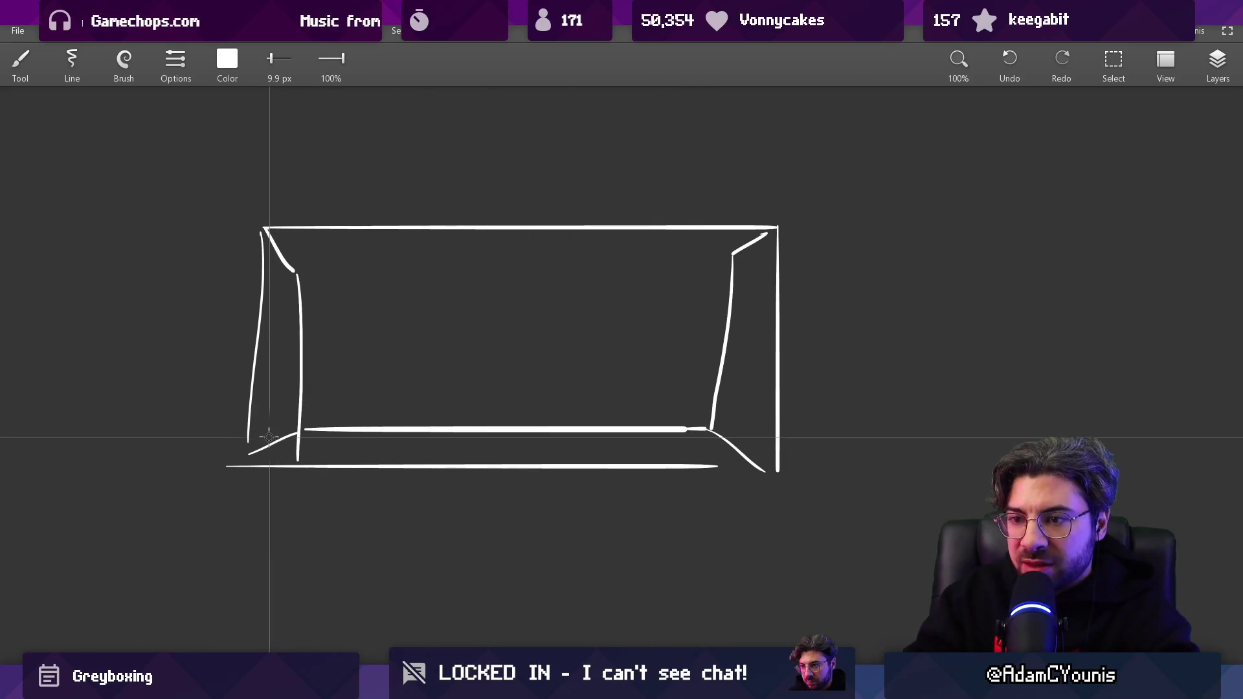
{"action": "left_click_drag", "start_coordinate": [273, 444], "coordinate": [774, 456]}
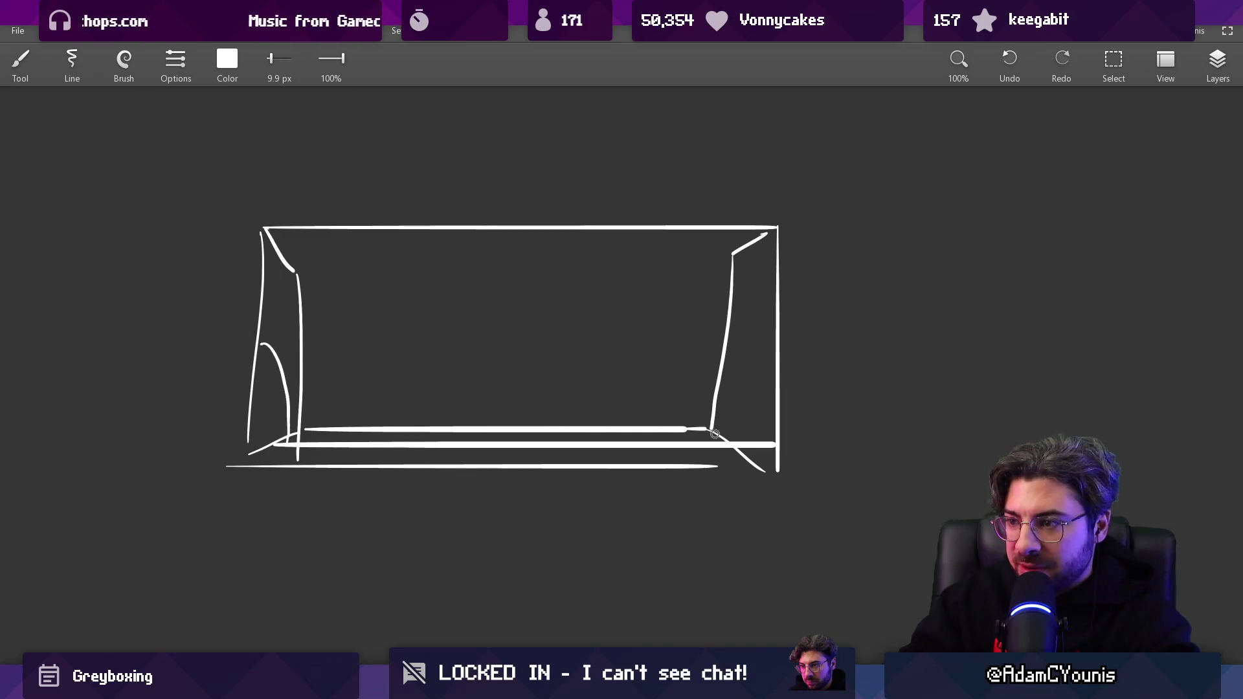
Erase the right floor overhang, the left inner wall line and most of the inner floor line.
{"action": "key", "text": "e"}
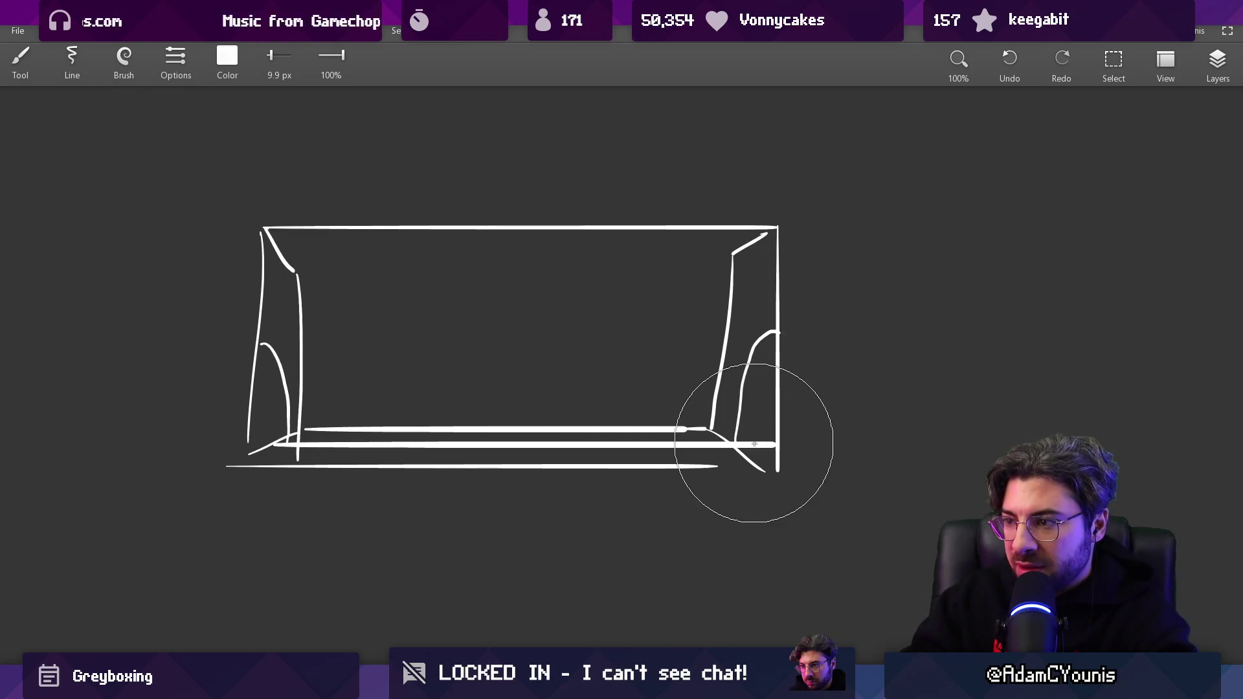
{"action": "key", "text": "bracketleft"}
{"action": "key", "text": "bracketleft"}
{"action": "key", "text": "bracketleft"}
{"action": "key", "text": "bracketleft"}
{"action": "key", "text": "bracketleft"}
{"action": "left_click_drag", "start_coordinate": [770, 445], "coordinate": [744, 443]}
{"action": "key", "text": "bracketright"}
{"action": "key", "text": "bracketright"}
{"action": "left_click_drag", "start_coordinate": [299, 438], "coordinate": [293, 302]}
{"action": "mouse_move", "coordinate": [308, 427]}
{"action": "left_mouse_down"}
{"action": "mouse_move", "coordinate": [696, 420]}
{"action": "mouse_move", "coordinate": [728, 274]}
{"action": "left_mouse_up"}
Draw a long horizontal ledge across the car and erase the tops of the curved strokes.
{"action": "key", "text": "b"}
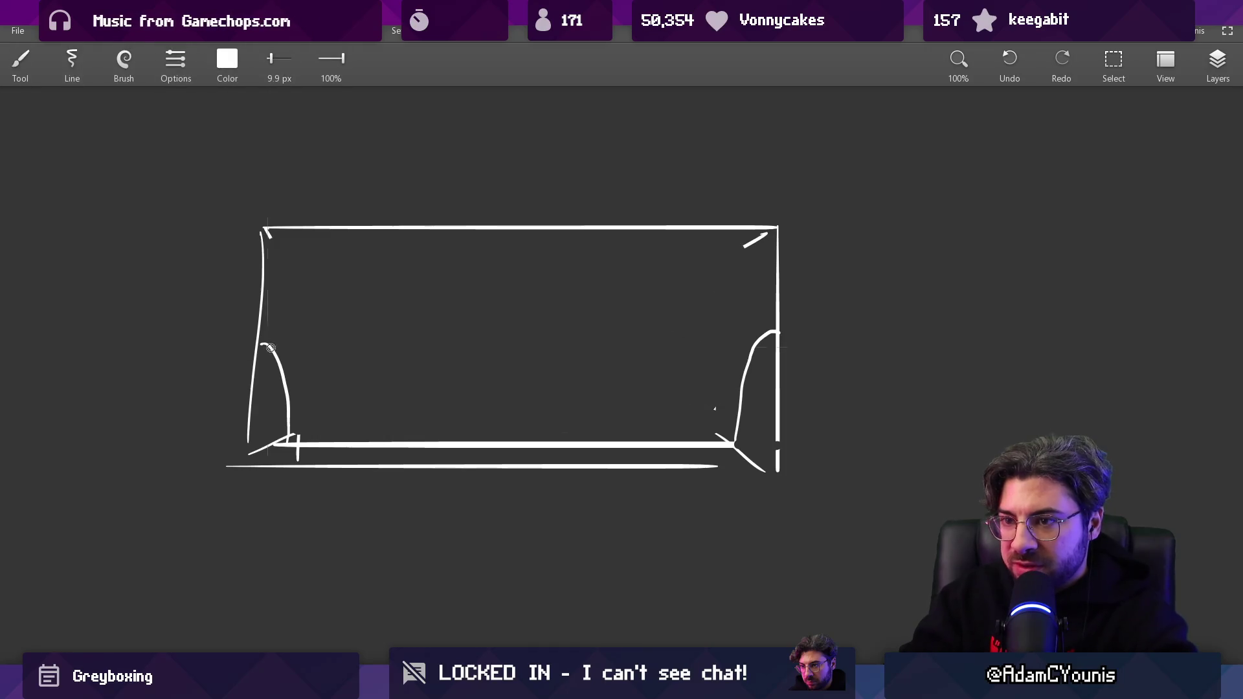
{"action": "left_click_drag", "start_coordinate": [264, 343], "coordinate": [767, 350]}
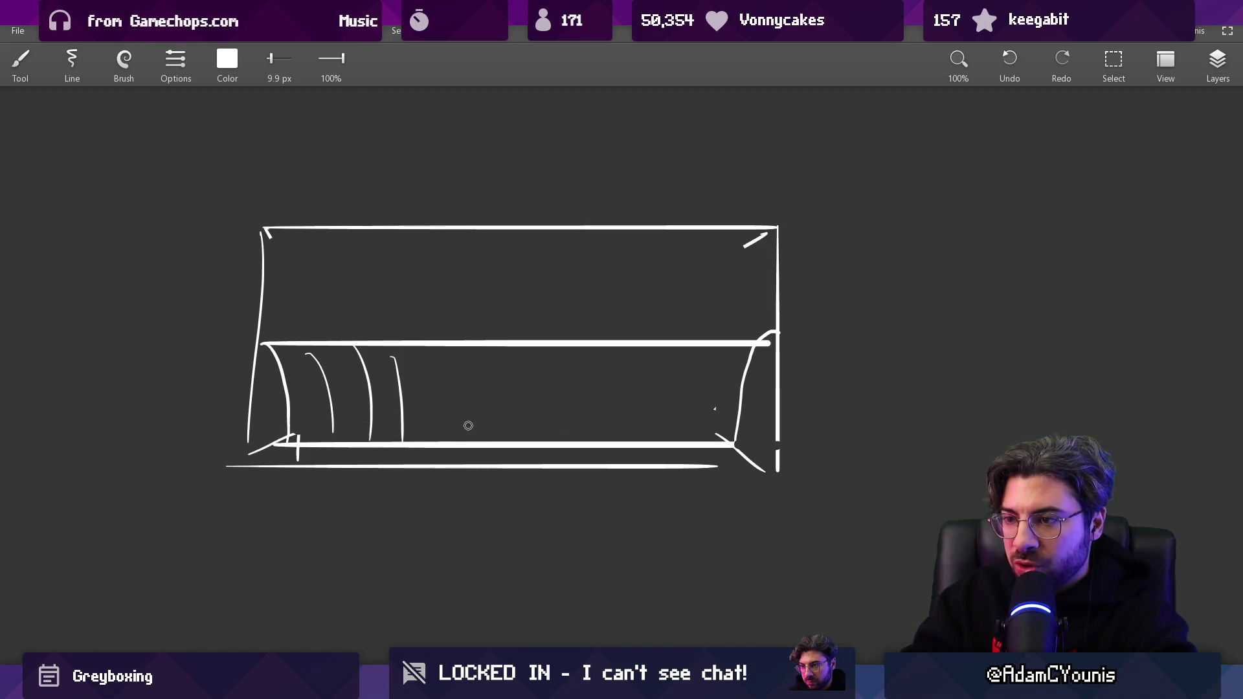
{"action": "key", "text": "e"}
{"action": "mouse_move", "coordinate": [396, 373]}
{"action": "left_mouse_down"}
{"action": "mouse_move", "coordinate": [377, 366]}
{"action": "mouse_move", "coordinate": [400, 423]}
{"action": "mouse_move", "coordinate": [383, 390]}
{"action": "left_mouse_up"}
Draw the two door arches and three horizontal slat lines in the upper section.
{"action": "key", "text": "b"}
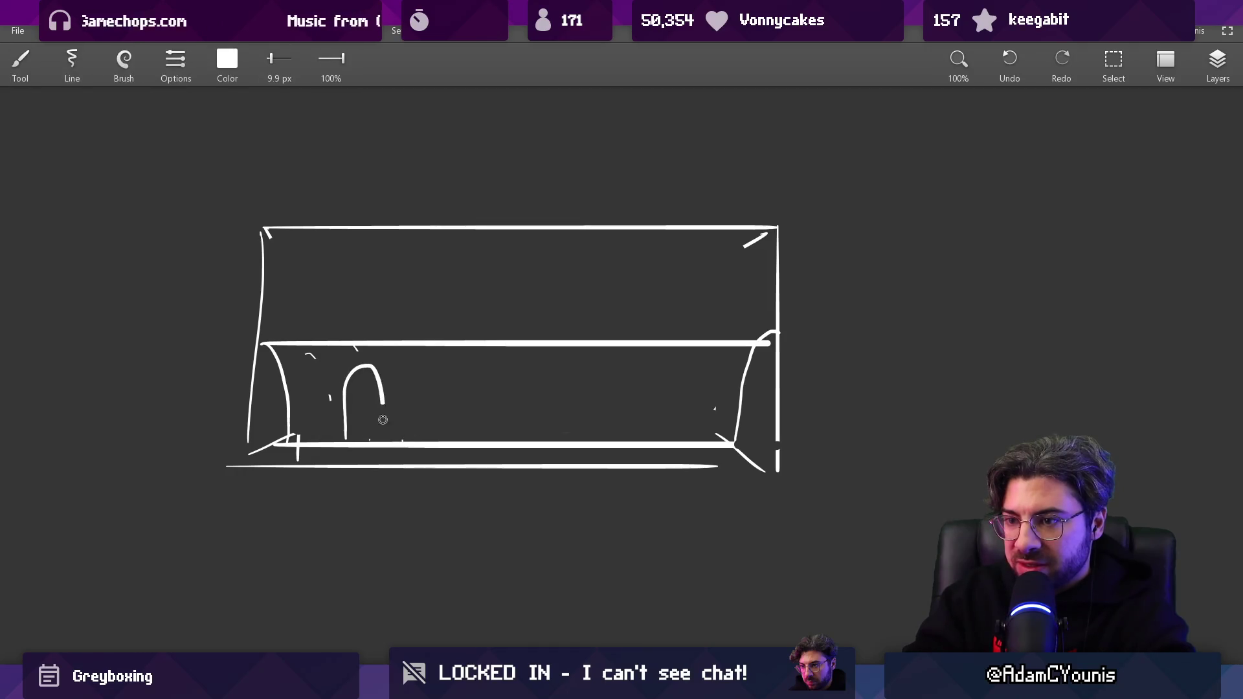
{"action": "left_click_drag", "start_coordinate": [597, 434], "coordinate": [632, 410]}
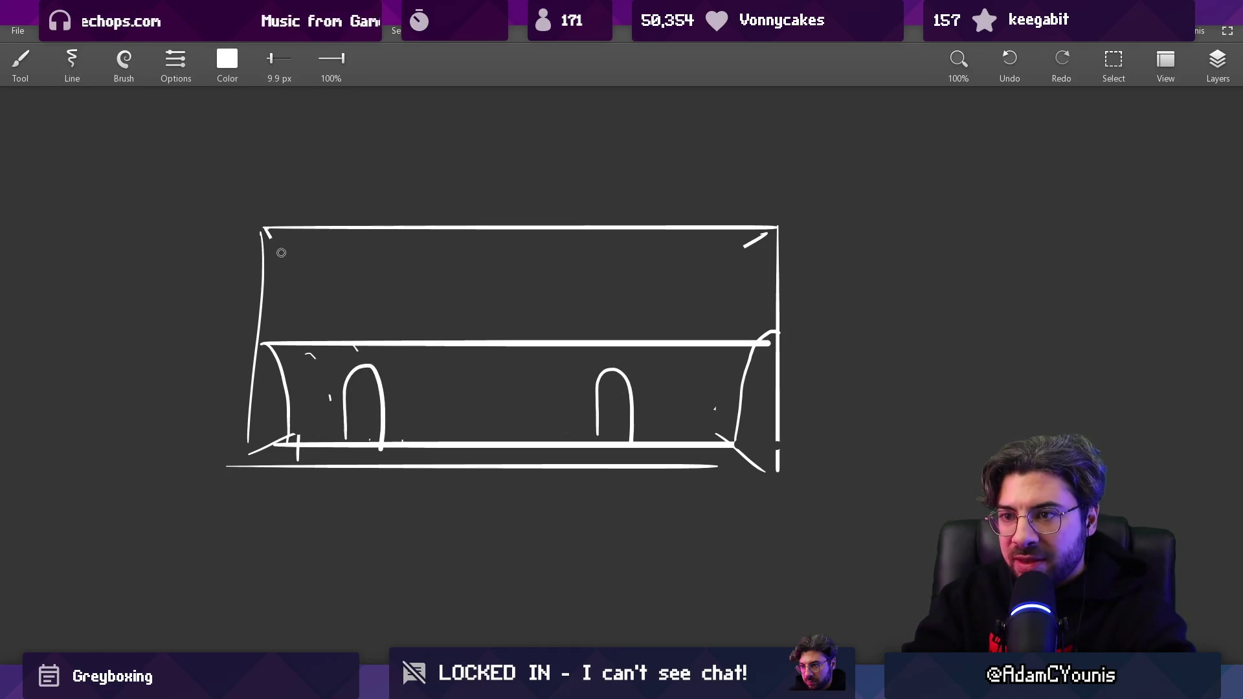
{"action": "left_click_drag", "start_coordinate": [265, 311], "coordinate": [696, 311]}
{"action": "left_click_drag", "start_coordinate": [264, 285], "coordinate": [737, 286]}
{"action": "left_click_drag", "start_coordinate": [284, 252], "coordinate": [694, 253]}
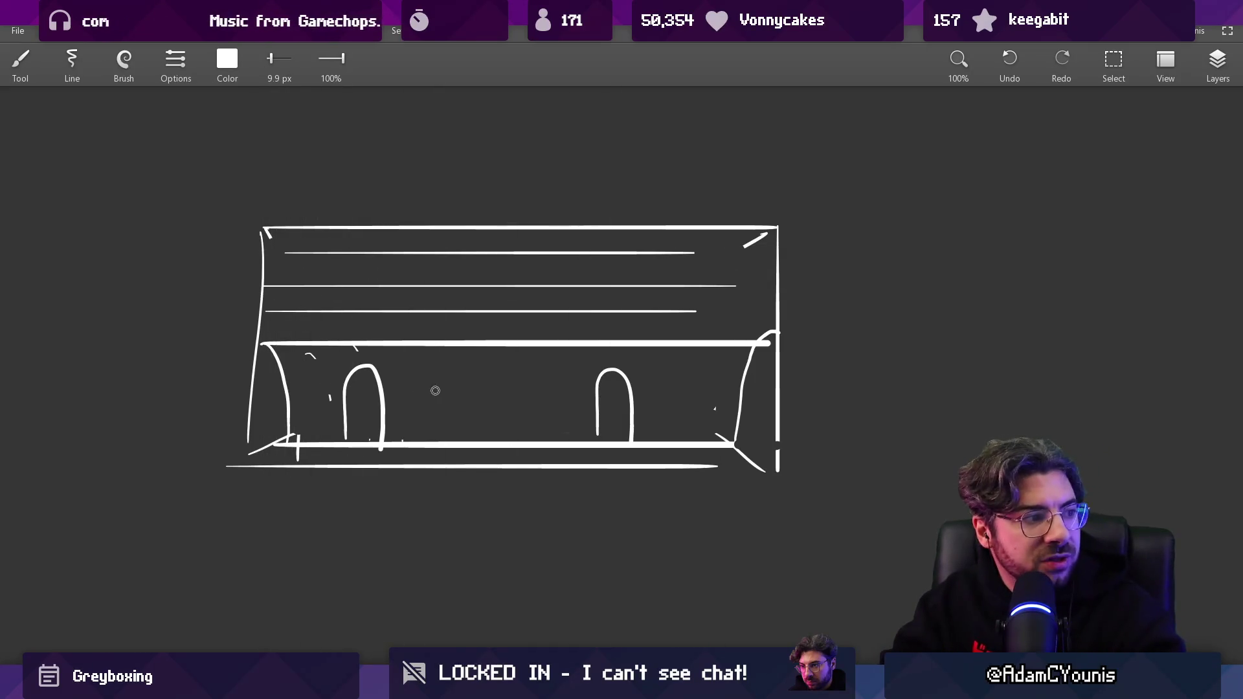
Draw a plank line between the doors and a curved arrow toward the left wall.
{"action": "left_click_drag", "start_coordinate": [242, 430], "coordinate": [893, 437]}
{"action": "key", "text": "ctrl+z"}
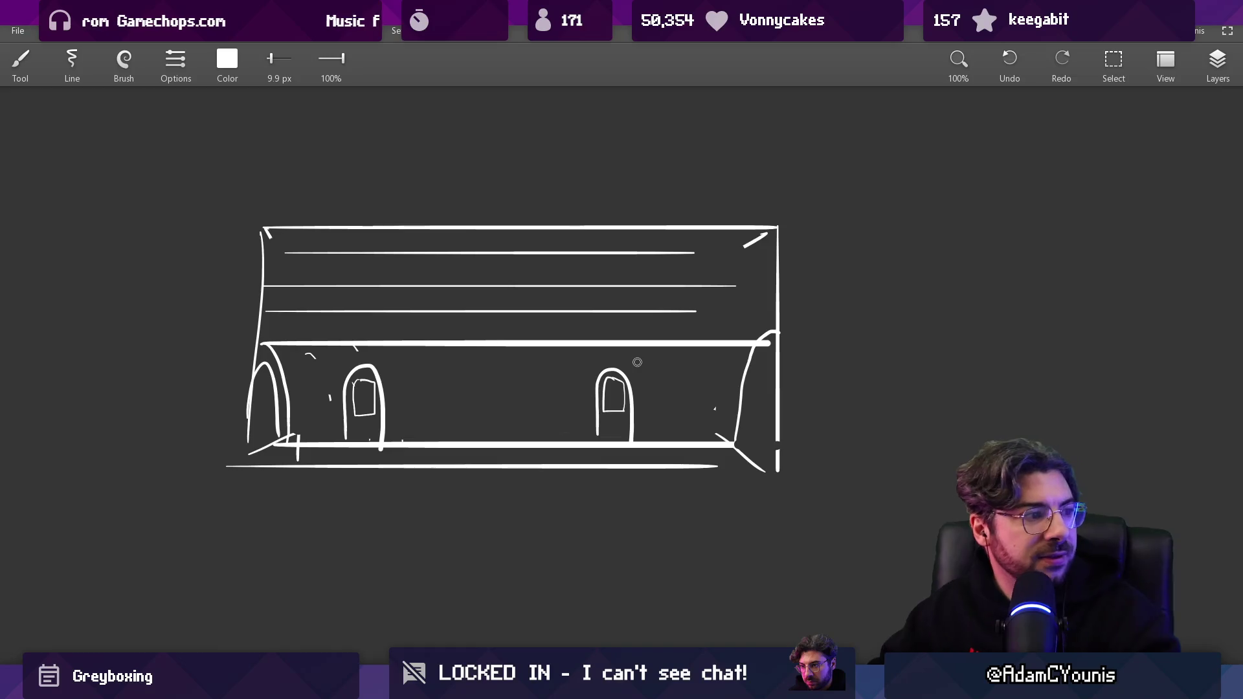
{"action": "left_click_drag", "start_coordinate": [424, 407], "coordinate": [551, 405]}
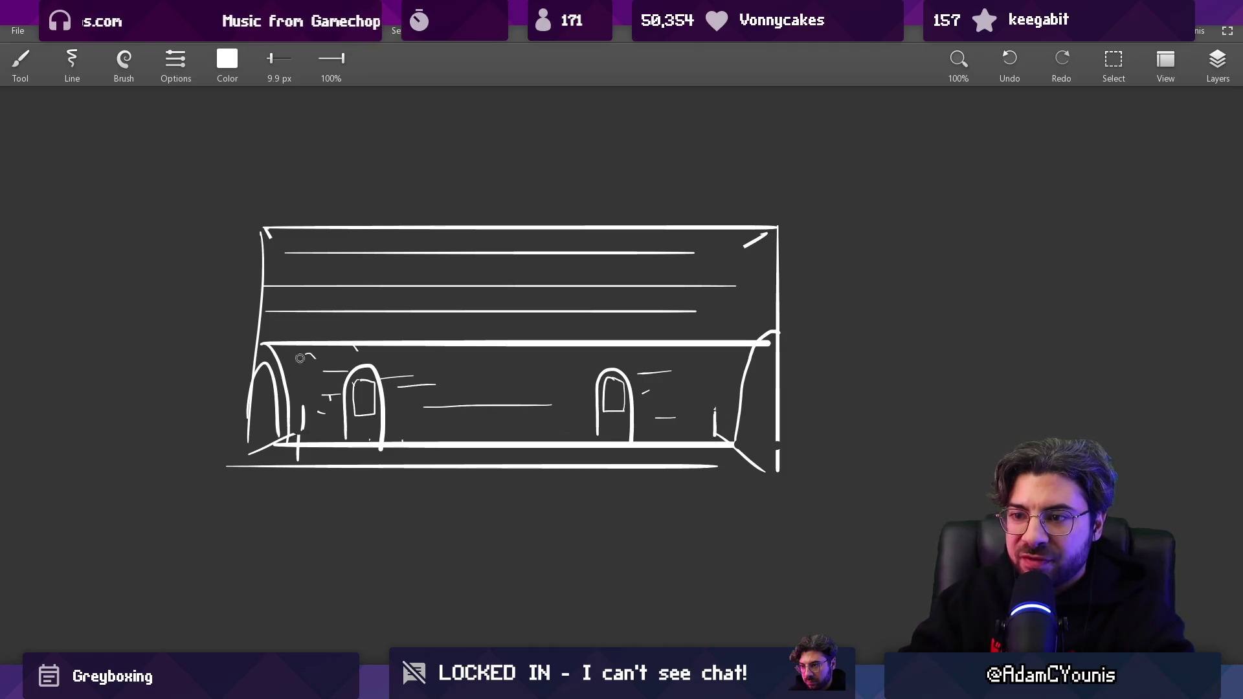
{"action": "left_click_drag", "start_coordinate": [178, 362], "coordinate": [264, 303]}
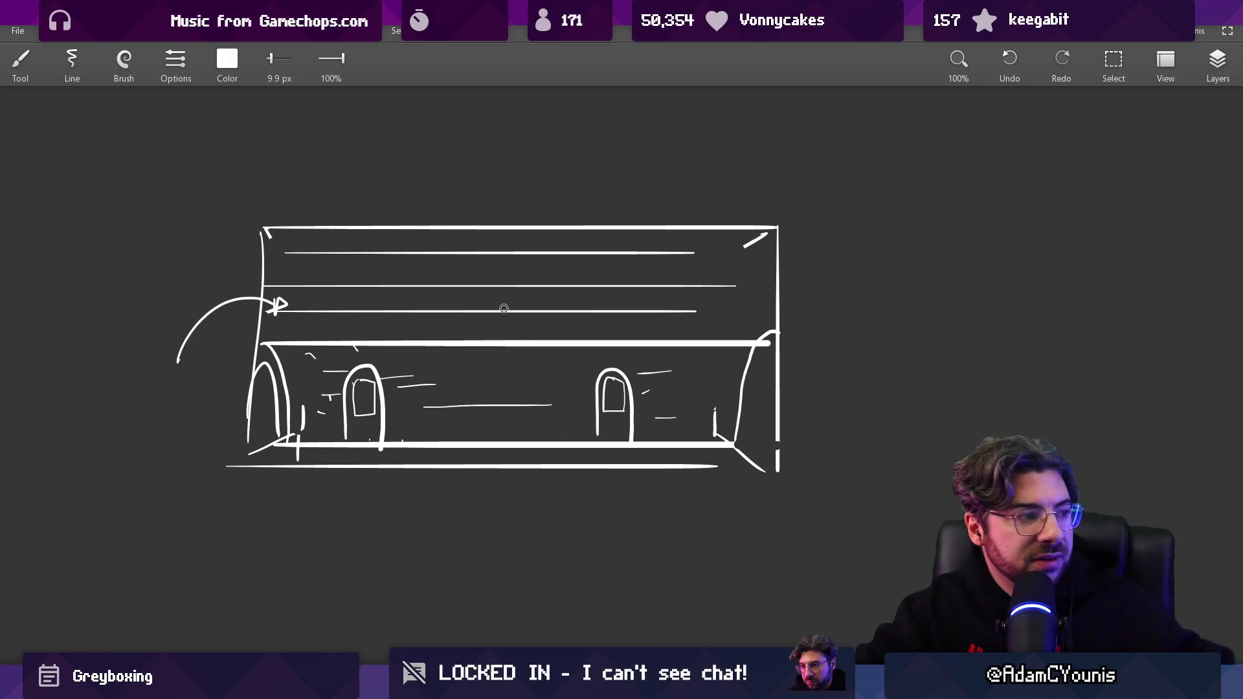
Remove the stray wavy and box strokes, then switch over to the Unity Editor.
{"action": "mouse_move", "coordinate": [344, 278]}
{"action": "left_mouse_down"}
{"action": "mouse_move", "coordinate": [481, 264]}
{"action": "mouse_move", "coordinate": [643, 285]}
{"action": "left_mouse_up"}
{"action": "key", "text": "ctrl+z"}
{"action": "left_click_drag", "start_coordinate": [344, 274], "coordinate": [369, 259]}
{"action": "key", "text": "ctrl+z"}
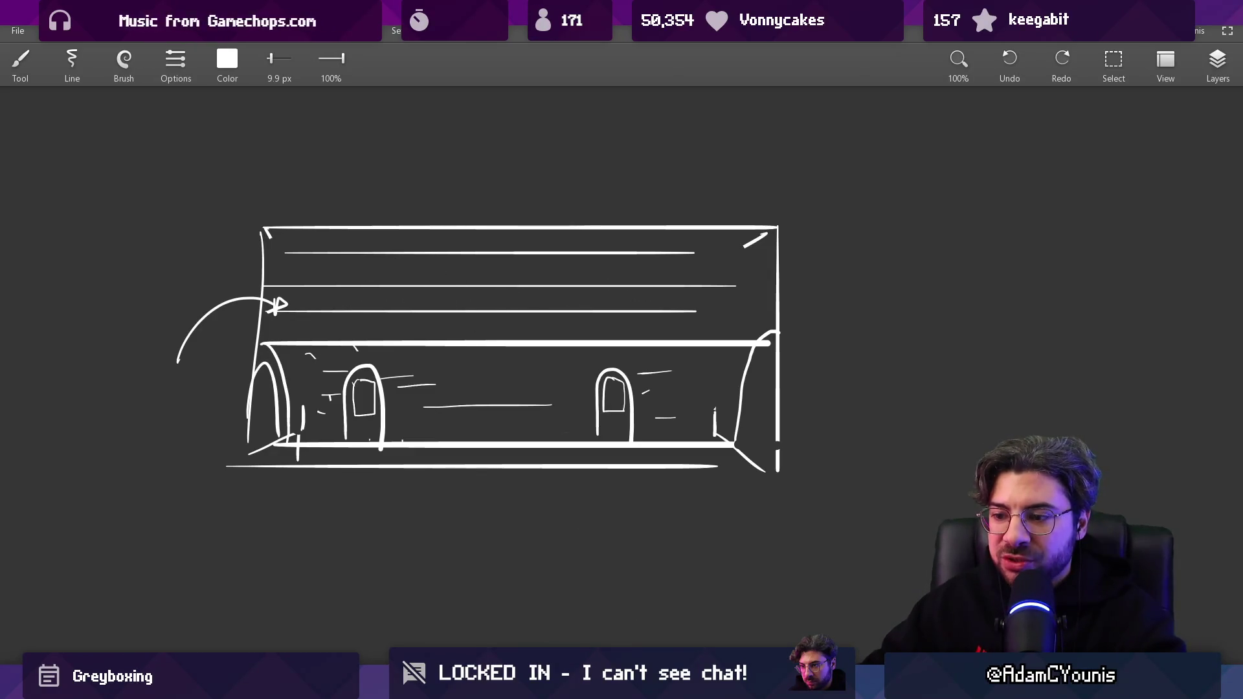
{"action": "key", "text": "alt+Tab"}
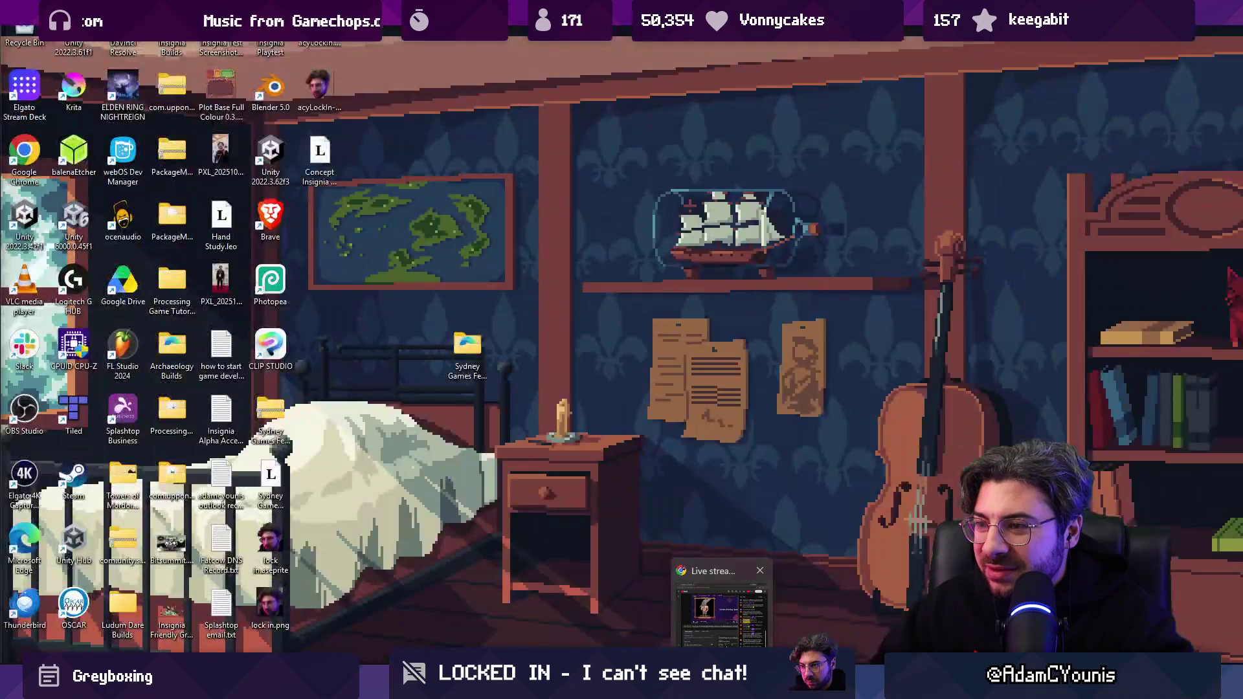
Review the Naso caravan train scene in Unity, then return to the Sketchable window.
{"action": "left_click", "coordinate": [722, 596]}
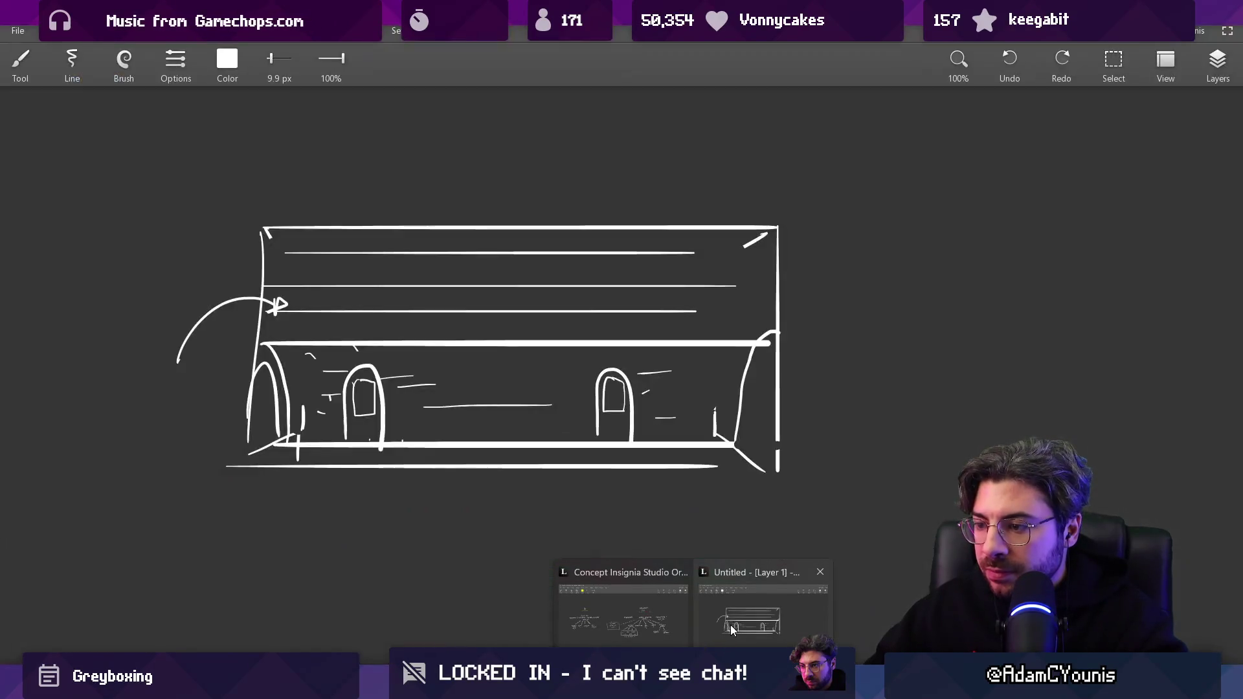
{"action": "left_click", "coordinate": [764, 603]}
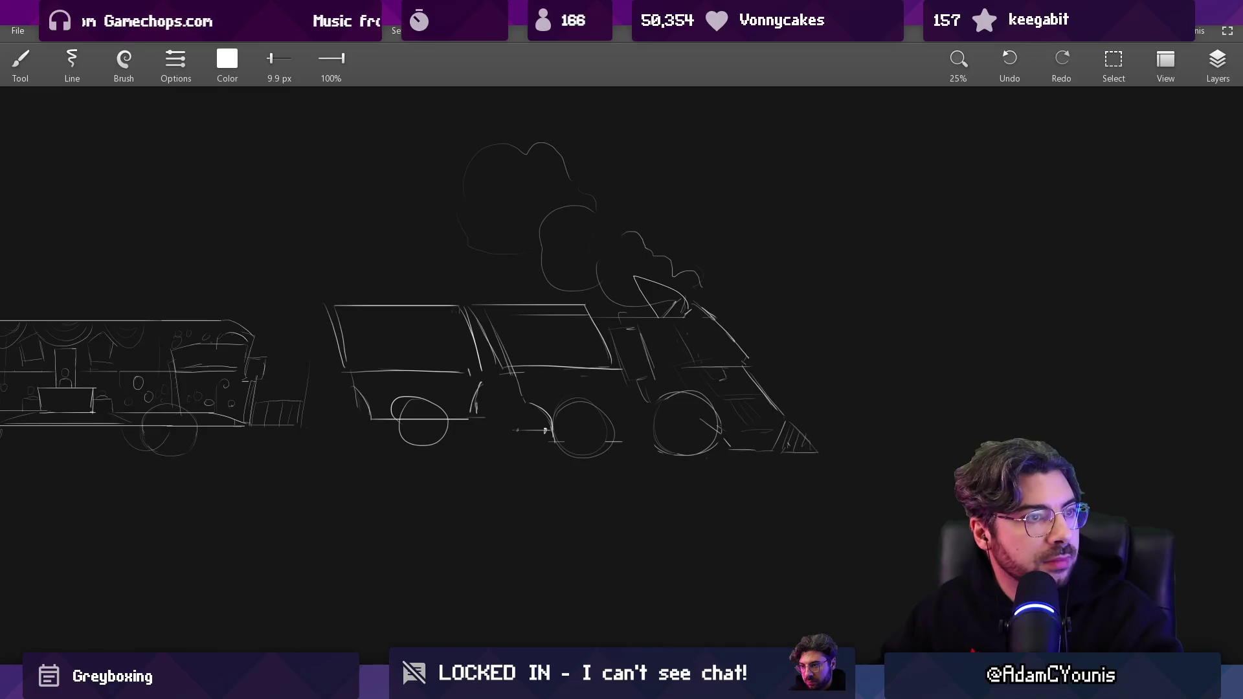
Paste the red train-interior image onto the reference board and drag it above the Anastasia video.
{"action": "scroll", "coordinate": [761, 309], "scroll_direction": "down", "scroll_amount": 4}
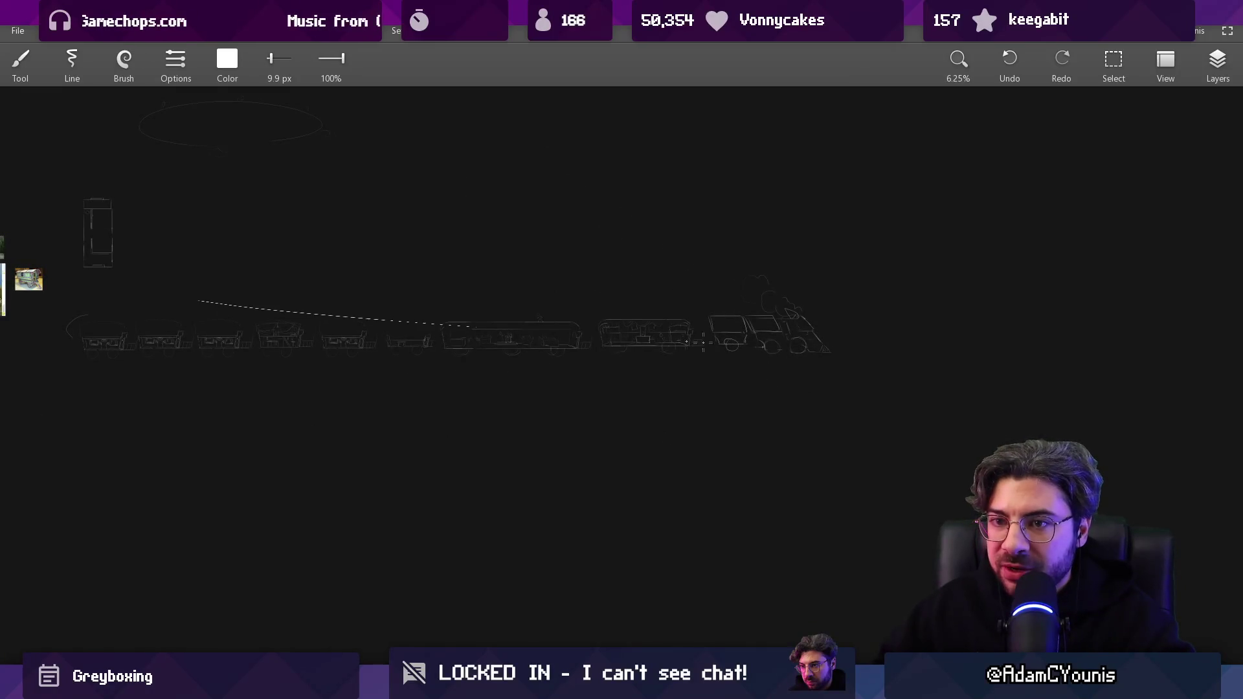
{"action": "scroll", "coordinate": [650, 341], "scroll_direction": "up", "scroll_amount": 5}
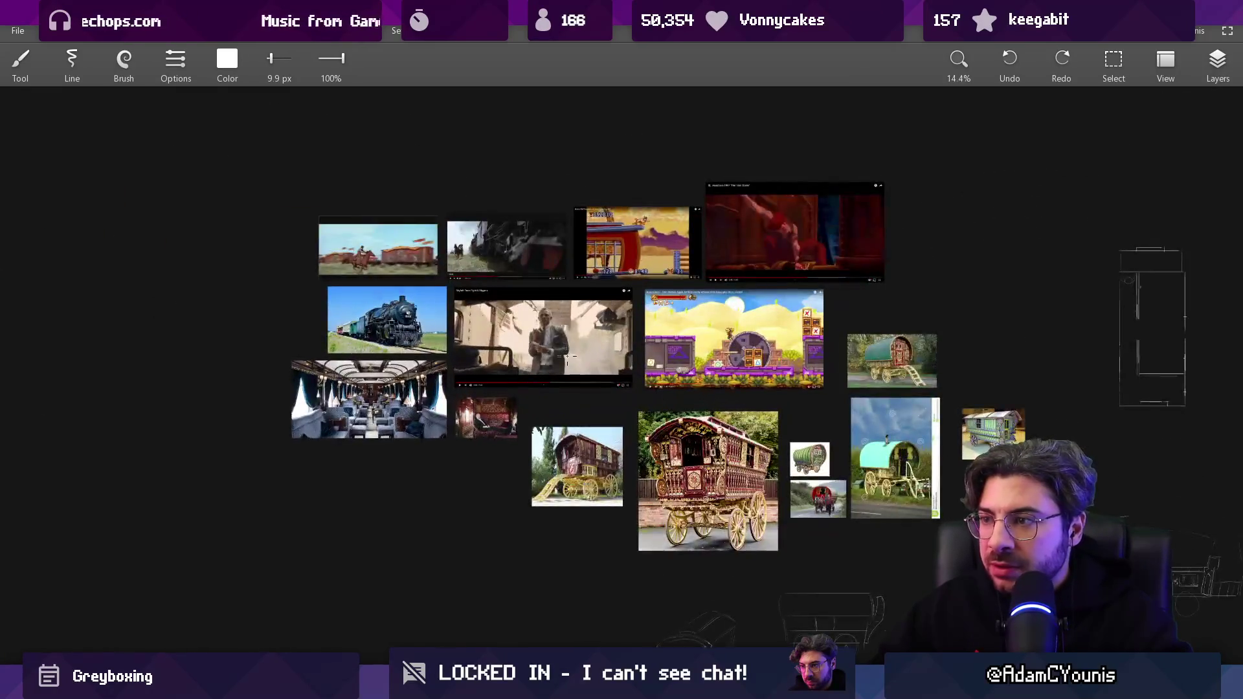
{"action": "scroll", "coordinate": [901, 190], "scroll_direction": "up", "scroll_amount": 5}
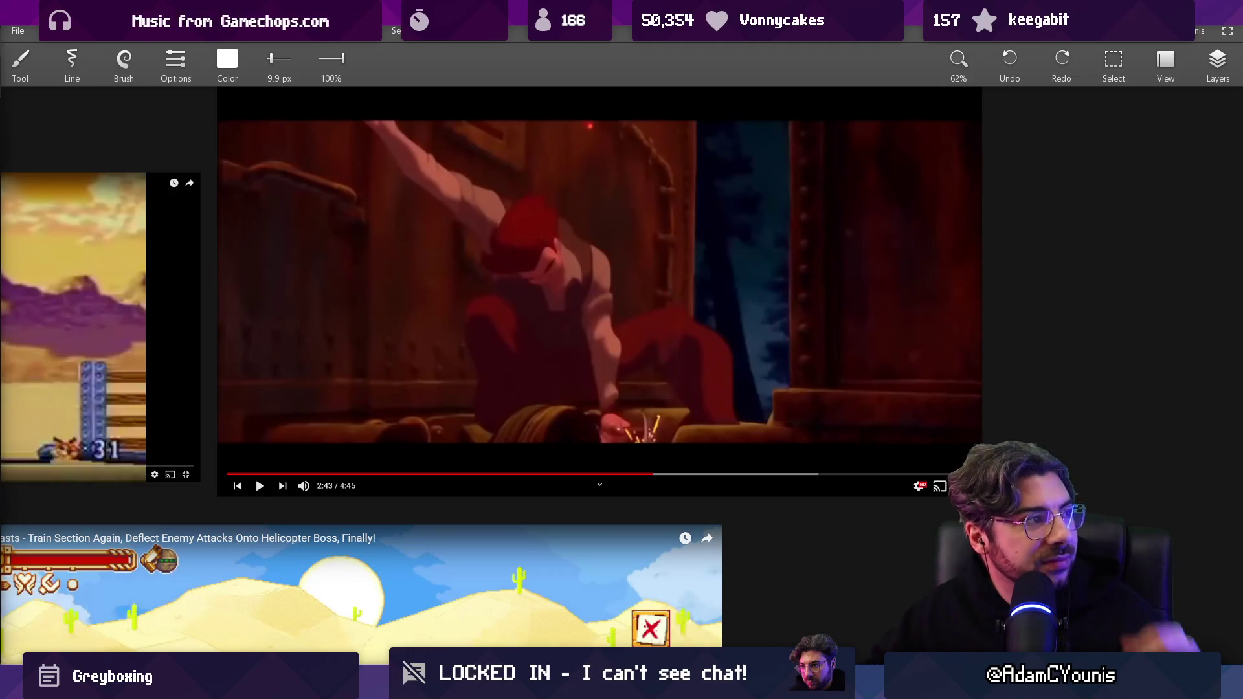
{"action": "scroll", "coordinate": [862, 333], "scroll_direction": "down", "scroll_amount": 5}
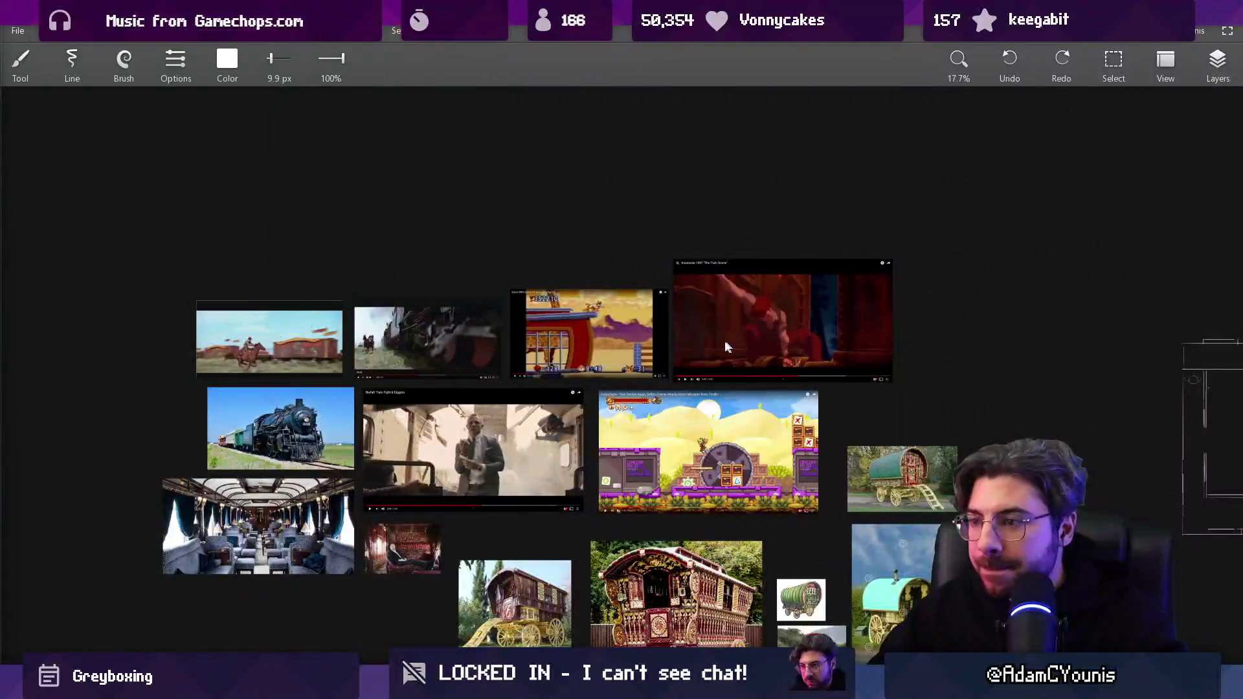
{"action": "key", "text": "ctrl+v"}
{"action": "mouse_move", "coordinate": [543, 366]}
{"action": "left_mouse_down"}
{"action": "mouse_move", "coordinate": [572, 269]}
{"action": "mouse_move", "coordinate": [709, 248]}
{"action": "left_mouse_up"}
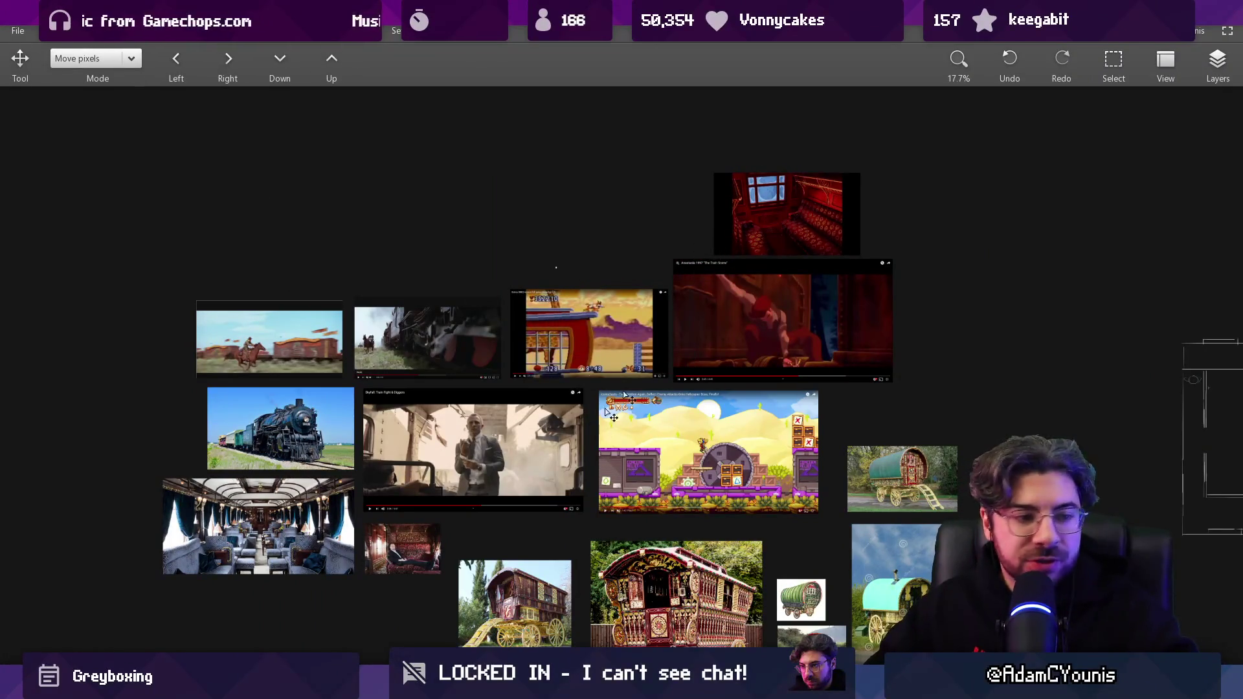
Pan and zoom the reference board to centre the train-interior and Anastasia images.
{"action": "scroll", "coordinate": [580, 505], "scroll_direction": "up", "scroll_amount": 4}
{"action": "scroll", "coordinate": [600, 321], "scroll_direction": "down", "scroll_amount": 5}
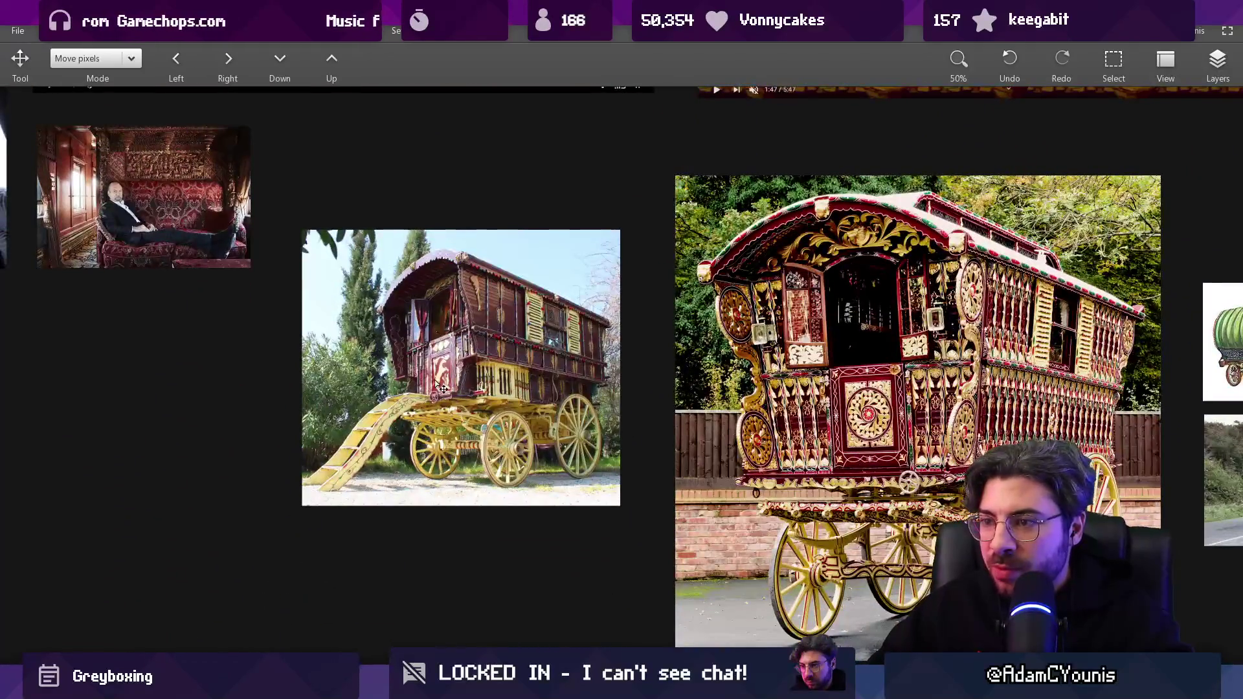
{"action": "scroll", "coordinate": [626, 337], "scroll_direction": "down", "scroll_amount": 3}
{"action": "scroll", "coordinate": [774, 392], "scroll_direction": "up", "scroll_amount": 3}
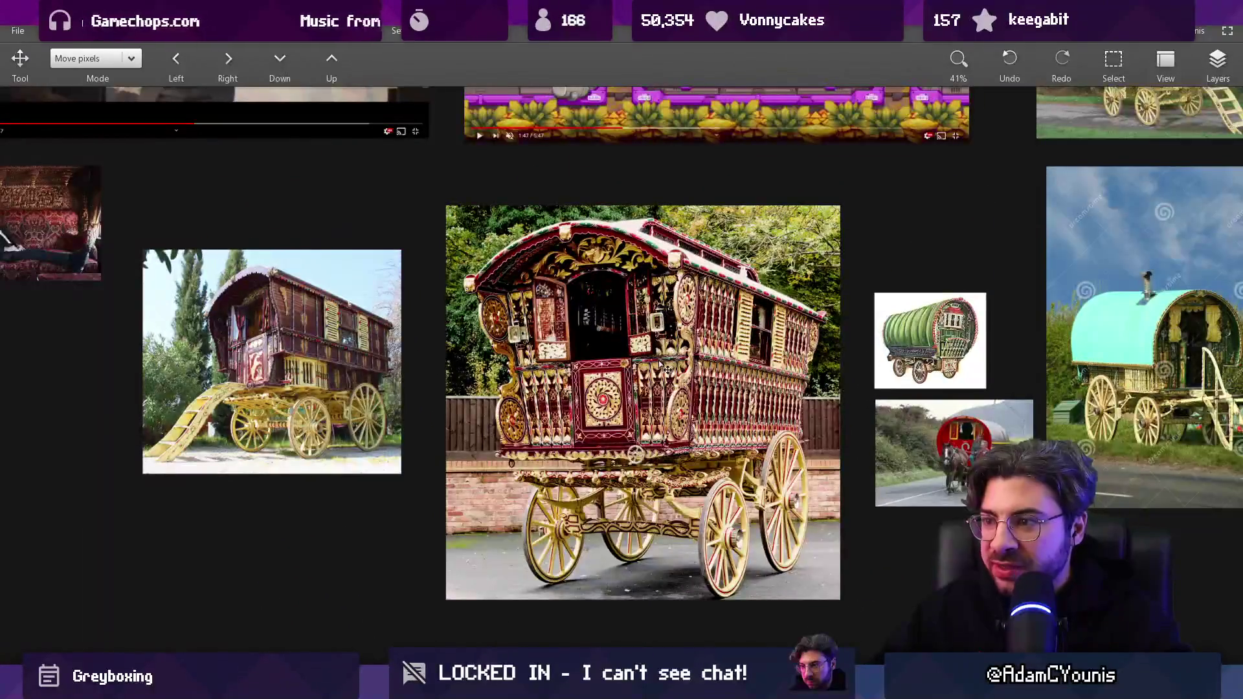
{"action": "scroll", "coordinate": [692, 346], "scroll_direction": "down", "scroll_amount": 4}
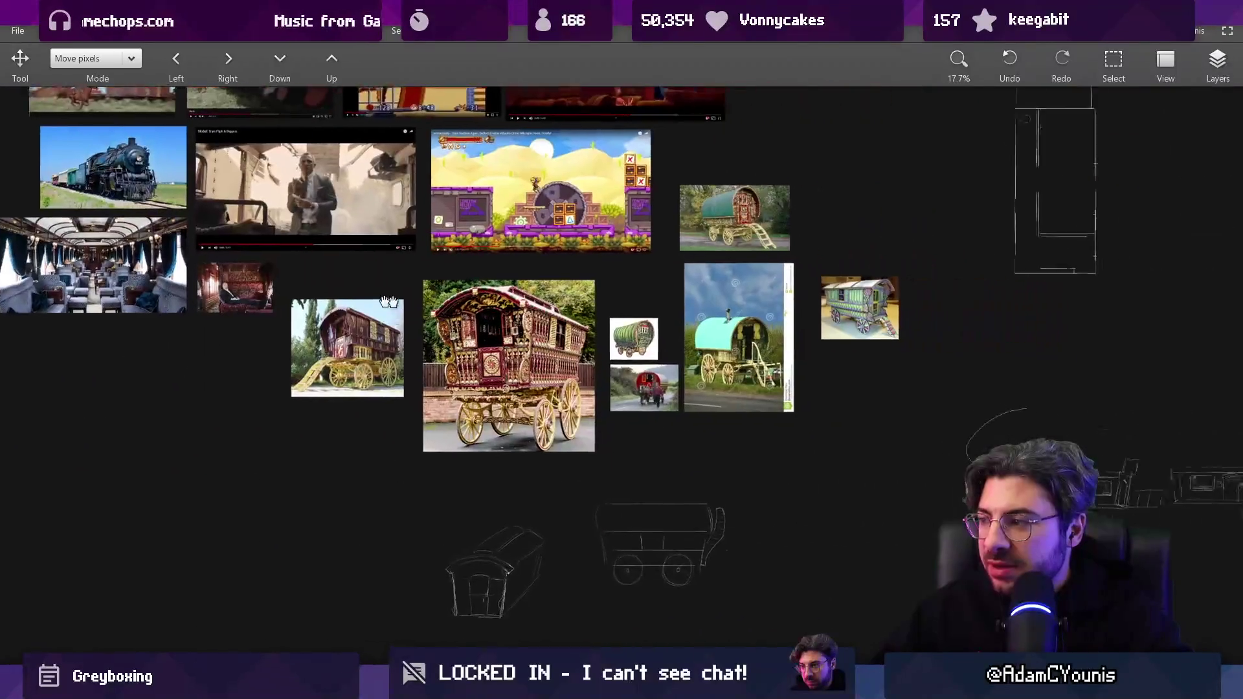
{"action": "scroll", "coordinate": [453, 386], "scroll_direction": "up", "scroll_amount": 3}
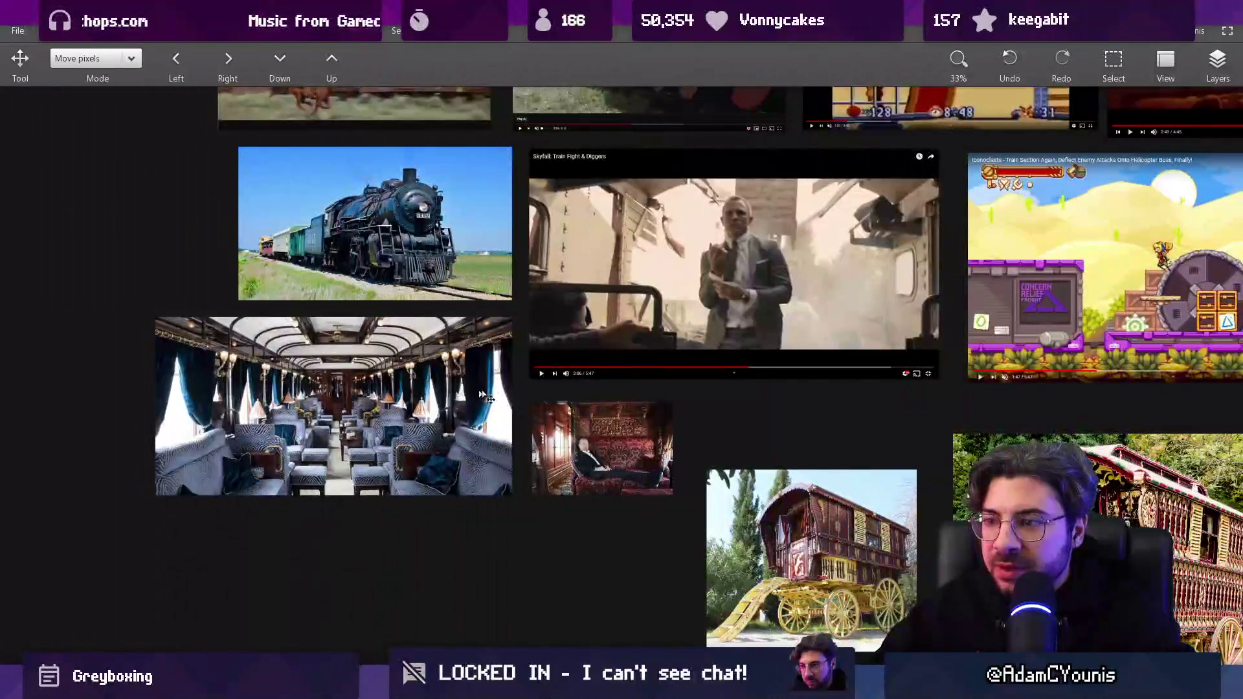
{"action": "mouse_move", "coordinate": [577, 320]}
{"action": "left_mouse_down"}
{"action": "mouse_move", "coordinate": [604, 346]}
{"action": "mouse_move", "coordinate": [598, 423]}
{"action": "left_mouse_up"}
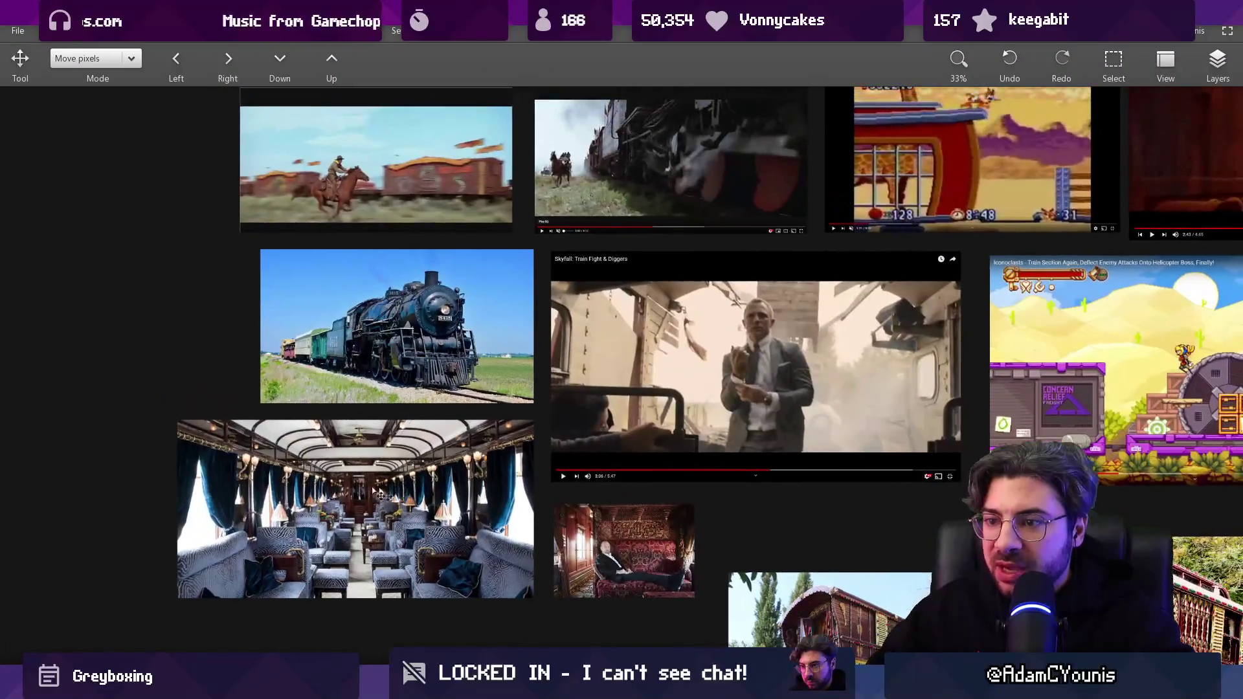
{"action": "left_click_drag", "start_coordinate": [472, 405], "coordinate": [368, 619]}
{"action": "left_click_drag", "start_coordinate": [762, 373], "coordinate": [69, 351]}
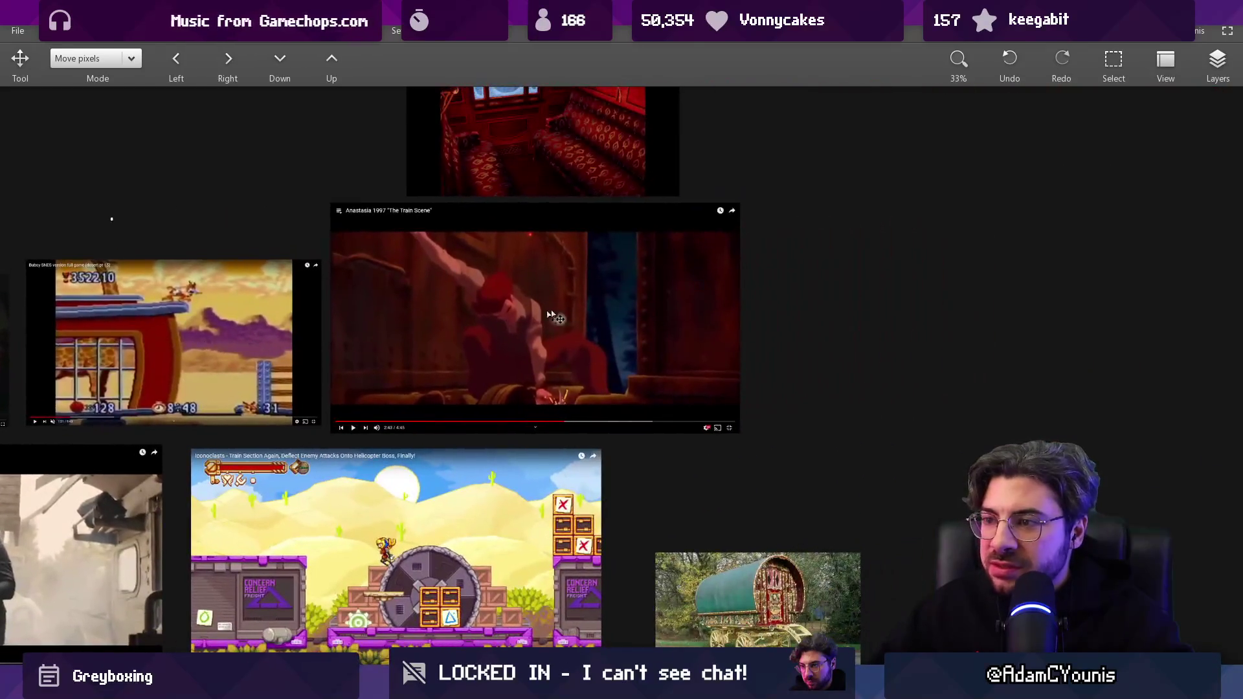
{"action": "left_click_drag", "start_coordinate": [530, 192], "coordinate": [554, 343]}
{"action": "scroll", "coordinate": [553, 343], "scroll_direction": "up", "scroll_amount": 3}
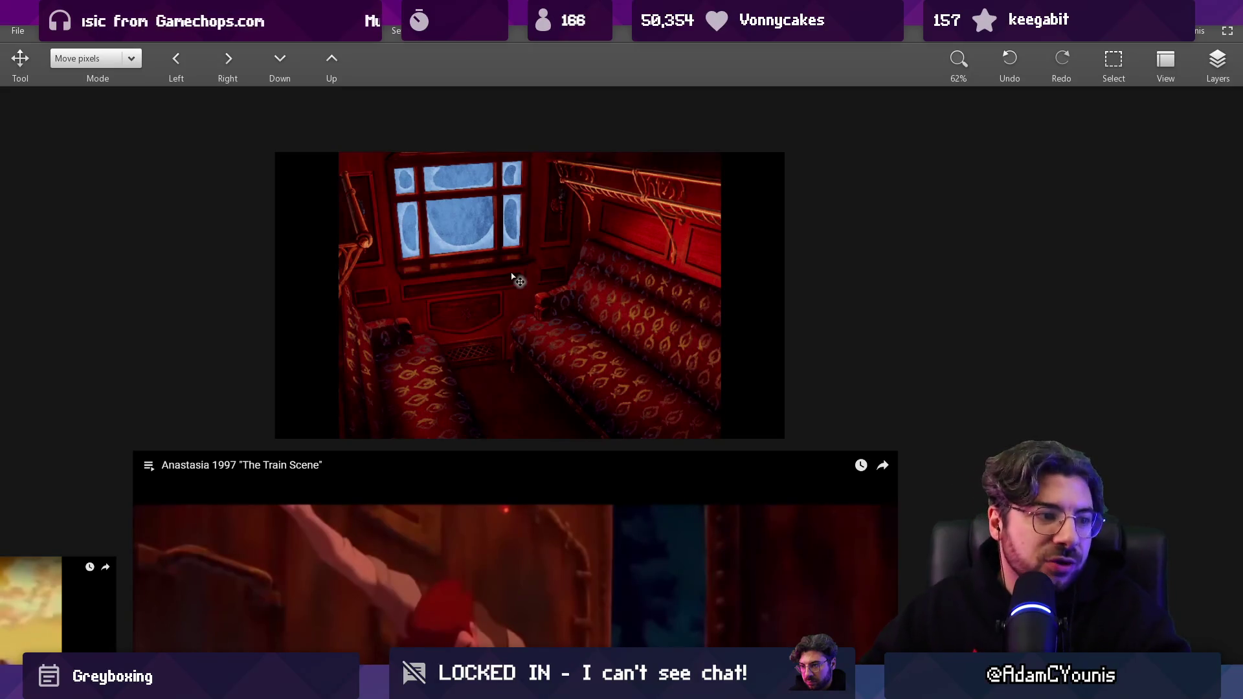
{"action": "scroll", "coordinate": [515, 280], "scroll_direction": "down", "scroll_amount": 5}
{"action": "scroll", "coordinate": [511, 414], "scroll_direction": "up", "scroll_amount": 4}
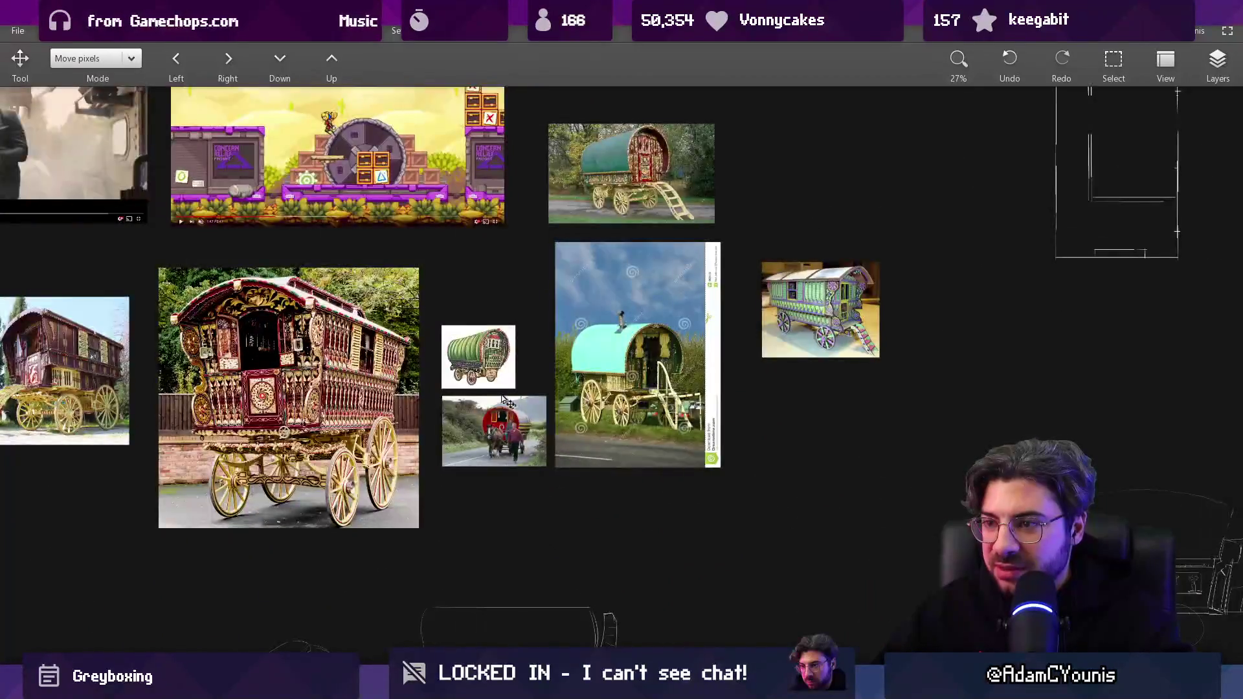
{"action": "scroll", "coordinate": [509, 405], "scroll_direction": "down", "scroll_amount": 3}
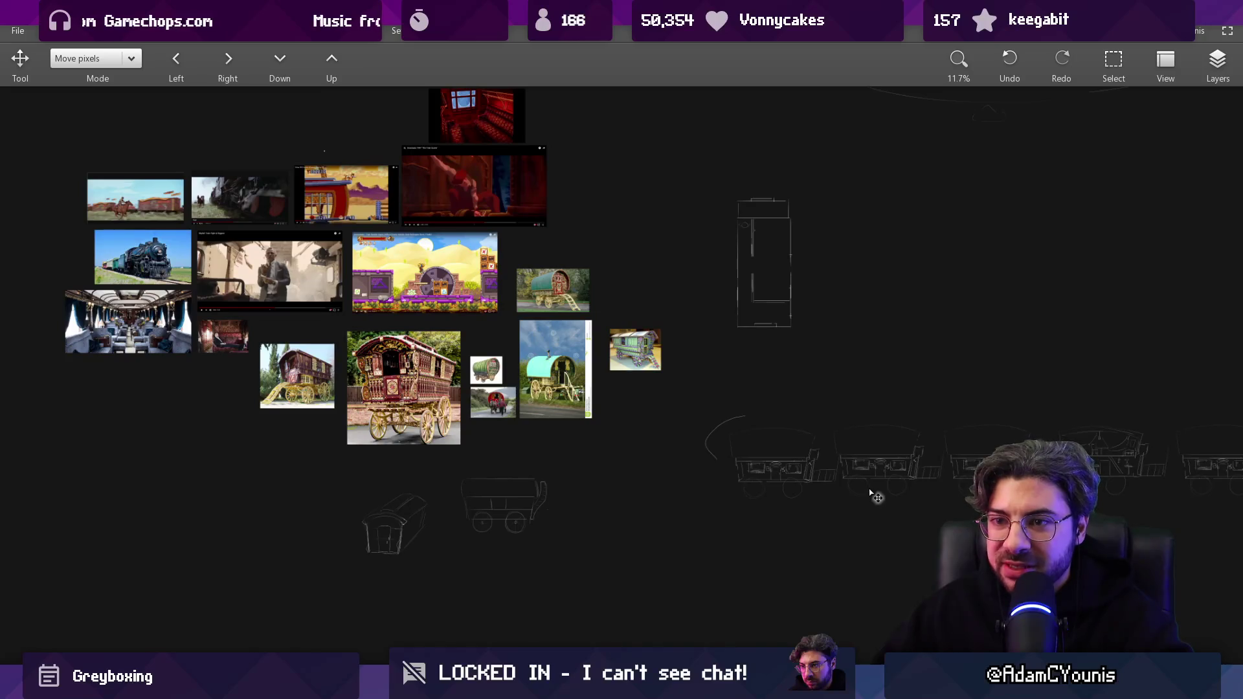
Zoom in and out across the reference board to inspect the train images.
{"action": "scroll", "coordinate": [875, 496], "scroll_direction": "up", "scroll_amount": 3}
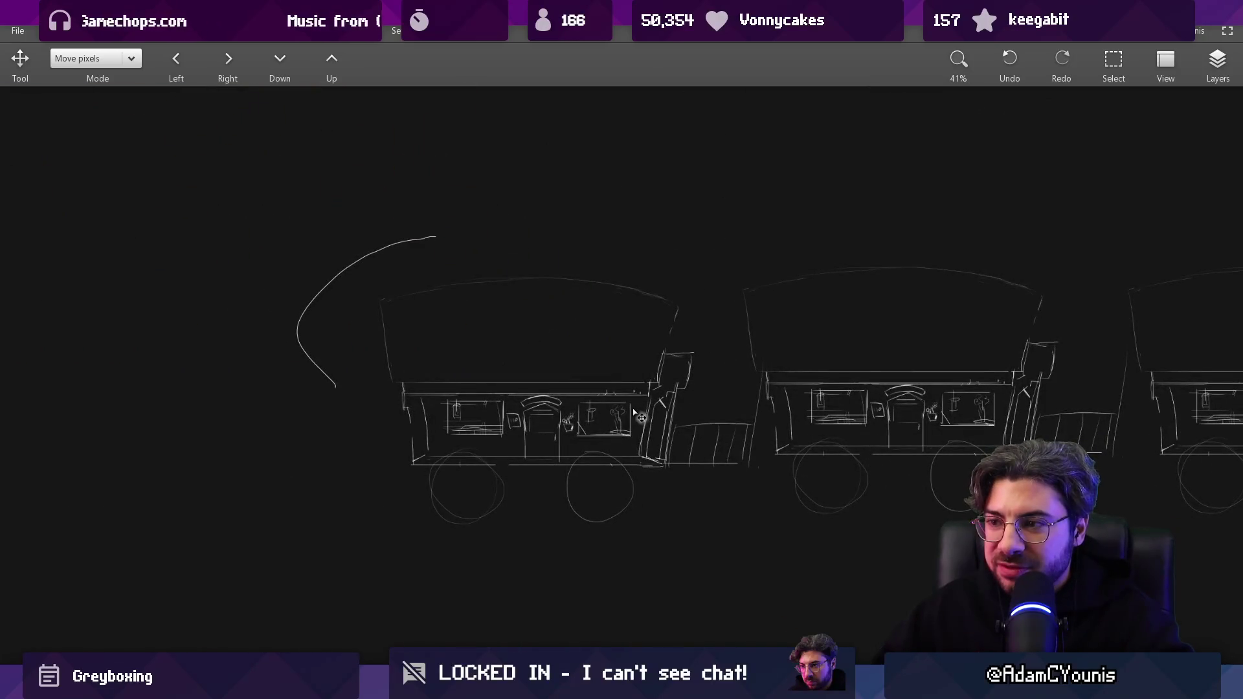
{"action": "scroll", "coordinate": [635, 412], "scroll_direction": "up", "scroll_amount": 3}
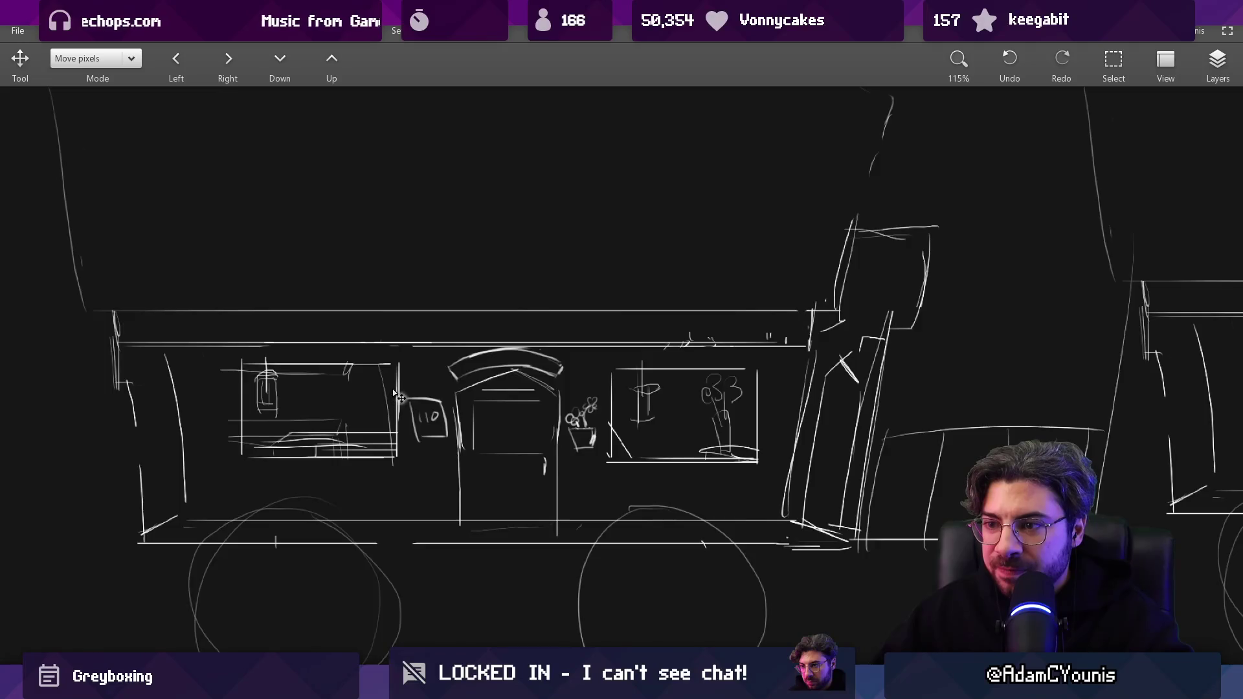
{"action": "scroll", "coordinate": [402, 402], "scroll_direction": "down", "scroll_amount": 2}
{"action": "scroll", "coordinate": [877, 402], "scroll_direction": "up", "scroll_amount": 4}
{"action": "scroll", "coordinate": [656, 386], "scroll_direction": "down", "scroll_amount": 5}
{"action": "scroll", "coordinate": [908, 264], "scroll_direction": "up", "scroll_amount": 3}
{"action": "scroll", "coordinate": [909, 265], "scroll_direction": "up", "scroll_amount": 2}
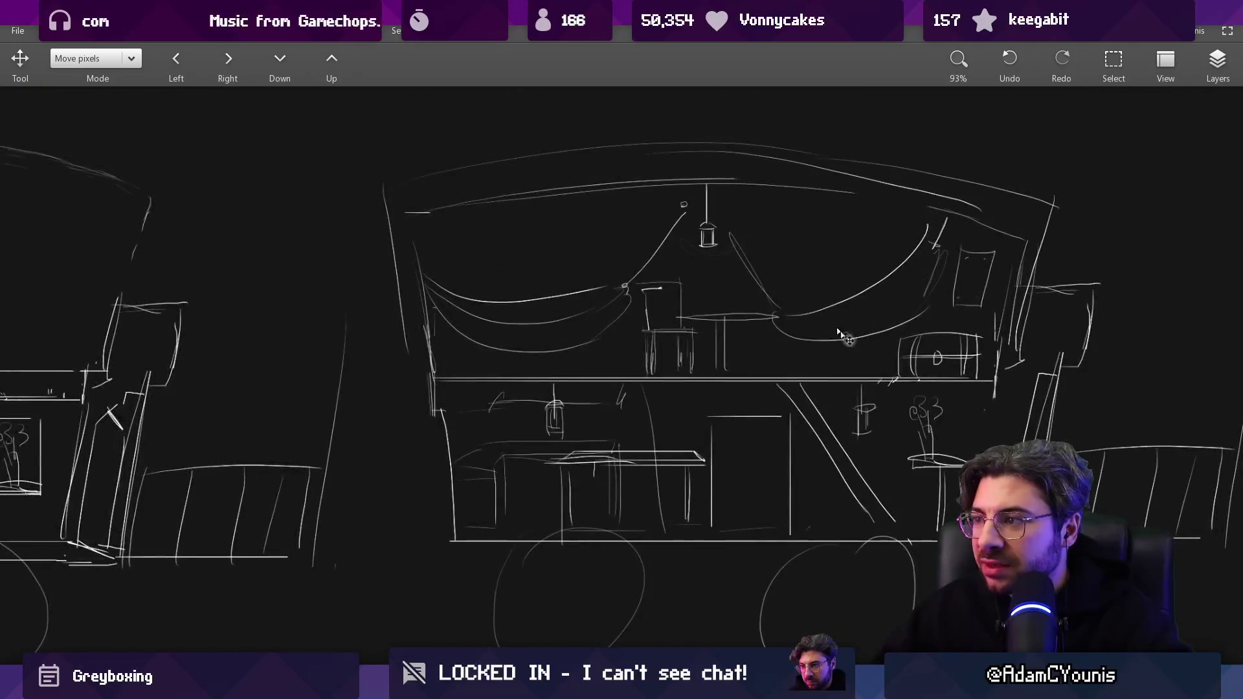
{"action": "scroll", "coordinate": [916, 393], "scroll_direction": "down", "scroll_amount": 4}
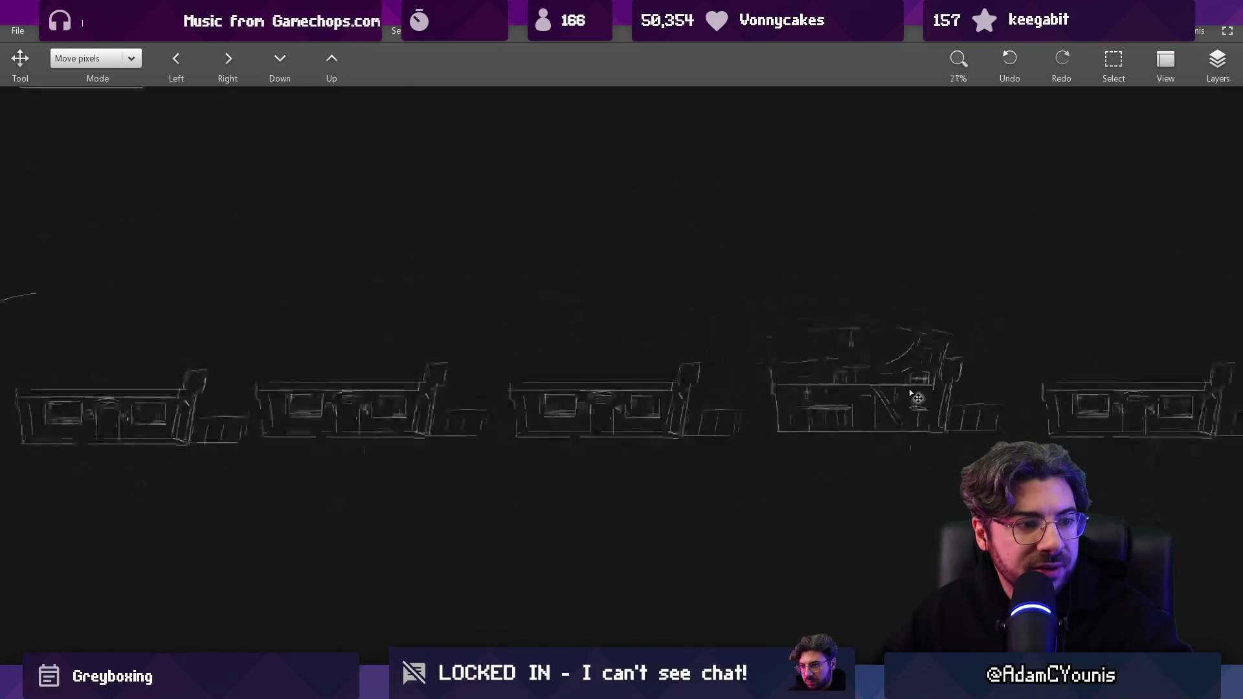
{"action": "scroll", "coordinate": [96, 187], "scroll_direction": "up", "scroll_amount": 4}
{"action": "scroll", "coordinate": [96, 187], "scroll_direction": "down", "scroll_amount": 1}
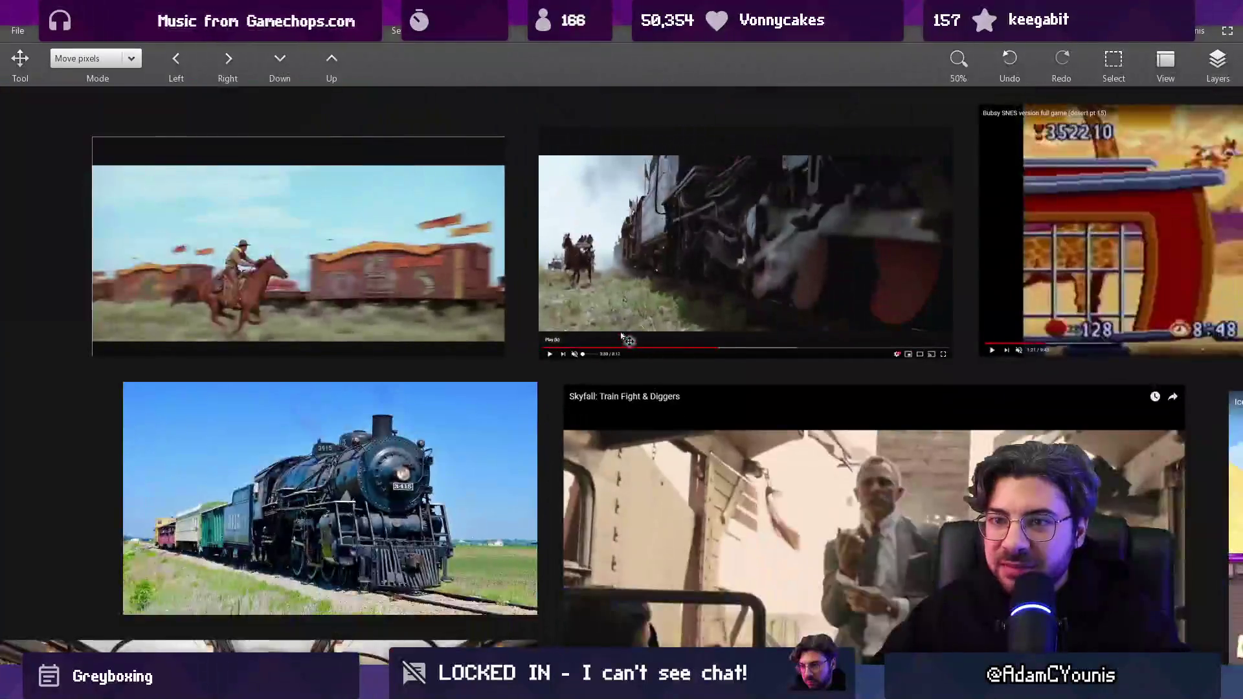
{"action": "scroll", "coordinate": [225, 295], "scroll_direction": "up", "scroll_amount": 2}
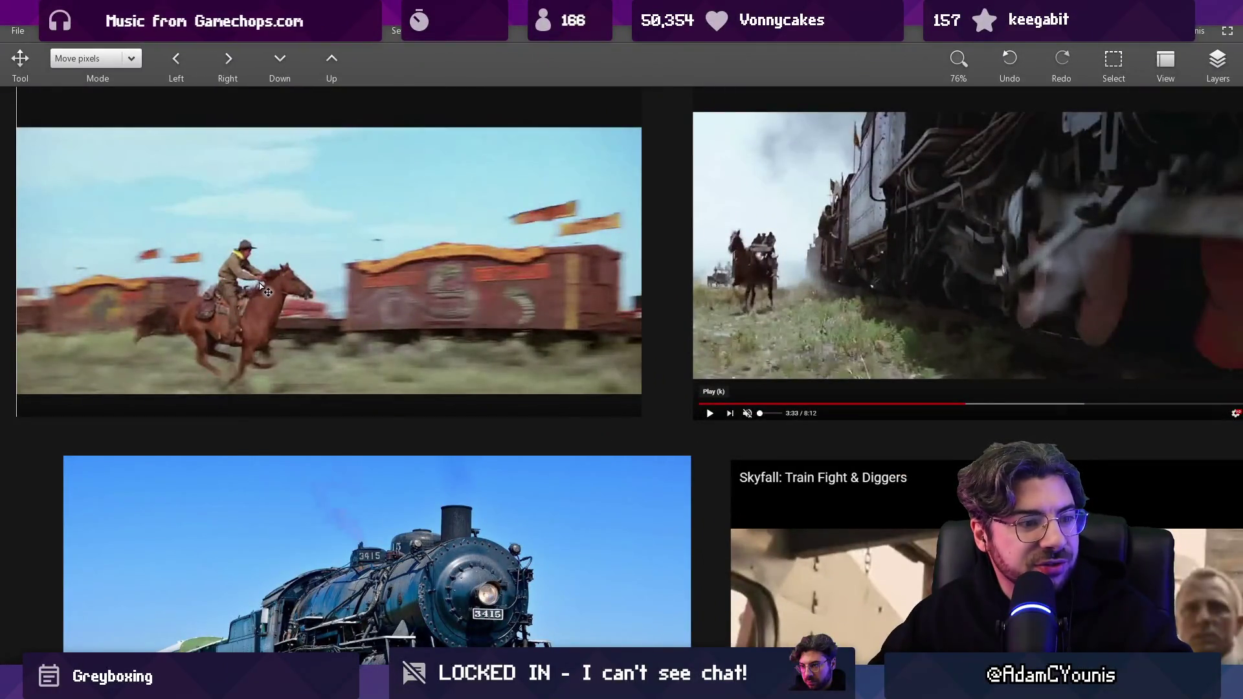
{"action": "scroll", "coordinate": [265, 289], "scroll_direction": "down", "scroll_amount": 4}
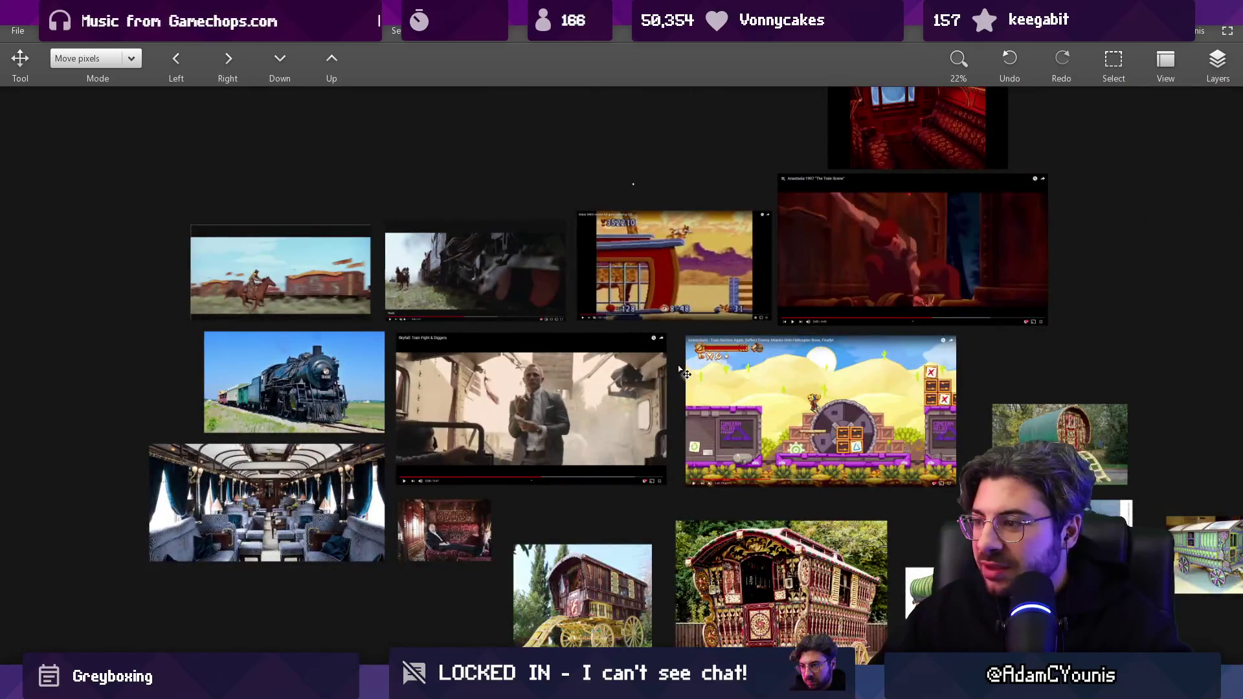
{"action": "scroll", "coordinate": [386, 314], "scroll_direction": "down", "scroll_amount": 1}
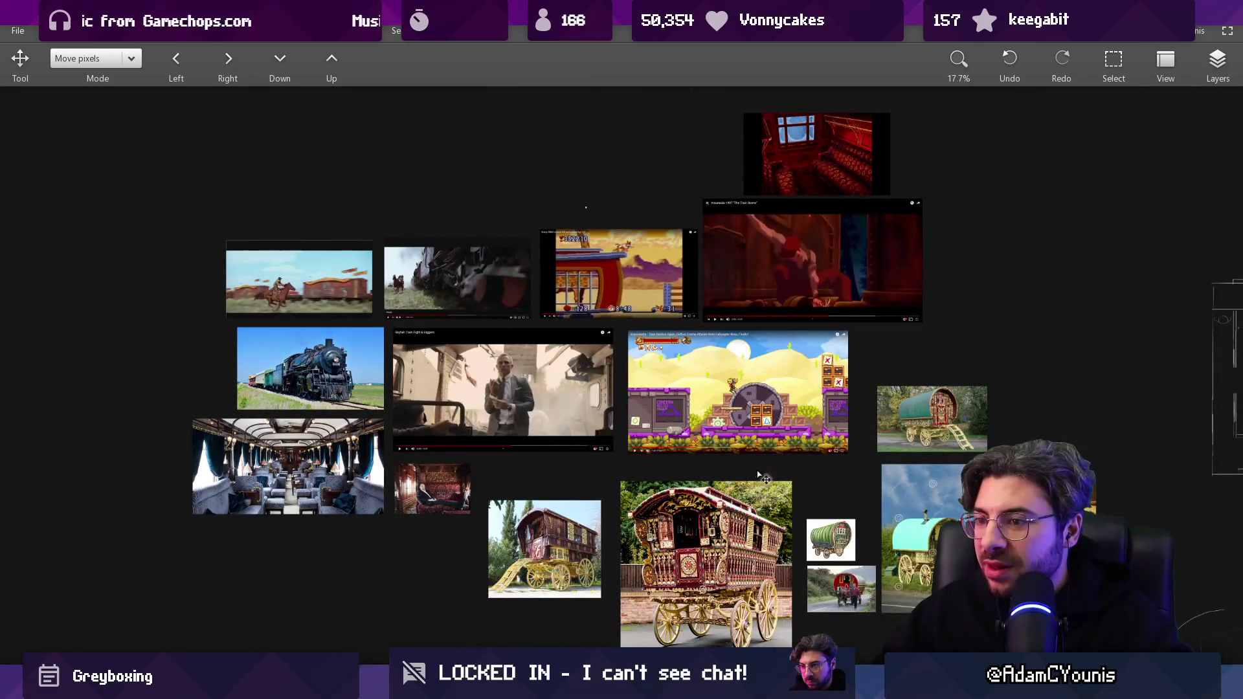
Paste the red-upholstered train-compartment photo and place it beside the red train image.
{"action": "mouse_move", "coordinate": [722, 689]}
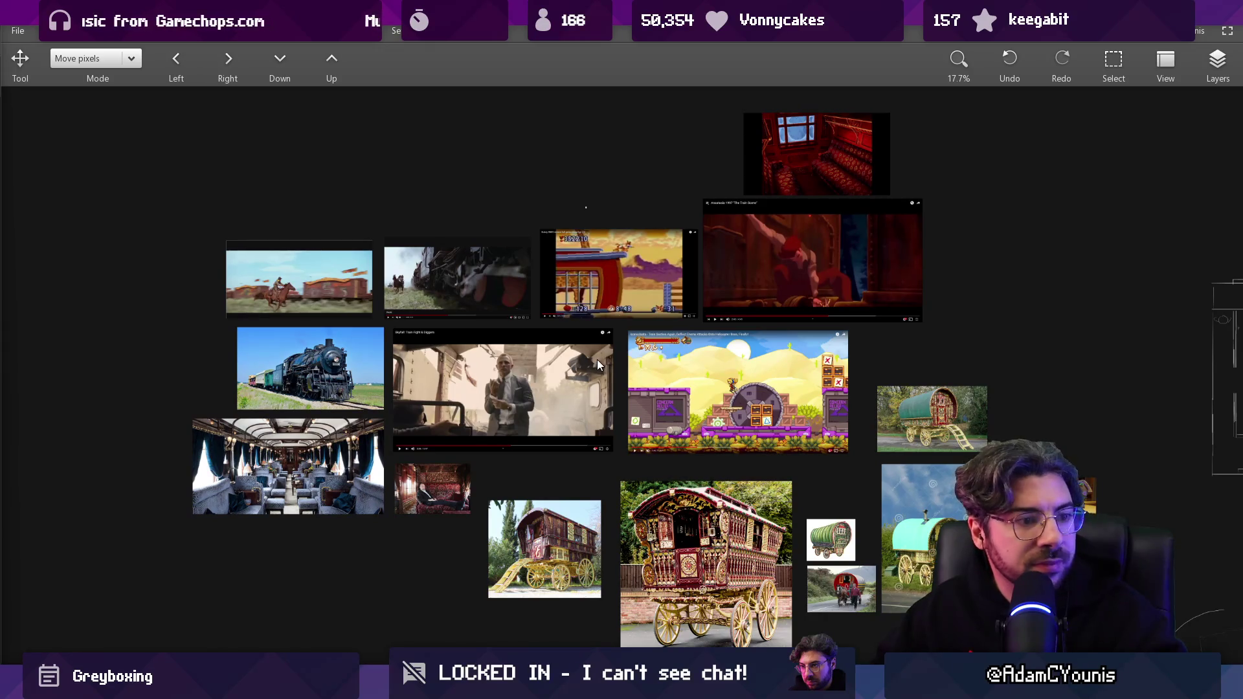
{"action": "scroll", "coordinate": [498, 408], "scroll_direction": "down", "scroll_amount": 3}
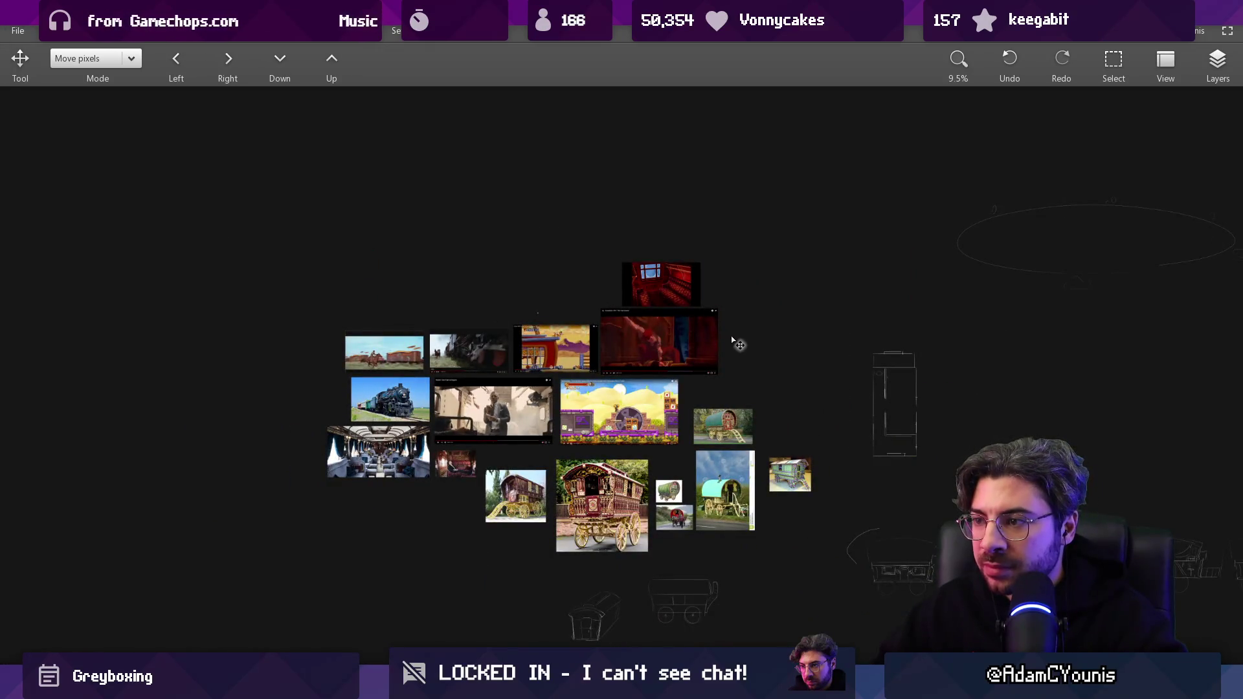
{"action": "key", "text": "ctrl+v"}
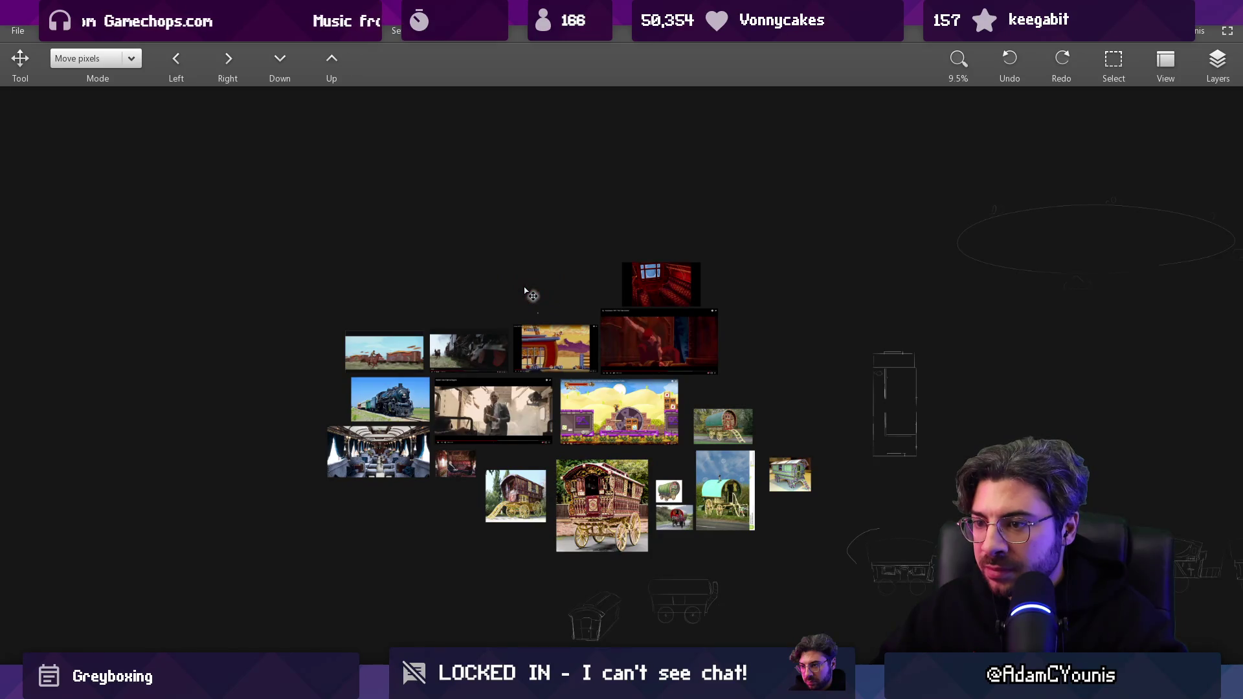
{"action": "mouse_move", "coordinate": [532, 296]}
{"action": "left_mouse_down"}
{"action": "mouse_move", "coordinate": [615, 335]}
{"action": "mouse_move", "coordinate": [597, 297]}
{"action": "left_mouse_up"}
{"action": "scroll", "coordinate": [596, 296], "scroll_direction": "up", "scroll_amount": 10}
{"action": "scroll", "coordinate": [591, 336], "scroll_direction": "up", "scroll_amount": 5}
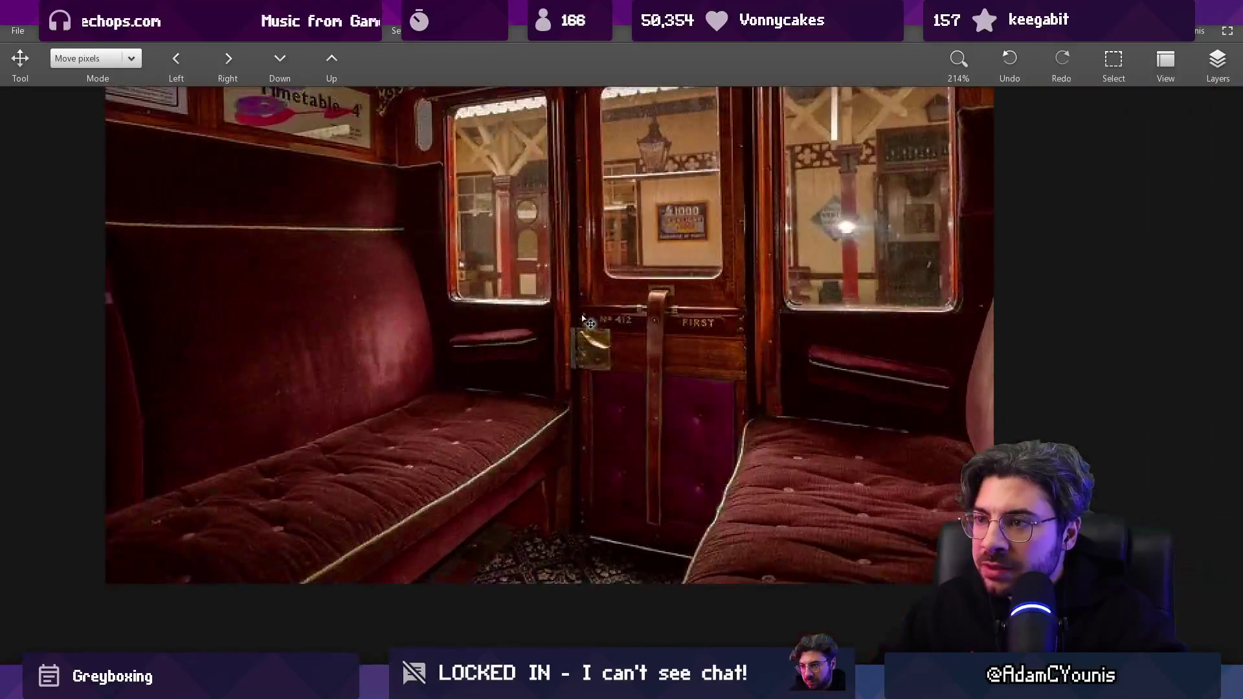
{"action": "scroll", "coordinate": [592, 337], "scroll_direction": "down", "scroll_amount": 4}
{"action": "left_click_drag", "start_coordinate": [543, 353], "coordinate": [524, 391]}
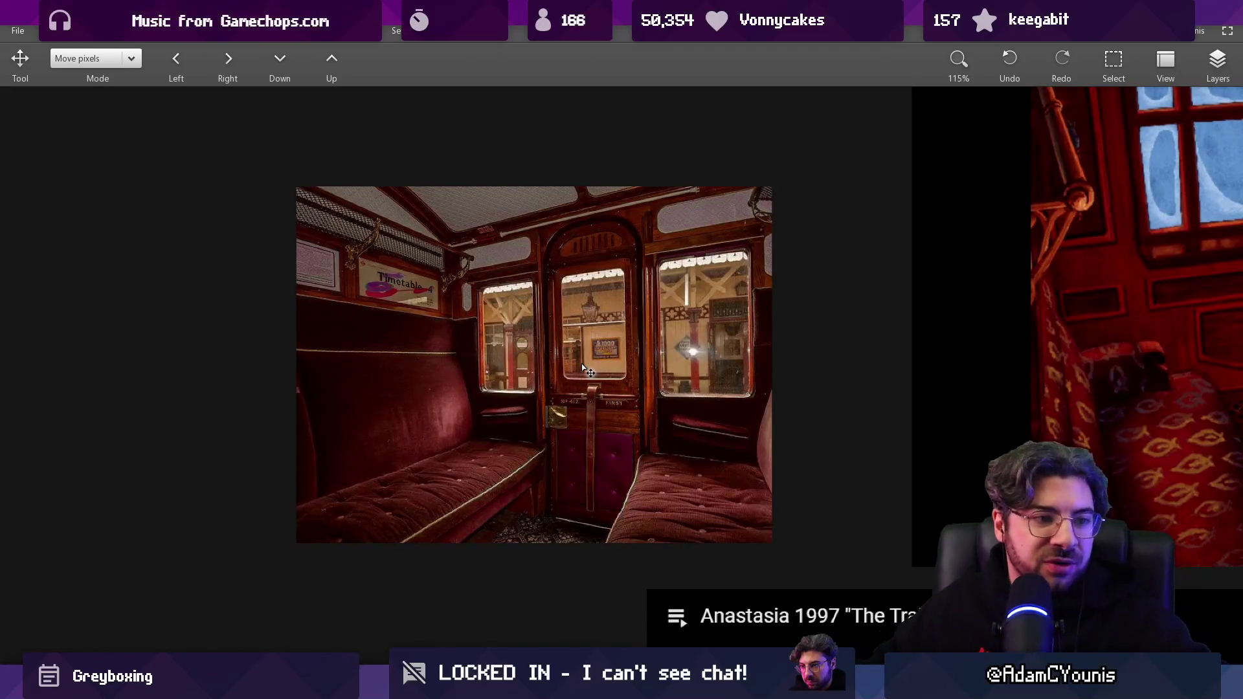
Pan across the reference board back toward the wagon sketches.
{"action": "scroll", "coordinate": [572, 422], "scroll_direction": "down", "scroll_amount": 10}
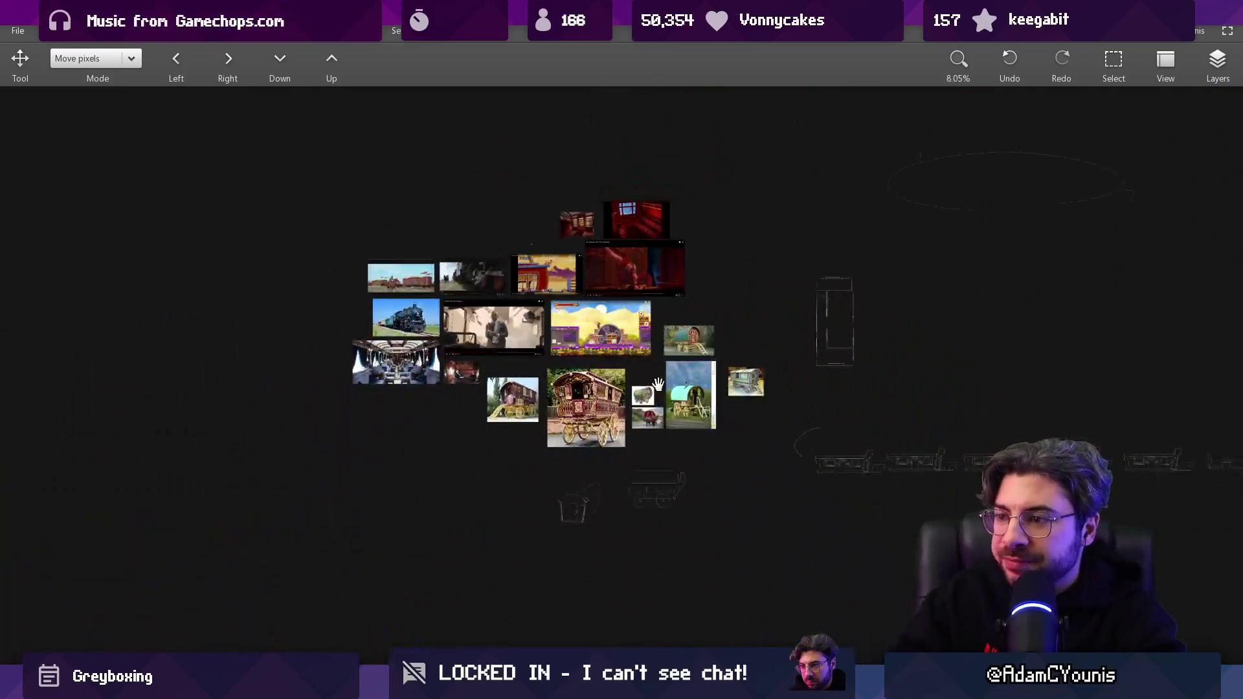
{"action": "left_click_drag", "start_coordinate": [657, 385], "coordinate": [391, 324]}
{"action": "left_click_drag", "start_coordinate": [515, 364], "coordinate": [735, 436]}
{"action": "left_click_drag", "start_coordinate": [450, 456], "coordinate": [536, 465]}
{"action": "scroll", "coordinate": [547, 495], "scroll_direction": "right", "scroll_amount": 5}
{"action": "scroll", "coordinate": [564, 483], "scroll_direction": "up", "scroll_amount": 3}
{"action": "scroll", "coordinate": [616, 453], "scroll_direction": "right", "scroll_amount": 4}
{"action": "scroll", "coordinate": [648, 433], "scroll_direction": "up", "scroll_amount": 3}
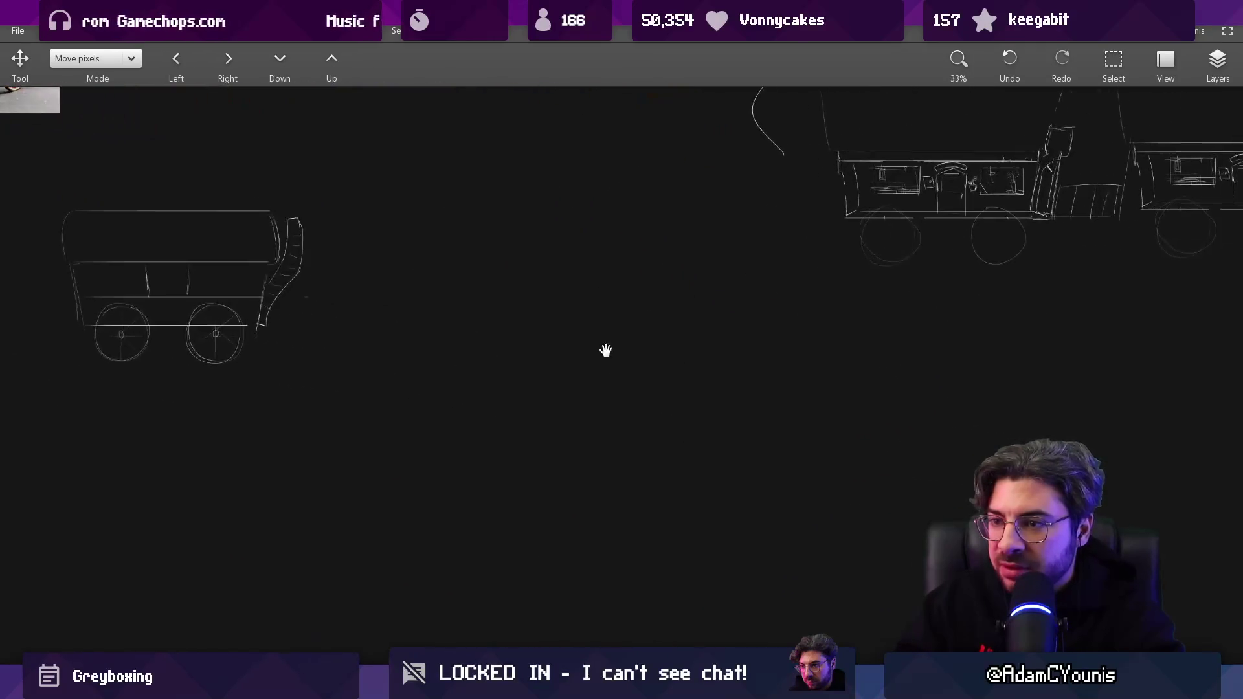
Sketch the interior wall corner, its right edge and a vertical divider with the brush.
{"action": "key", "text": "b"}
{"action": "scroll", "coordinate": [547, 410], "scroll_direction": "right", "scroll_amount": 3}
{"action": "mouse_move", "coordinate": [434, 321]}
{"action": "left_mouse_down"}
{"action": "mouse_move", "coordinate": [440, 475]}
{"action": "mouse_move", "coordinate": [603, 388]}
{"action": "mouse_move", "coordinate": [521, 276]}
{"action": "mouse_move", "coordinate": [599, 242]}
{"action": "left_mouse_up"}
{"action": "left_click_drag", "start_coordinate": [608, 244], "coordinate": [604, 391]}
{"action": "mouse_move", "coordinate": [499, 289]}
{"action": "left_mouse_down"}
{"action": "mouse_move", "coordinate": [504, 437]}
{"action": "mouse_move", "coordinate": [781, 637]}
{"action": "left_mouse_up"}
{"action": "scroll", "coordinate": [633, 374], "scroll_direction": "down", "scroll_amount": 2}
Draw the parallel floor walkway edges and label it 'walkway'.
{"action": "mouse_move", "coordinate": [426, 359]}
{"action": "left_mouse_down"}
{"action": "mouse_move", "coordinate": [708, 576]}
{"action": "mouse_move", "coordinate": [788, 528]}
{"action": "left_mouse_up"}
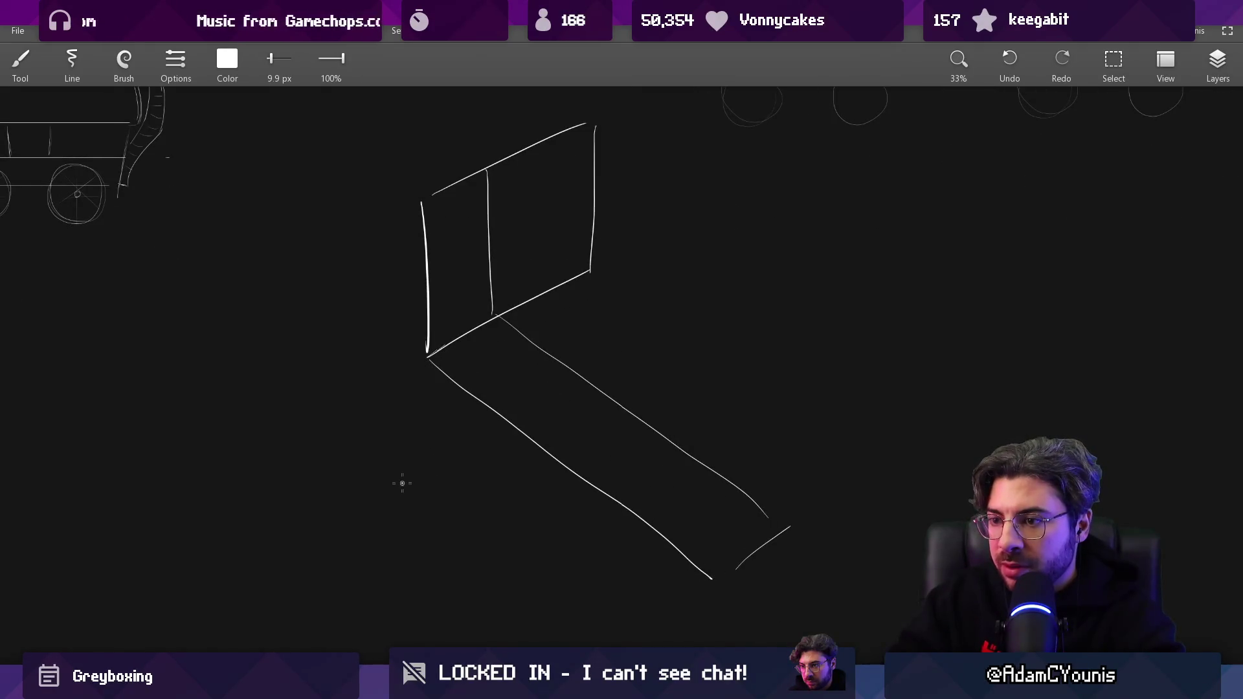
{"action": "left_click_drag", "start_coordinate": [427, 484], "coordinate": [452, 493]}
{"action": "key", "text": "ctrl+z"}
{"action": "left_click_drag", "start_coordinate": [452, 486], "coordinate": [521, 504]}
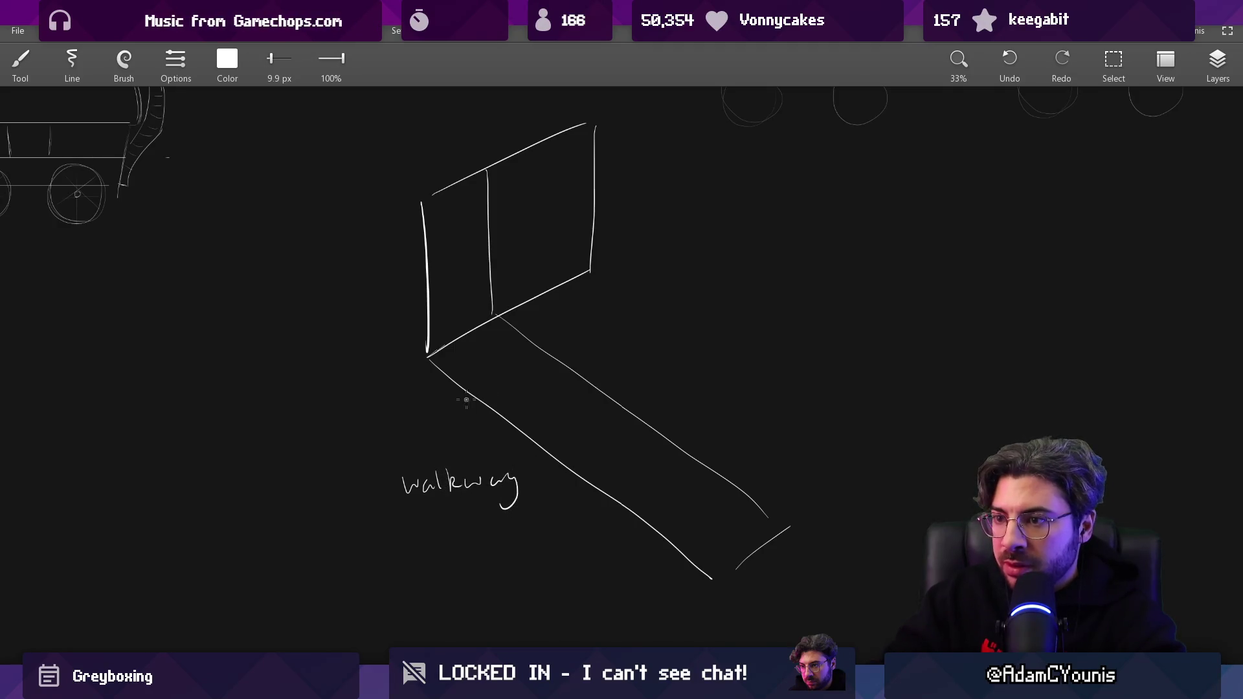
{"action": "left_click_drag", "start_coordinate": [489, 351], "coordinate": [675, 510]}
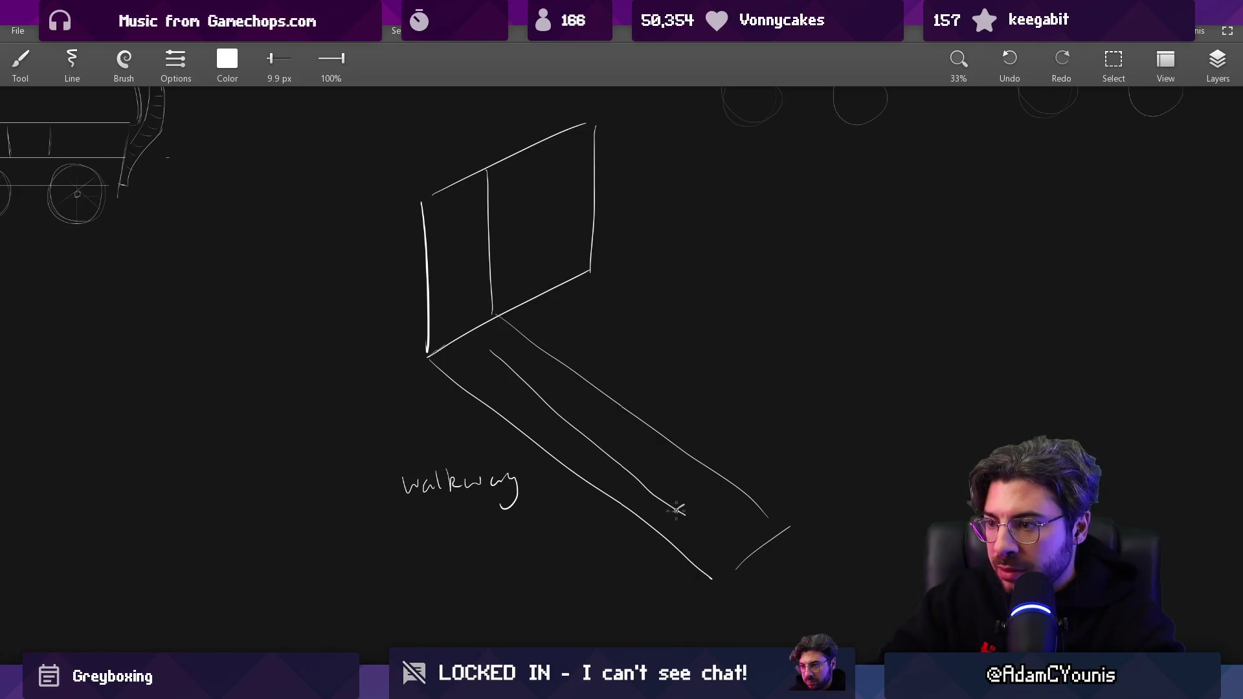
Draw two door arches, a floor cross line and the outer floor edges beside the walkway.
{"action": "left_click_drag", "start_coordinate": [544, 348], "coordinate": [575, 369]}
{"action": "left_click_drag", "start_coordinate": [691, 445], "coordinate": [731, 484]}
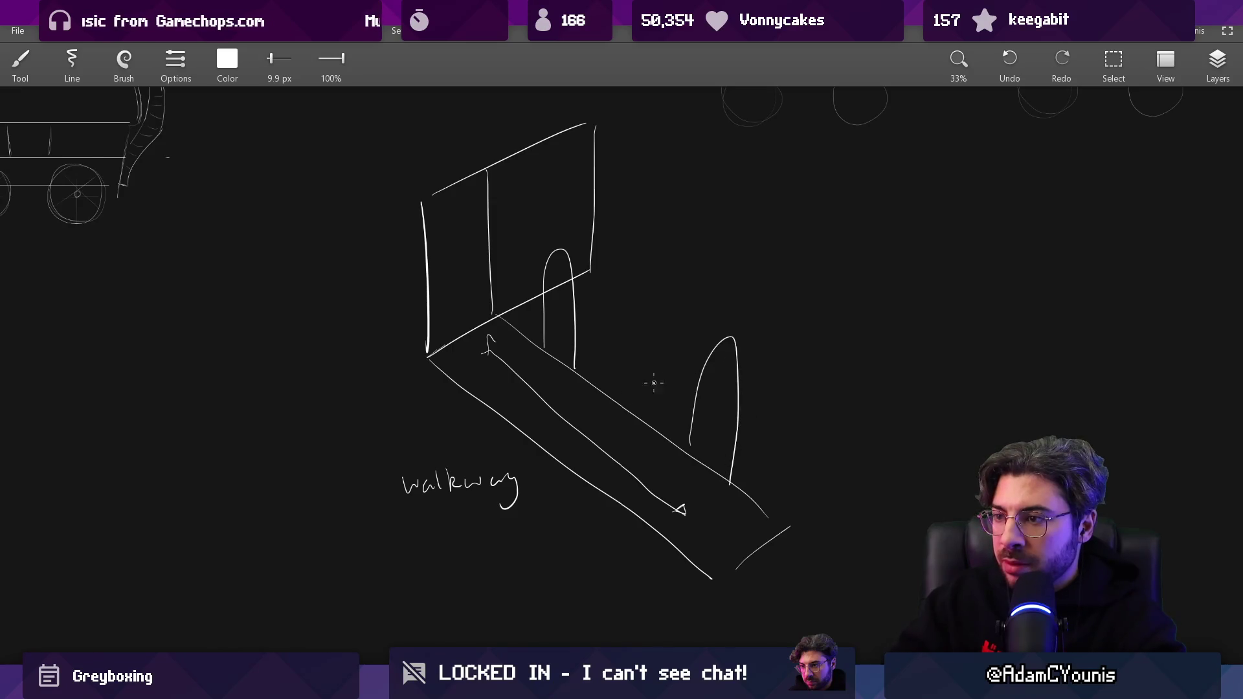
{"action": "left_click_drag", "start_coordinate": [645, 377], "coordinate": [691, 346]}
{"action": "left_click_drag", "start_coordinate": [691, 347], "coordinate": [625, 422]}
{"action": "left_click_drag", "start_coordinate": [522, 388], "coordinate": [758, 573]}
{"action": "left_click_drag", "start_coordinate": [757, 573], "coordinate": [715, 479]}
{"action": "scroll", "coordinate": [716, 479], "scroll_direction": "down", "scroll_amount": 1}
{"action": "scroll", "coordinate": [749, 478], "scroll_direction": "up", "scroll_amount": 3}
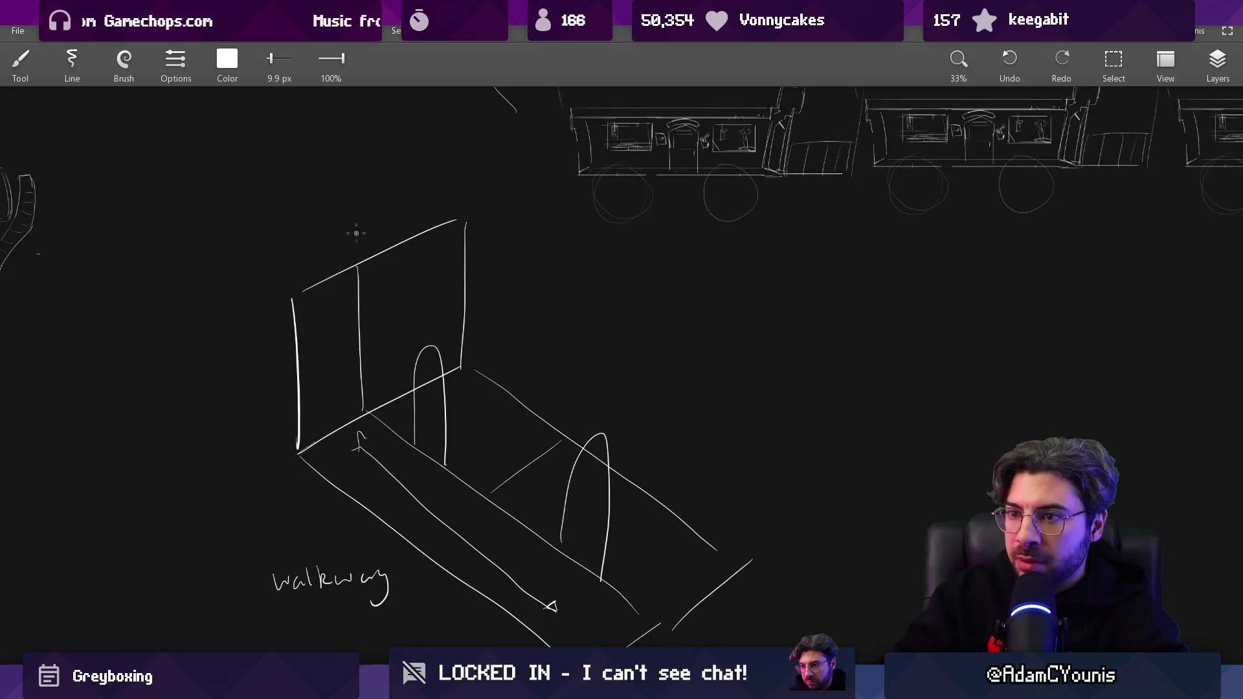
Add a tall wall panel and a vertical line, then lasso-select the walkway sketch.
{"action": "left_click_drag", "start_coordinate": [355, 233], "coordinate": [365, 353]}
{"action": "left_click_drag", "start_coordinate": [303, 218], "coordinate": [322, 403]}
{"action": "mouse_move", "coordinate": [307, 193]}
{"action": "left_mouse_down"}
{"action": "mouse_move", "coordinate": [463, 145]}
{"action": "mouse_move", "coordinate": [484, 338]}
{"action": "left_mouse_up"}
{"action": "scroll", "coordinate": [547, 297], "scroll_direction": "down", "scroll_amount": 2}
{"action": "left_click_drag", "start_coordinate": [604, 293], "coordinate": [582, 358]}
{"action": "scroll", "coordinate": [581, 362], "scroll_direction": "down", "scroll_amount": 2}
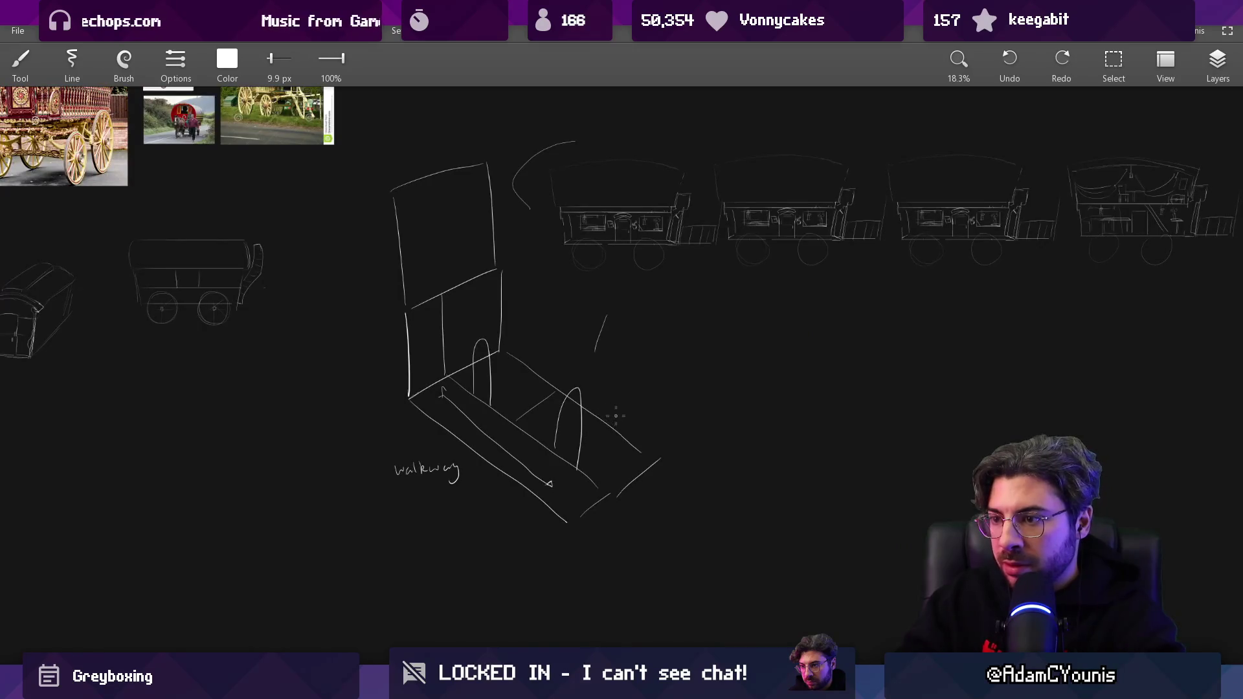
{"action": "left_click_drag", "start_coordinate": [555, 257], "coordinate": [556, 514]}
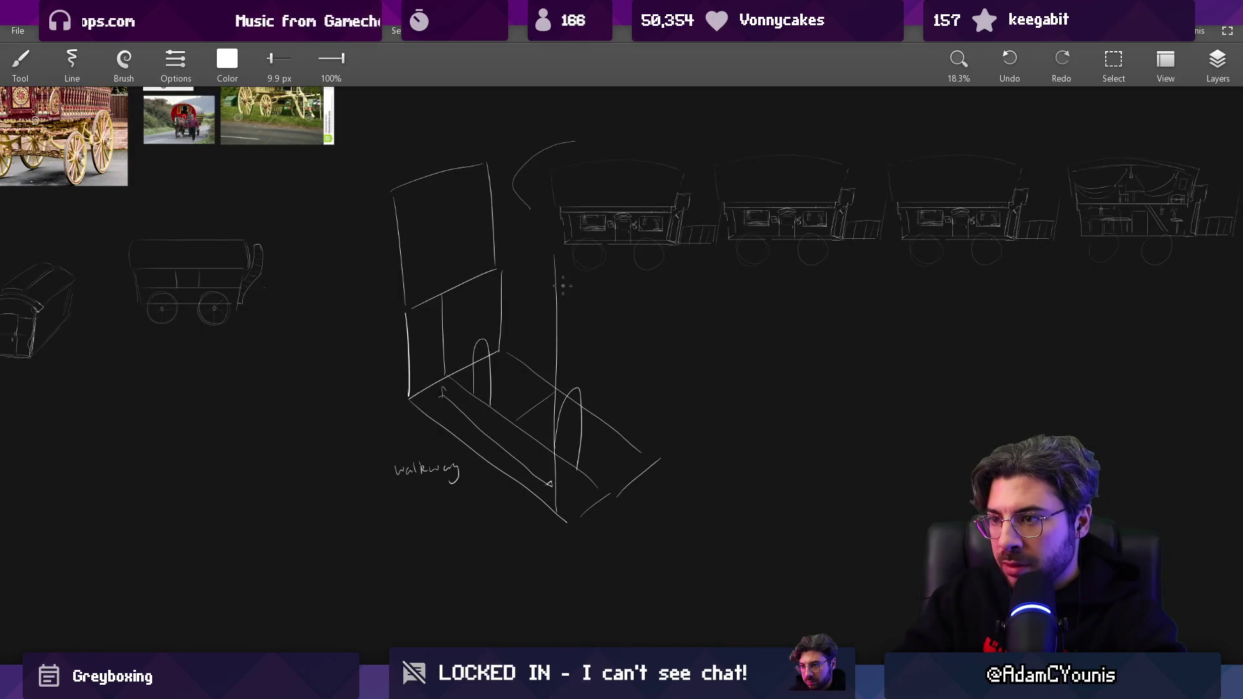
{"action": "key", "text": "l"}
{"action": "mouse_move", "coordinate": [364, 280]}
{"action": "left_mouse_down"}
{"action": "mouse_move", "coordinate": [503, 164]}
{"action": "mouse_move", "coordinate": [602, 346]}
{"action": "mouse_move", "coordinate": [421, 547]}
{"action": "left_mouse_up"}
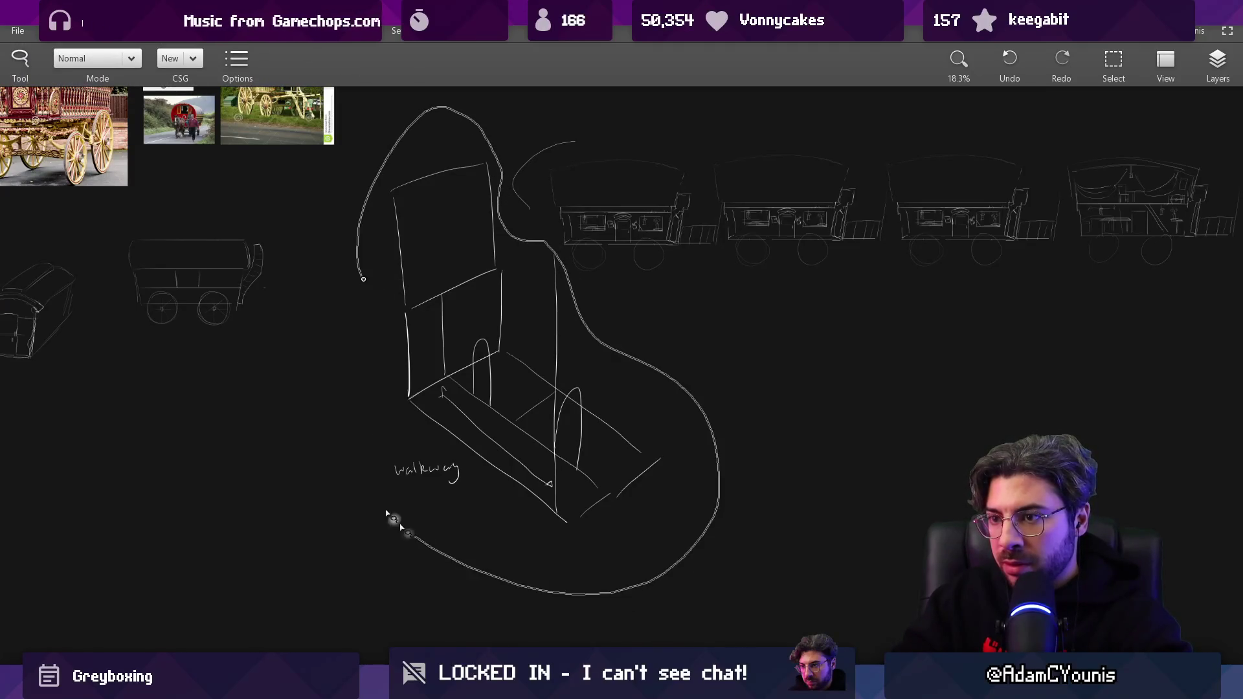
Move the walkway sketch down-left and draw the right wall's edges and ceiling line.
{"action": "left_click_drag", "start_coordinate": [668, 227], "coordinate": [624, 421]}
{"action": "key", "text": "Return"}
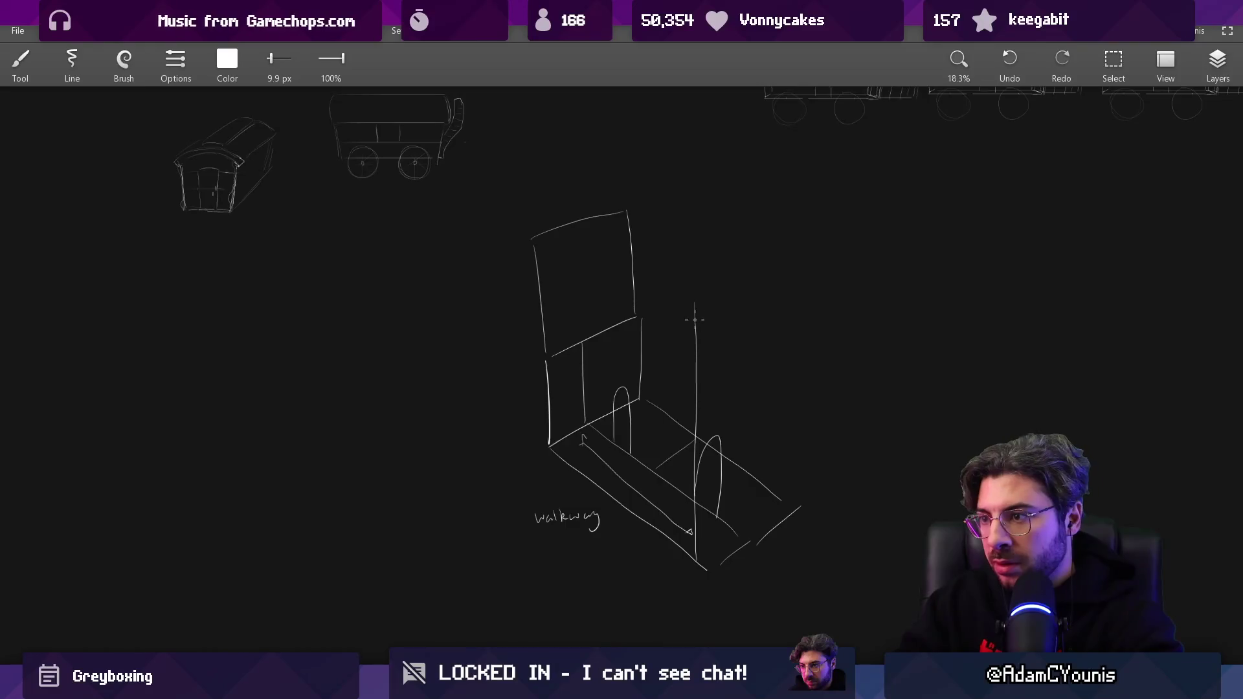
{"action": "mouse_move", "coordinate": [696, 302]}
{"action": "left_mouse_down"}
{"action": "mouse_move", "coordinate": [795, 268]}
{"action": "mouse_move", "coordinate": [786, 515]}
{"action": "left_mouse_up"}
{"action": "key", "text": "ctrl+z"}
{"action": "left_click_drag", "start_coordinate": [799, 270], "coordinate": [807, 518]}
{"action": "left_click_drag", "start_coordinate": [691, 429], "coordinate": [799, 375]}
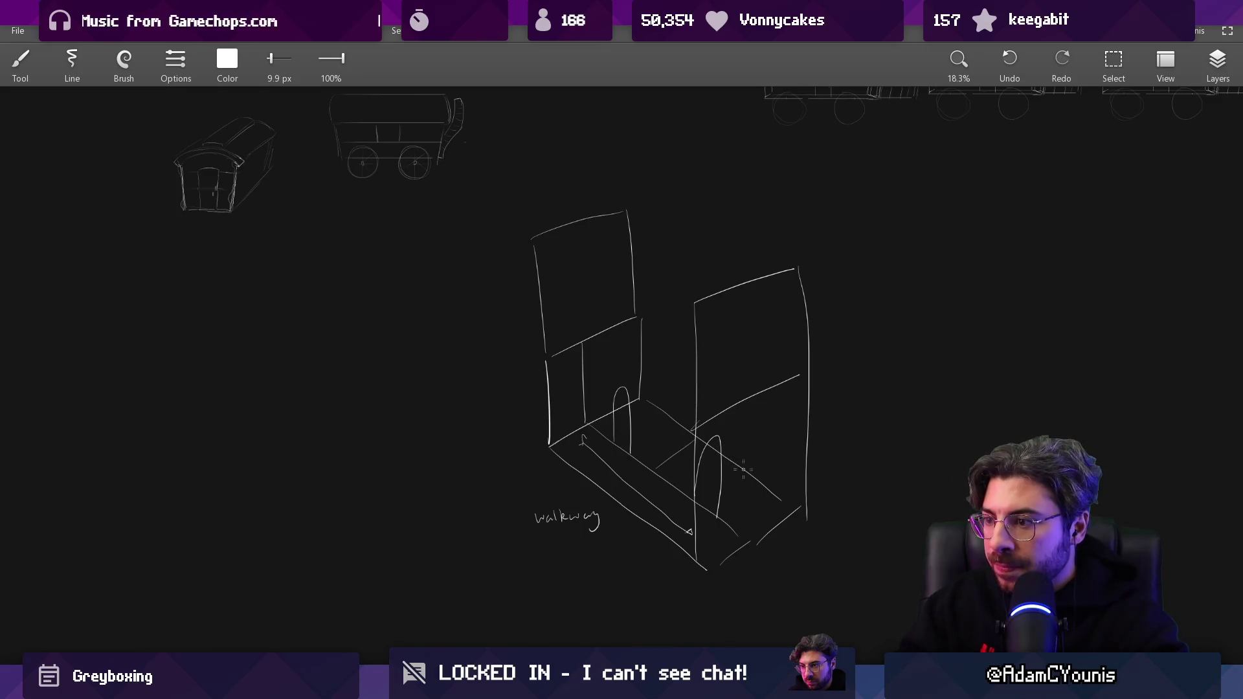
{"action": "left_click_drag", "start_coordinate": [740, 485], "coordinate": [741, 556]}
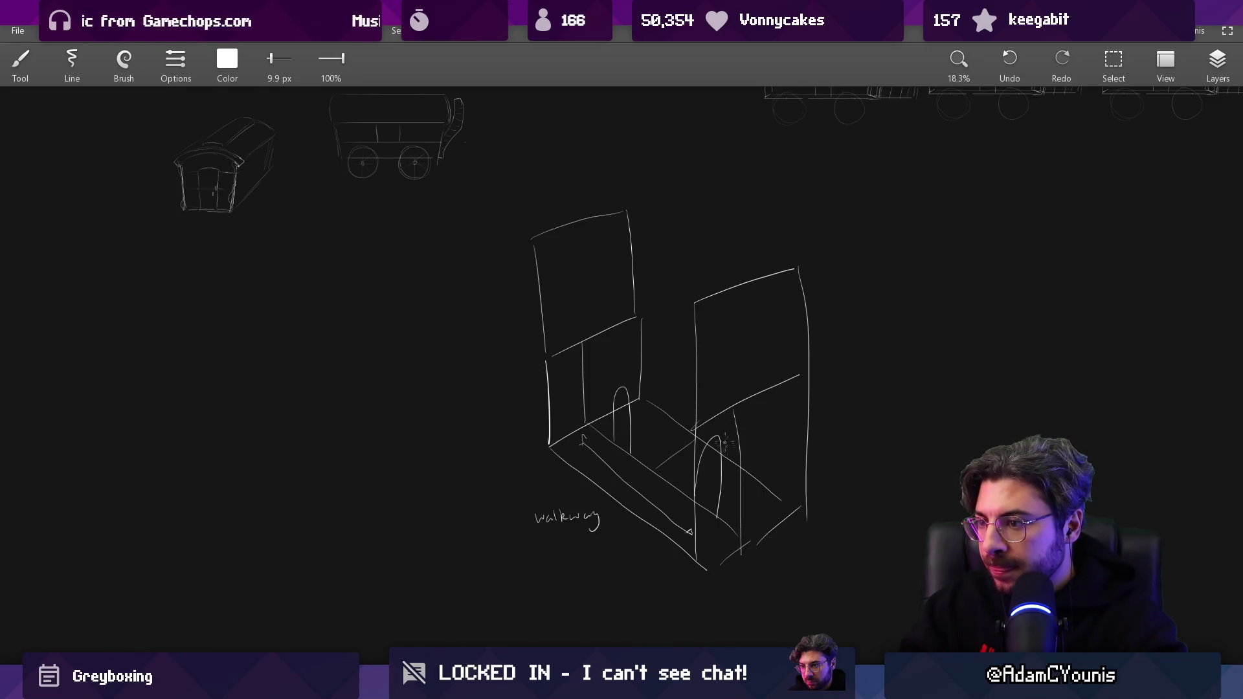
{"action": "left_click_drag", "start_coordinate": [586, 341], "coordinate": [713, 404]}
Trim the overshooting diagonal line and draw an arrow pointing at the right wall.
{"action": "scroll", "coordinate": [736, 412], "scroll_direction": "up", "scroll_amount": 3}
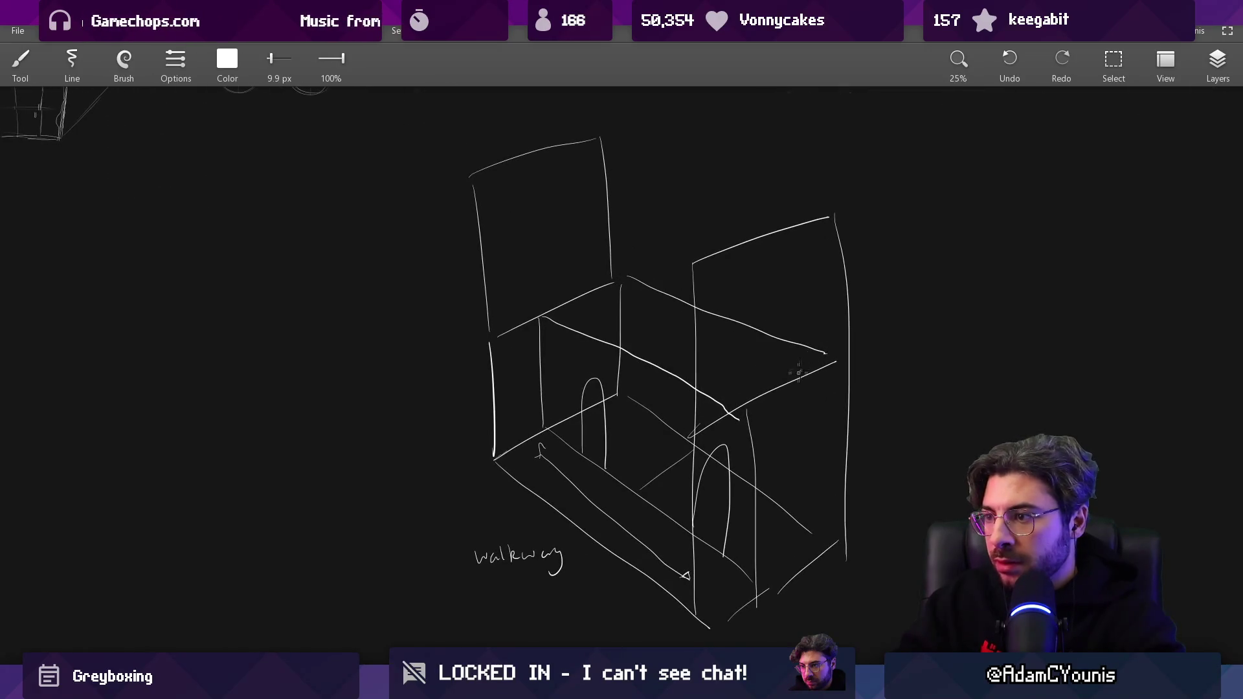
{"action": "key", "text": "e"}
{"action": "left_click_drag", "start_coordinate": [764, 397], "coordinate": [798, 376]}
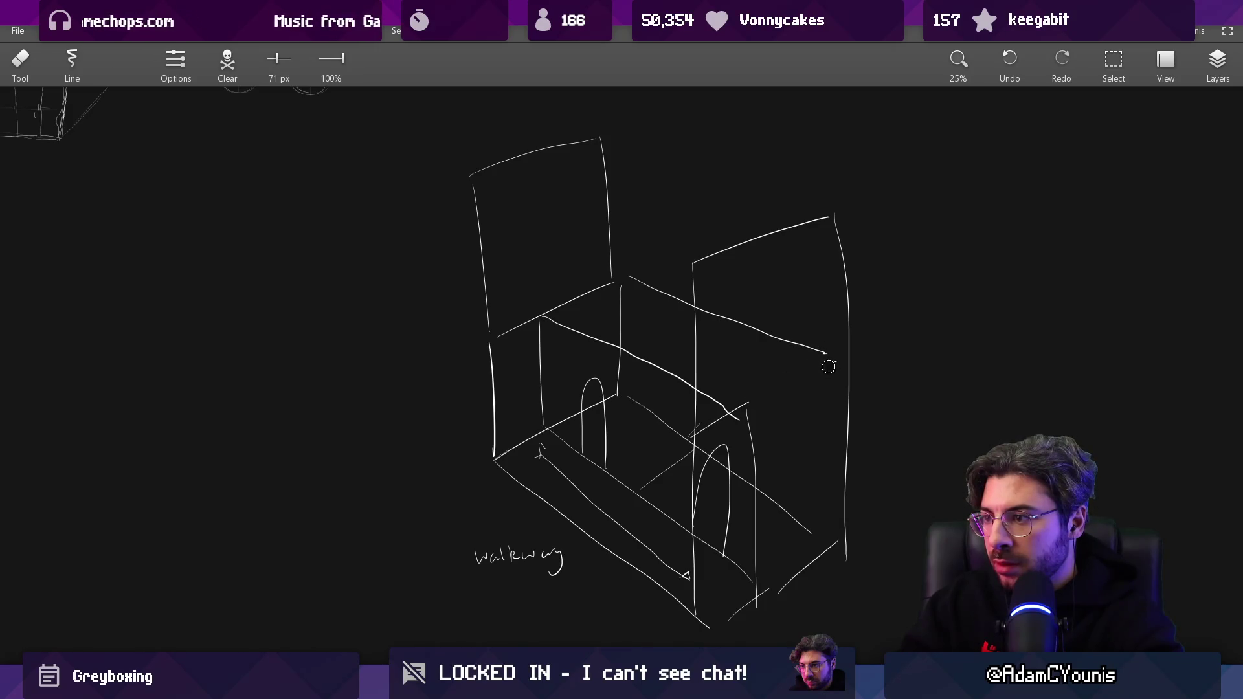
{"action": "key", "text": "b"}
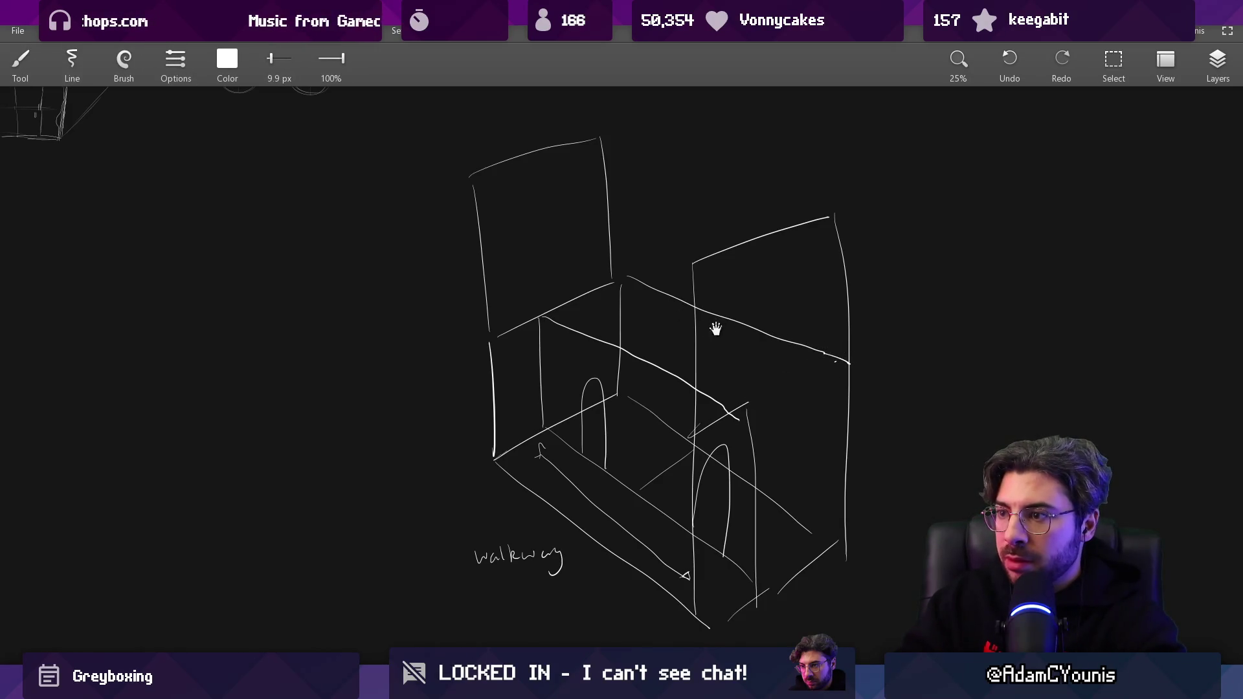
{"action": "left_click_drag", "start_coordinate": [722, 322], "coordinate": [696, 353]}
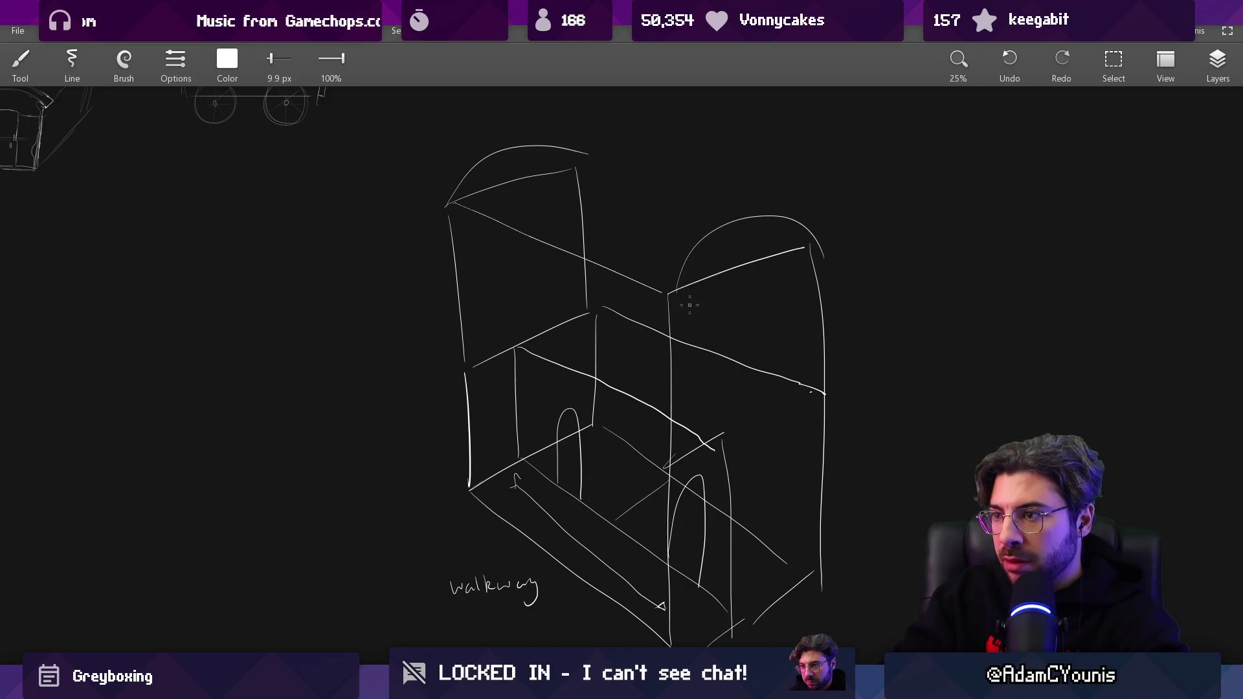
{"action": "left_click_drag", "start_coordinate": [728, 307], "coordinate": [691, 277]}
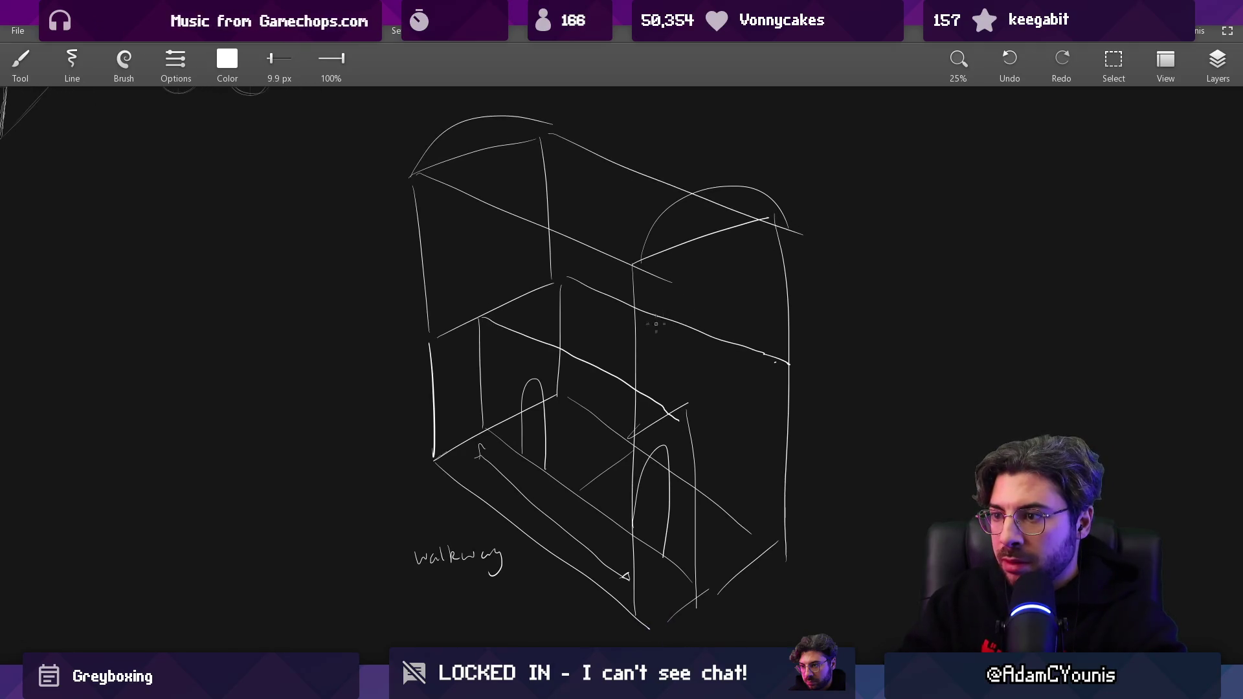
{"action": "scroll", "coordinate": [510, 297], "scroll_direction": "up", "scroll_amount": 1}
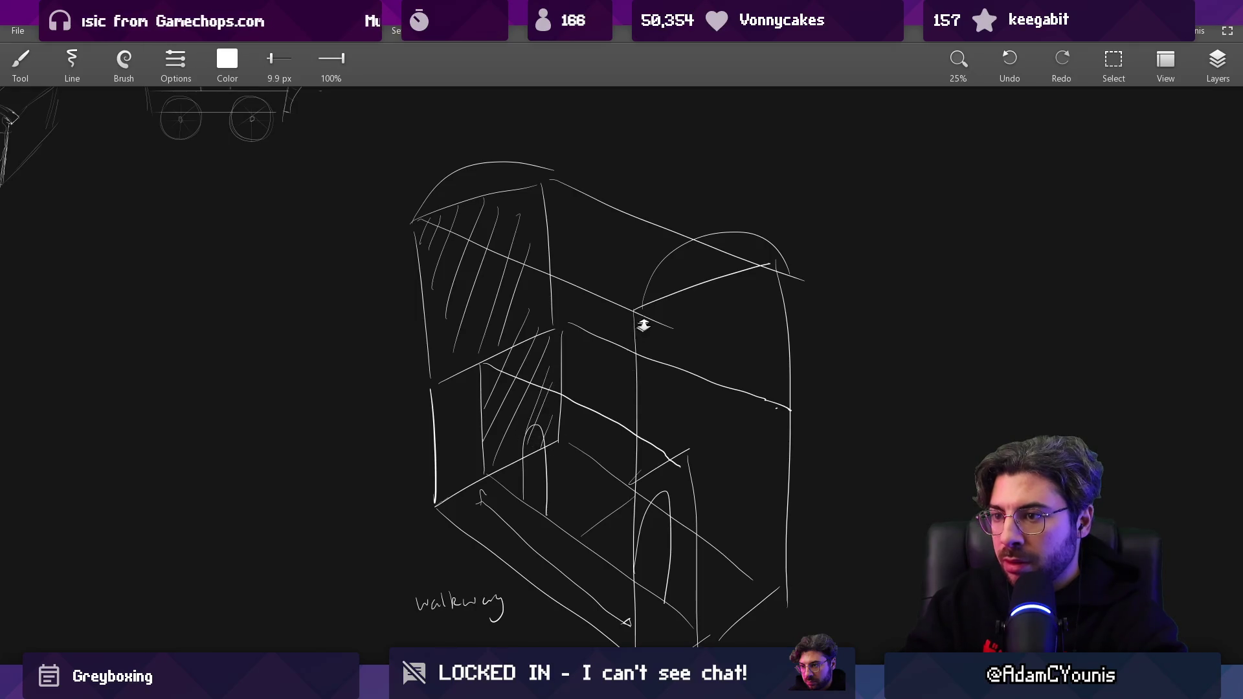
{"action": "scroll", "coordinate": [640, 329], "scroll_direction": "down", "scroll_amount": 3}
{"action": "scroll", "coordinate": [619, 369], "scroll_direction": "up", "scroll_amount": 1}
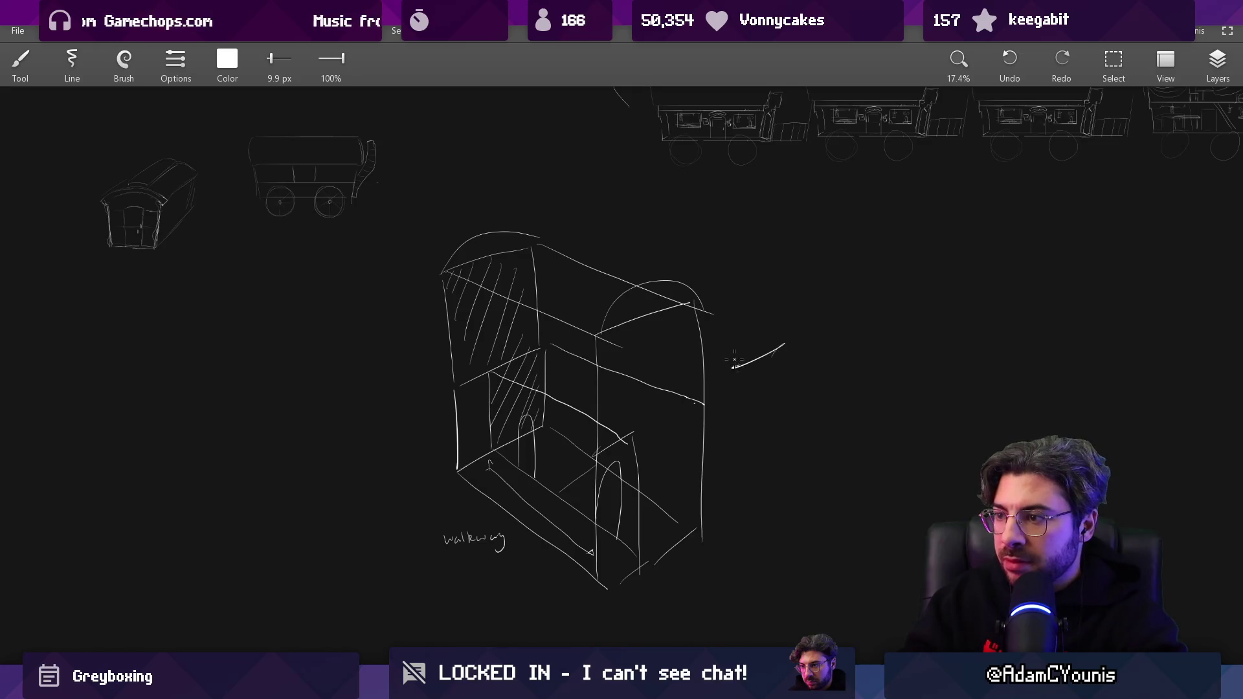
{"action": "scroll", "coordinate": [826, 353], "scroll_direction": "up", "scroll_amount": 2}
{"action": "left_click_drag", "start_coordinate": [741, 316], "coordinate": [759, 322]}
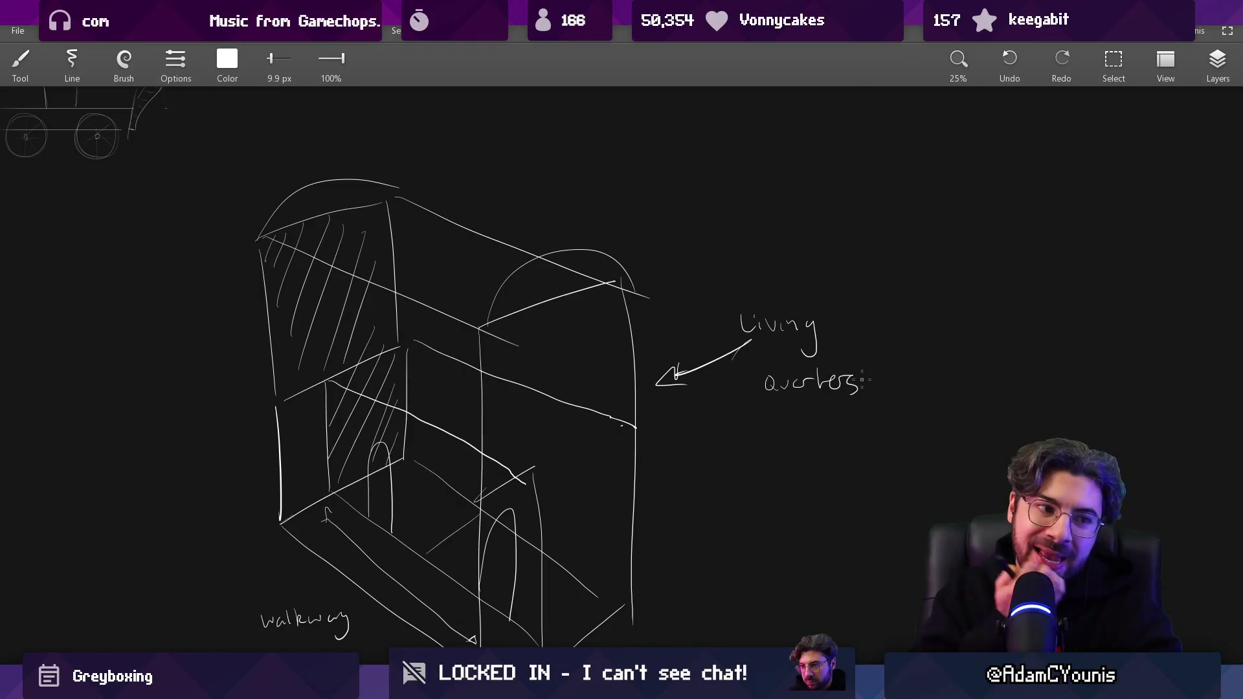
Recentre the sketch and erase stray roof lines.
{"action": "mouse_move", "coordinate": [535, 280]}
{"action": "left_mouse_down"}
{"action": "mouse_move", "coordinate": [627, 280]}
{"action": "mouse_move", "coordinate": [594, 286]}
{"action": "left_mouse_up"}
{"action": "key", "text": "e"}
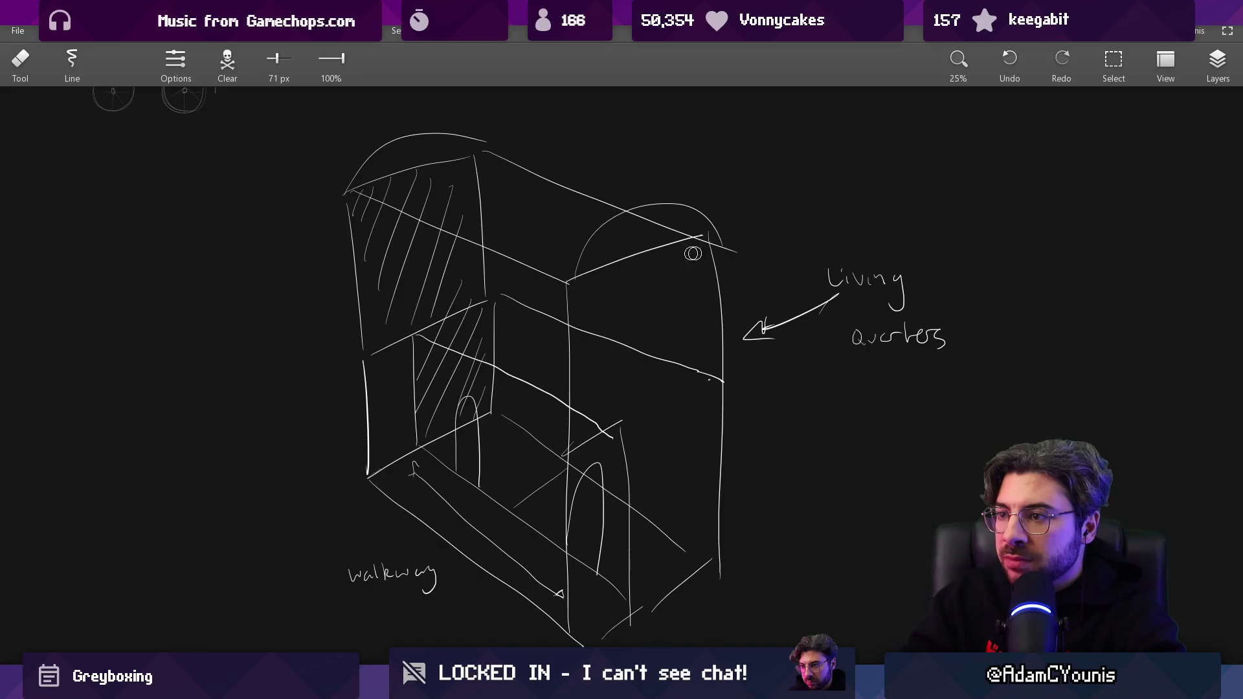
{"action": "scroll", "coordinate": [735, 249], "scroll_direction": "down", "scroll_amount": 2}
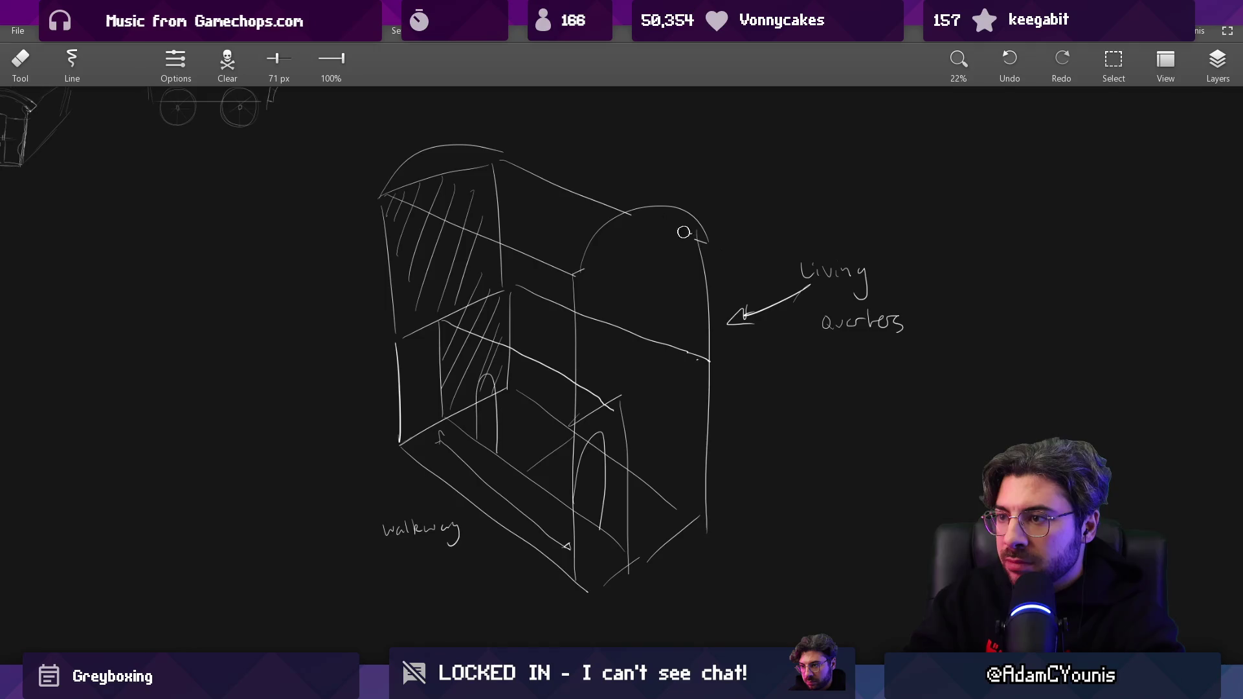
Brush a second door arch on the walkway's left wall.
{"action": "key", "text": "b"}
{"action": "scroll", "coordinate": [626, 430], "scroll_direction": "down", "scroll_amount": 1}
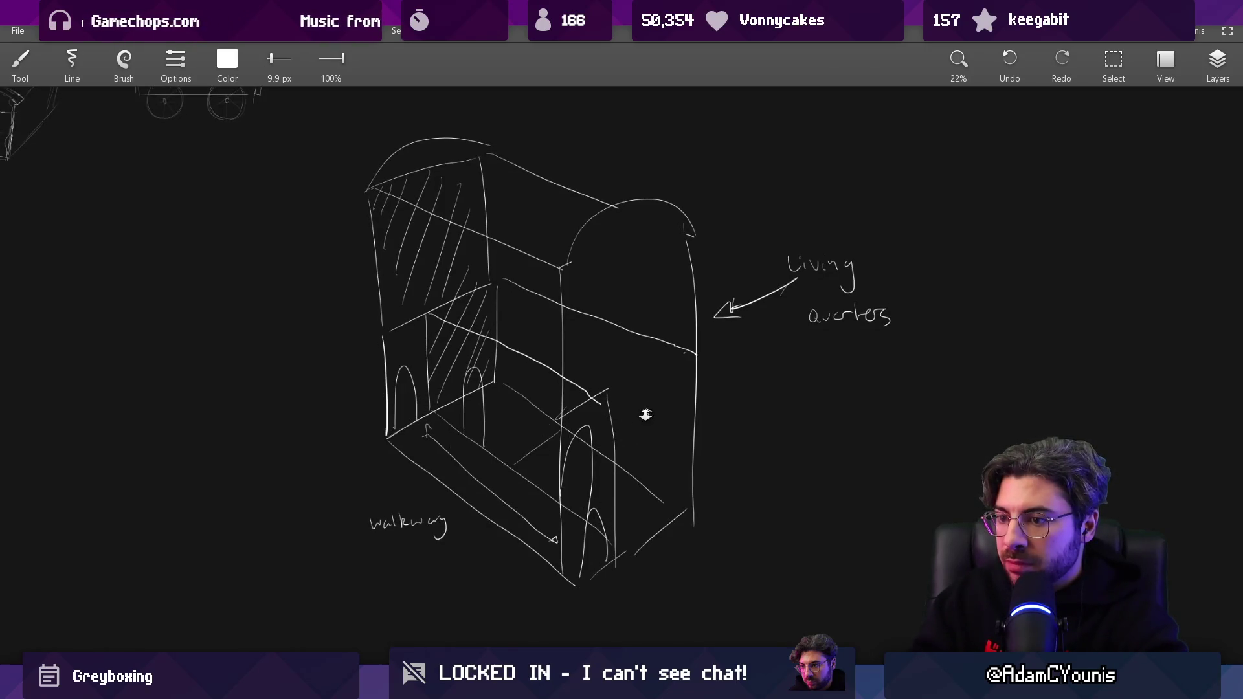
{"action": "scroll", "coordinate": [586, 471], "scroll_direction": "up", "scroll_amount": 3}
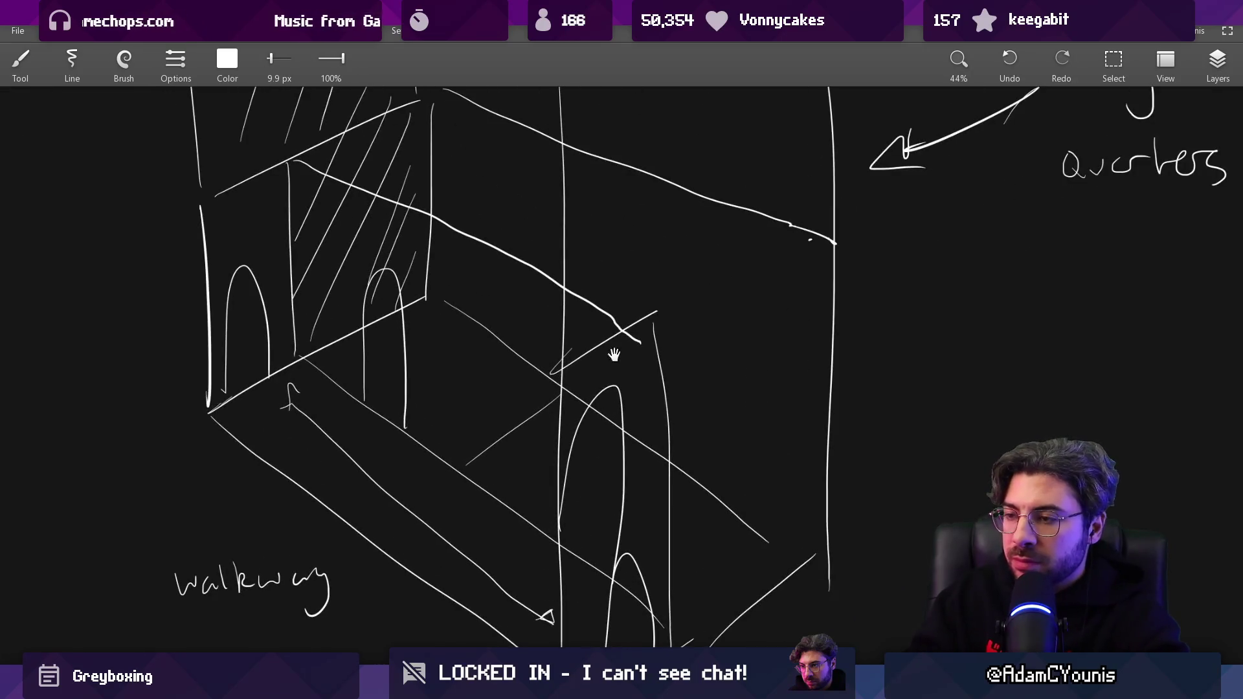
Make Layer 2 the active painting layer.
{"action": "scroll", "coordinate": [604, 359], "scroll_direction": "down", "scroll_amount": 2}
{"action": "left_click", "coordinate": [1217, 61]}
{"action": "left_click", "coordinate": [1117, 204]}
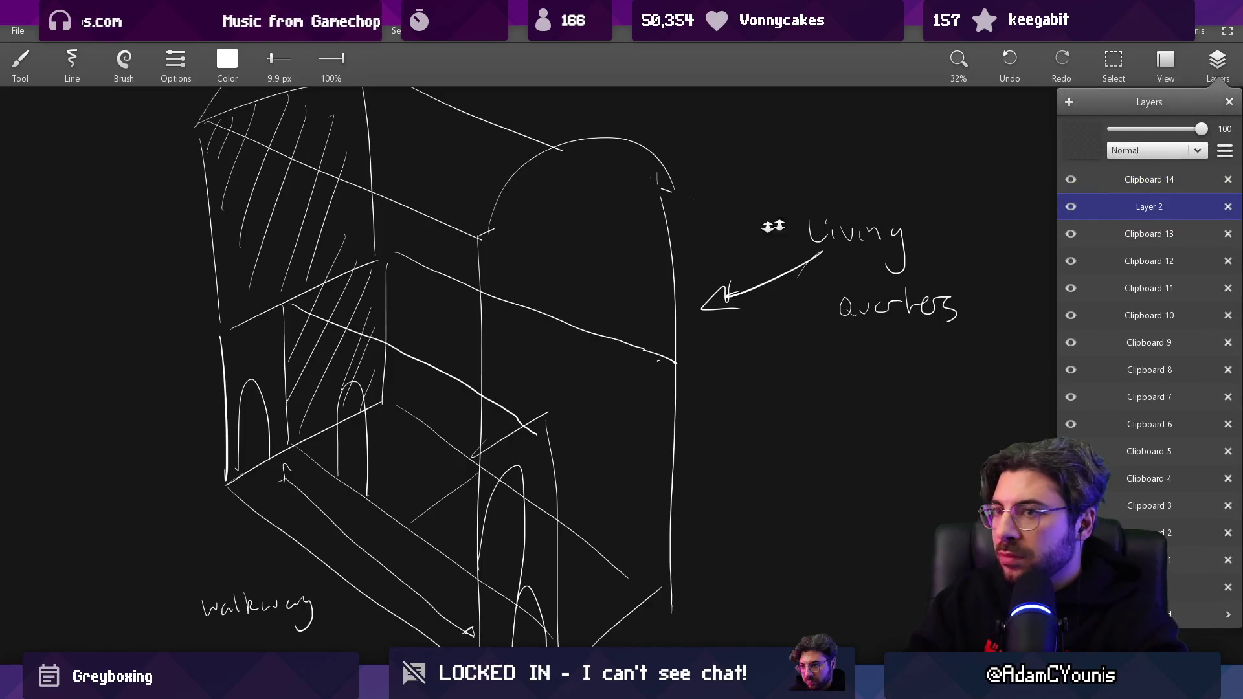
Set the brush colour to a dark teal in Color RGB.
{"action": "scroll", "coordinate": [796, 223], "scroll_direction": "down", "scroll_amount": 2}
{"action": "left_click", "coordinate": [227, 61]}
{"action": "left_click_drag", "start_coordinate": [314, 146], "coordinate": [189, 146]}
{"action": "left_click_drag", "start_coordinate": [314, 185], "coordinate": [189, 186]}
{"action": "left_click_drag", "start_coordinate": [314, 224], "coordinate": [205, 222]}
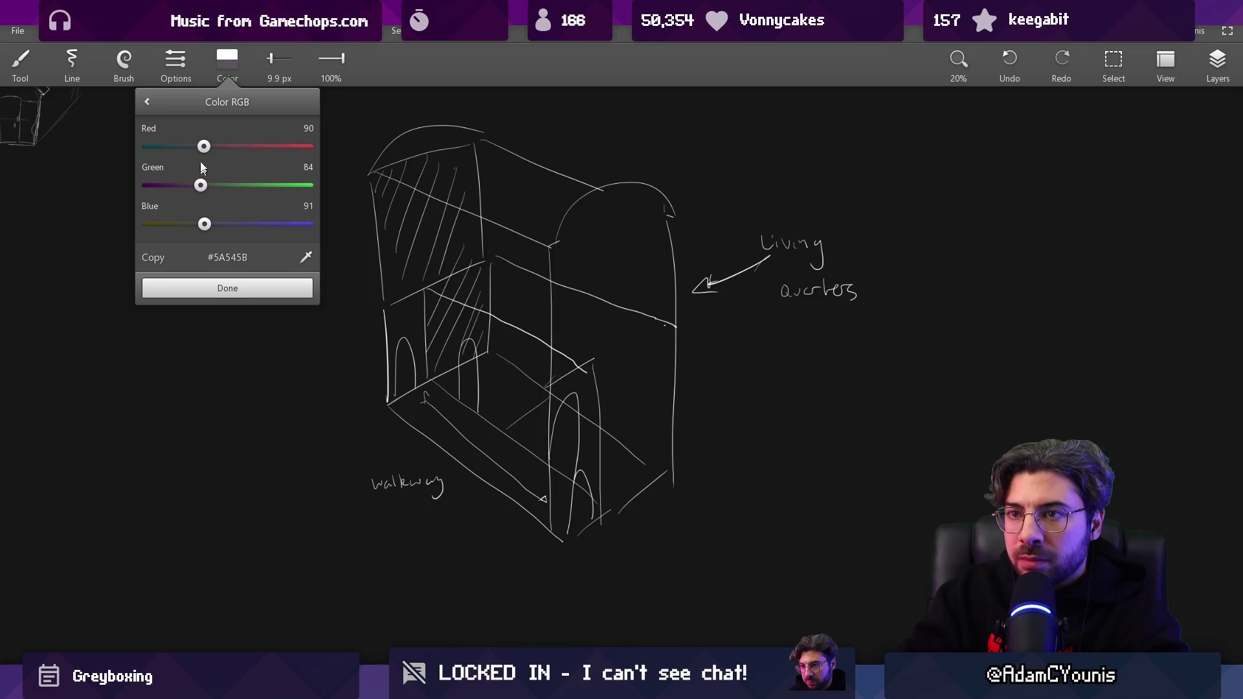
{"action": "left_click", "coordinate": [227, 289]}
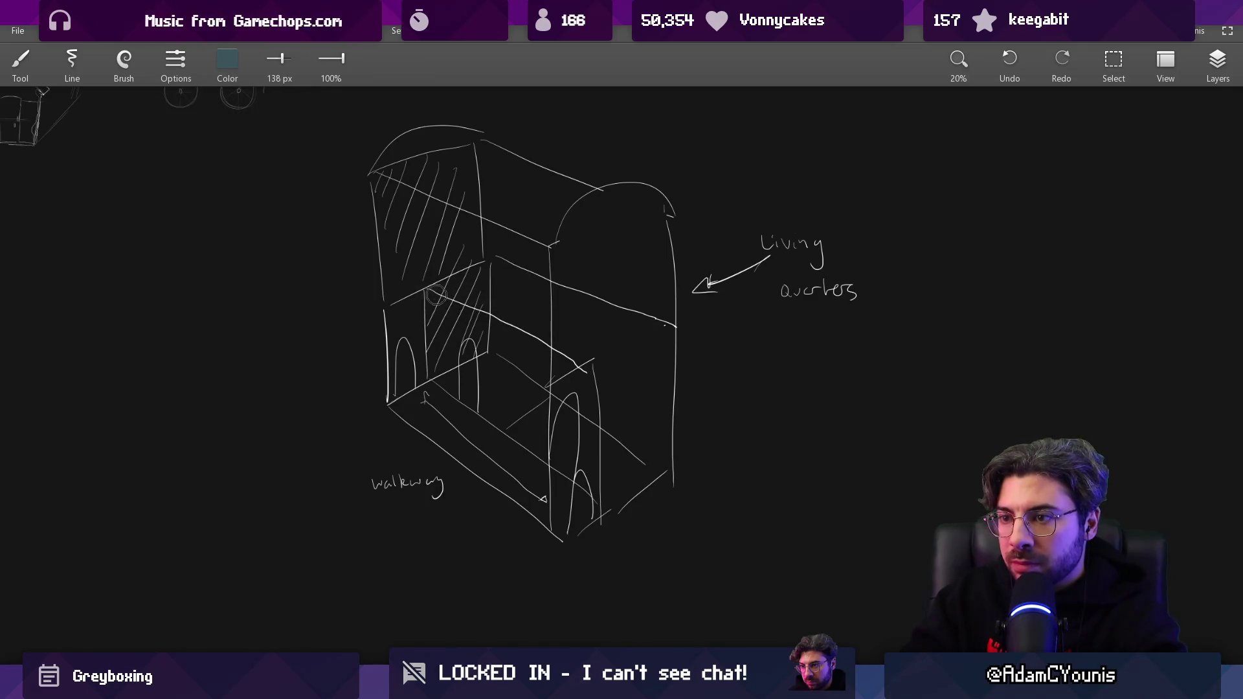
Paint teal over the walkway floor, left, right and back walls, and roof arch.
{"action": "mouse_move", "coordinate": [447, 379]}
{"action": "left_mouse_down"}
{"action": "mouse_move", "coordinate": [554, 440]}
{"action": "mouse_move", "coordinate": [467, 376]}
{"action": "mouse_move", "coordinate": [651, 470]}
{"action": "mouse_move", "coordinate": [541, 445]}
{"action": "left_mouse_up"}
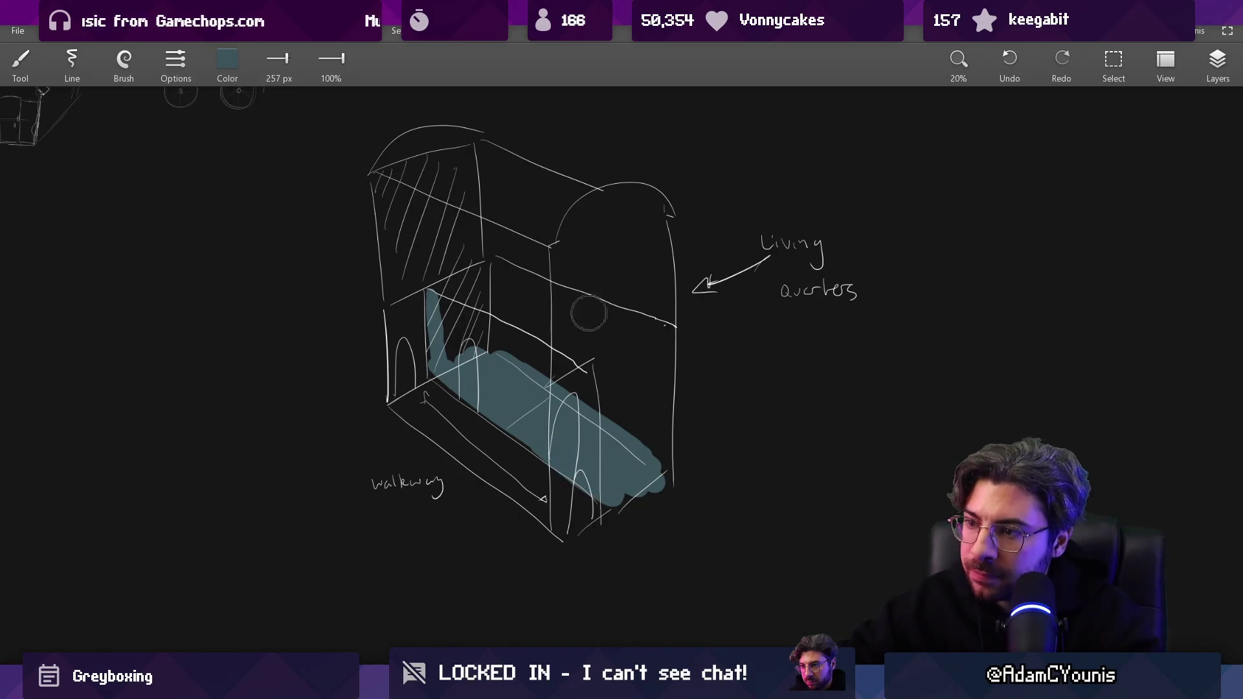
{"action": "mouse_move", "coordinate": [454, 350]}
{"action": "left_mouse_down"}
{"action": "mouse_move", "coordinate": [437, 278]}
{"action": "mouse_move", "coordinate": [472, 259]}
{"action": "mouse_move", "coordinate": [466, 173]}
{"action": "mouse_move", "coordinate": [434, 259]}
{"action": "mouse_move", "coordinate": [414, 169]}
{"action": "mouse_move", "coordinate": [390, 199]}
{"action": "left_mouse_up"}
{"action": "mouse_move", "coordinate": [397, 283]}
{"action": "left_mouse_down"}
{"action": "mouse_move", "coordinate": [397, 297]}
{"action": "mouse_move", "coordinate": [419, 277]}
{"action": "left_mouse_up"}
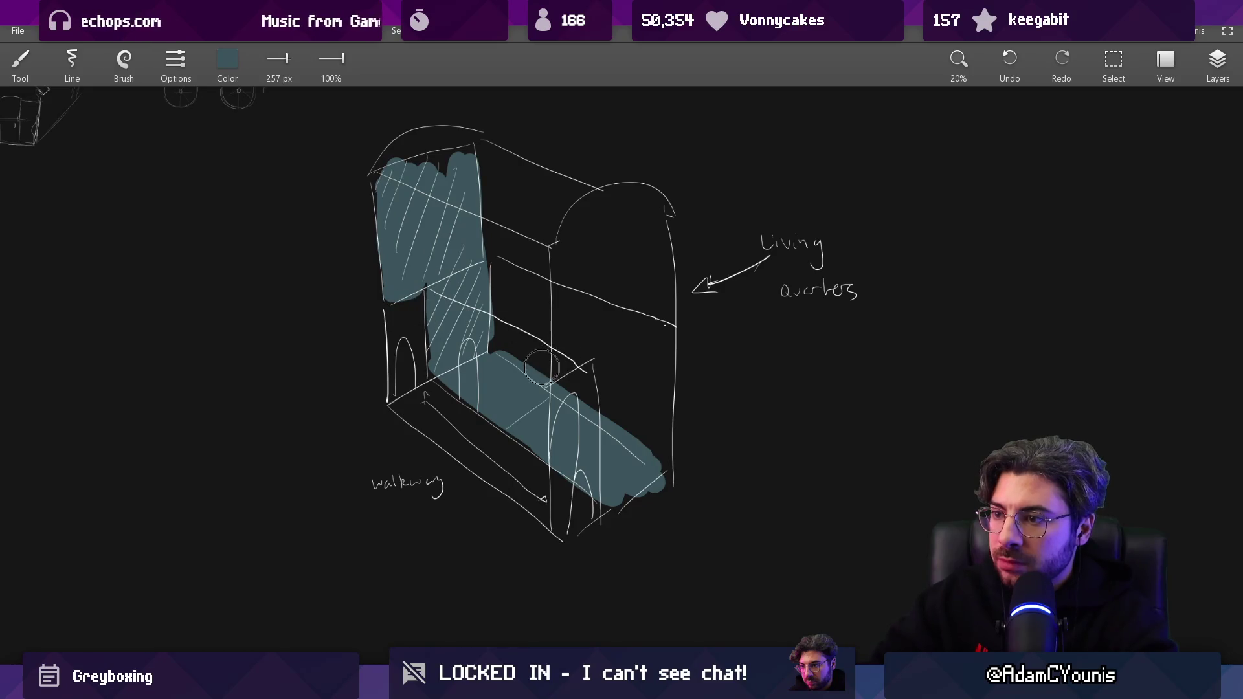
{"action": "mouse_move", "coordinate": [608, 343]}
{"action": "left_mouse_down"}
{"action": "mouse_move", "coordinate": [628, 272]}
{"action": "mouse_move", "coordinate": [667, 453]}
{"action": "mouse_move", "coordinate": [658, 214]}
{"action": "mouse_move", "coordinate": [605, 245]}
{"action": "mouse_move", "coordinate": [583, 382]}
{"action": "mouse_move", "coordinate": [502, 302]}
{"action": "mouse_move", "coordinate": [573, 343]}
{"action": "mouse_move", "coordinate": [498, 388]}
{"action": "left_mouse_up"}
{"action": "mouse_move", "coordinate": [570, 304]}
{"action": "left_mouse_down"}
{"action": "mouse_move", "coordinate": [472, 207]}
{"action": "mouse_move", "coordinate": [550, 213]}
{"action": "mouse_move", "coordinate": [492, 148]}
{"action": "mouse_move", "coordinate": [638, 182]}
{"action": "left_mouse_up"}
{"action": "mouse_move", "coordinate": [428, 173]}
{"action": "left_mouse_down"}
{"action": "mouse_move", "coordinate": [388, 156]}
{"action": "mouse_move", "coordinate": [421, 133]}
{"action": "left_mouse_up"}
Shade the walkway floor in a darker blue-grey with a smaller brush.
{"action": "left_click", "coordinate": [228, 61]}
{"action": "left_click_drag", "start_coordinate": [200, 185], "coordinate": [175, 146]}
{"action": "left_click_drag", "start_coordinate": [204, 224], "coordinate": [196, 224]}
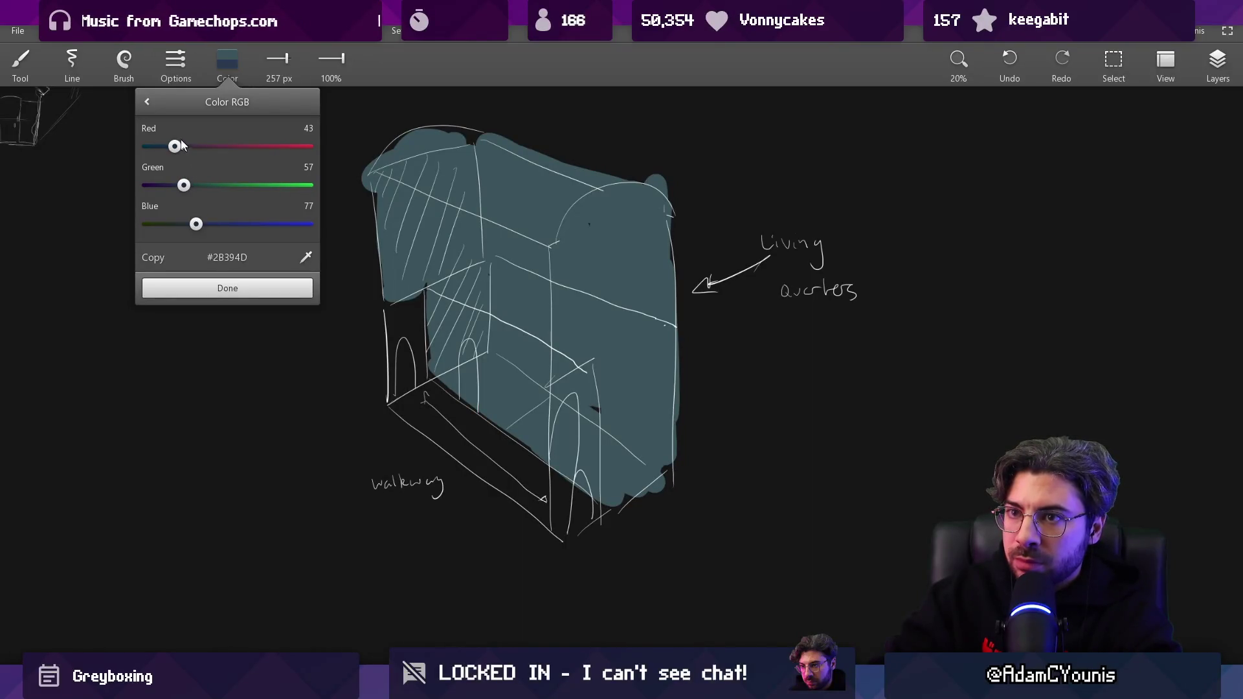
{"action": "left_click", "coordinate": [227, 288]}
{"action": "mouse_move", "coordinate": [518, 300]}
{"action": "left_mouse_down"}
{"action": "mouse_move", "coordinate": [497, 297]}
{"action": "mouse_move", "coordinate": [502, 279]}
{"action": "mouse_move", "coordinate": [511, 336]}
{"action": "mouse_move", "coordinate": [521, 291]}
{"action": "left_mouse_up"}
{"action": "mouse_move", "coordinate": [498, 350]}
{"action": "left_mouse_down"}
{"action": "mouse_move", "coordinate": [621, 414]}
{"action": "mouse_move", "coordinate": [570, 330]}
{"action": "mouse_move", "coordinate": [505, 272]}
{"action": "mouse_move", "coordinate": [518, 299]}
{"action": "left_mouse_up"}
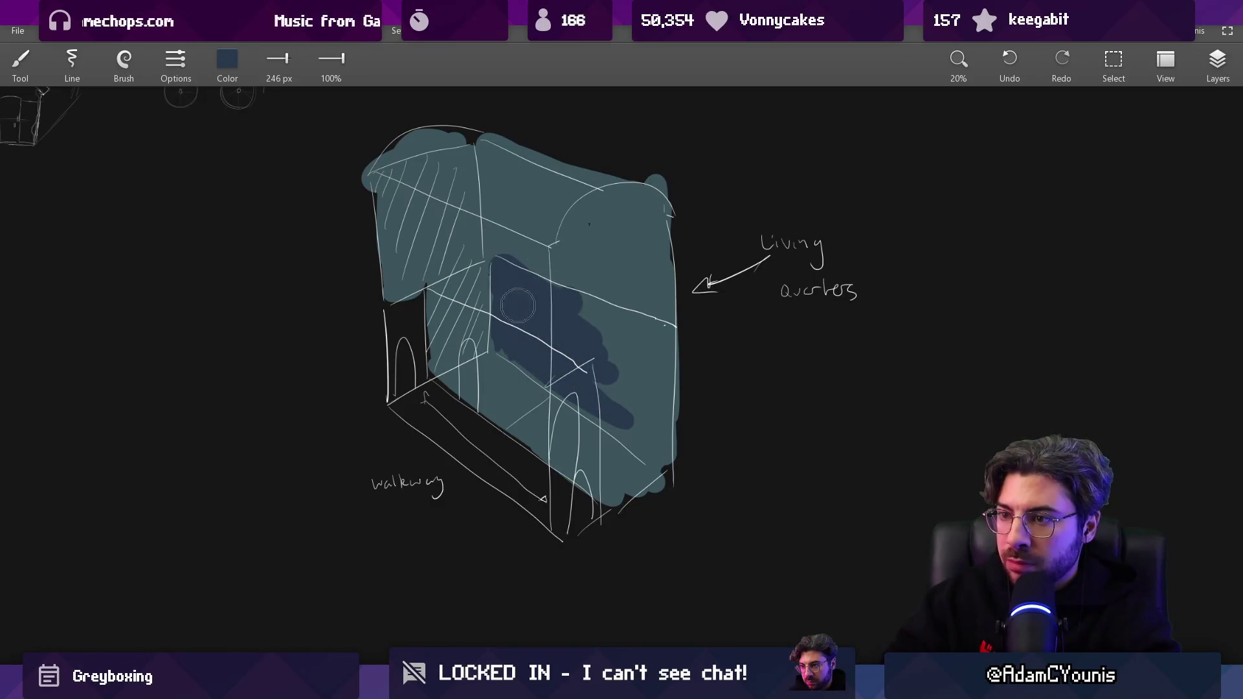
{"action": "key", "text": "ctrl+z"}
{"action": "key", "text": "ctrl+z"}
{"action": "key", "text": "ctrl+z"}
{"action": "mouse_move", "coordinate": [454, 383]}
{"action": "left_mouse_down"}
{"action": "mouse_move", "coordinate": [493, 359]}
{"action": "mouse_move", "coordinate": [518, 415]}
{"action": "mouse_move", "coordinate": [564, 454]}
{"action": "mouse_move", "coordinate": [602, 455]}
{"action": "mouse_move", "coordinate": [512, 382]}
{"action": "mouse_move", "coordinate": [634, 469]}
{"action": "mouse_move", "coordinate": [583, 463]}
{"action": "mouse_move", "coordinate": [530, 435]}
{"action": "left_mouse_up"}
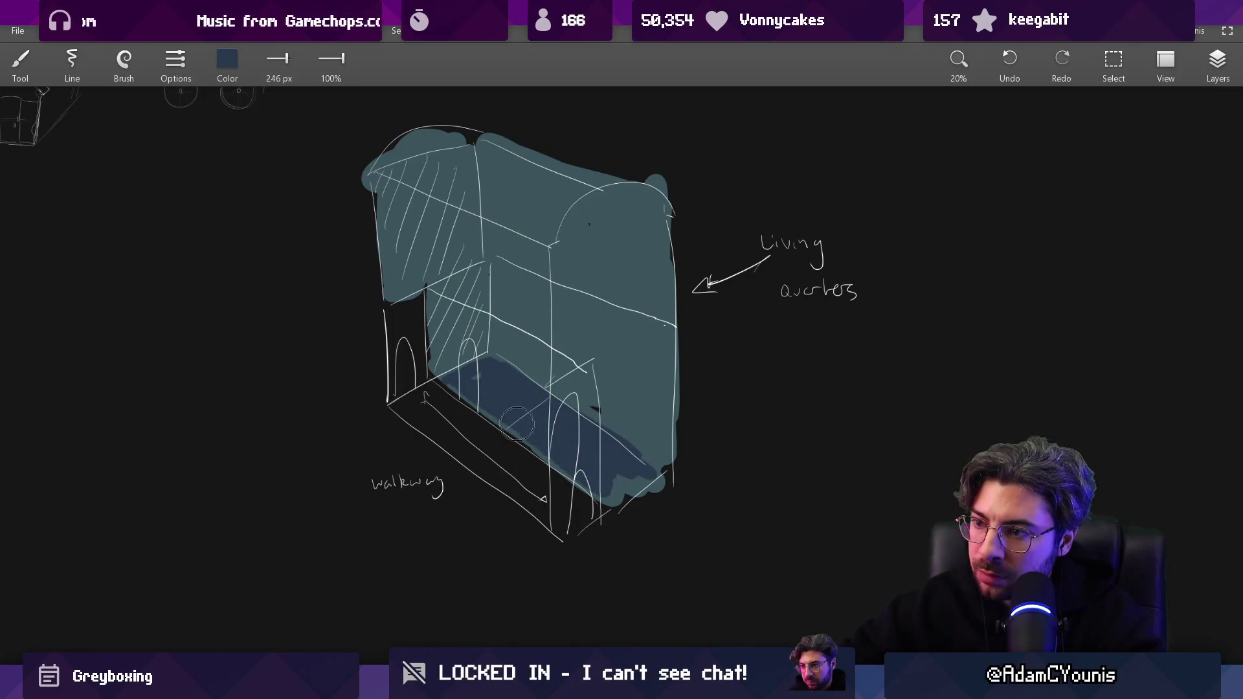
{"action": "left_click_drag", "start_coordinate": [625, 479], "coordinate": [628, 460]}
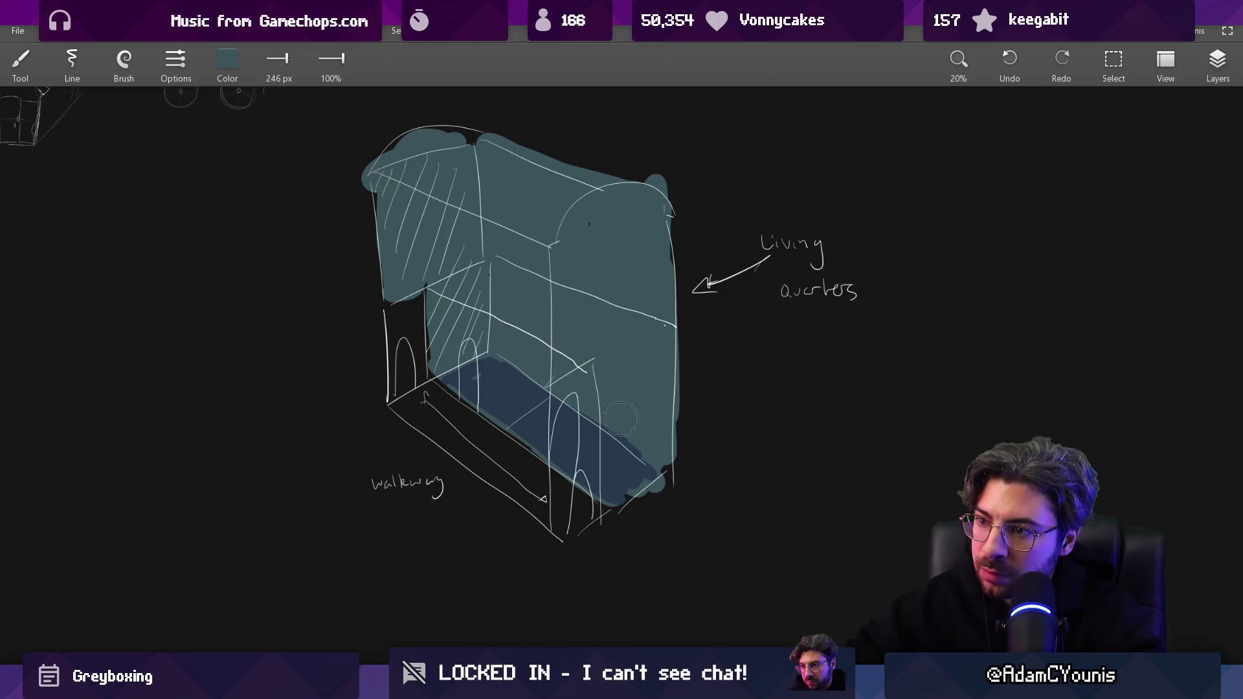
Paint a lighter band down the right wall and an edge along the upper walkway.
{"action": "left_click", "coordinate": [228, 62]}
{"action": "mouse_move", "coordinate": [185, 147]}
{"action": "left_mouse_down"}
{"action": "mouse_move", "coordinate": [204, 146]}
{"action": "mouse_move", "coordinate": [222, 224]}
{"action": "left_mouse_up"}
{"action": "left_click", "coordinate": [227, 288]}
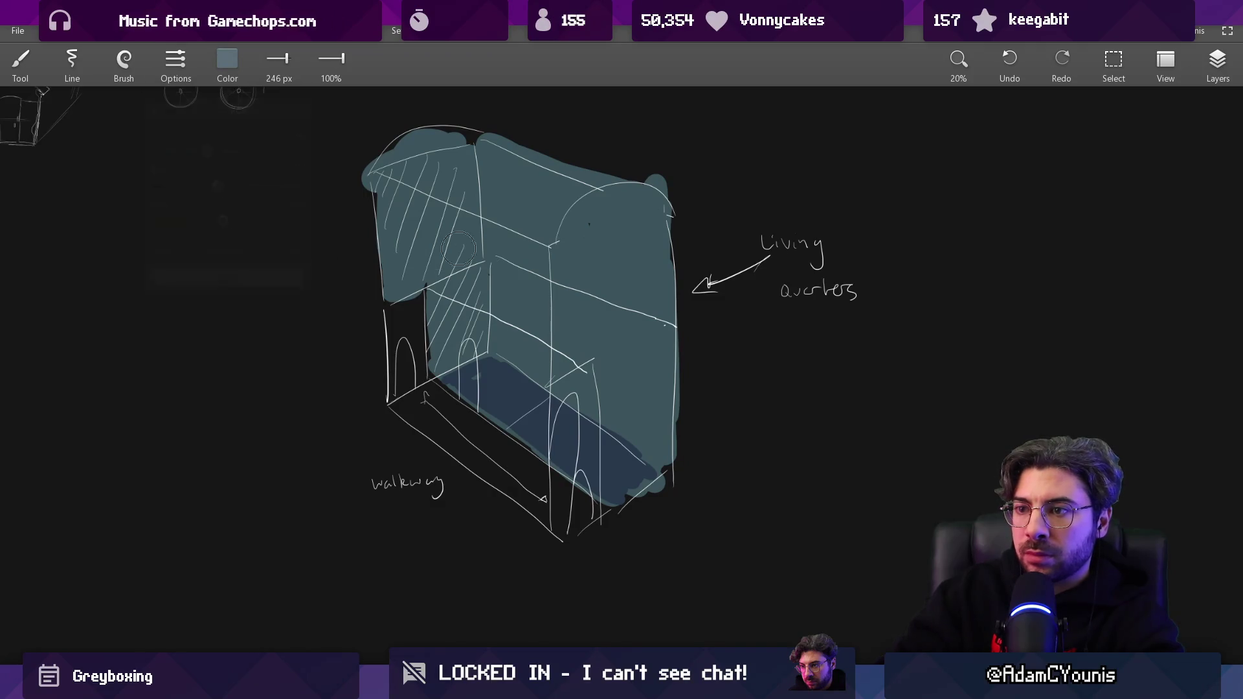
{"action": "mouse_move", "coordinate": [499, 155]}
{"action": "left_mouse_down"}
{"action": "mouse_move", "coordinate": [502, 337]}
{"action": "mouse_move", "coordinate": [521, 203]}
{"action": "mouse_move", "coordinate": [557, 363]}
{"action": "mouse_move", "coordinate": [592, 214]}
{"action": "mouse_move", "coordinate": [631, 440]}
{"action": "mouse_move", "coordinate": [654, 353]}
{"action": "mouse_move", "coordinate": [660, 220]}
{"action": "mouse_move", "coordinate": [508, 165]}
{"action": "left_mouse_up"}
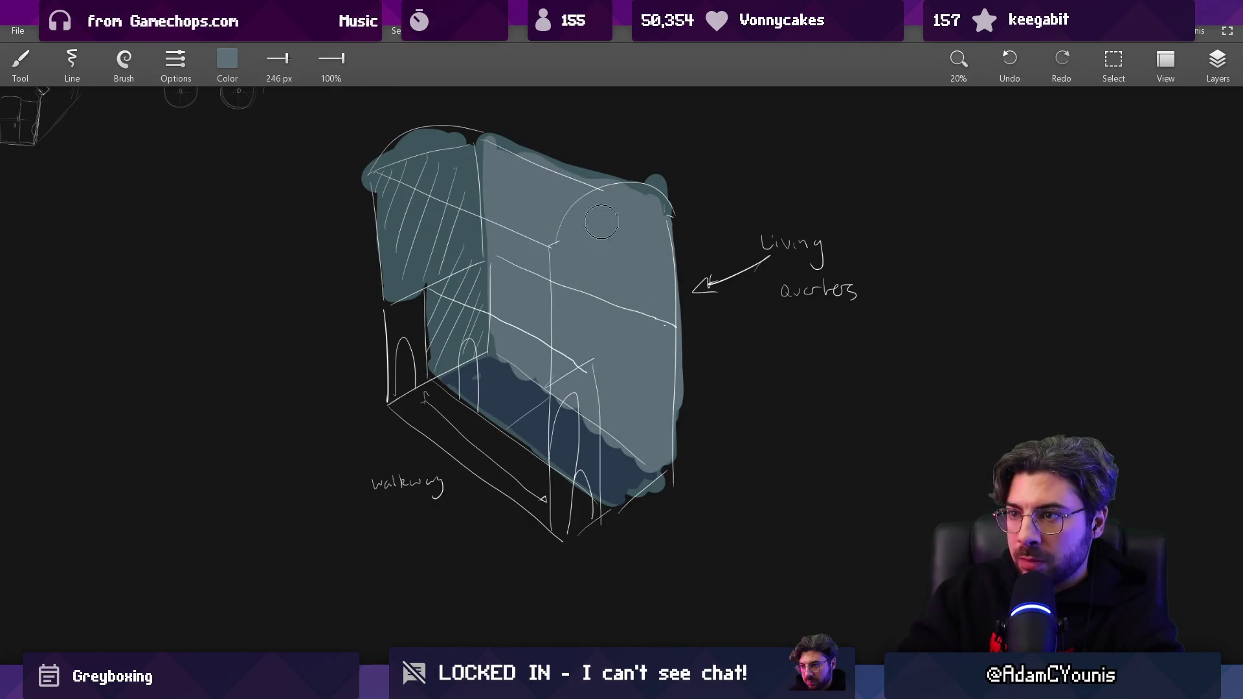
{"action": "key", "text": "bracketleft"}
{"action": "key", "text": "bracketleft"}
{"action": "key", "text": "bracketleft"}
{"action": "key", "text": "bracketleft"}
{"action": "key", "text": "bracketleft"}
{"action": "mouse_move", "coordinate": [540, 403]}
{"action": "left_mouse_down"}
{"action": "mouse_move", "coordinate": [385, 308]}
{"action": "mouse_move", "coordinate": [524, 387]}
{"action": "left_mouse_up"}
{"action": "left_click", "coordinate": [554, 308], "text": "alt"}
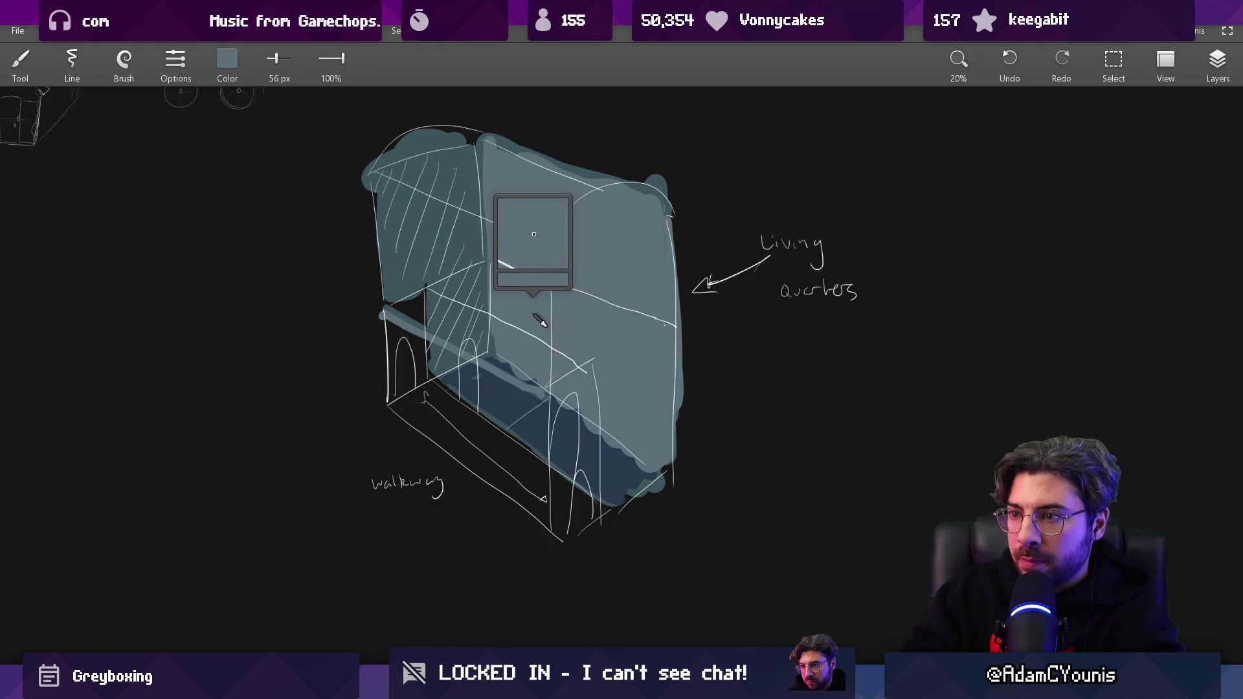
{"action": "left_click", "coordinate": [228, 62]}
Brush pale grey-blue slats along the upper walkway rail.
{"action": "left_click_drag", "start_coordinate": [227, 147], "coordinate": [232, 147]}
{"action": "mouse_move", "coordinate": [216, 186]}
{"action": "left_mouse_down"}
{"action": "mouse_move", "coordinate": [239, 185]}
{"action": "mouse_move", "coordinate": [250, 225]}
{"action": "left_mouse_up"}
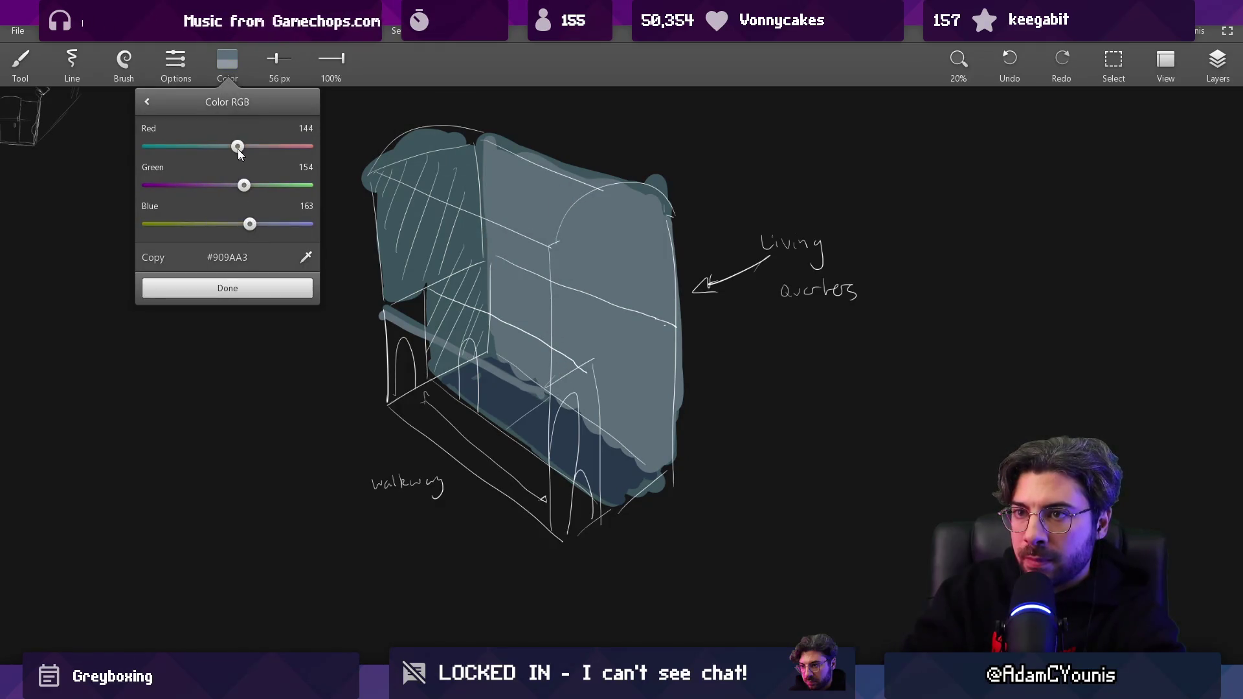
{"action": "left_click", "coordinate": [284, 288]}
{"action": "key", "text": "bracketright"}
{"action": "mouse_move", "coordinate": [384, 312]}
{"action": "left_mouse_down"}
{"action": "mouse_move", "coordinate": [426, 294]}
{"action": "mouse_move", "coordinate": [427, 307]}
{"action": "mouse_move", "coordinate": [461, 312]}
{"action": "left_mouse_up"}
{"action": "left_click_drag", "start_coordinate": [450, 335], "coordinate": [484, 325]}
{"action": "left_click_drag", "start_coordinate": [470, 346], "coordinate": [506, 334]}
{"action": "mouse_move", "coordinate": [526, 335]}
{"action": "left_mouse_down"}
{"action": "mouse_move", "coordinate": [513, 348]}
{"action": "mouse_move", "coordinate": [539, 343]}
{"action": "mouse_move", "coordinate": [580, 365]}
{"action": "left_mouse_up"}
Zoom in and paint small light steps at the door arches, sampling painted colours.
{"action": "scroll", "coordinate": [583, 356], "scroll_direction": "down", "scroll_amount": 3}
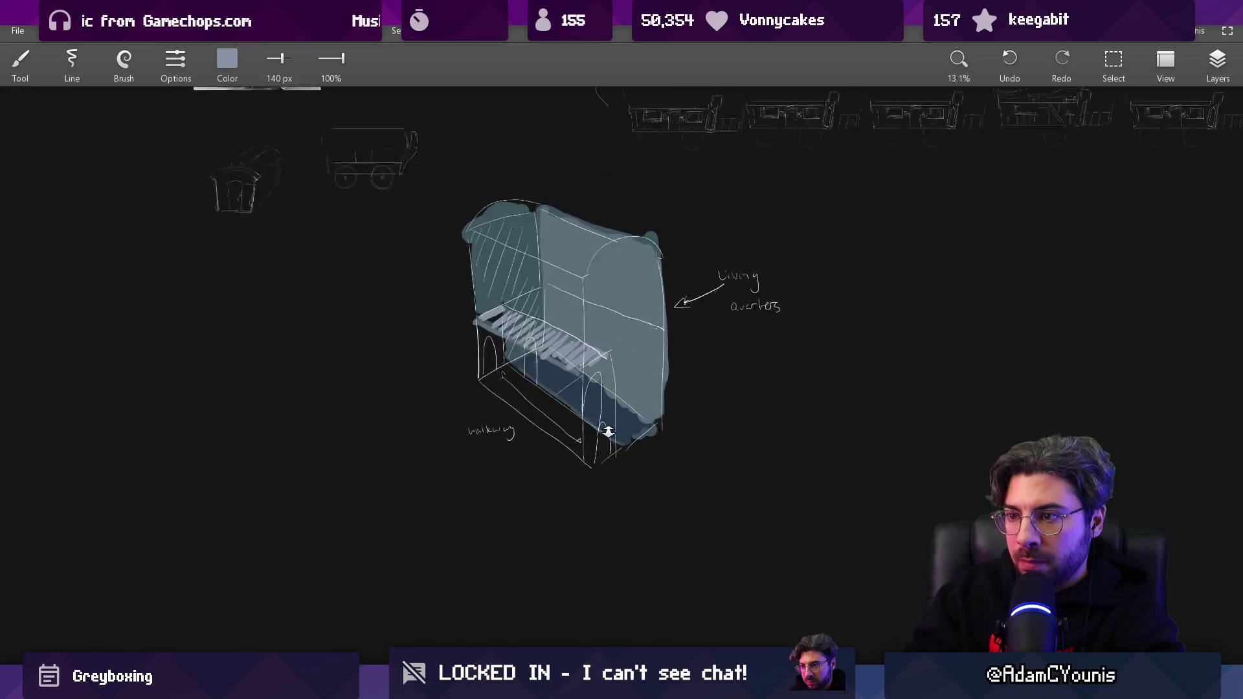
{"action": "scroll", "coordinate": [600, 357], "scroll_direction": "up", "scroll_amount": 5}
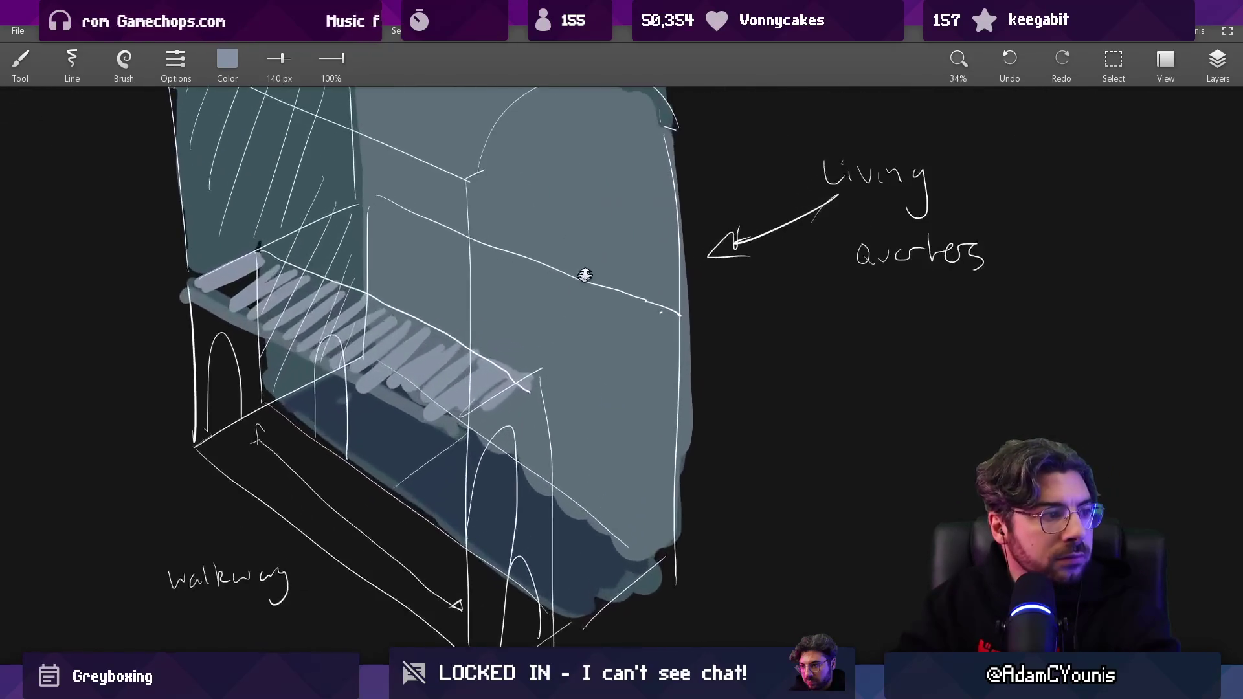
{"action": "left_click_drag", "start_coordinate": [574, 338], "coordinate": [594, 281]}
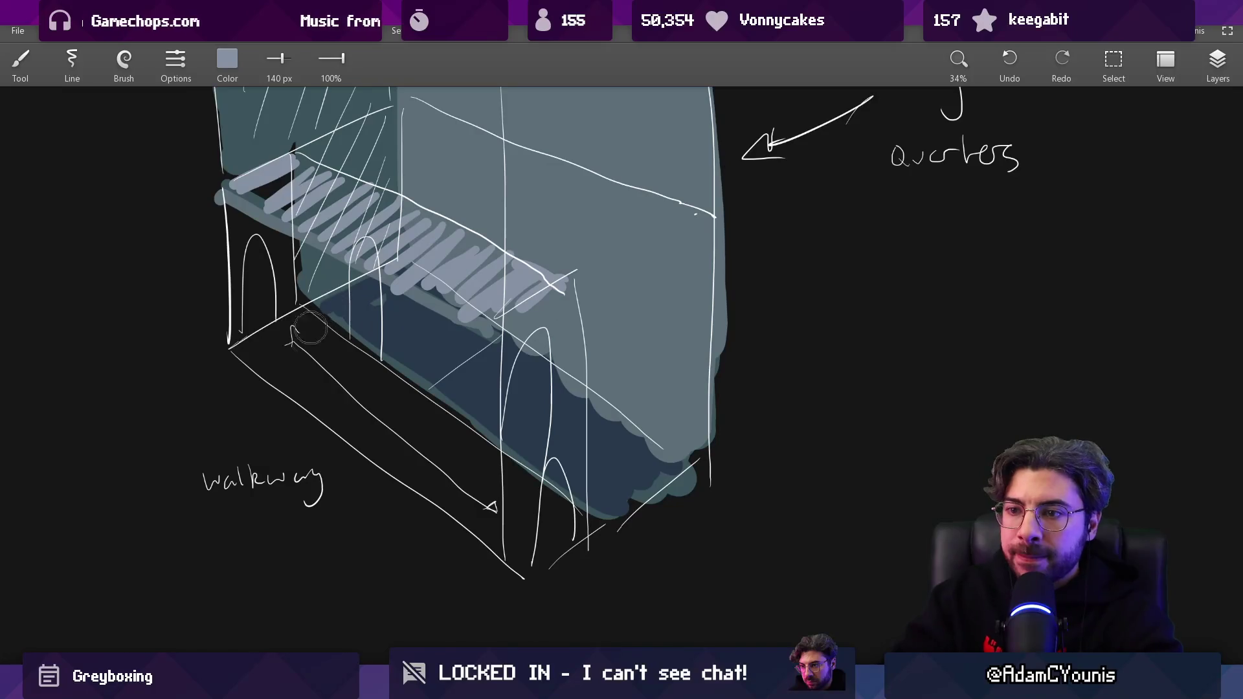
{"action": "mouse_move", "coordinate": [509, 345]}
{"action": "left_mouse_down"}
{"action": "mouse_move", "coordinate": [519, 439]}
{"action": "mouse_move", "coordinate": [560, 440]}
{"action": "left_mouse_up"}
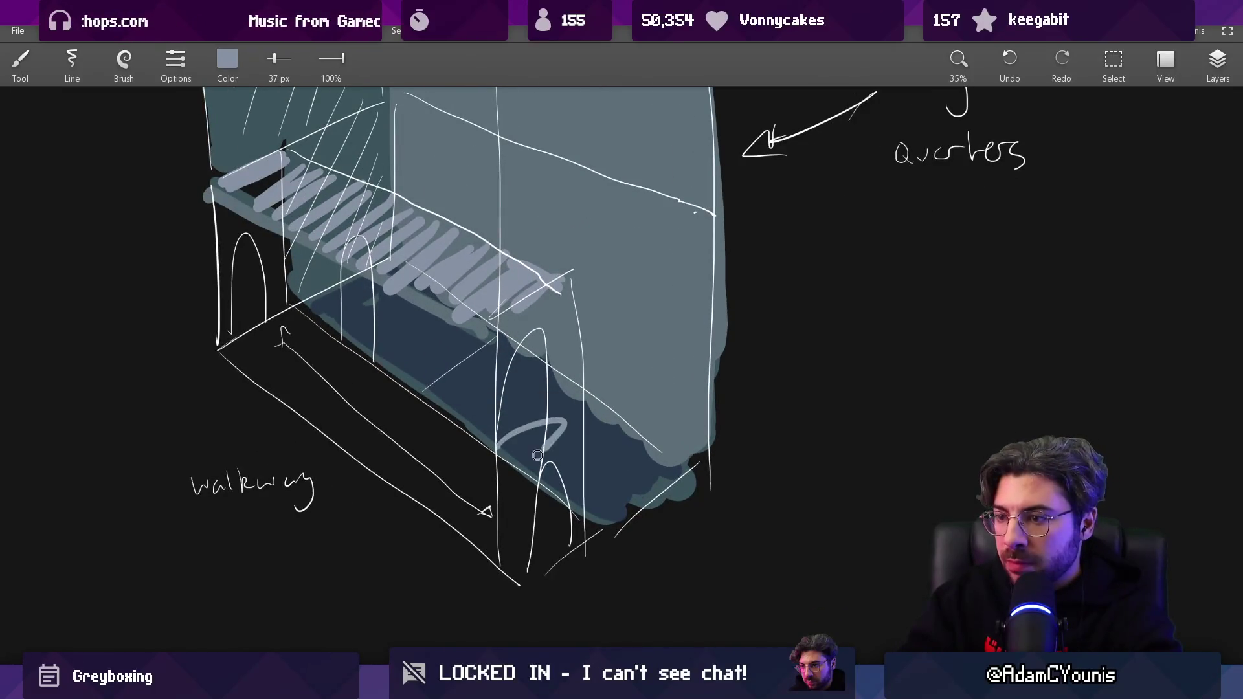
{"action": "key", "text": "ctrl+z"}
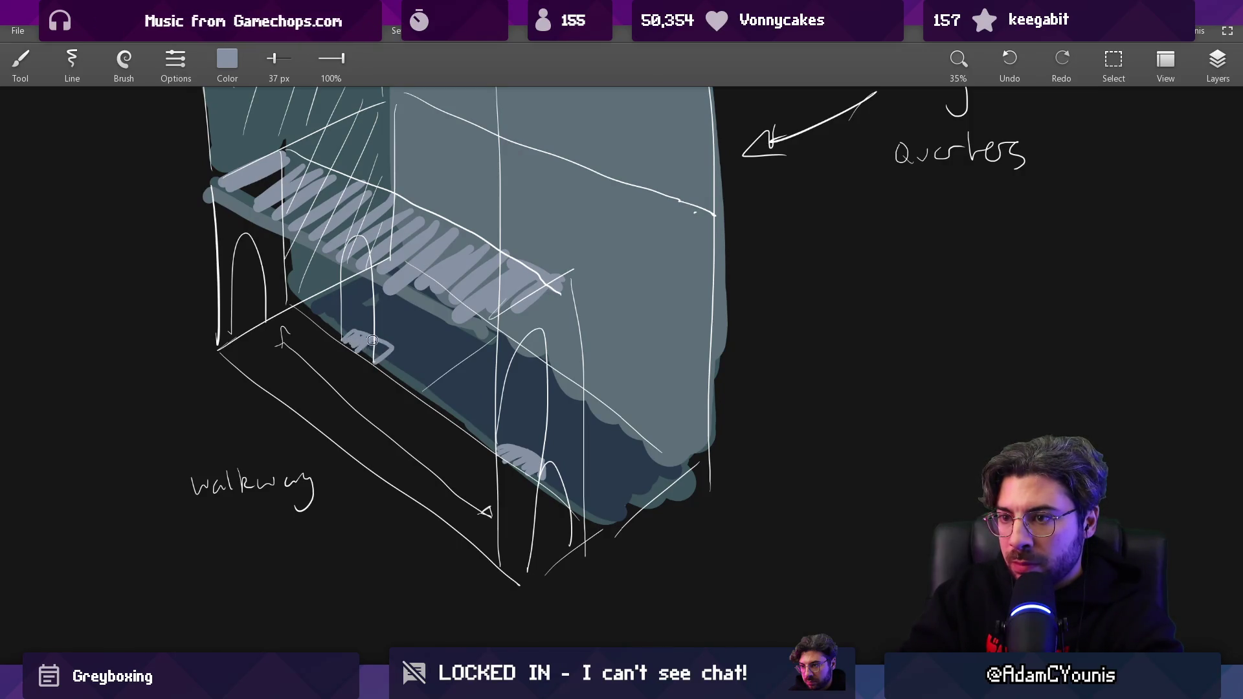
{"action": "left_click", "coordinate": [527, 435]}
{"action": "left_click", "coordinate": [511, 441]}
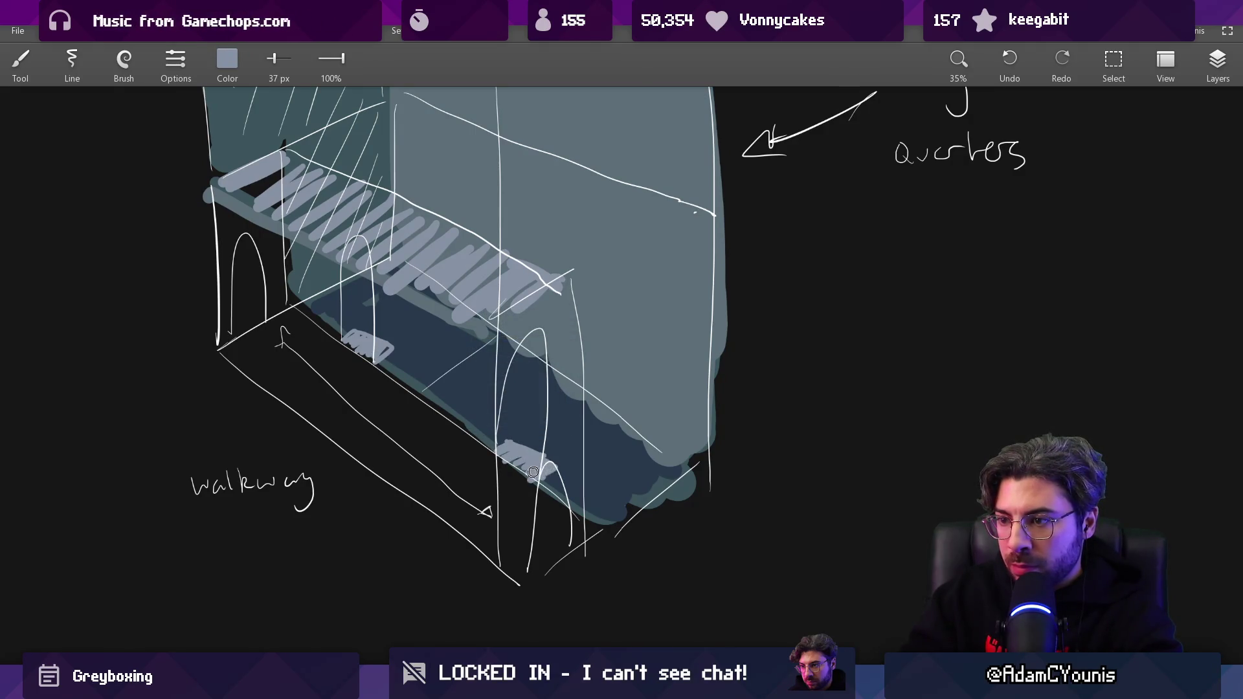
{"action": "scroll", "coordinate": [552, 461], "scroll_direction": "down", "scroll_amount": 5}
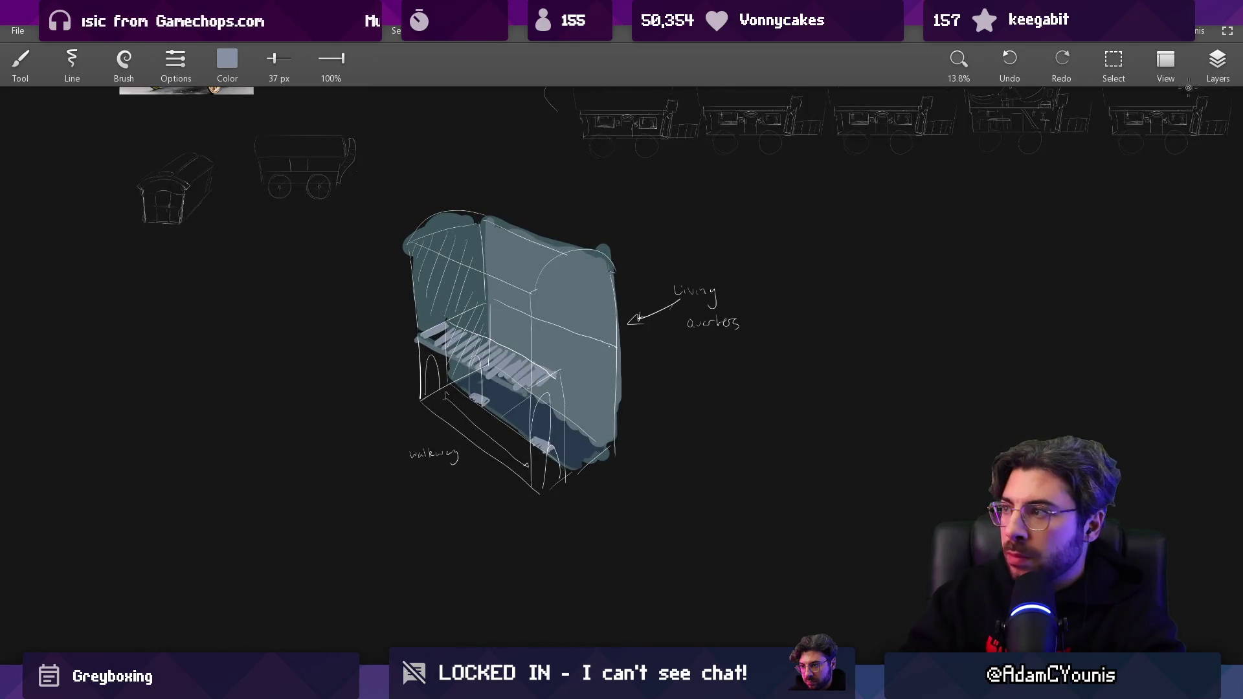
Switch the brush colour to pure white for the doorway outline.
{"action": "left_click", "coordinate": [1217, 62]}
{"action": "scroll", "coordinate": [512, 417], "scroll_direction": "up", "scroll_amount": 5}
{"action": "key", "text": "e"}
{"action": "key", "text": "bracketright"}
{"action": "left_click_drag", "start_coordinate": [598, 549], "coordinate": [570, 586]}
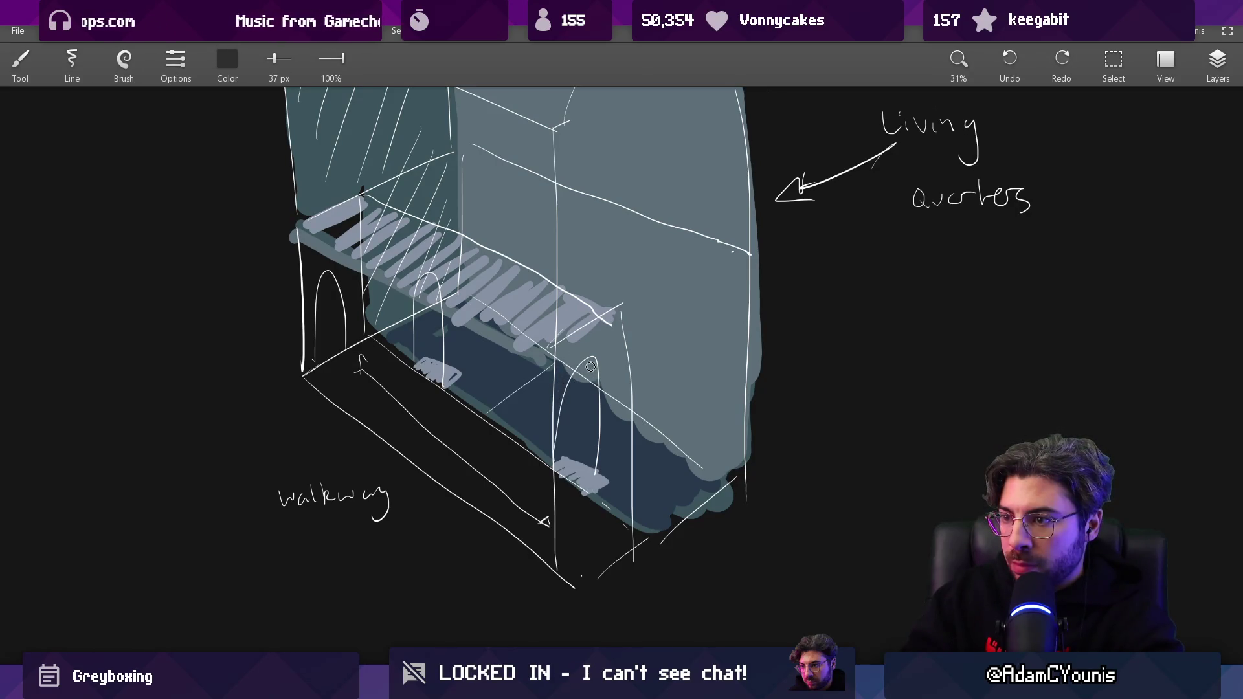
{"action": "left_click", "coordinate": [227, 59]}
{"action": "left_click_drag", "start_coordinate": [176, 146], "coordinate": [309, 146]}
{"action": "left_click_drag", "start_coordinate": [176, 185], "coordinate": [311, 186]}
{"action": "left_click", "coordinate": [309, 224]}
{"action": "left_click", "coordinate": [227, 289]}
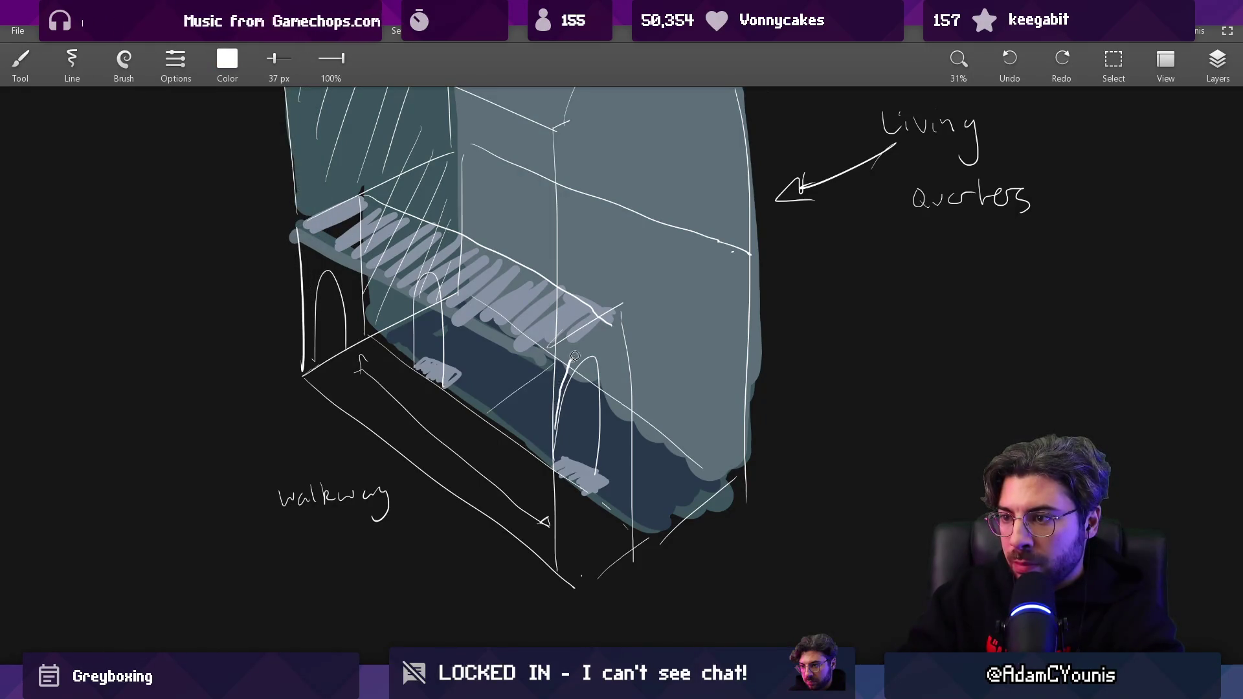
Draw an inner arch stroke in the right doorway, then undo it.
{"action": "key", "text": "e"}
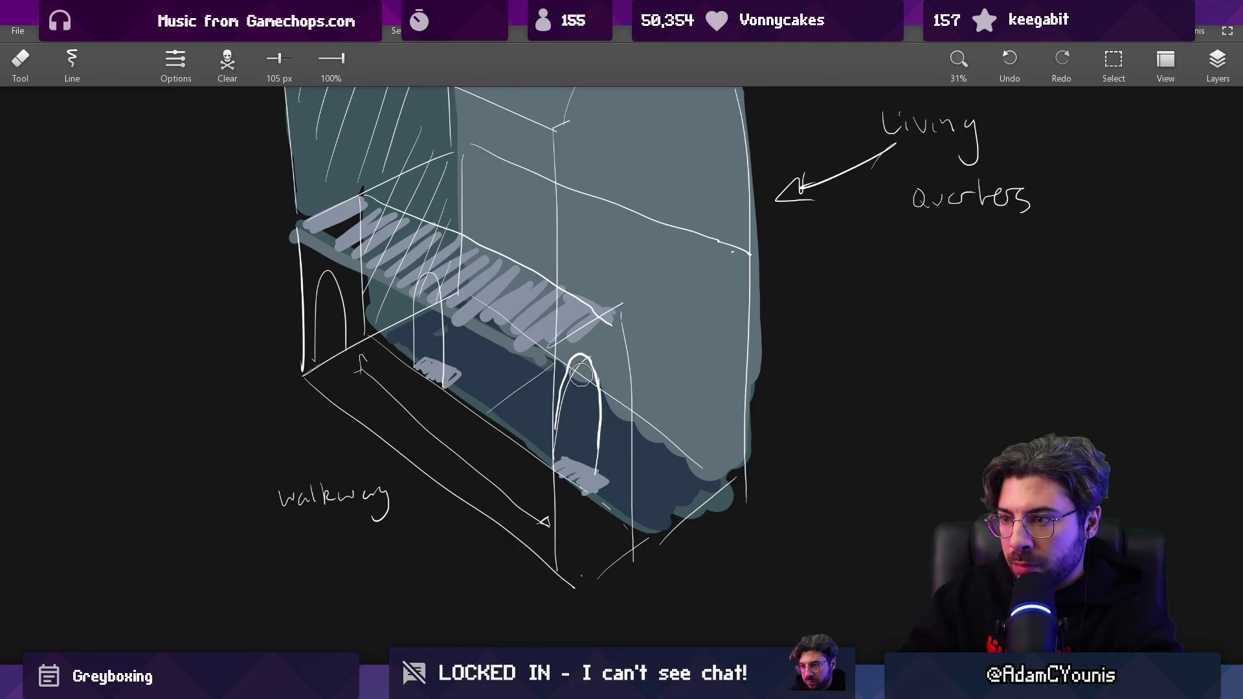
{"action": "key", "text": "b"}
{"action": "left_click_drag", "start_coordinate": [579, 587], "coordinate": [580, 554]}
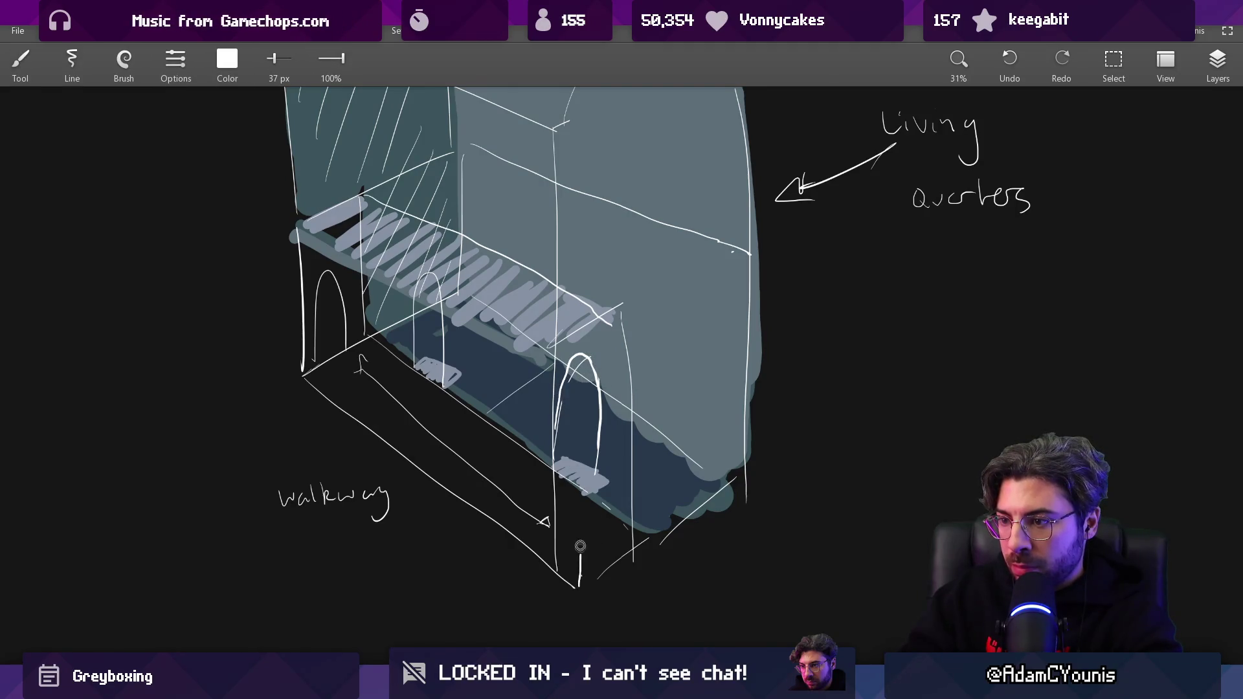
{"action": "key", "text": "ctrl+z"}
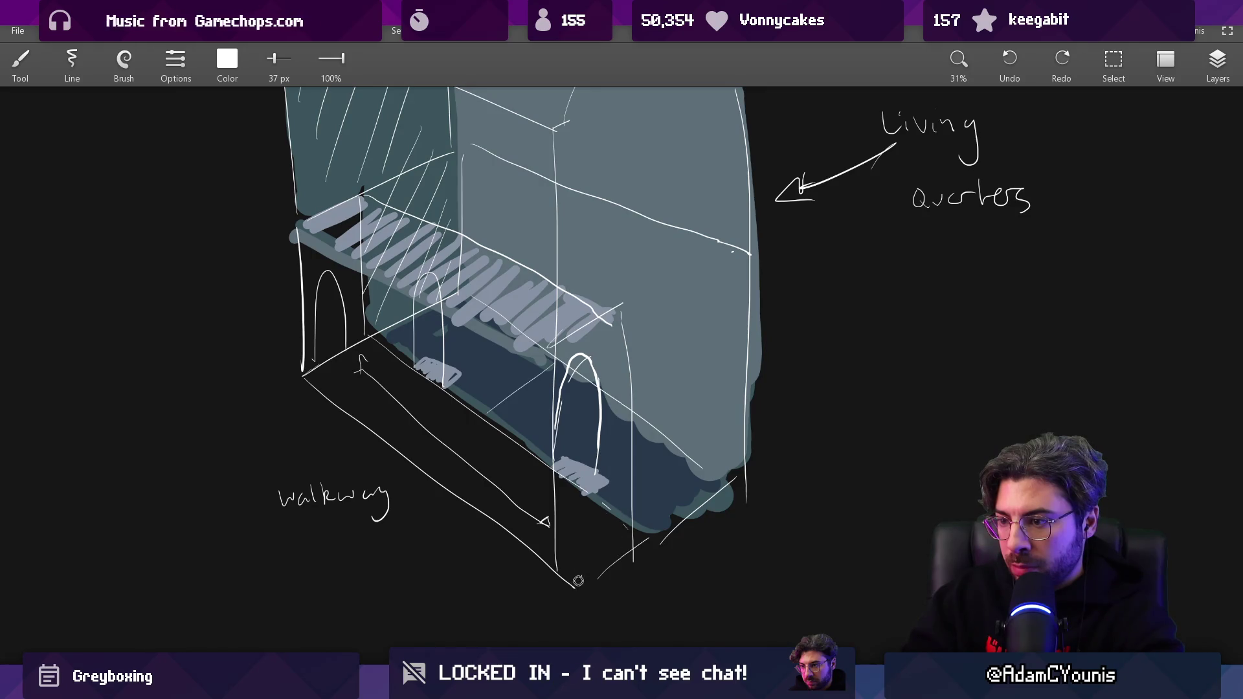
{"action": "key", "text": "ctrl+z"}
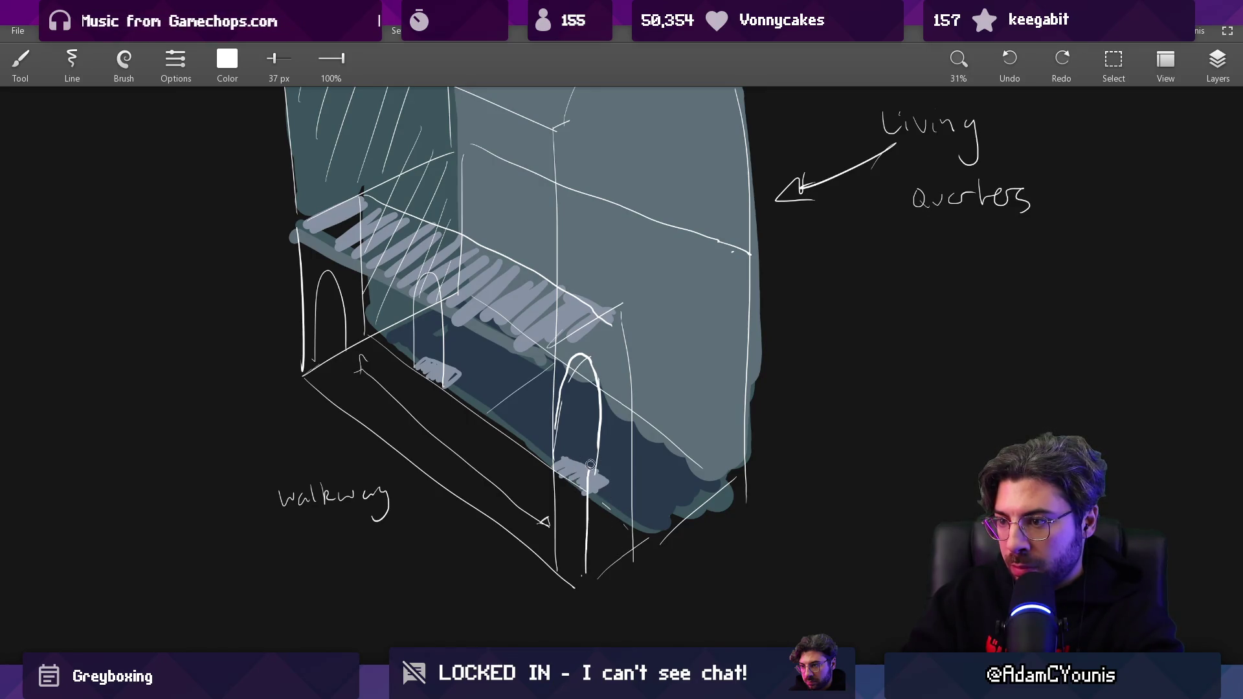
Erase the top of the inner arch in the right doorway.
{"action": "left_click_drag", "start_coordinate": [625, 508], "coordinate": [610, 481]}
{"action": "key", "text": "e"}
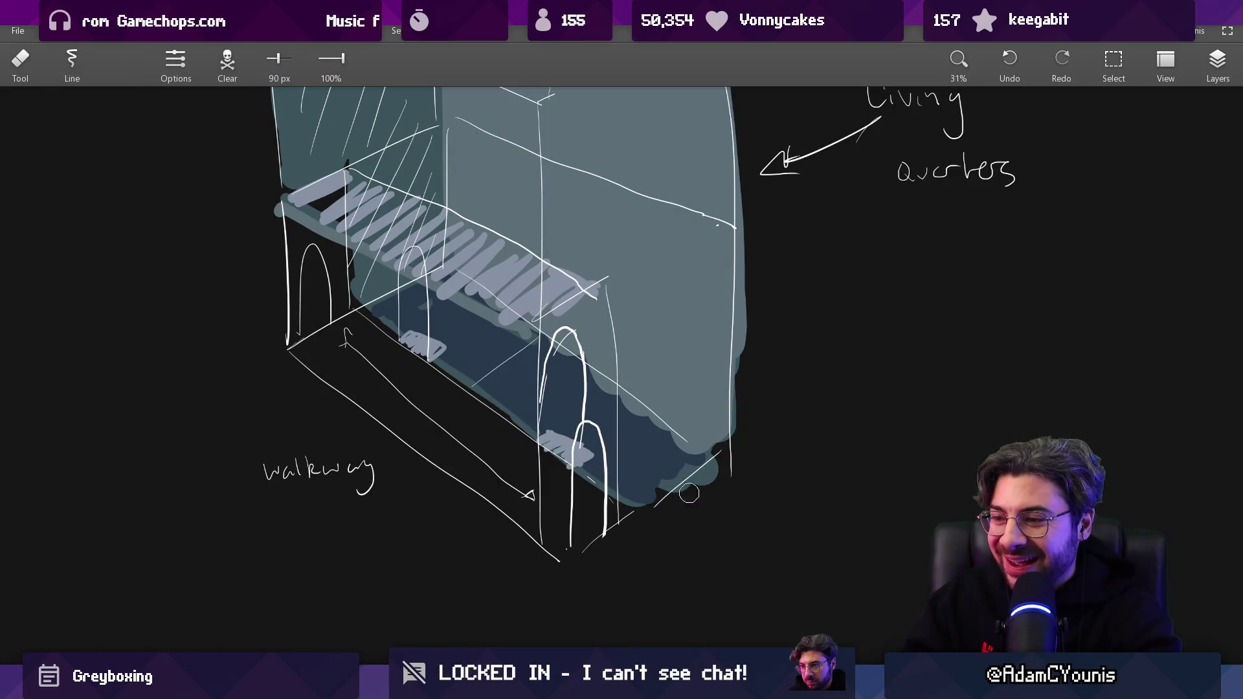
{"action": "scroll", "coordinate": [676, 502], "scroll_direction": "down", "scroll_amount": 4}
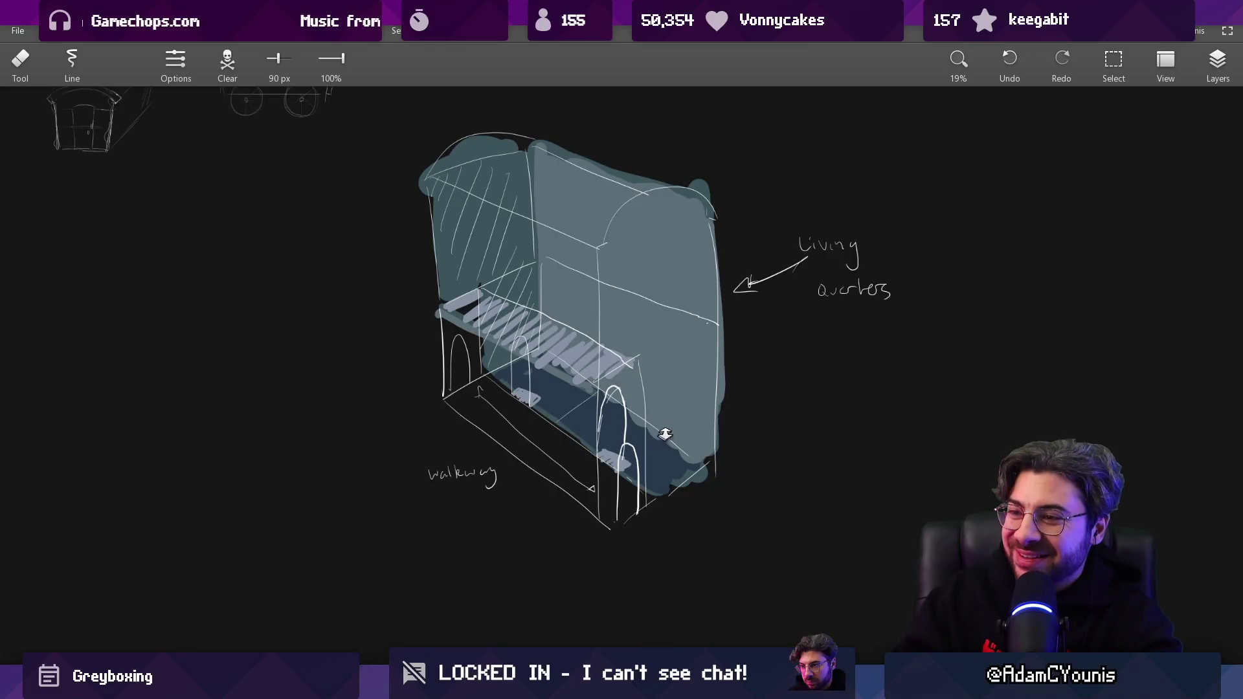
{"action": "scroll", "coordinate": [610, 344], "scroll_direction": "up", "scroll_amount": 5}
{"action": "left_click_drag", "start_coordinate": [603, 400], "coordinate": [592, 433]}
Redraw the inner arch's rounded top in white.
{"action": "key", "text": "b"}
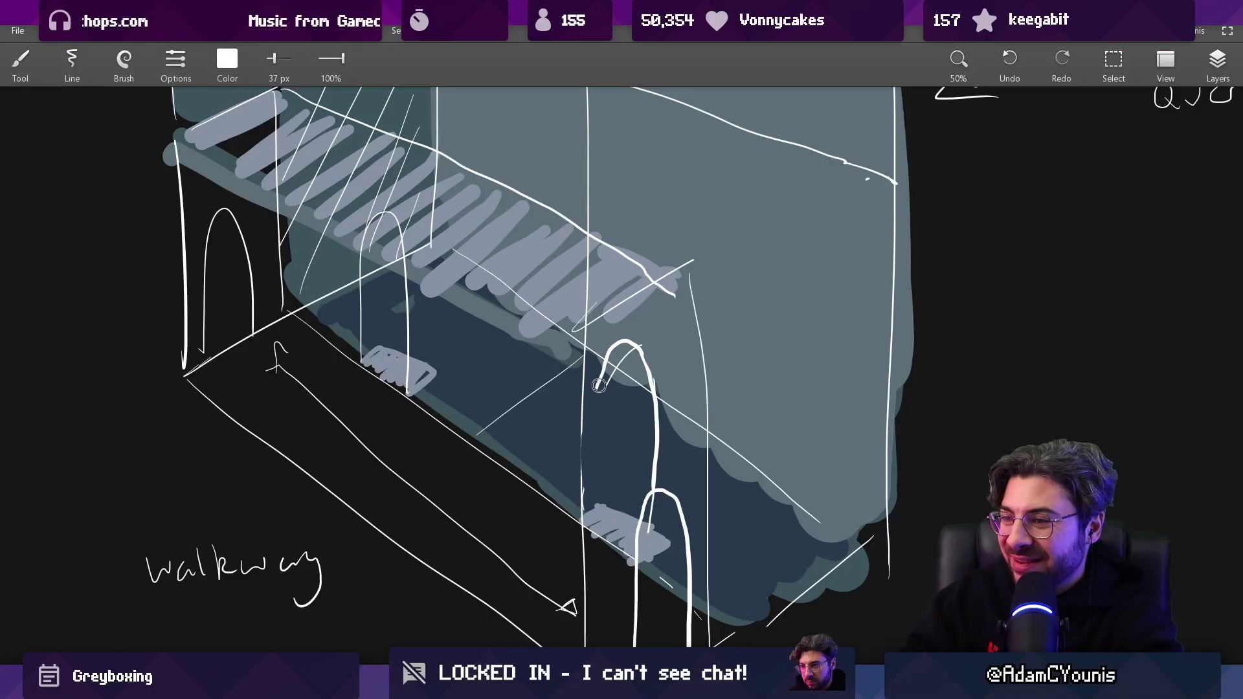
{"action": "key", "text": "e"}
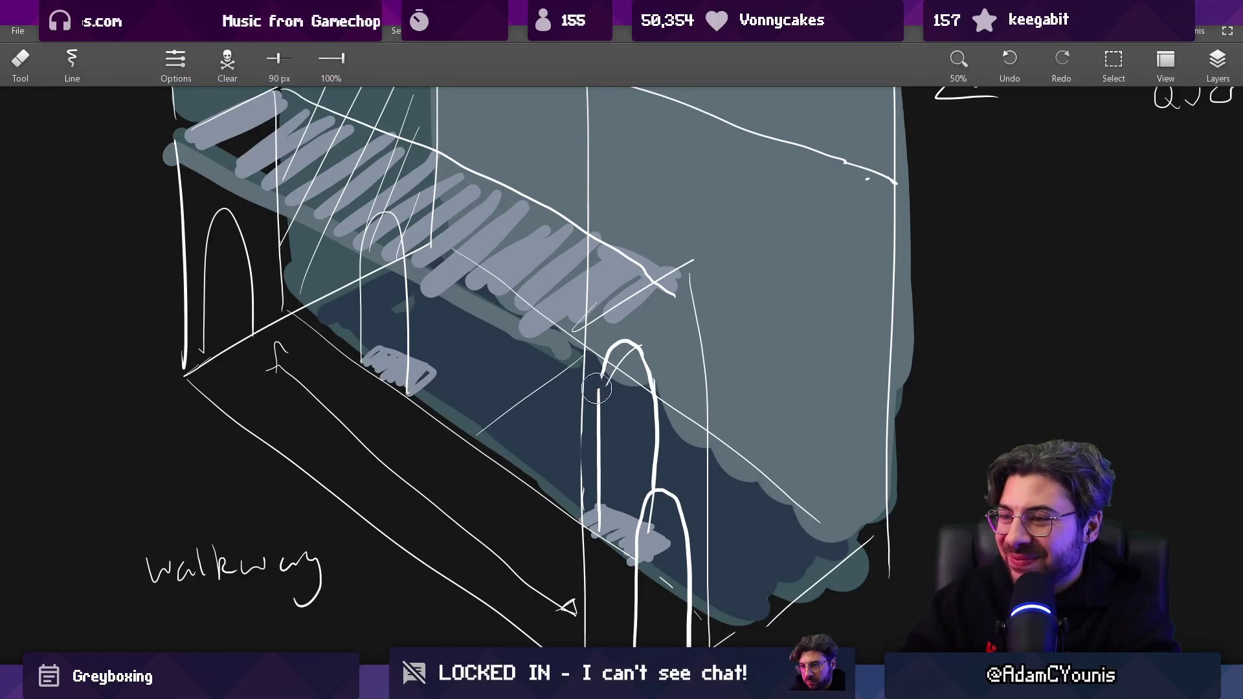
{"action": "key", "text": "b"}
{"action": "left_click_drag", "start_coordinate": [609, 354], "coordinate": [644, 374]}
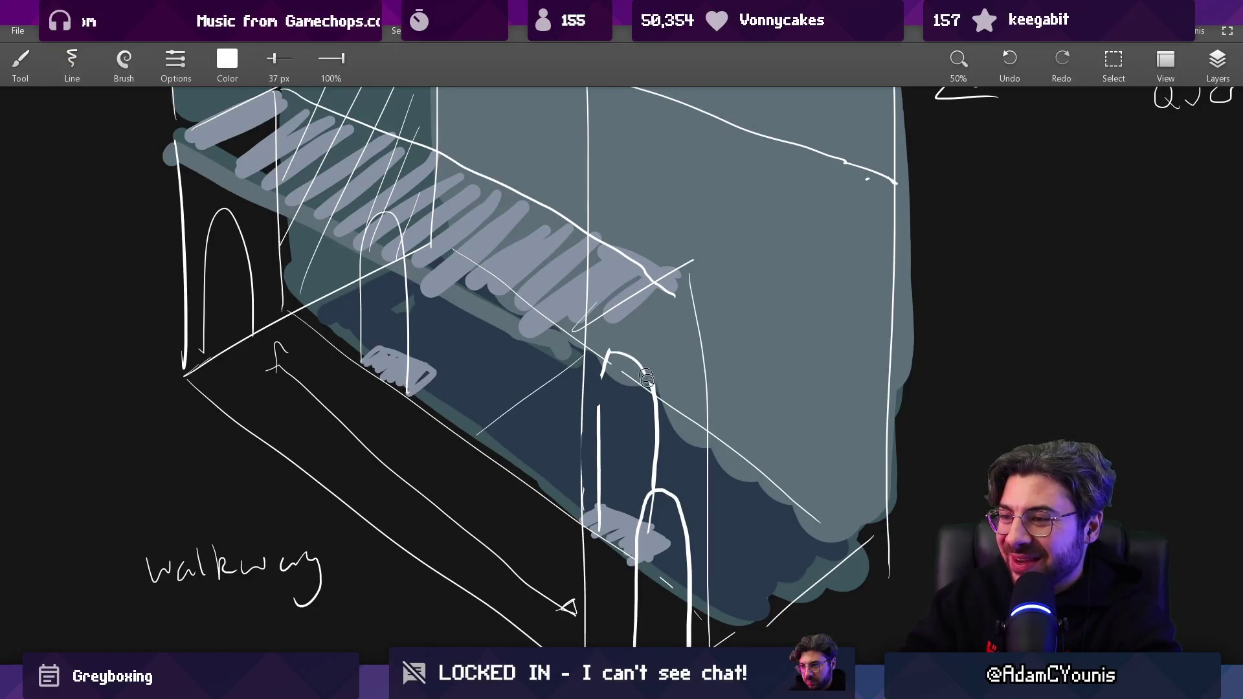
{"action": "key", "text": "e"}
{"action": "key", "text": "b"}
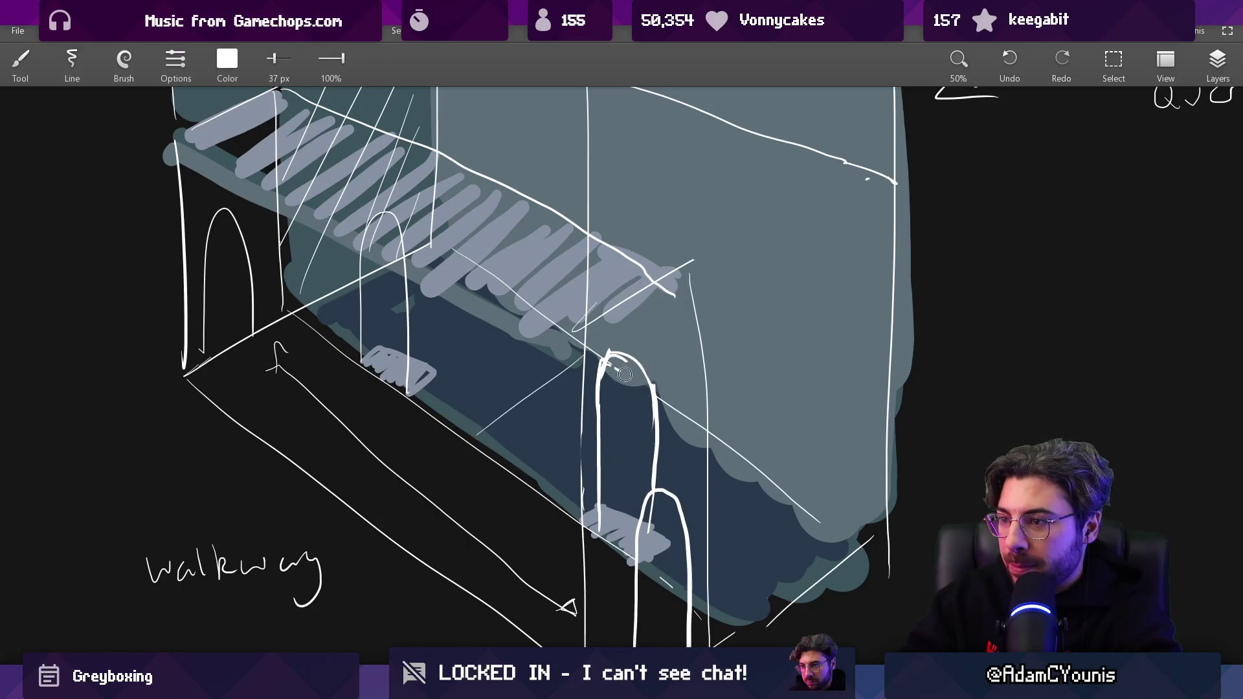
{"action": "key", "text": "e"}
{"action": "key", "text": "b"}
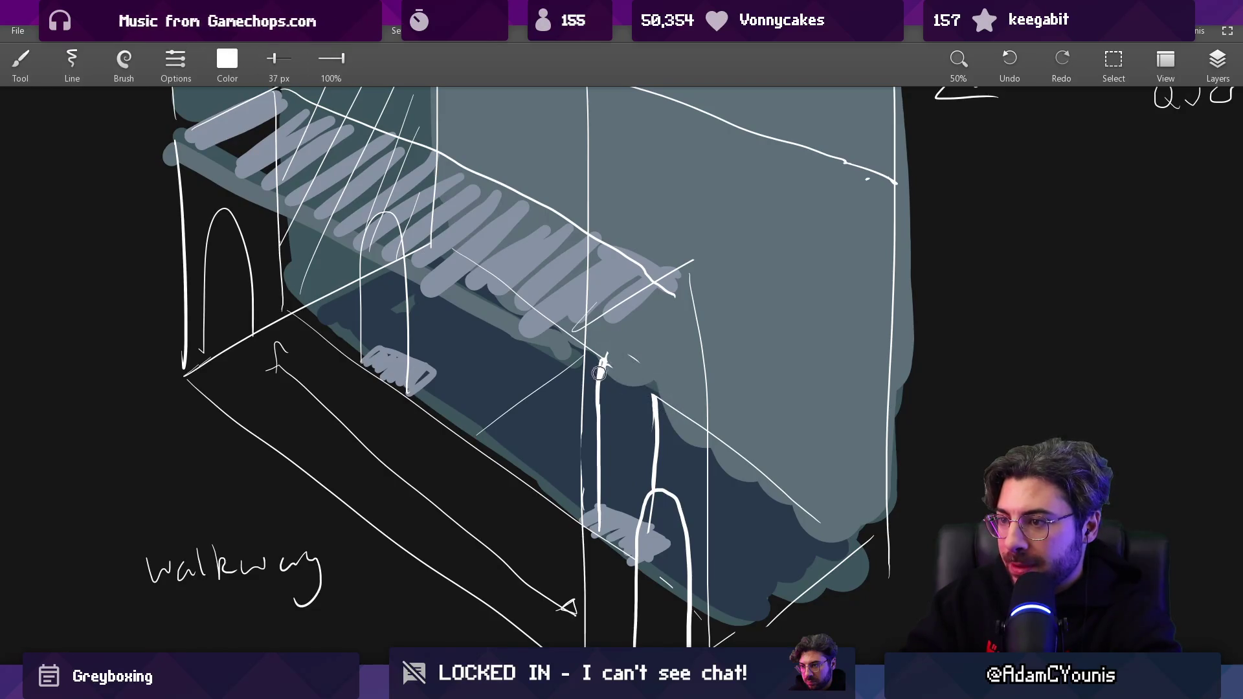
{"action": "scroll", "coordinate": [651, 396], "scroll_direction": "down", "scroll_amount": 5}
{"action": "scroll", "coordinate": [684, 403], "scroll_direction": "up", "scroll_amount": 5}
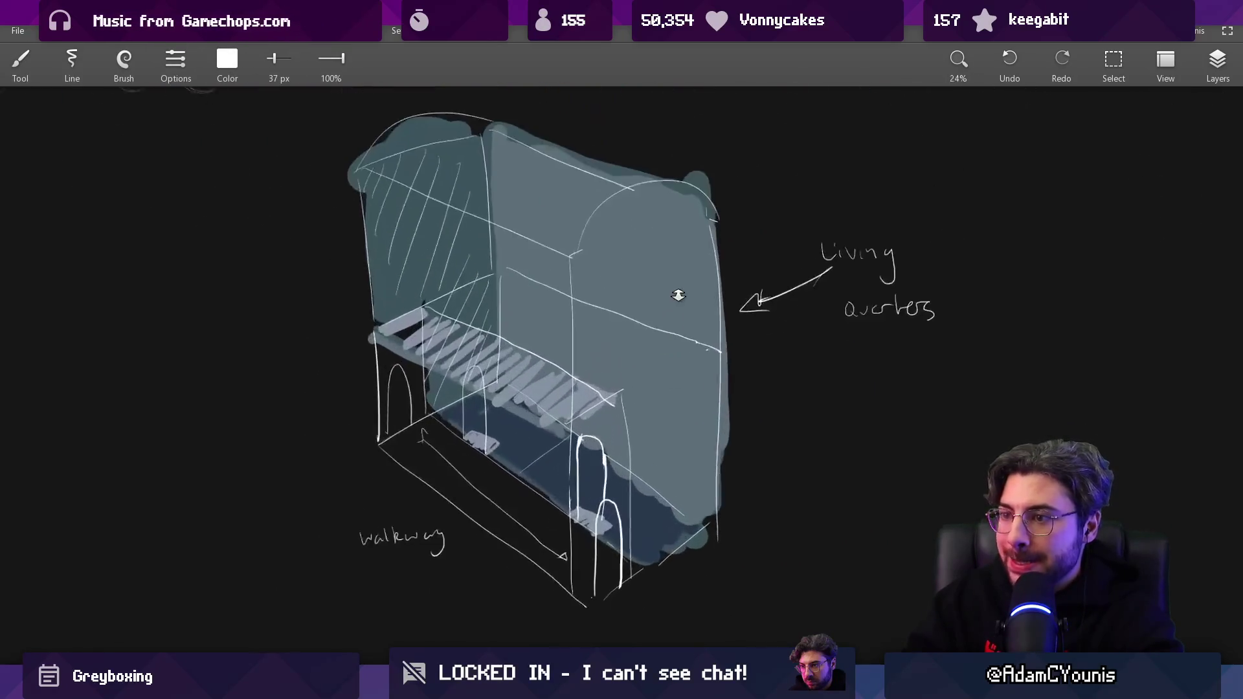
Draw a long window outline on the living quarters wall.
{"action": "left_click_drag", "start_coordinate": [542, 311], "coordinate": [686, 360]}
{"action": "key", "text": "ctrl+z"}
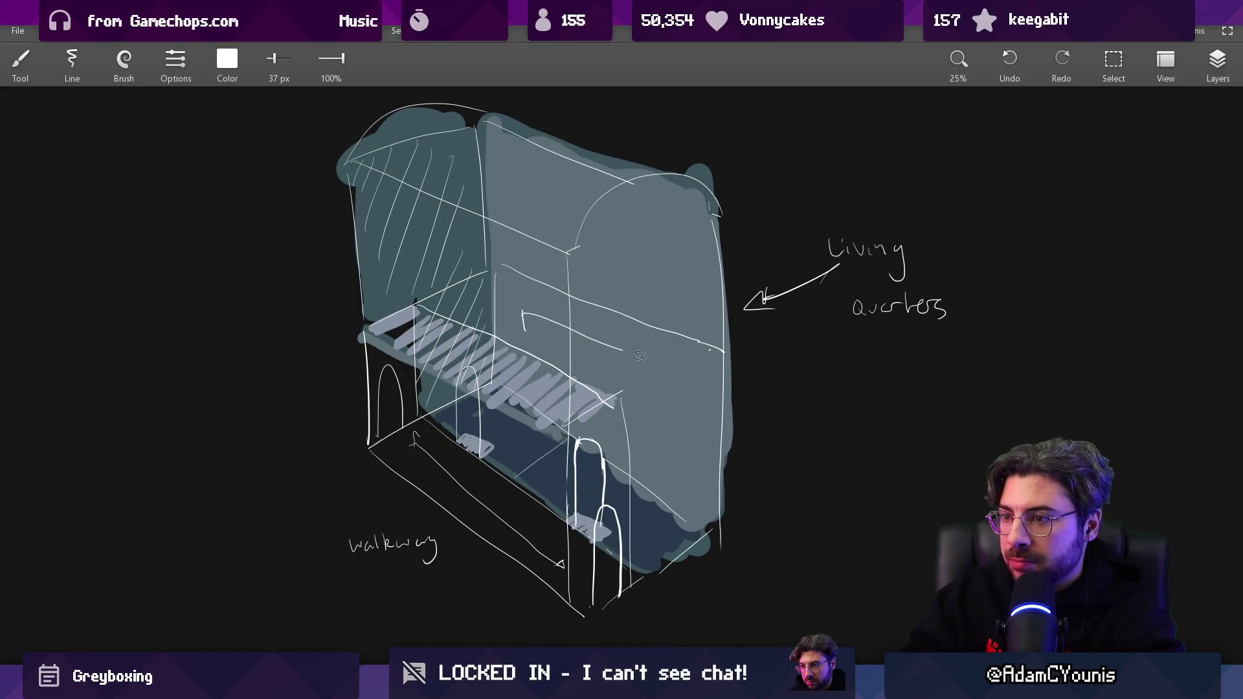
{"action": "left_click_drag", "start_coordinate": [544, 348], "coordinate": [688, 408]}
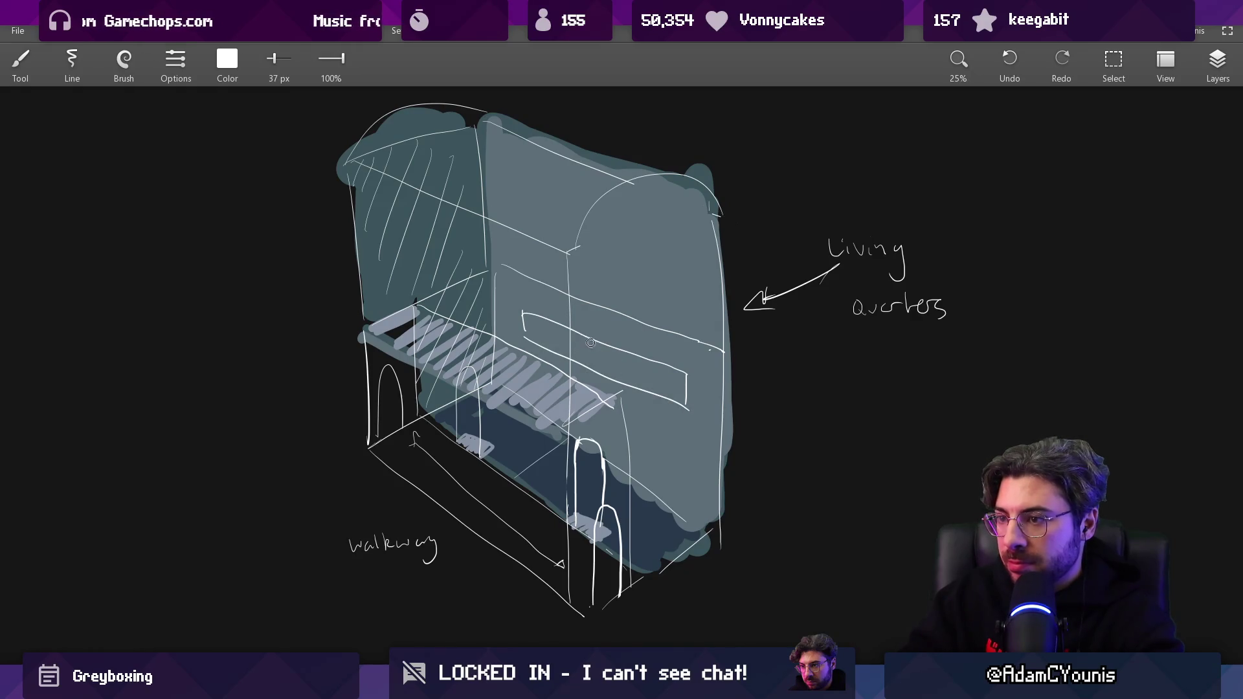
{"action": "scroll", "coordinate": [636, 311], "scroll_direction": "down", "scroll_amount": 5}
{"action": "scroll", "coordinate": [615, 255], "scroll_direction": "up", "scroll_amount": 6}
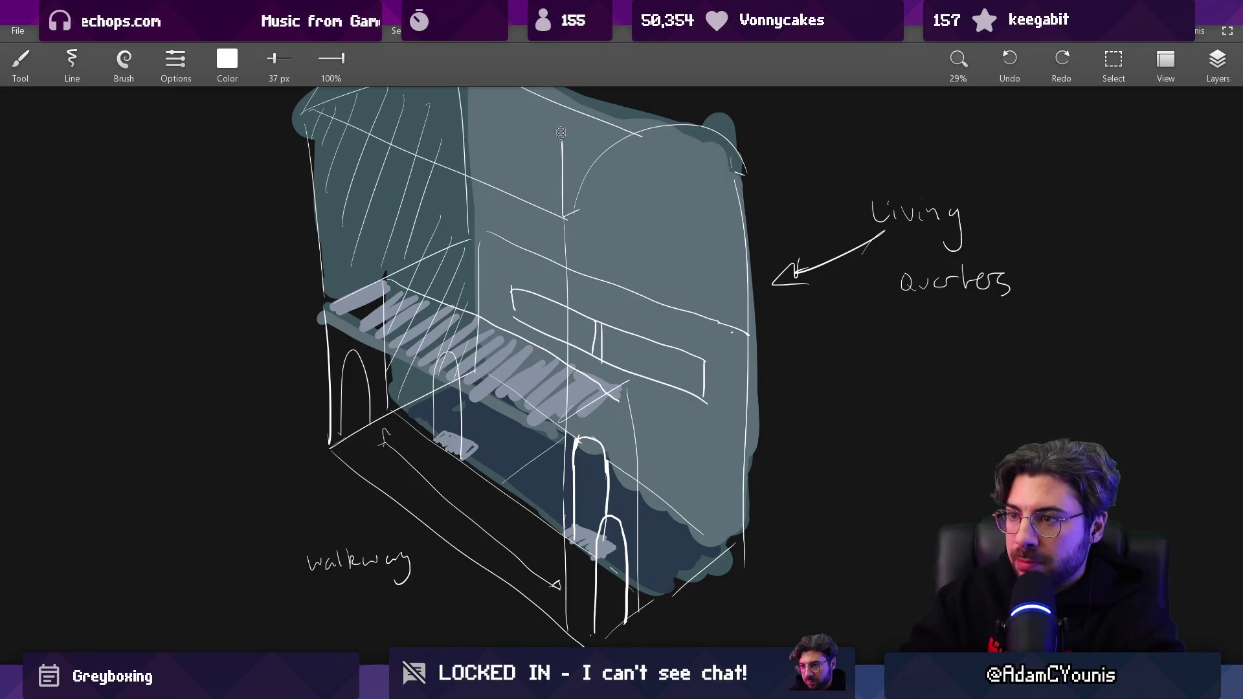
{"action": "left_click_drag", "start_coordinate": [562, 157], "coordinate": [534, 99]}
{"action": "scroll", "coordinate": [538, 129], "scroll_direction": "up", "scroll_amount": 3}
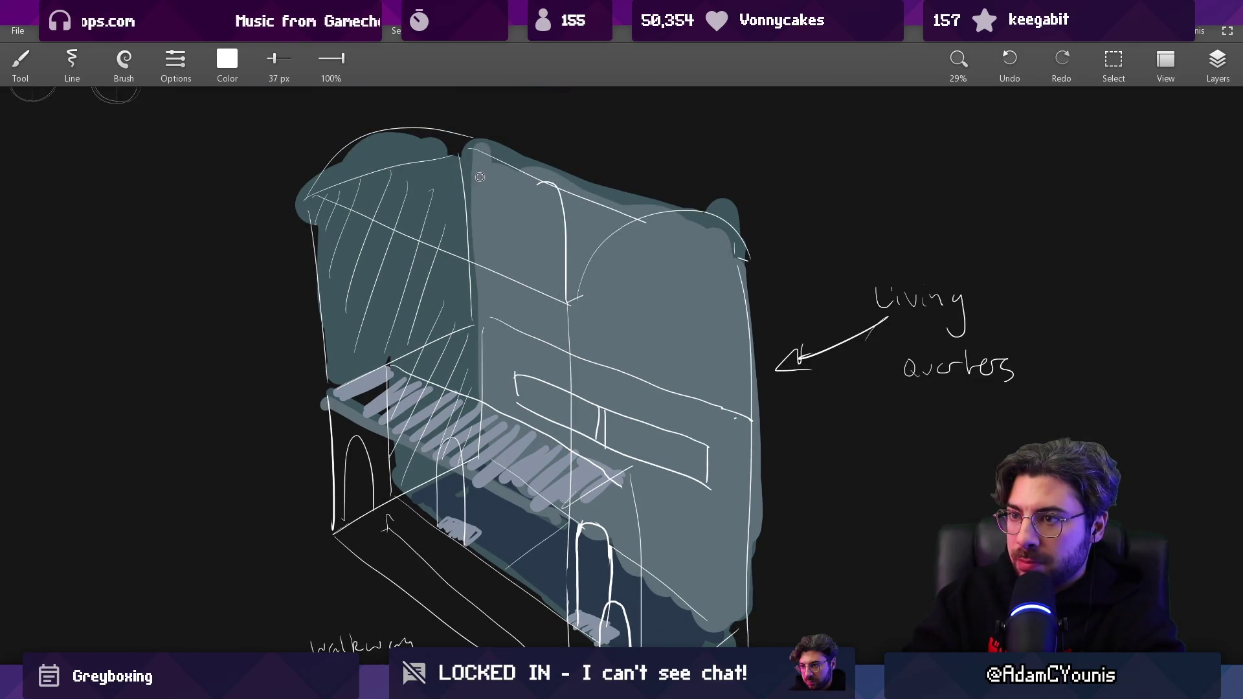
{"action": "key", "text": "ctrl+z"}
Draw several curved rib arcs across the caravan roof.
{"action": "left_click_drag", "start_coordinate": [461, 147], "coordinate": [508, 192]}
{"action": "left_click_drag", "start_coordinate": [354, 188], "coordinate": [453, 137]}
{"action": "left_click_drag", "start_coordinate": [404, 227], "coordinate": [483, 152]}
{"action": "left_click_drag", "start_coordinate": [457, 230], "coordinate": [528, 159]}
{"action": "left_click_drag", "start_coordinate": [503, 262], "coordinate": [558, 183]}
{"action": "left_click_drag", "start_coordinate": [543, 267], "coordinate": [659, 217]}
{"action": "key", "text": "ctrl+z"}
{"action": "left_click_drag", "start_coordinate": [561, 267], "coordinate": [702, 286]}
Zoom out and bring the reference photos into view.
{"action": "scroll", "coordinate": [695, 241], "scroll_direction": "down", "scroll_amount": 3}
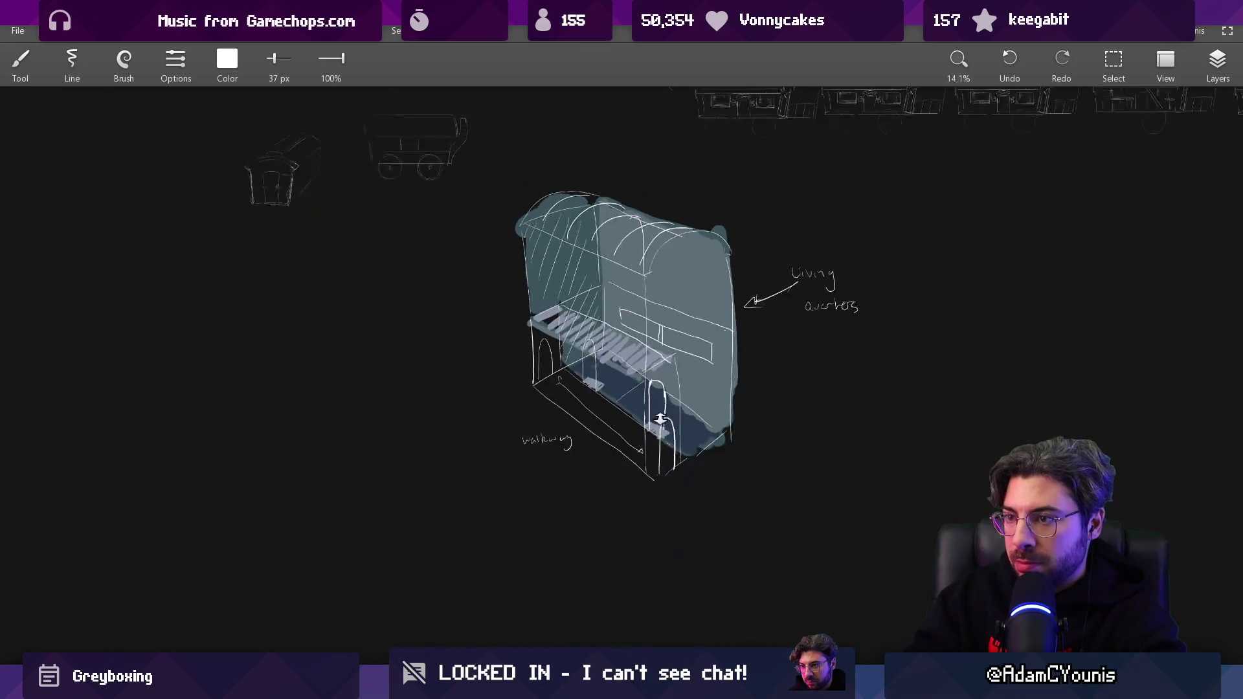
{"action": "scroll", "coordinate": [608, 176], "scroll_direction": "up", "scroll_amount": 2}
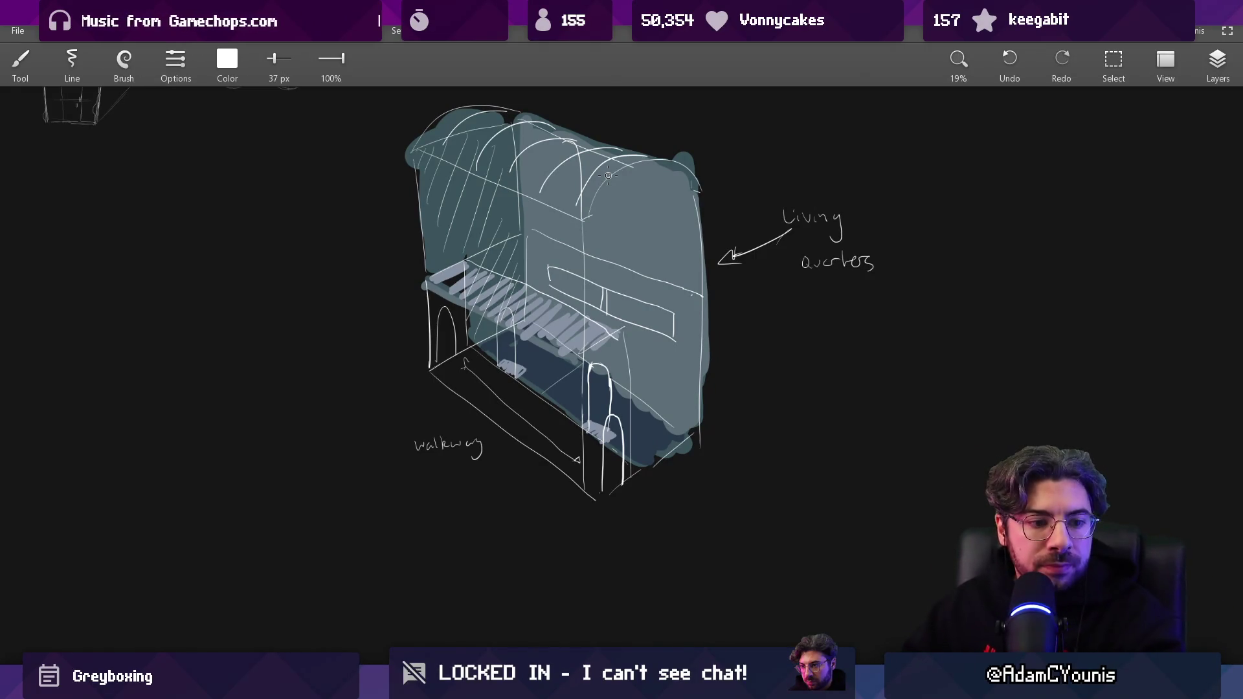
{"action": "scroll", "coordinate": [608, 176], "scroll_direction": "down", "scroll_amount": 4}
{"action": "mouse_move", "coordinate": [555, 347]}
{"action": "left_mouse_down"}
{"action": "mouse_move", "coordinate": [564, 486]}
{"action": "mouse_move", "coordinate": [573, 475]}
{"action": "mouse_move", "coordinate": [542, 411]}
{"action": "left_mouse_up"}
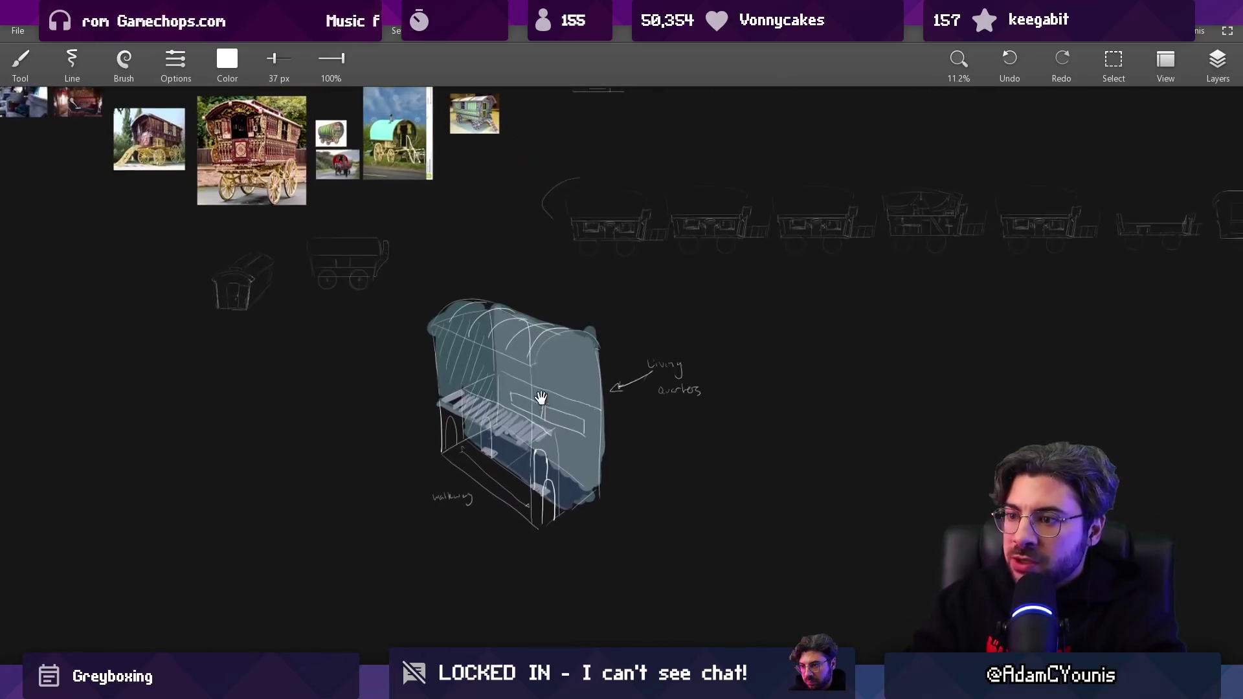
{"action": "scroll", "coordinate": [562, 388], "scroll_direction": "up", "scroll_amount": 2}
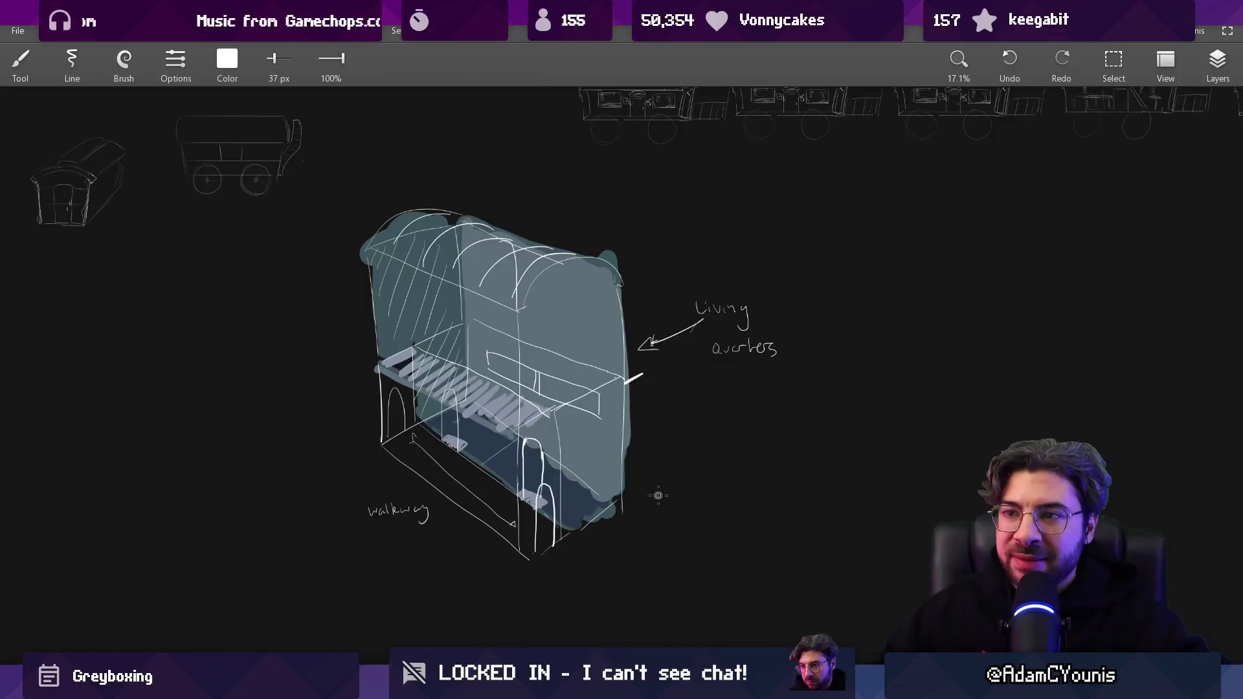
In Unity, clear the caravan asset search and enlarge the scene view to survey the caravans.
{"action": "key", "text": "alt+Tab"}
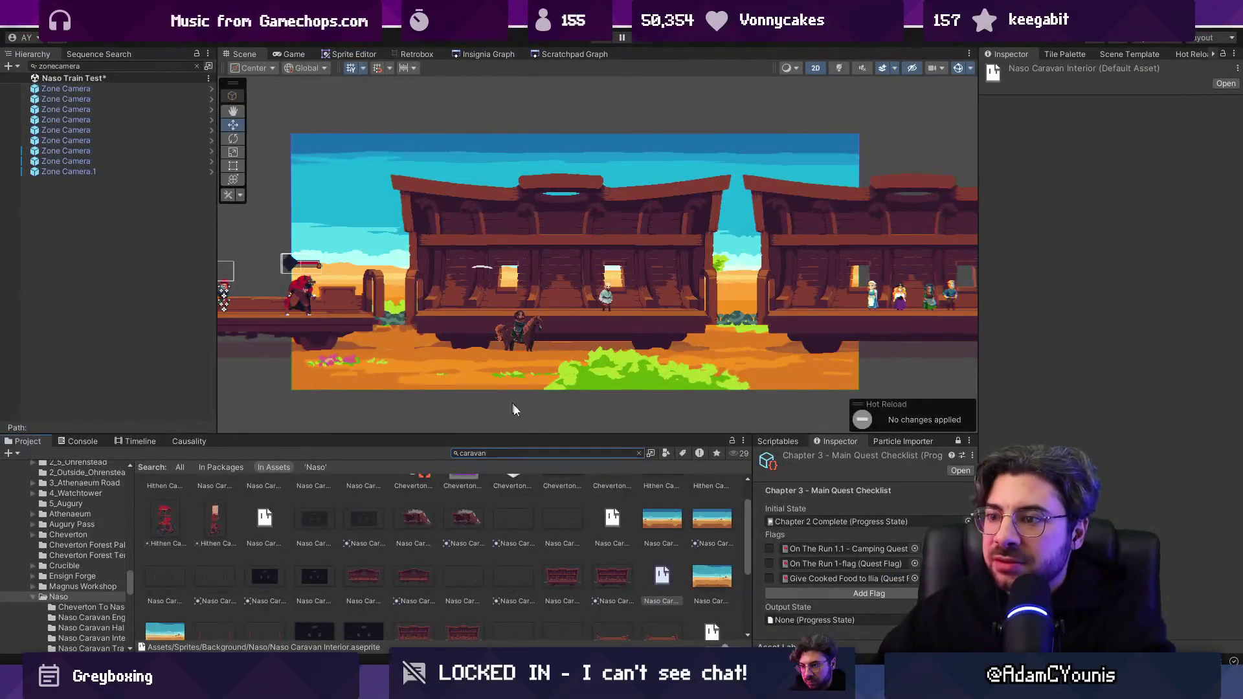
{"action": "left_click", "coordinate": [638, 453]}
{"action": "scroll", "coordinate": [550, 343], "scroll_direction": "up", "scroll_amount": 3}
{"action": "left_click_drag", "start_coordinate": [627, 435], "coordinate": [628, 513]}
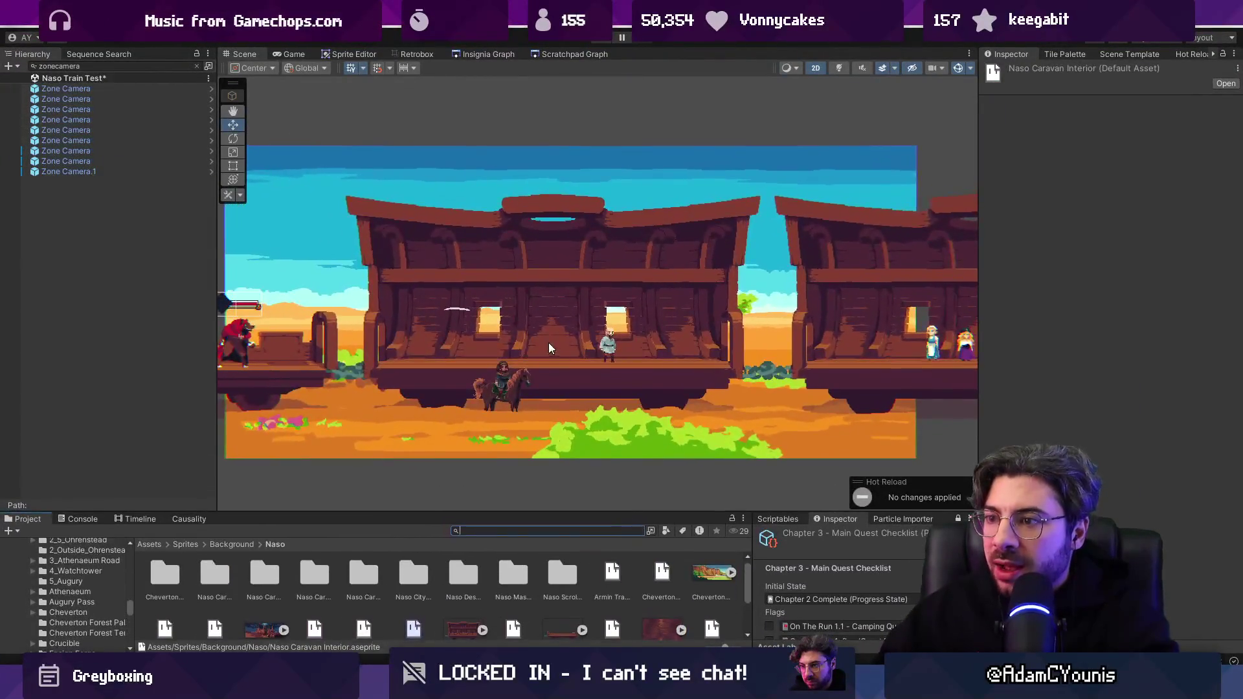
{"action": "scroll", "coordinate": [448, 340], "scroll_direction": "up", "scroll_amount": 2}
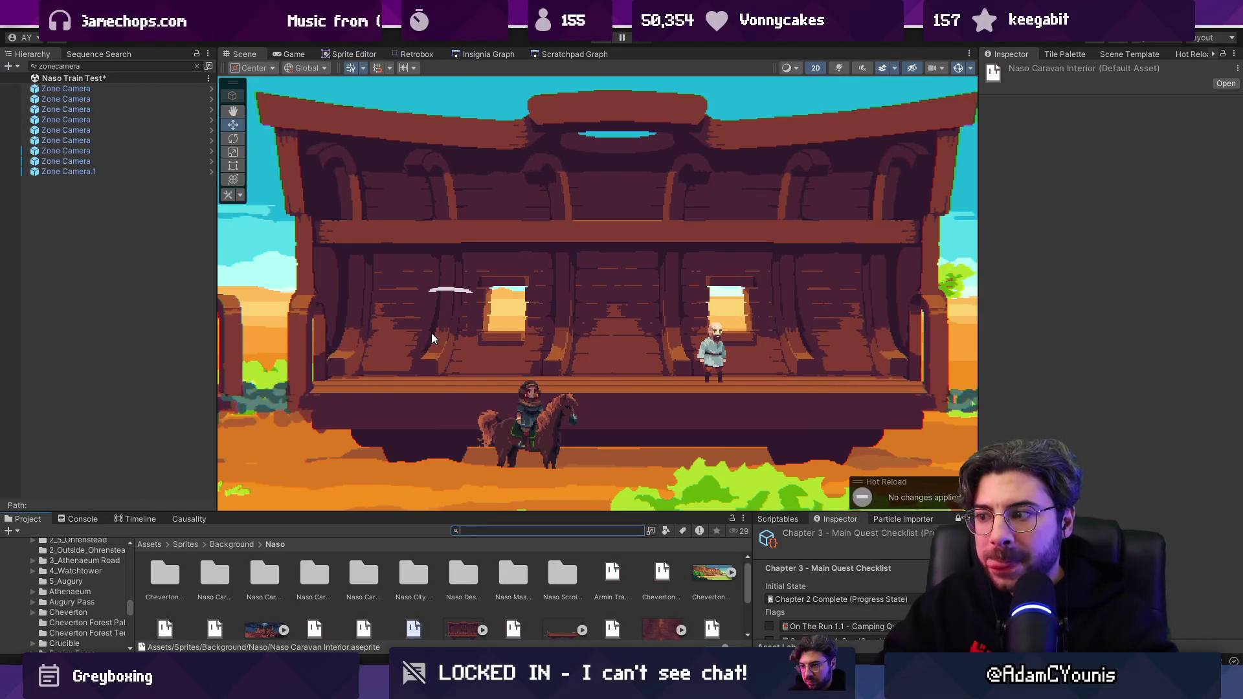
{"action": "scroll", "coordinate": [431, 333], "scroll_direction": "down", "scroll_amount": 3}
{"action": "mouse_move", "coordinate": [451, 314]}
{"action": "left_mouse_down"}
{"action": "mouse_move", "coordinate": [770, 357]}
{"action": "mouse_move", "coordinate": [259, 337]}
{"action": "left_mouse_up"}
{"action": "scroll", "coordinate": [662, 358], "scroll_direction": "down", "scroll_amount": 2}
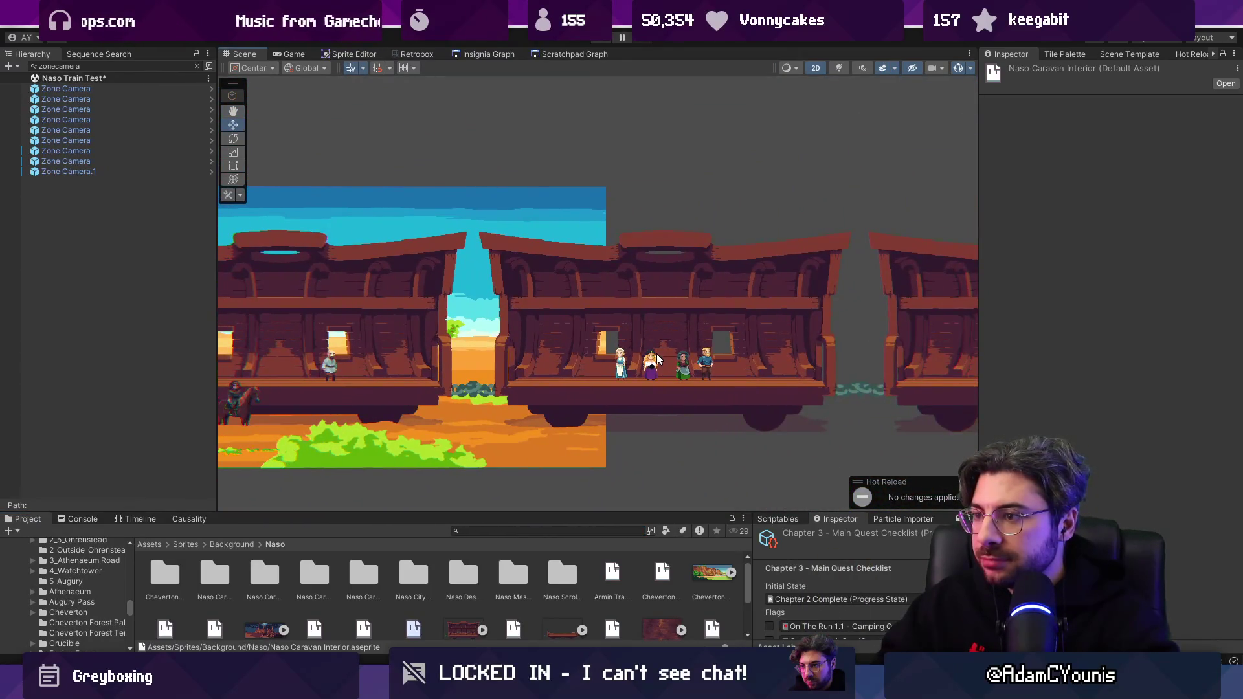
{"action": "scroll", "coordinate": [654, 360], "scroll_direction": "down", "scroll_amount": 2}
{"action": "scroll", "coordinate": [545, 339], "scroll_direction": "up", "scroll_amount": 4}
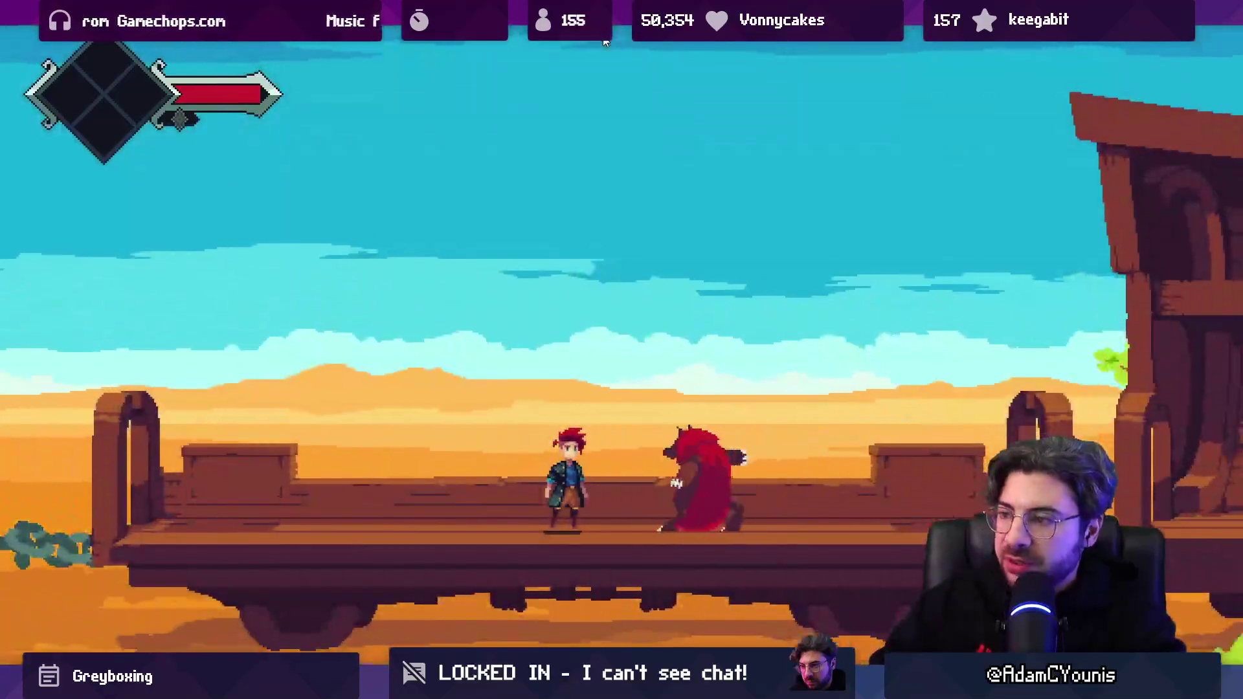
Stop play mode, disable the Hunden wolf enemy, and restart the play test.
{"action": "key", "text": "ctrl+p"}
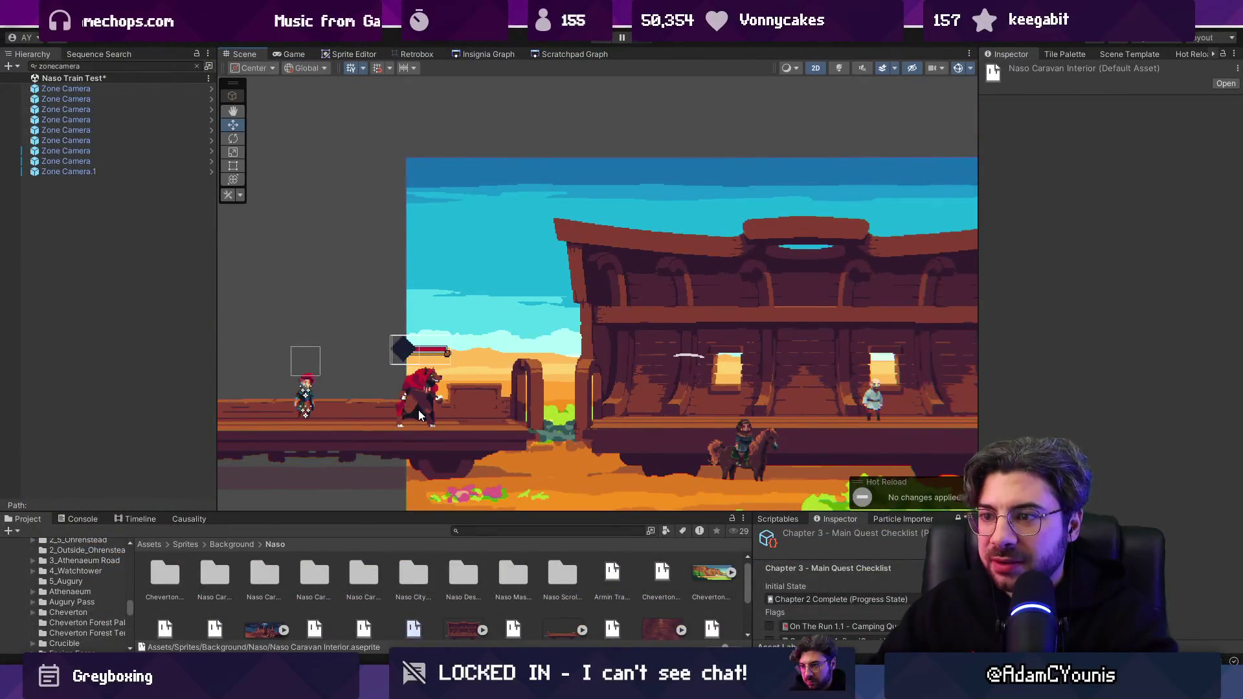
{"action": "left_click", "coordinate": [420, 415]}
{"action": "left_click", "coordinate": [197, 66]}
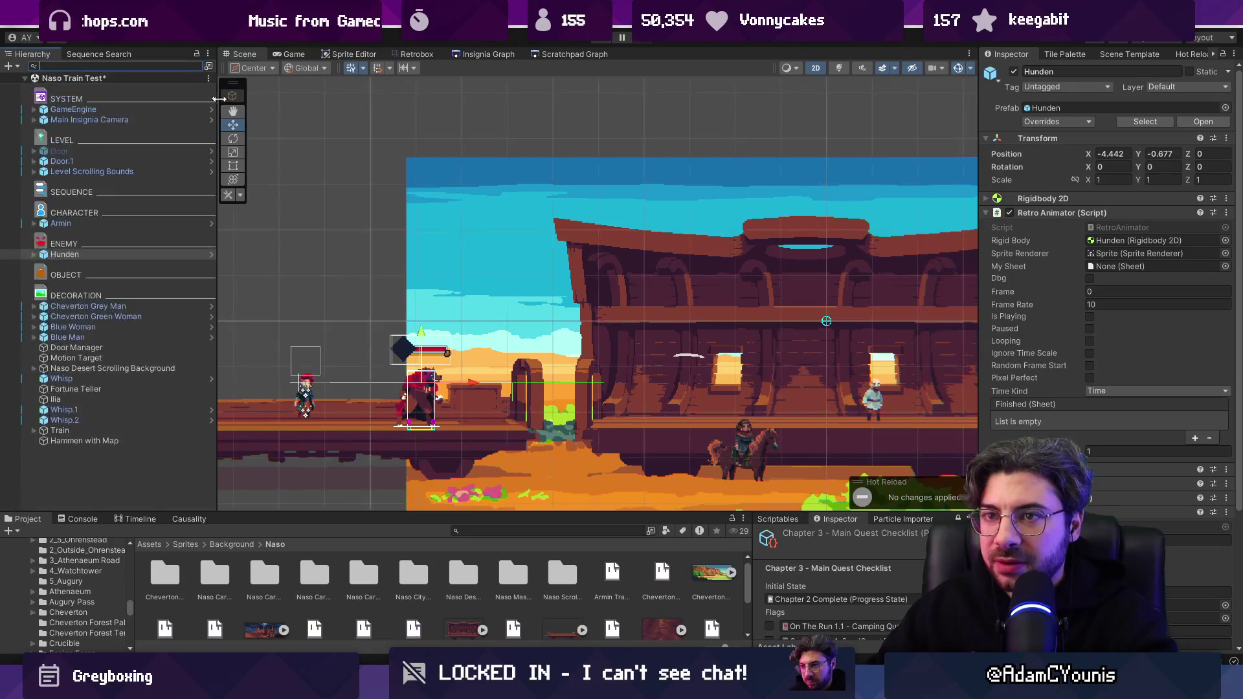
{"action": "left_click", "coordinate": [1014, 72]}
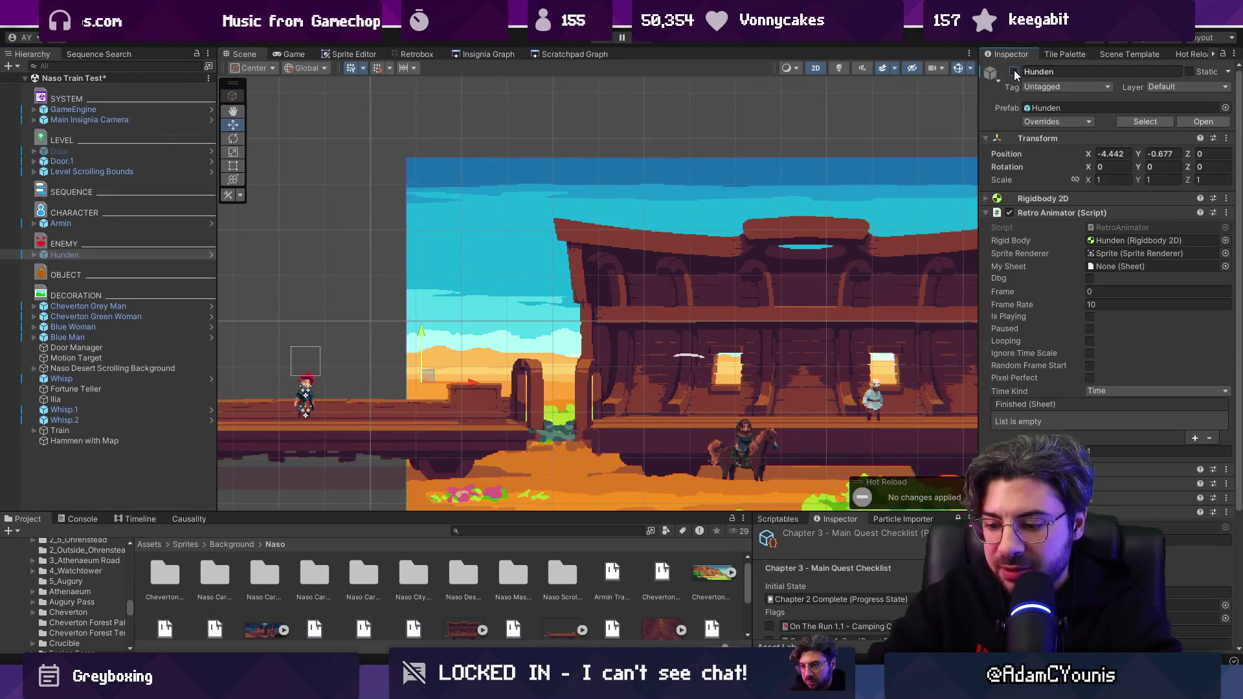
{"action": "key", "text": "ctrl+p"}
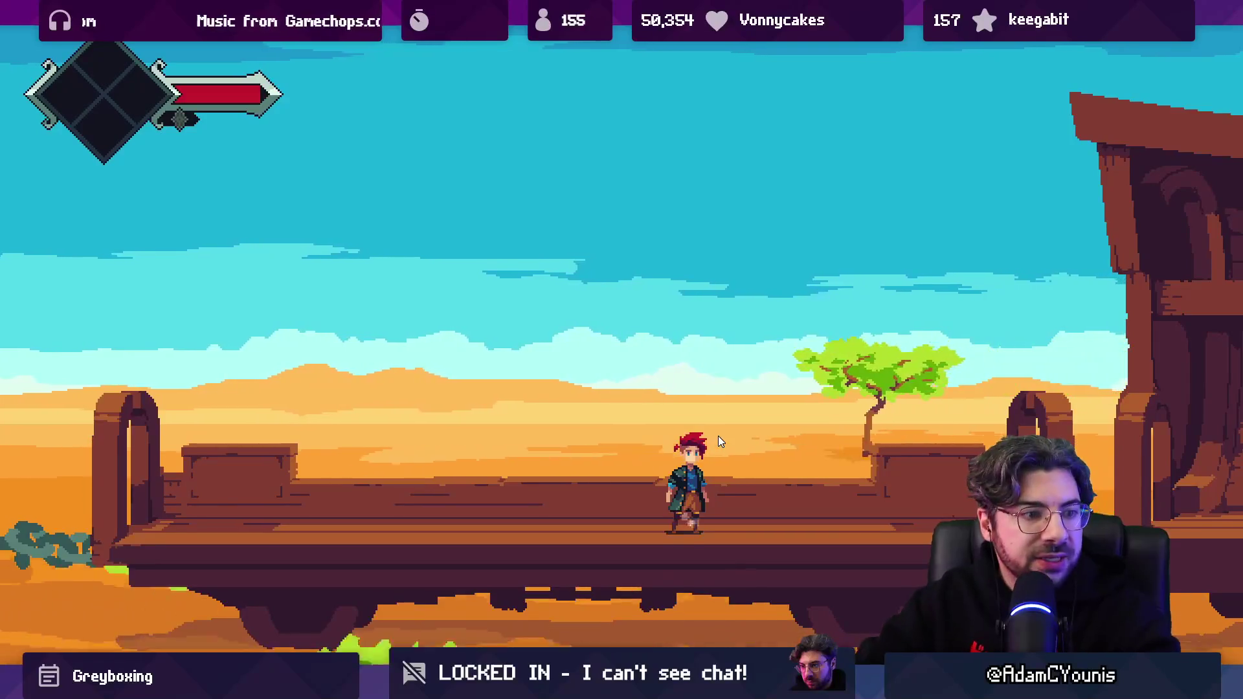